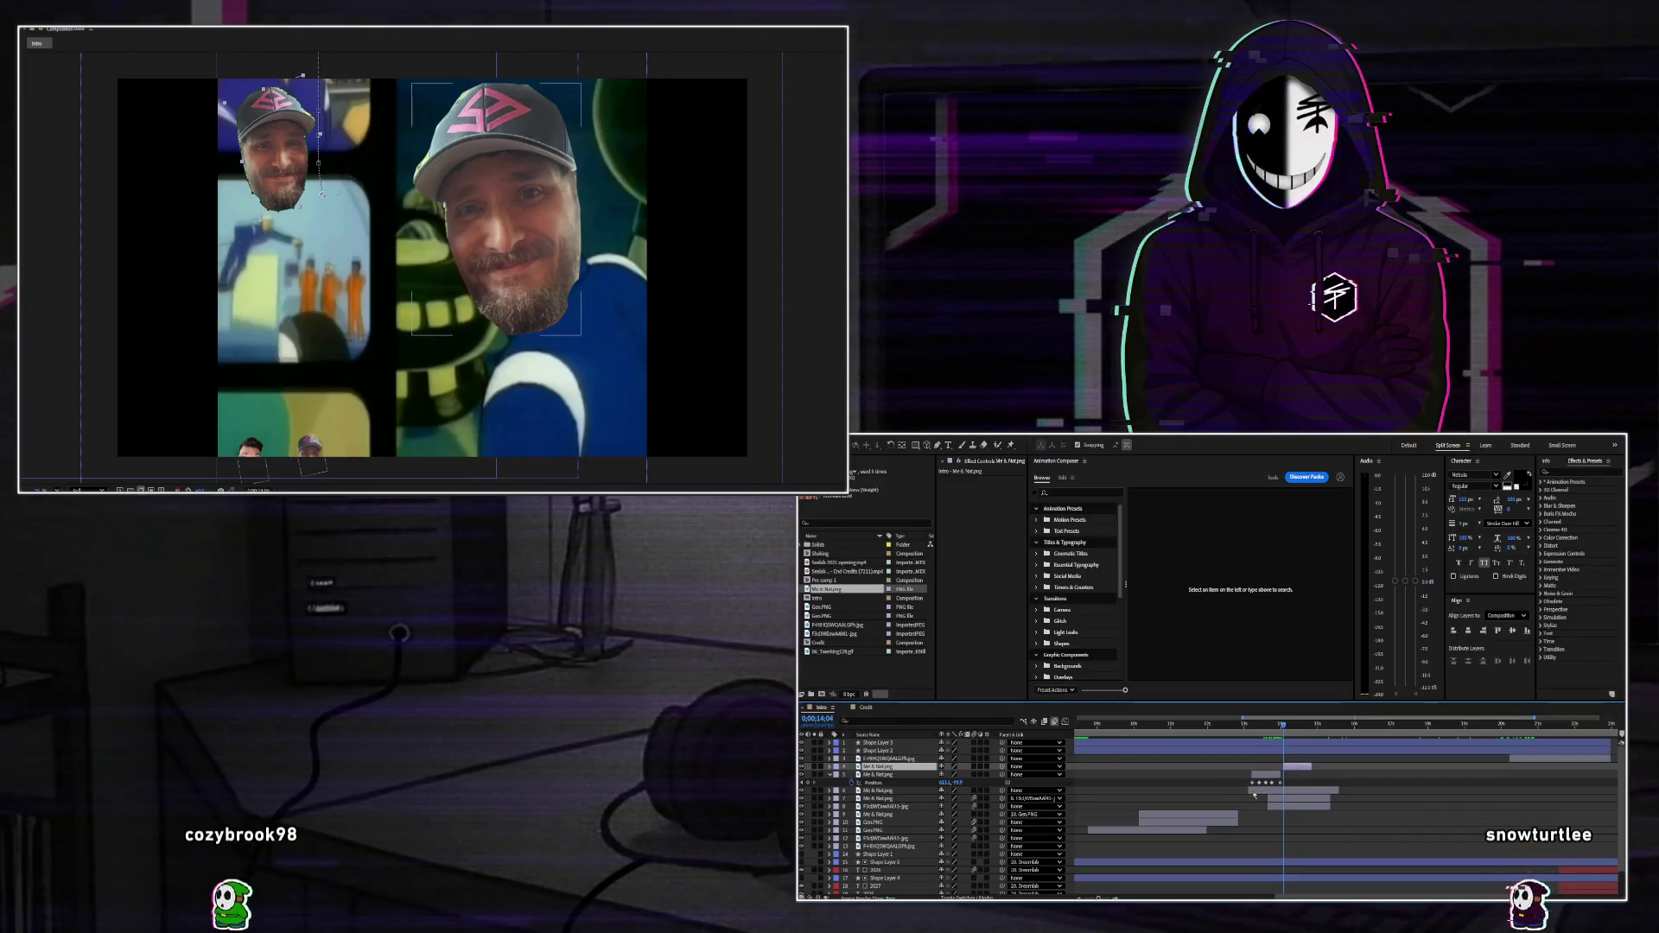
# Scale the face photo to 12% and drag its position keyframes lower in the cartoon panel.
pyautogui.press('p')
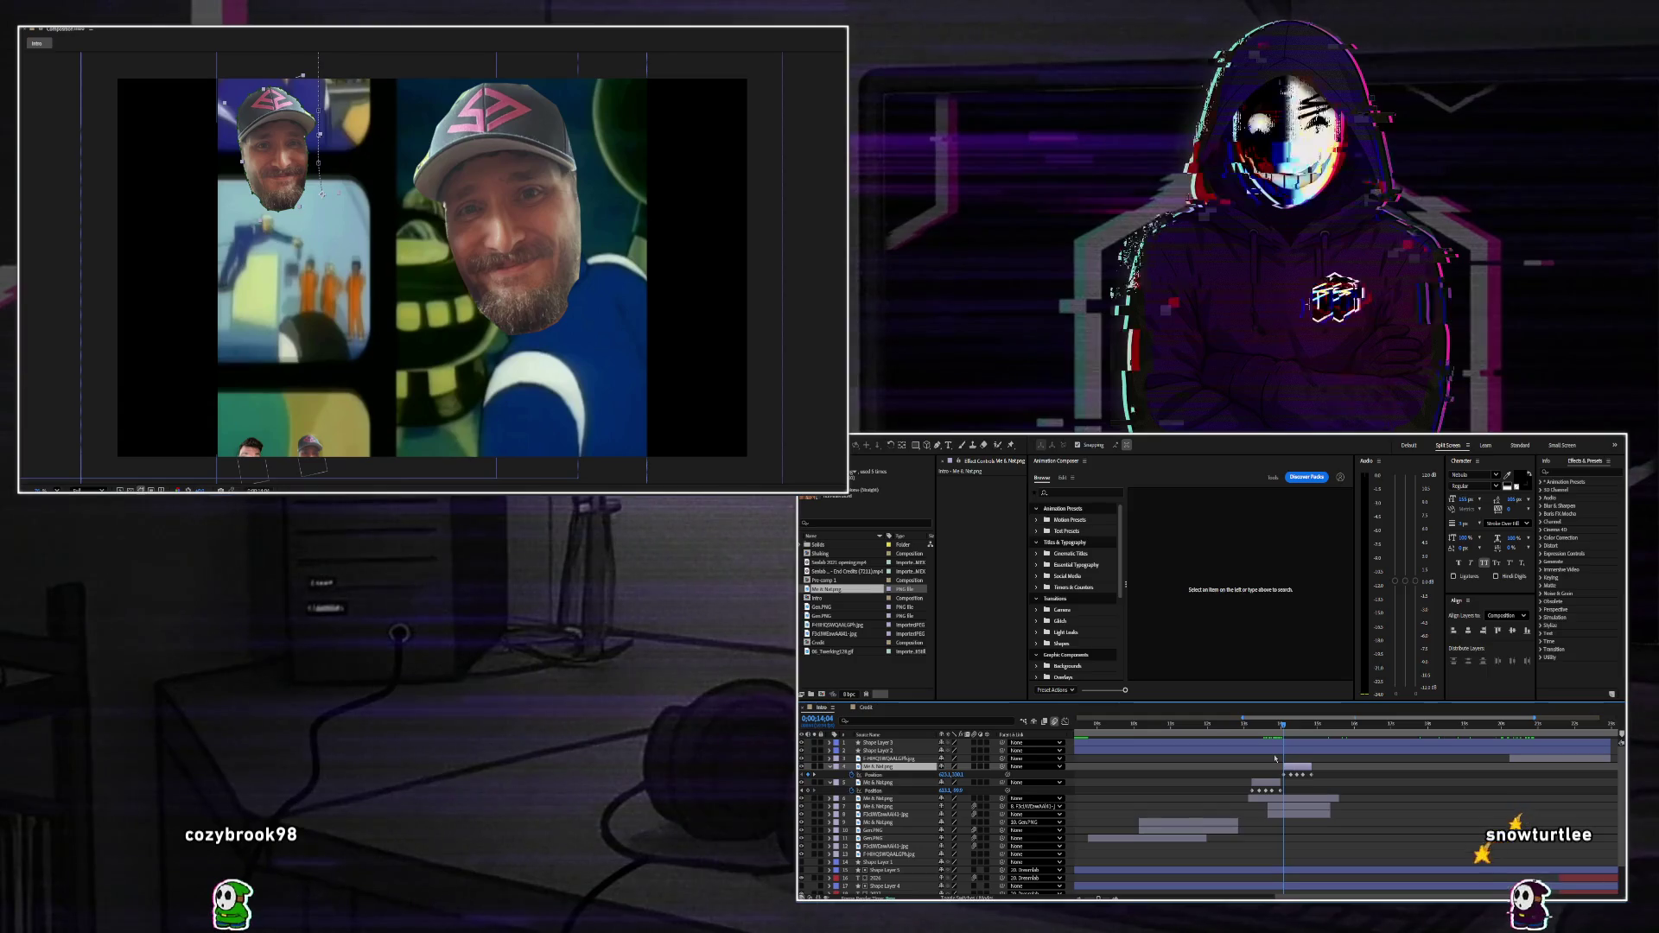
pyautogui.write('s12')
pyautogui.press('Return')
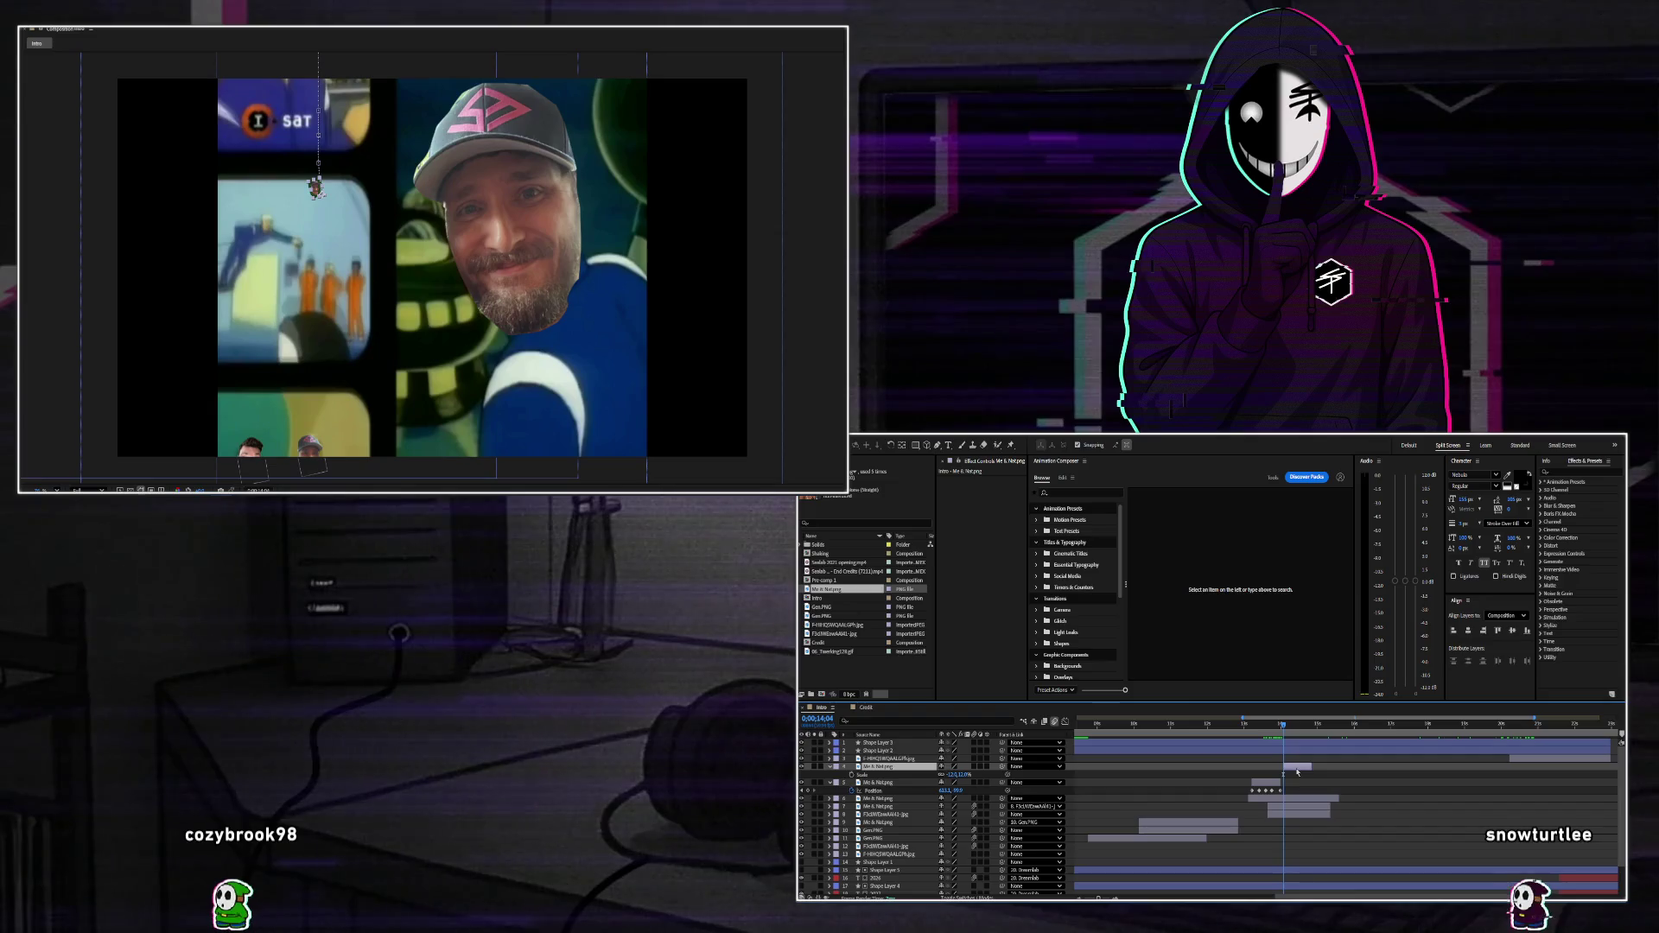
pyautogui.moveTo(1303, 777); pyautogui.dragTo(1277, 770)
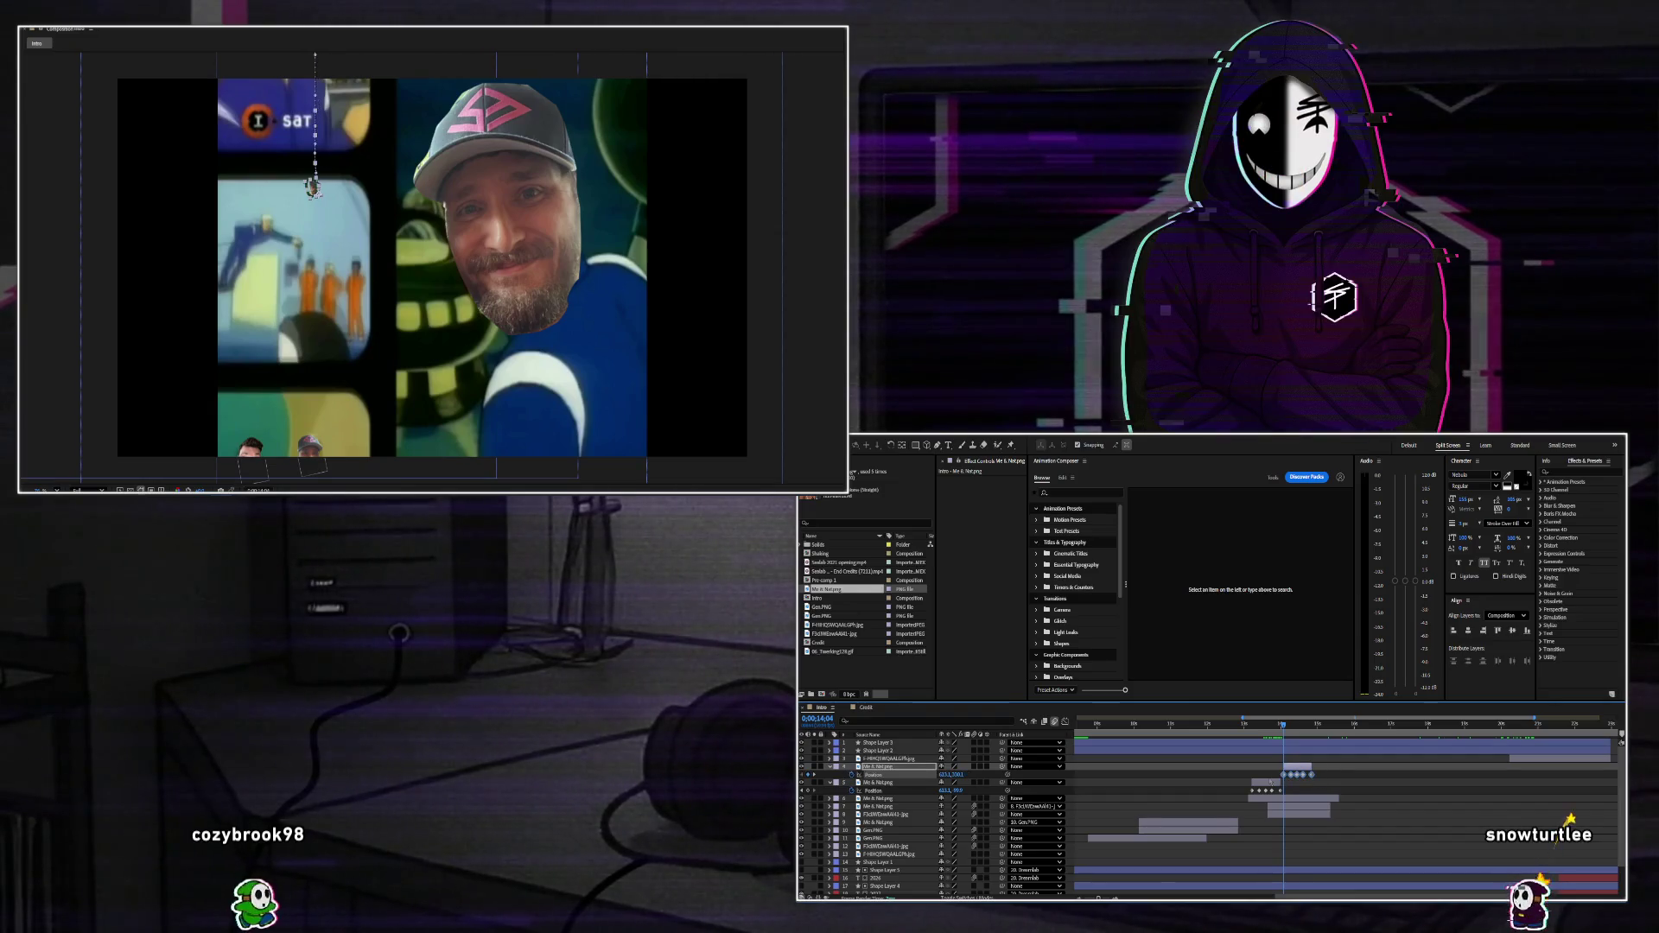
pyautogui.moveTo(263, 185); pyautogui.dragTo(268, 216)
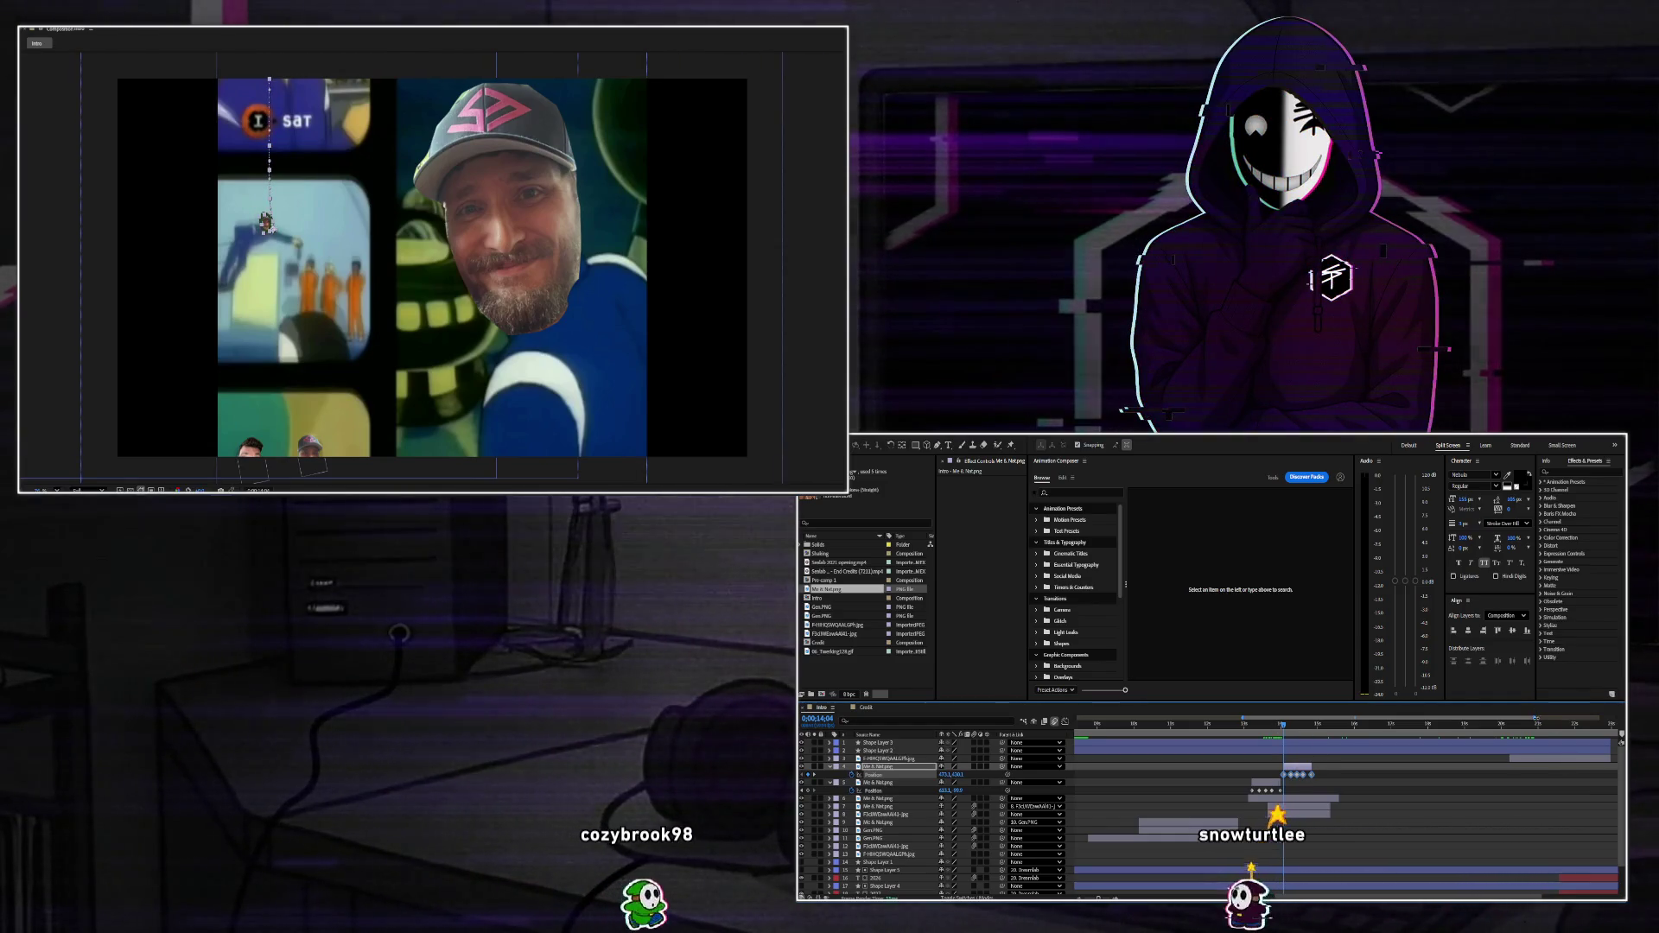
pyautogui.scroll(3, 1252, 725)
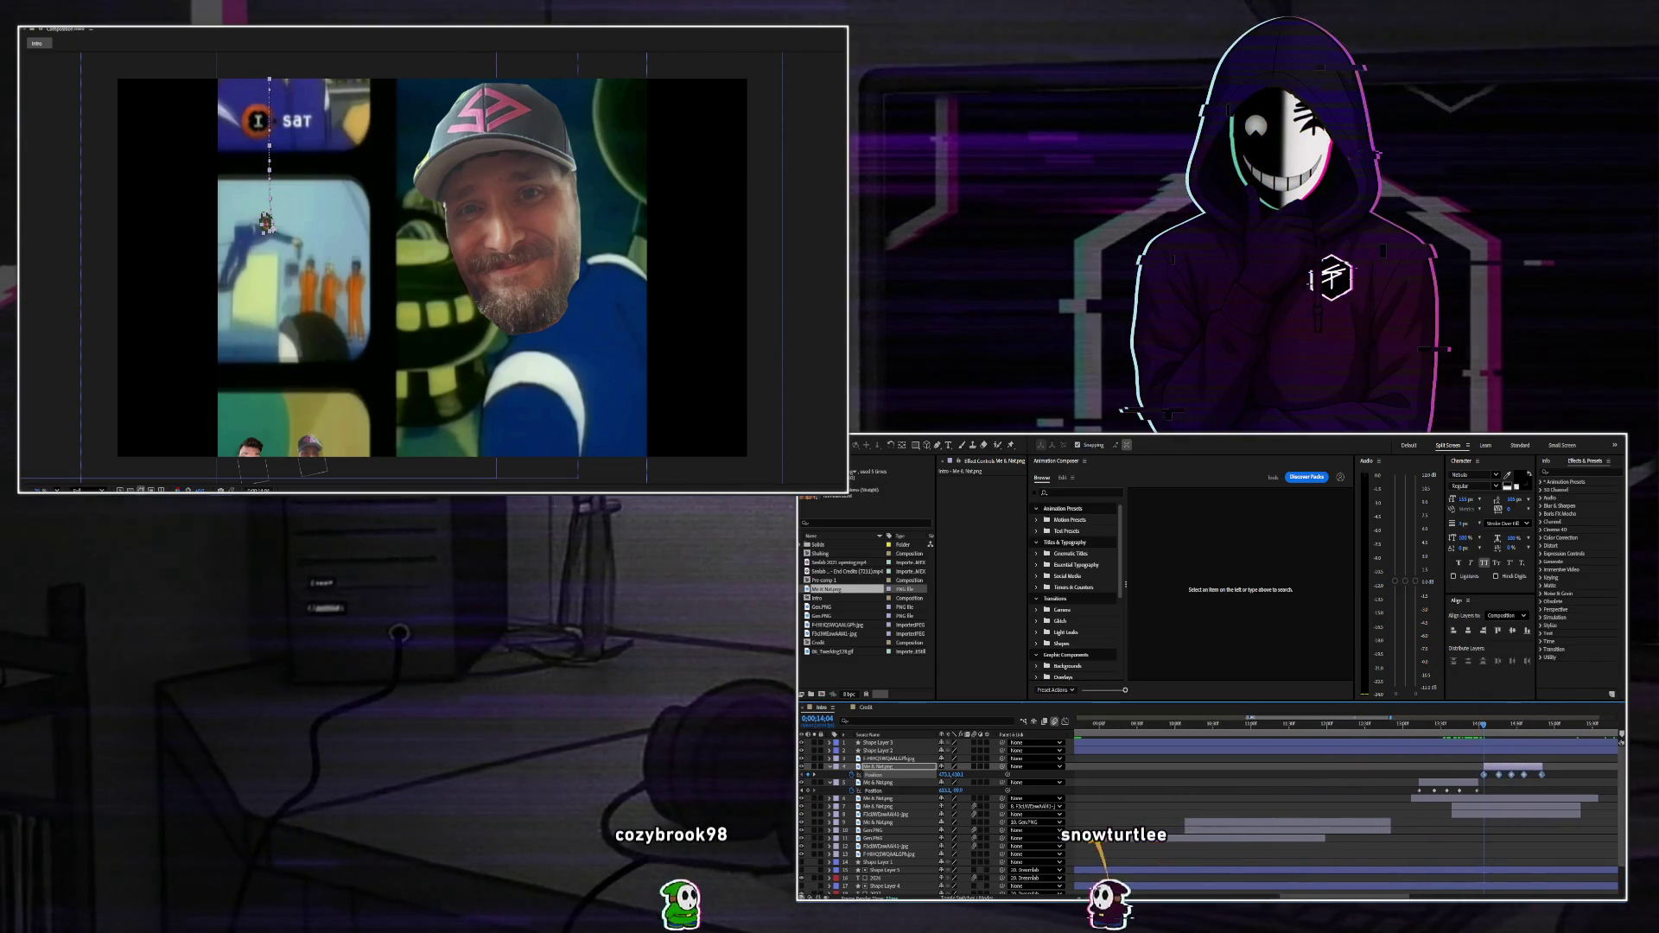
pyautogui.scroll(2, 1252, 726)
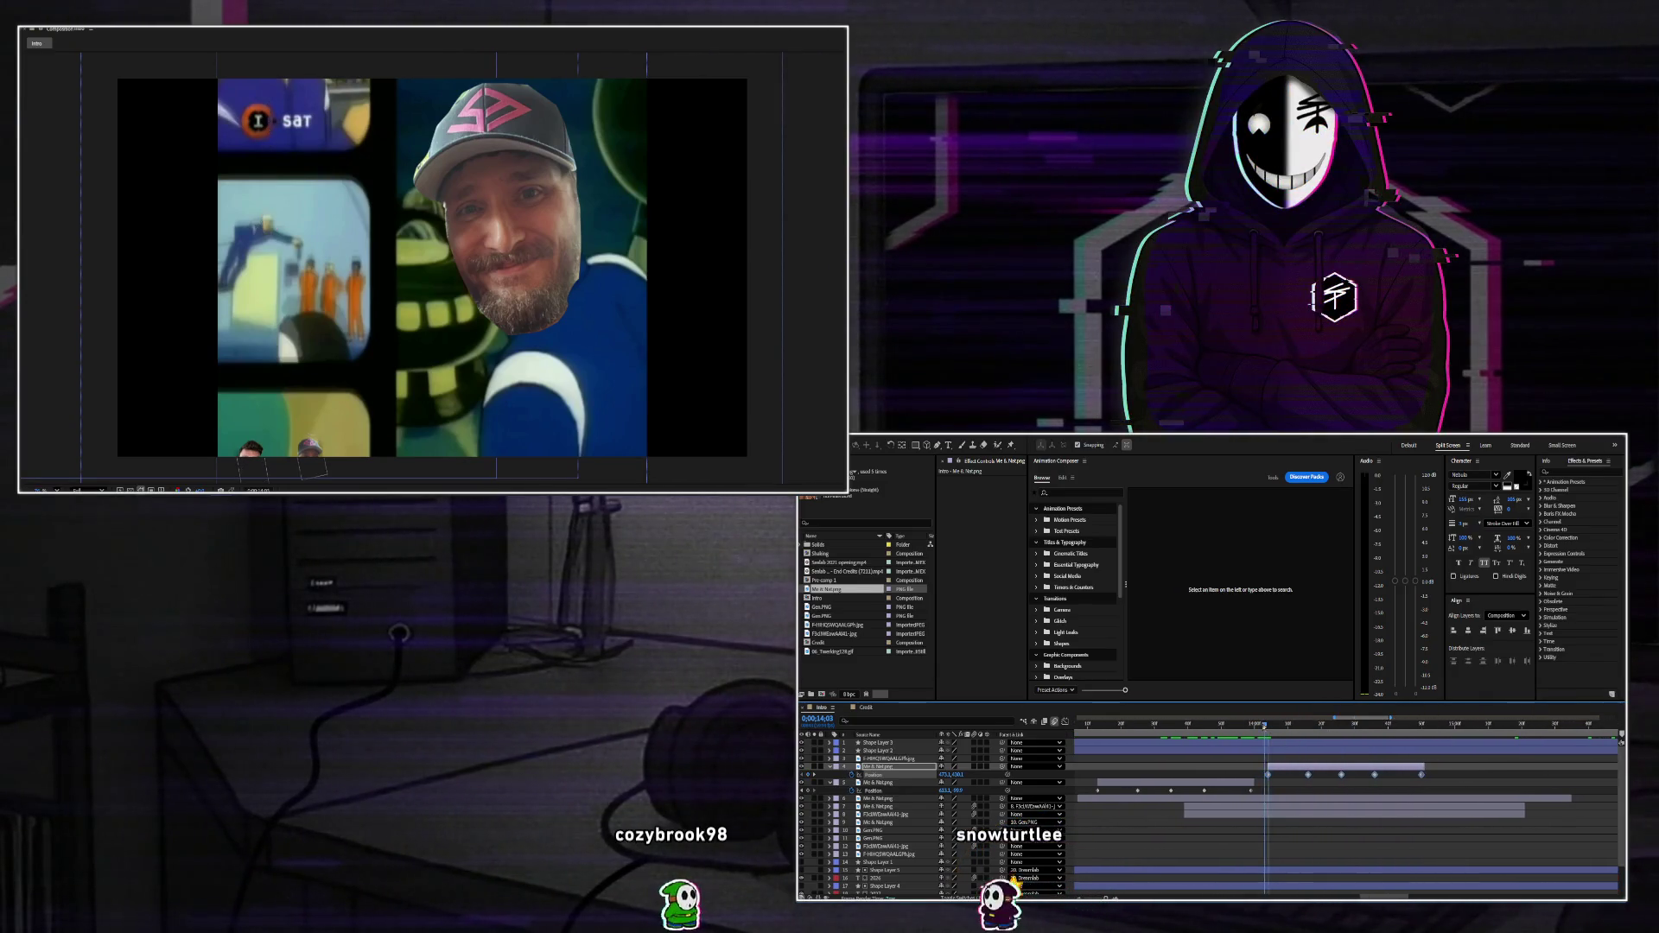
# Slide the face layer's in-point earlier, then check its rotation and position values.
pyautogui.moveTo(1264, 726)
pyautogui.mouseDown()
pyautogui.moveTo(1088, 726)
pyautogui.moveTo(1103, 741)
pyautogui.mouseUp()
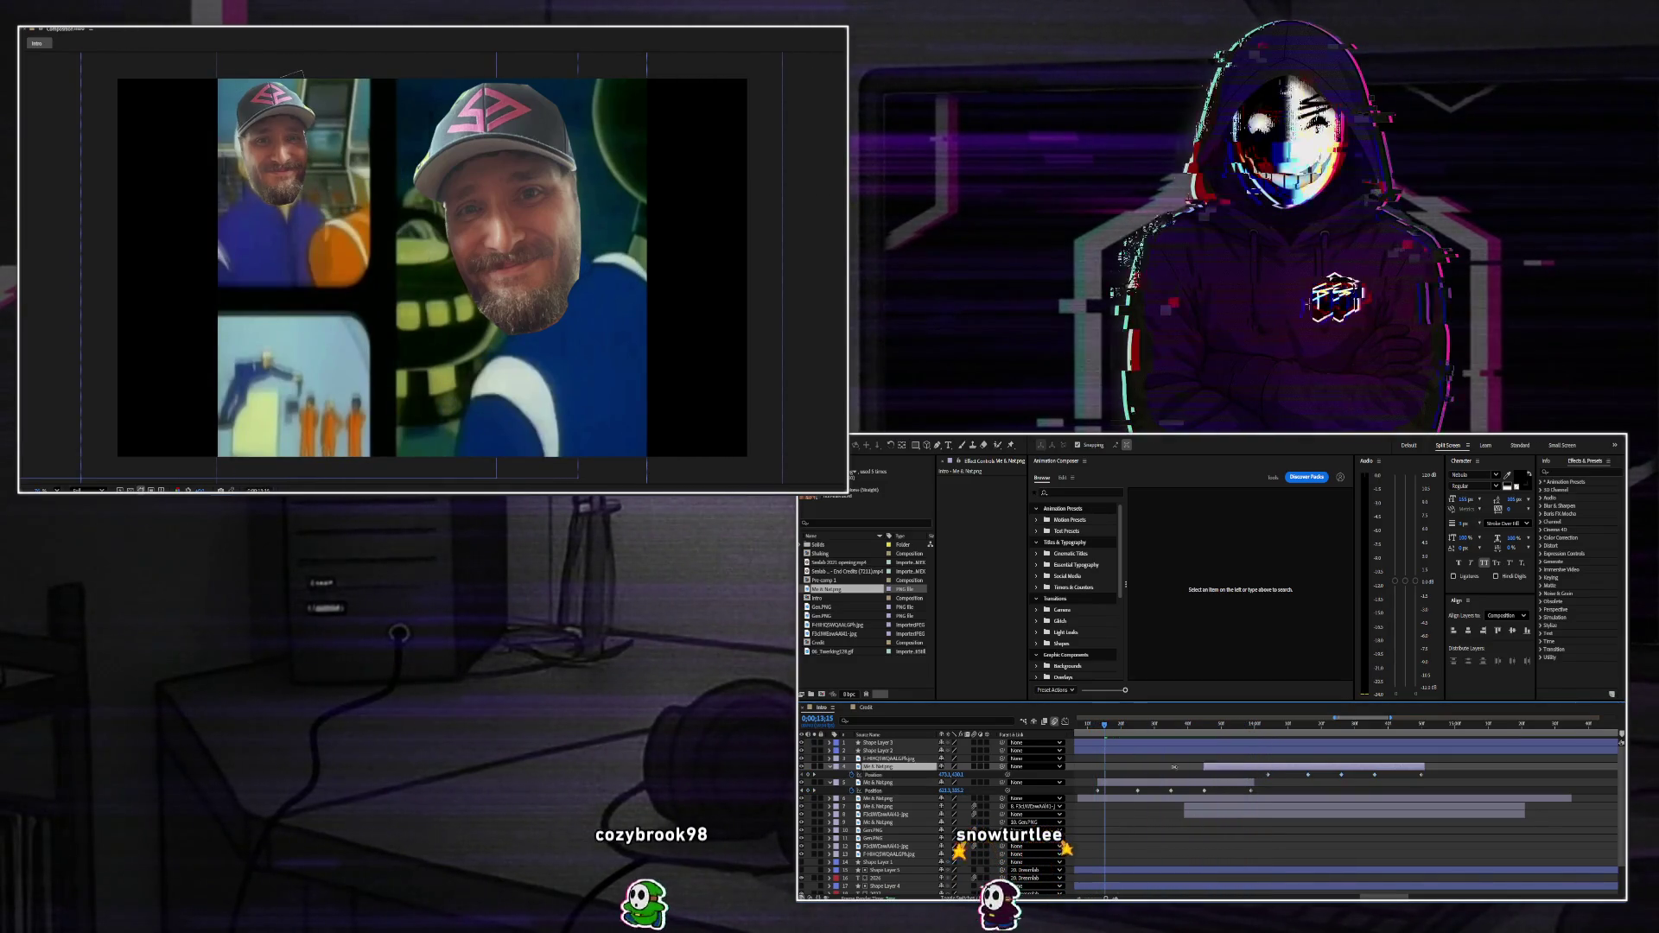
pyautogui.moveTo(1267, 766); pyautogui.dragTo(1099, 766)
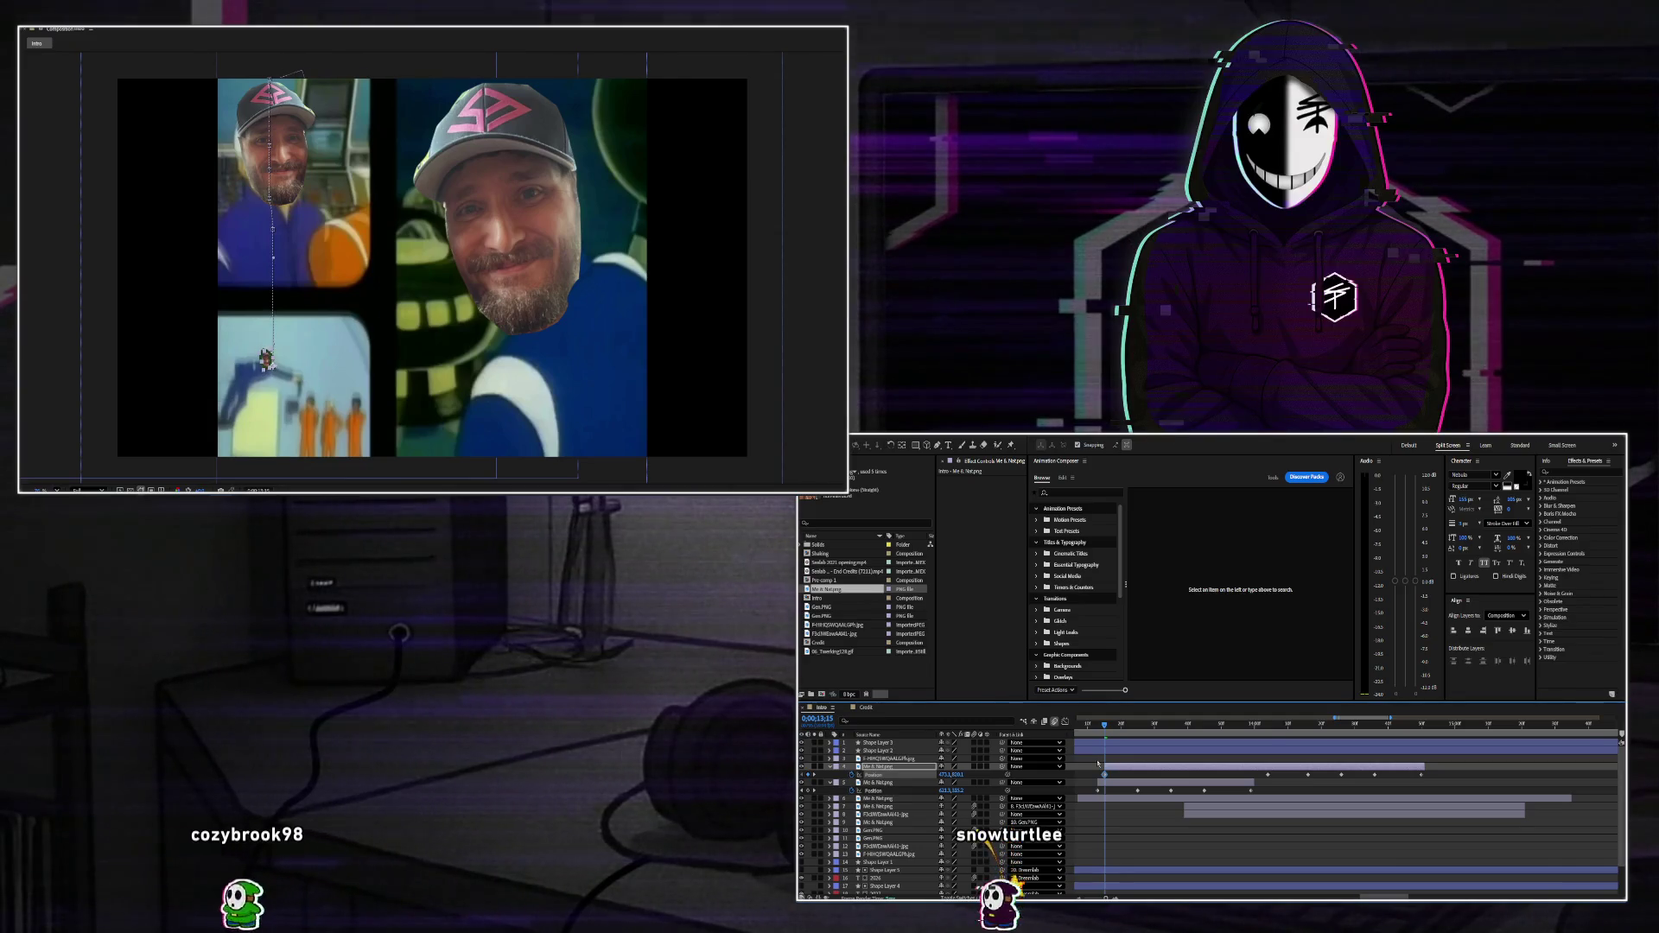
pyautogui.press('r')
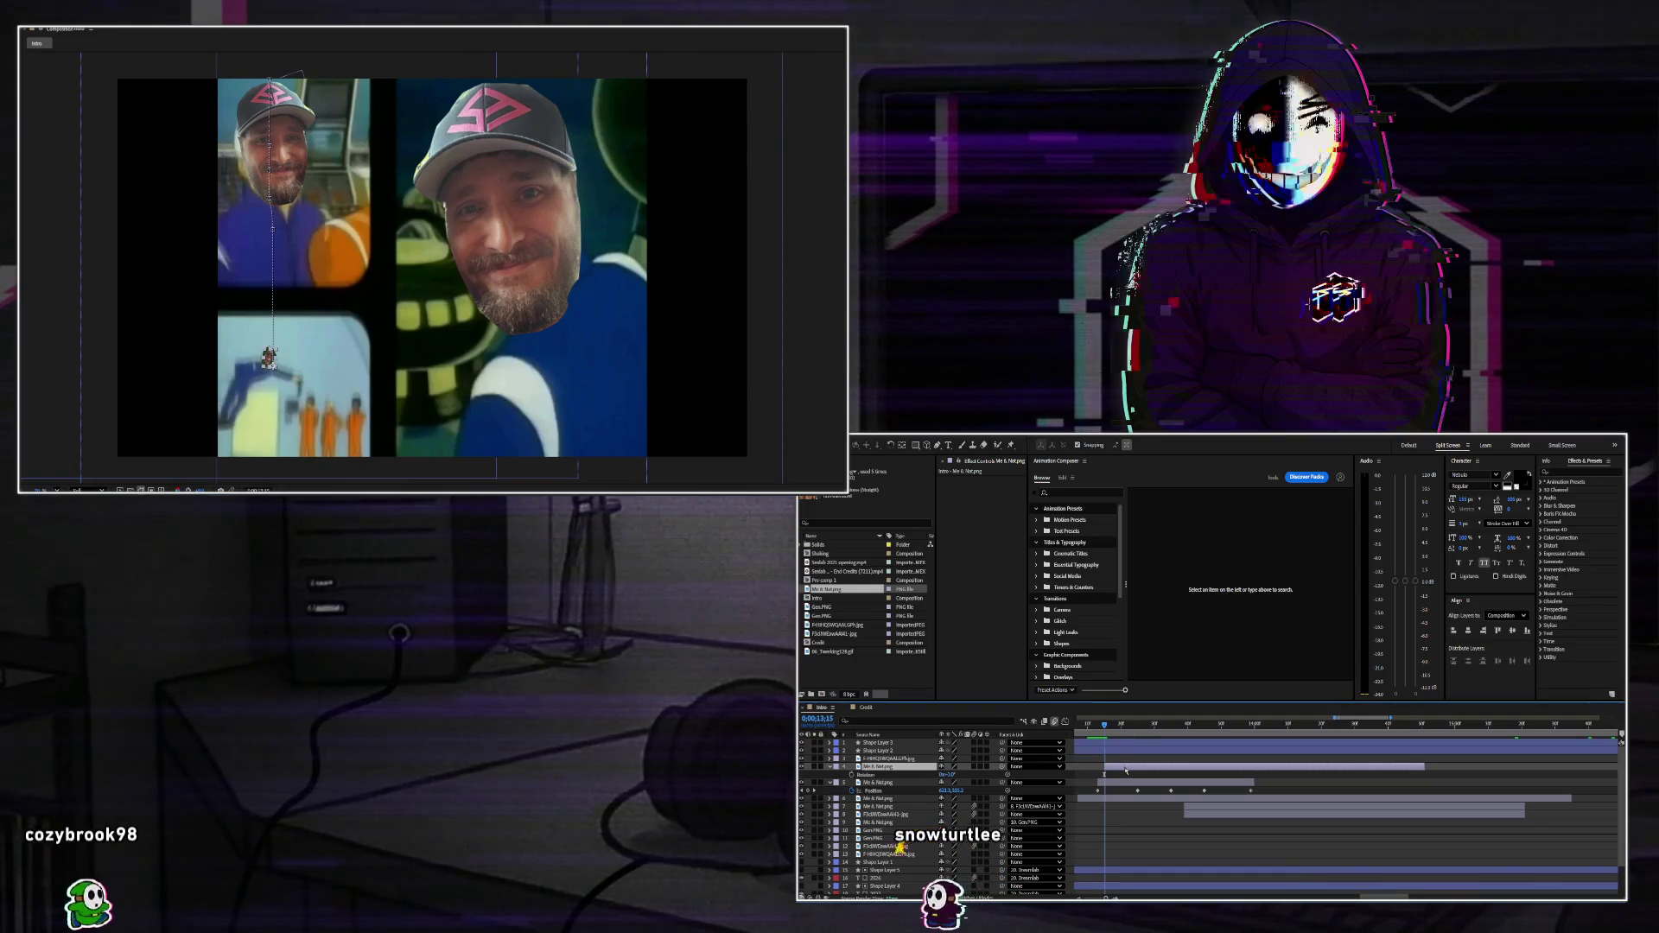
pyautogui.press('p')
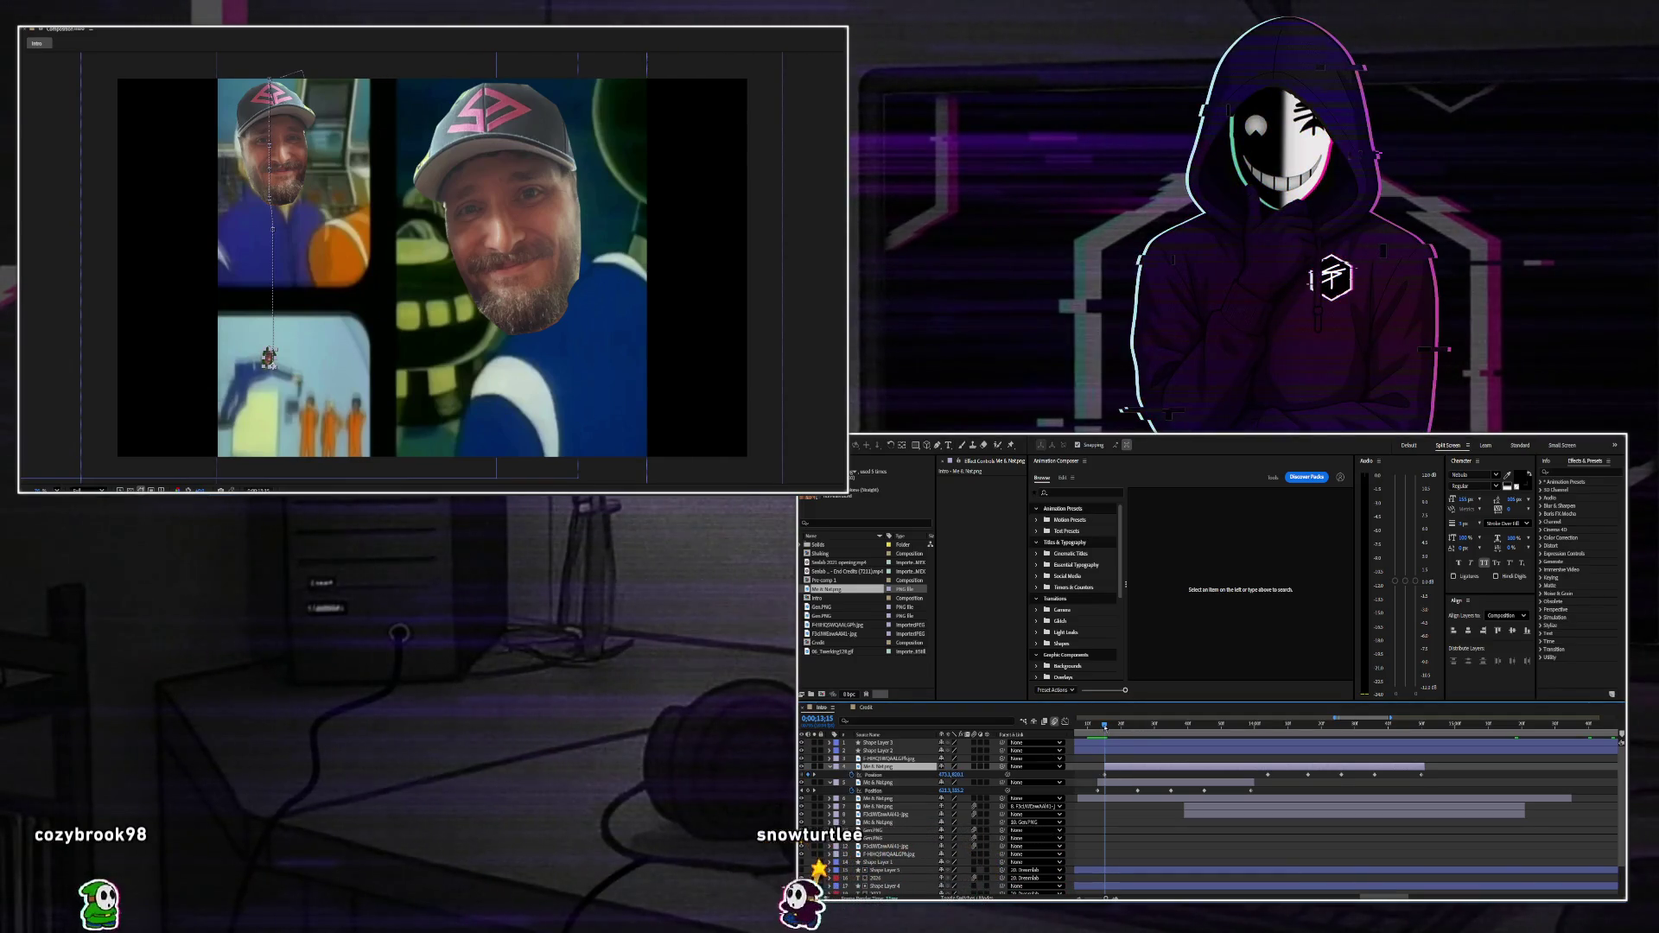
# Scrub forward and back through the timeline to review the face animation.
pyautogui.moveTo(1105, 729); pyautogui.dragTo(1406, 741)
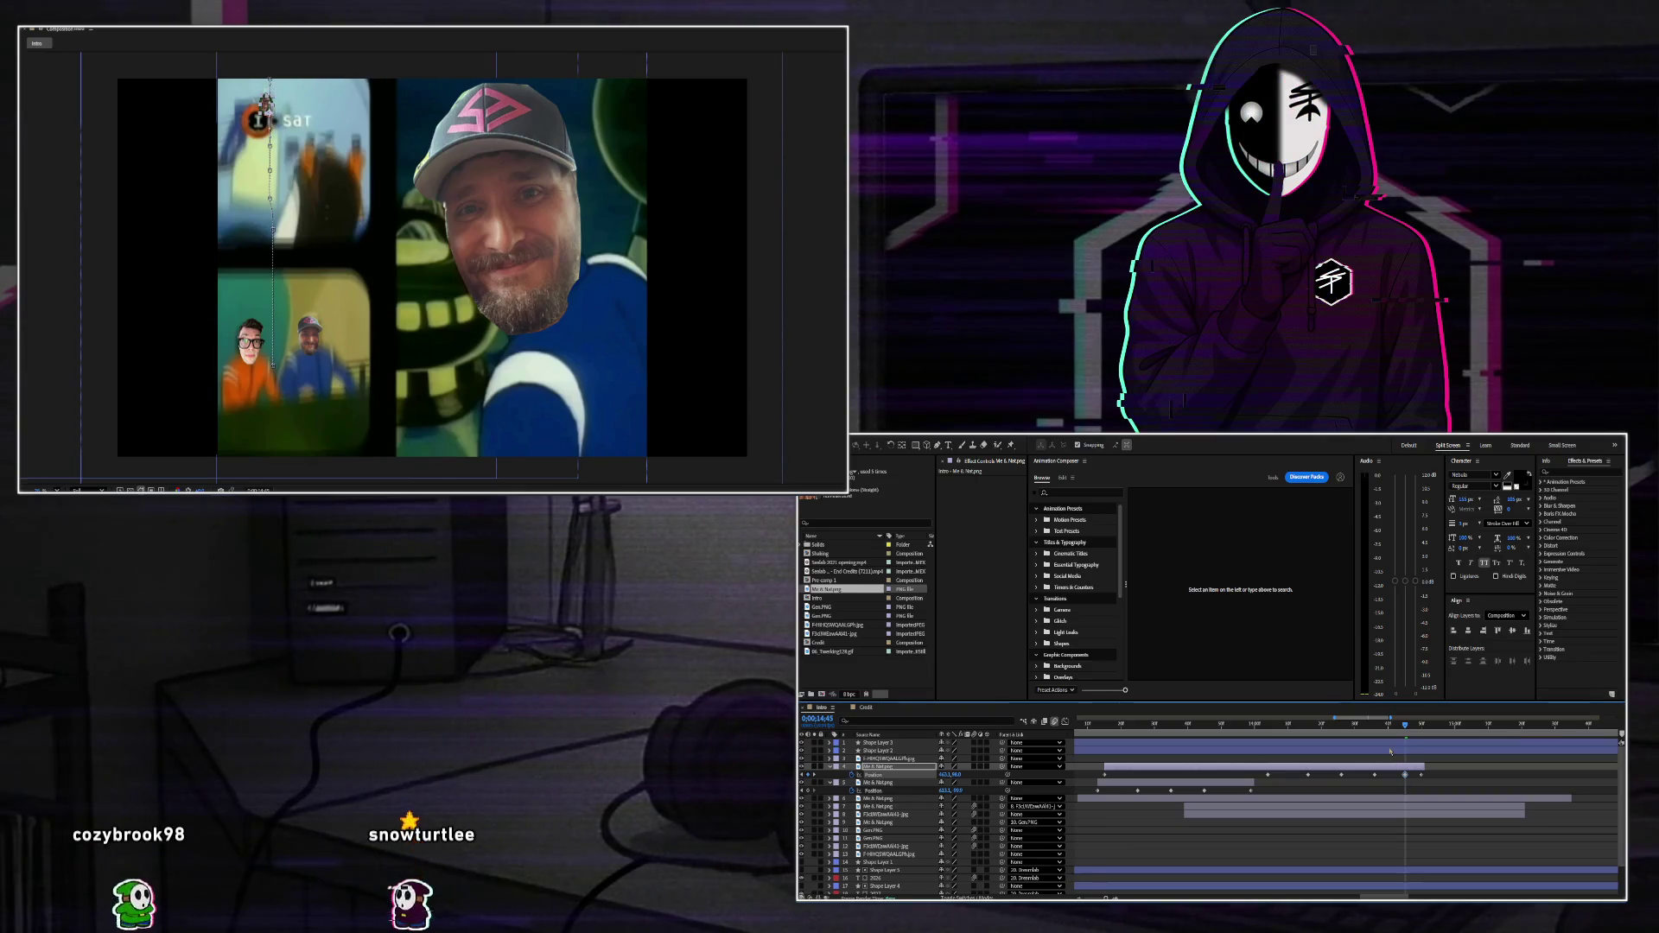
pyautogui.moveTo(1409, 726); pyautogui.dragTo(1415, 726)
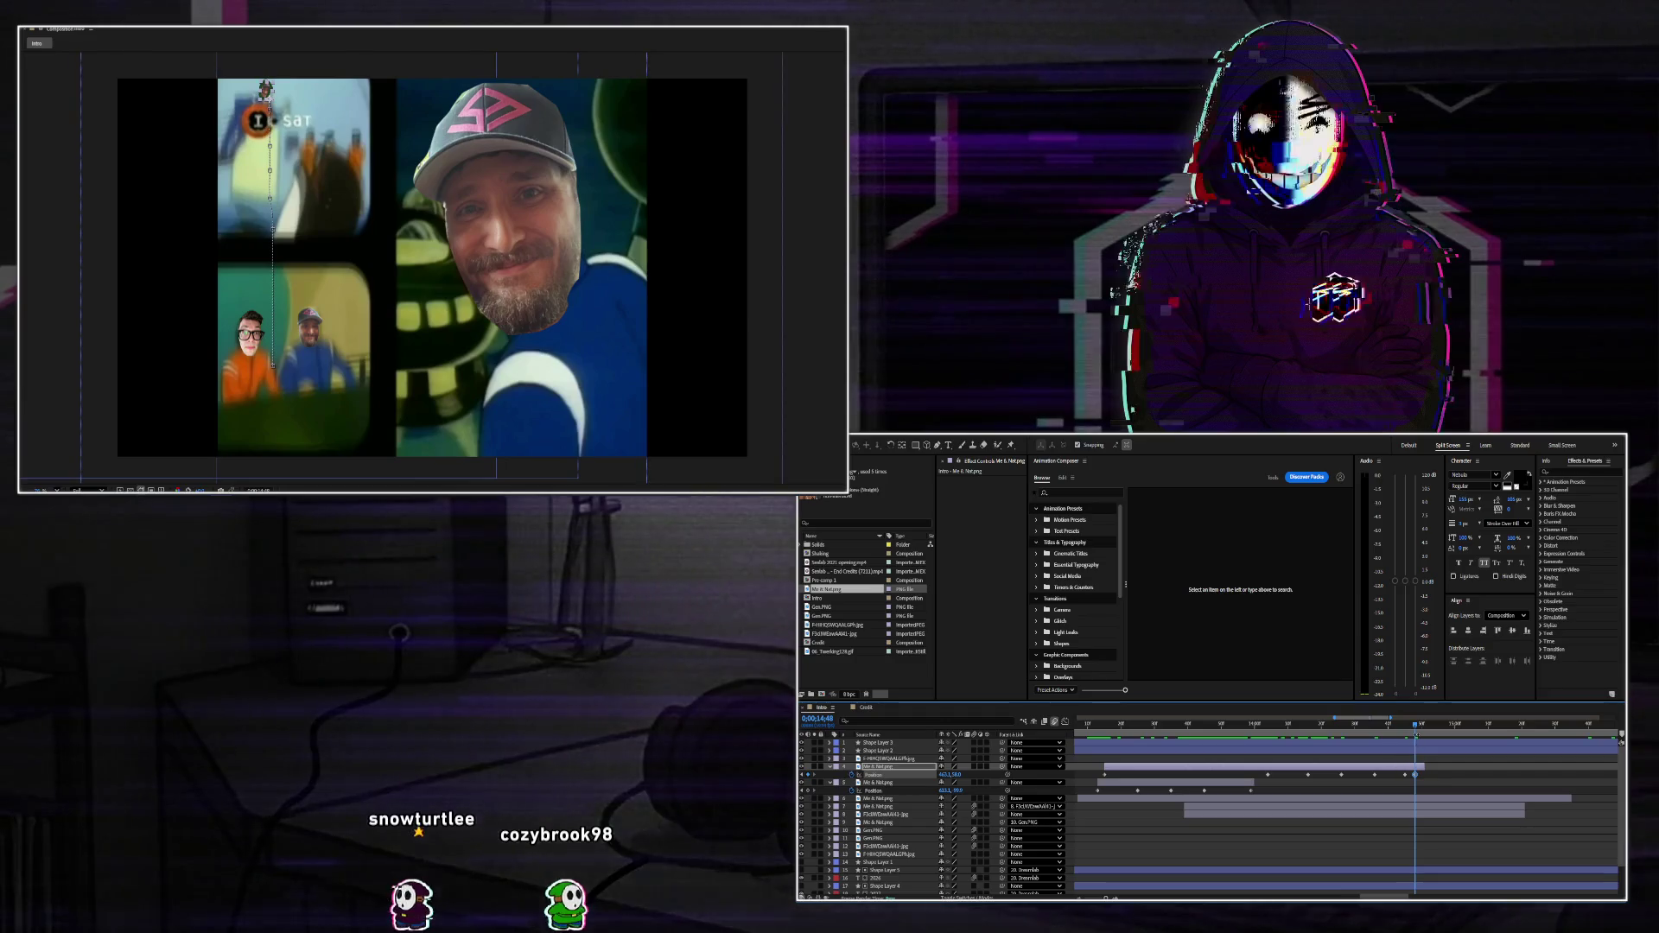
pyautogui.moveTo(1415, 729); pyautogui.dragTo(1421, 729)
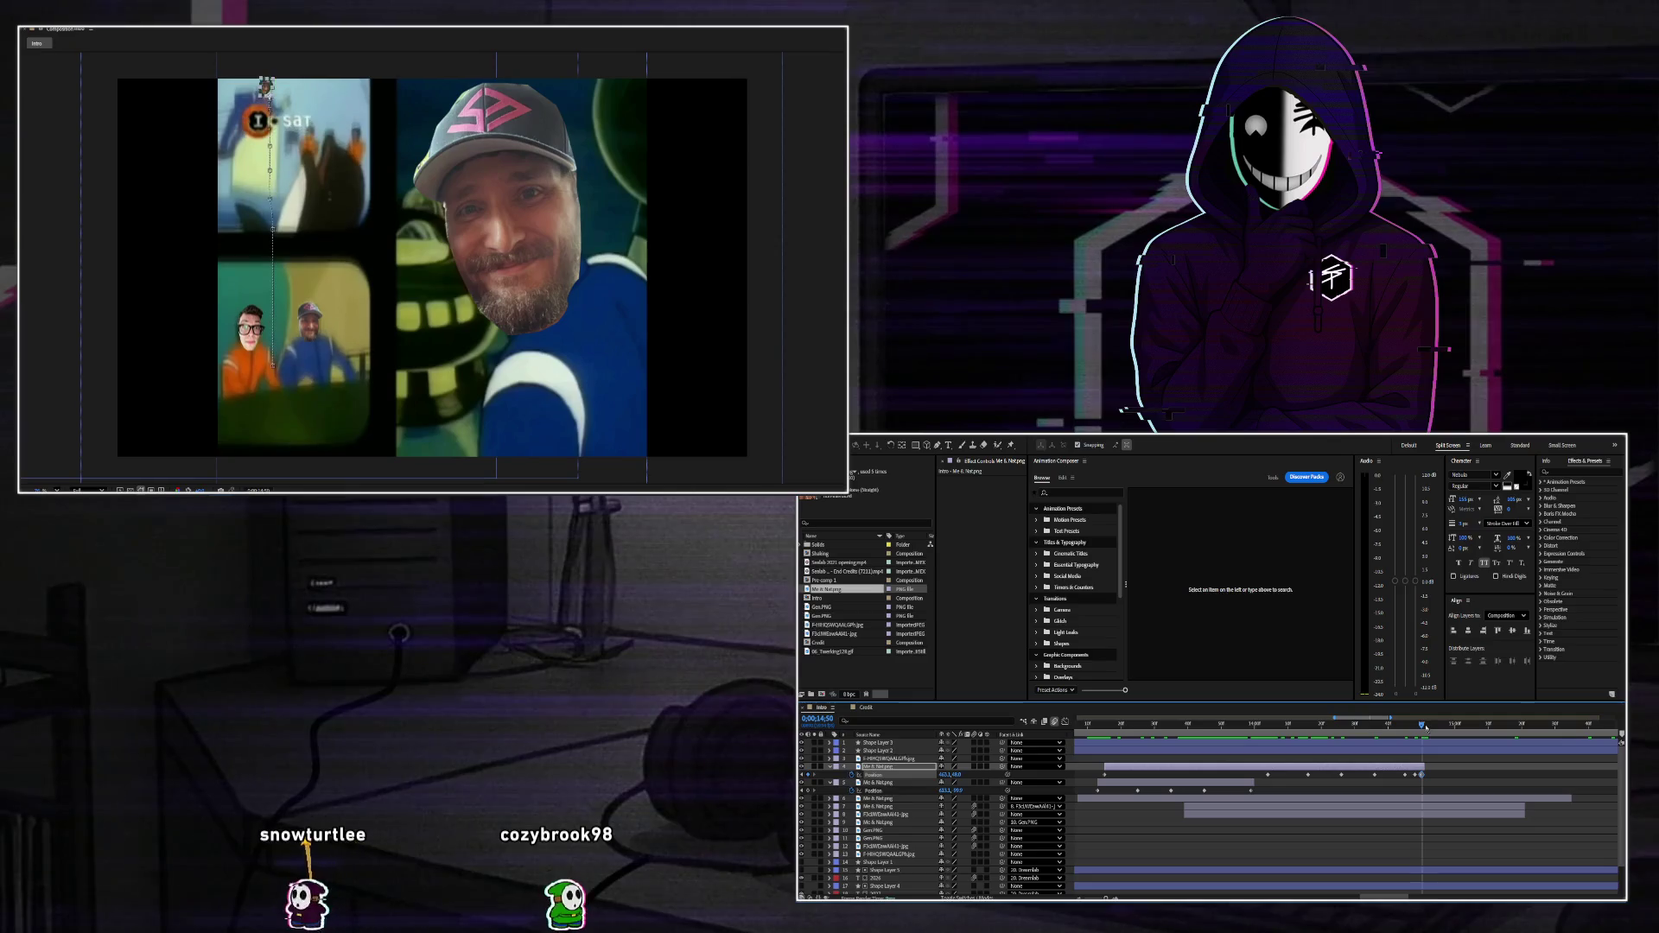
pyautogui.moveTo(1421, 729); pyautogui.dragTo(1328, 724)
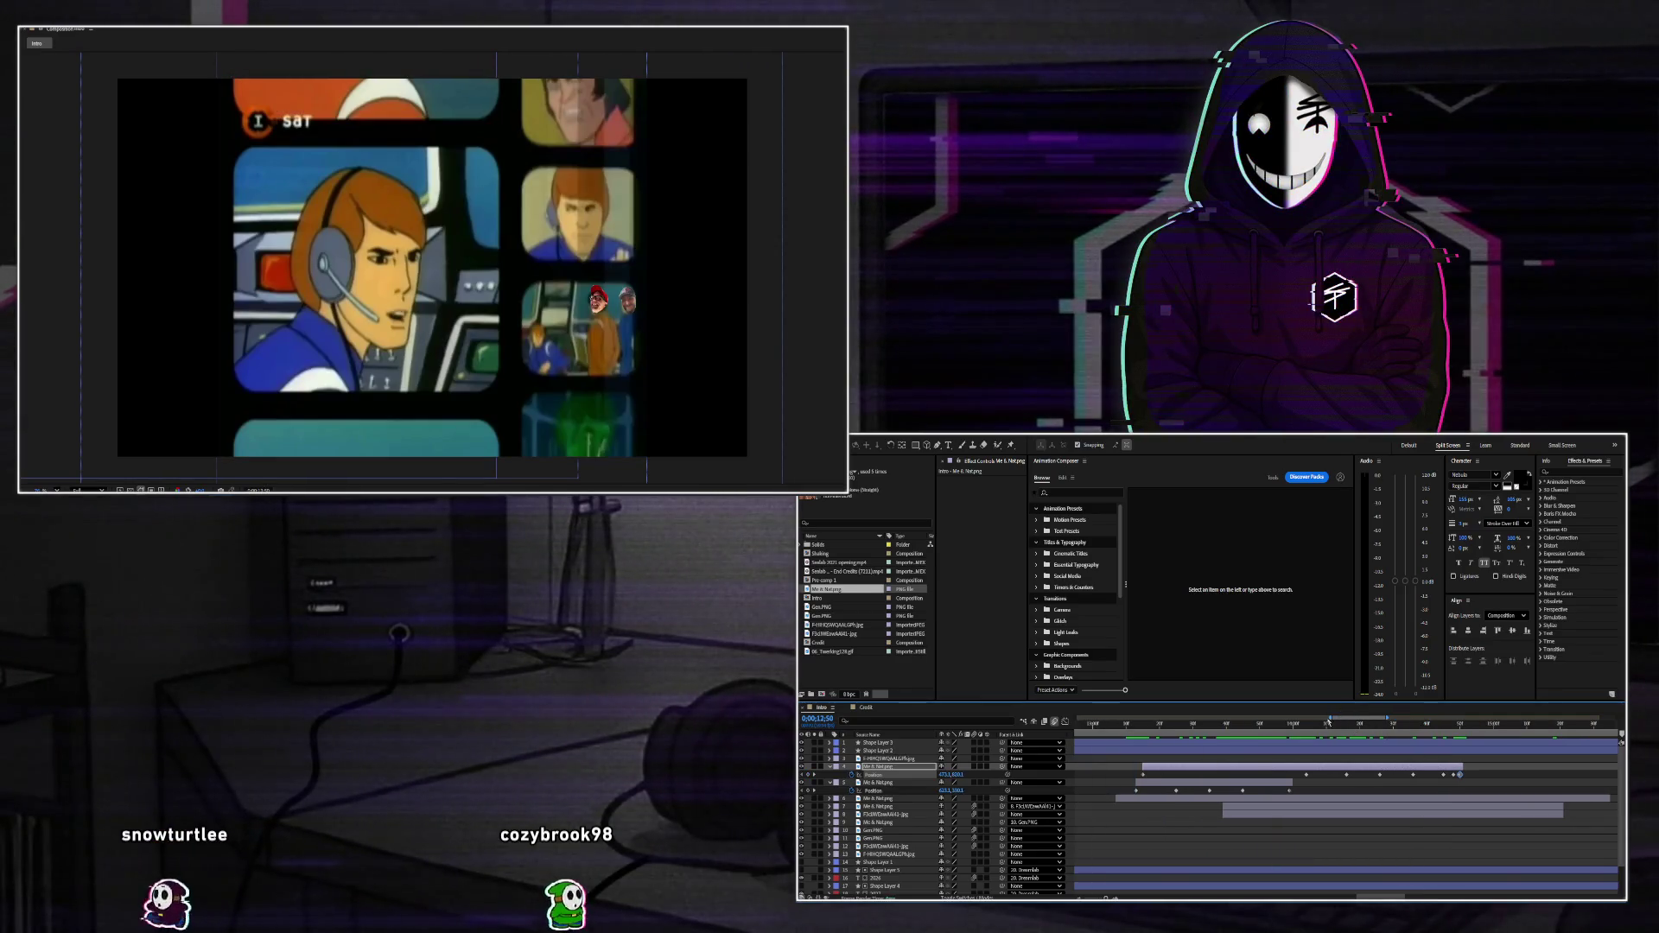
# Go to the start, zoom the timeline out, collapse the Position rows and play the intro.
pyautogui.press('Home')
pyautogui.press('-')
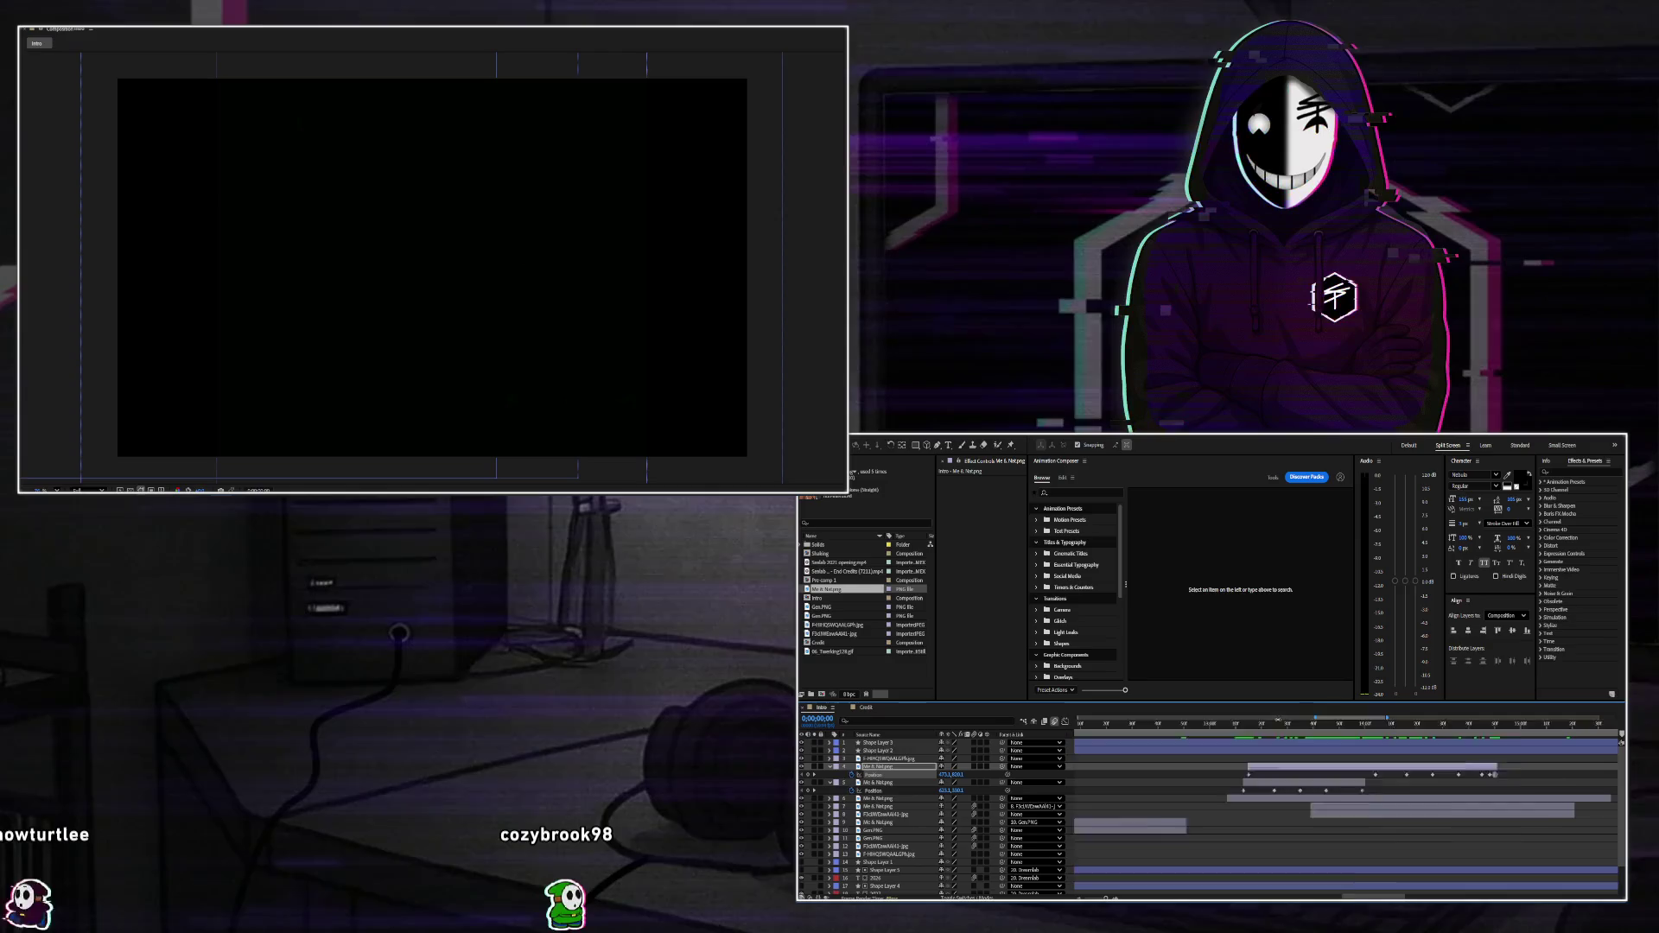
pyautogui.press('-')
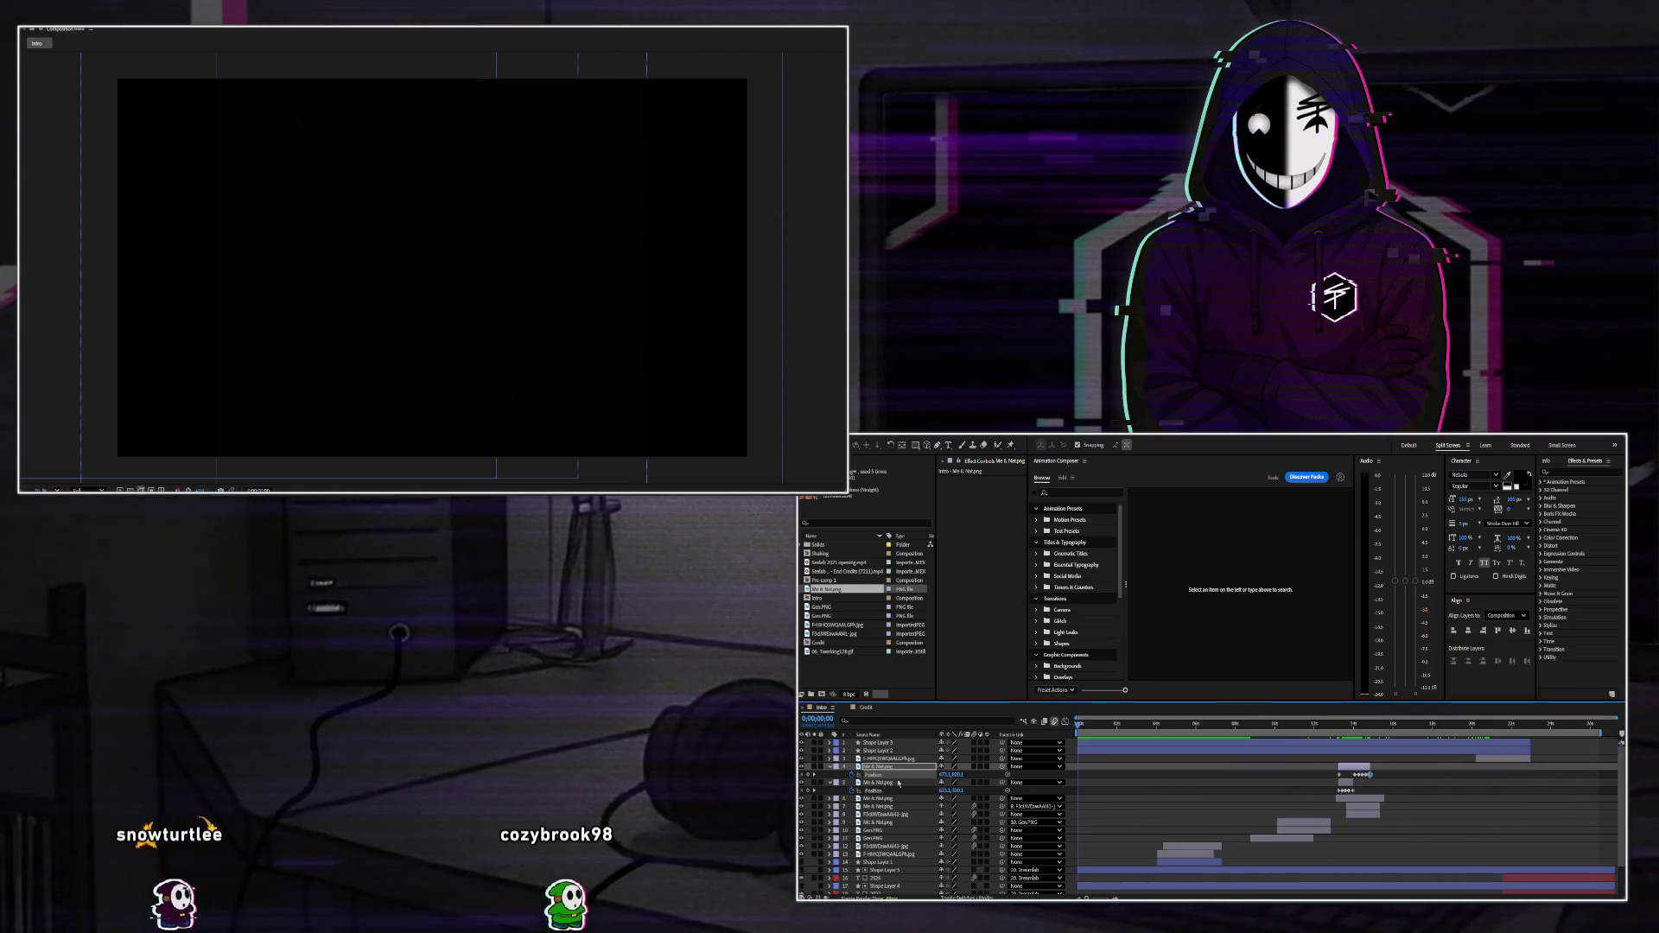
pyautogui.click(829, 766)
pyautogui.click(830, 774)
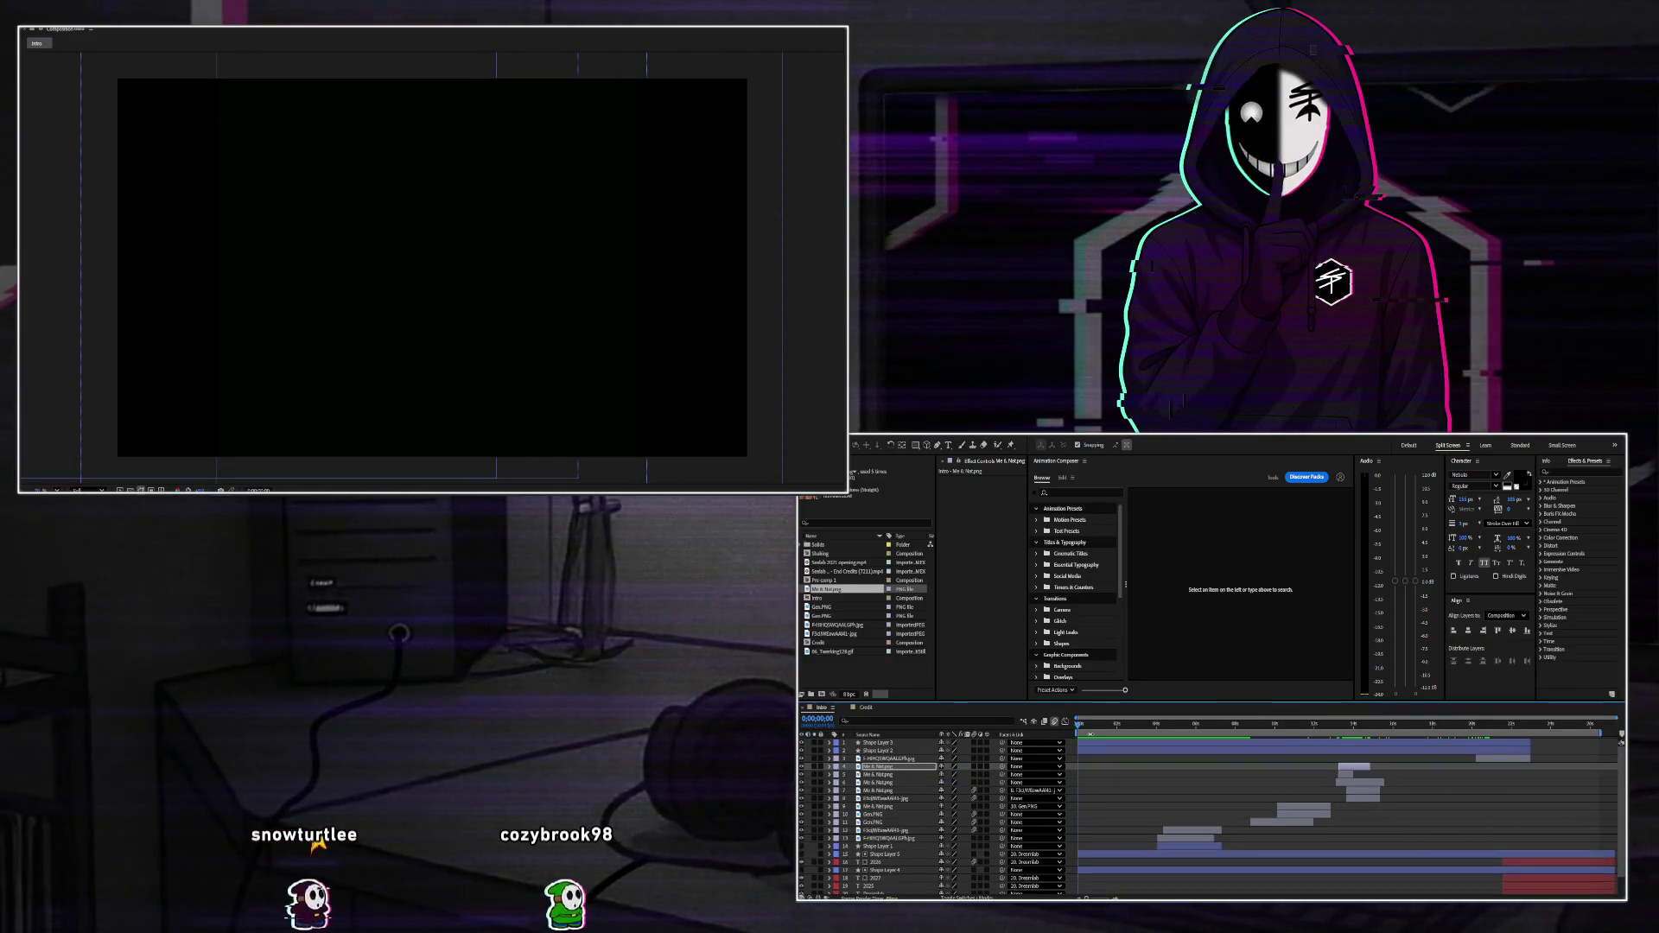
pyautogui.press('space')
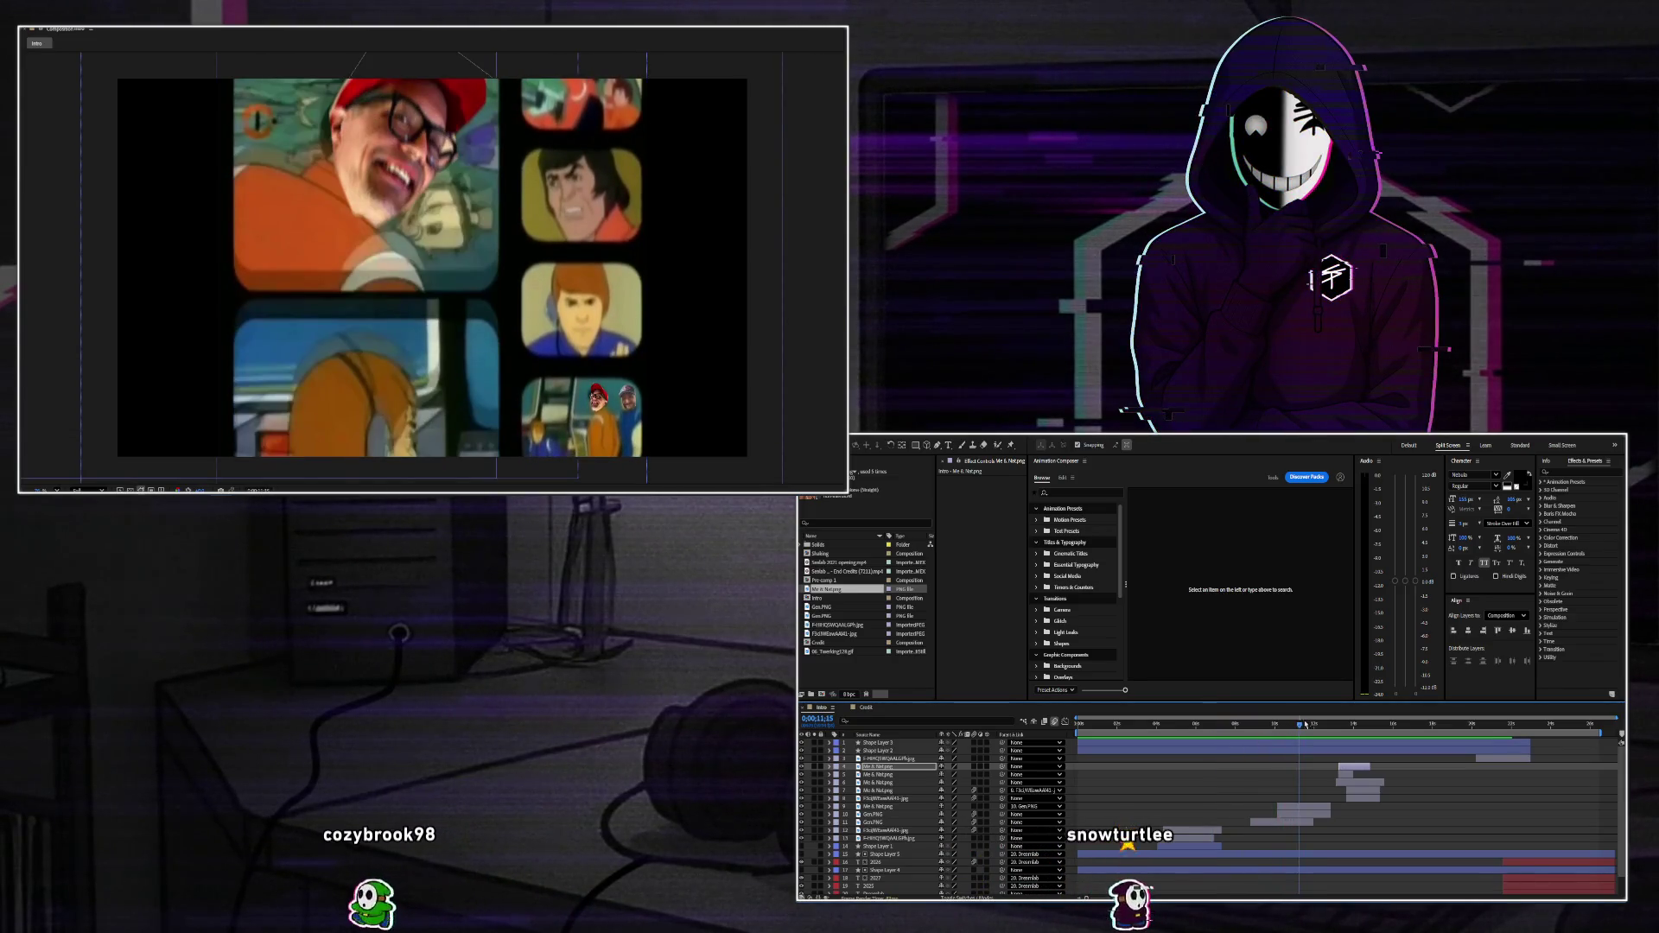
# Select the Gen.PNG layer and preview from just before 10 seconds, then stop.
pyautogui.moveTo(1306, 725); pyautogui.dragTo(1289, 727)
pyautogui.click(1293, 813)
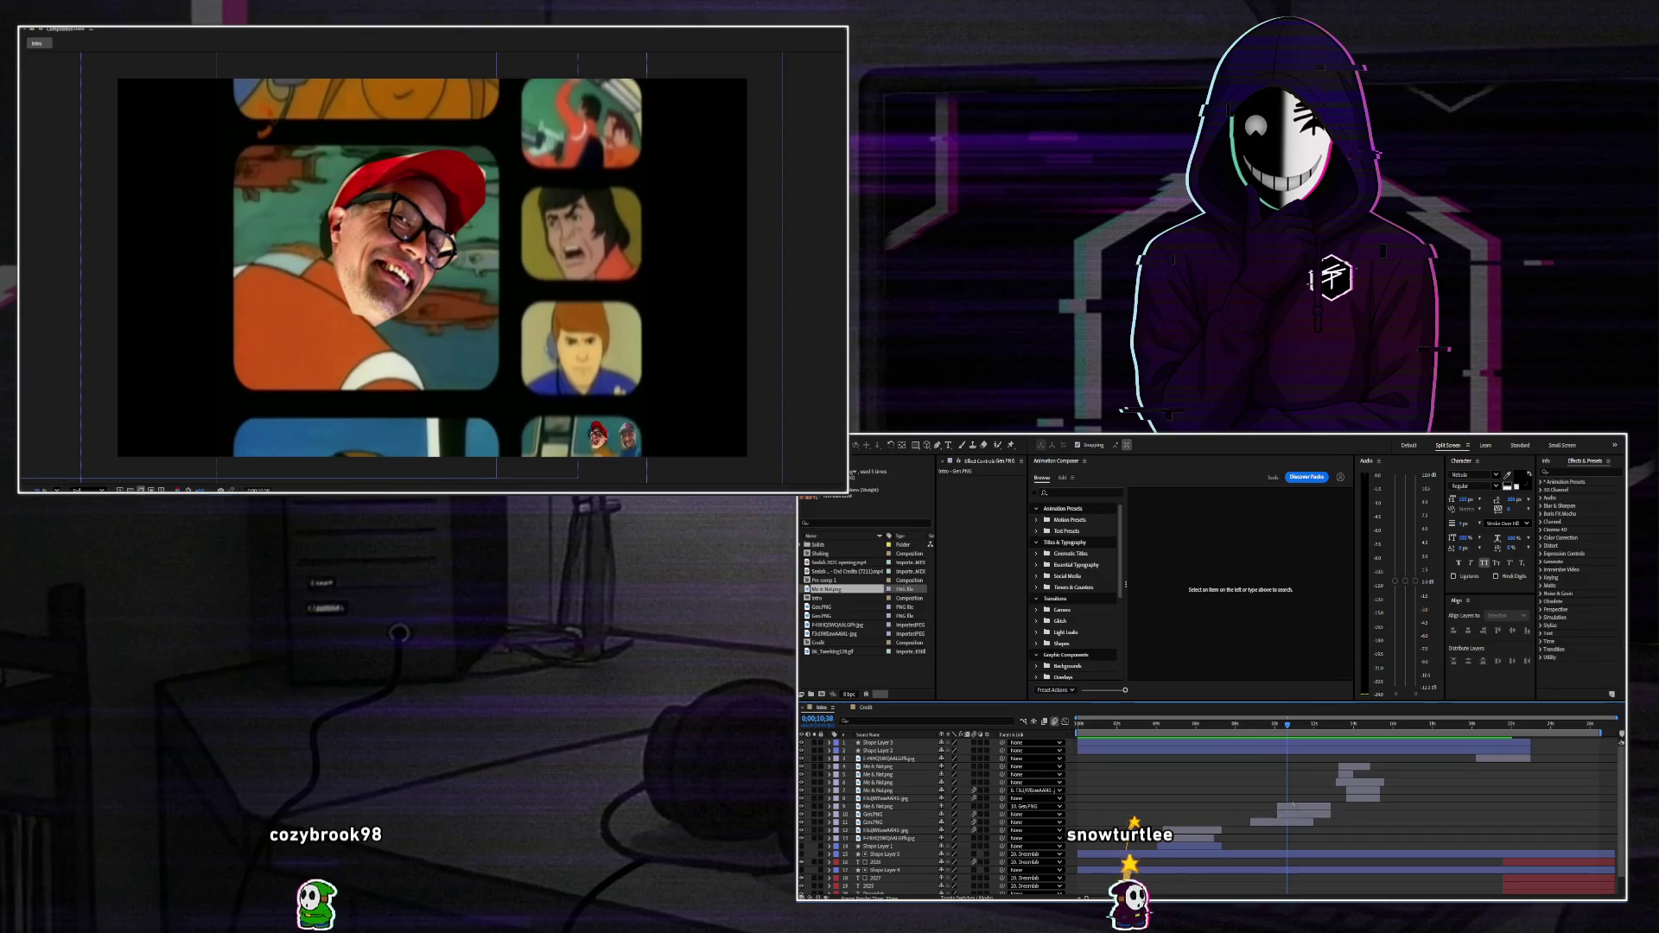
pyautogui.click(1274, 821)
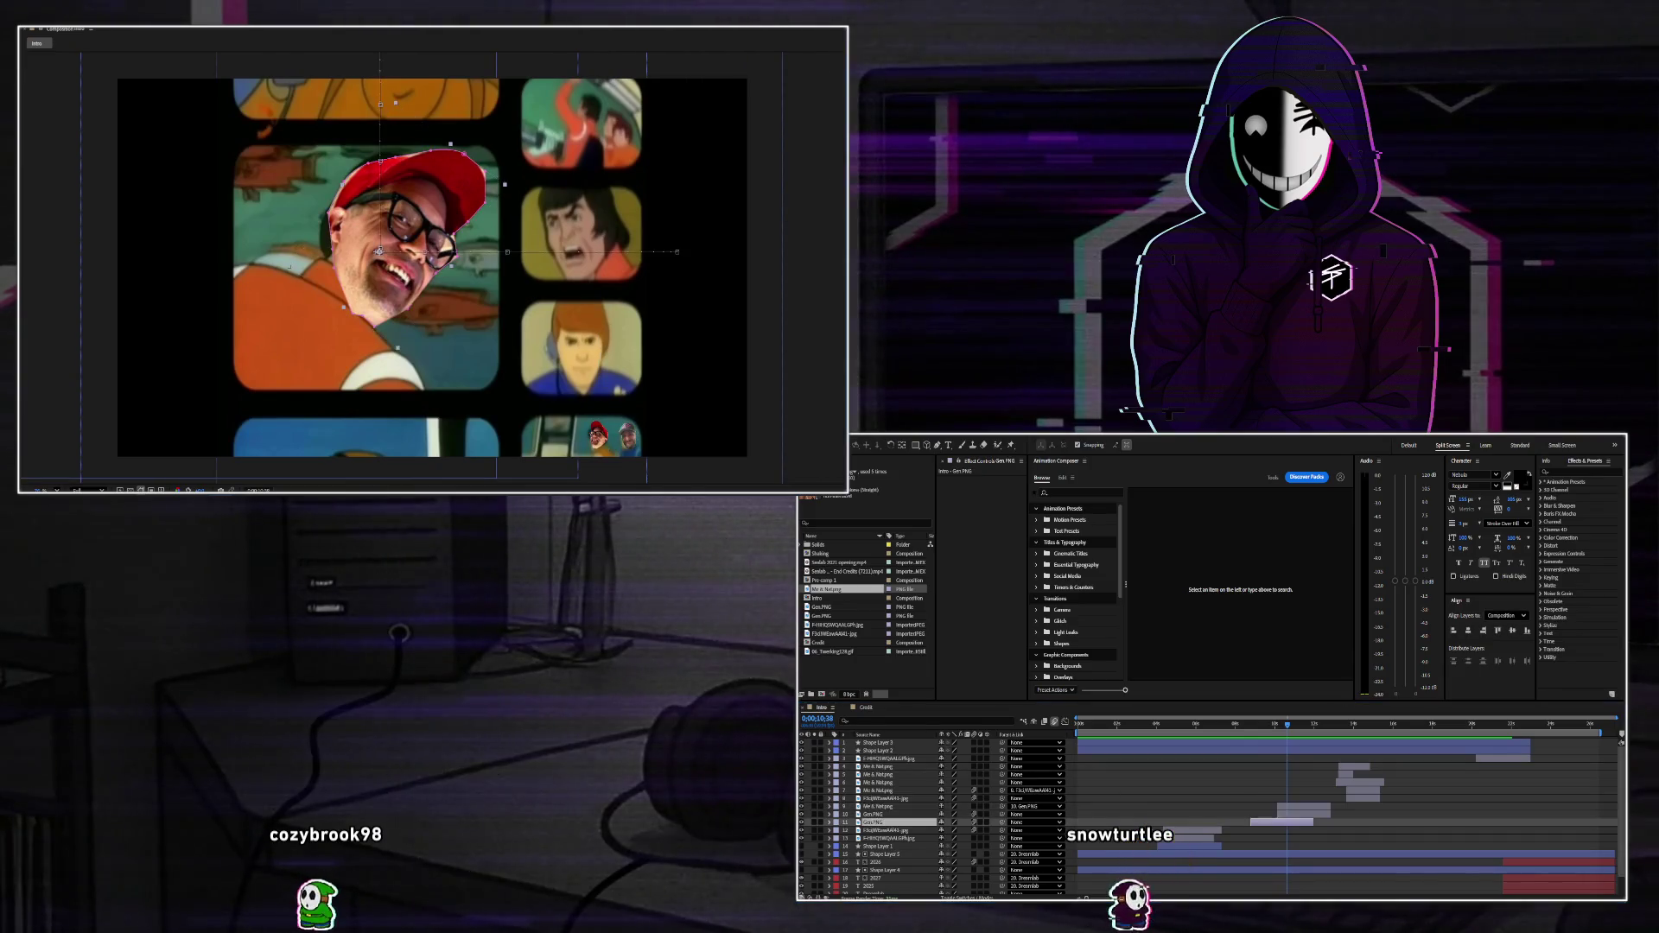
pyautogui.press('Return')
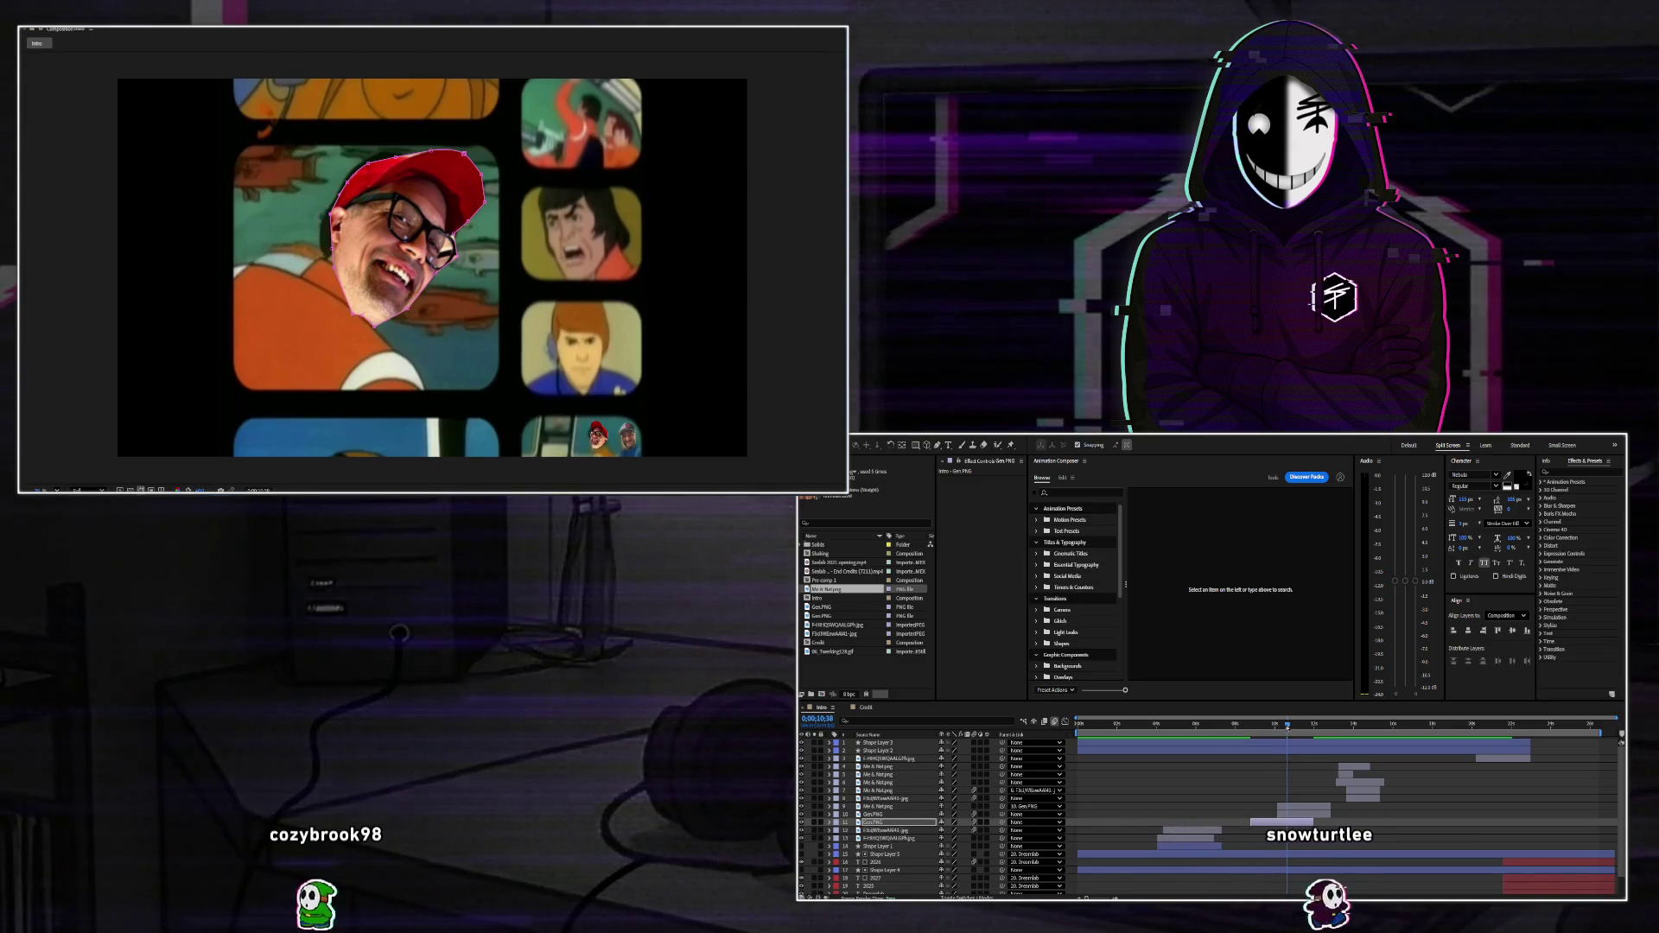
pyautogui.click(1275, 724)
pyautogui.press('space')
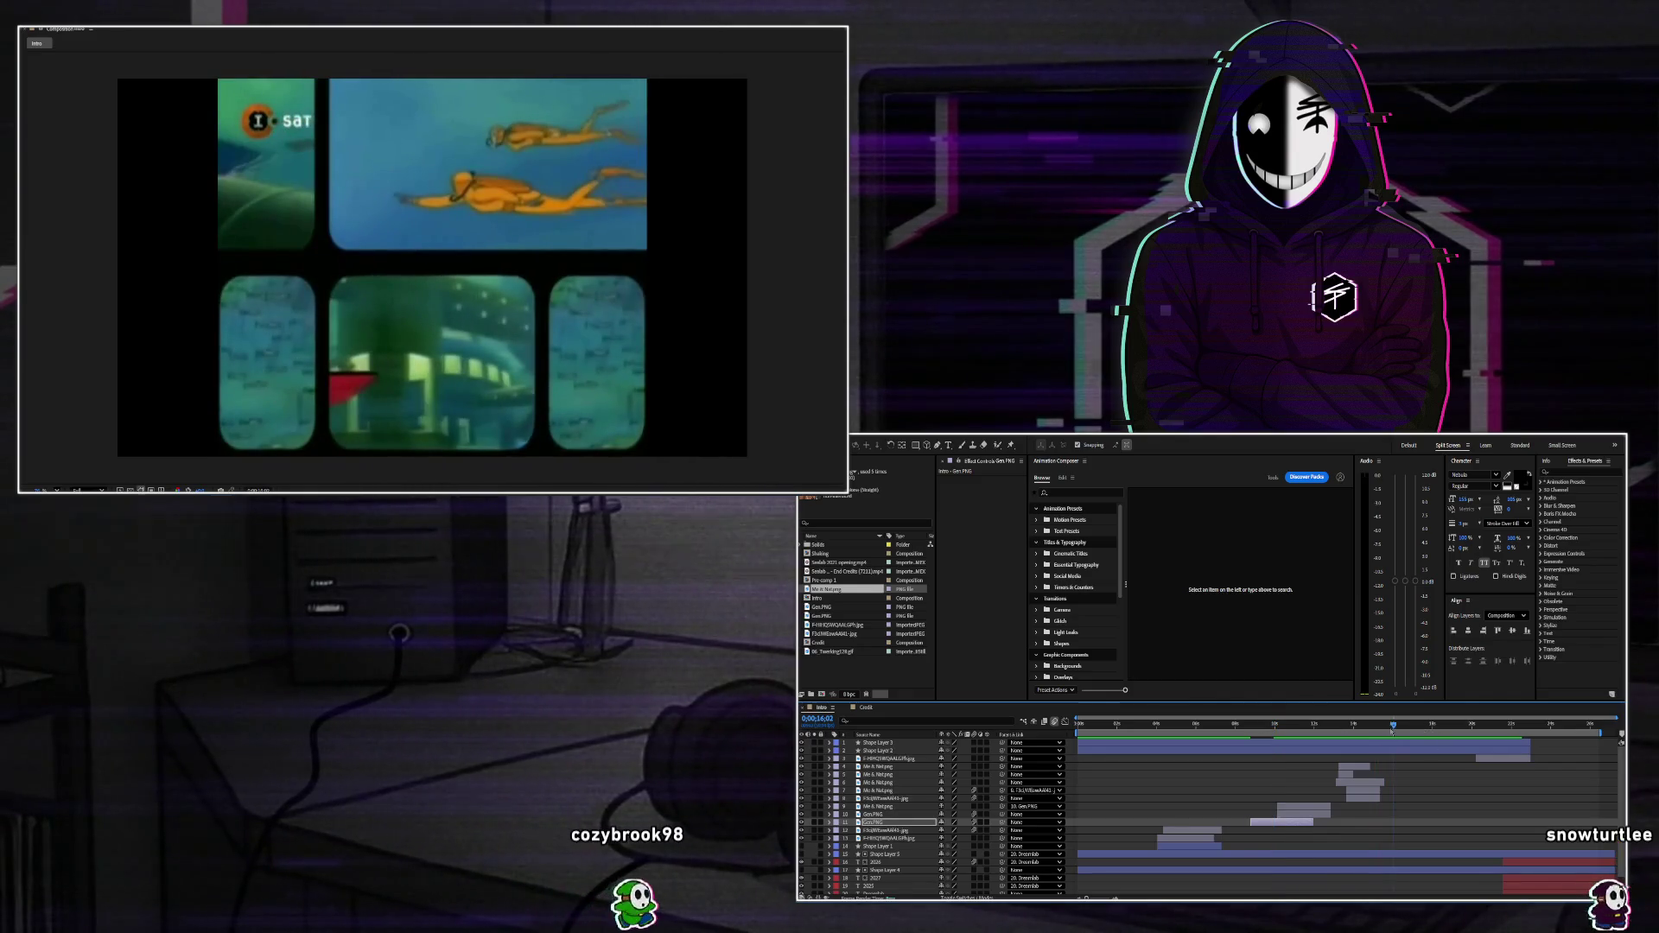
pyautogui.press('space')
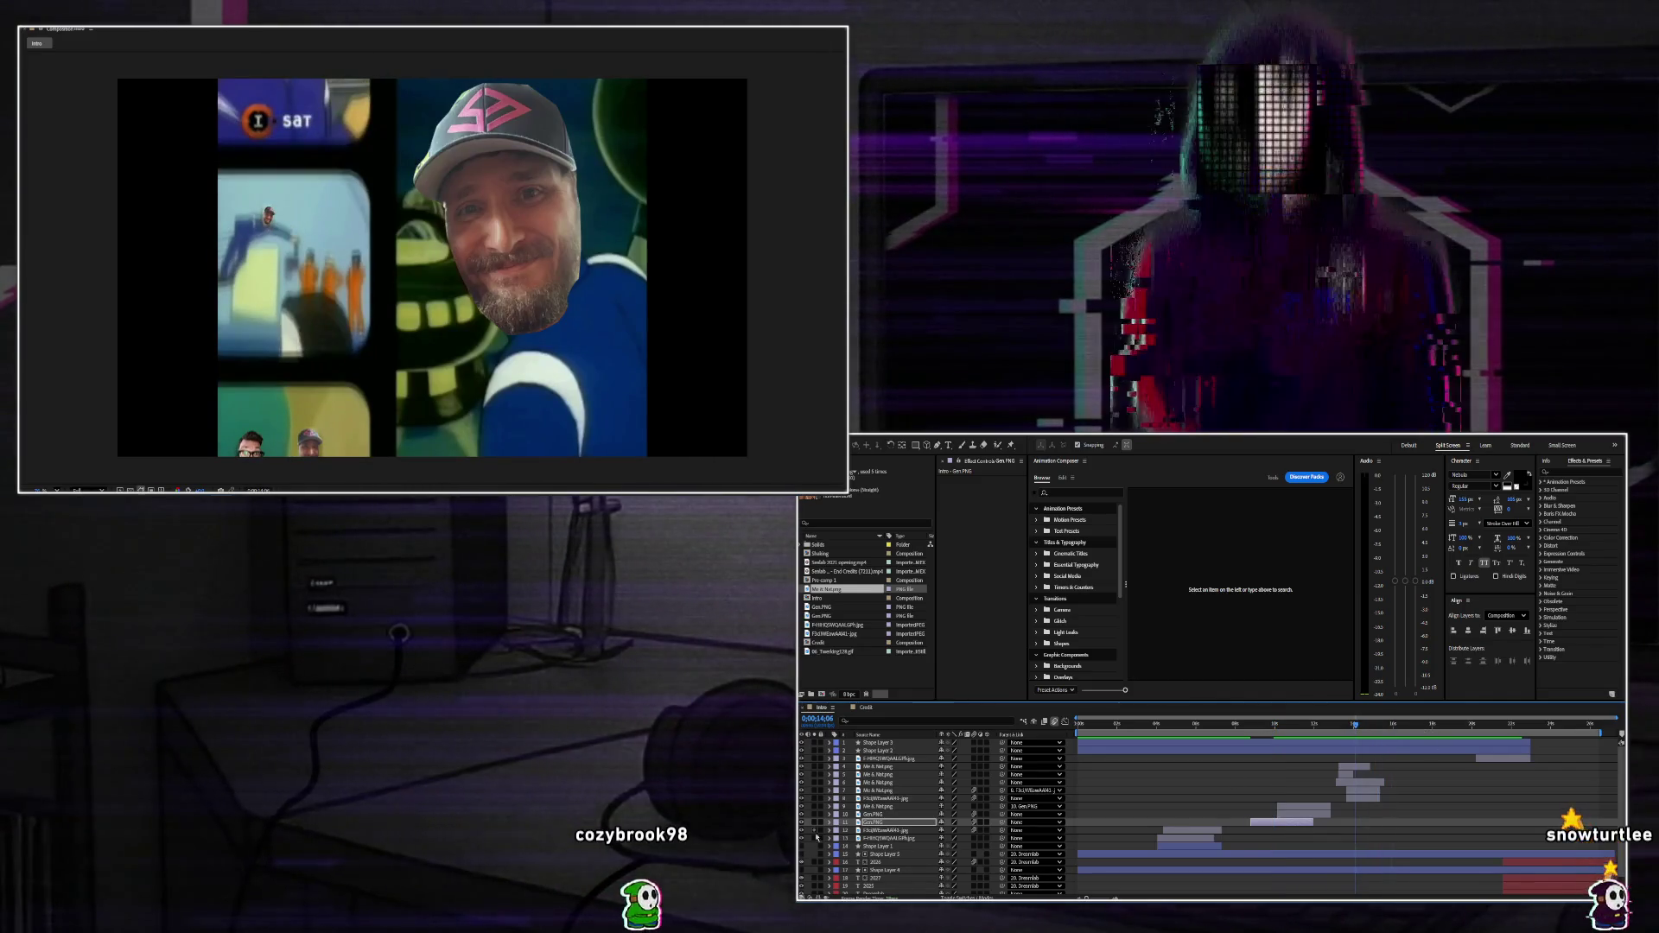
# Select Shape Layer 5 and scrub the playhead from about 14 to 21 seconds.
pyautogui.click(1217, 854)
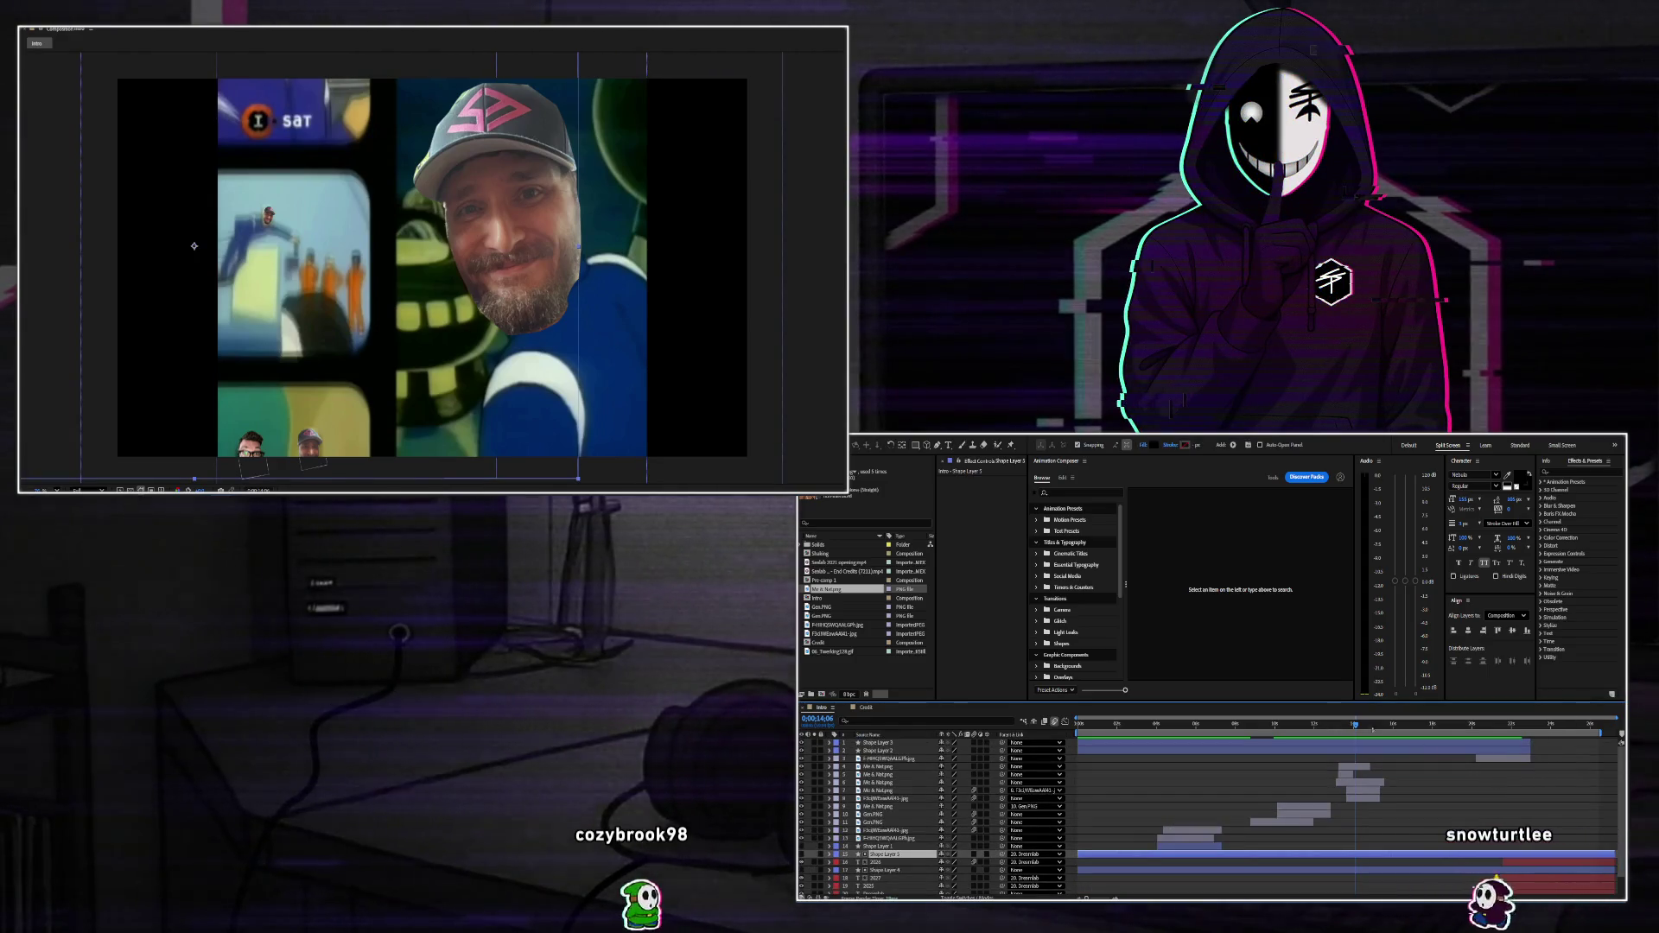
pyautogui.click(1363, 725)
pyautogui.moveTo(1363, 726); pyautogui.dragTo(1484, 741)
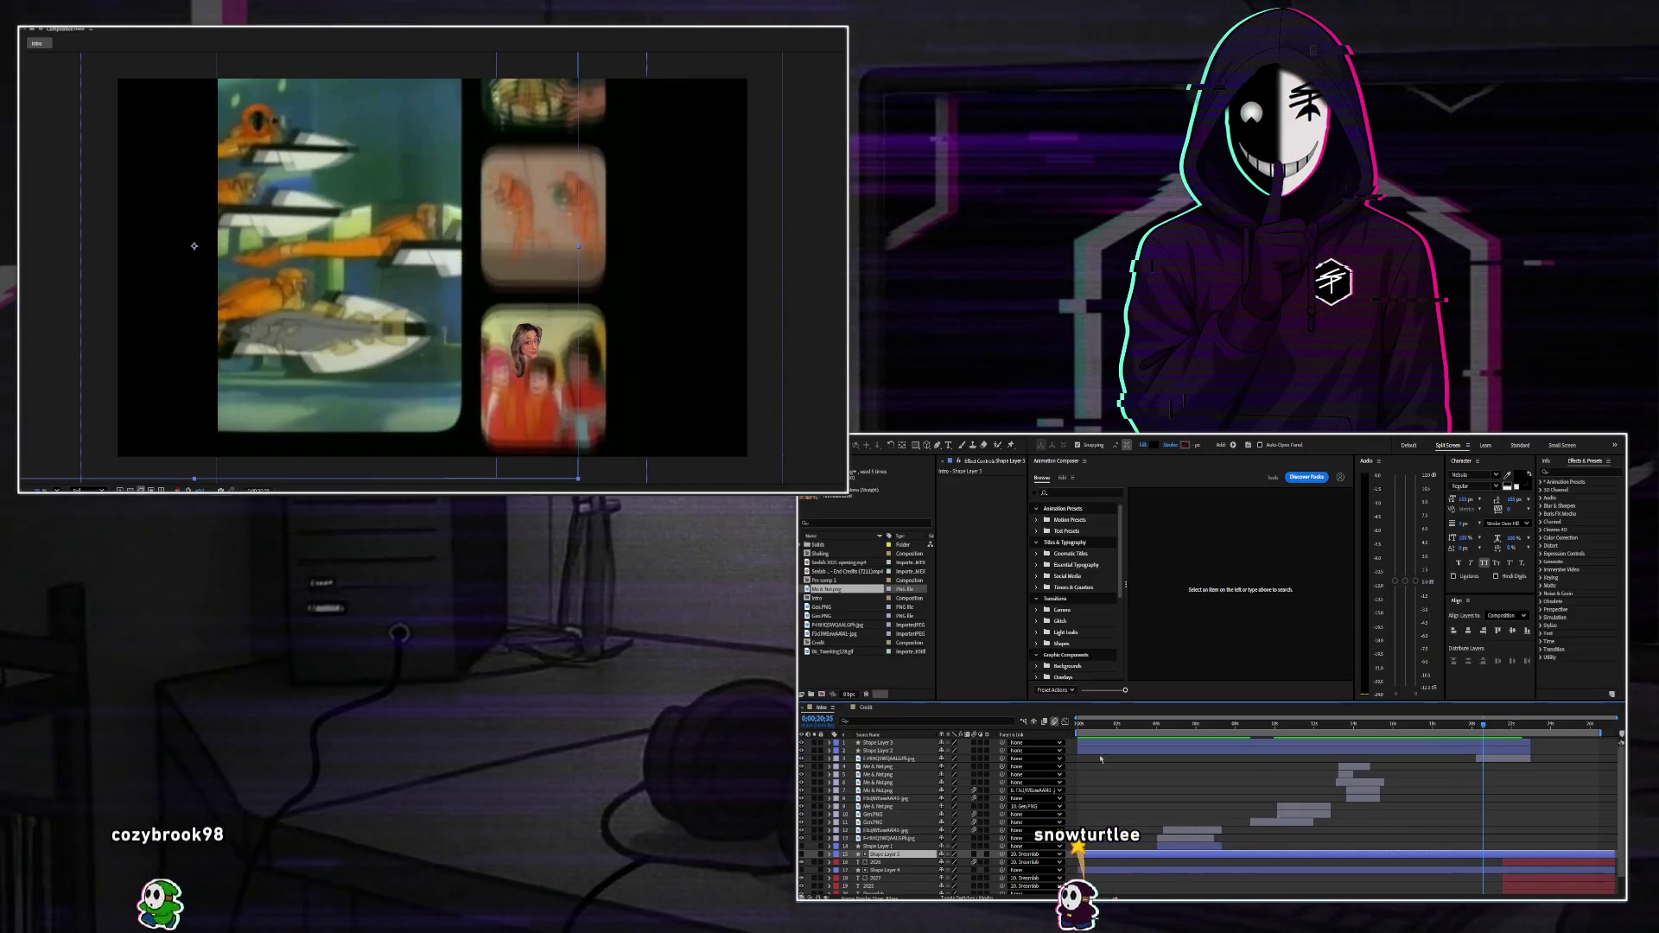
pyautogui.click(1492, 726)
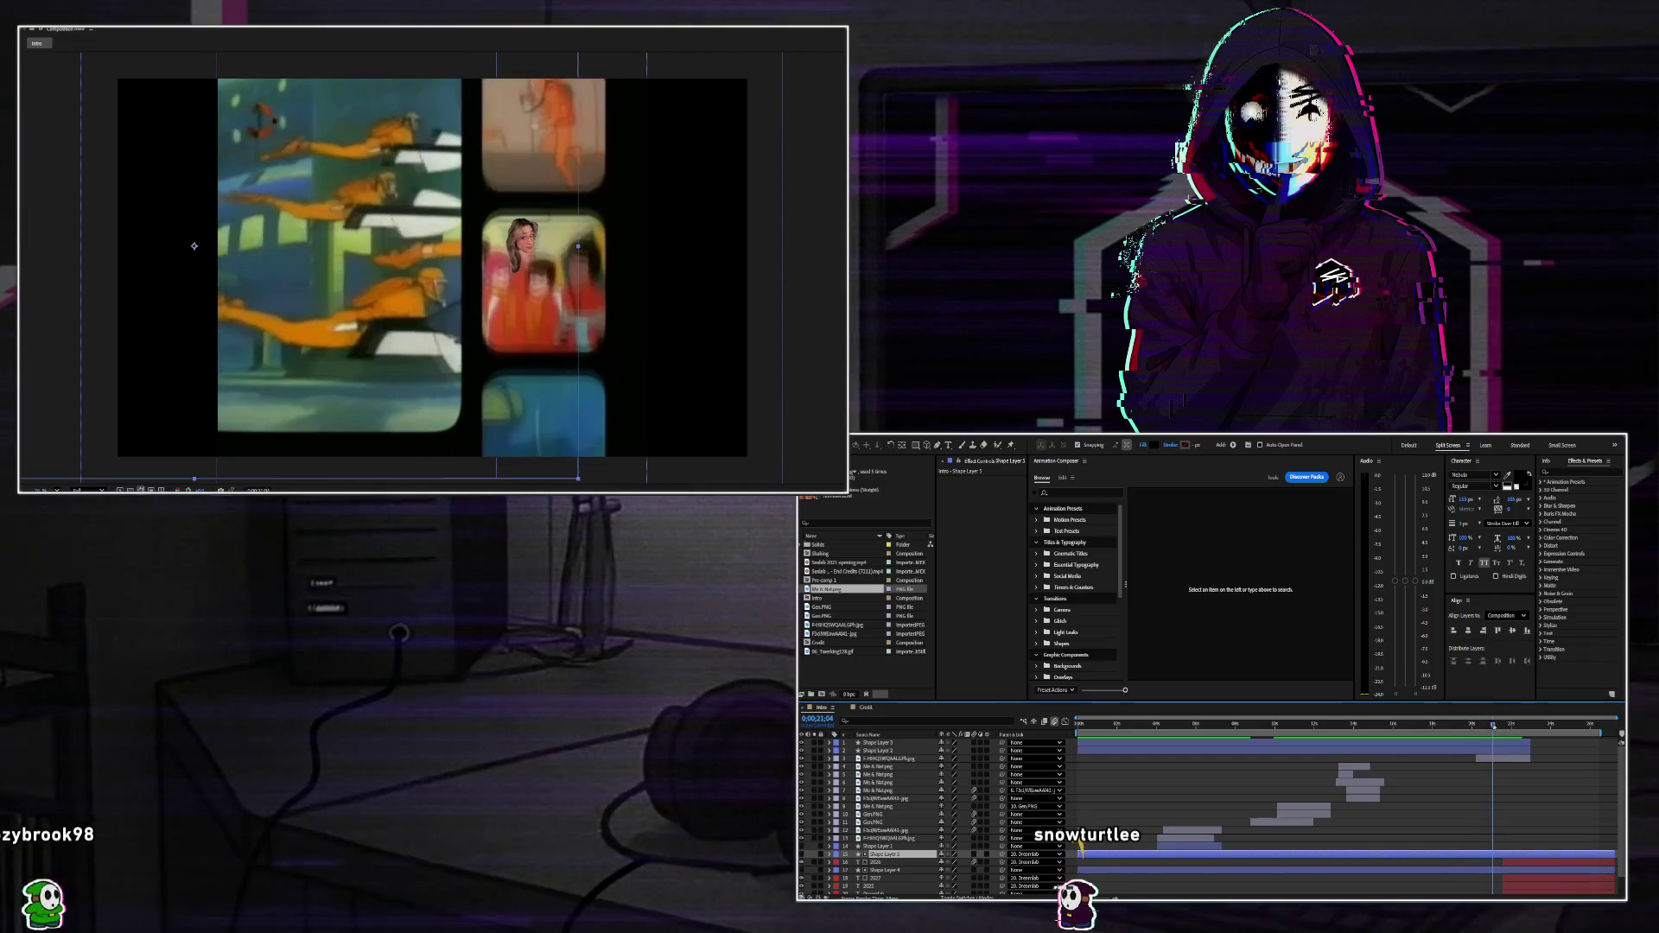
pyautogui.moveTo(1492, 726); pyautogui.dragTo(1489, 726)
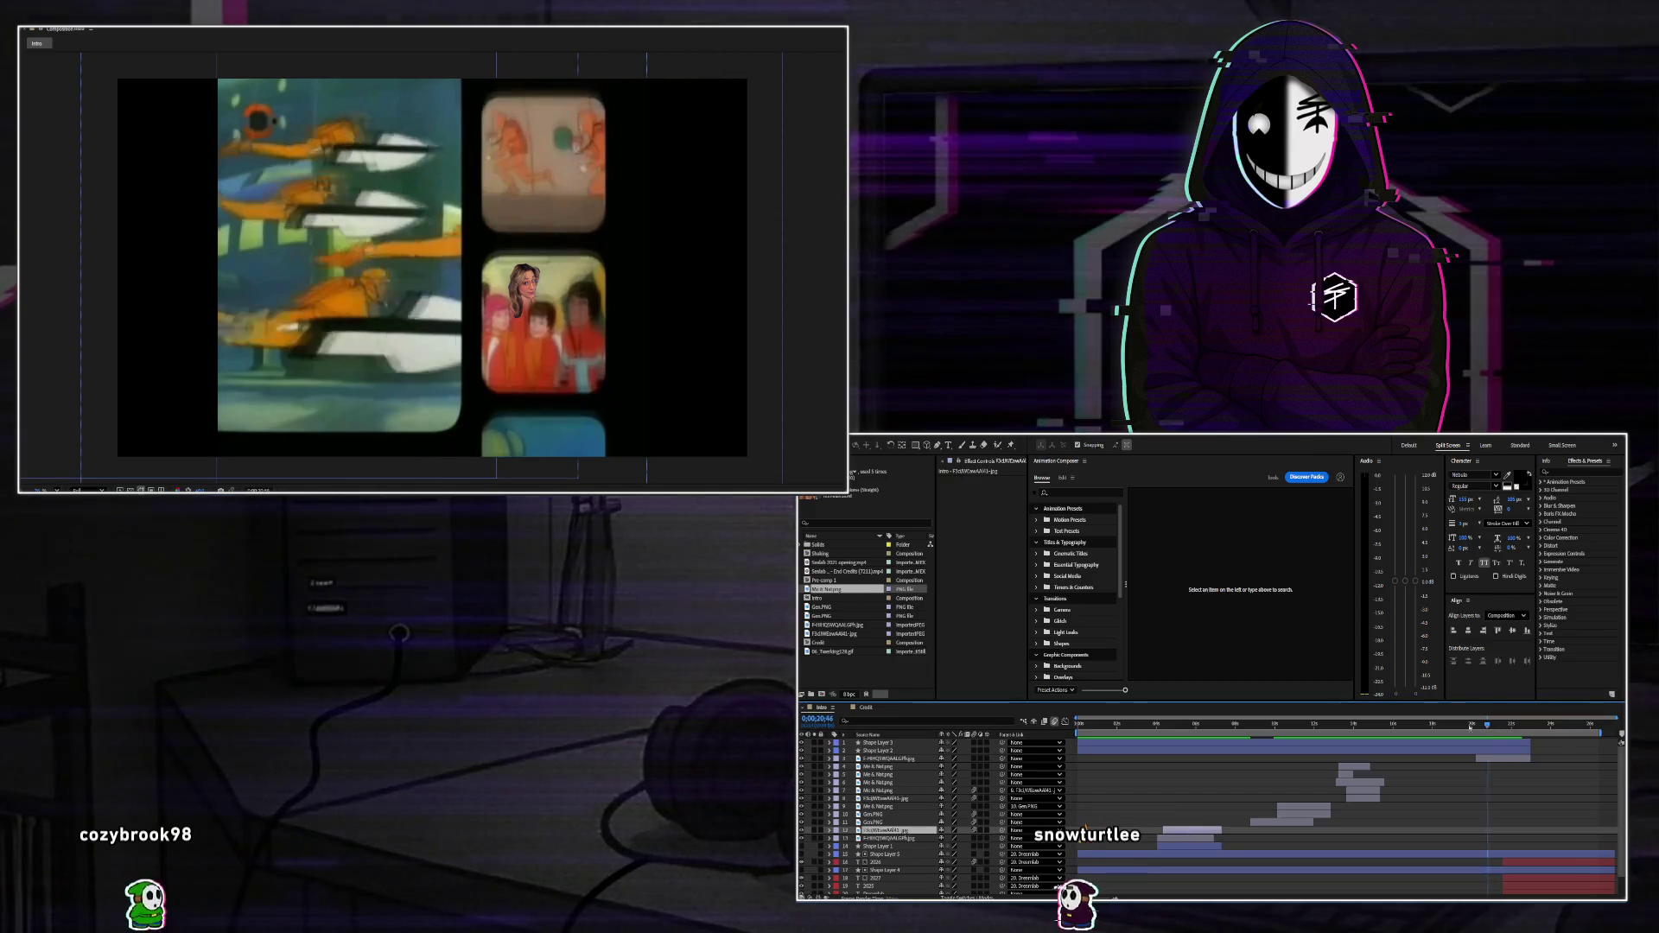
# Preview from about 14 seconds, then delete the Me & Nat.png face layer.
pyautogui.click(1366, 727)
pyautogui.press('space')
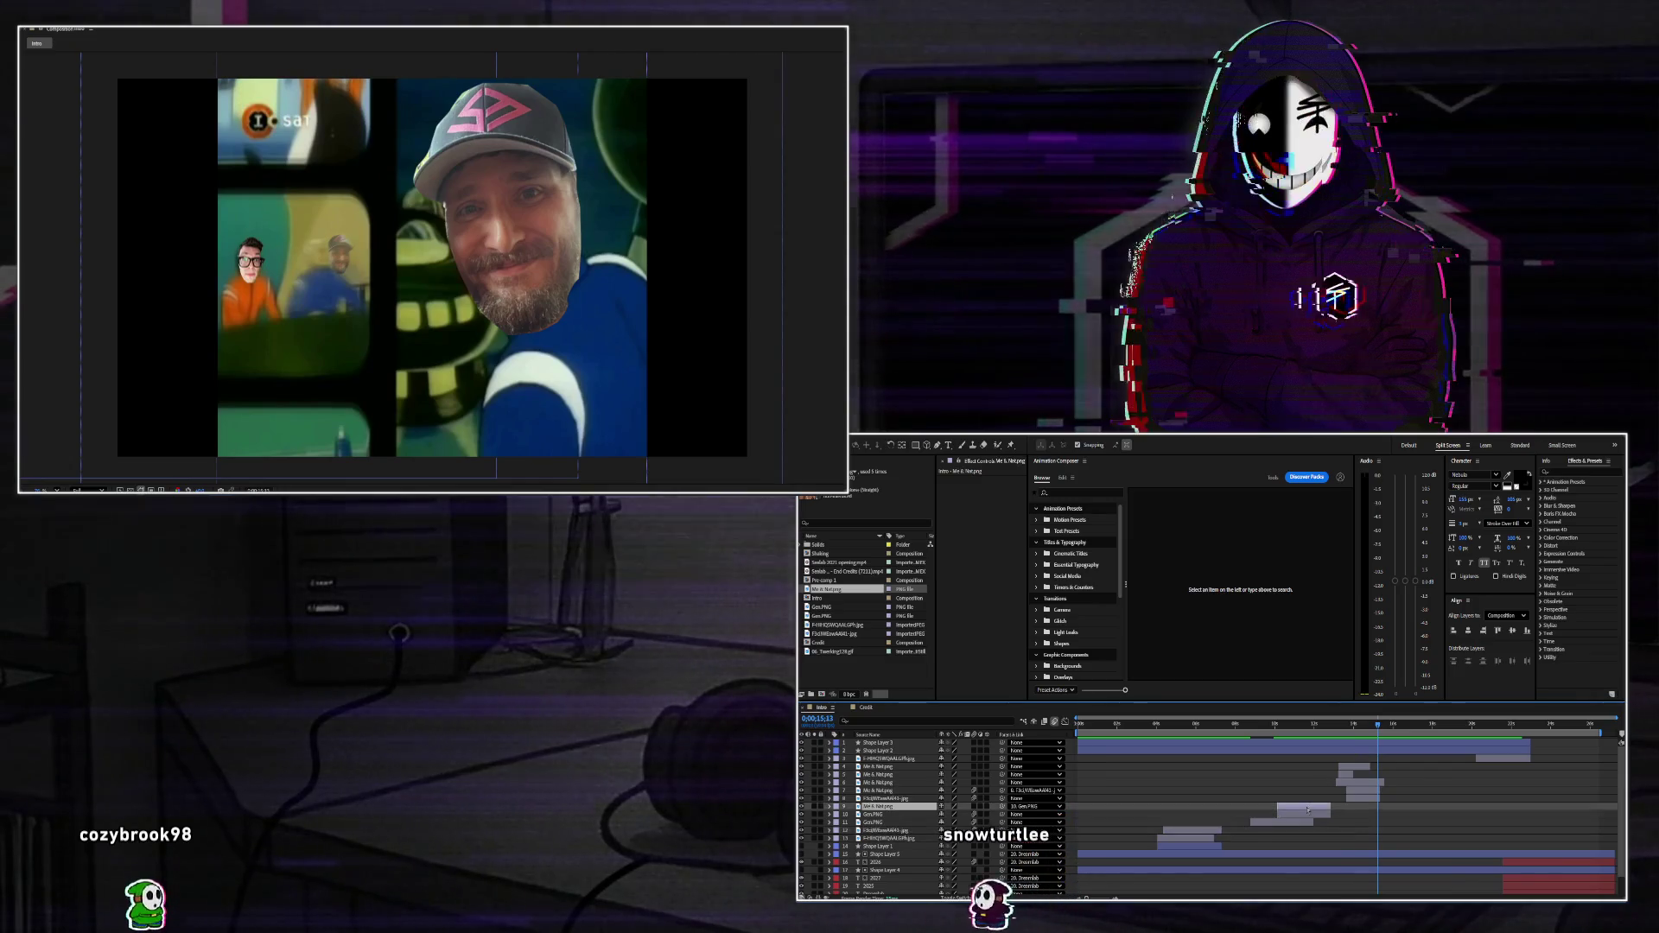
pyautogui.click(1510, 762)
pyautogui.hotkey('ctrl', 'v')
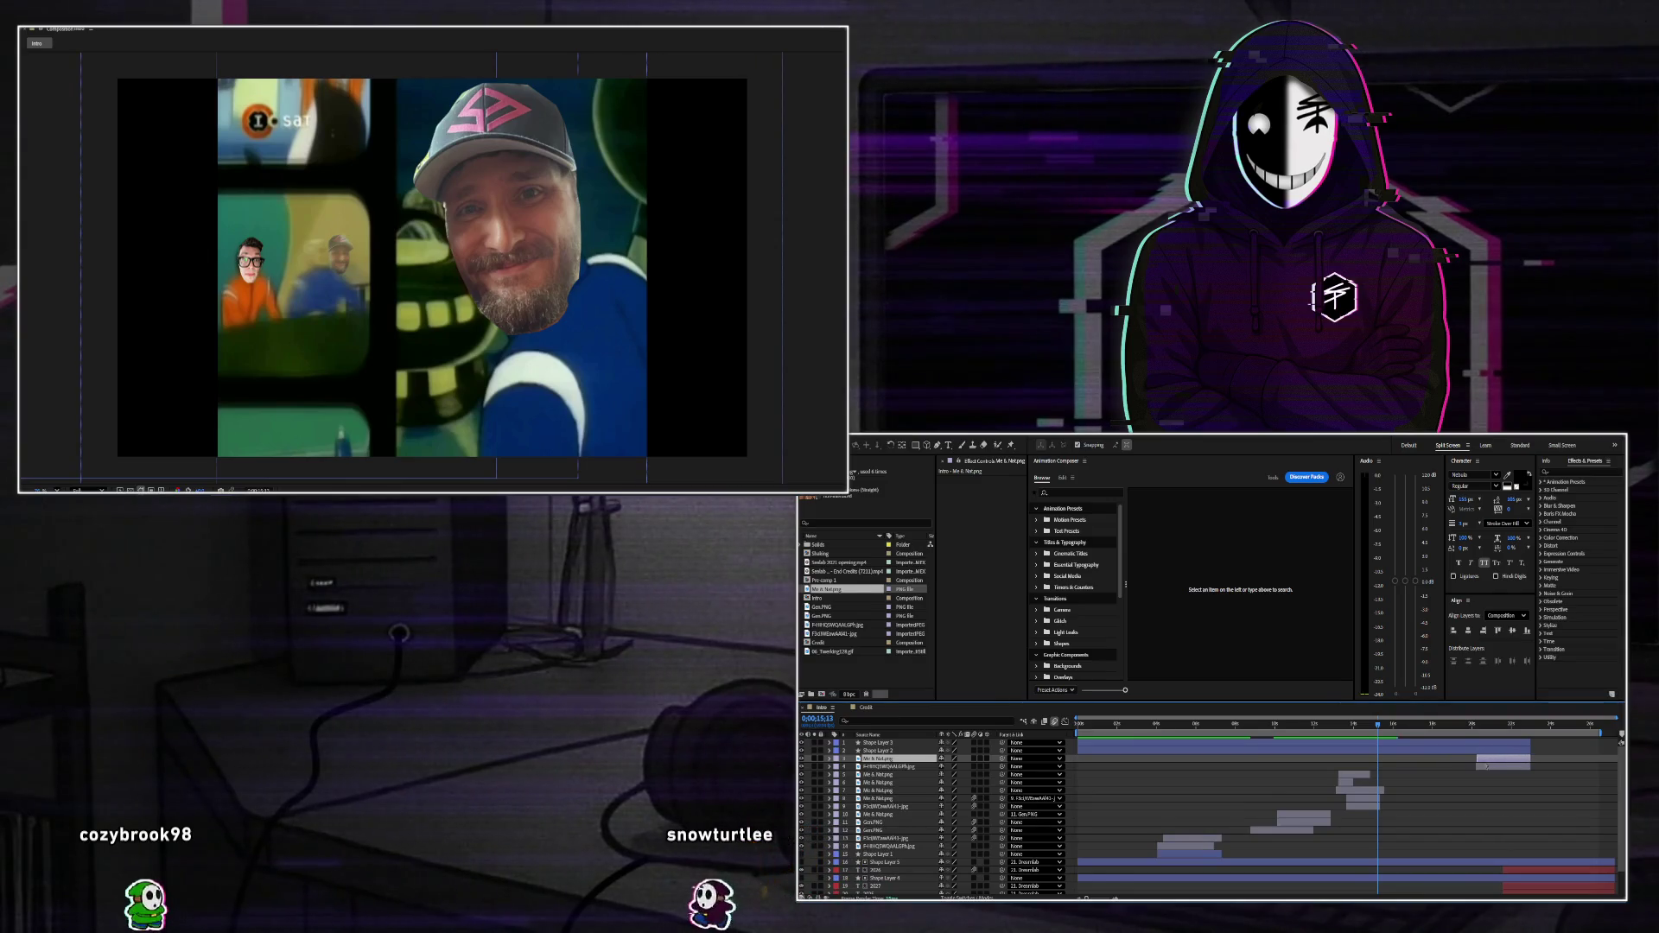
pyautogui.click(1488, 761)
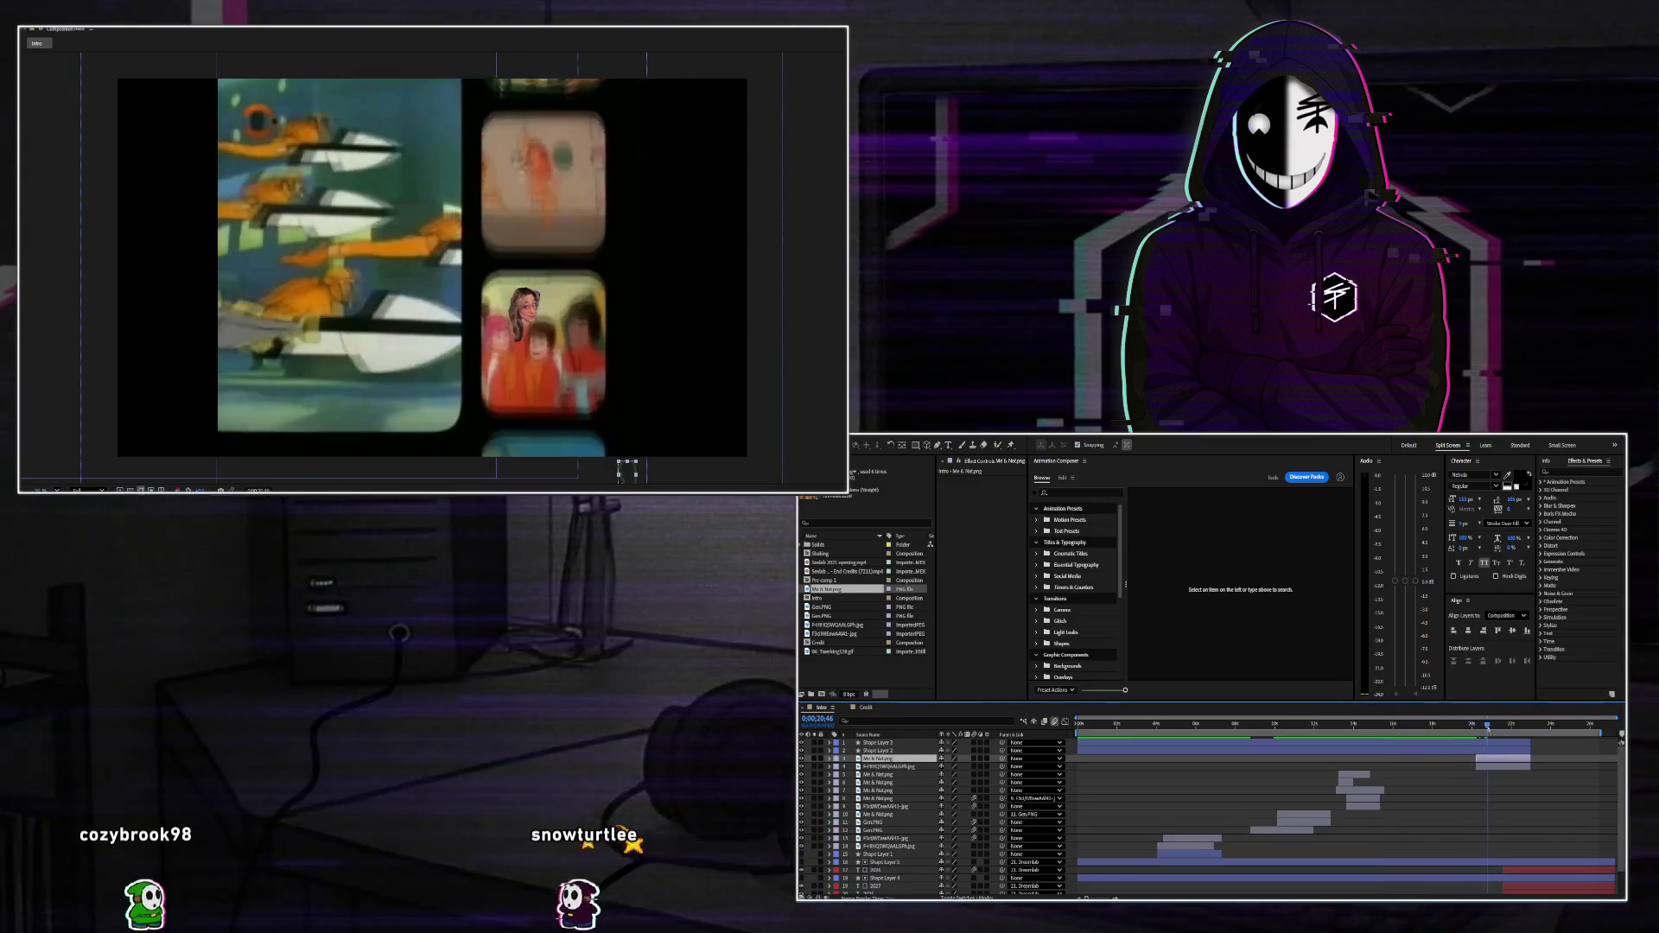
pyautogui.press('p')
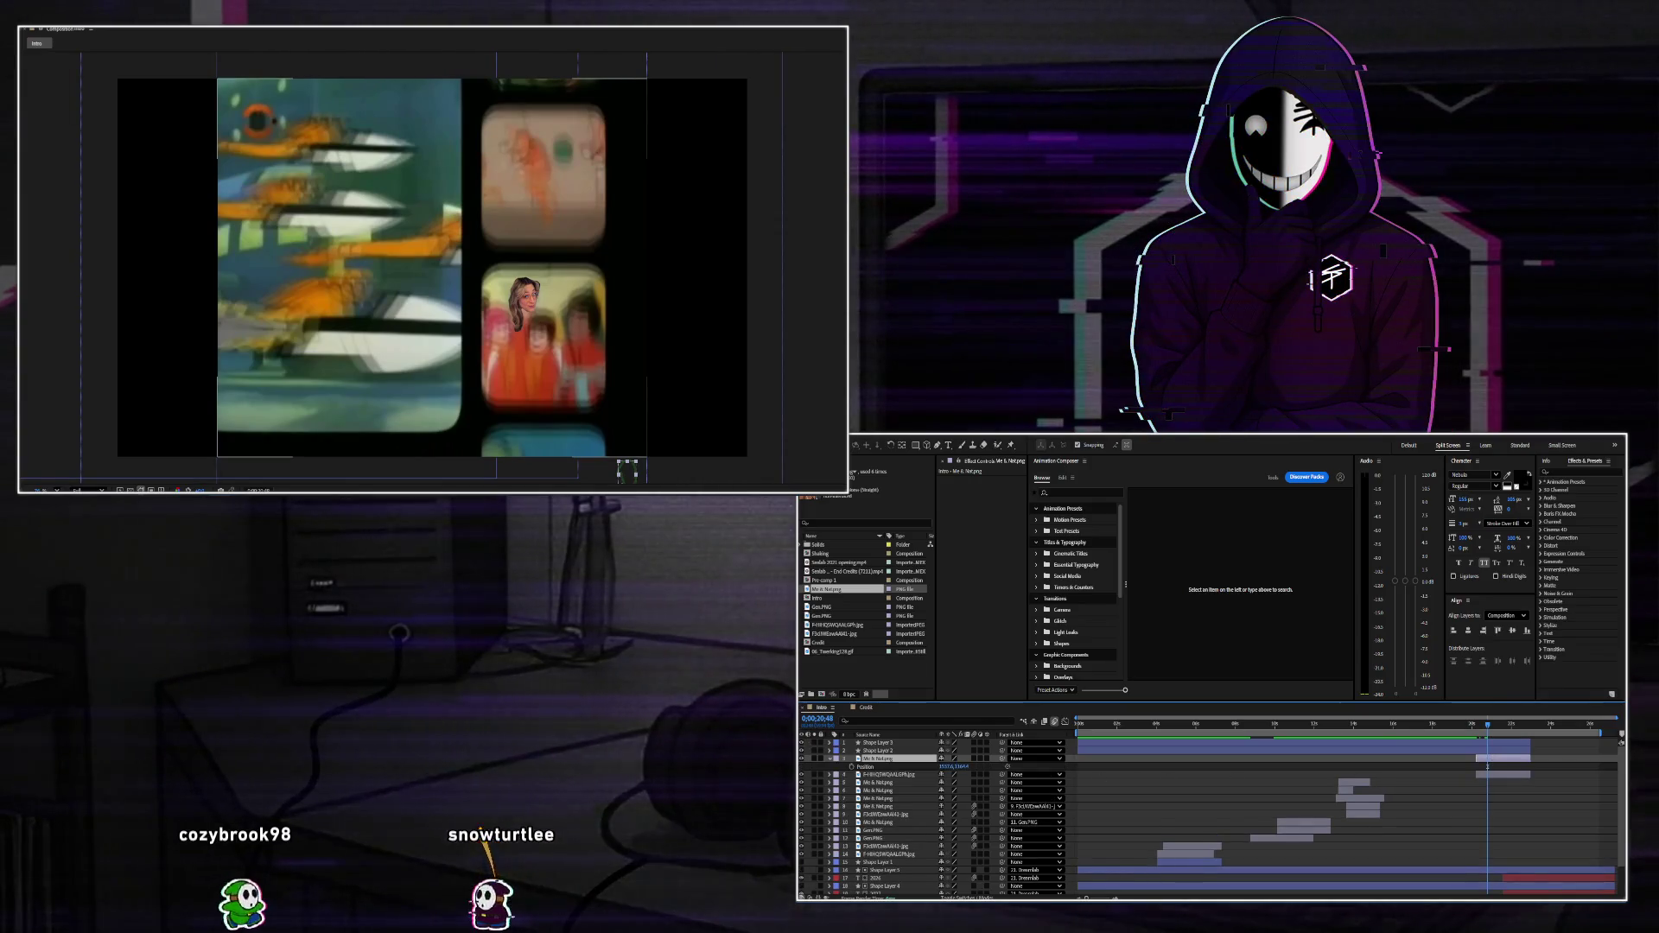
pyautogui.press('Return')
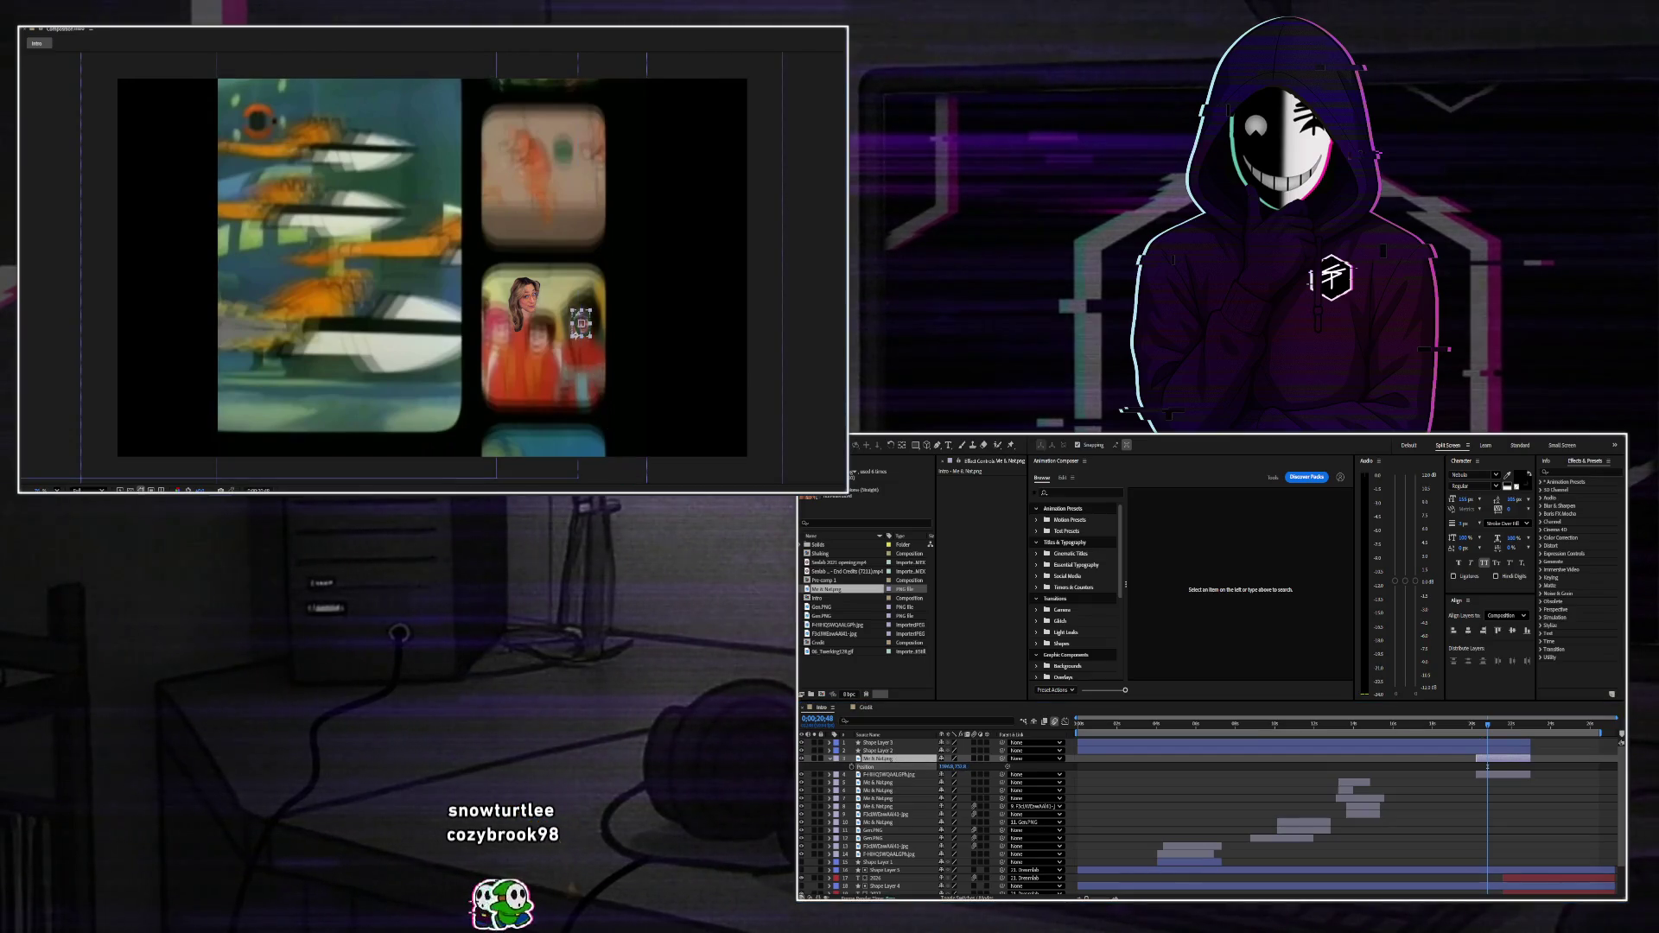
pyautogui.press('s')
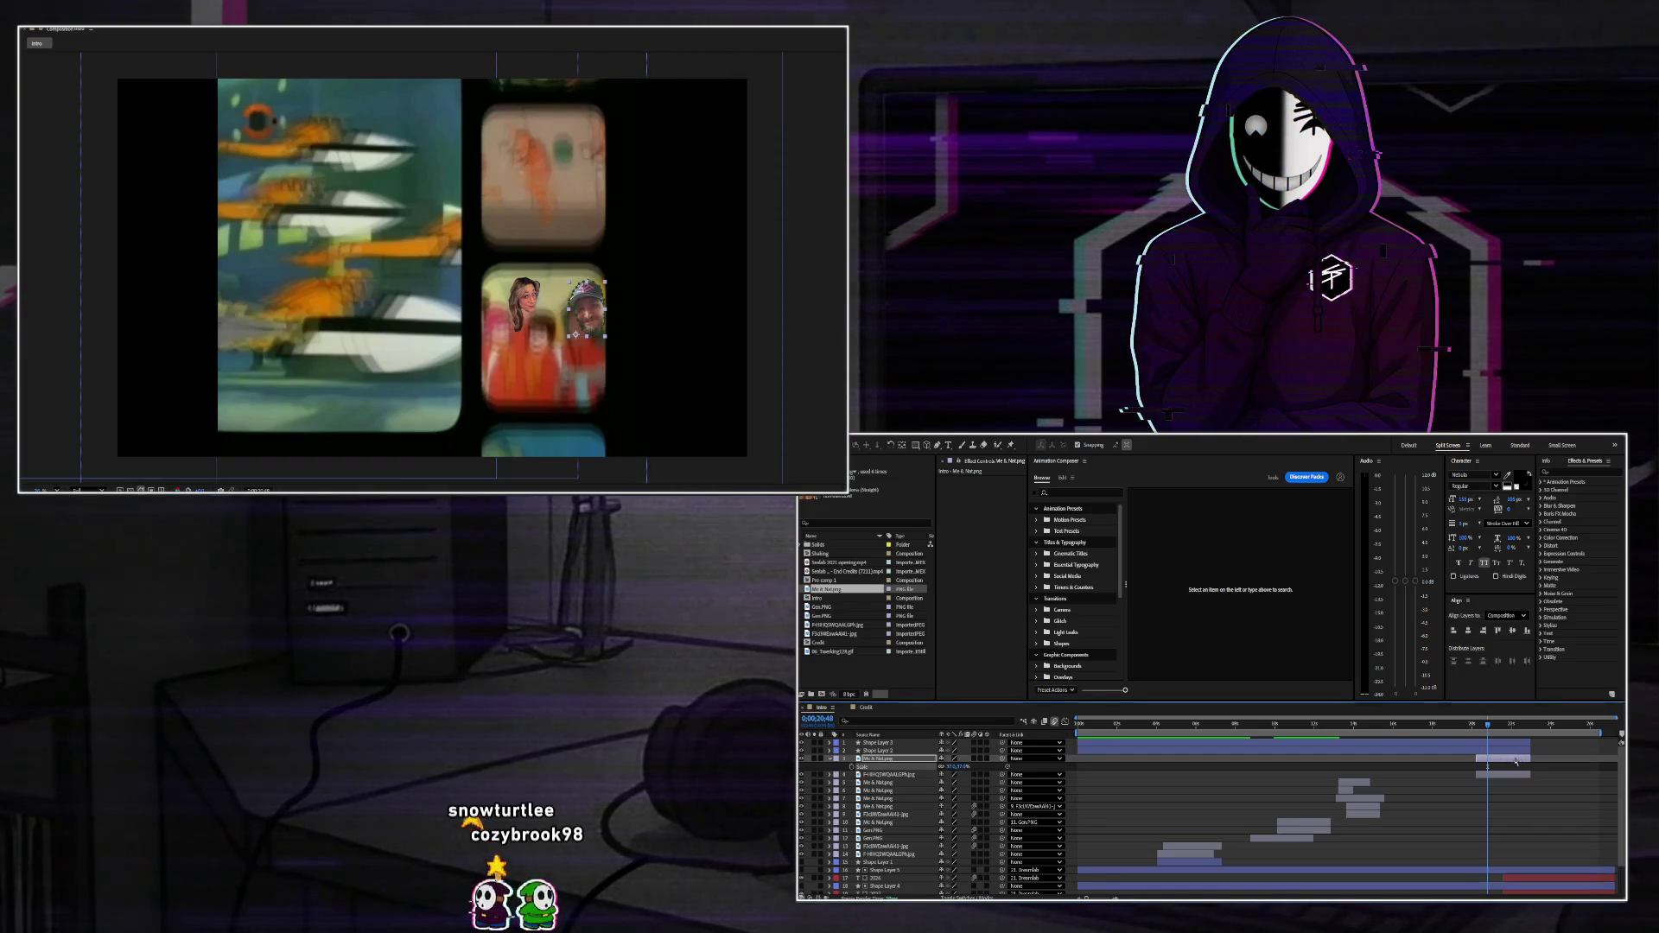
pyautogui.press('Delete')
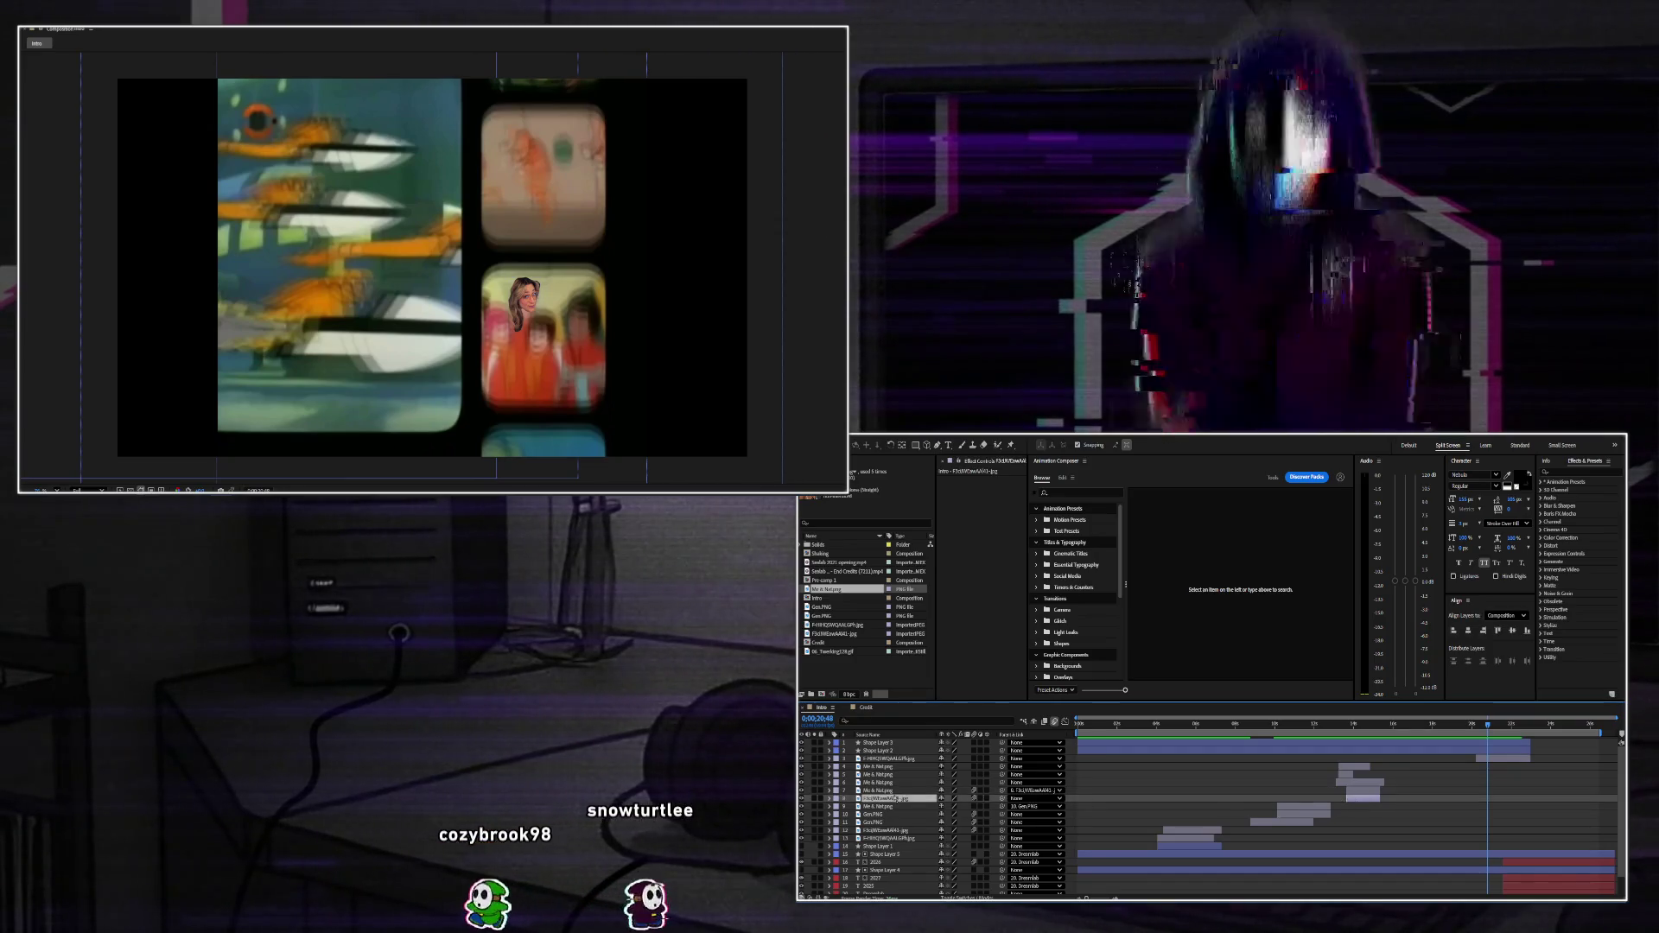
# Add and remove F3cWEswAAI41.jpg, then drag Gen.PNG up to third in the layer stack.
pyautogui.click(1488, 759)
pyautogui.hotkey('ctrl', 'v')
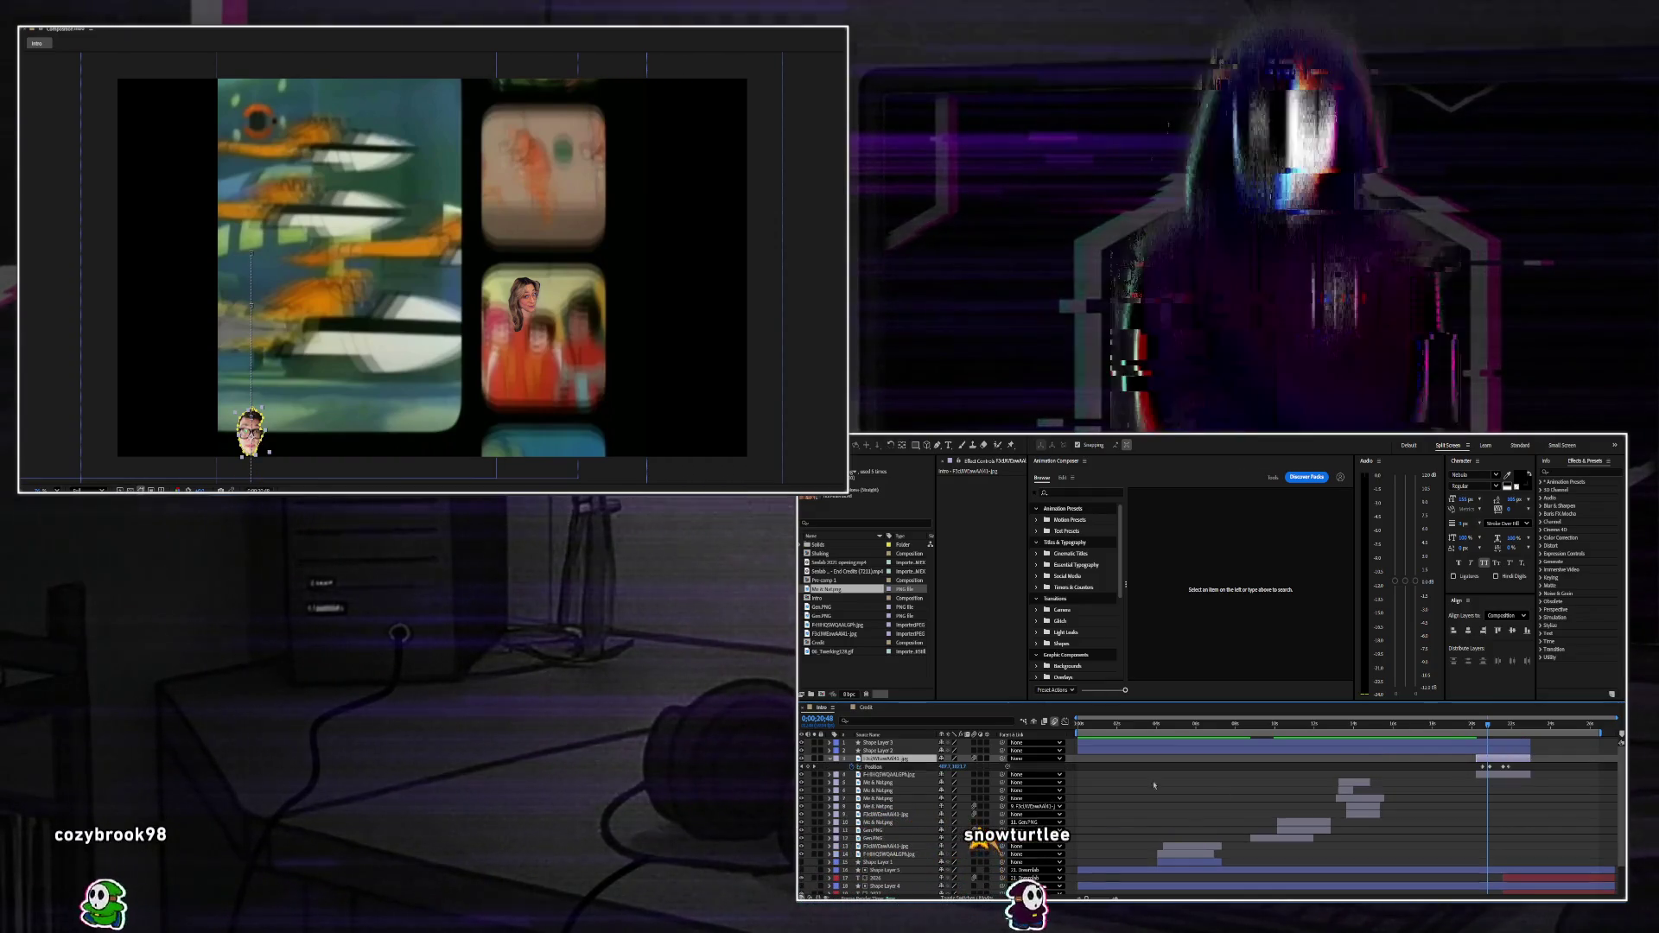
pyautogui.press('p')
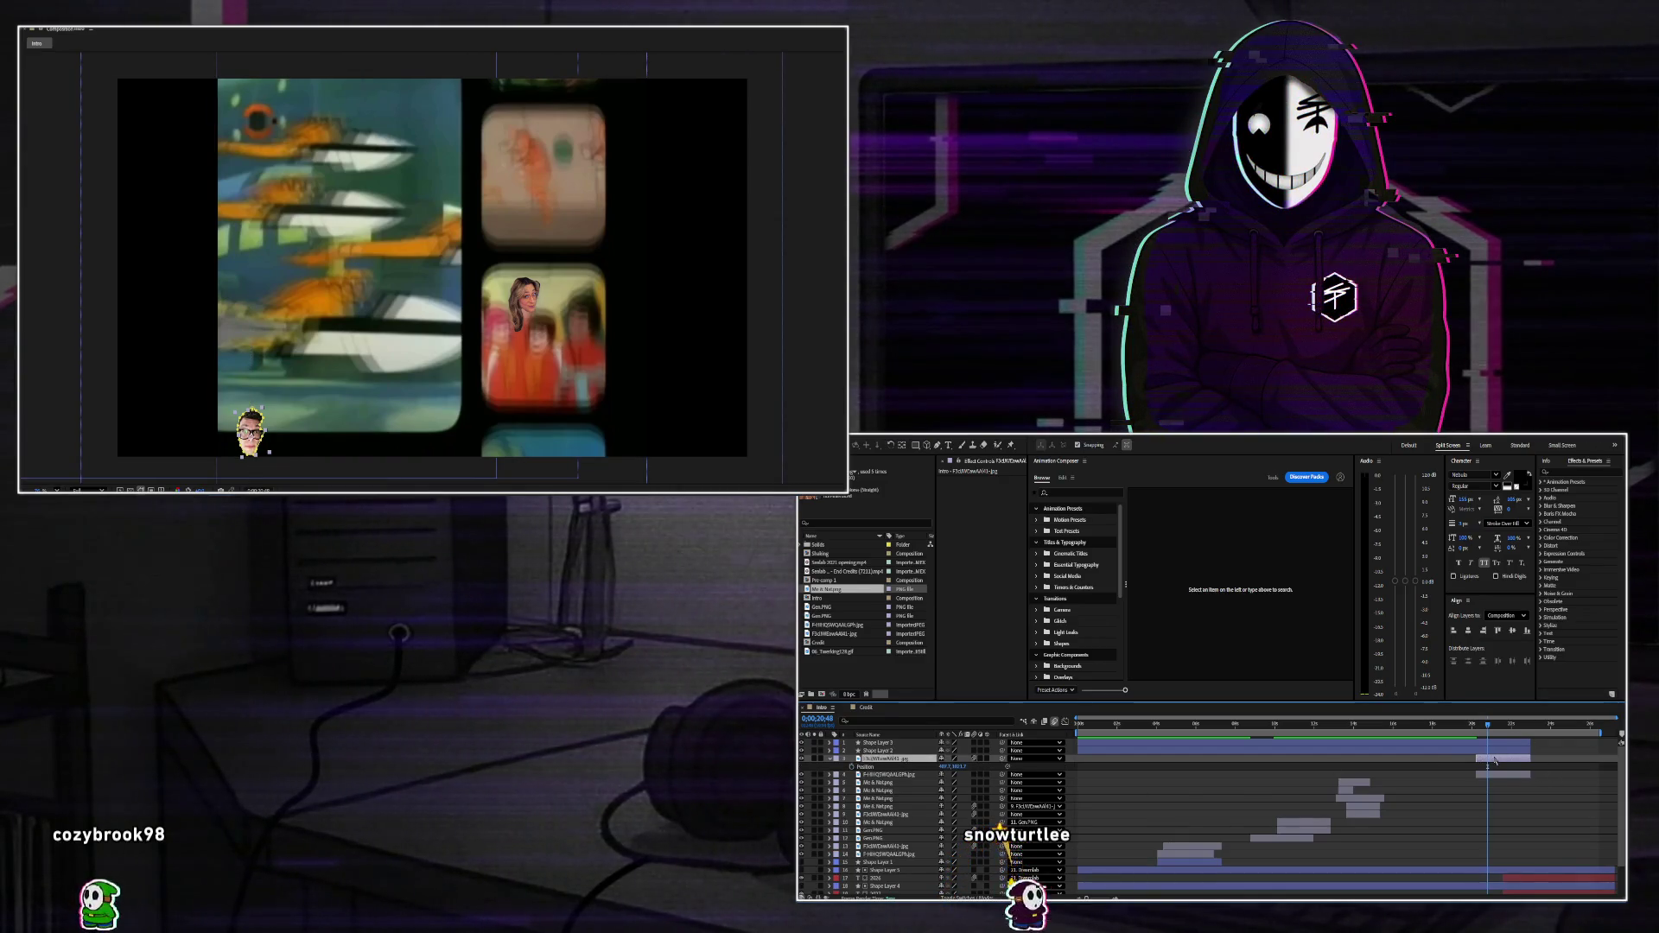
pyautogui.press('Delete')
pyautogui.click(1283, 822)
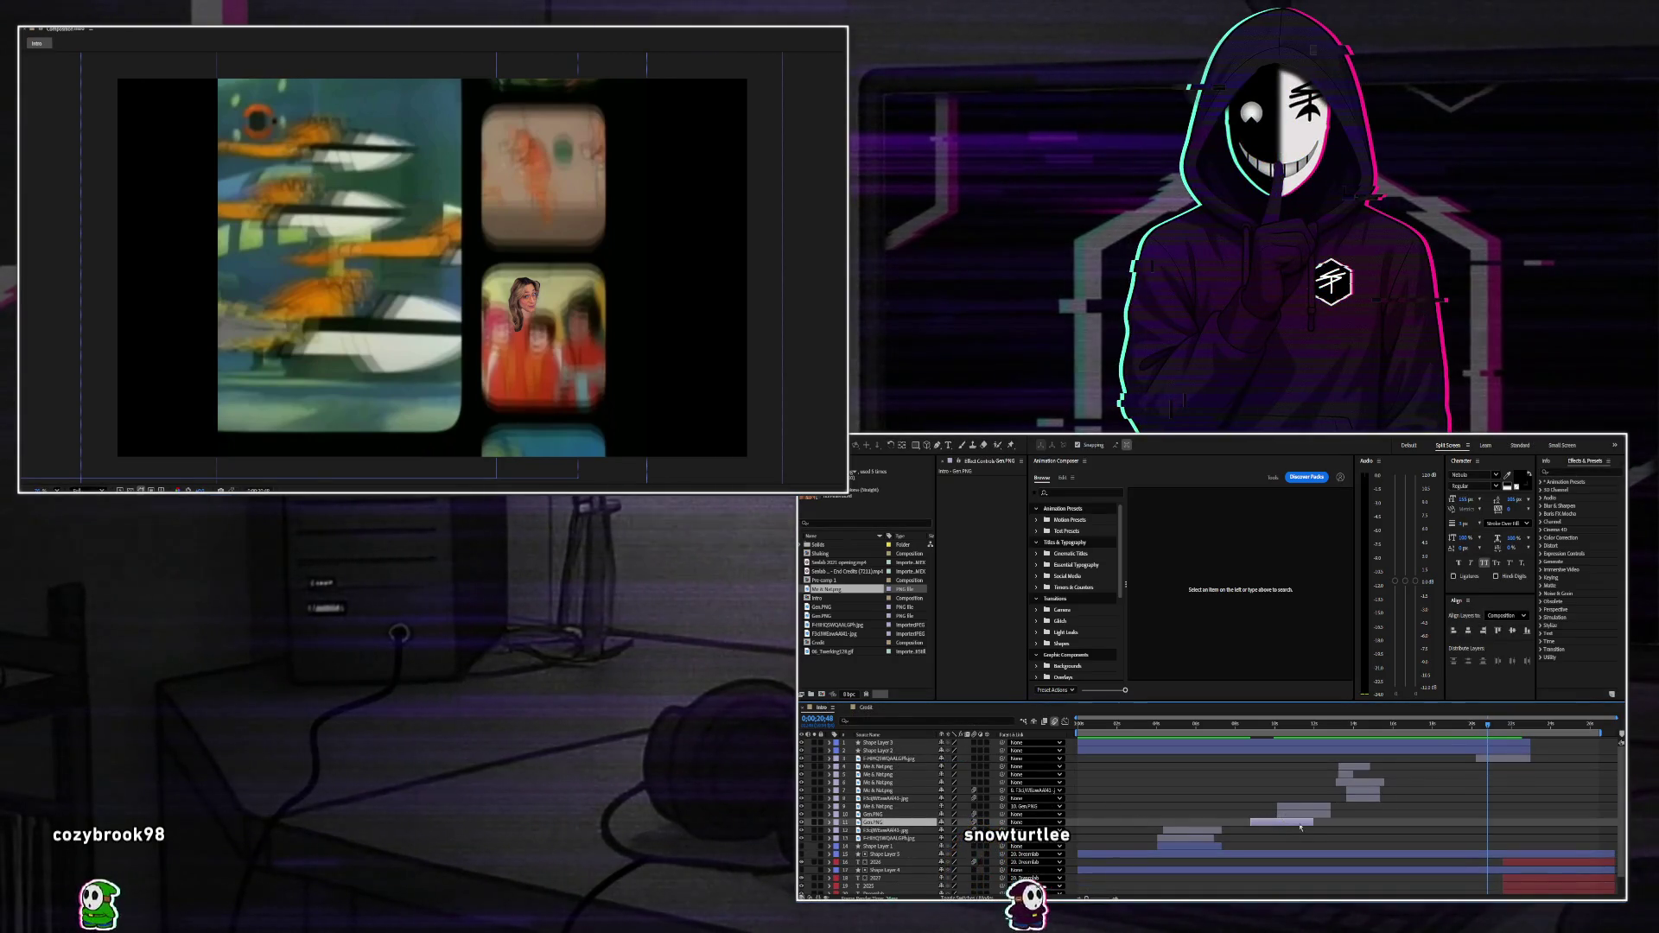
pyautogui.moveTo(1297, 827)
pyautogui.mouseDown()
pyautogui.moveTo(1326, 759)
pyautogui.moveTo(1501, 763)
pyautogui.mouseUp()
# Preview Gen.PNG's position motion and scrub its scale down.
pyautogui.click(1500, 766)
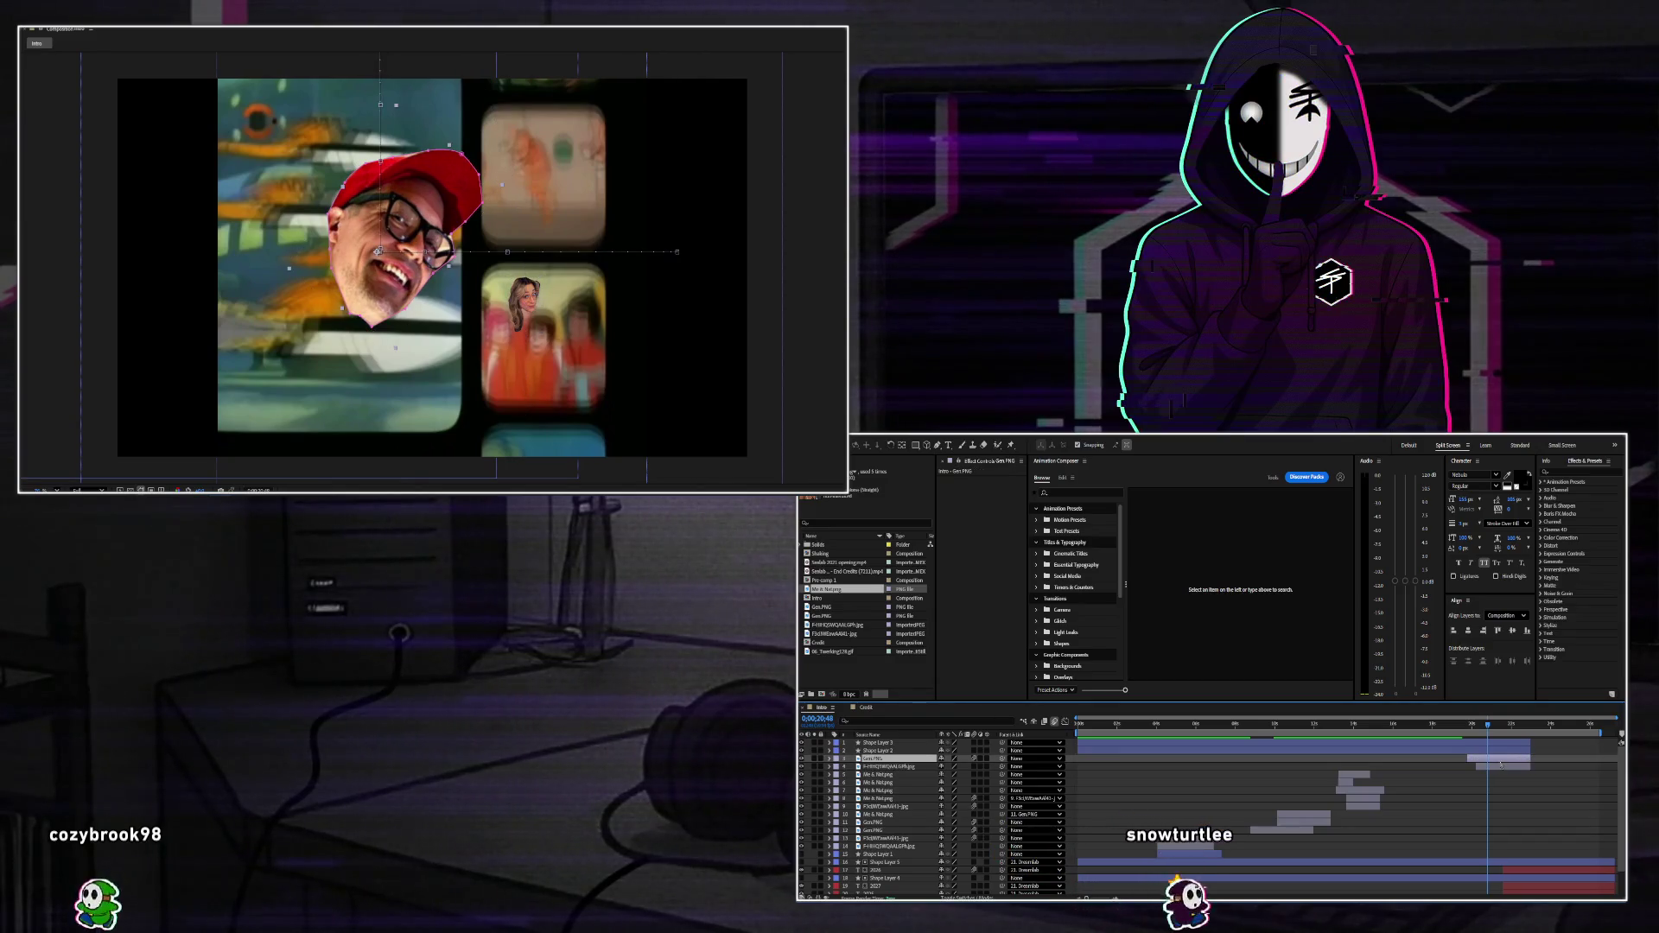
pyautogui.press('p')
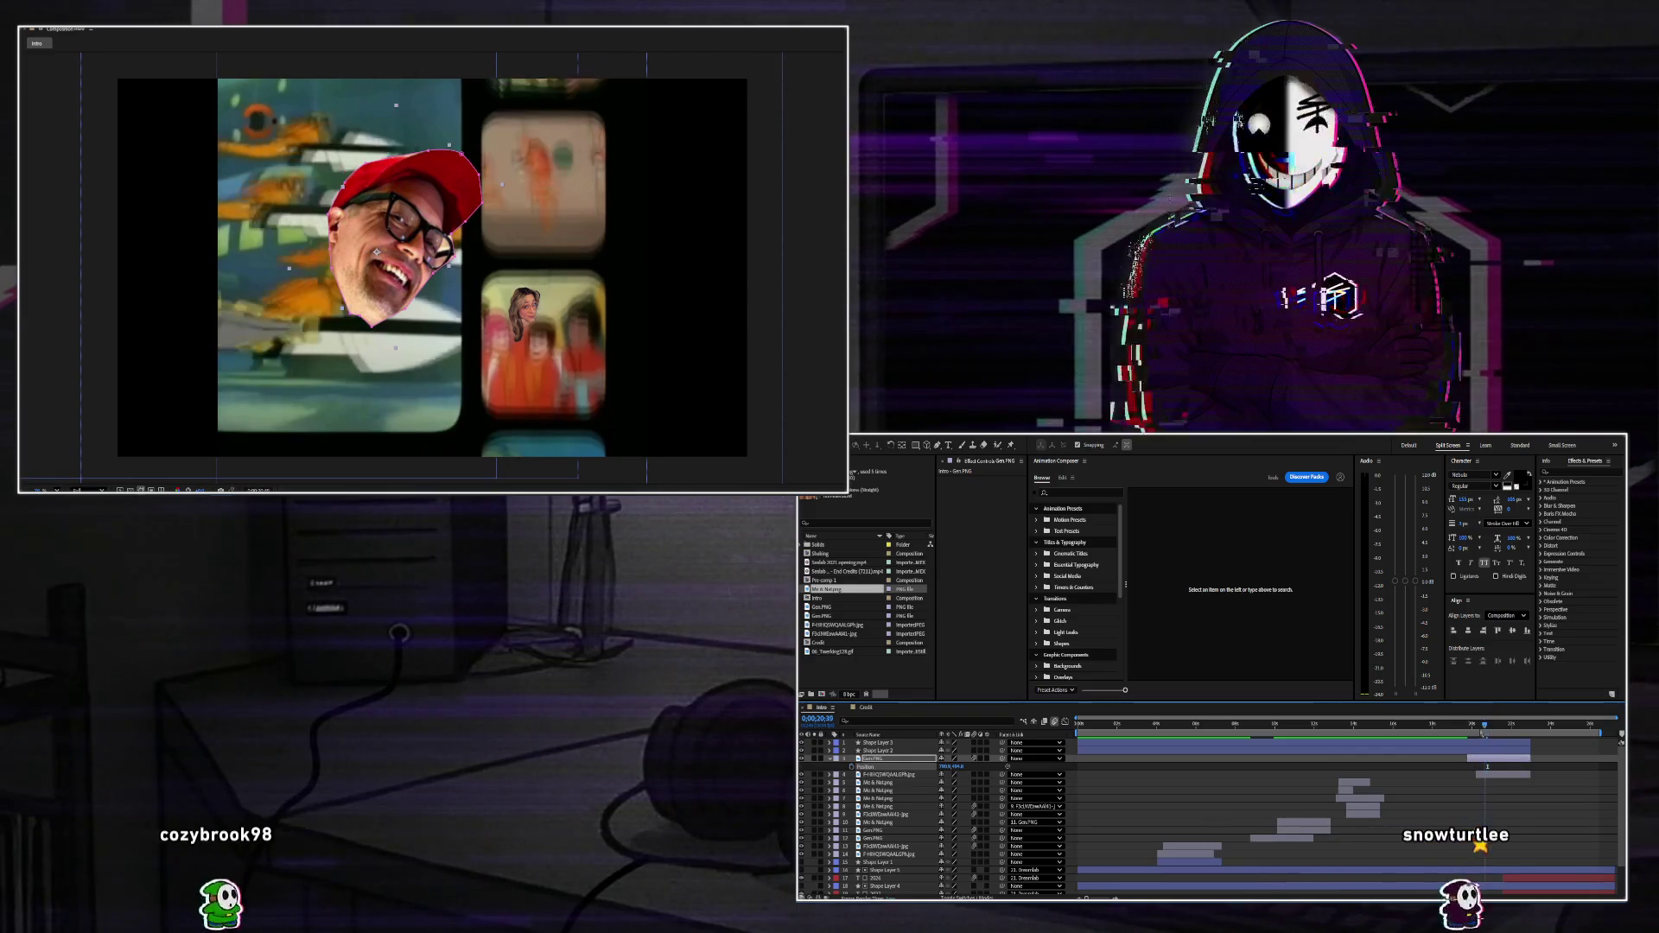
pyautogui.press('j')
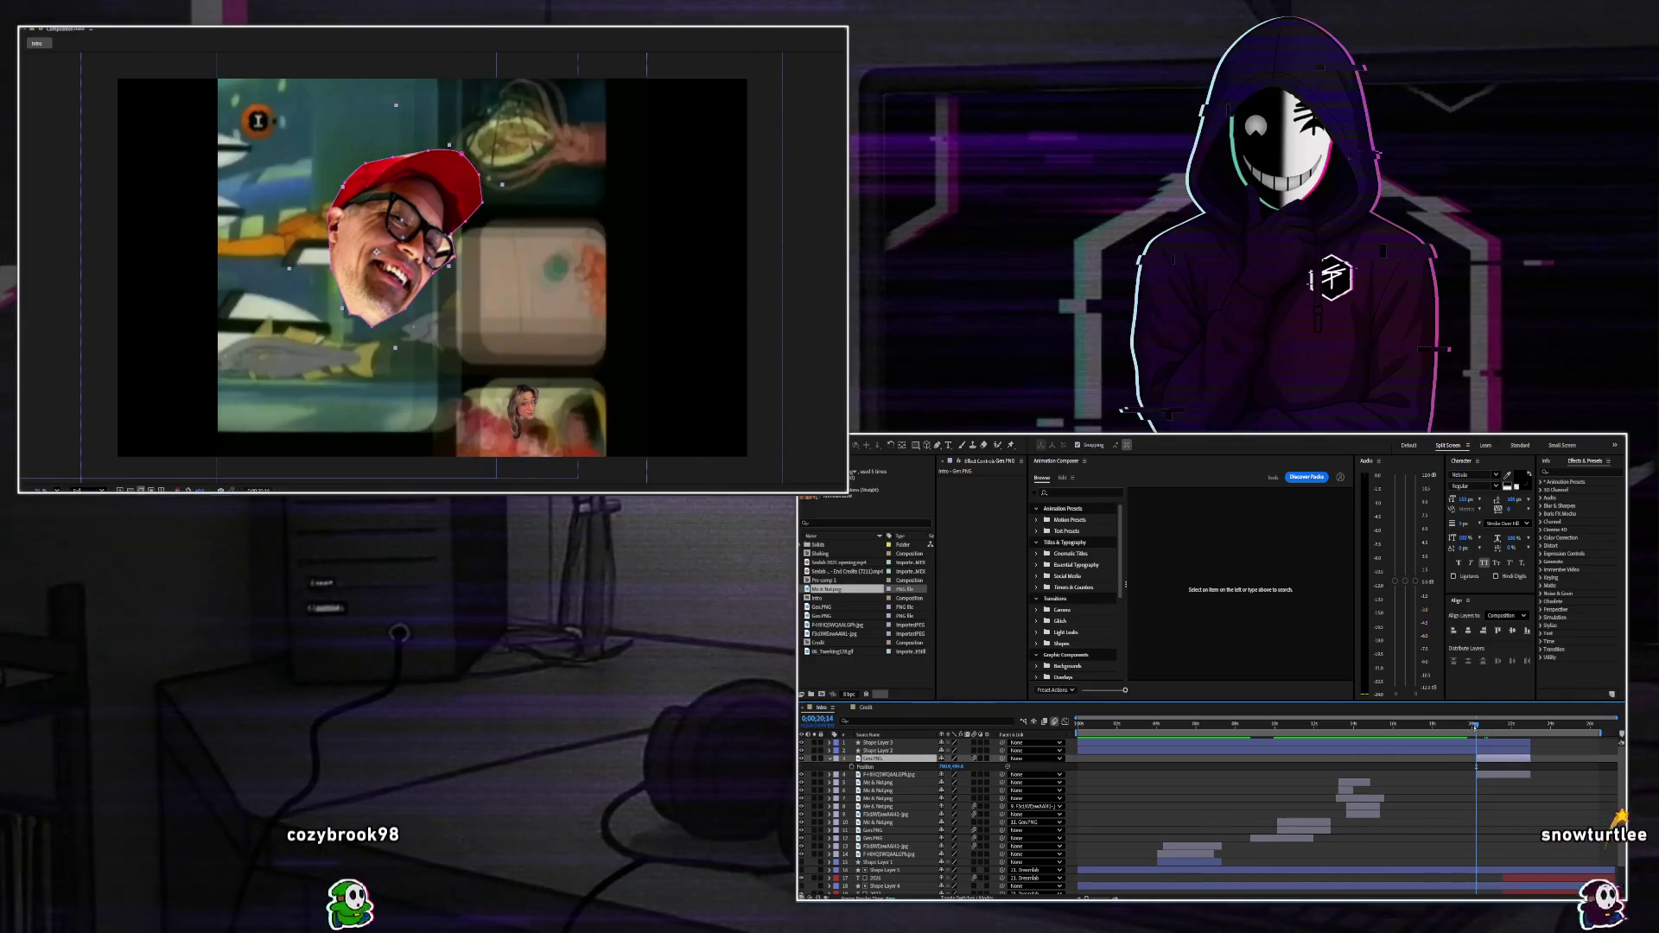
pyautogui.press('space')
pyautogui.press('s')
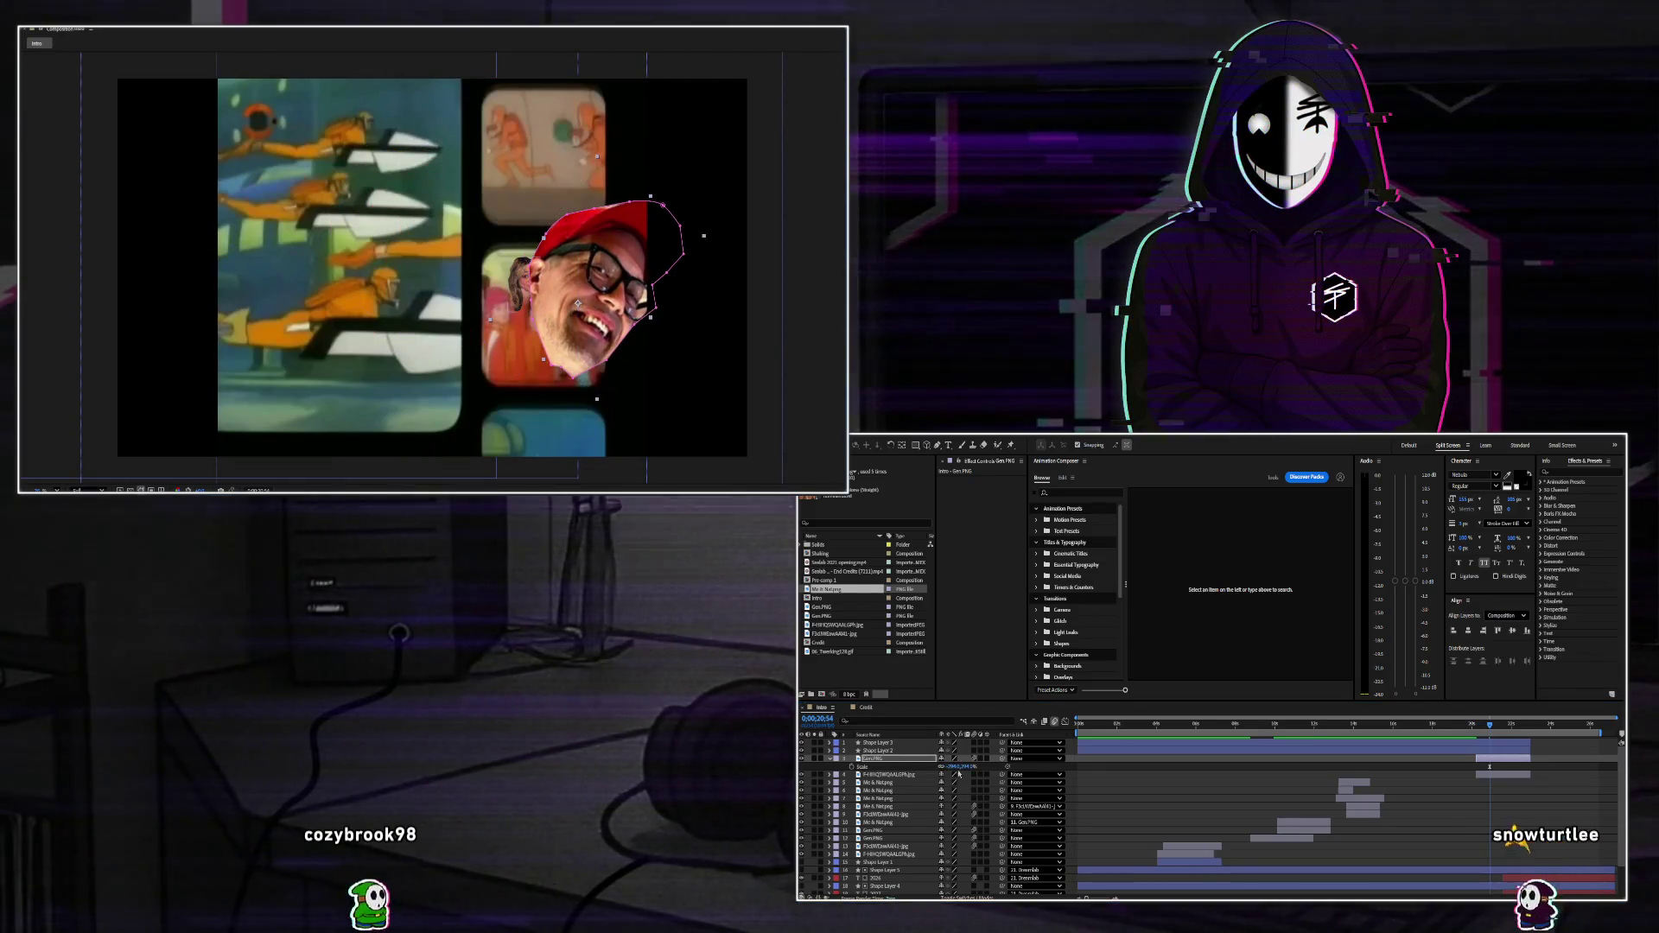
pyautogui.moveTo(957, 771)
pyautogui.mouseDown()
pyautogui.moveTo(938, 774)
pyautogui.moveTo(969, 781)
pyautogui.mouseUp()
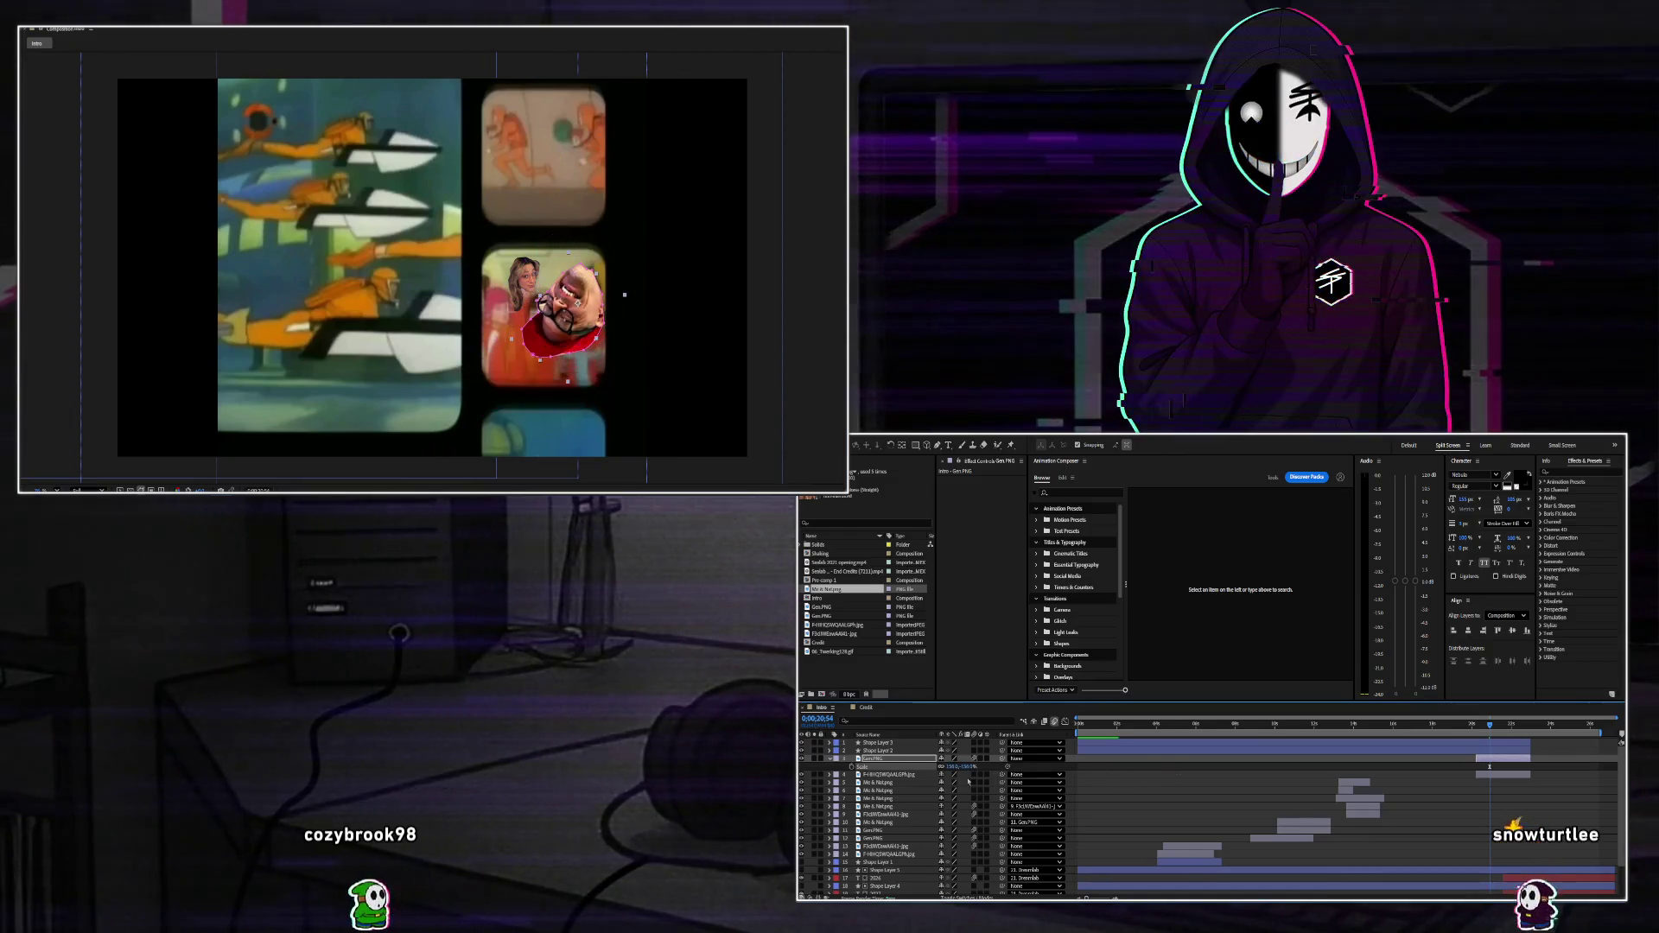
pyautogui.click(969, 766)
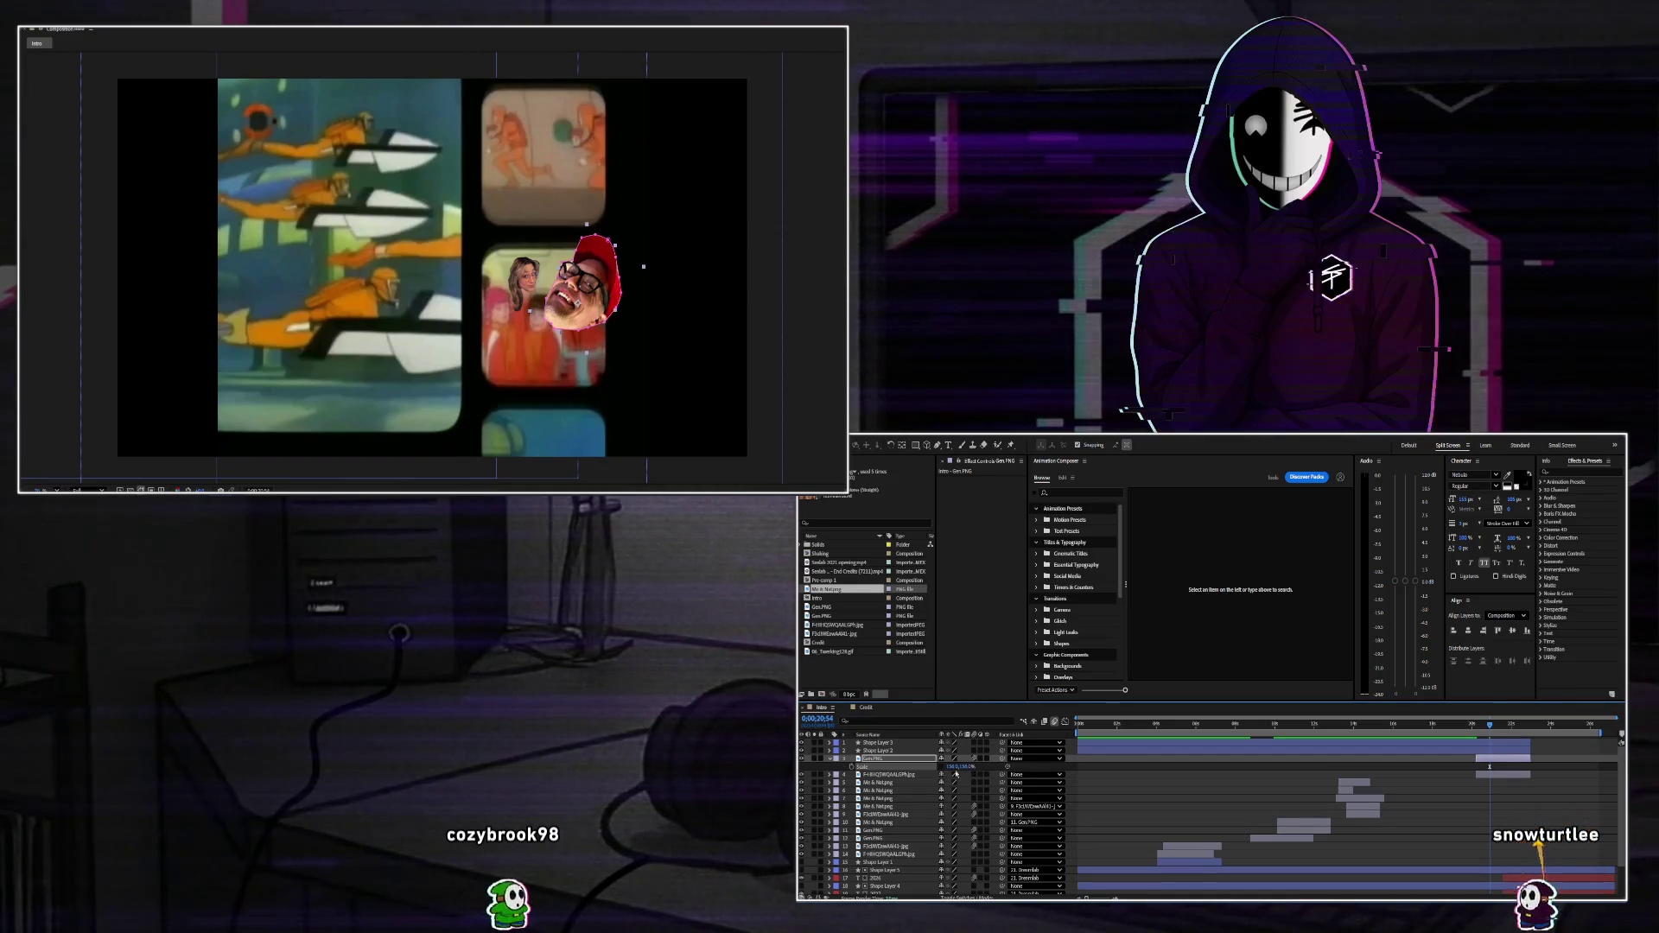
# Rotate the red-cap head upright and set its scale to 75%.
pyautogui.press('r')
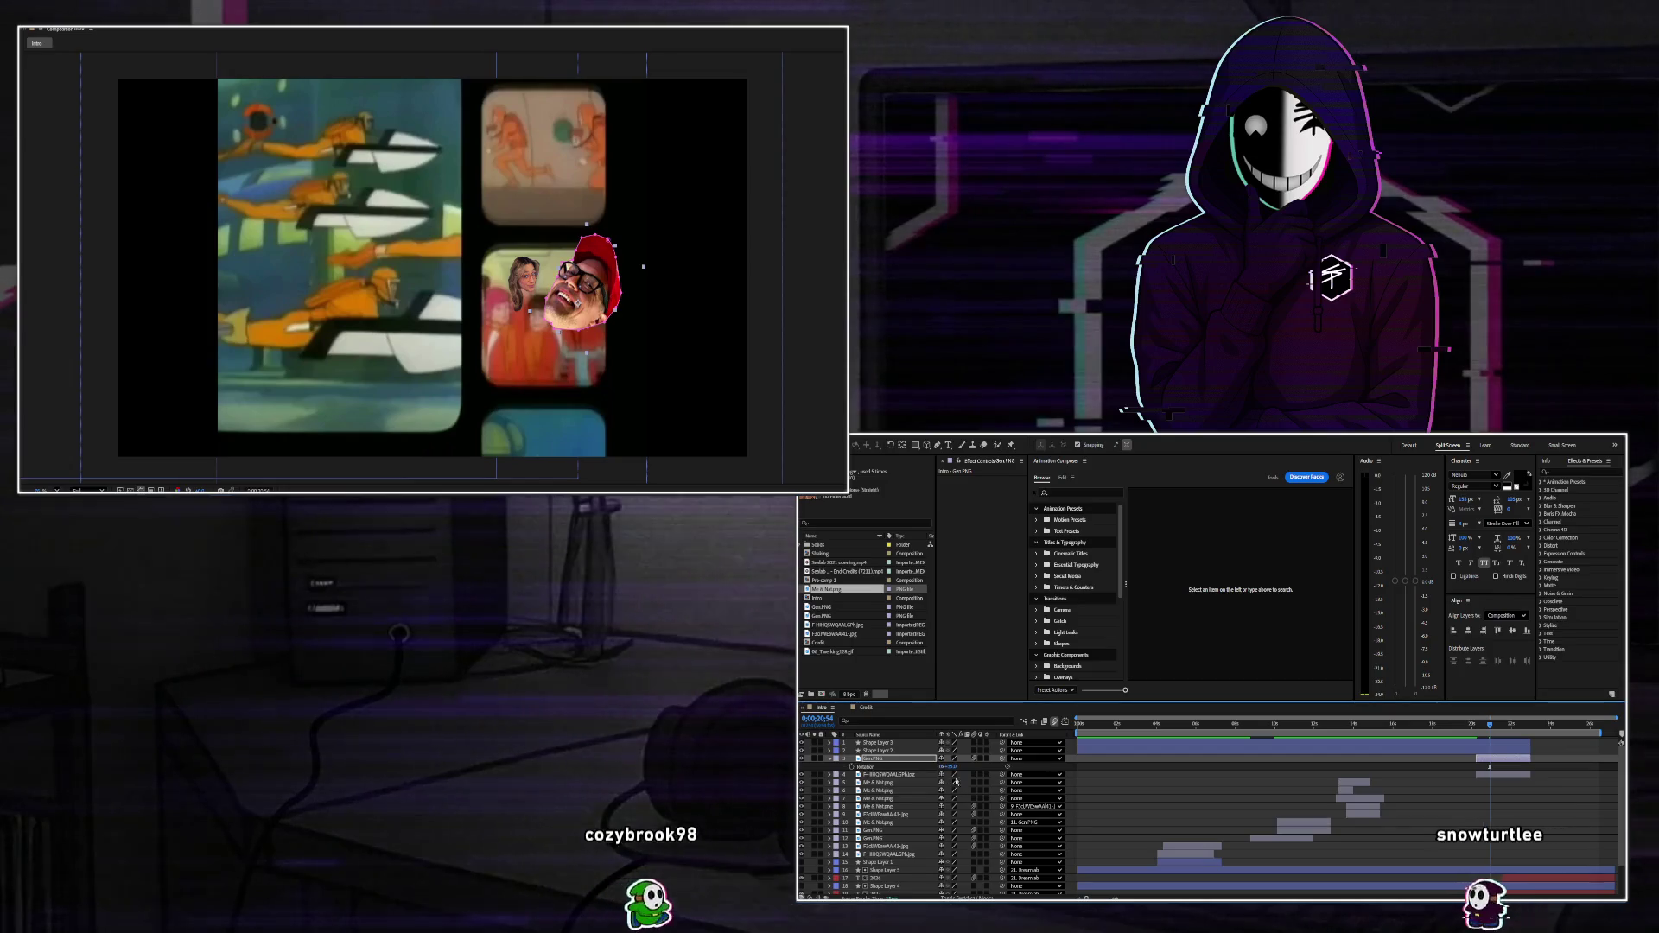
pyautogui.moveTo(947, 767); pyautogui.dragTo(937, 766)
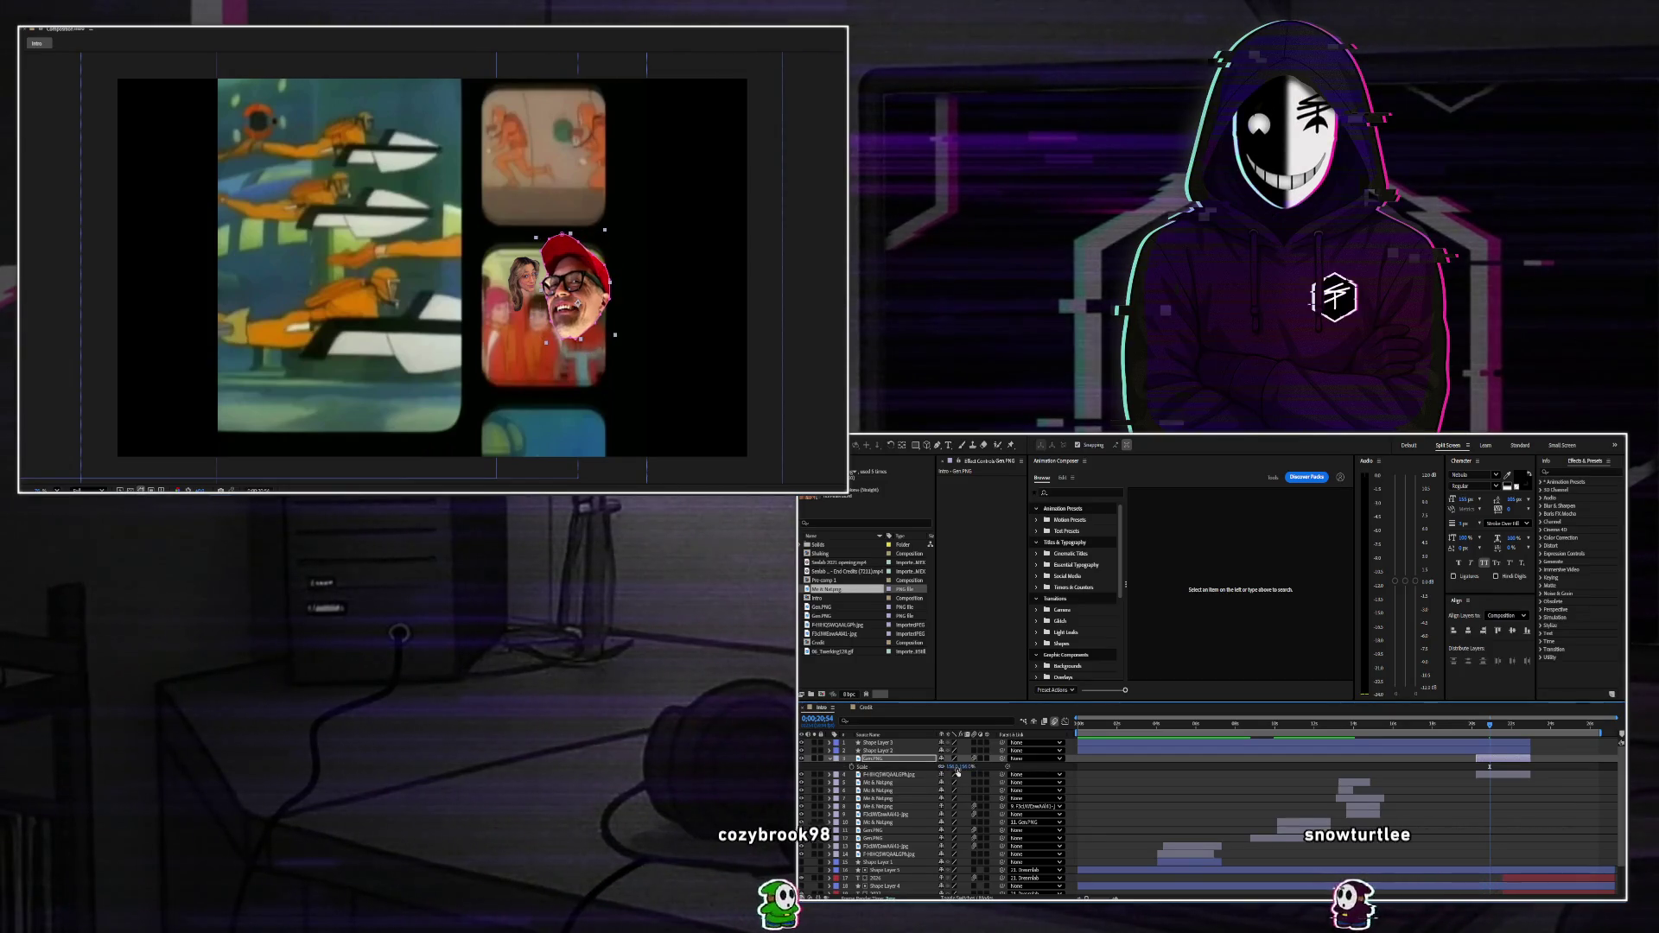
pyautogui.click(944, 774)
pyautogui.click(950, 766)
pyautogui.write('75')
pyautogui.press('Return')
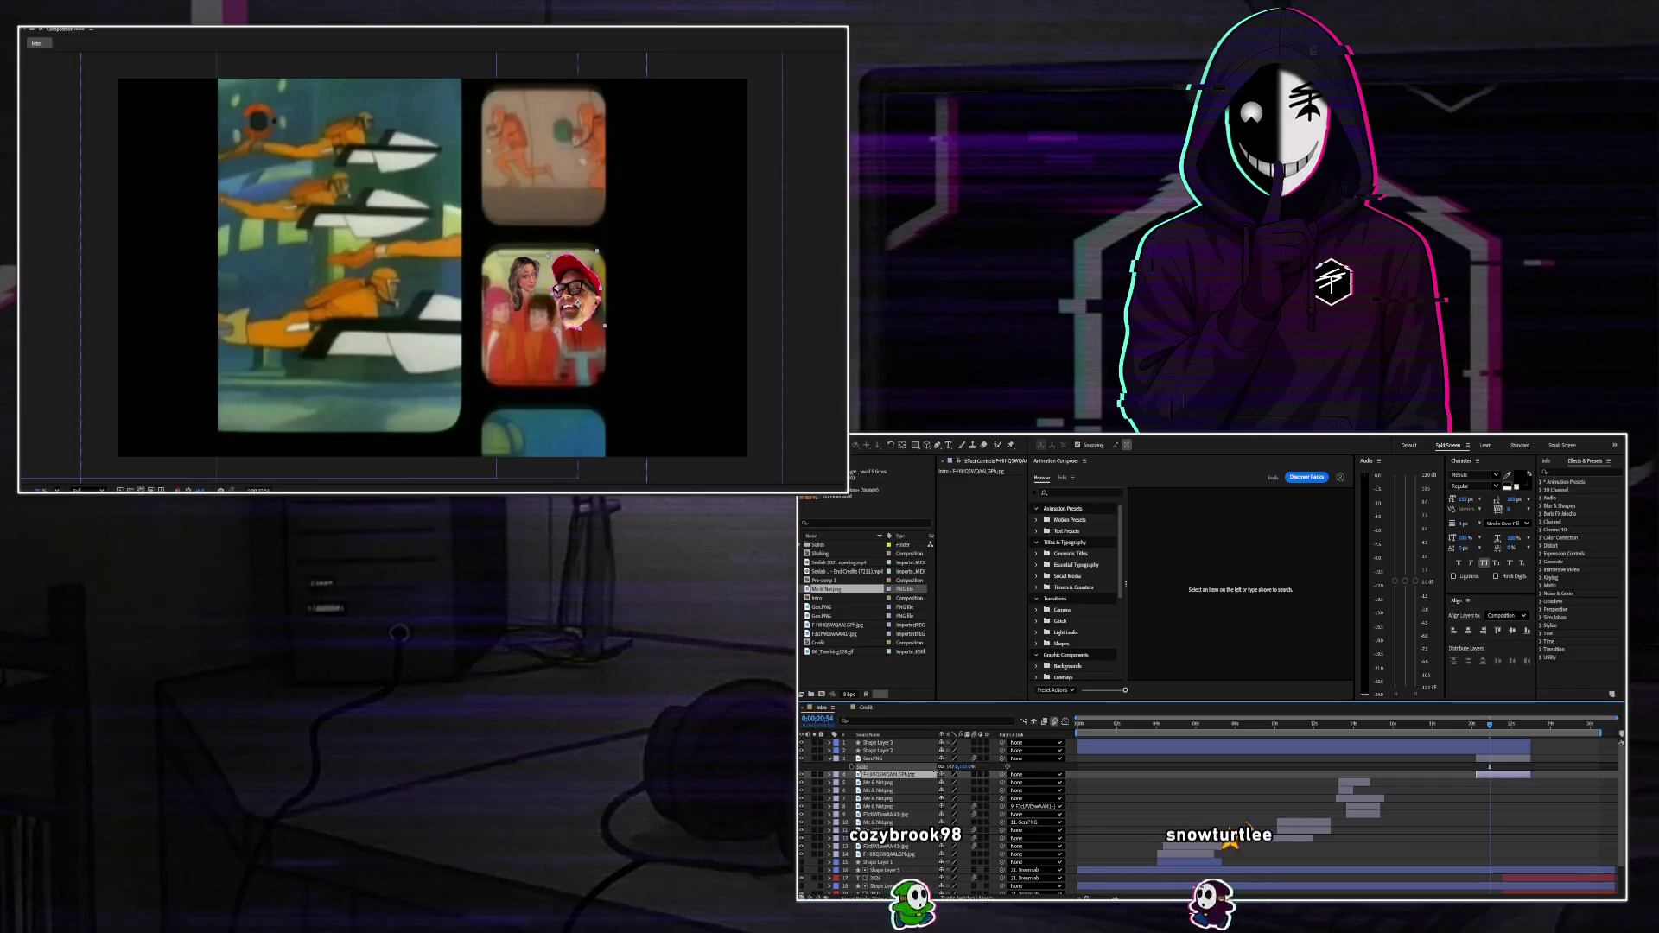
# Nudge the head up-right, raise scale to about 84%, and pick-whip it to layer 4.
pyautogui.click(881, 759)
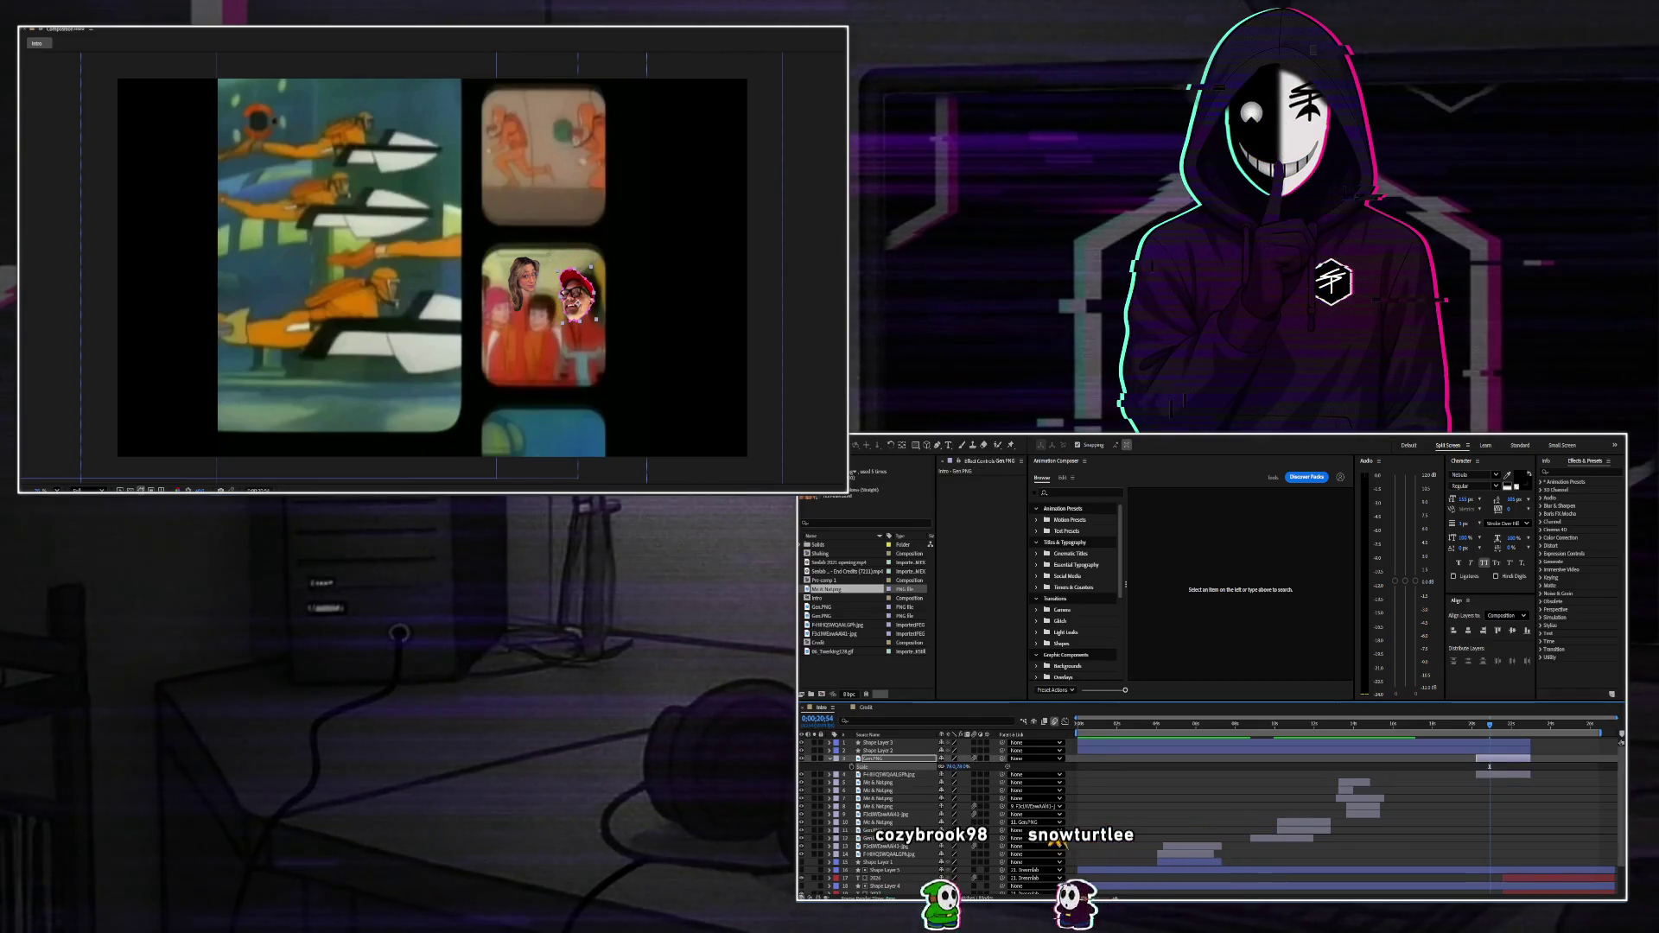
pyautogui.moveTo(578, 294); pyautogui.dragTo(589, 291)
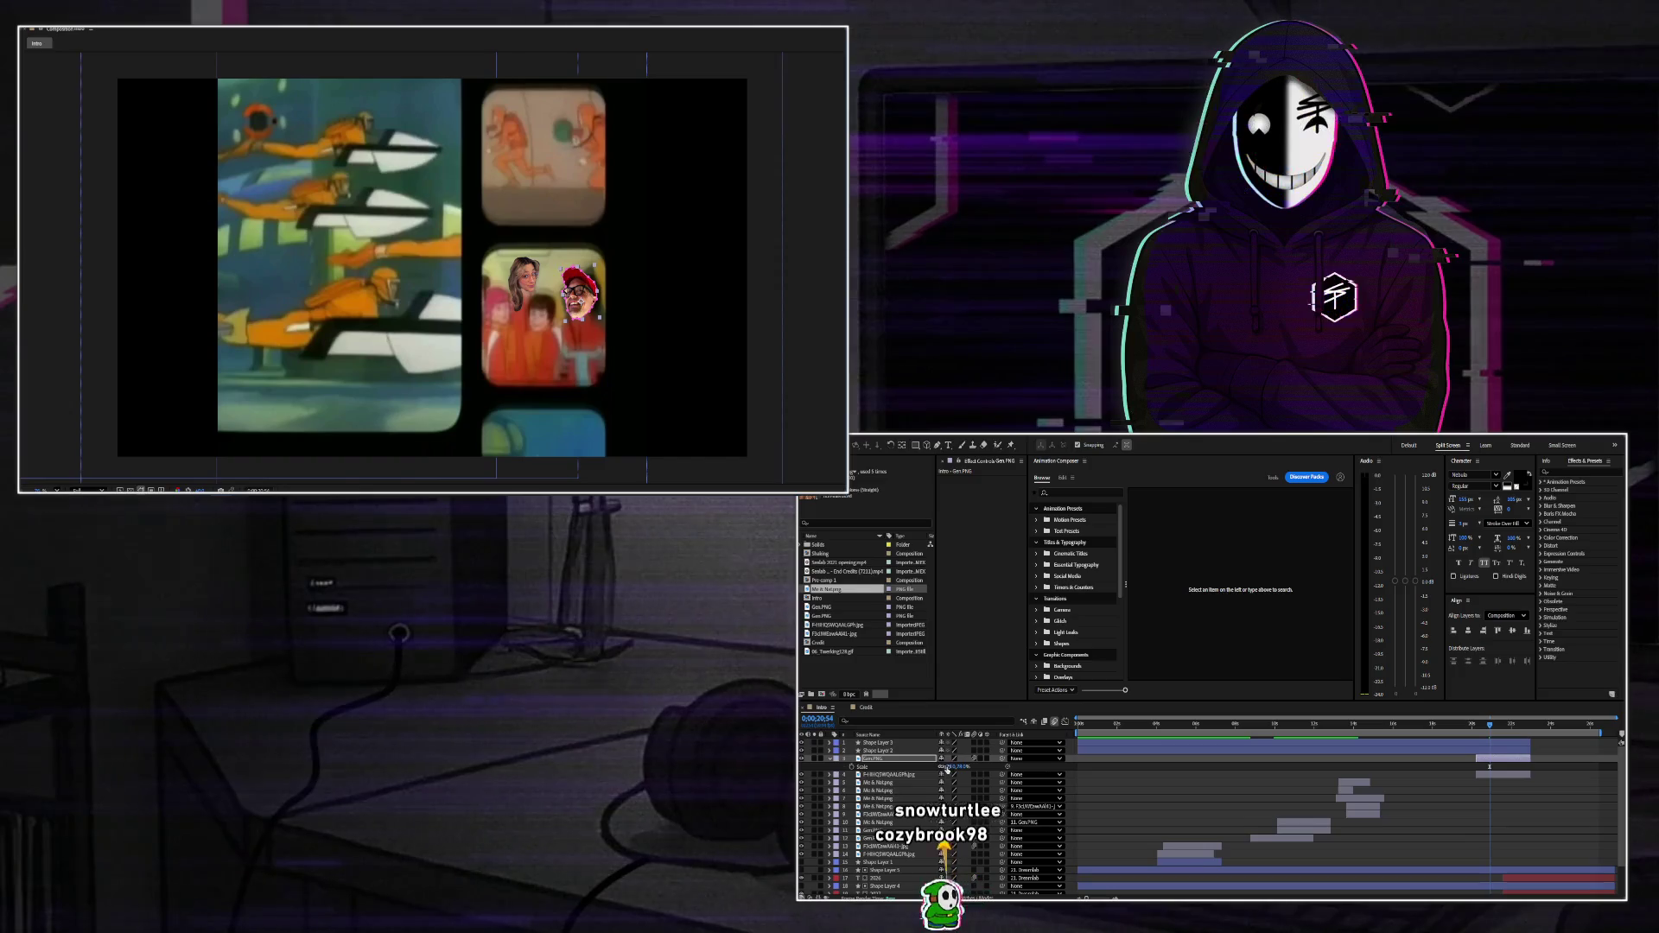
pyautogui.moveTo(951, 767); pyautogui.dragTo(972, 767)
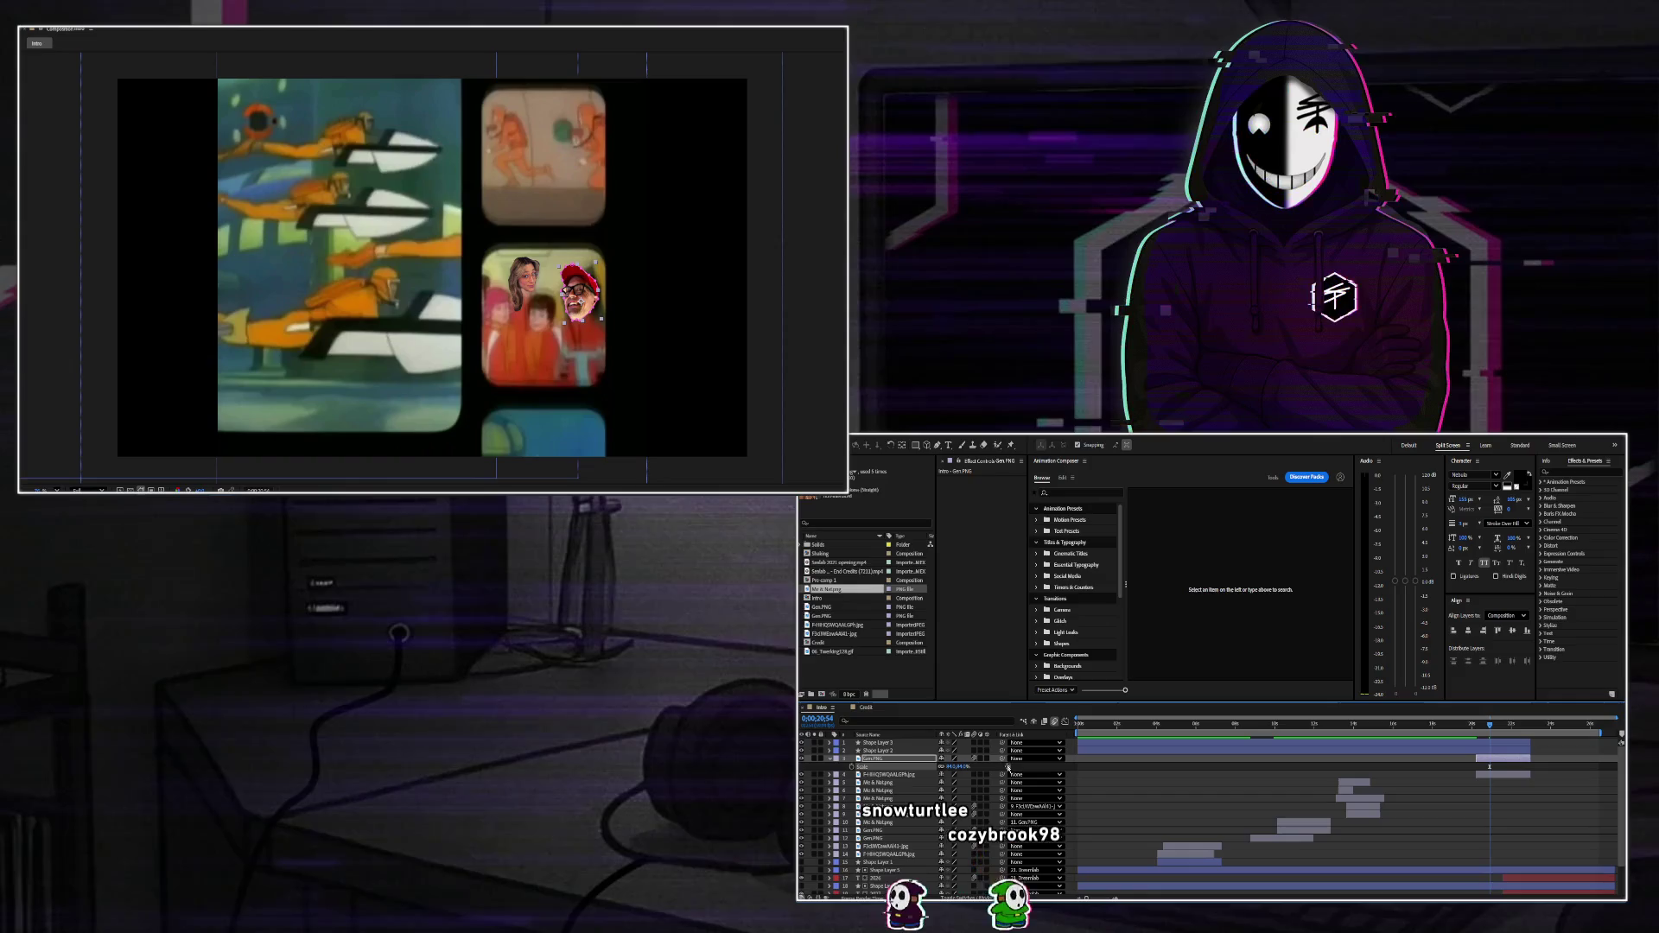
pyautogui.moveTo(933, 768); pyautogui.dragTo(902, 776)
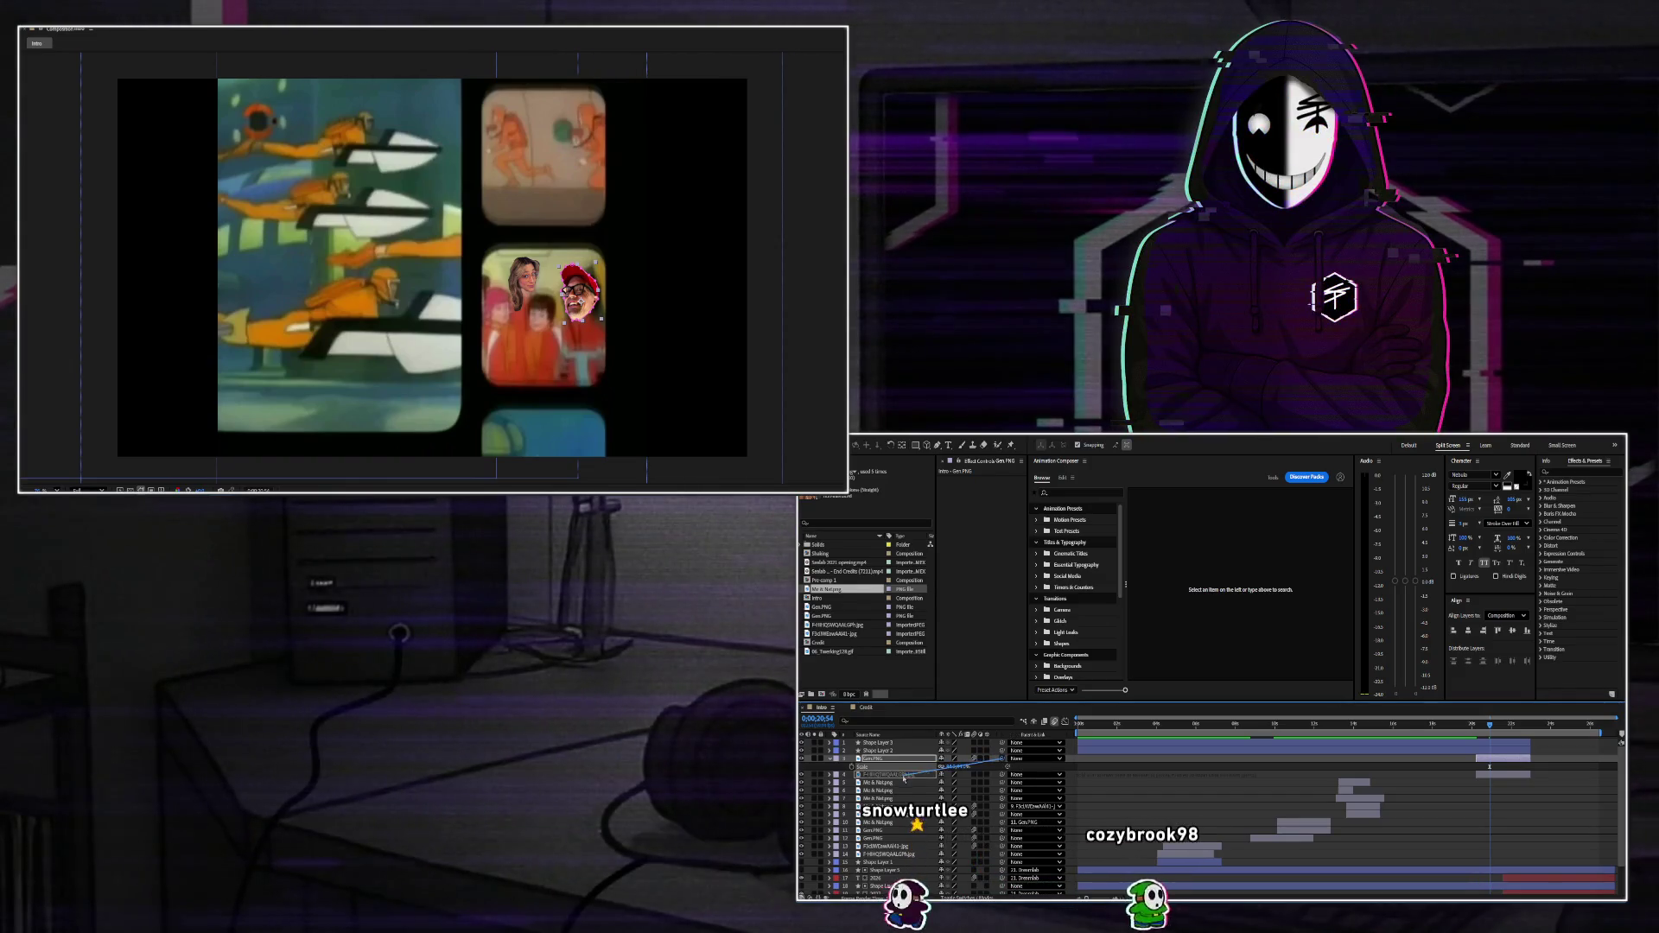
pyautogui.press('space')
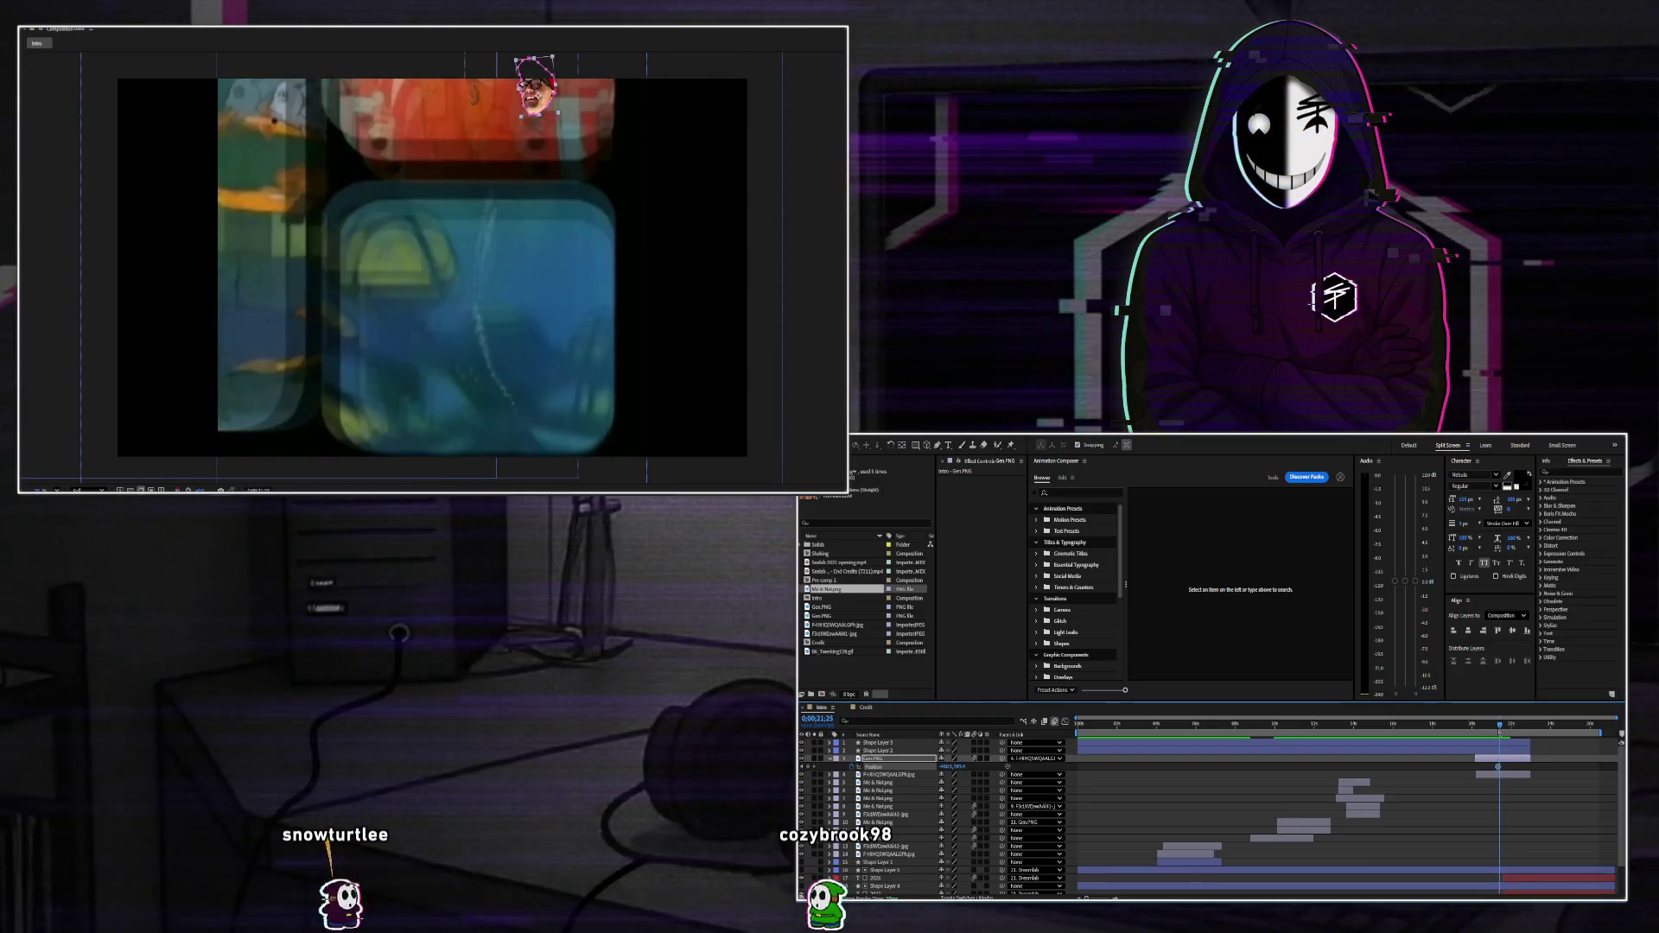
# At 0;00;21;17, nudge the red-cap head up and right and start keyframing its scale.
pyautogui.moveTo(1500, 726); pyautogui.dragTo(1494, 730)
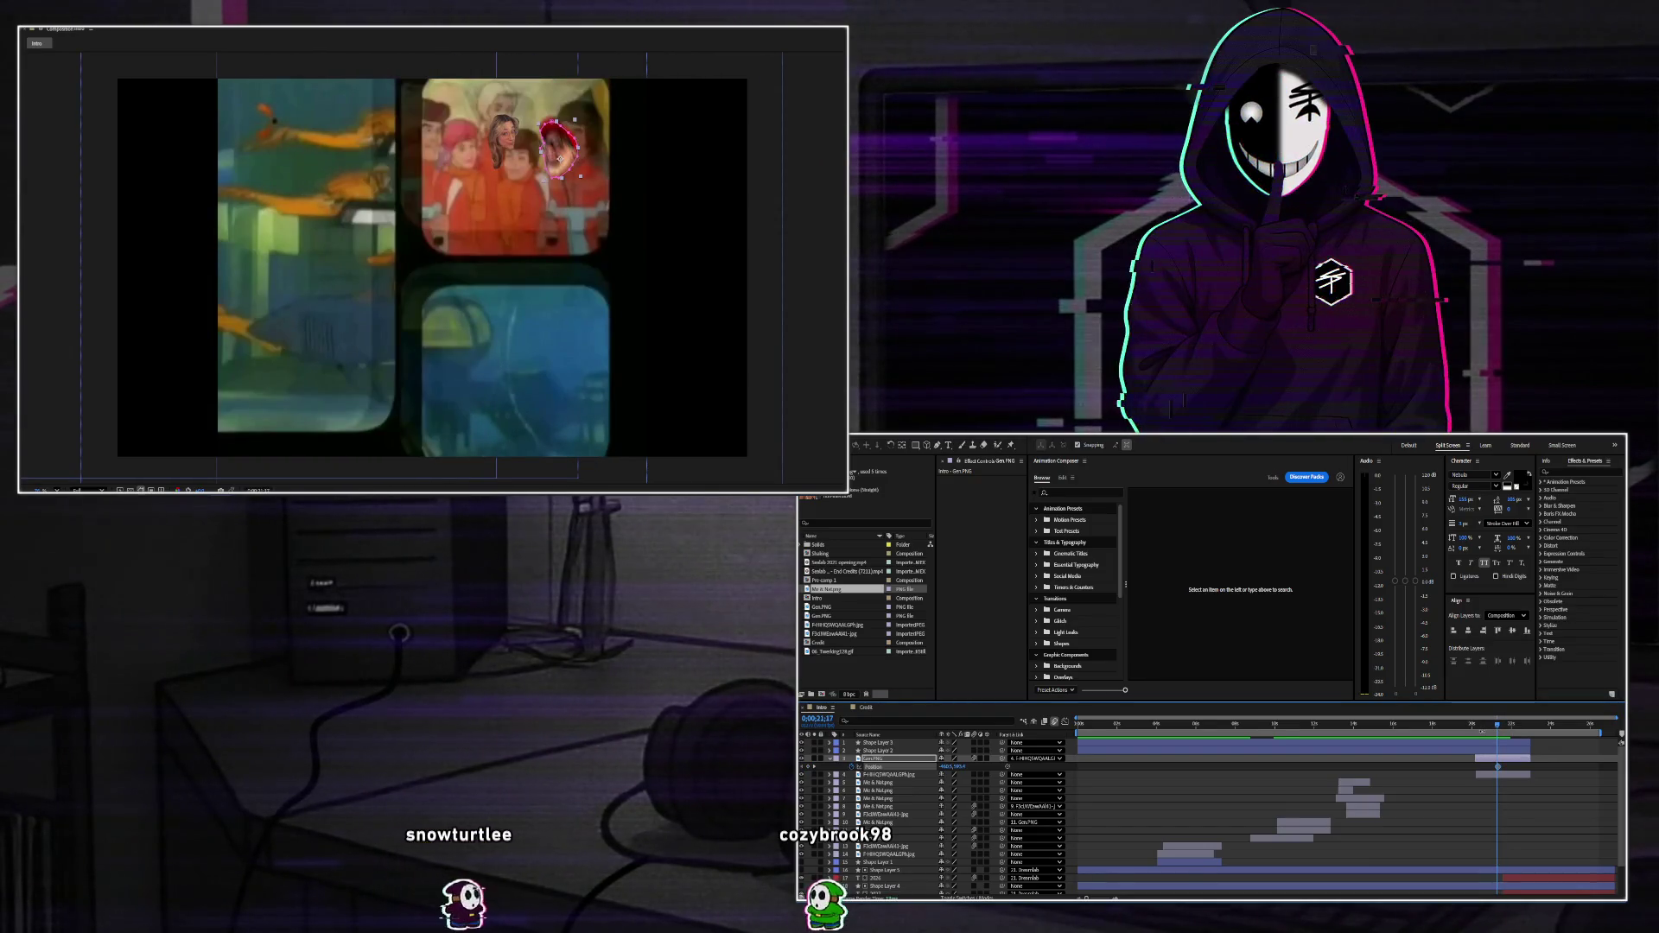
pyautogui.hotkey('shift', 'Up')
pyautogui.hotkey('shift', 'Up')
pyautogui.hotkey('shift', 'Right')
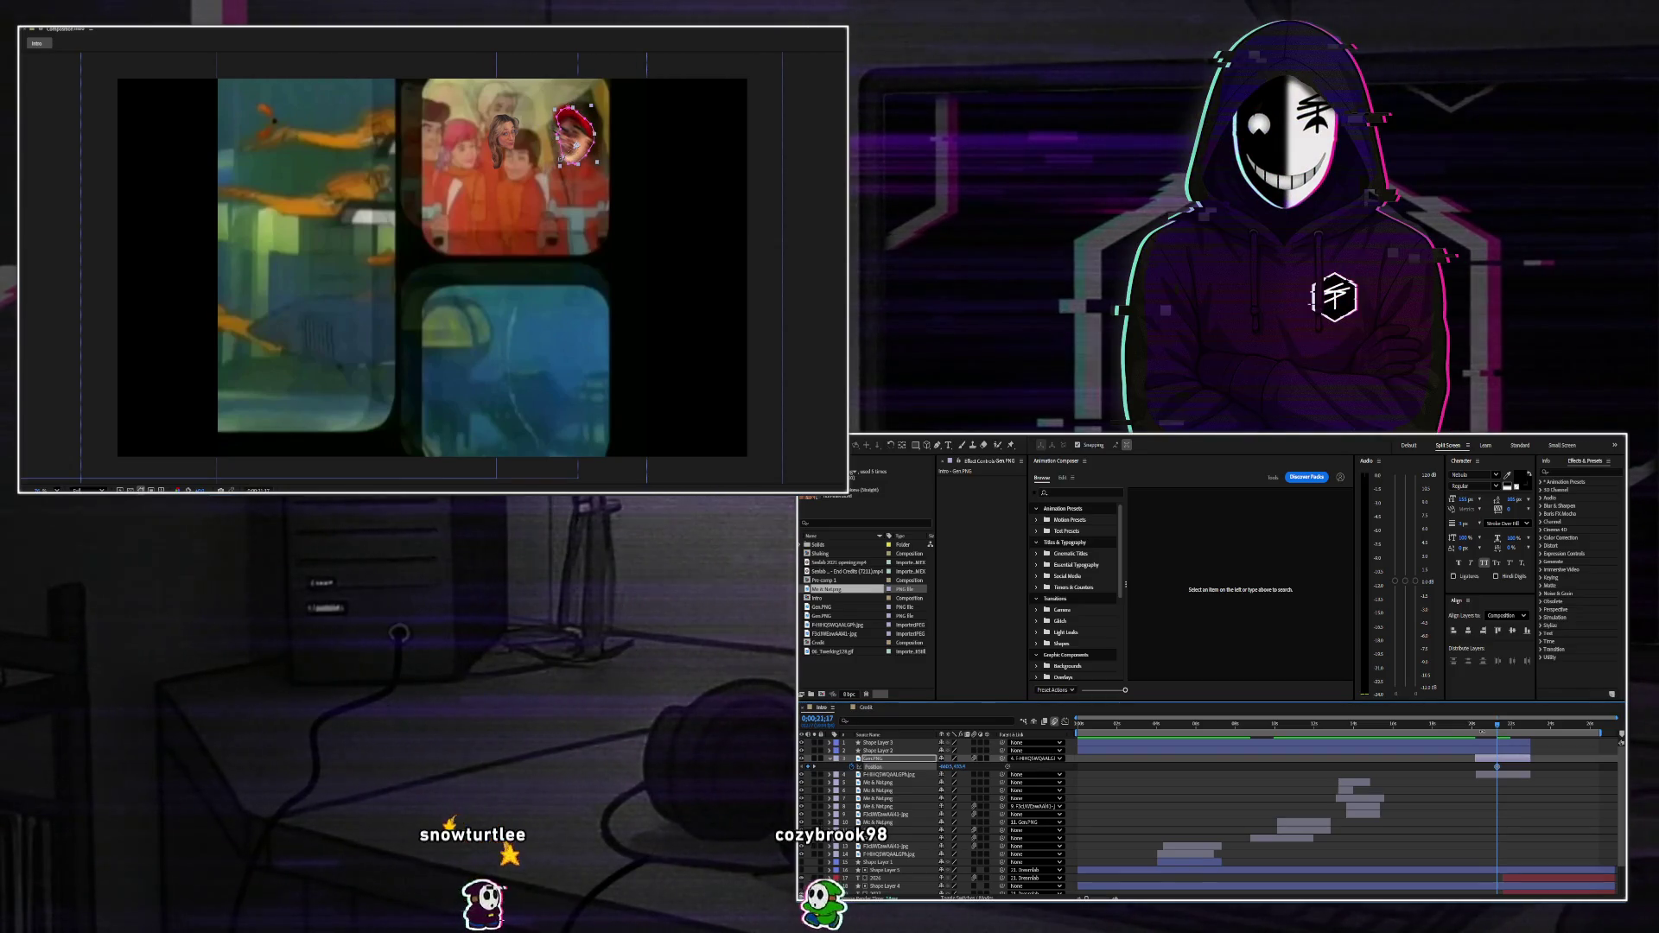
pyautogui.hotkey('shift', 's')
pyautogui.click(851, 774)
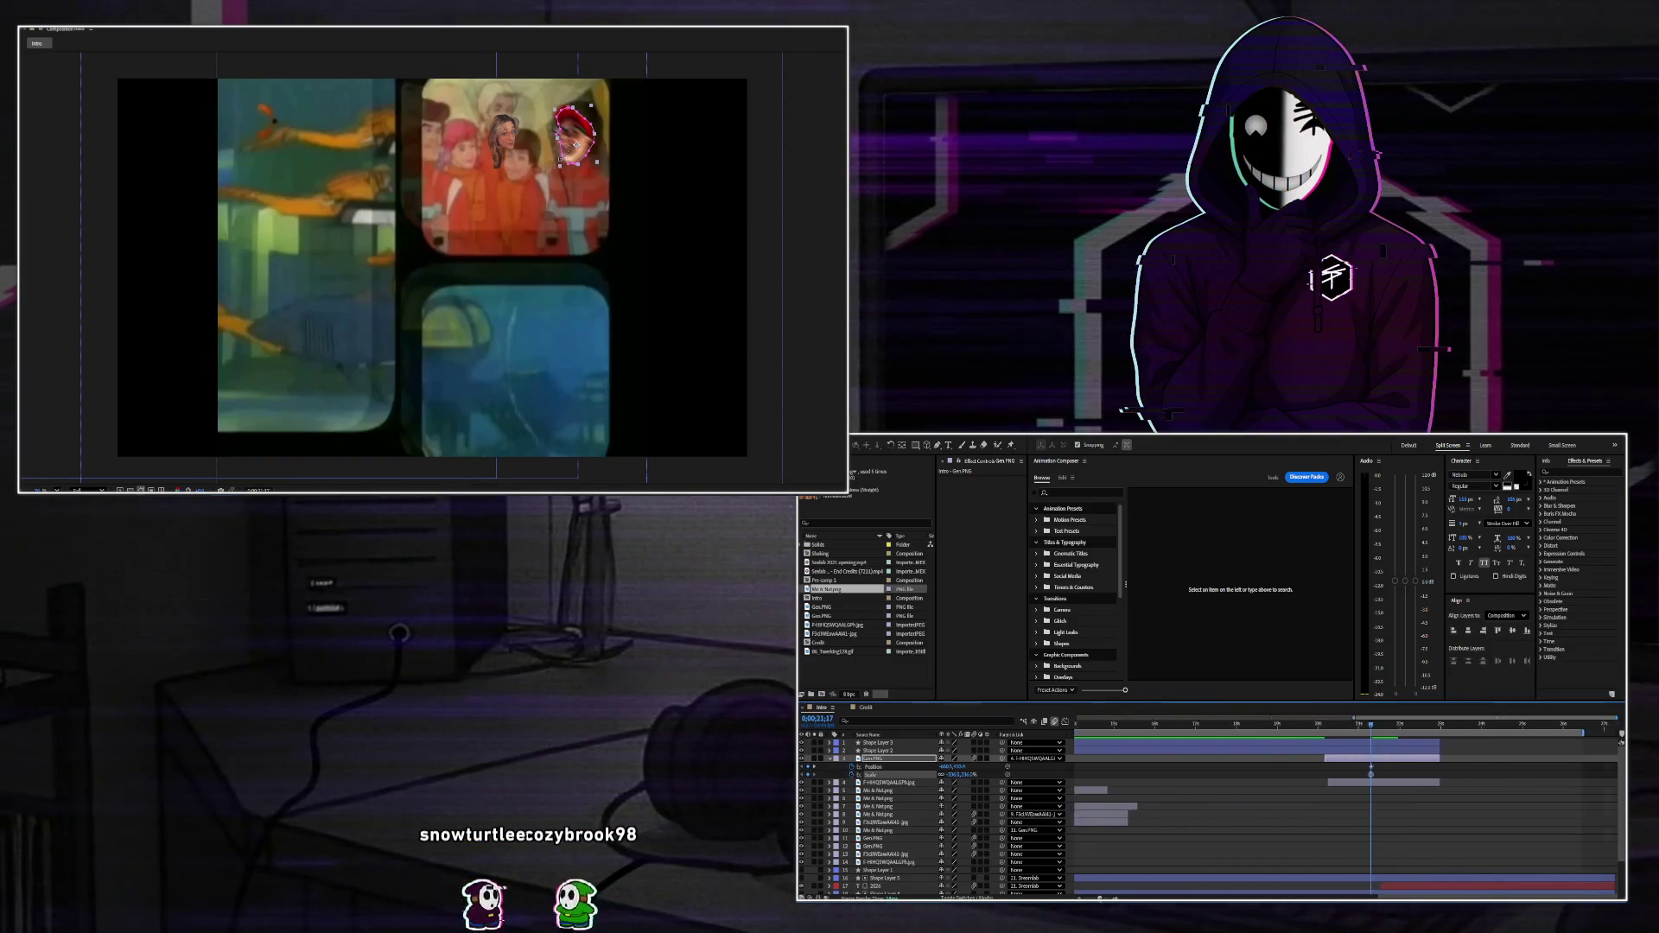
pyautogui.press('=')
pyautogui.press('=')
pyautogui.press('=')
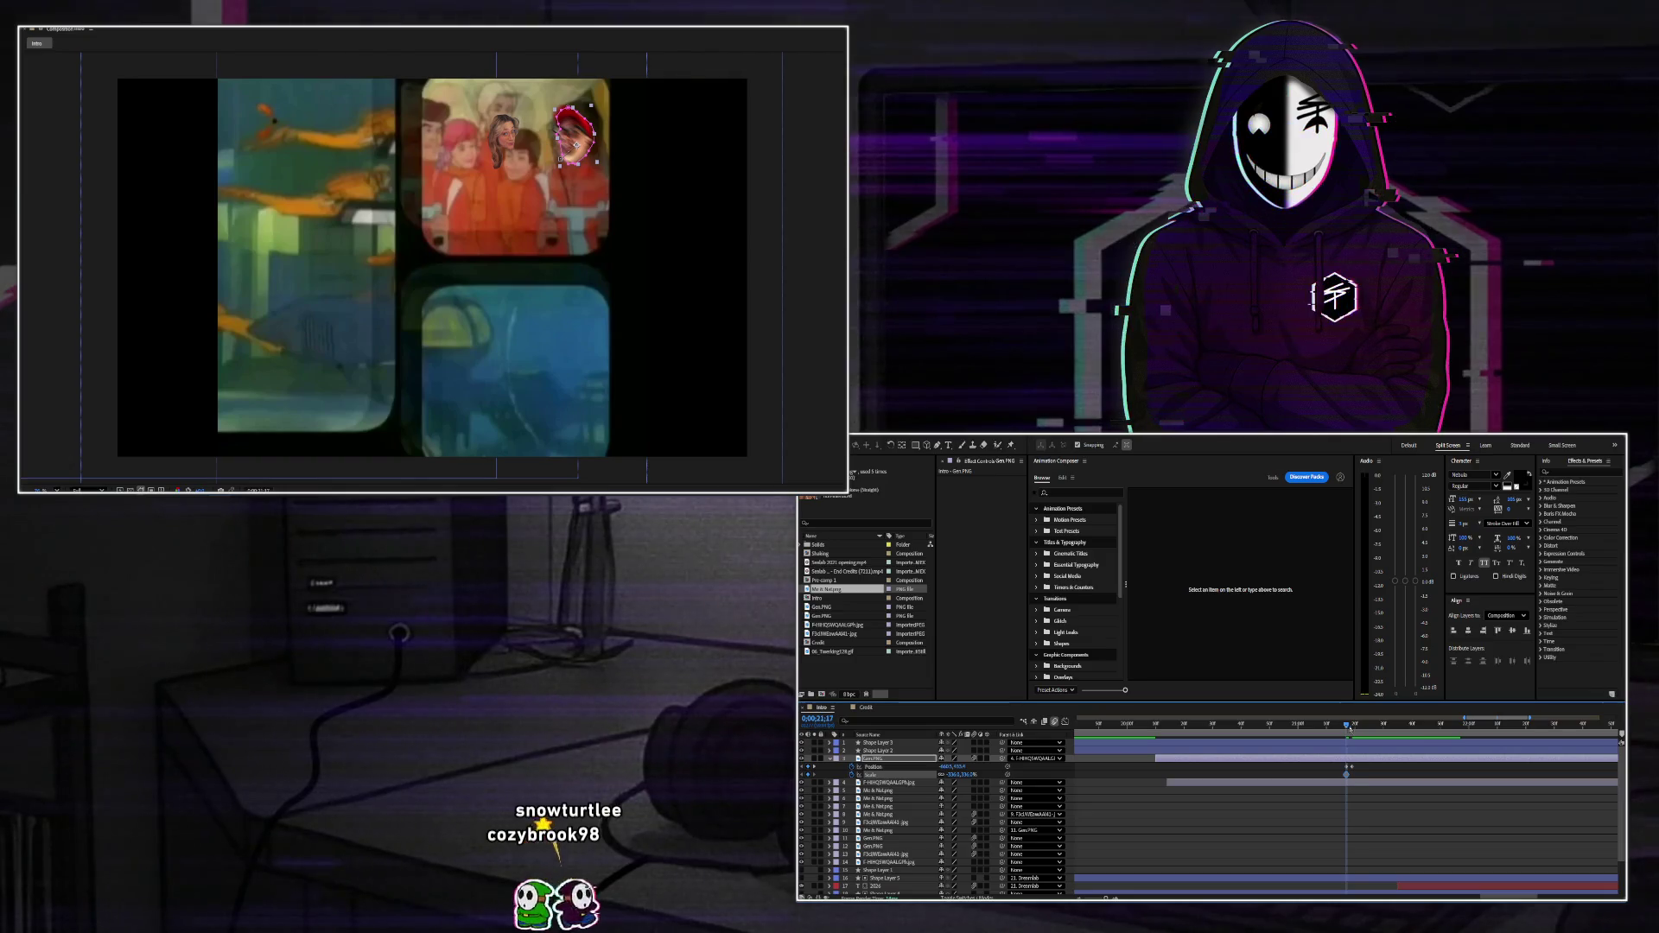
# Add scale and position keyframes at 0;00;21;19 and 0;00;21;22 moving the head upward, then review.
pyautogui.moveTo(1346, 728); pyautogui.dragTo(1353, 726)
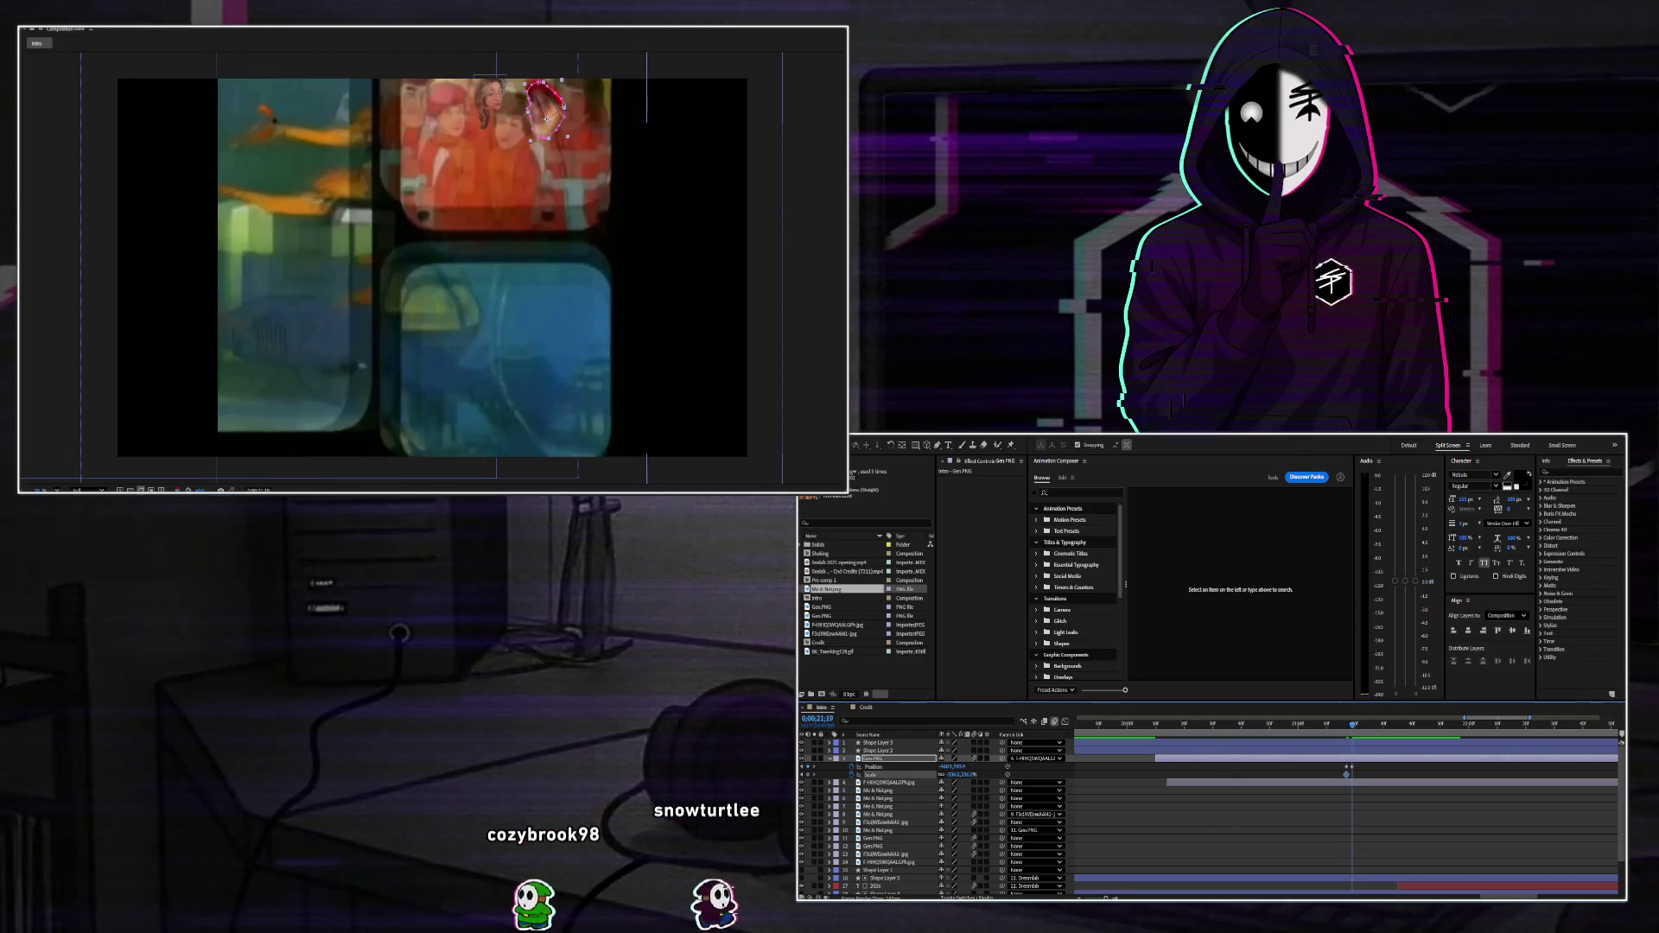
pyautogui.moveTo(953, 775); pyautogui.dragTo(963, 775)
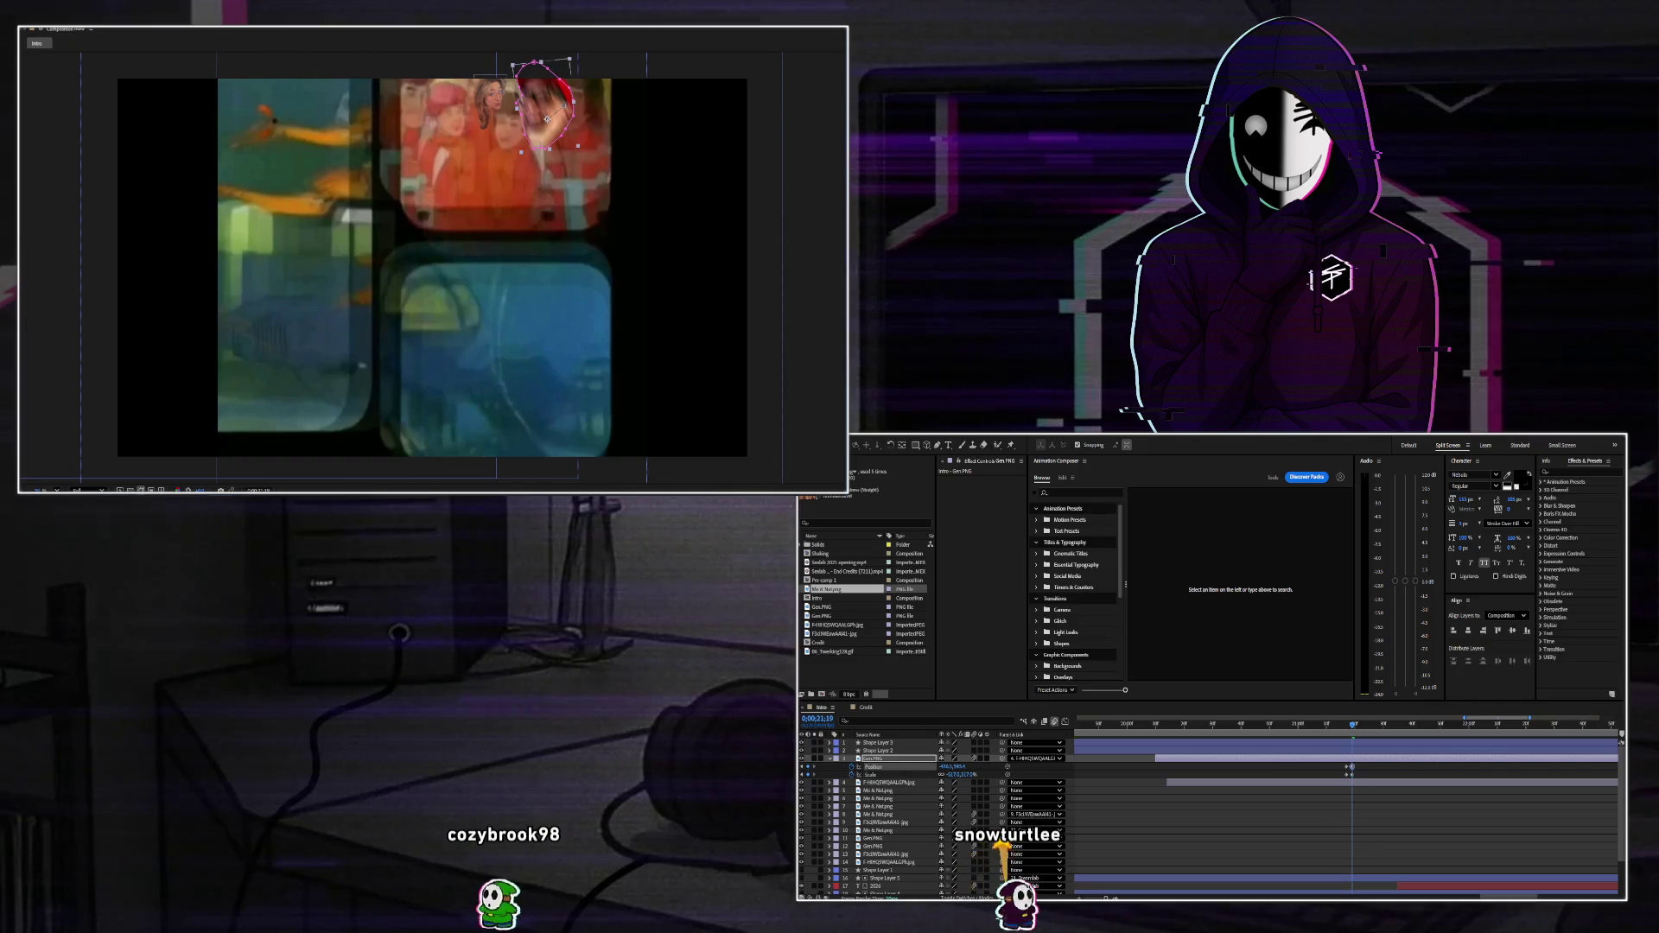
pyautogui.moveTo(547, 118); pyautogui.dragTo(568, 112)
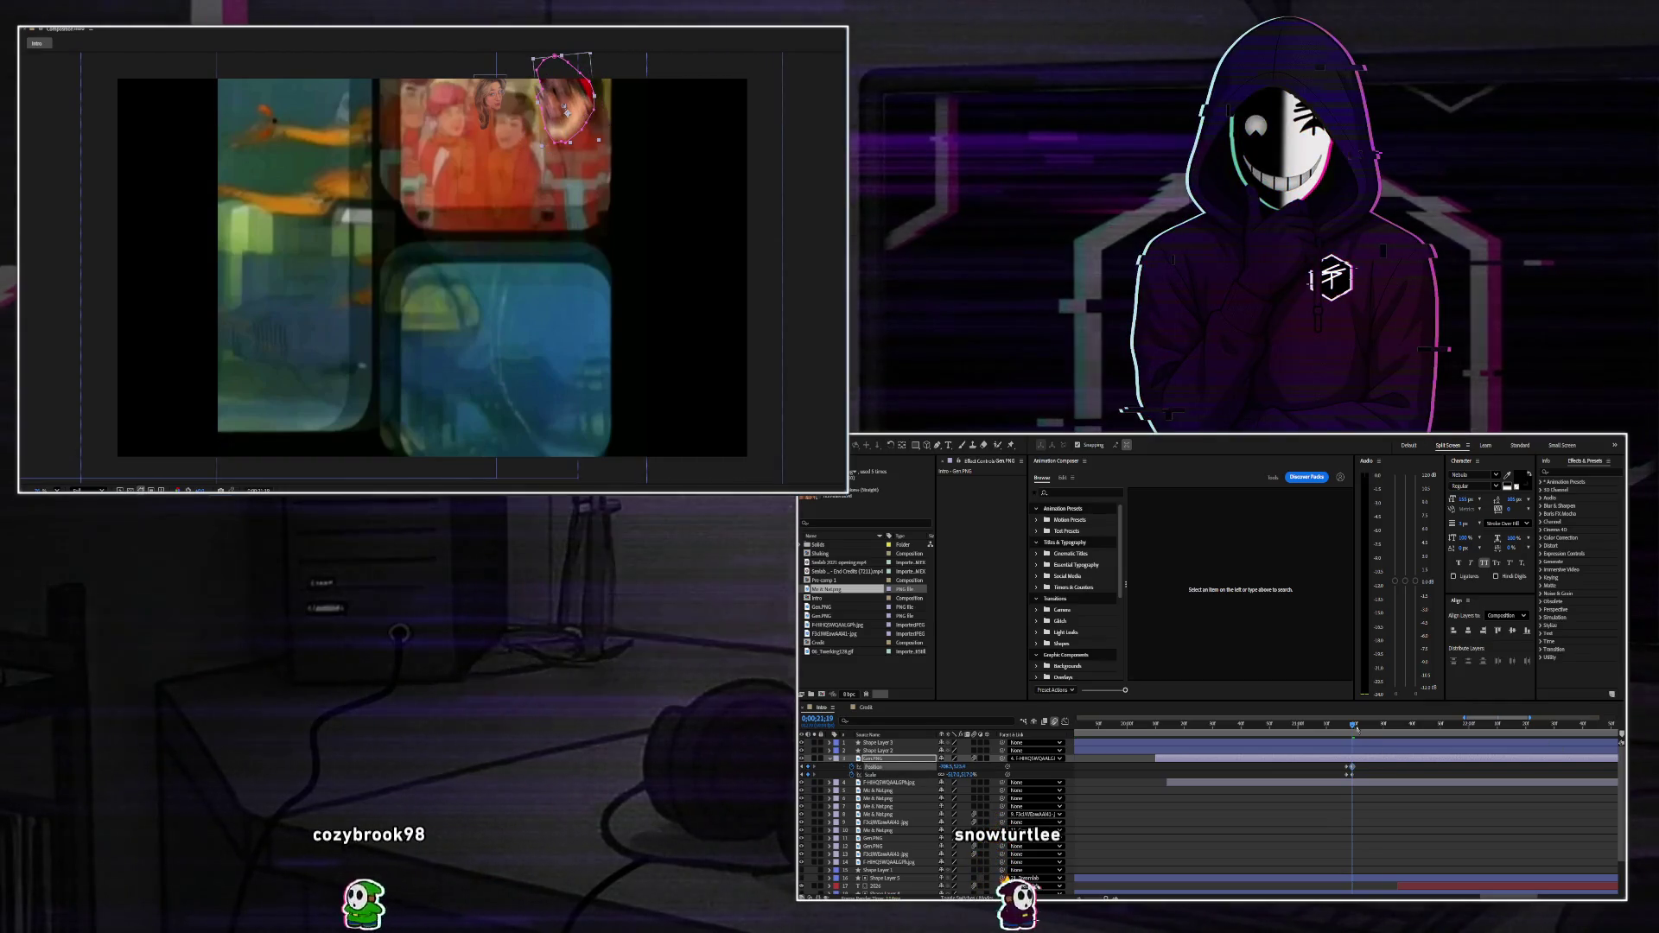
pyautogui.moveTo(1357, 730); pyautogui.dragTo(1367, 733)
pyautogui.moveTo(557, 91); pyautogui.dragTo(543, 79)
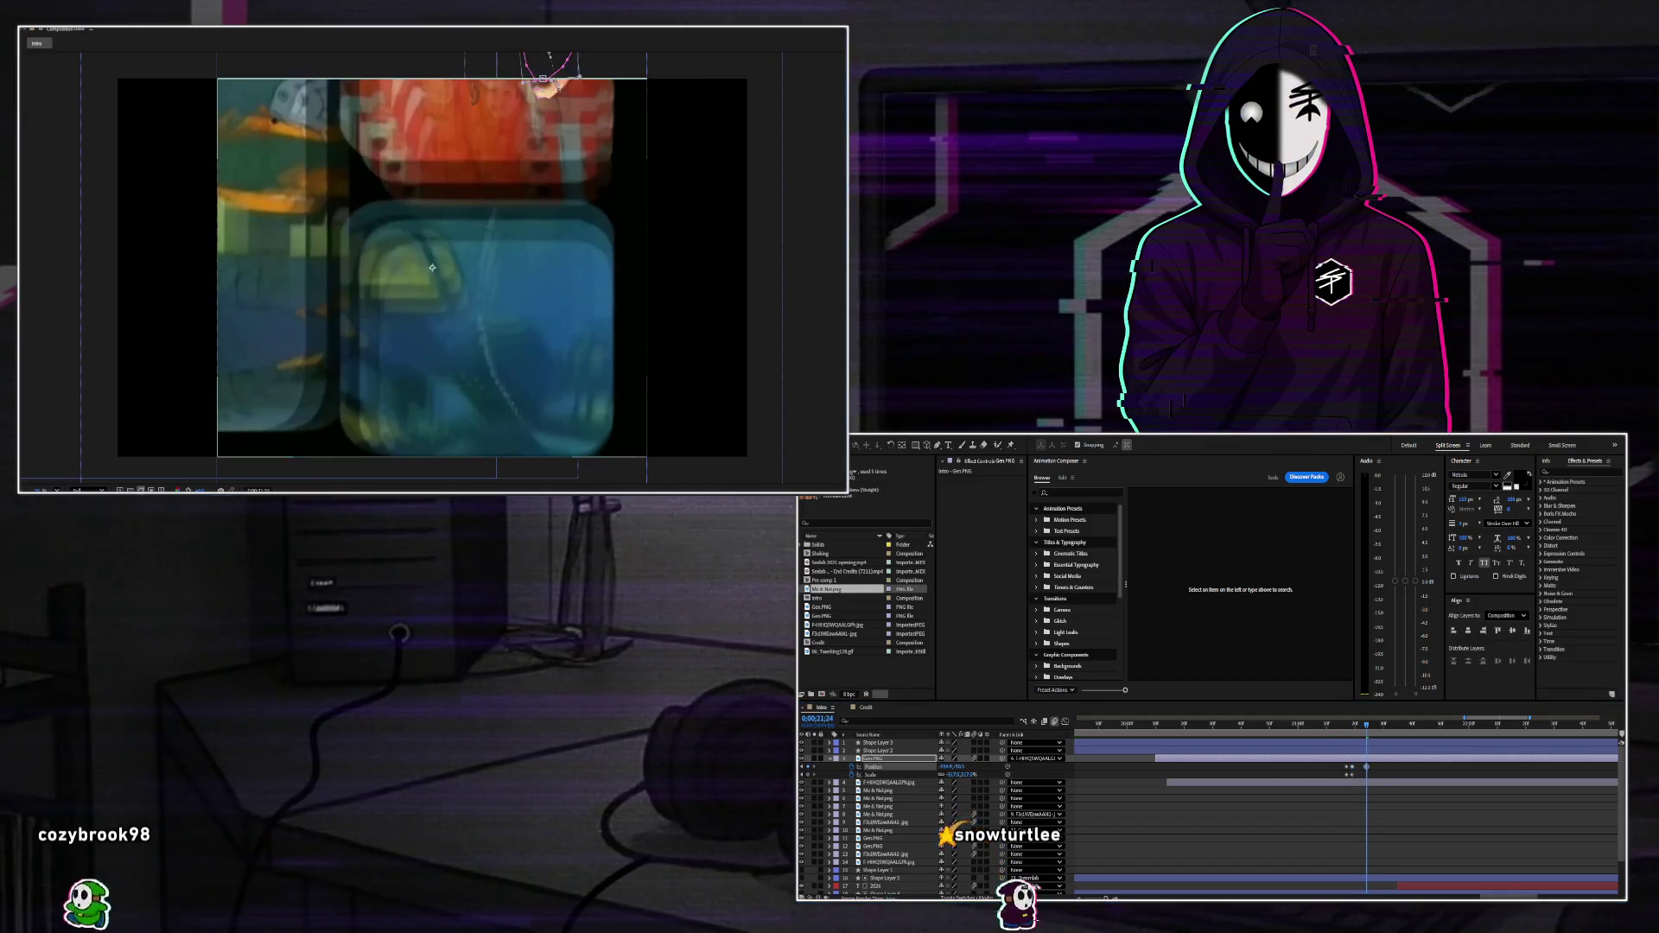
pyautogui.click(1378, 730)
pyautogui.moveTo(1378, 730)
pyautogui.mouseDown()
pyautogui.moveTo(1345, 741)
pyautogui.moveTo(1352, 778)
pyautogui.mouseUp()
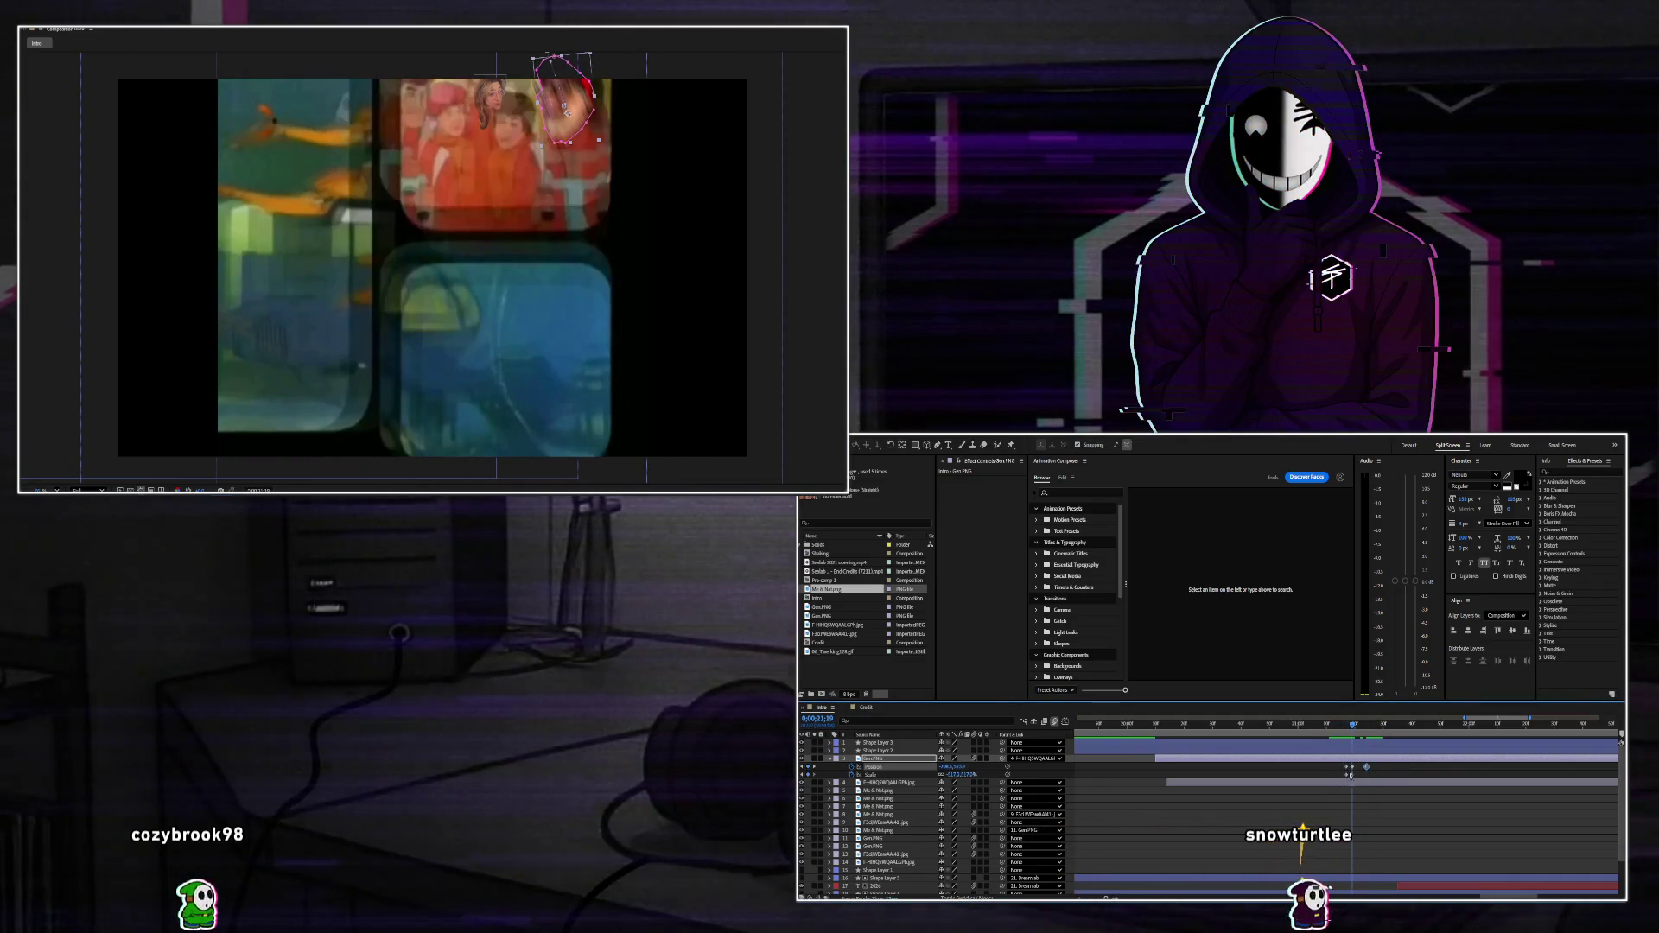
# Move the face photo's 0% opacity keyframe earlier so it fades out sooner.
pyautogui.click(1353, 784)
pyautogui.press('u')
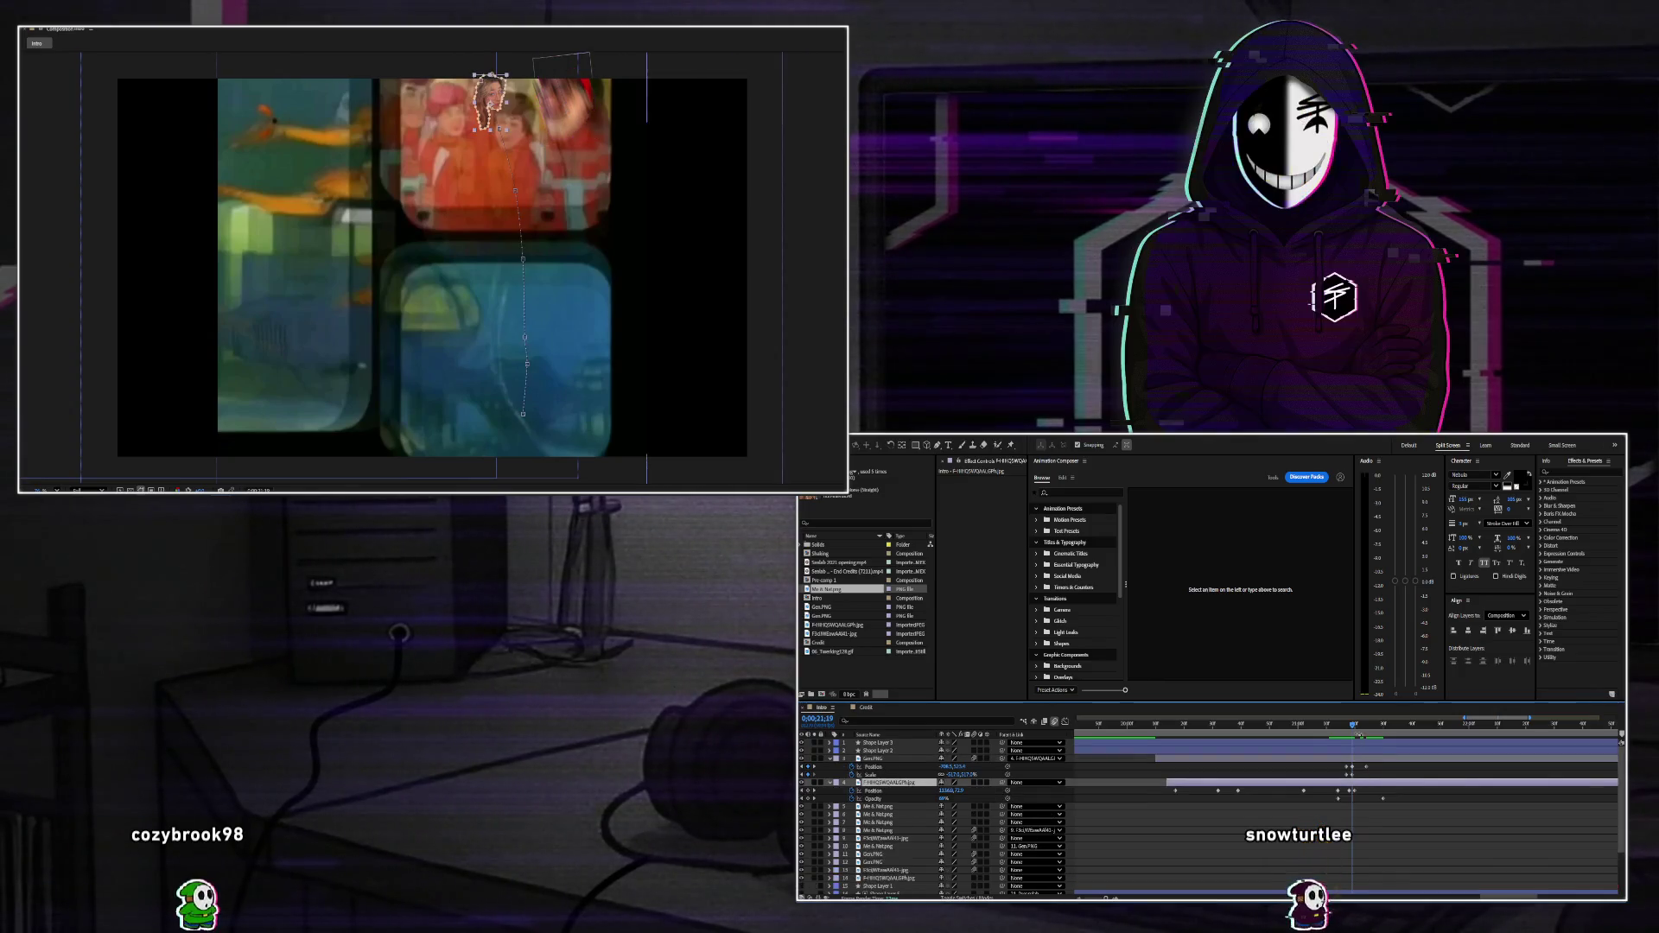
pyautogui.press('pagedown')
pyautogui.press('pagedown')
pyautogui.press('pagedown')
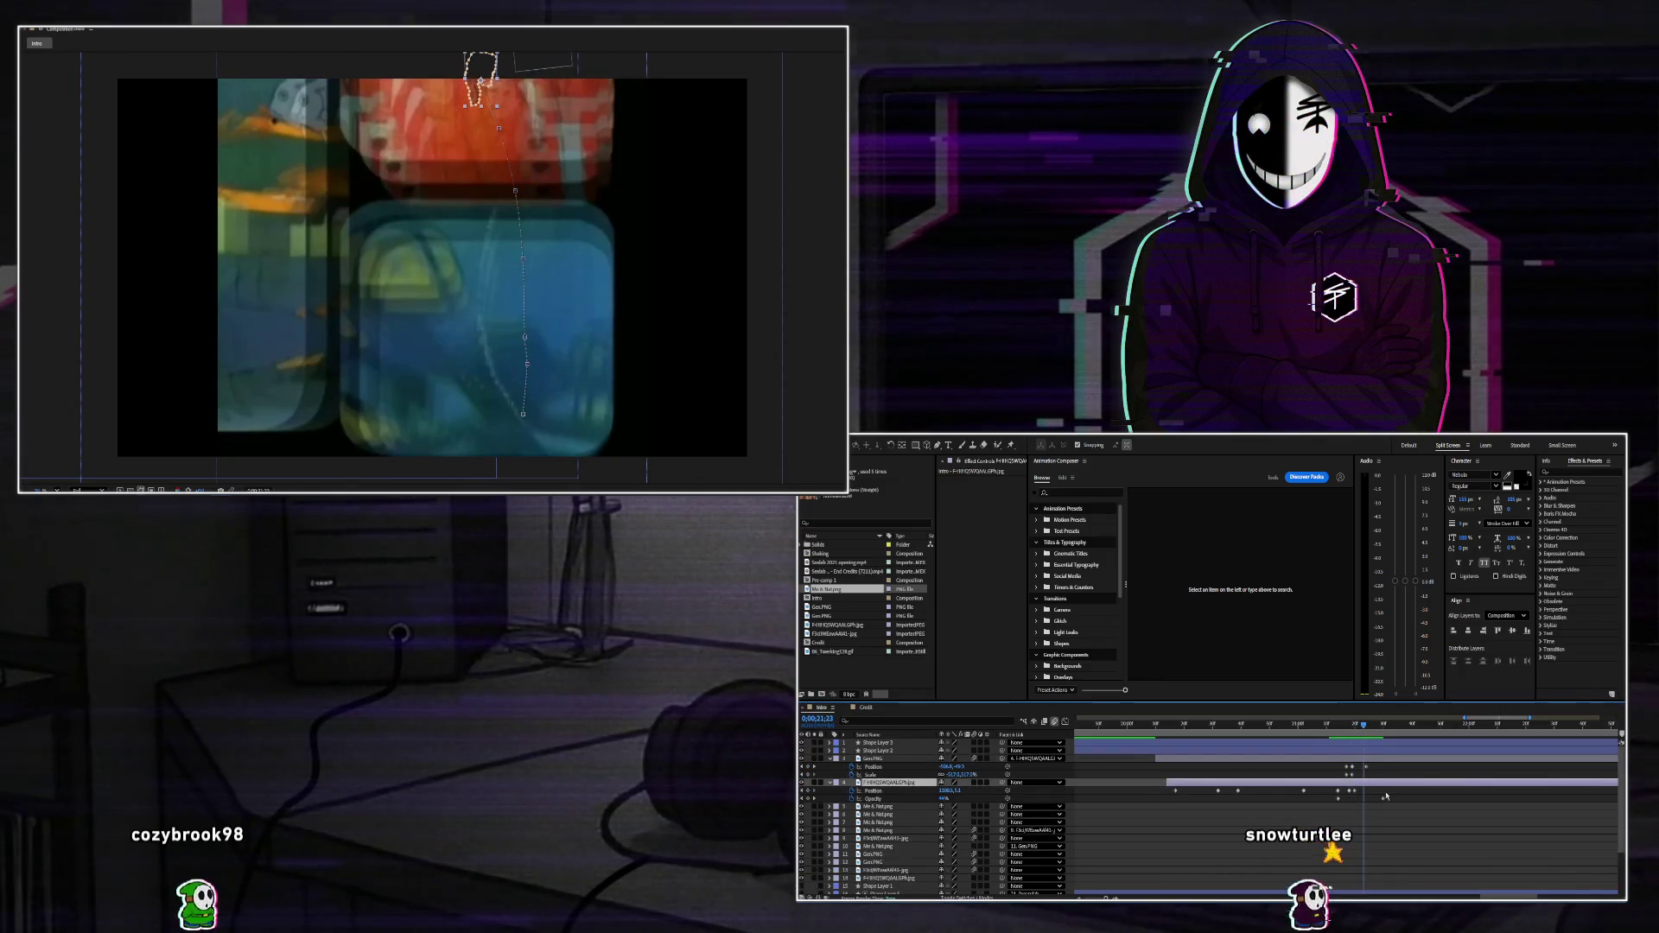
pyautogui.moveTo(1384, 798); pyautogui.dragTo(1354, 798)
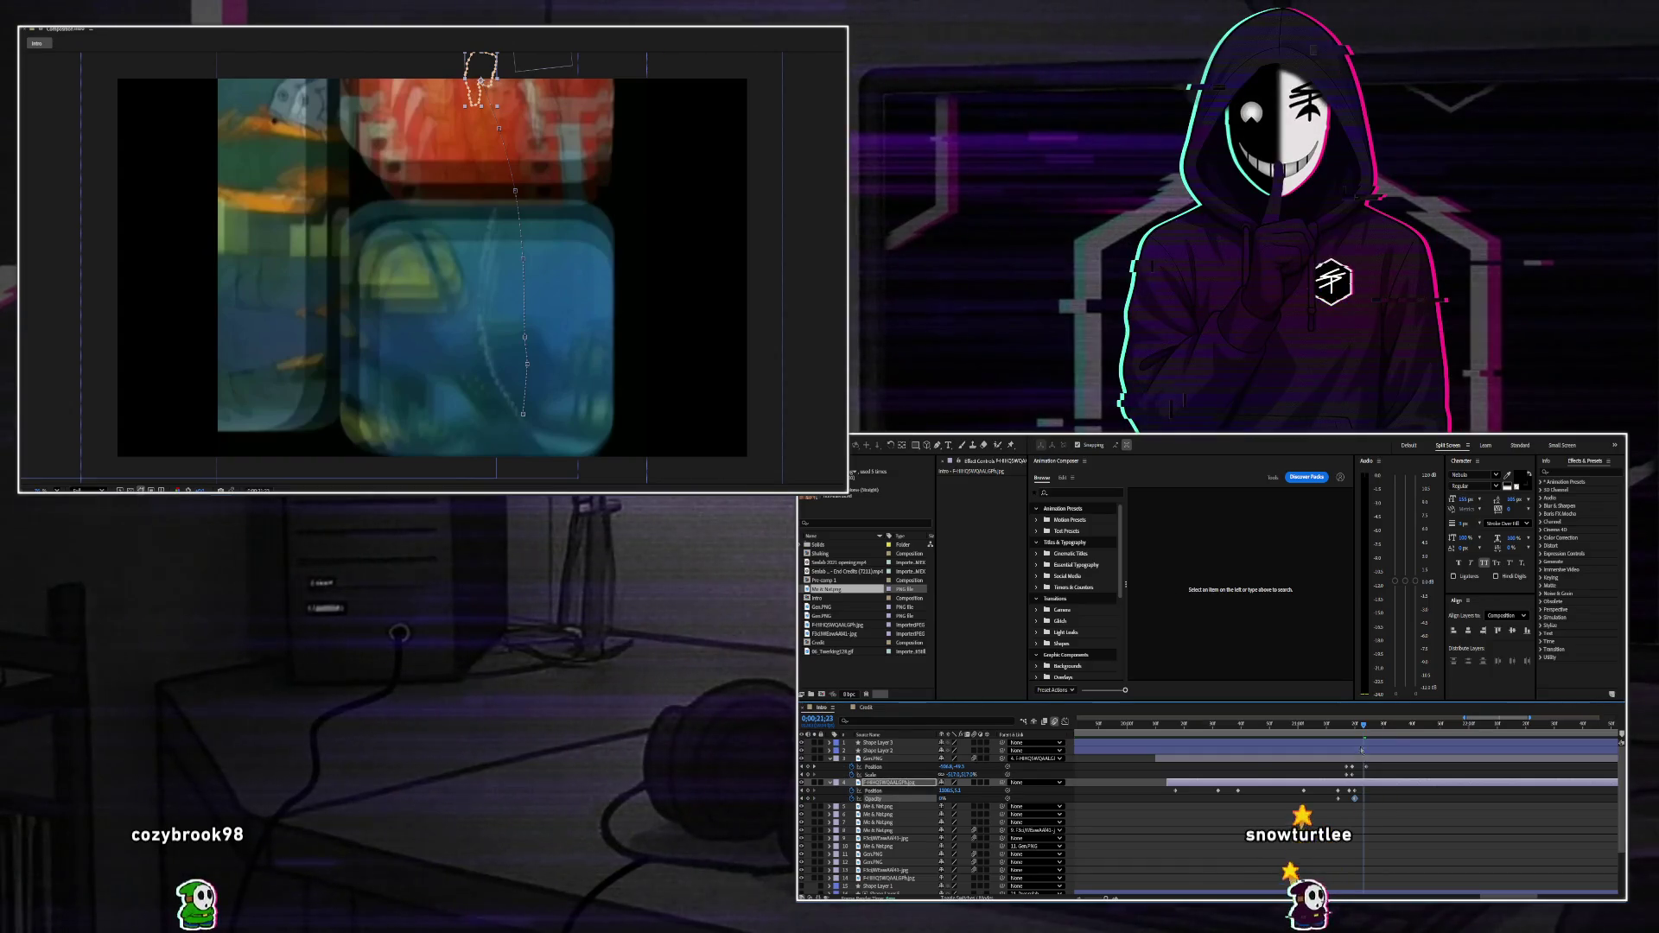
pyautogui.press('pageup')
pyautogui.press('pageup')
pyautogui.press('pageup')
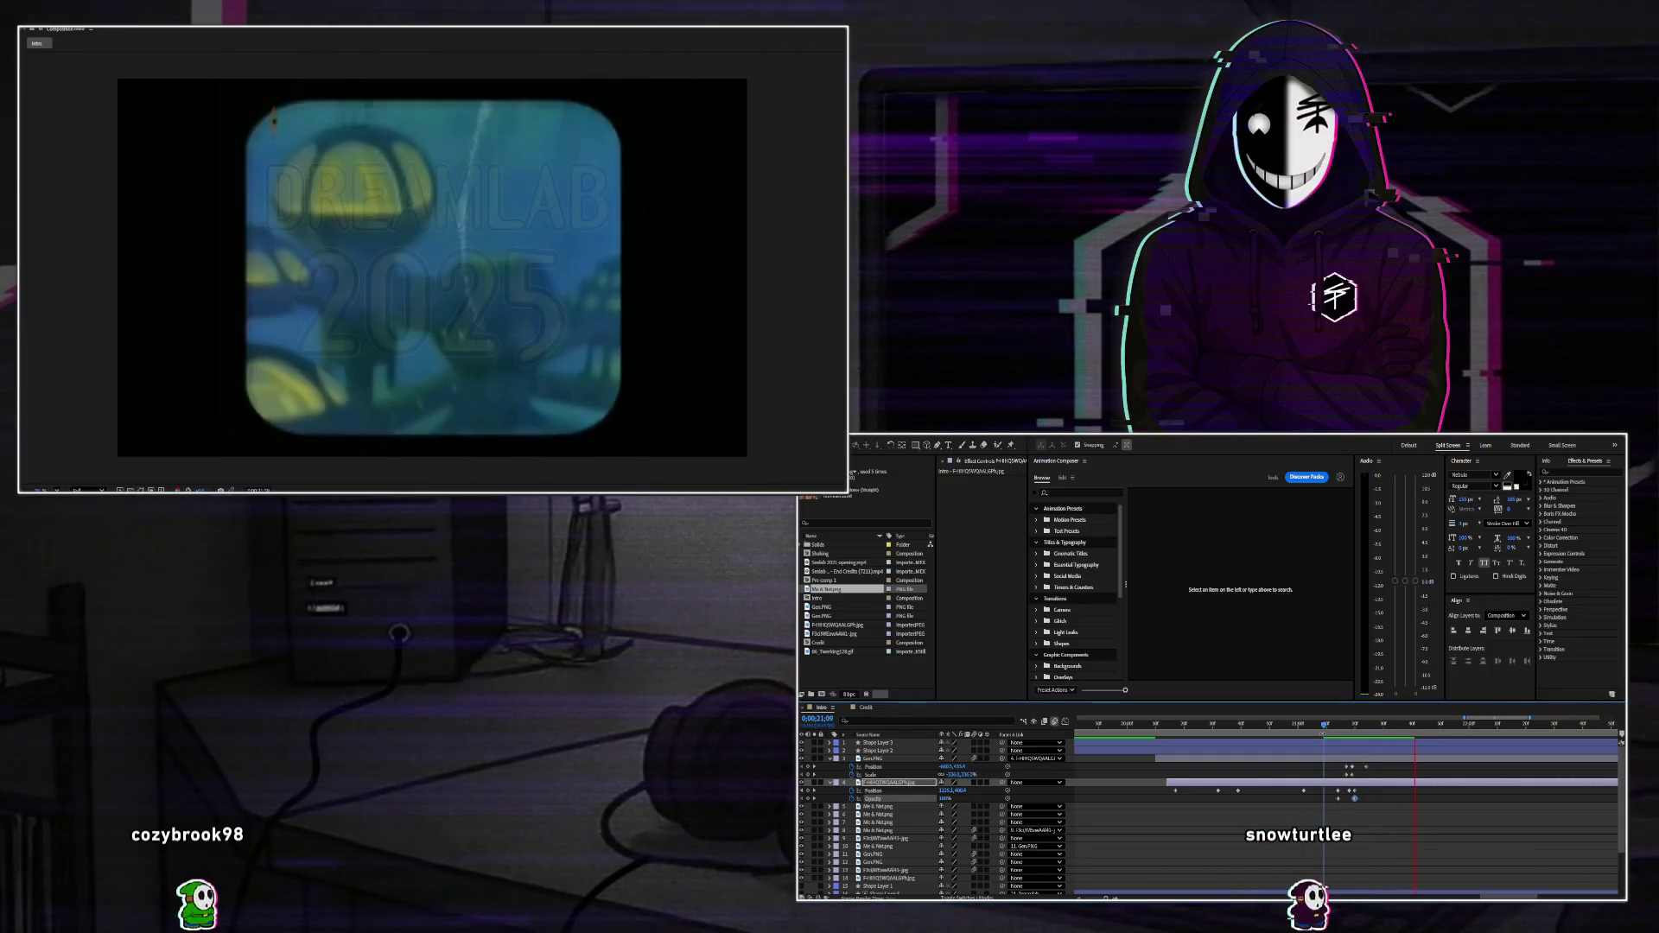
# Collapse Gen.PNG's properties and duplicate the Sealab 2021 opening.mp4 layer.
pyautogui.click(835, 759)
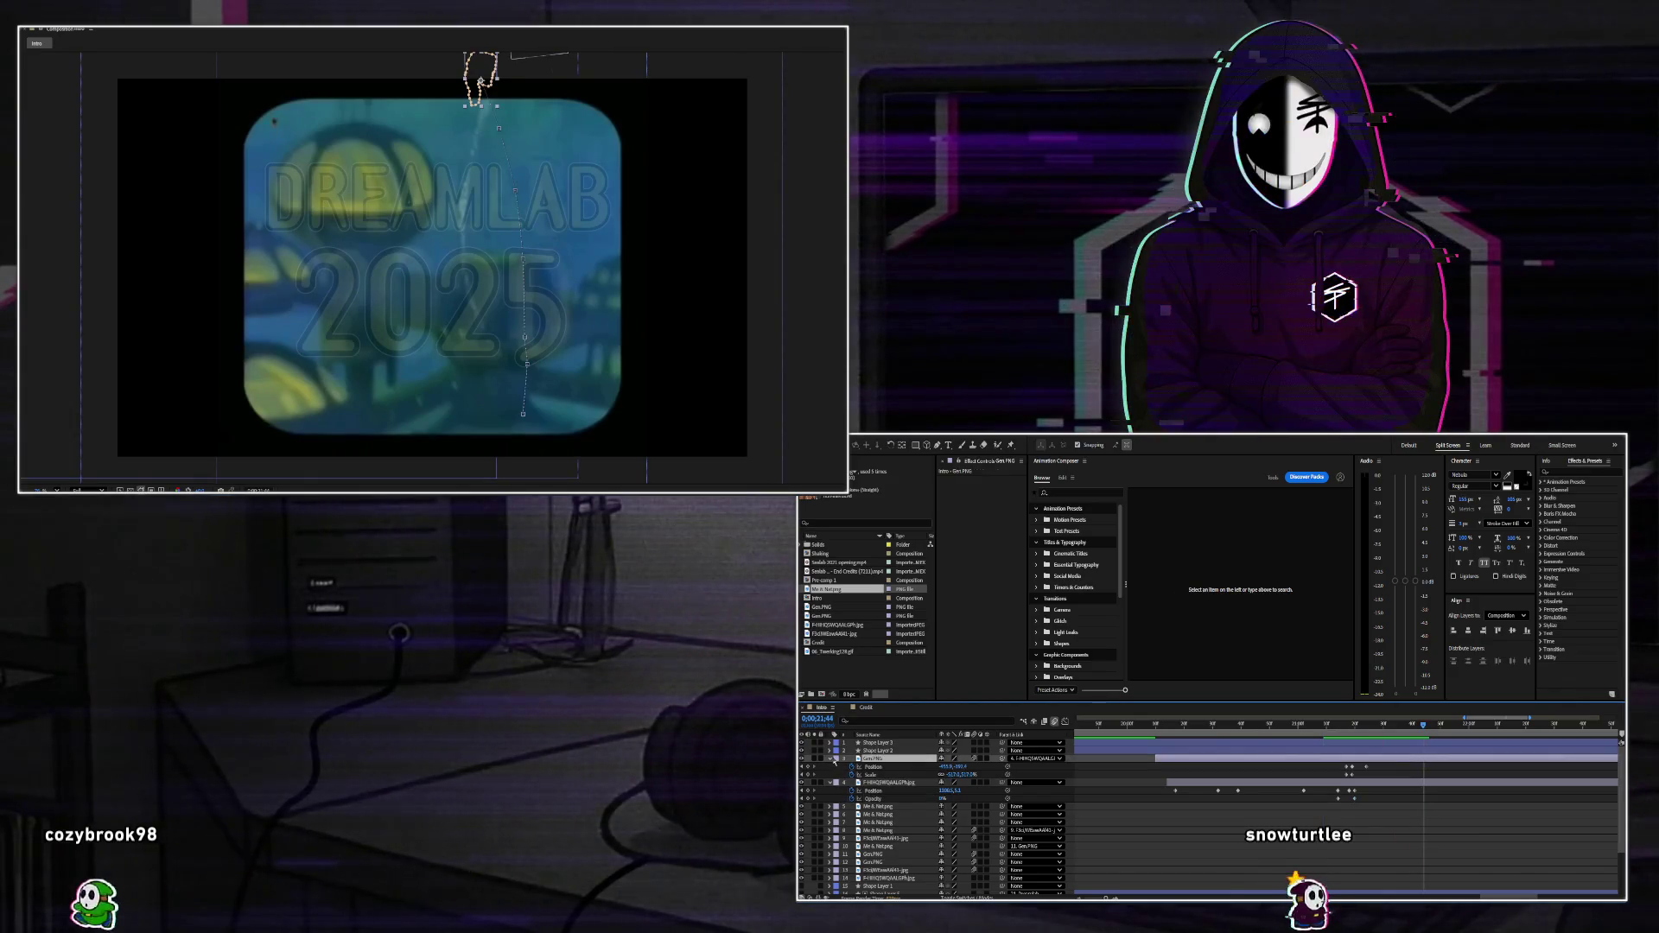
pyautogui.press('u')
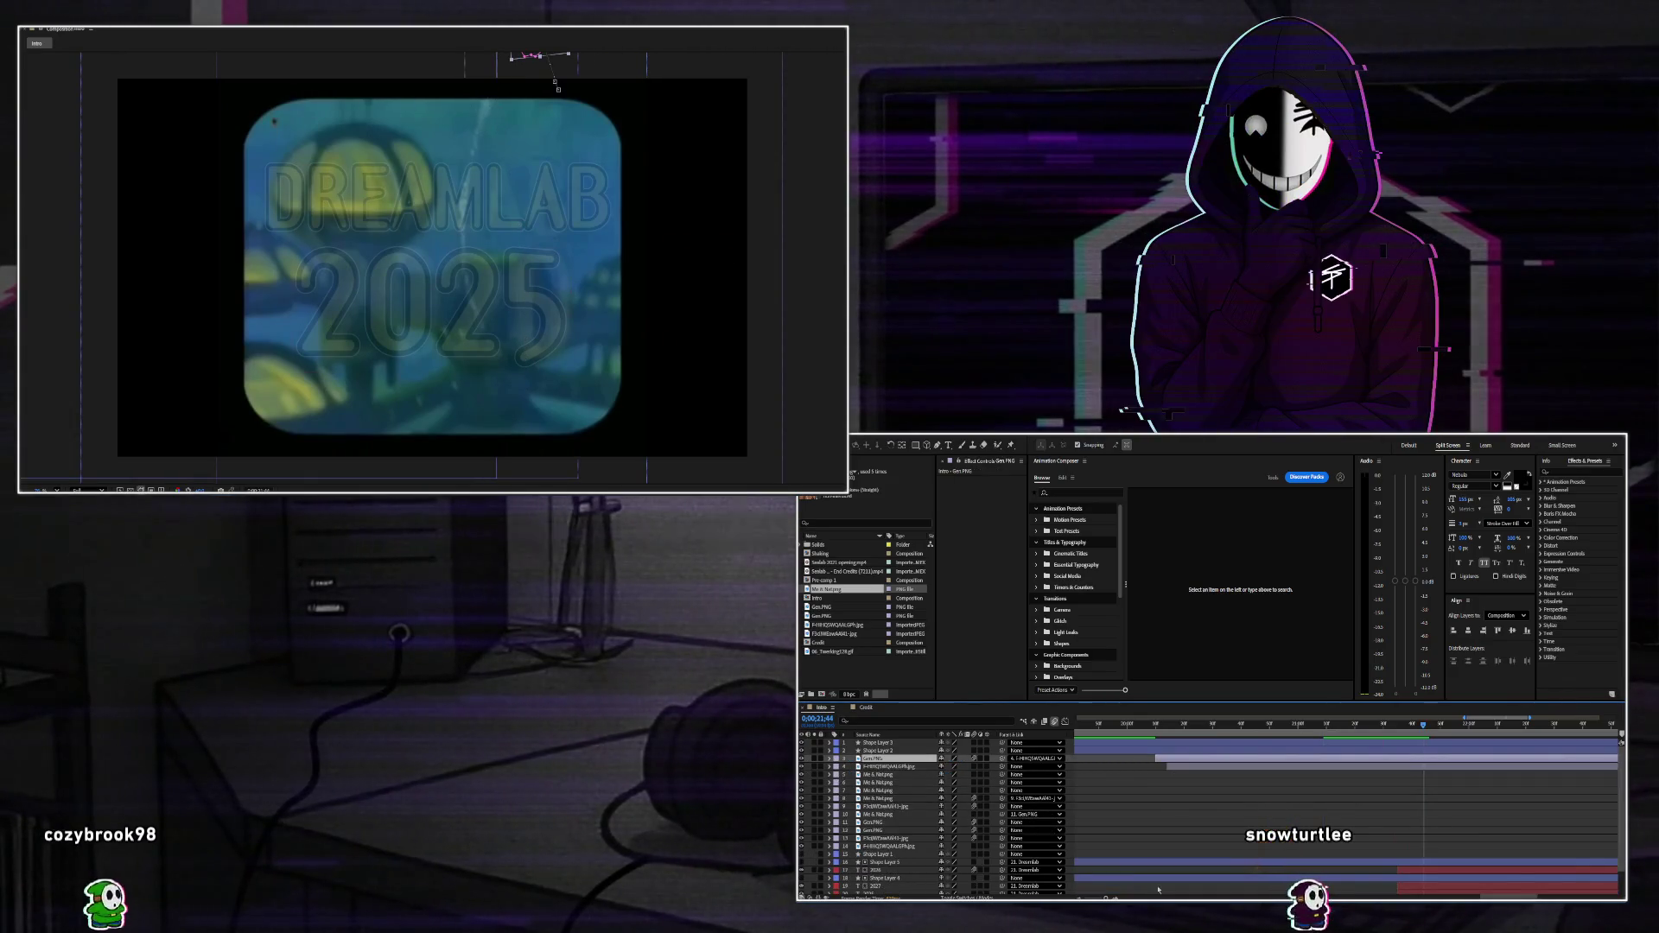
pyautogui.scroll(-2, 889, 873)
pyautogui.click(888, 882)
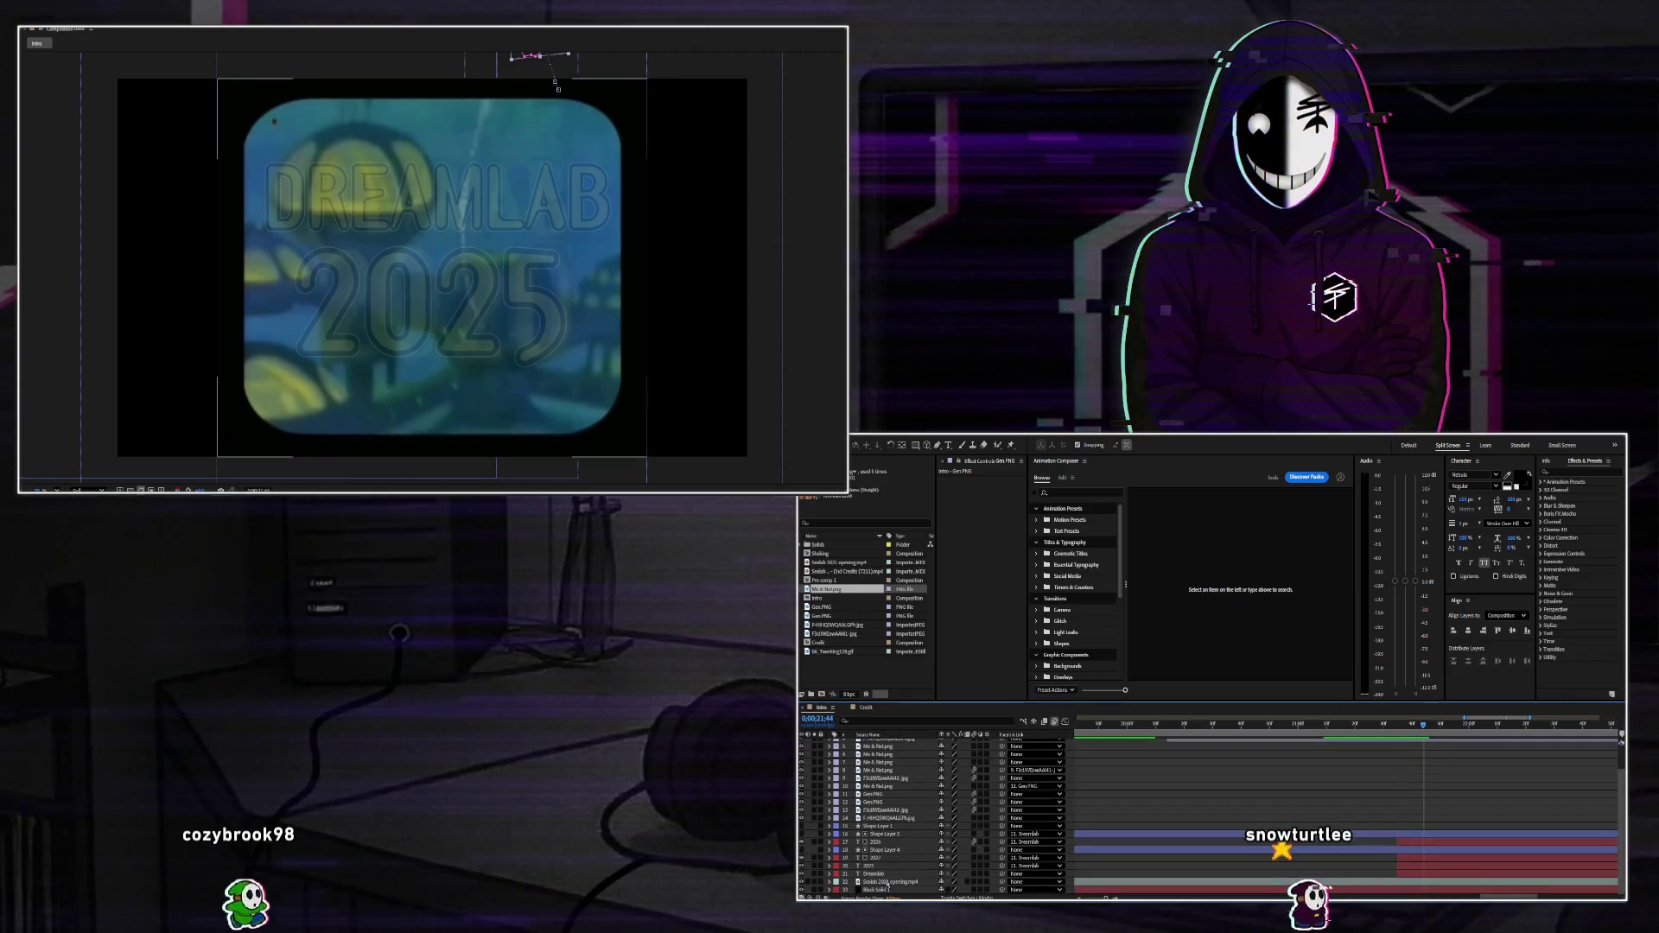
pyautogui.hotkey('ctrl', 'd')
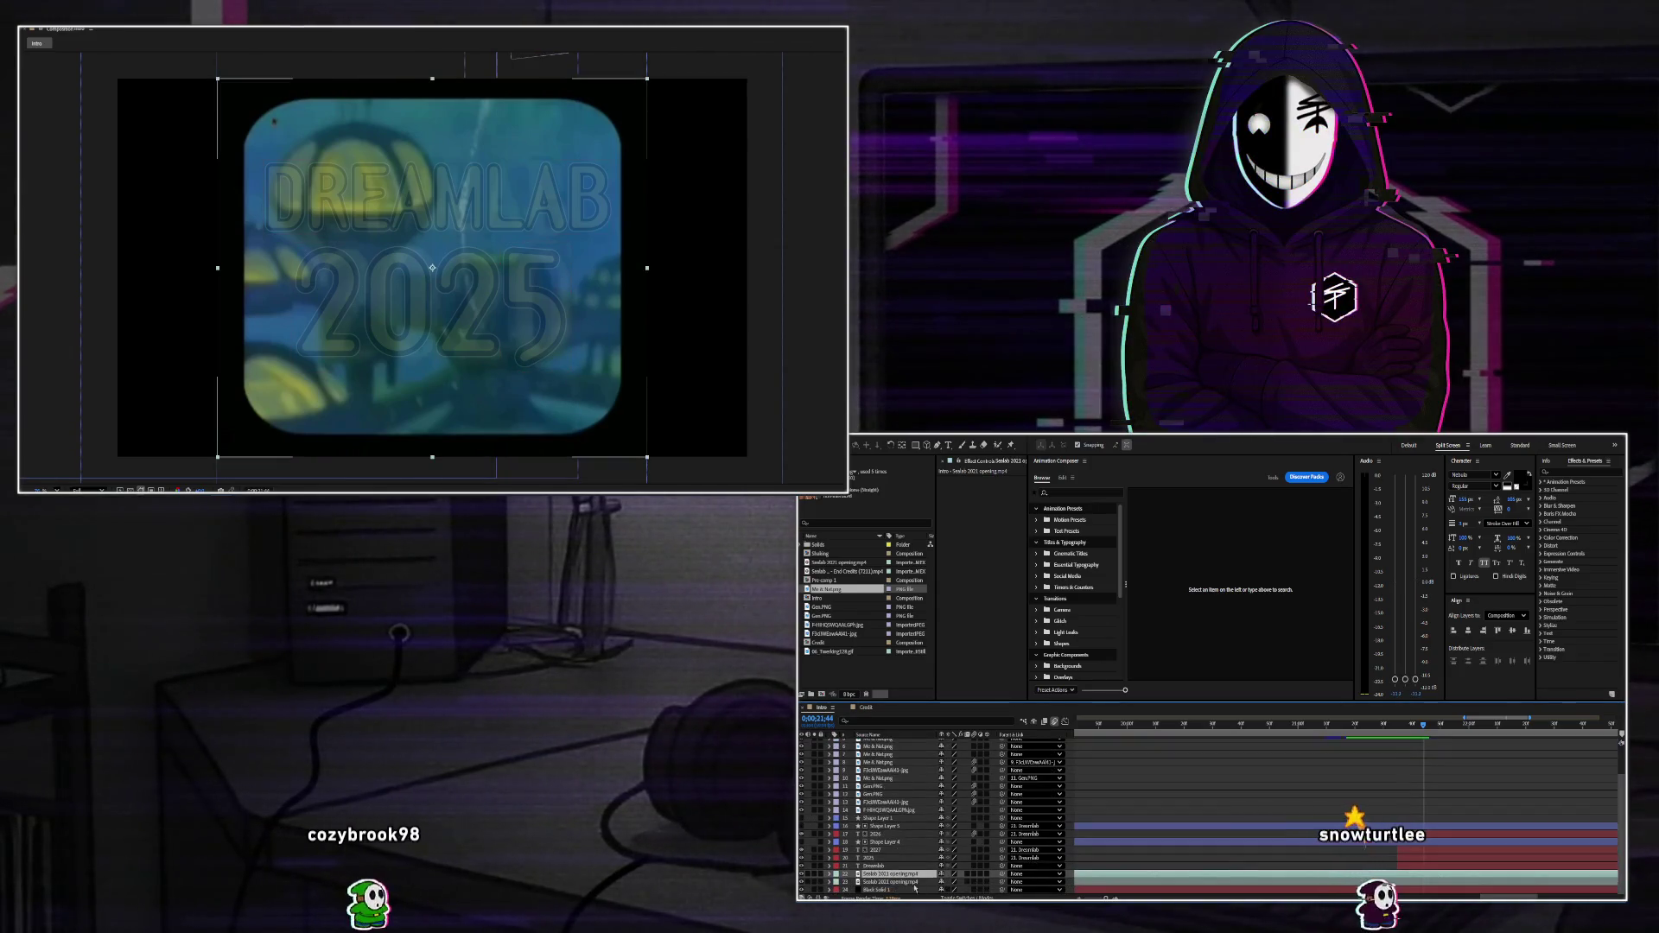
# Draw a rectangle mask on the Sealab 2021 opening layer, hide the layer, and invert Mask 1.
pyautogui.click(1387, 730)
pyautogui.moveTo(1385, 733)
pyautogui.mouseDown()
pyautogui.moveTo(1331, 750)
pyautogui.moveTo(1430, 760)
pyautogui.mouseUp()
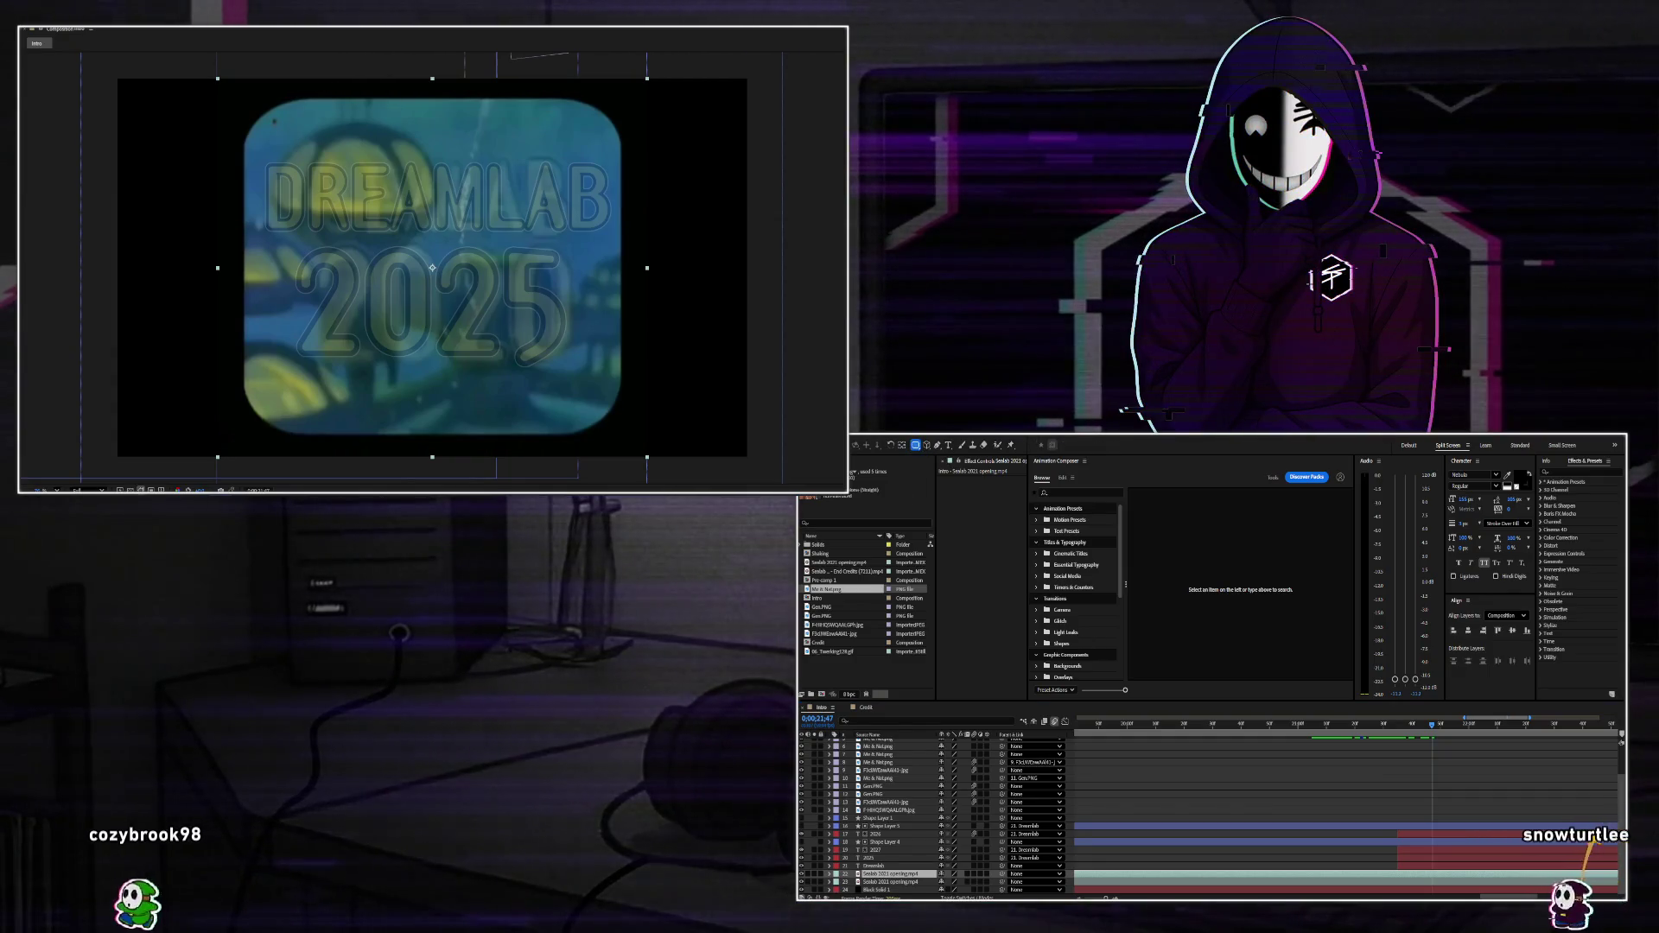
pyautogui.moveTo(229, 440); pyautogui.dragTo(635, 92)
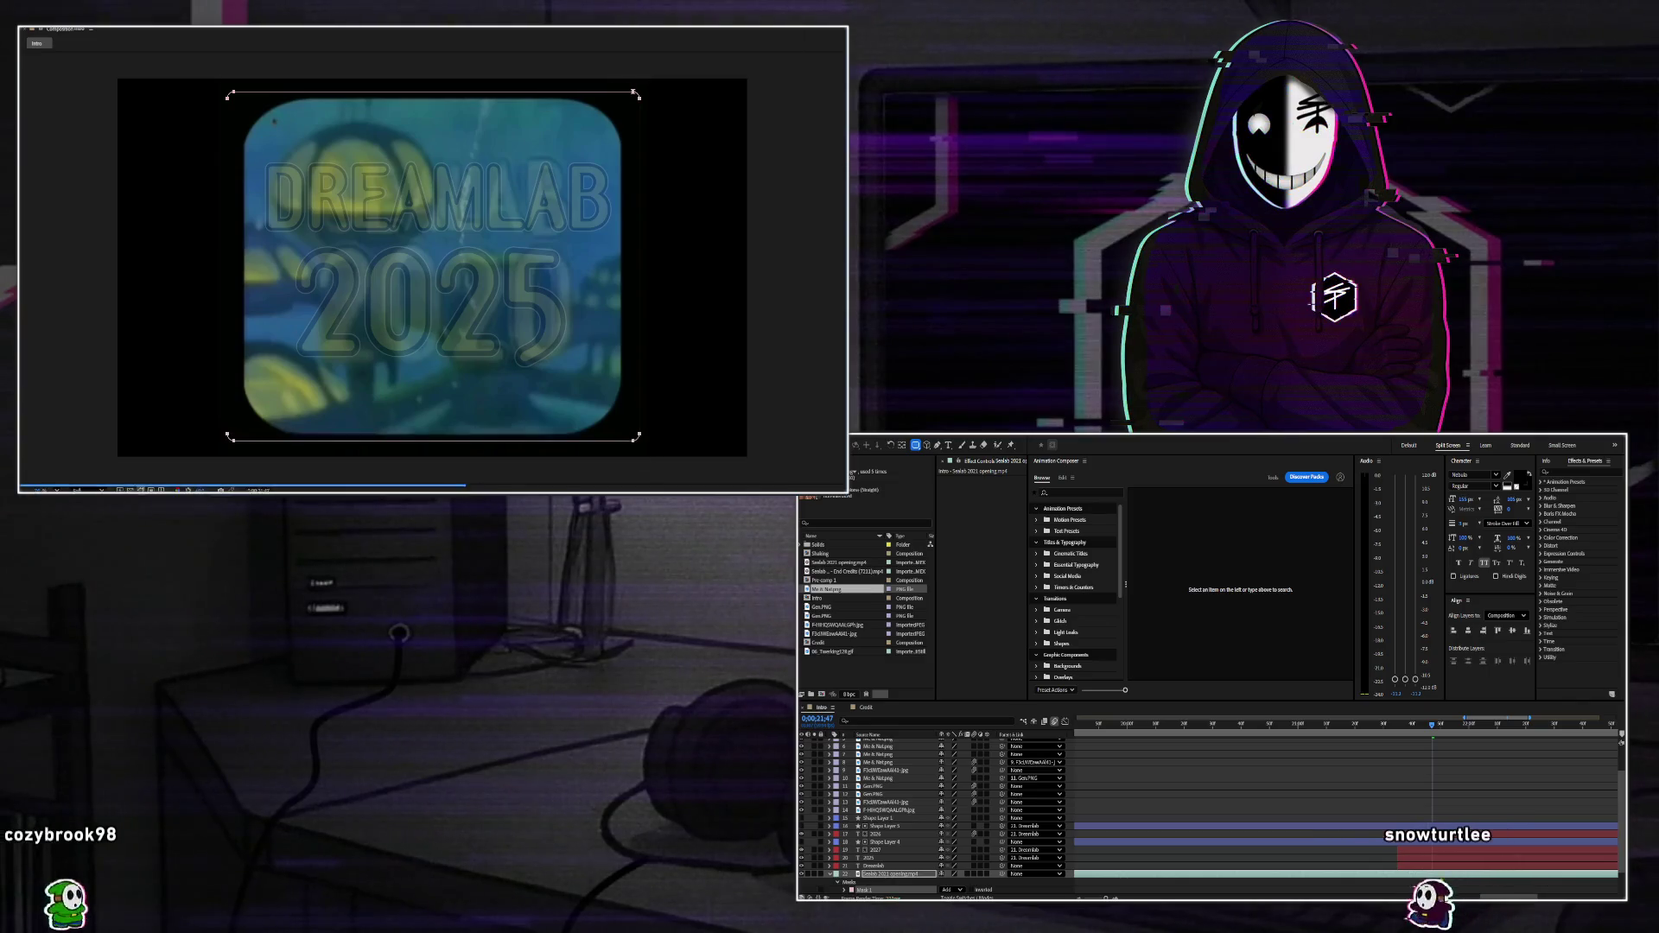
pyautogui.scroll(-2, 972, 864)
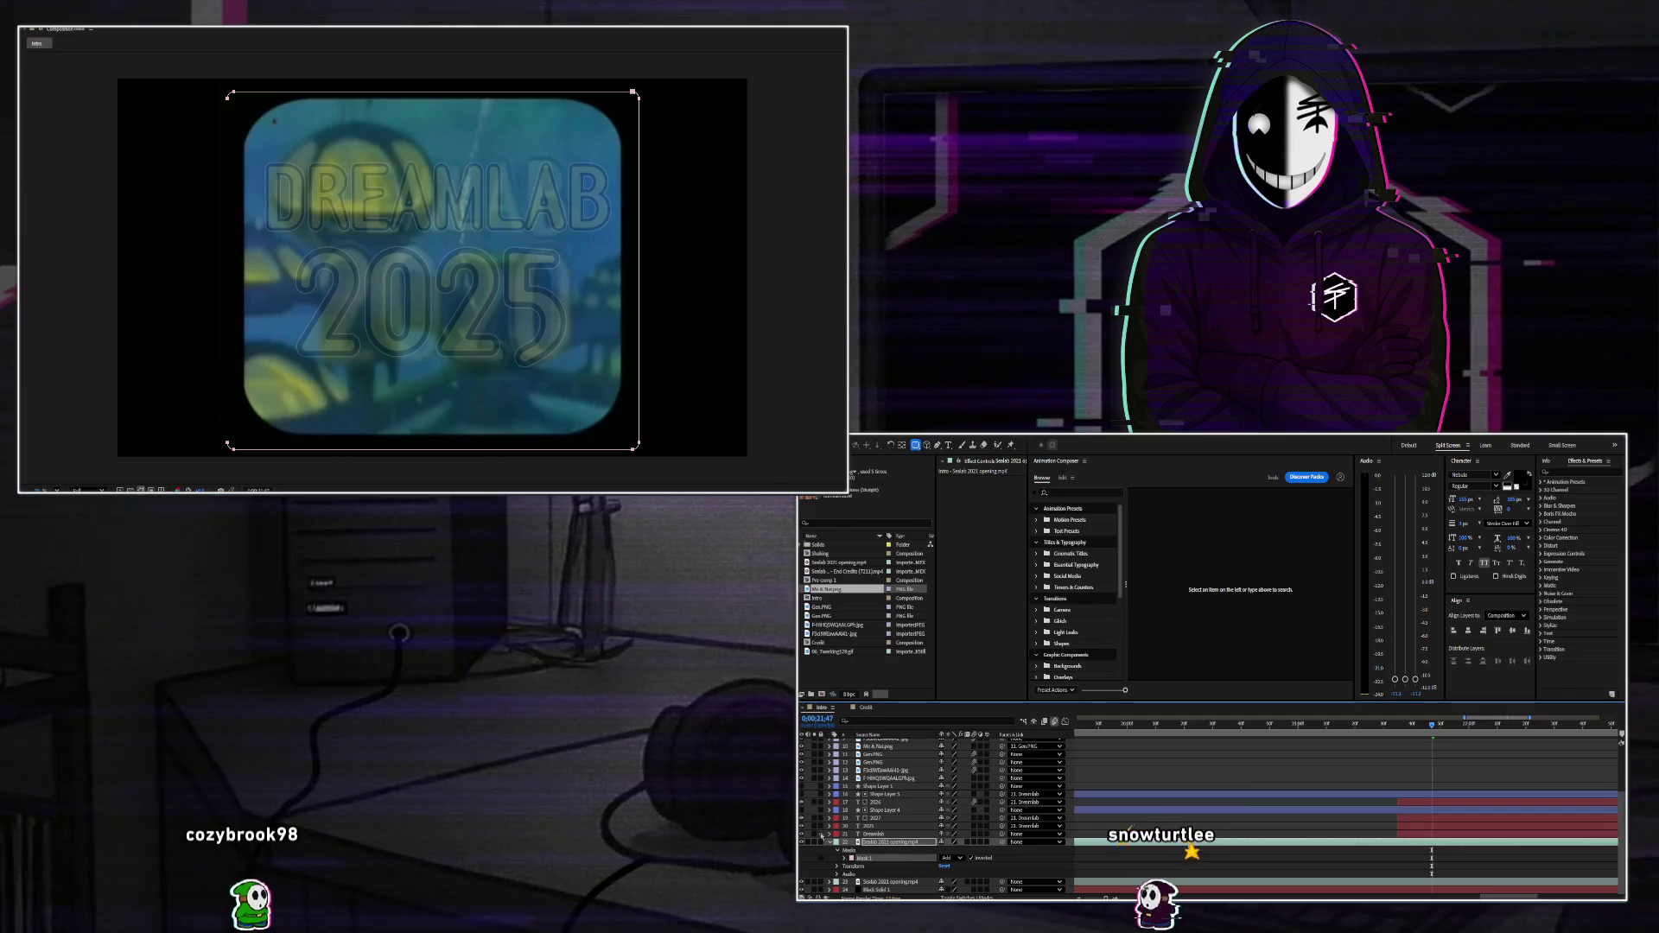
pyautogui.click(829, 842)
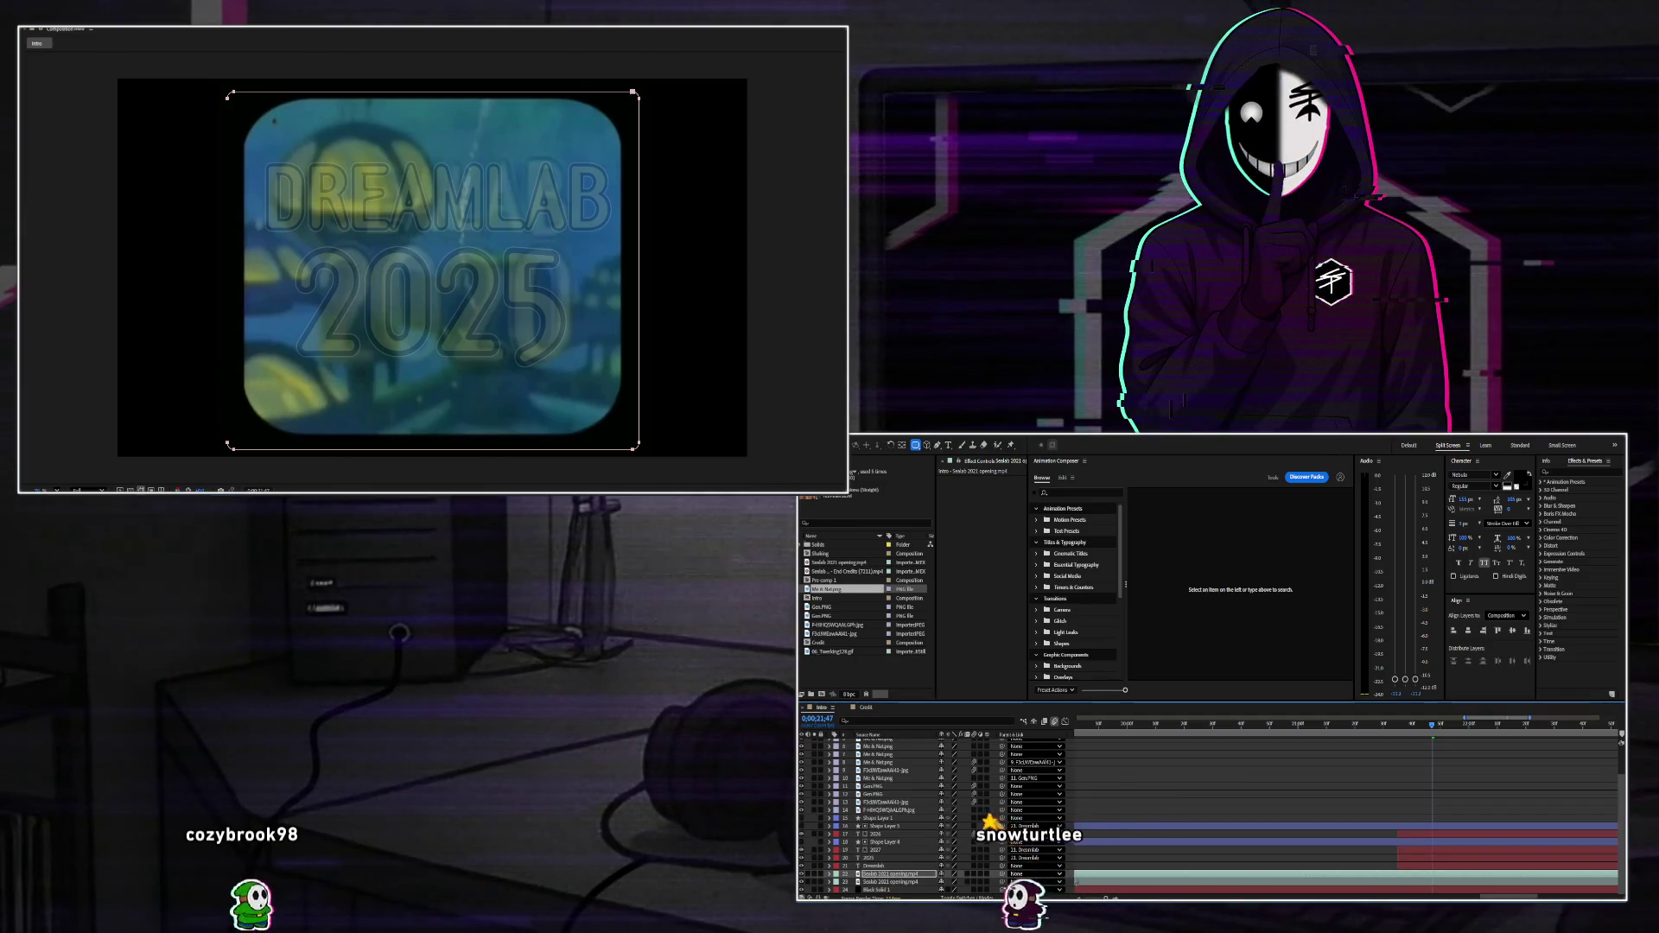
pyautogui.click(801, 882)
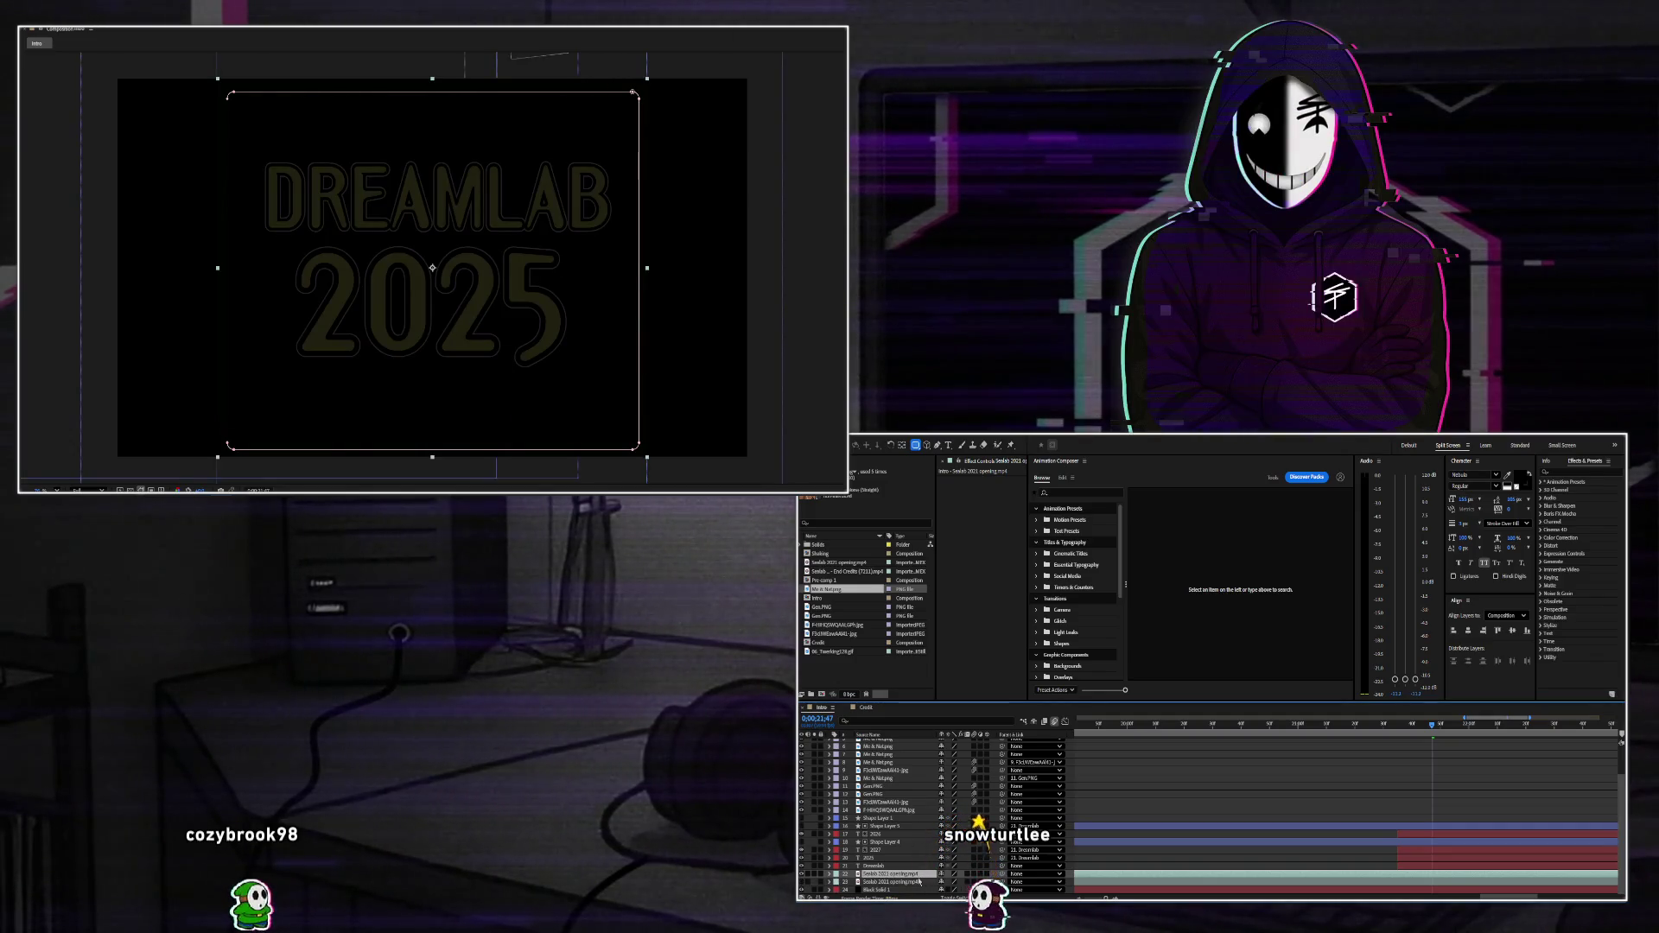
pyautogui.press('m')
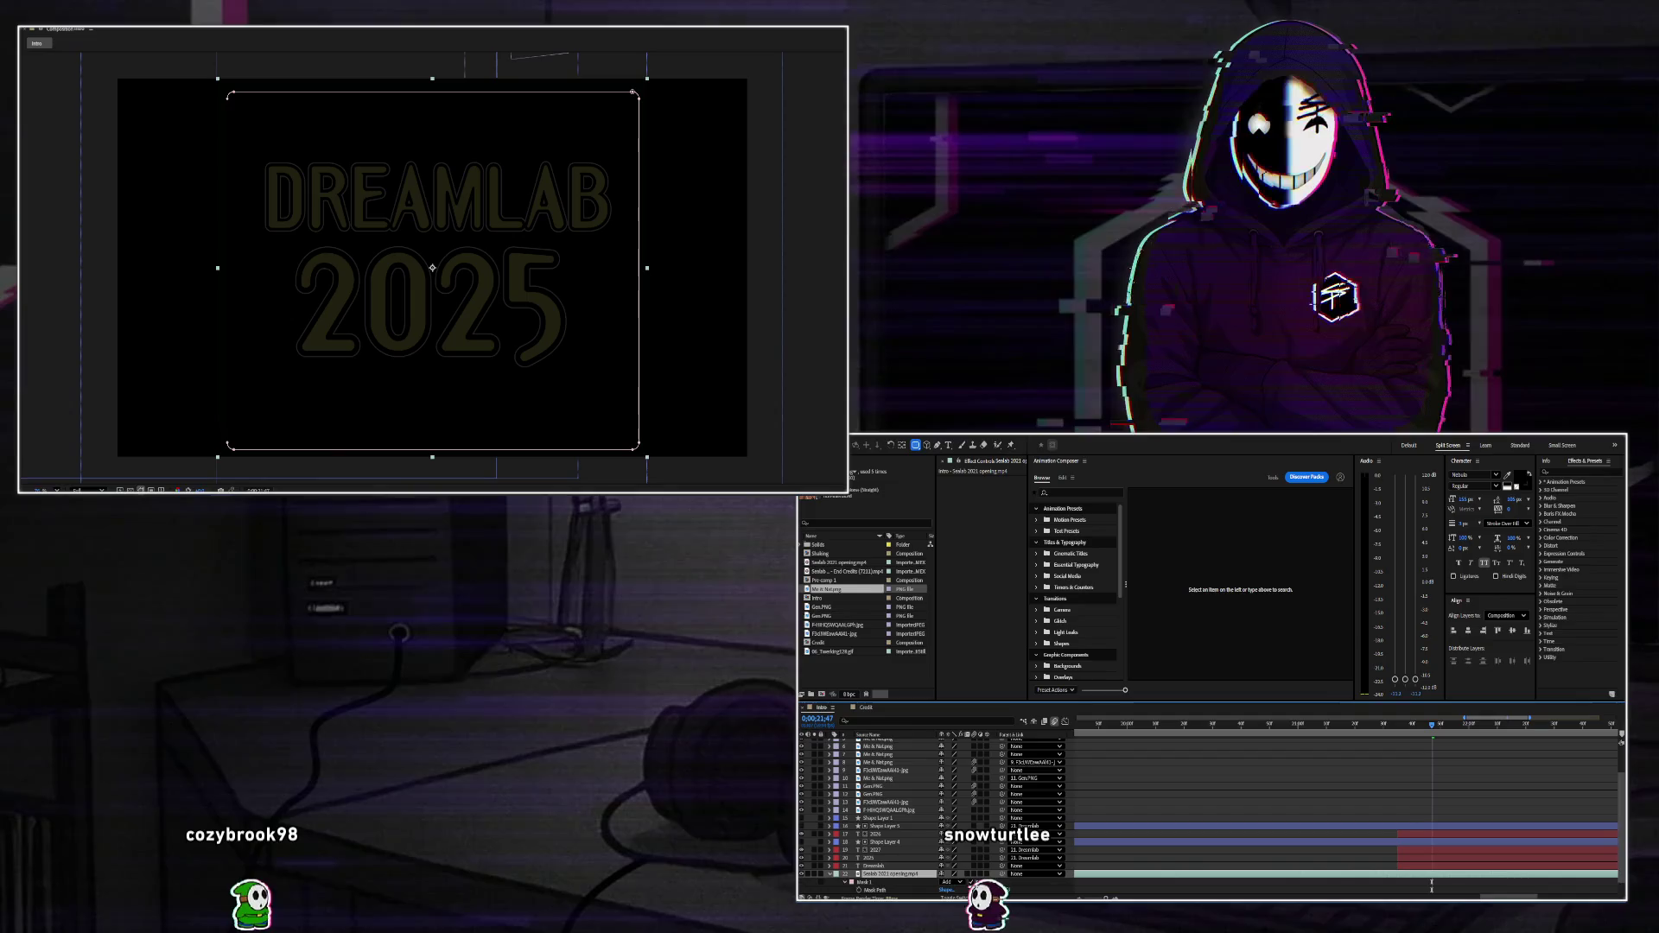
pyautogui.hotkey('ctrl', 'shift', 'i')
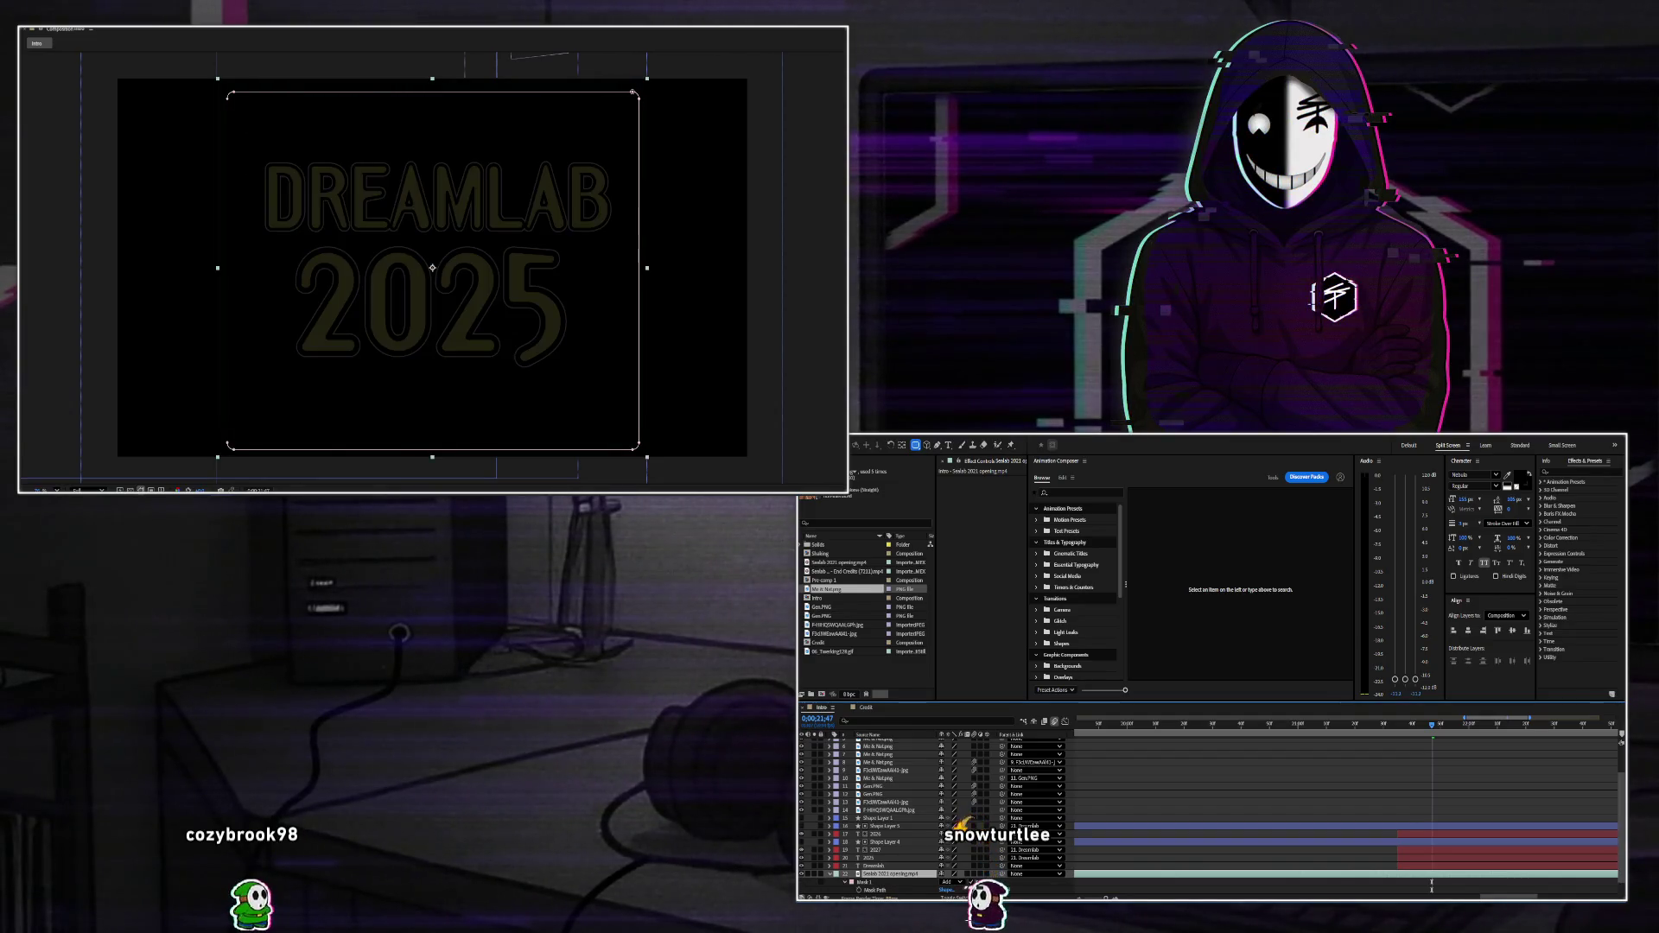
pyautogui.scroll(-1, 933, 812)
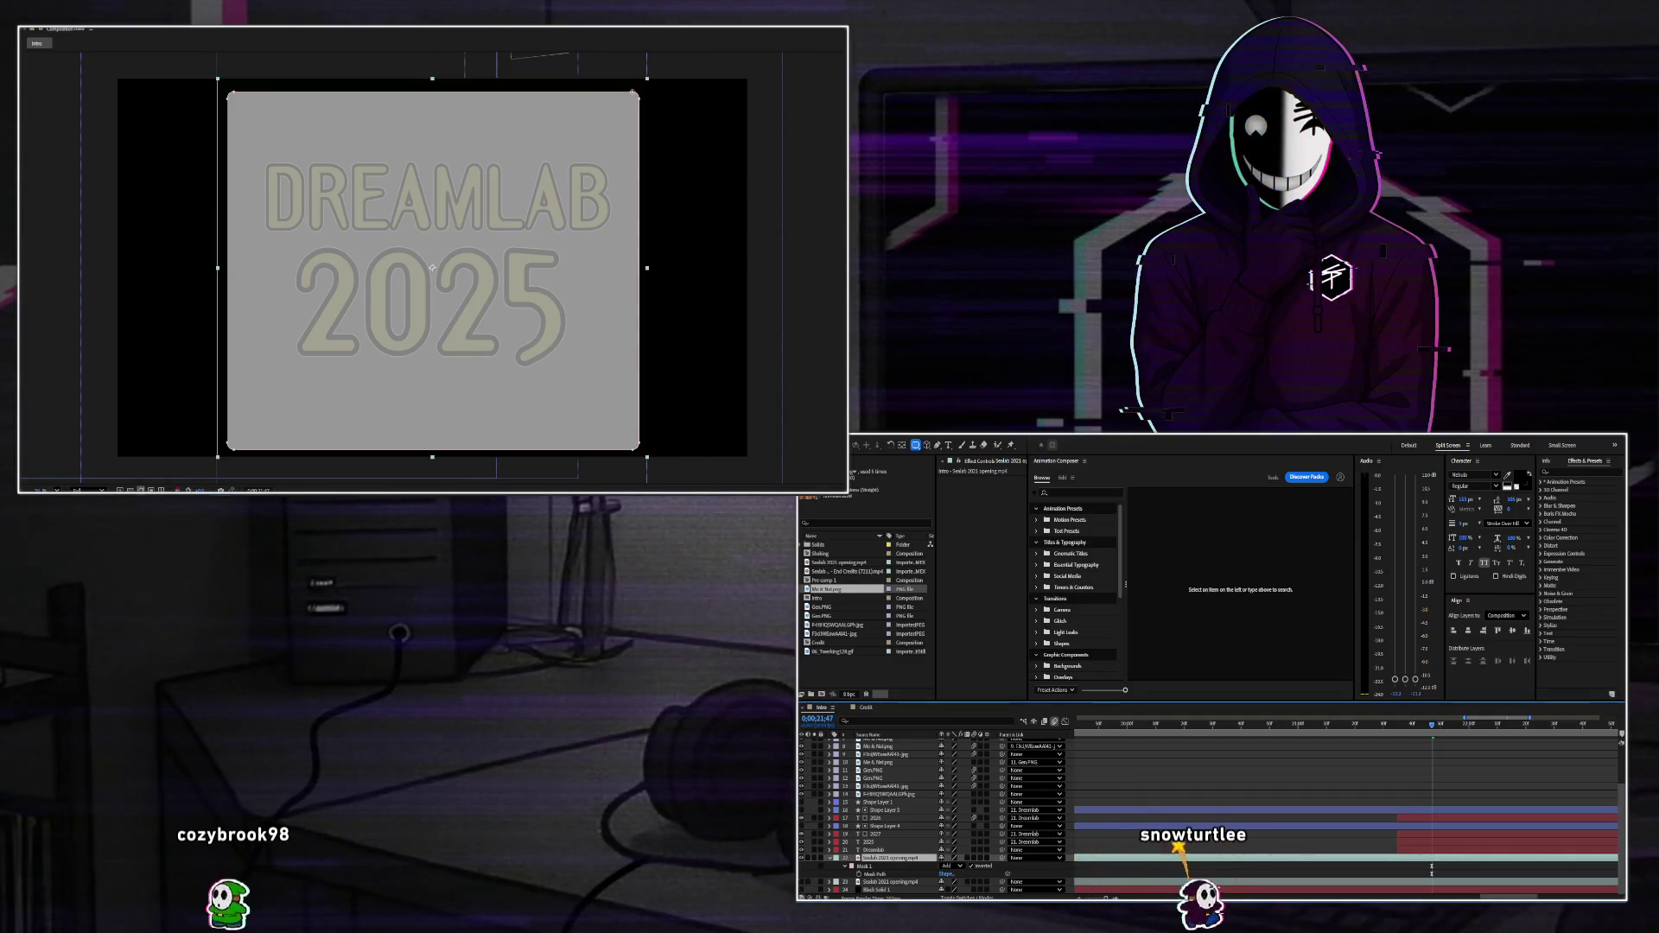
# Briefly show the second Sealab video layer, then hide it again.
pyautogui.click(802, 882)
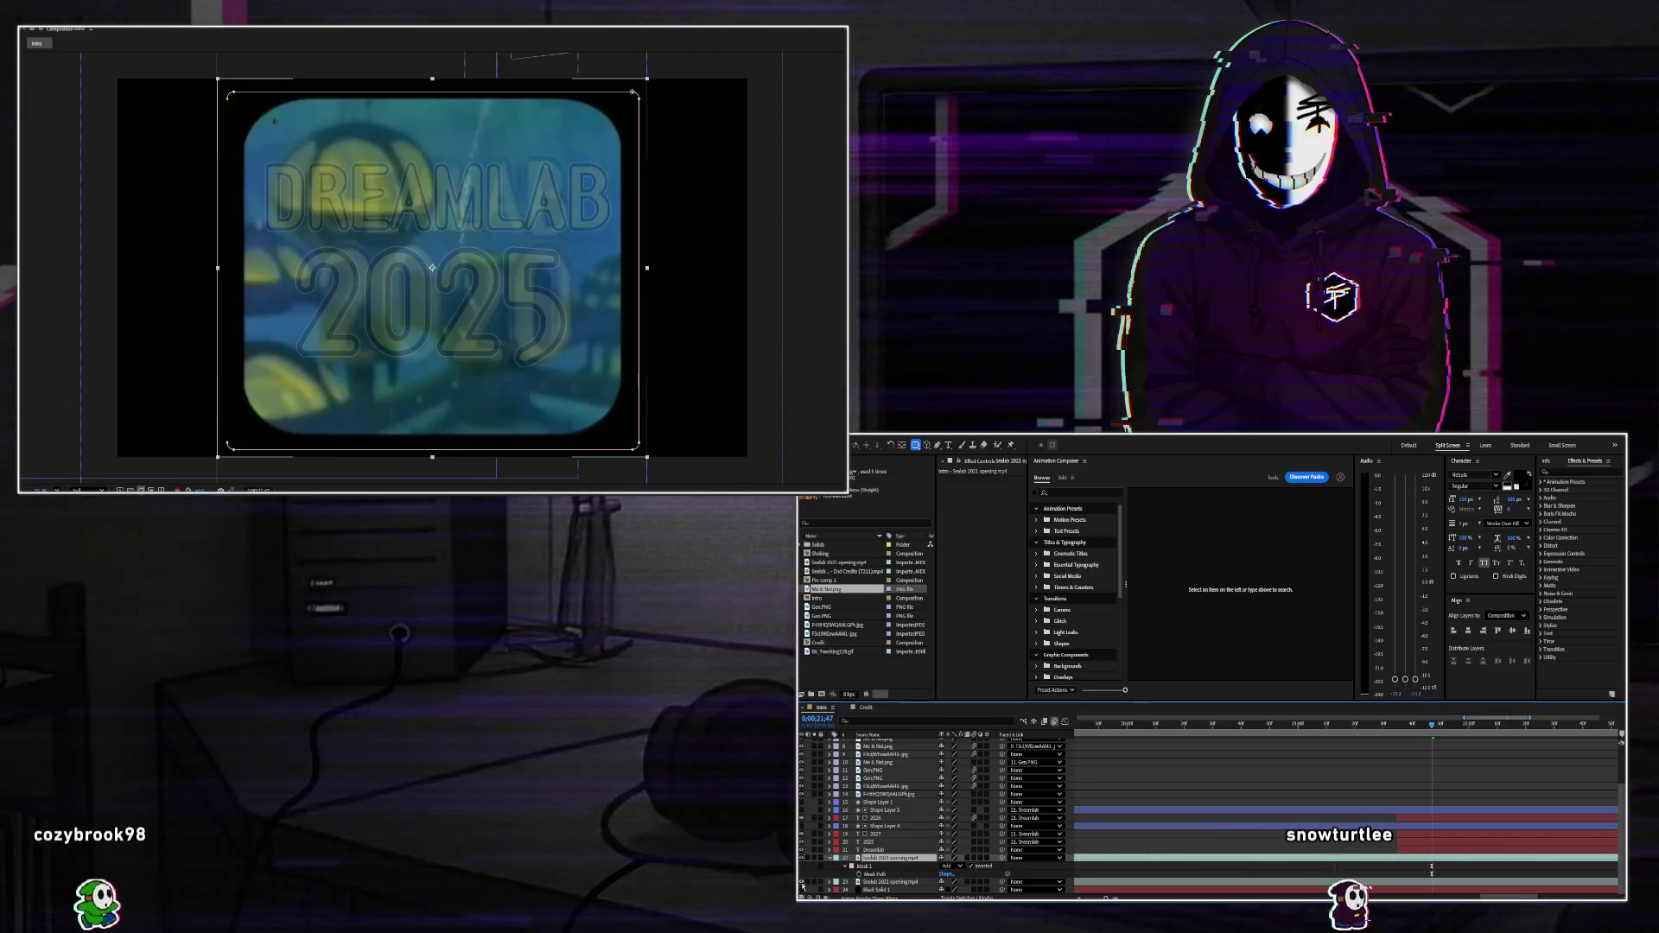
pyautogui.click(874, 882)
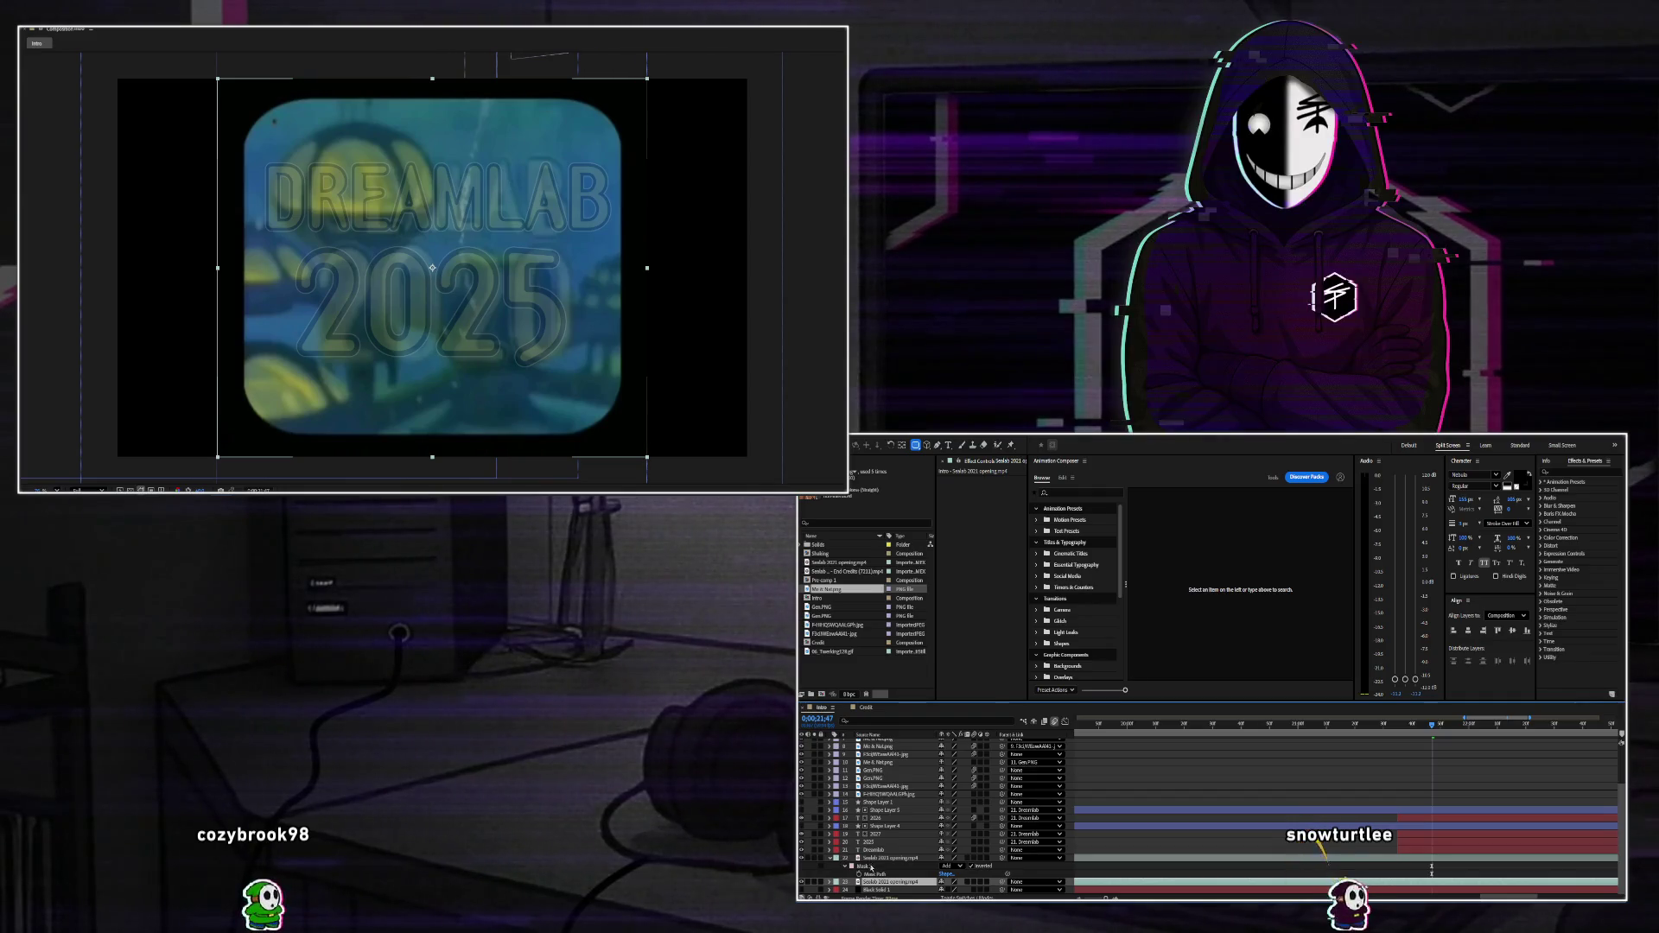
pyautogui.click(802, 882)
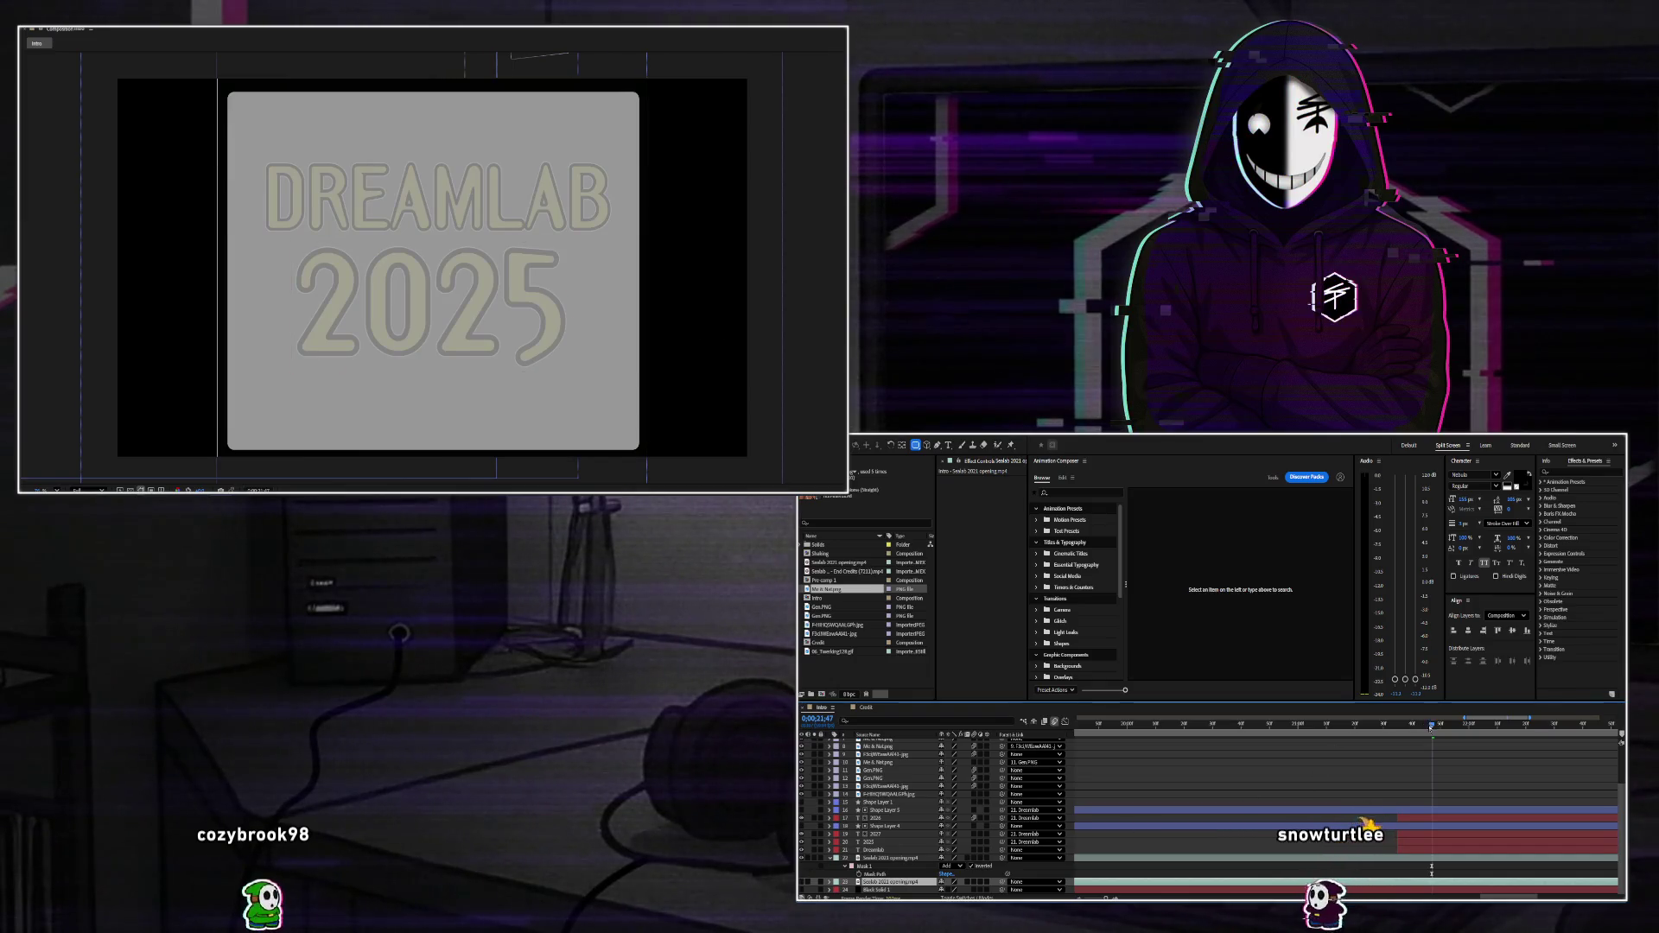
# Split the Sealab layer where the title fades in and delete the unwanted piece.
pyautogui.click(1345, 724)
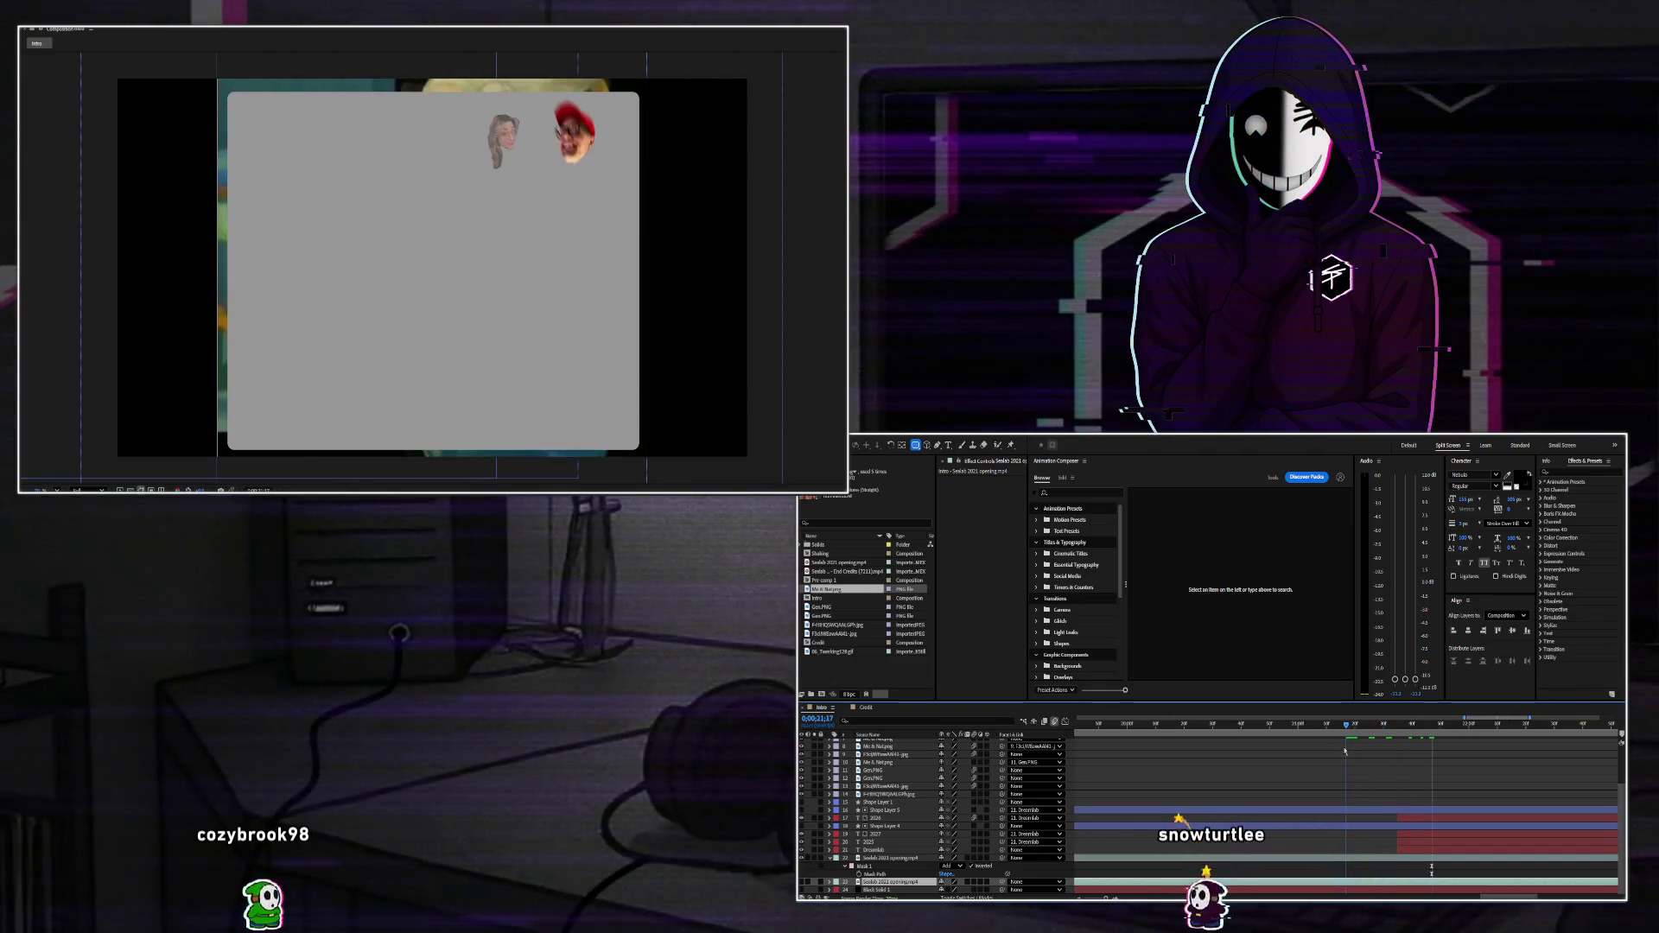
pyautogui.hotkey('ctrl', 'z')
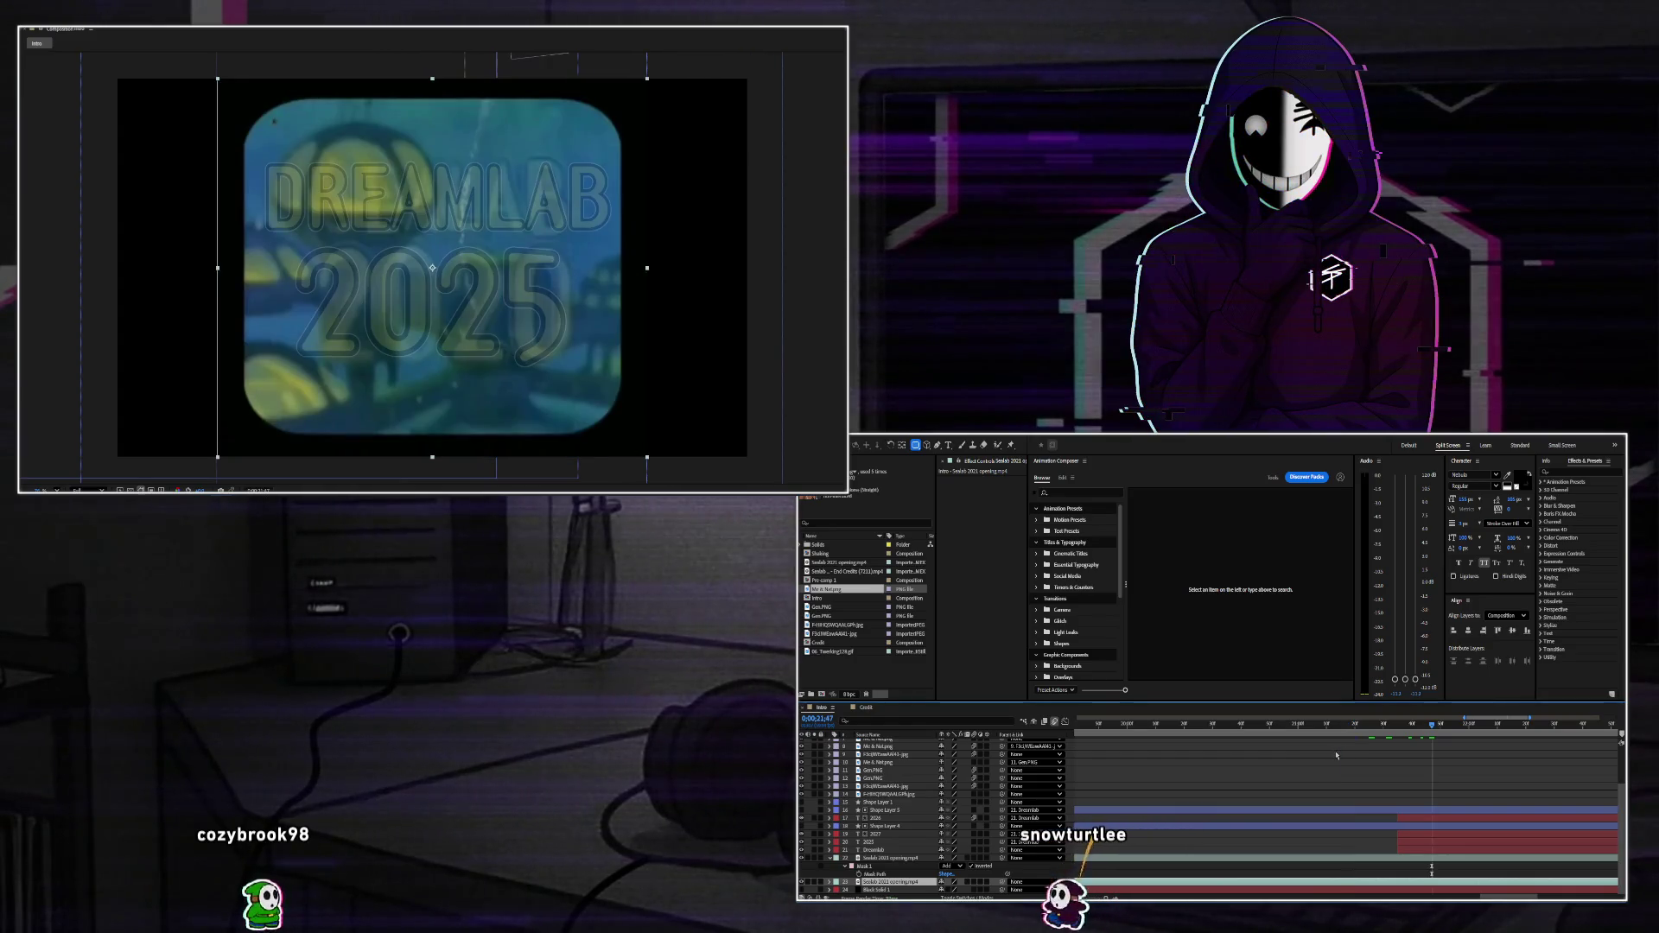
pyautogui.moveTo(1434, 728)
pyautogui.mouseDown()
pyautogui.moveTo(1396, 741)
pyautogui.moveTo(1430, 749)
pyautogui.mouseUp()
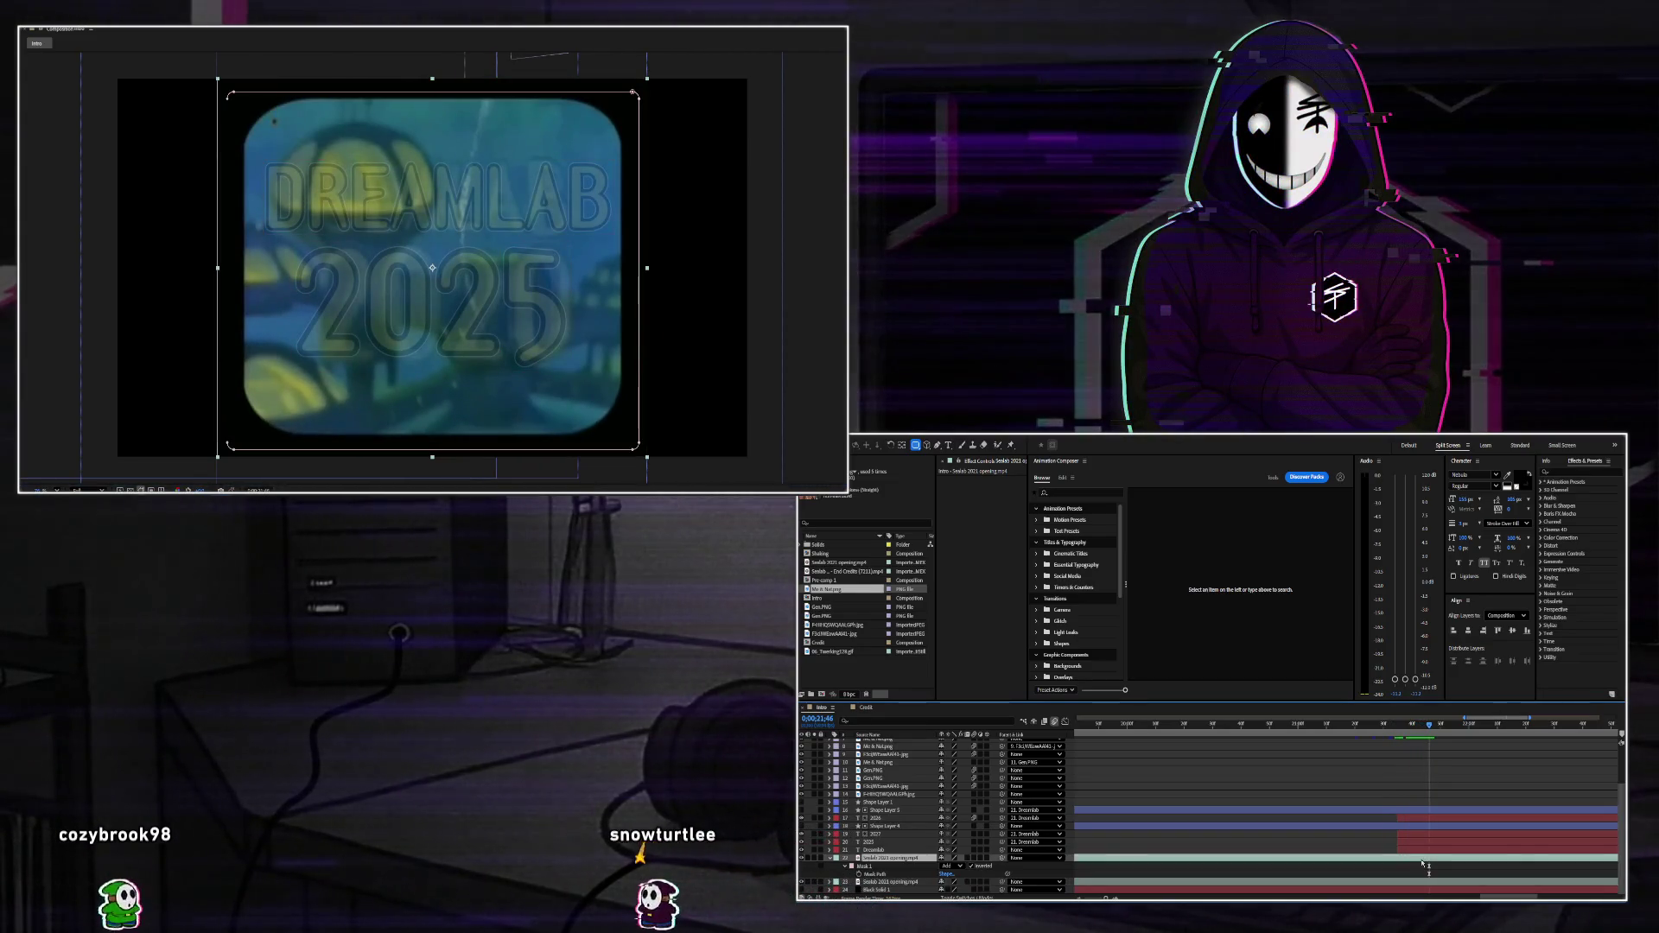
pyautogui.hotkey('ctrl', 'shift', 'd')
pyautogui.click(1421, 872)
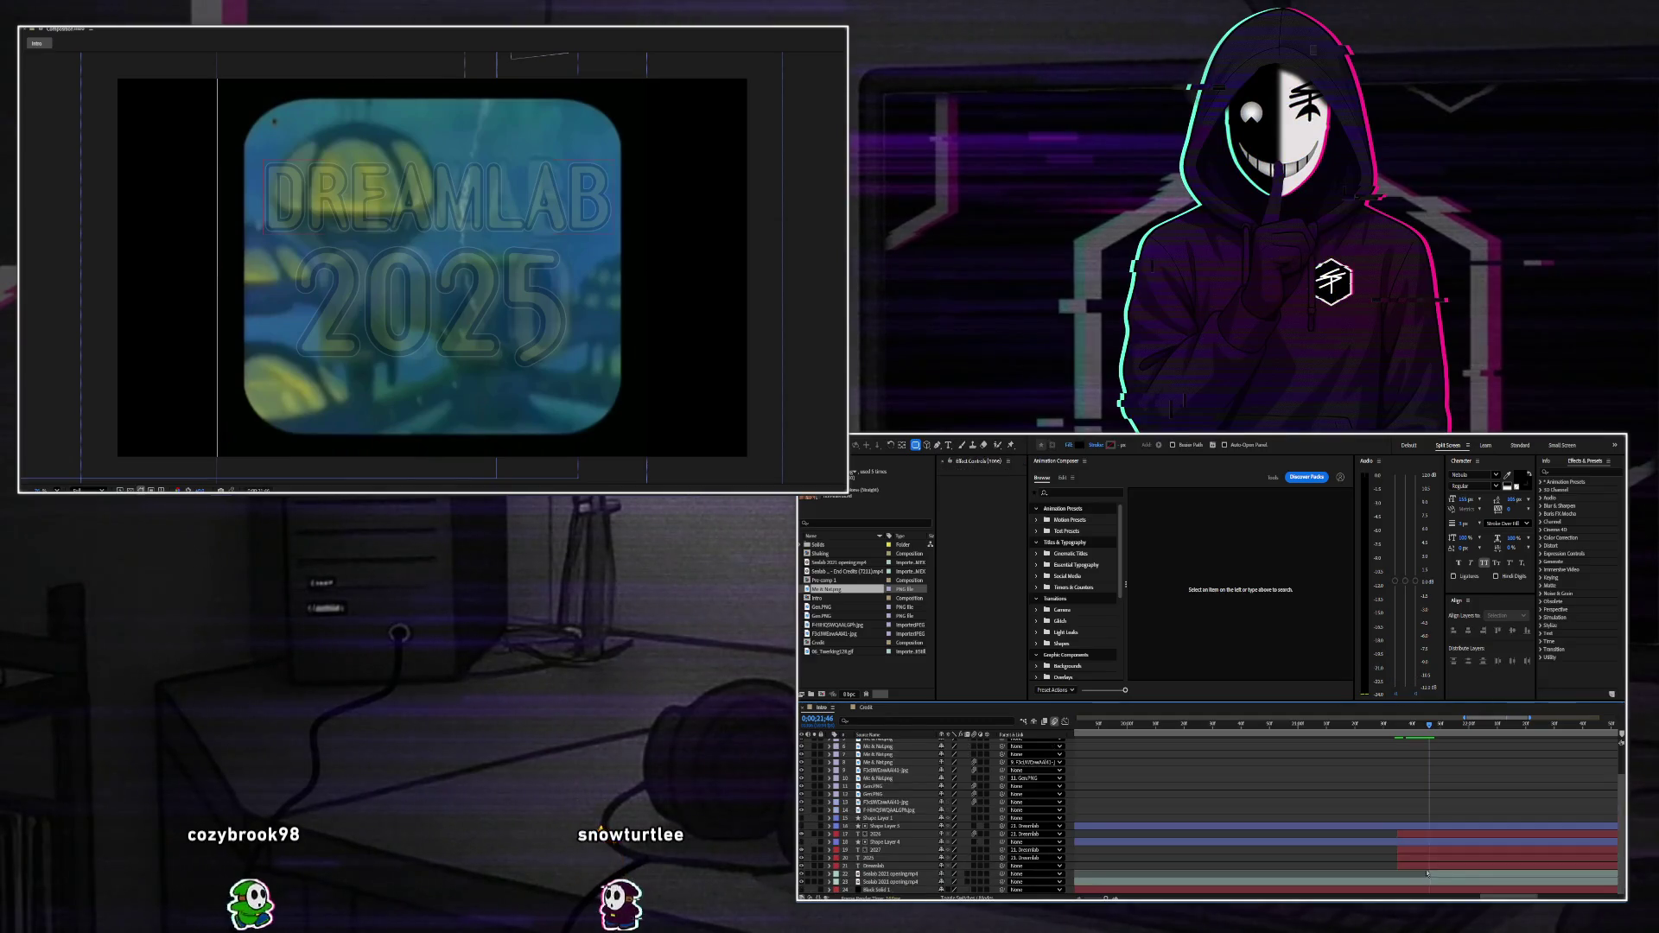
pyautogui.click(1431, 882)
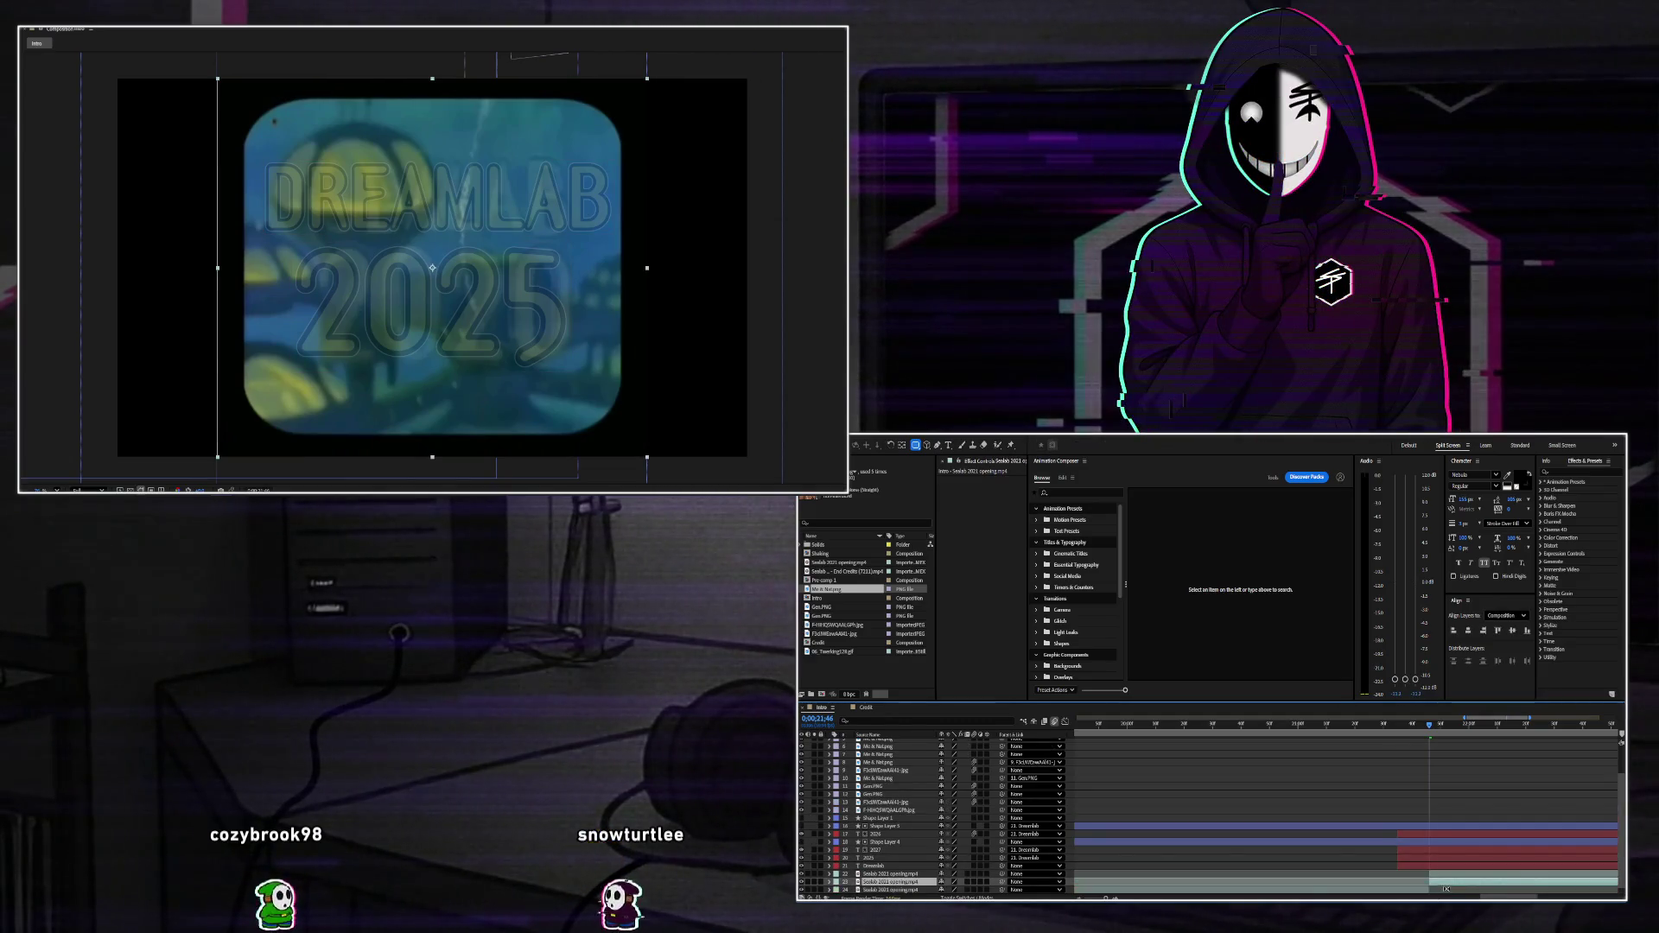
pyautogui.press('Delete')
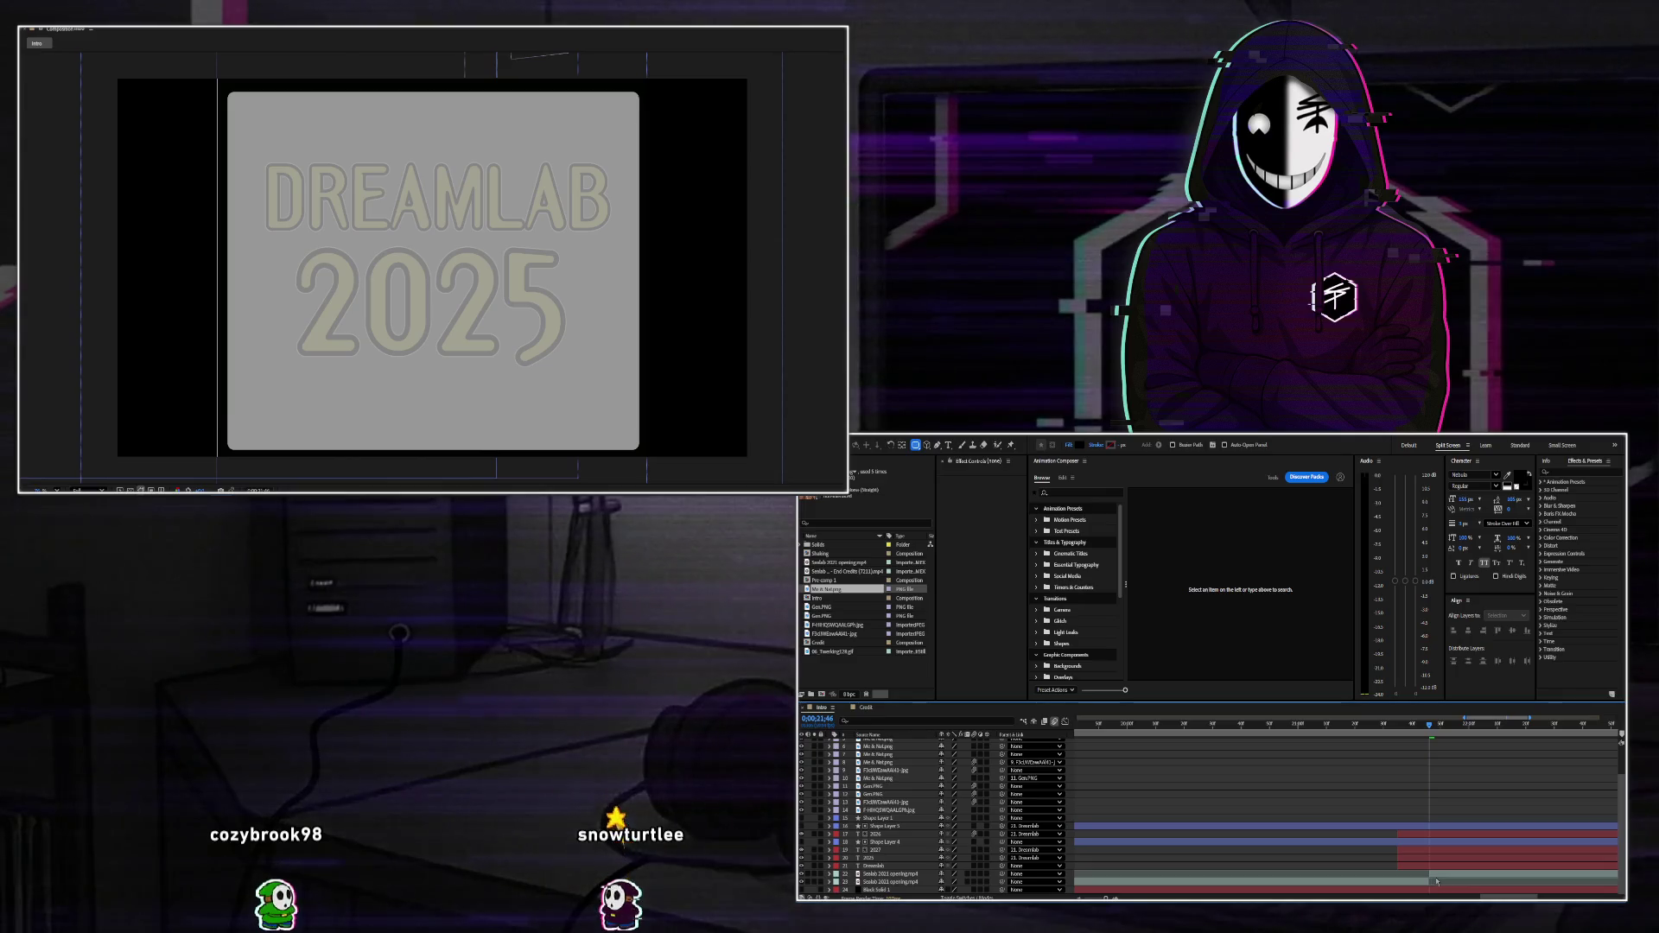
# Move to the grey title frame and select Sealab - End Credits (7211).mp4 in the Project panel.
pyautogui.click(1414, 724)
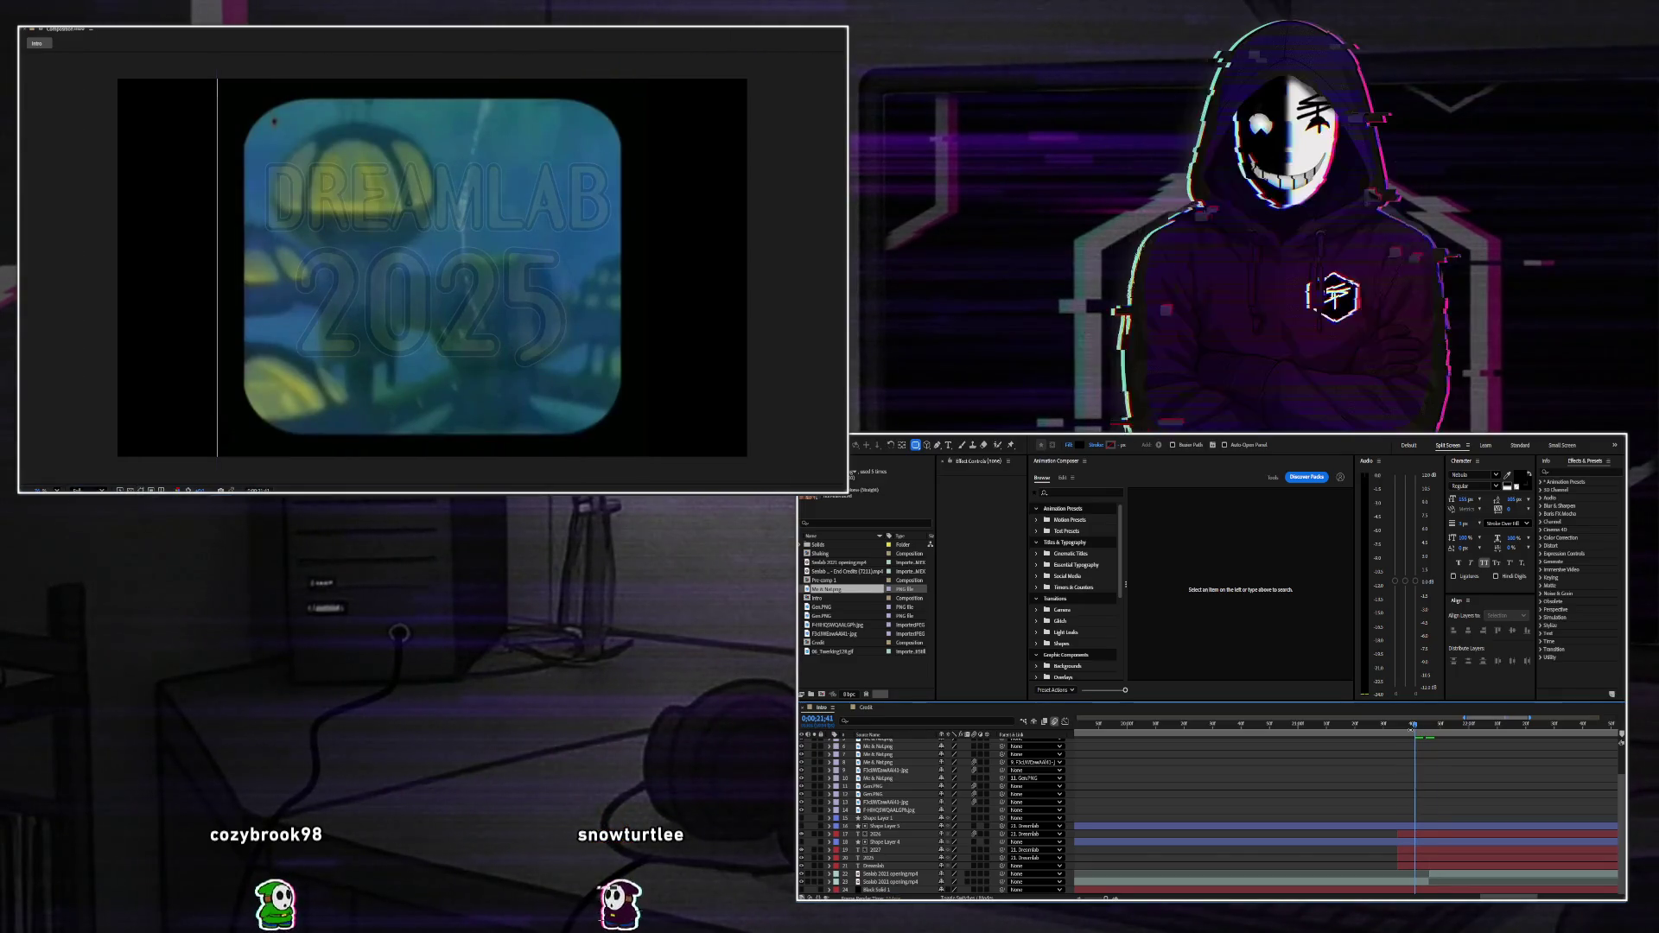
pyautogui.click(1463, 724)
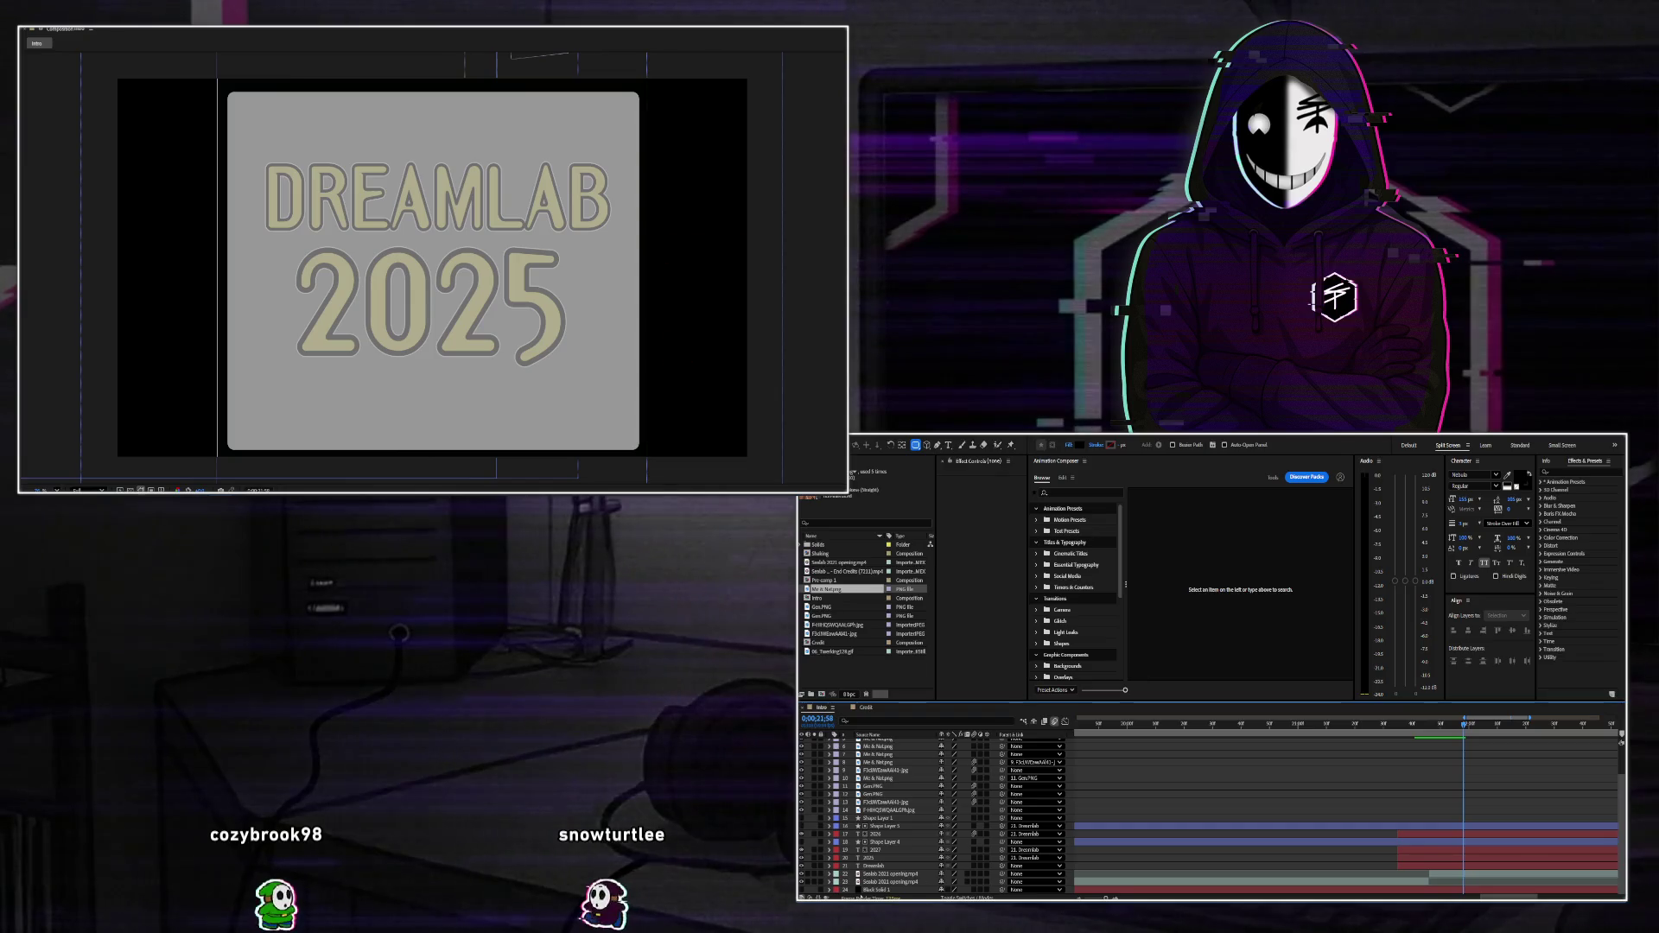
pyautogui.click(822, 651)
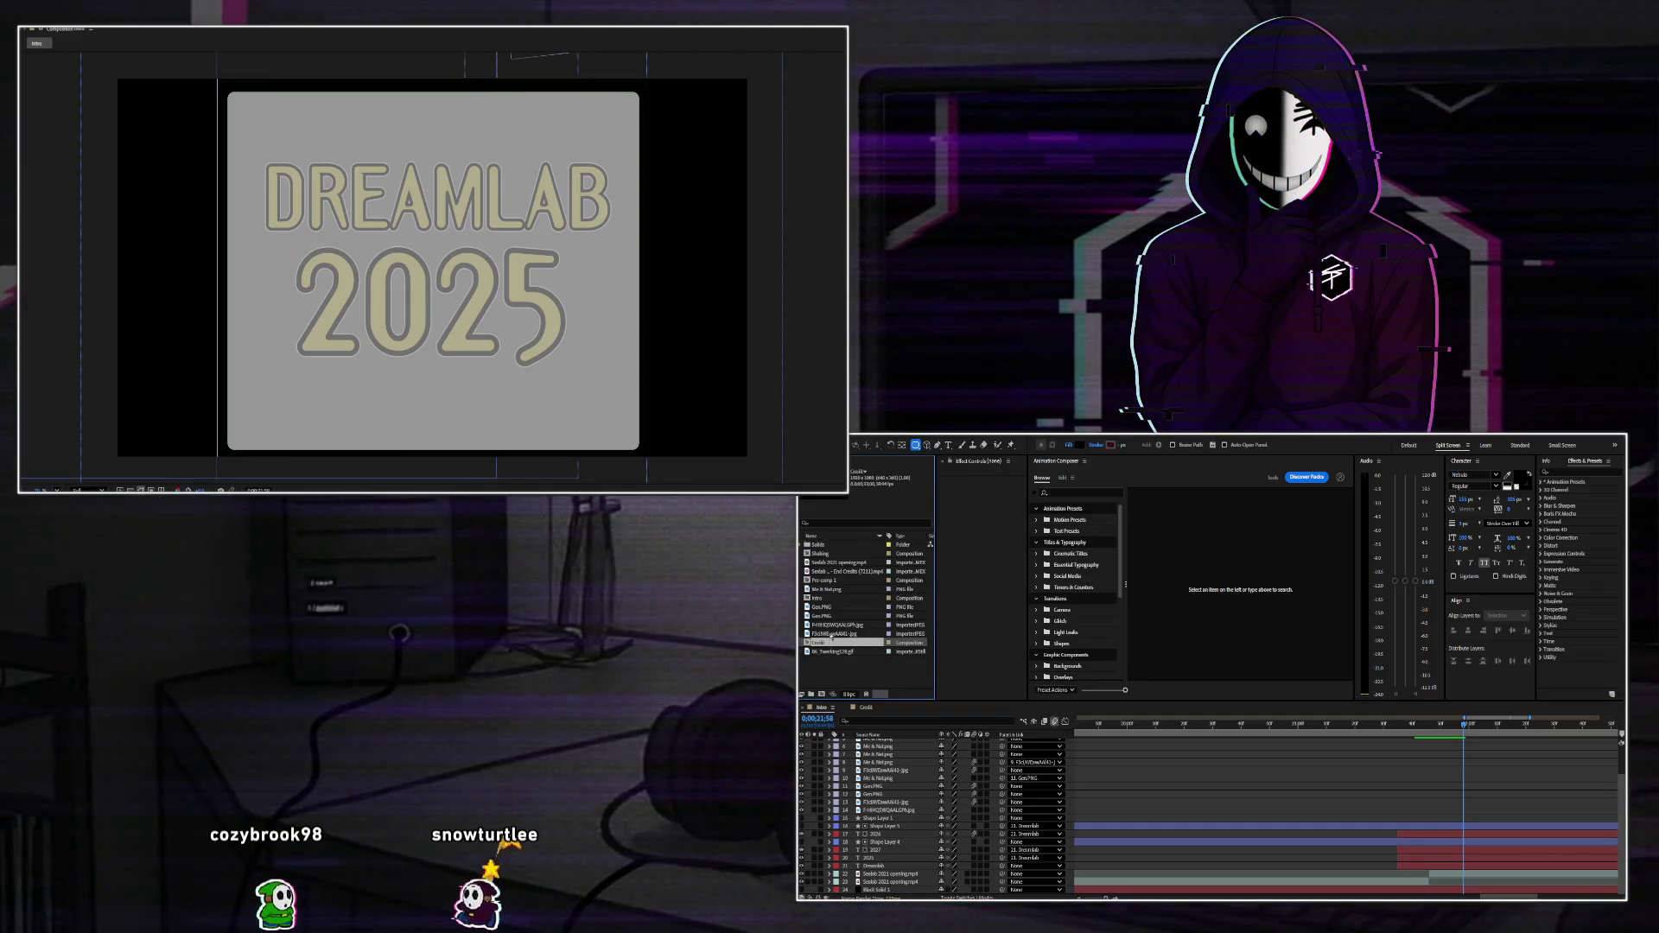
pyautogui.click(828, 624)
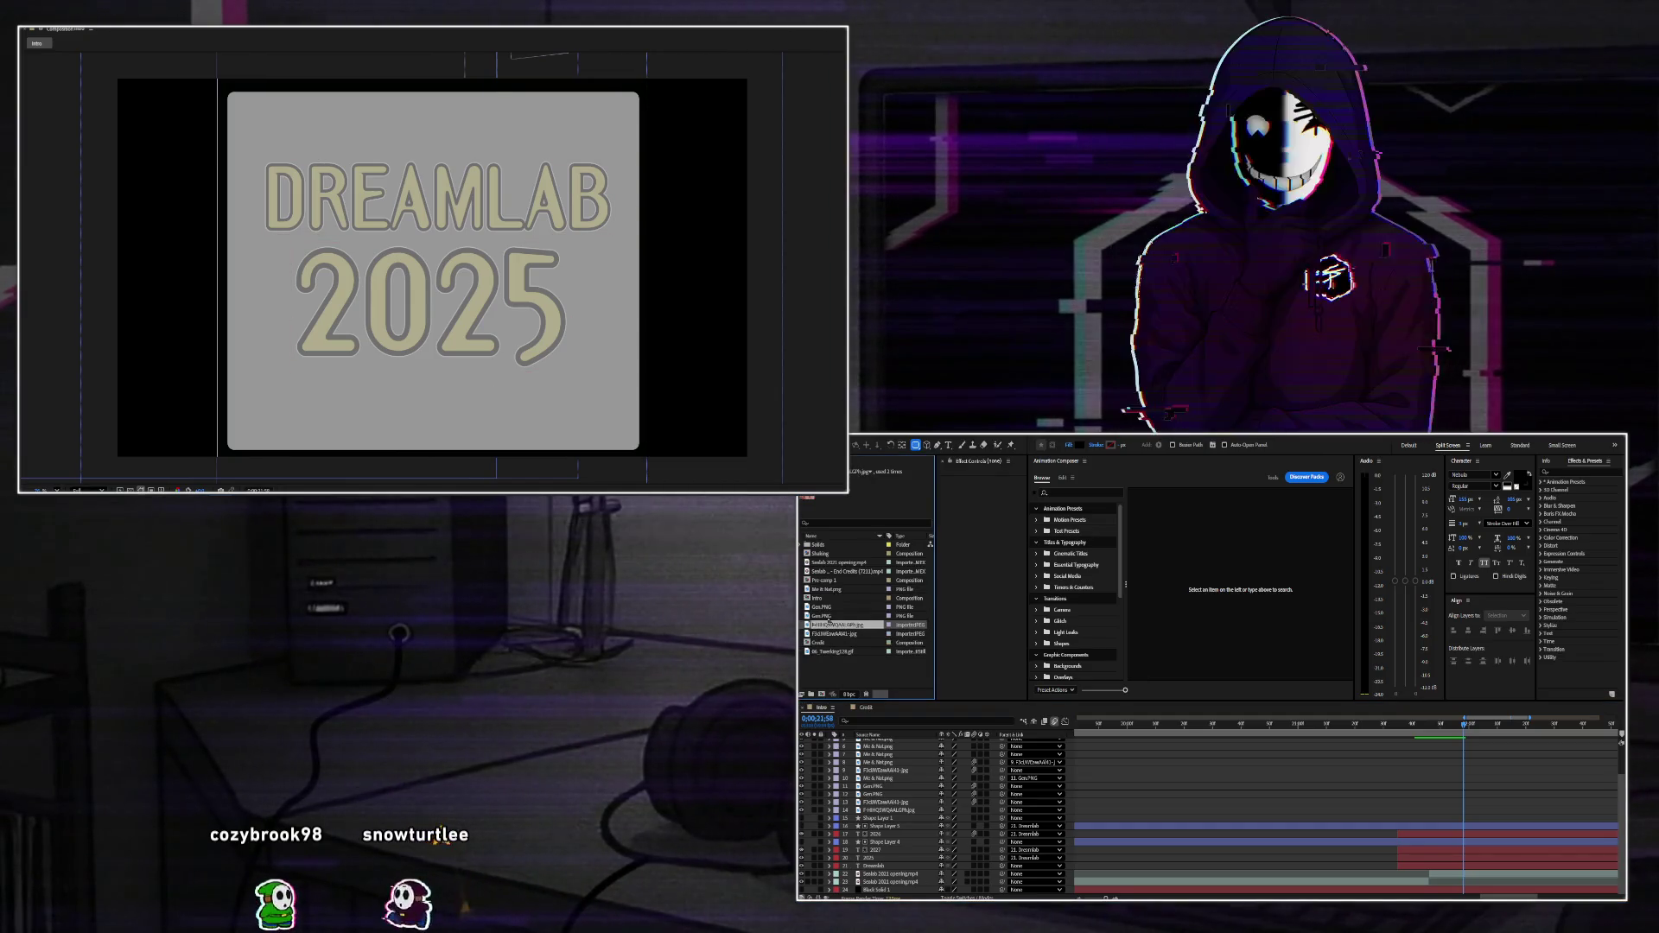
pyautogui.click(832, 571)
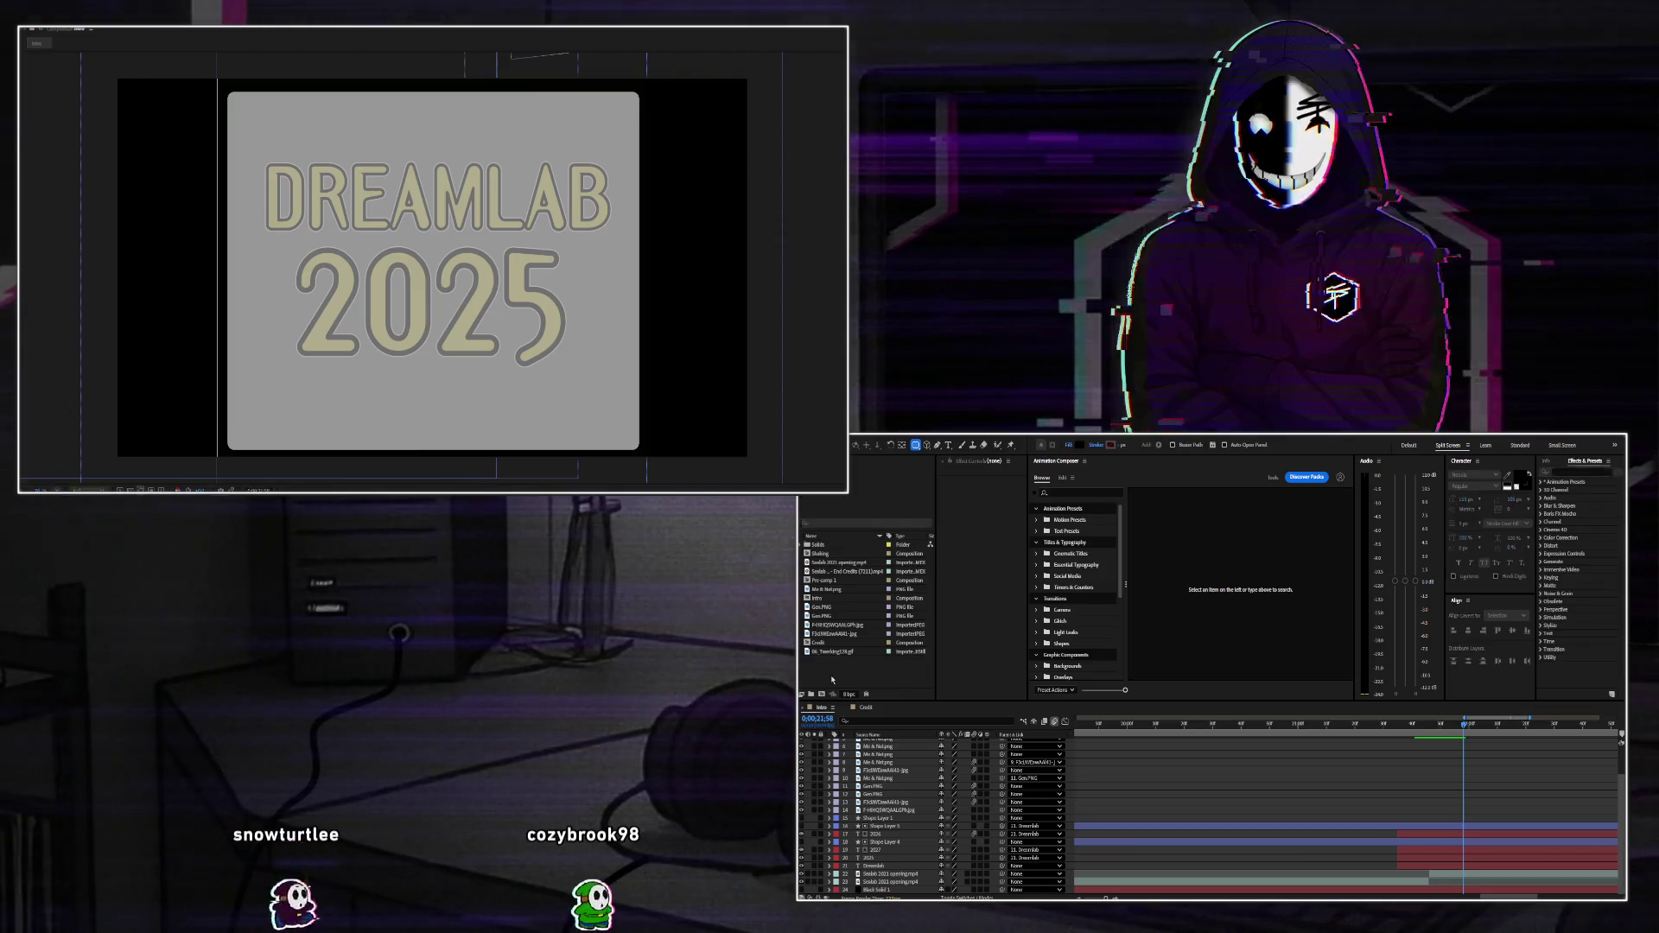
# Add the animated GIF to the timeline, scale it to about 310%, and preview nearby frames.
pyautogui.moveTo(843, 651); pyautogui.dragTo(1414, 884)
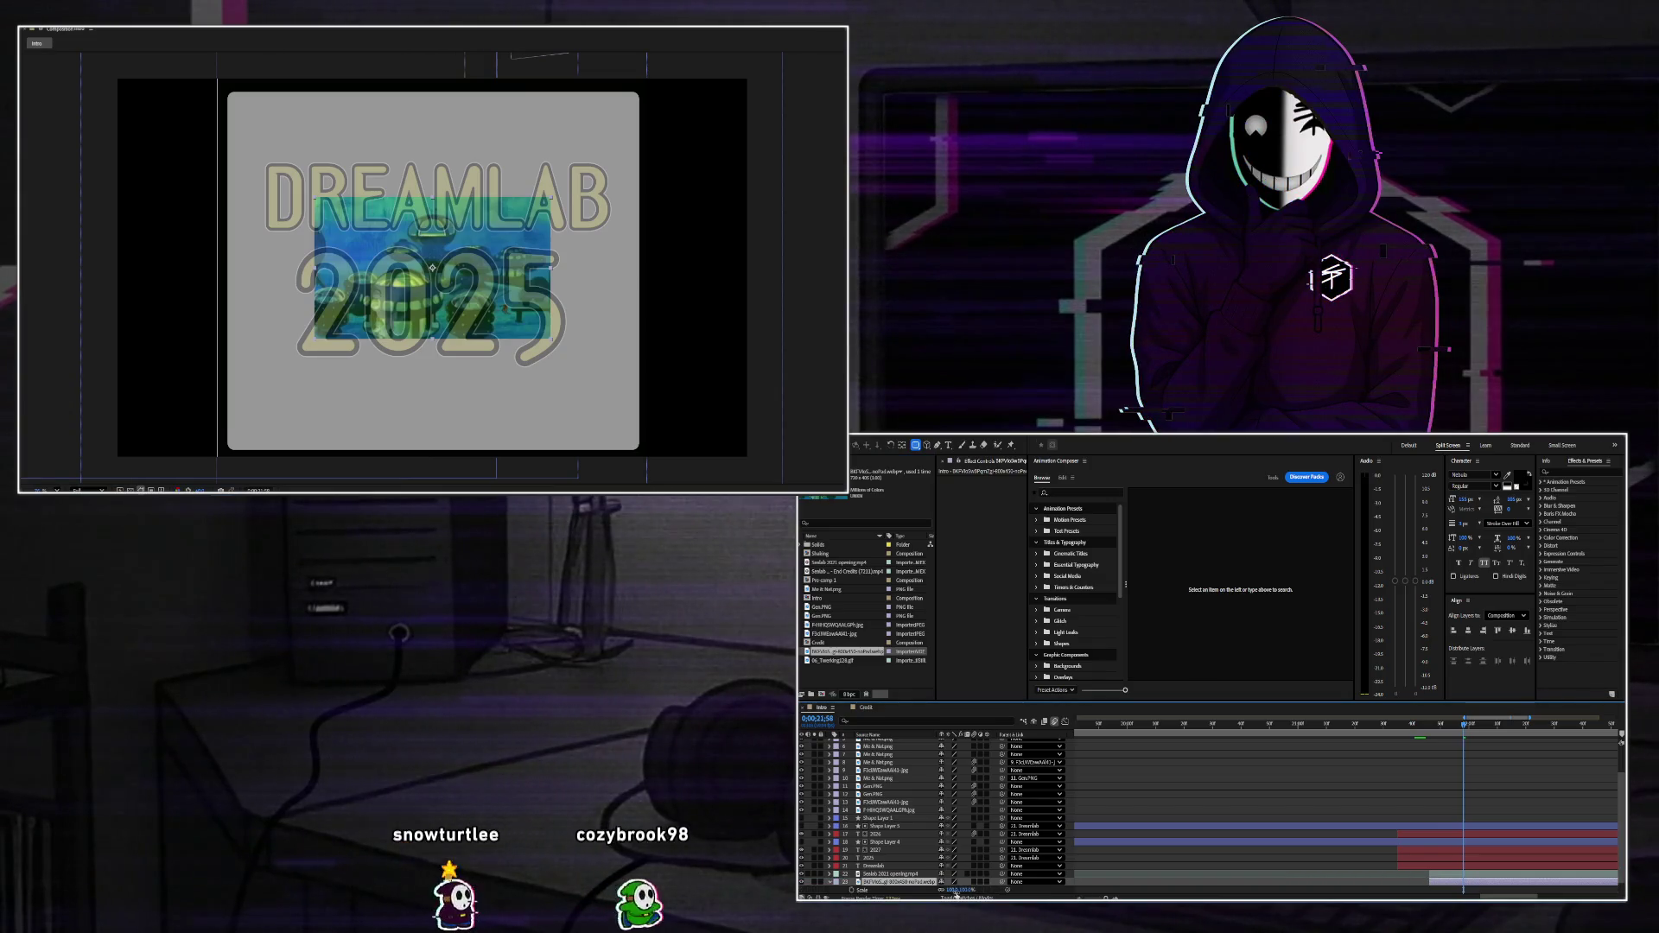
pyautogui.moveTo(957, 890); pyautogui.dragTo(1048, 899)
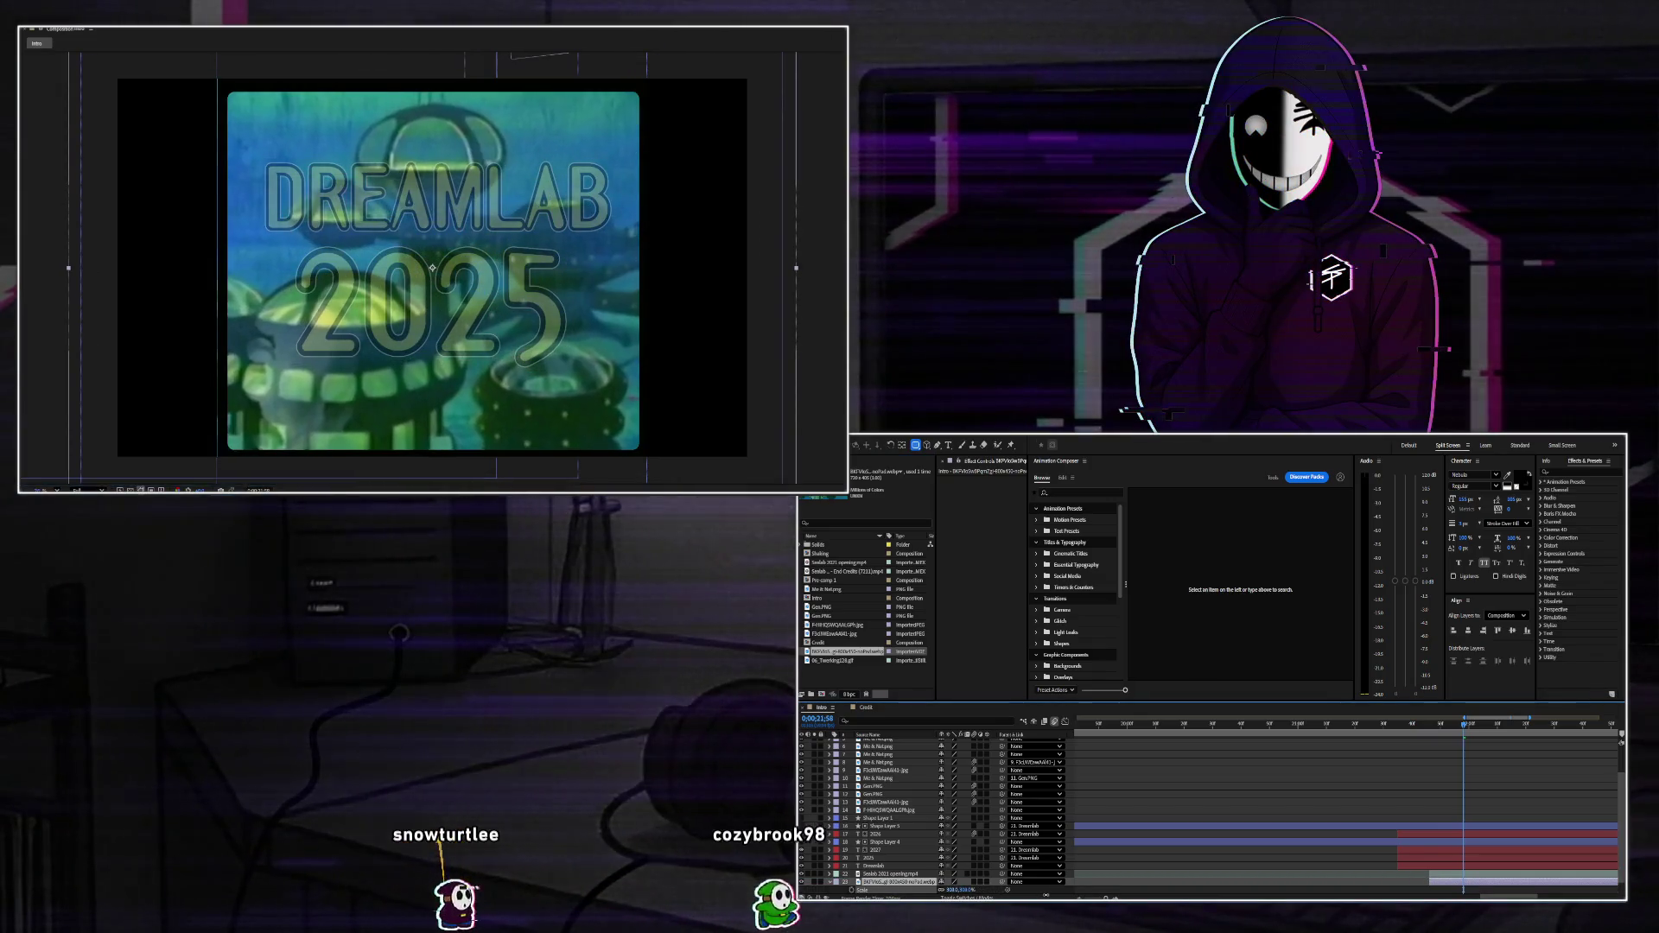
pyautogui.click(1397, 724)
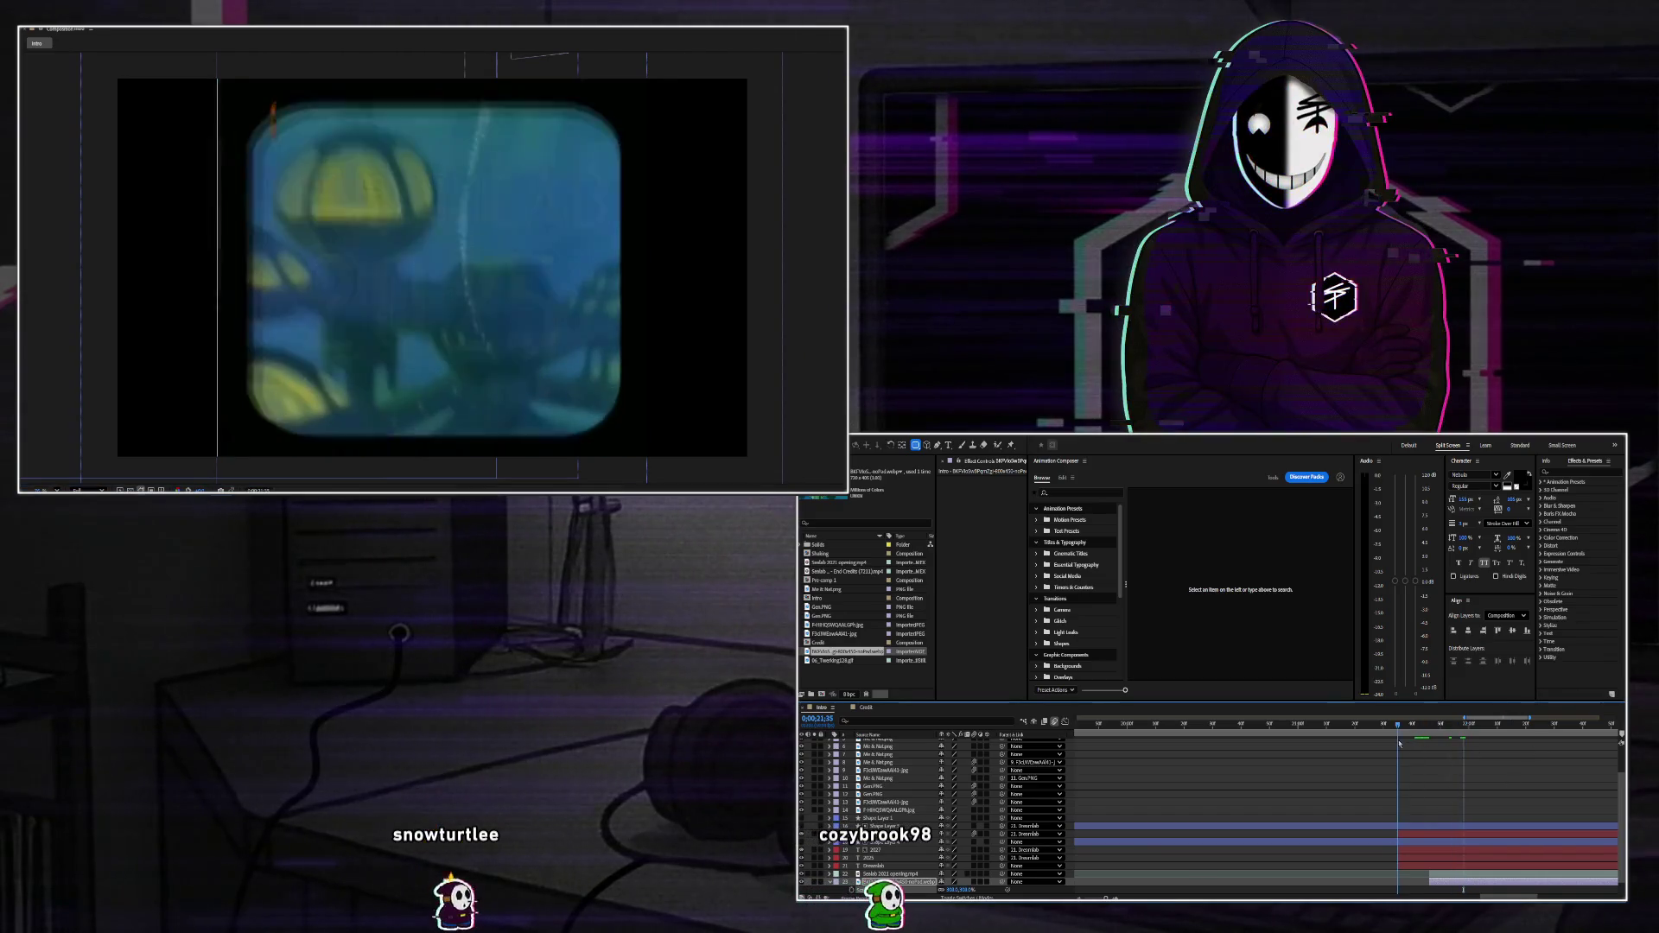
pyautogui.click(1441, 725)
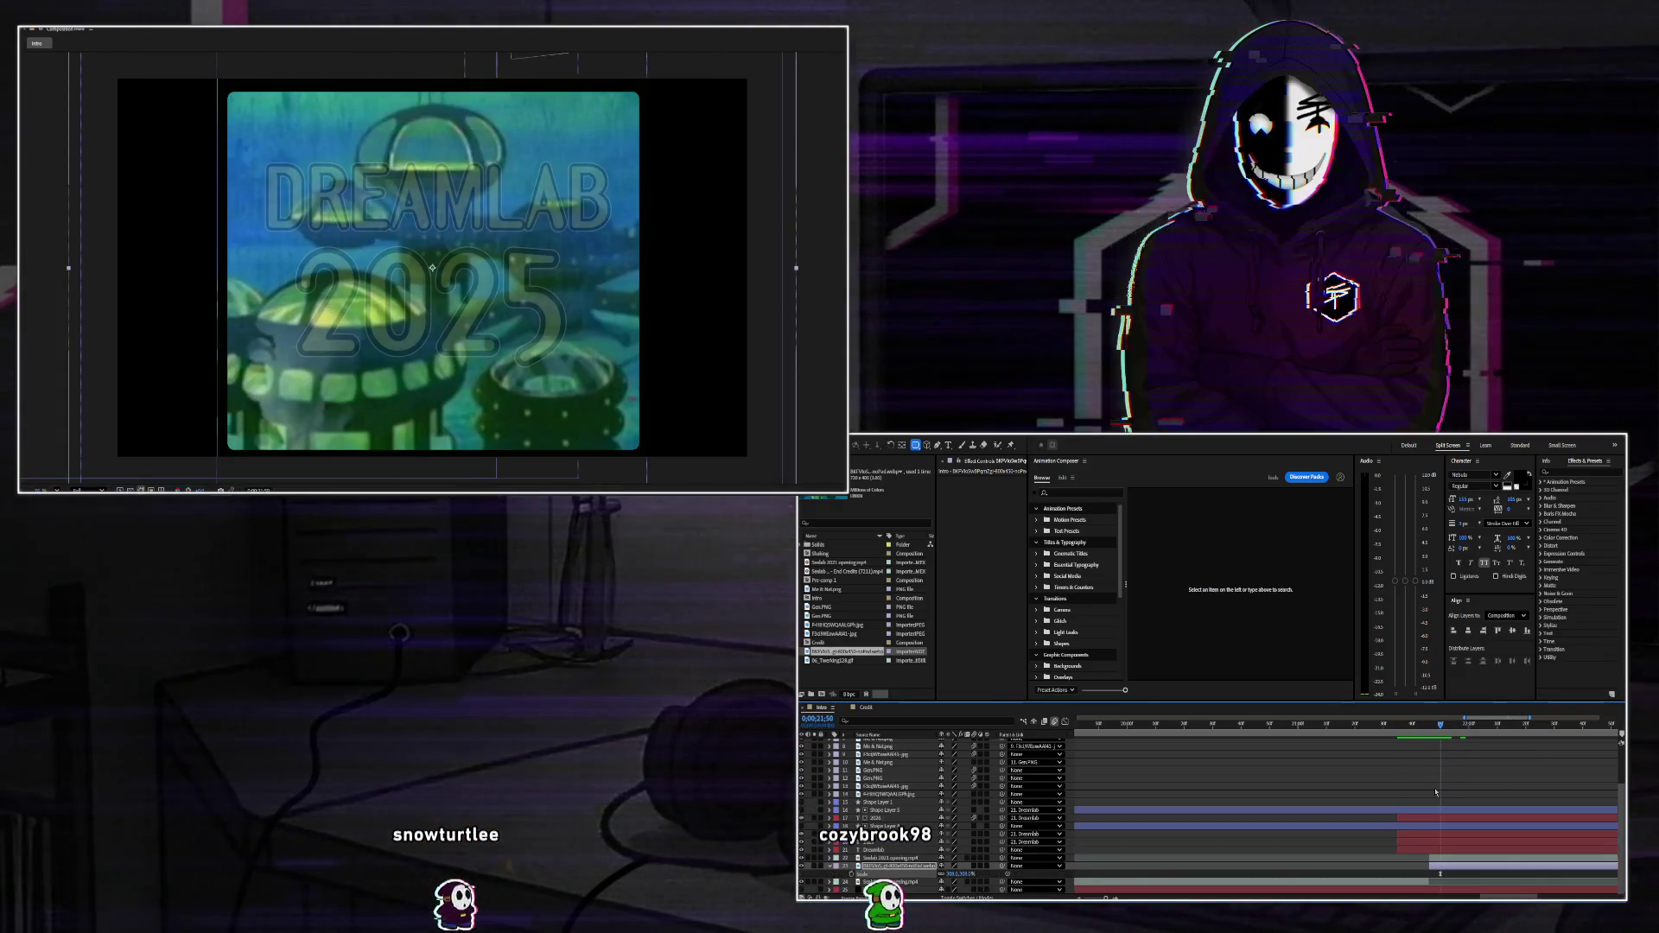
pyautogui.click(1425, 724)
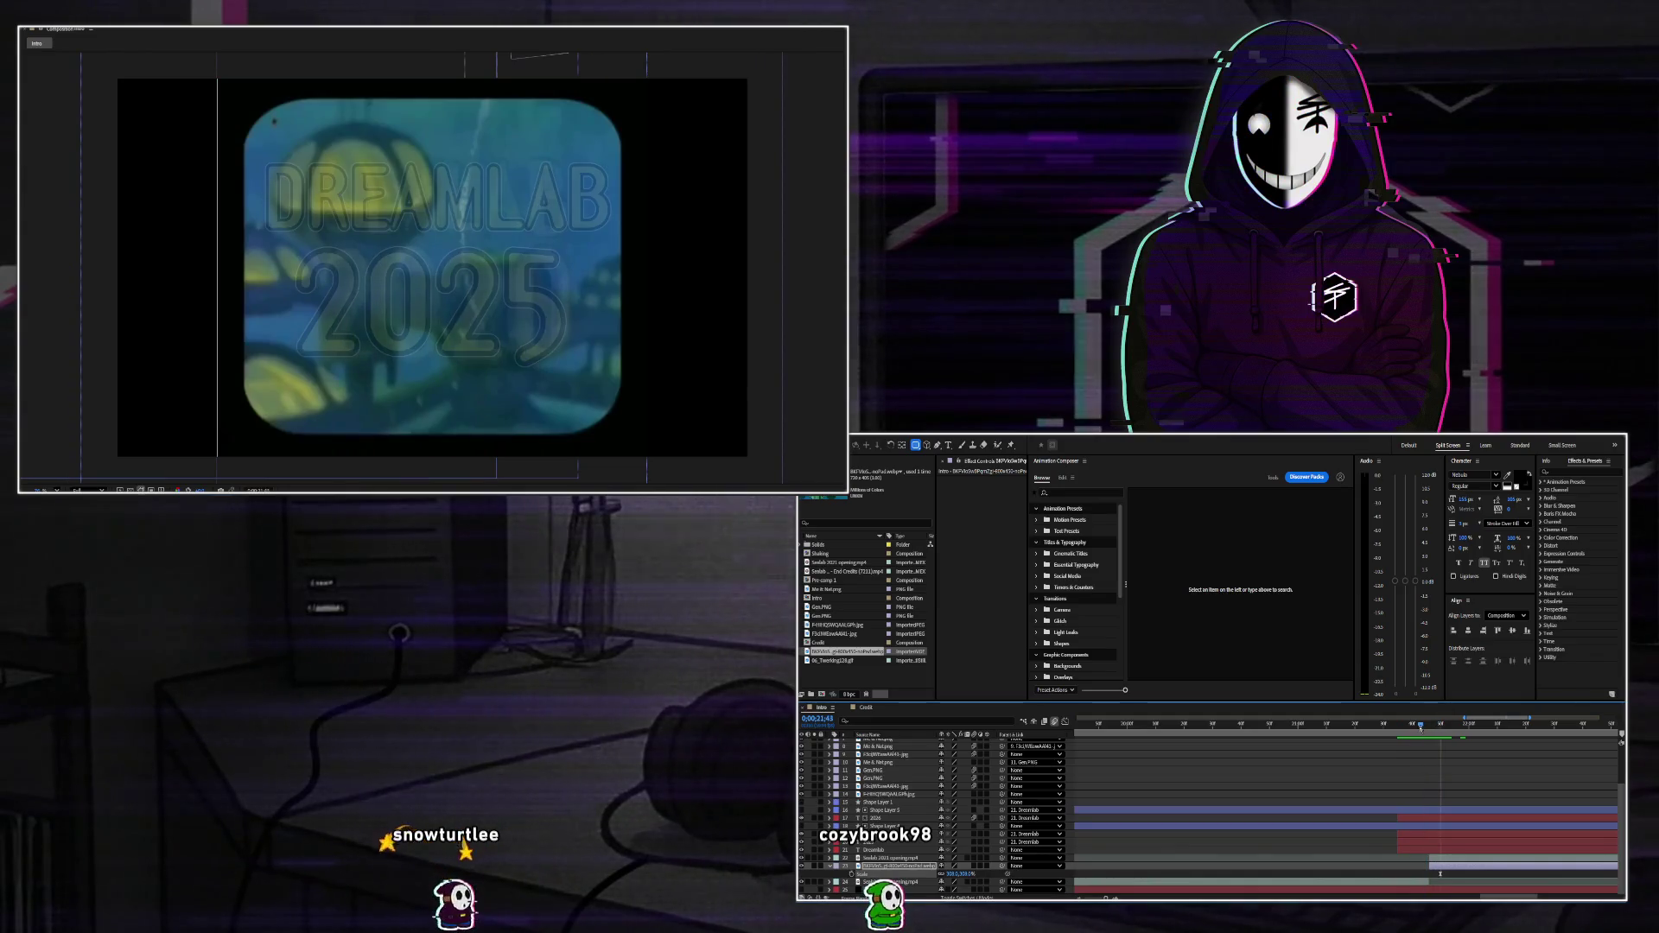
pyautogui.click(1420, 858)
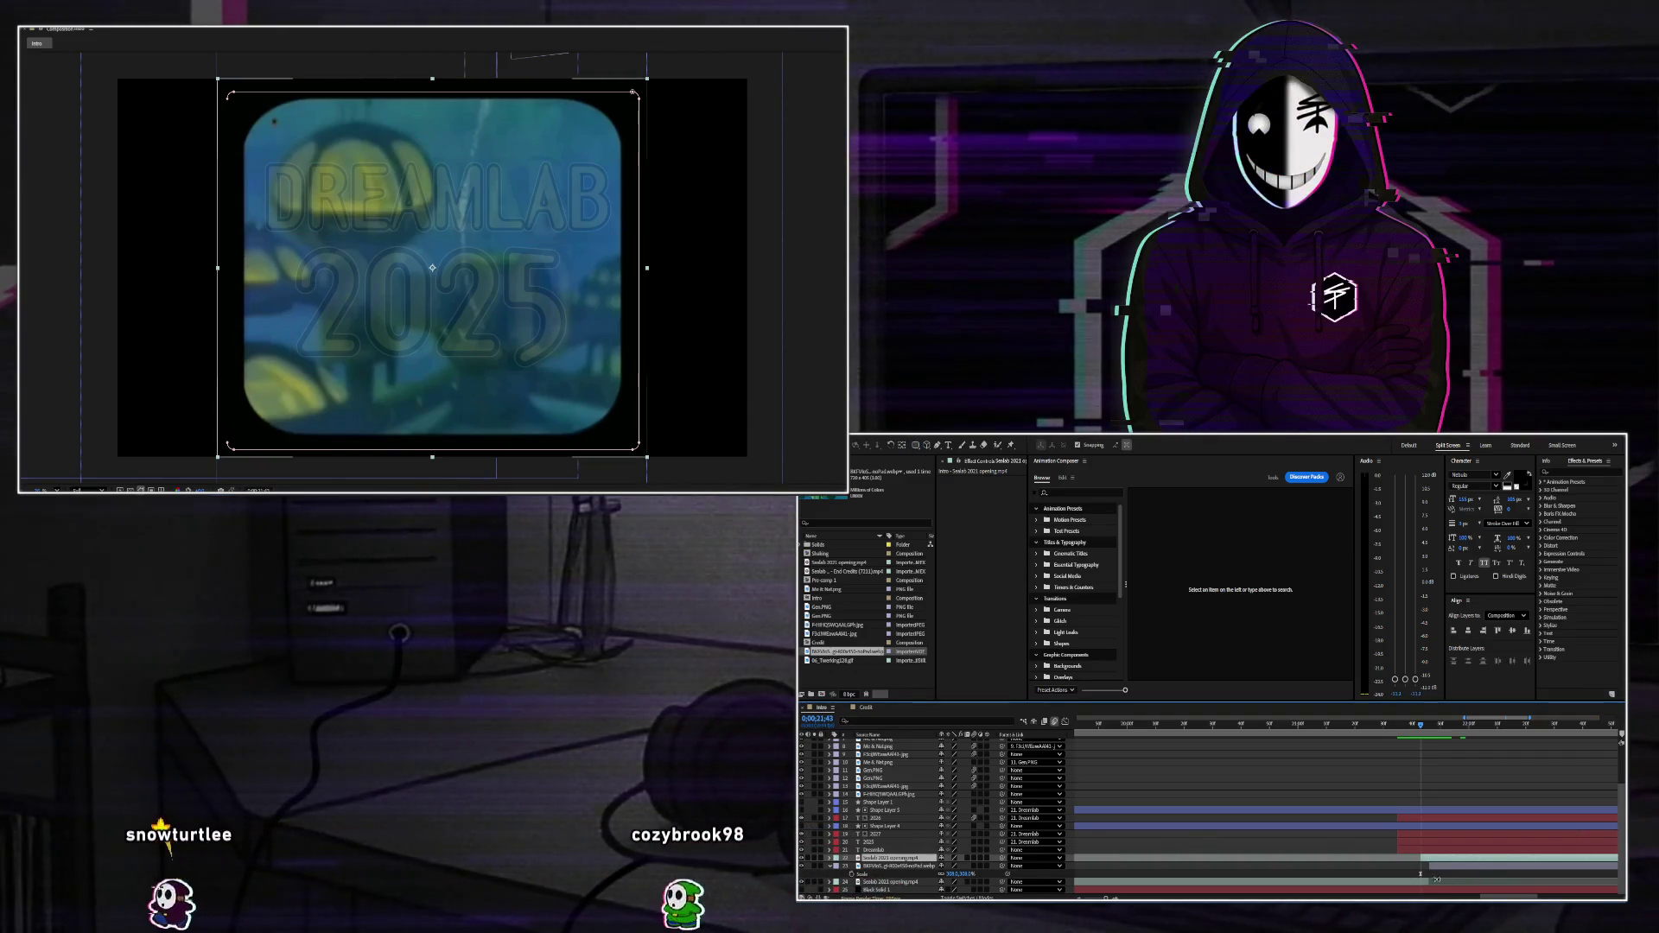
# Draw a rectangular mask on the Sealab footage, resized to enclose the whole rounded frame.
pyautogui.click(885, 866)
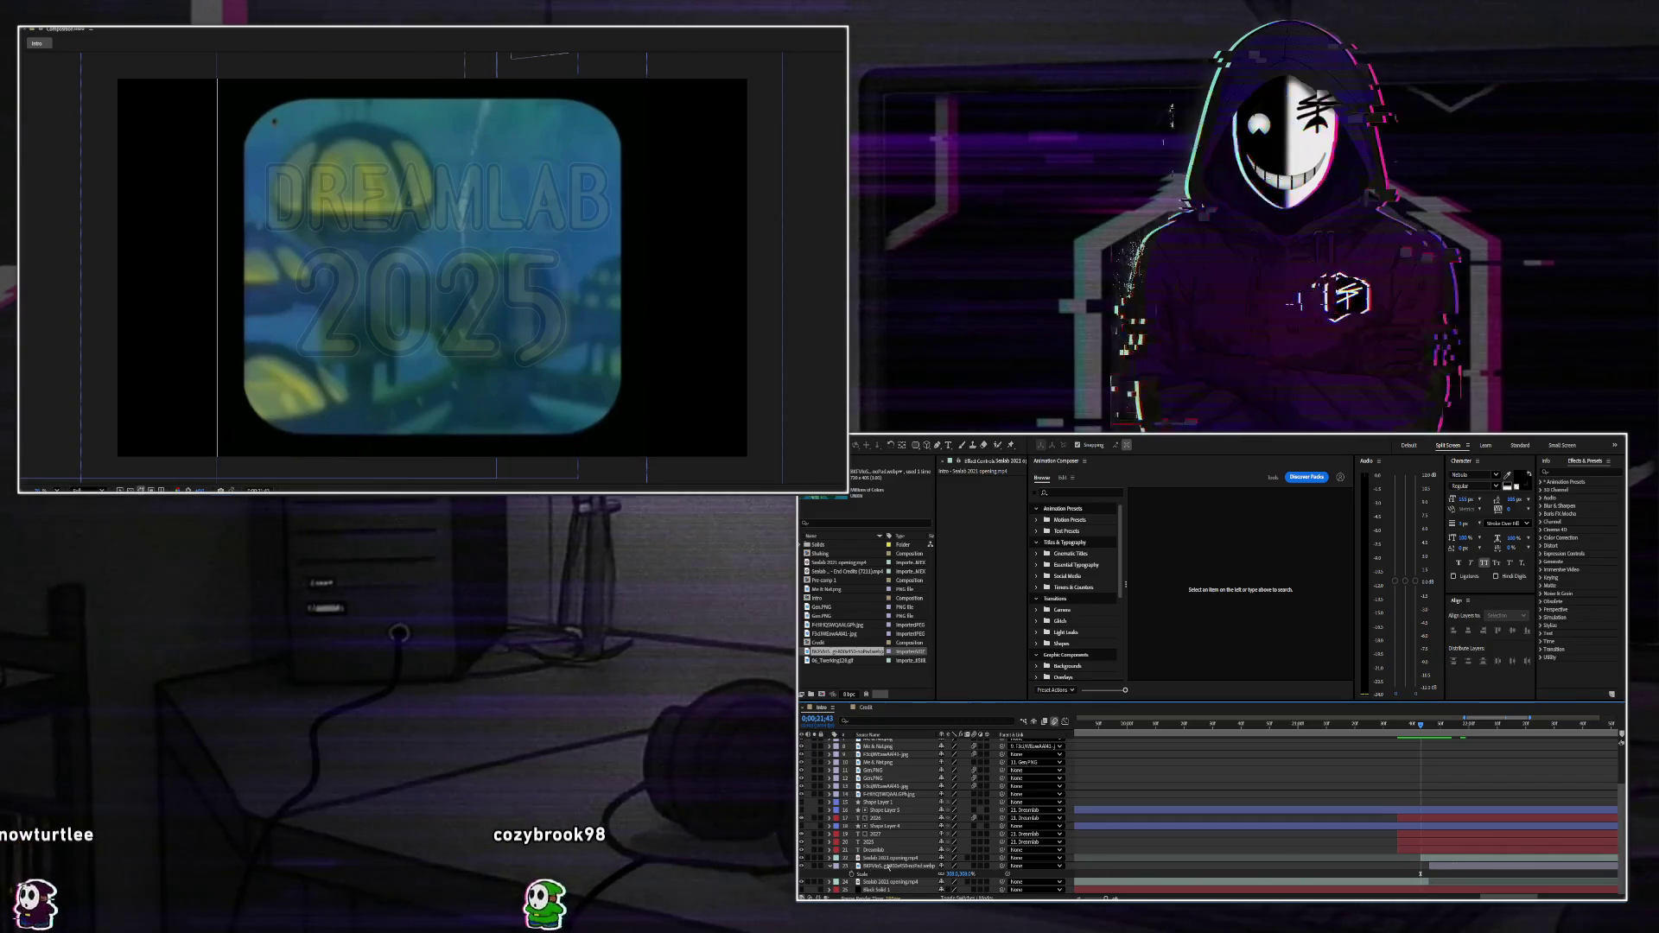
pyautogui.press('s')
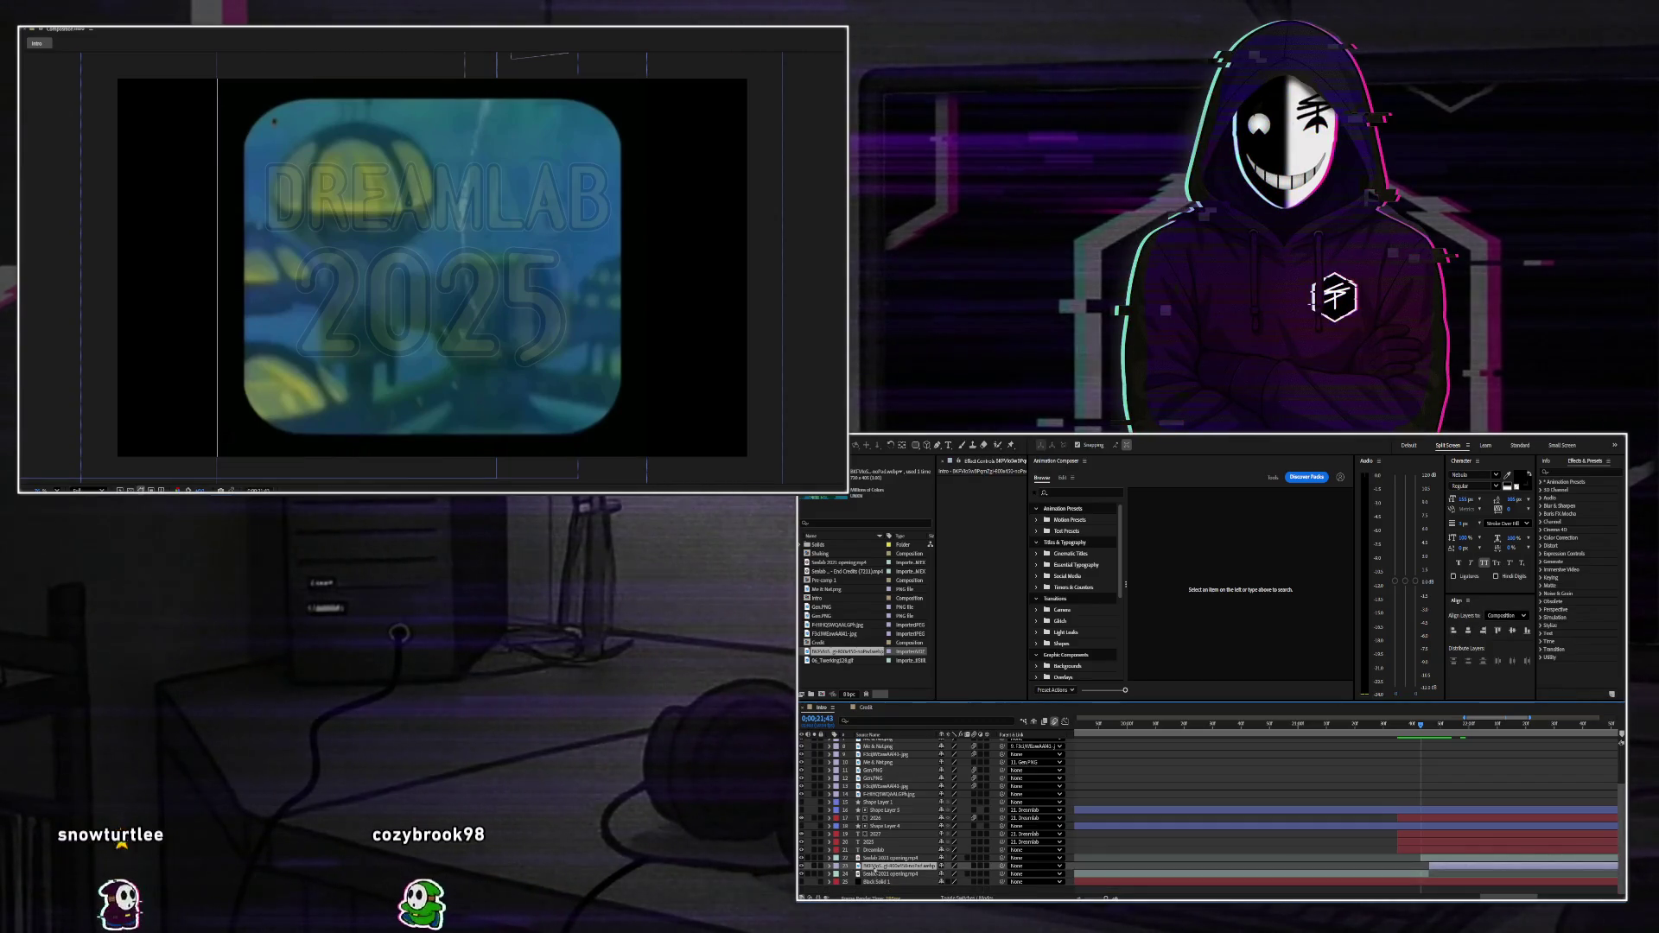
pyautogui.hotkey('ctrl', 'Up')
pyautogui.press('m')
pyautogui.press('m')
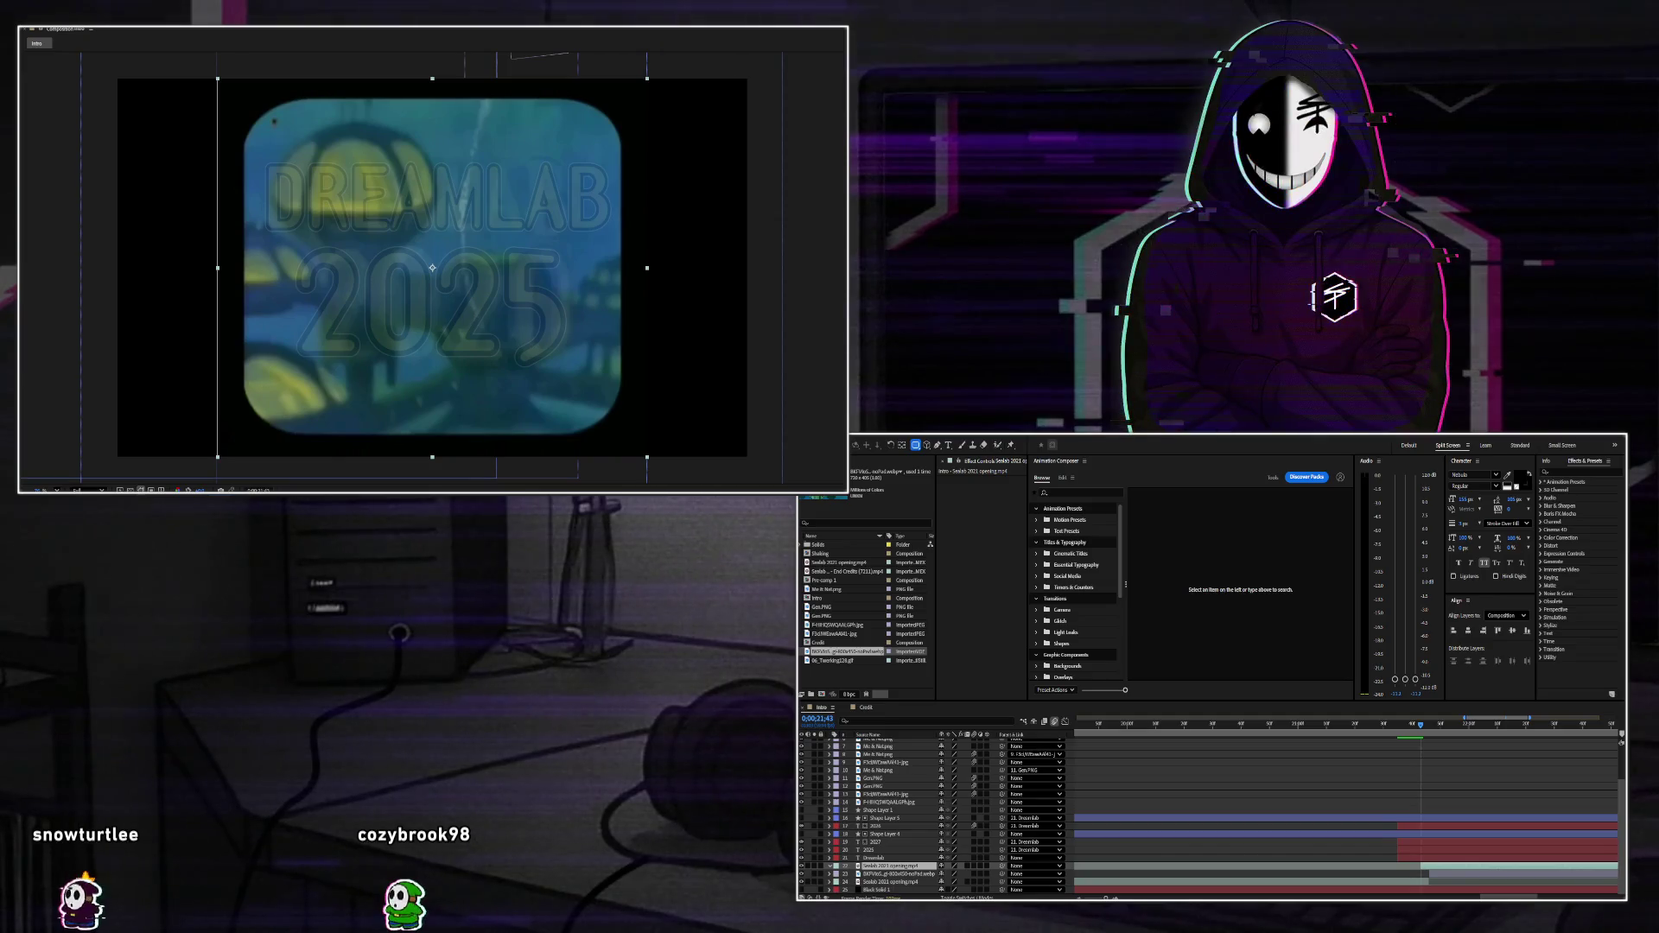
pyautogui.moveTo(274, 93); pyautogui.dragTo(592, 440)
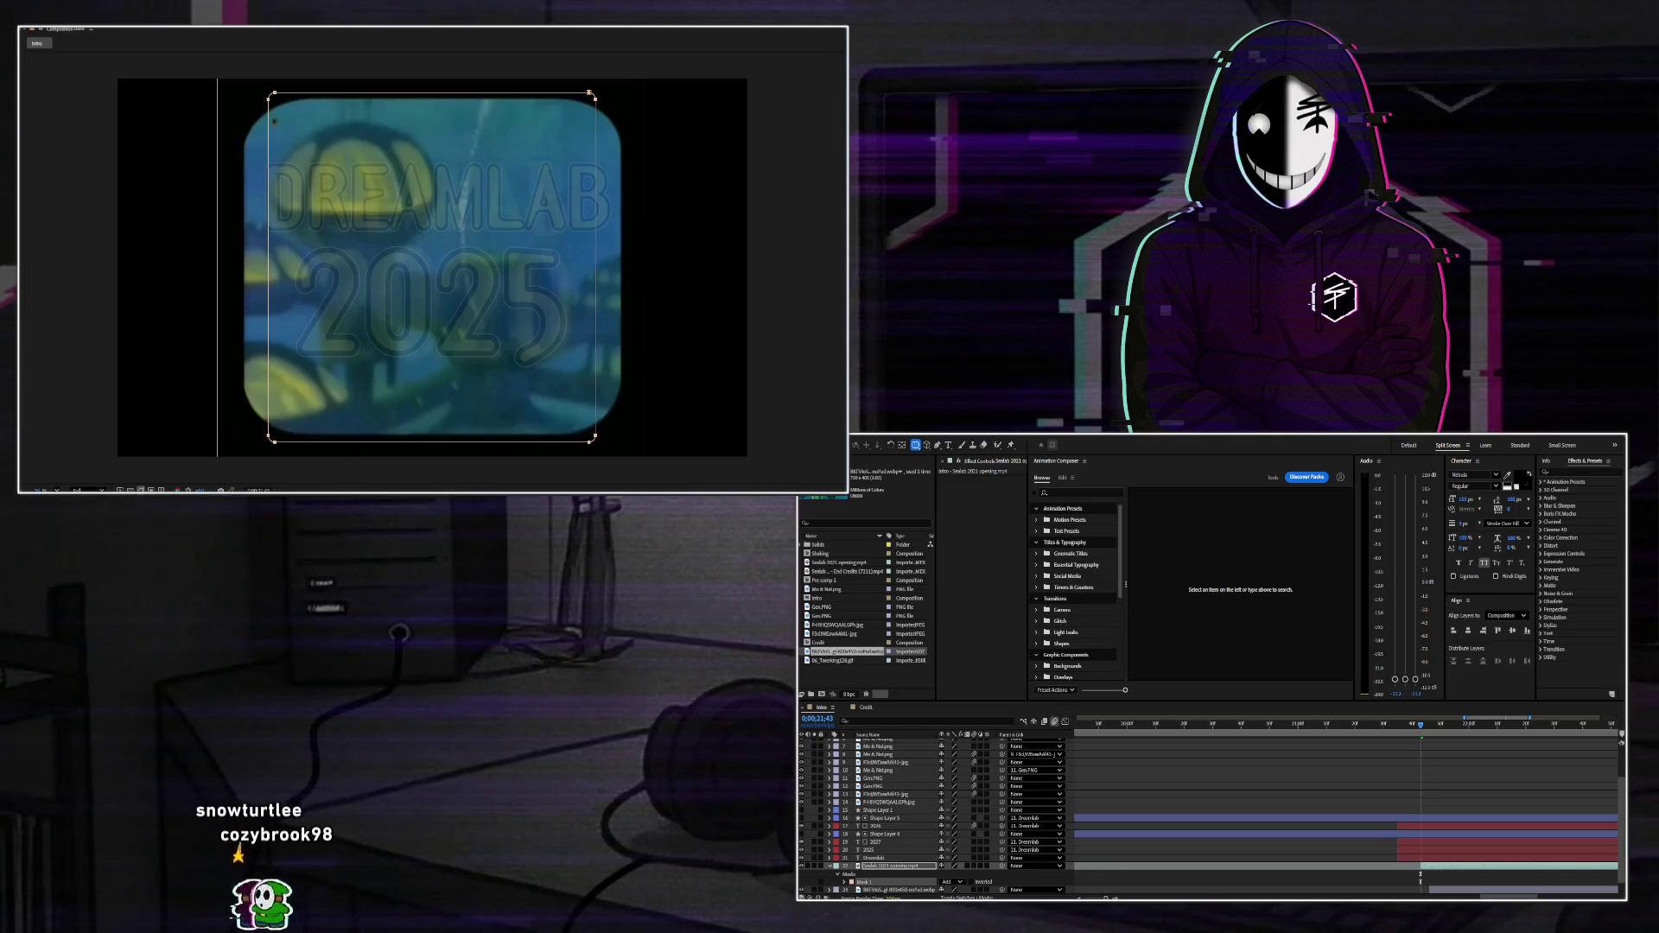
pyautogui.moveTo(432, 268); pyautogui.dragTo(594, 441)
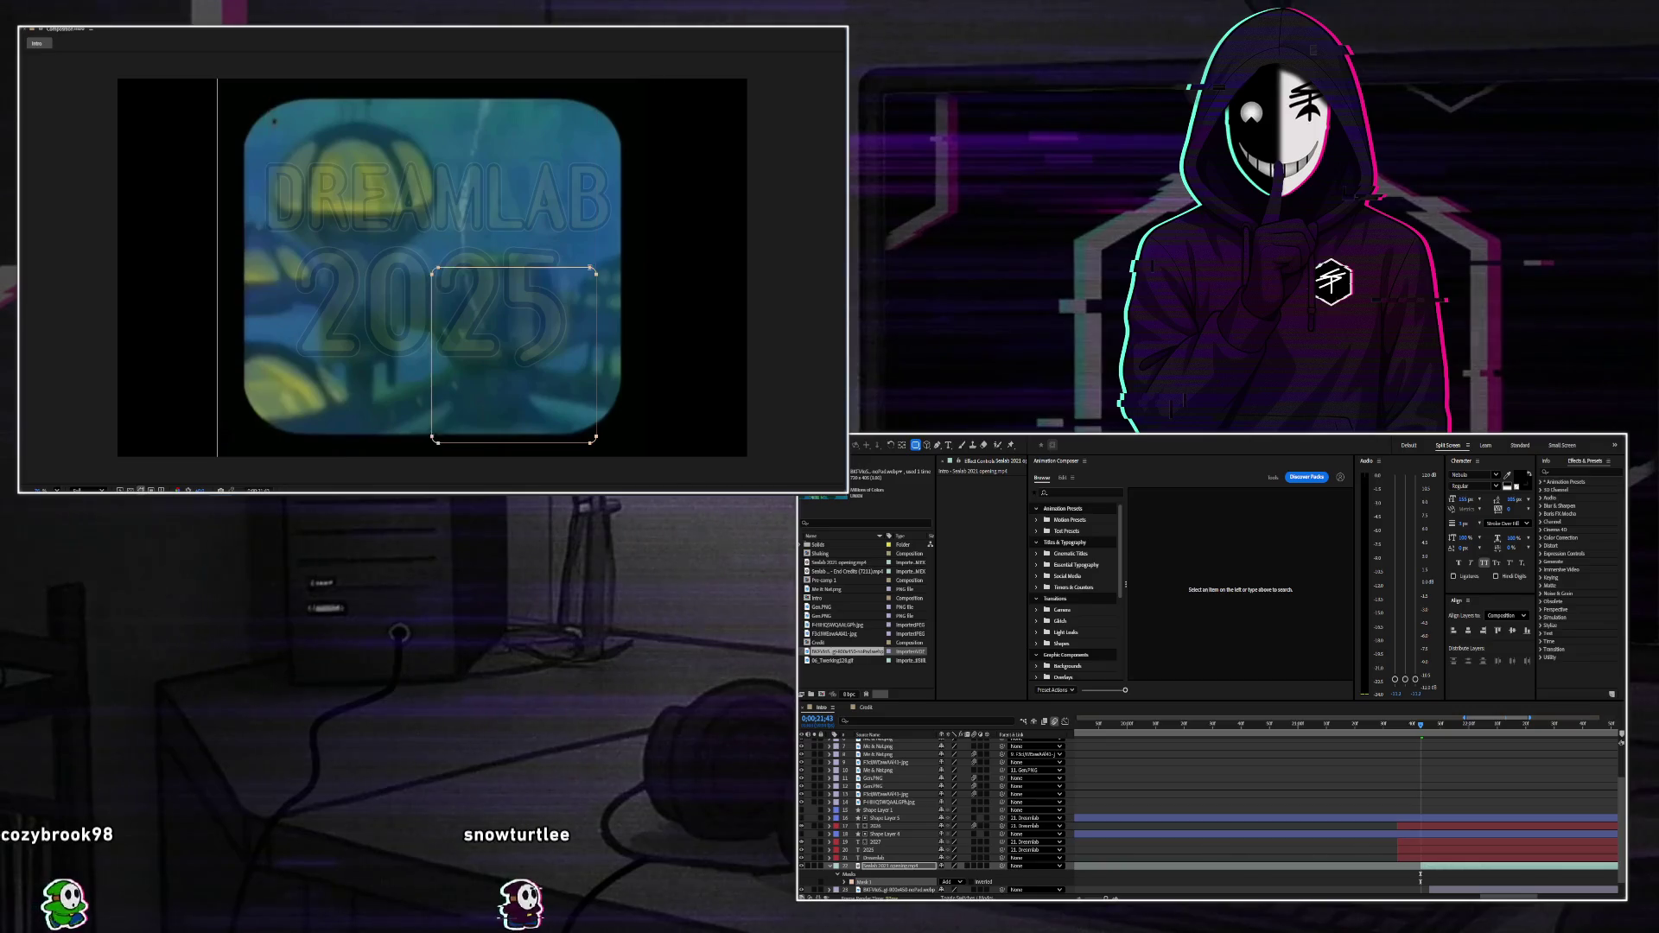
pyautogui.moveTo(594, 354); pyautogui.dragTo(618, 424)
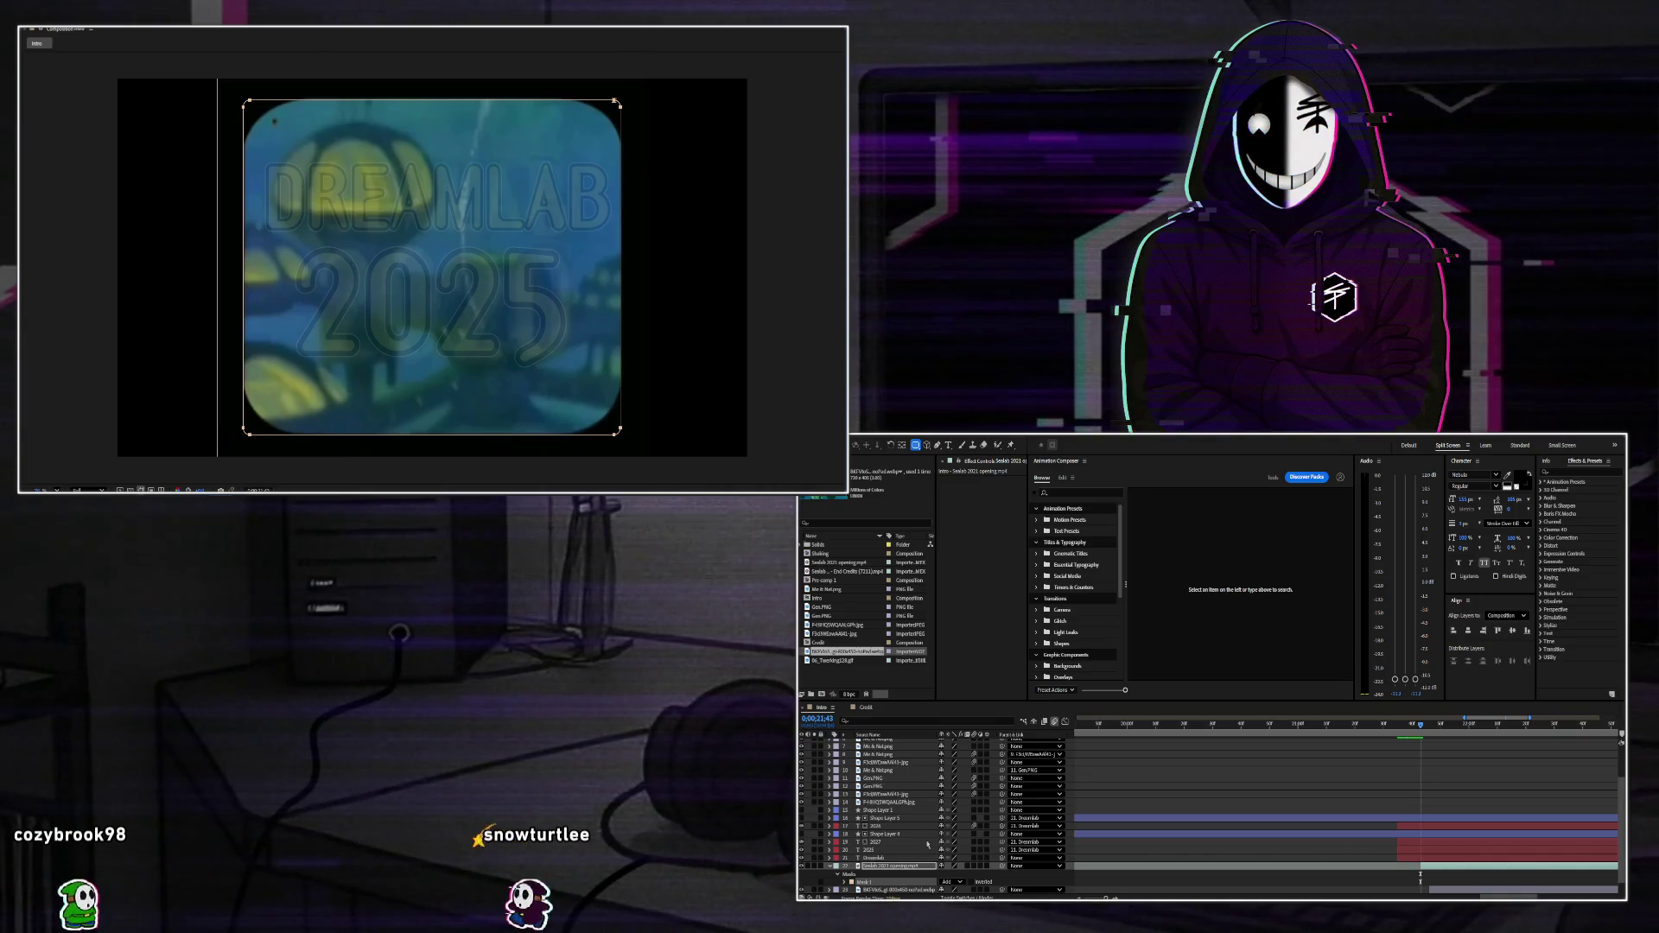
pyautogui.press('m')
pyautogui.press('m')
pyautogui.scroll(-2, 920, 851)
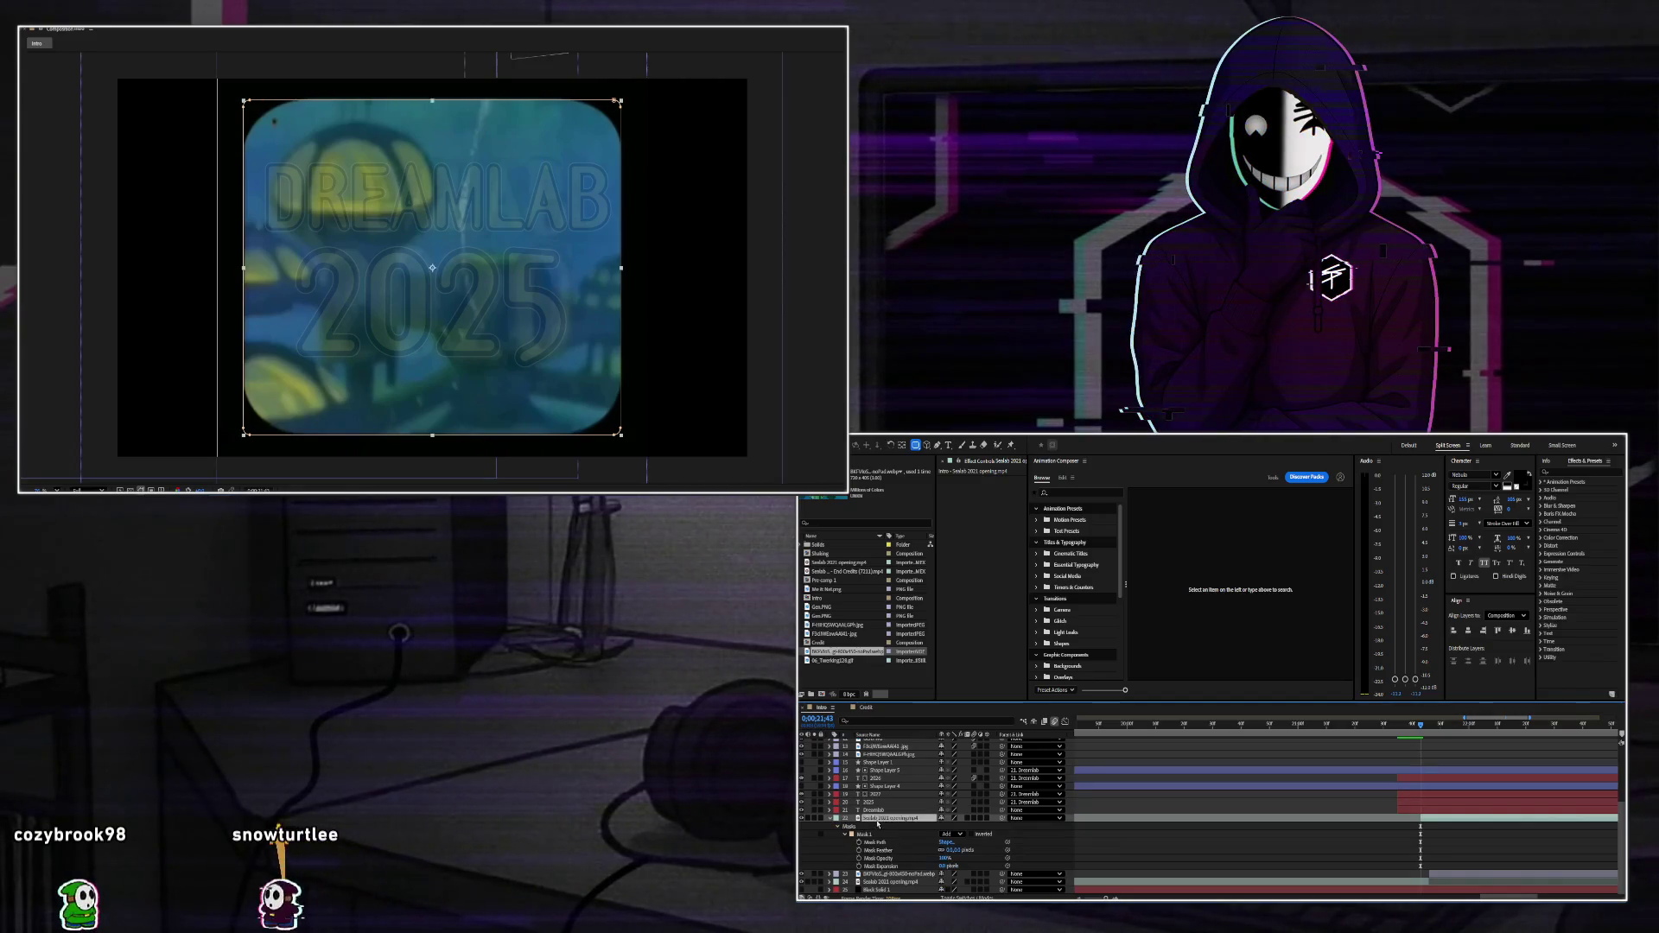
pyautogui.press('m')
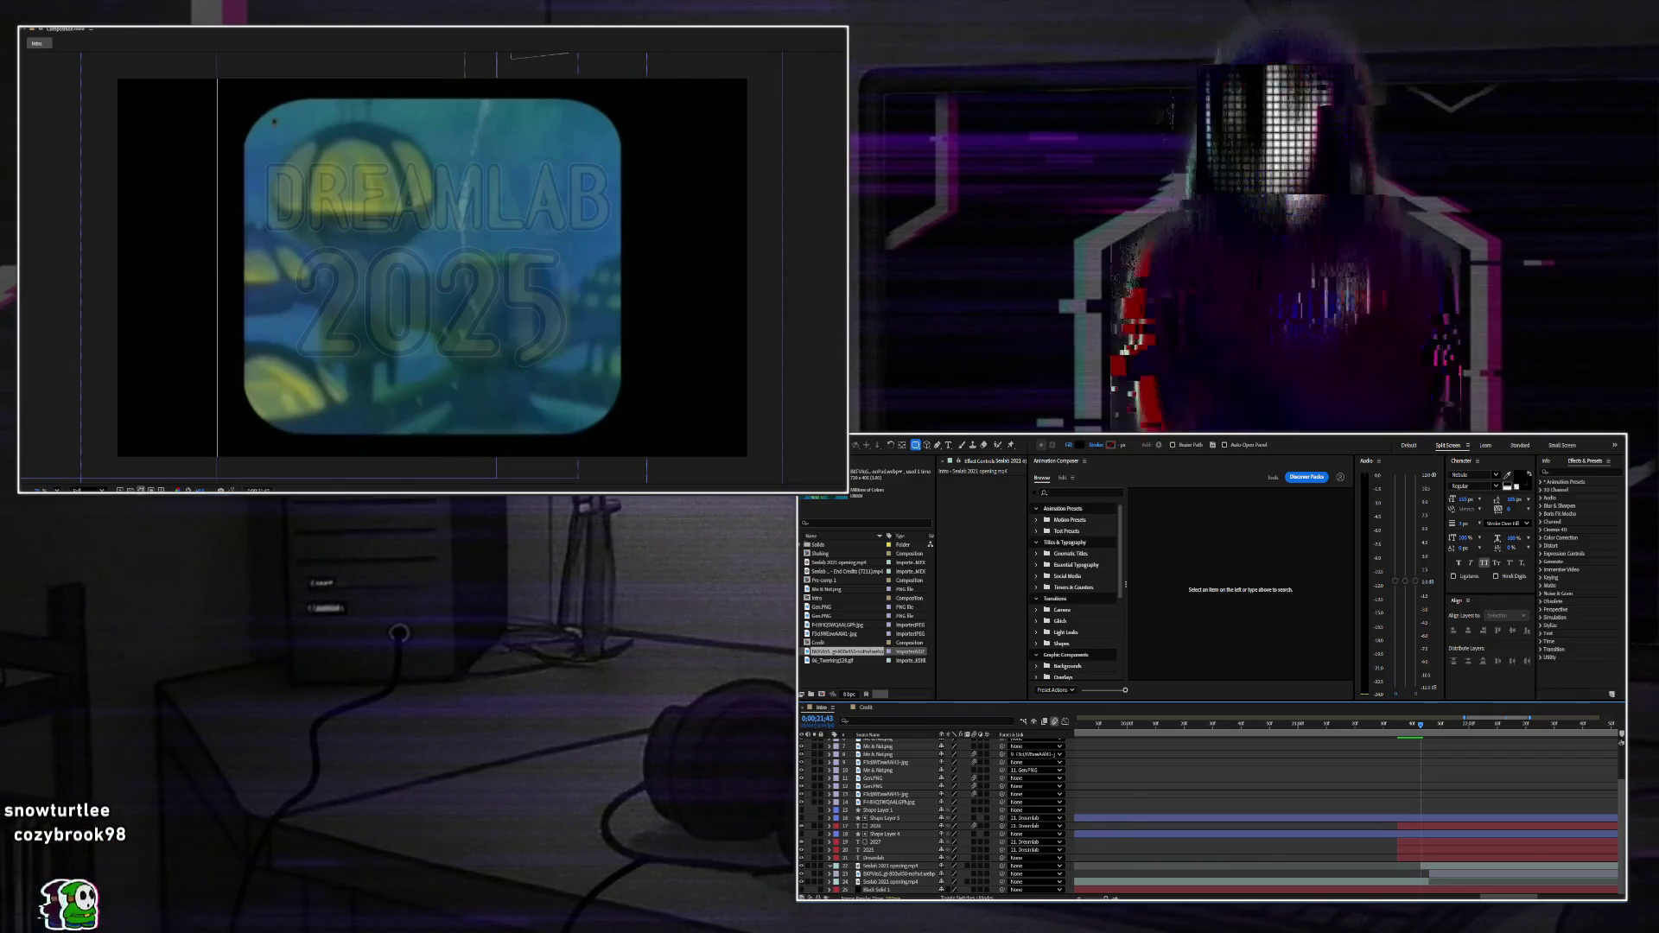
# Draw a red-filled rectangle shape at 32% opacity, scaled to about 122%.
pyautogui.moveTo(456, 290)
pyautogui.mouseDown()
pyautogui.moveTo(610, 455)
pyautogui.moveTo(613, 401)
pyautogui.moveTo(639, 386)
pyautogui.moveTo(635, 449)
pyautogui.moveTo(597, 442)
pyautogui.mouseUp()
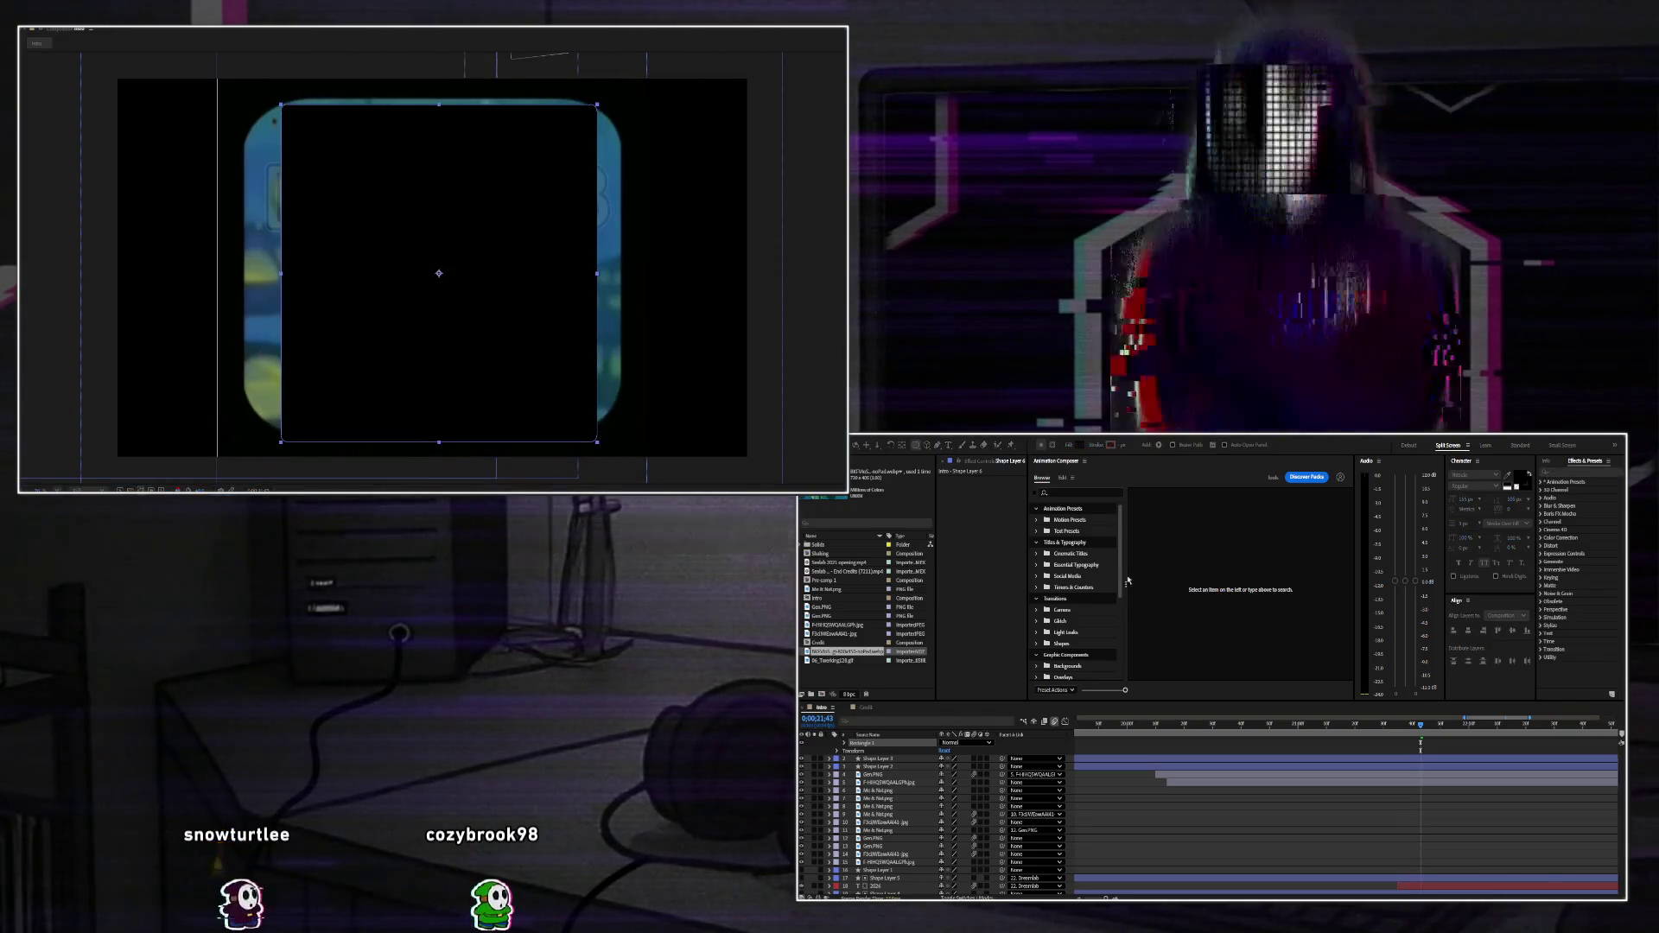
pyautogui.click(1080, 445)
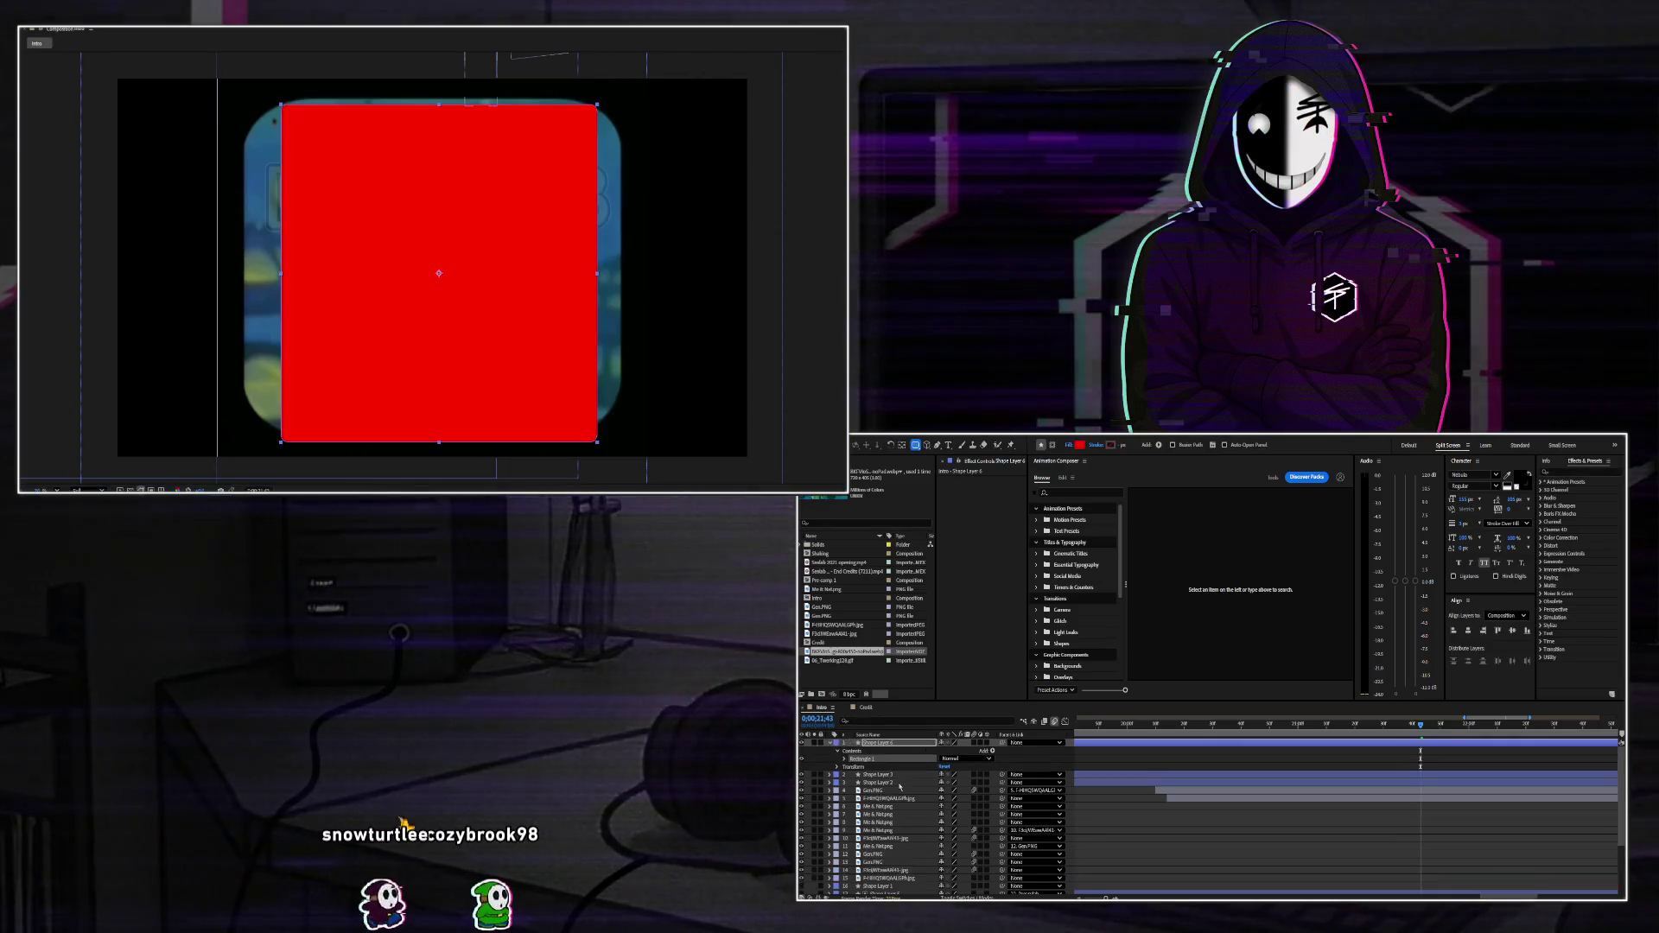
pyautogui.scroll(1, 883, 748)
pyautogui.write('t')
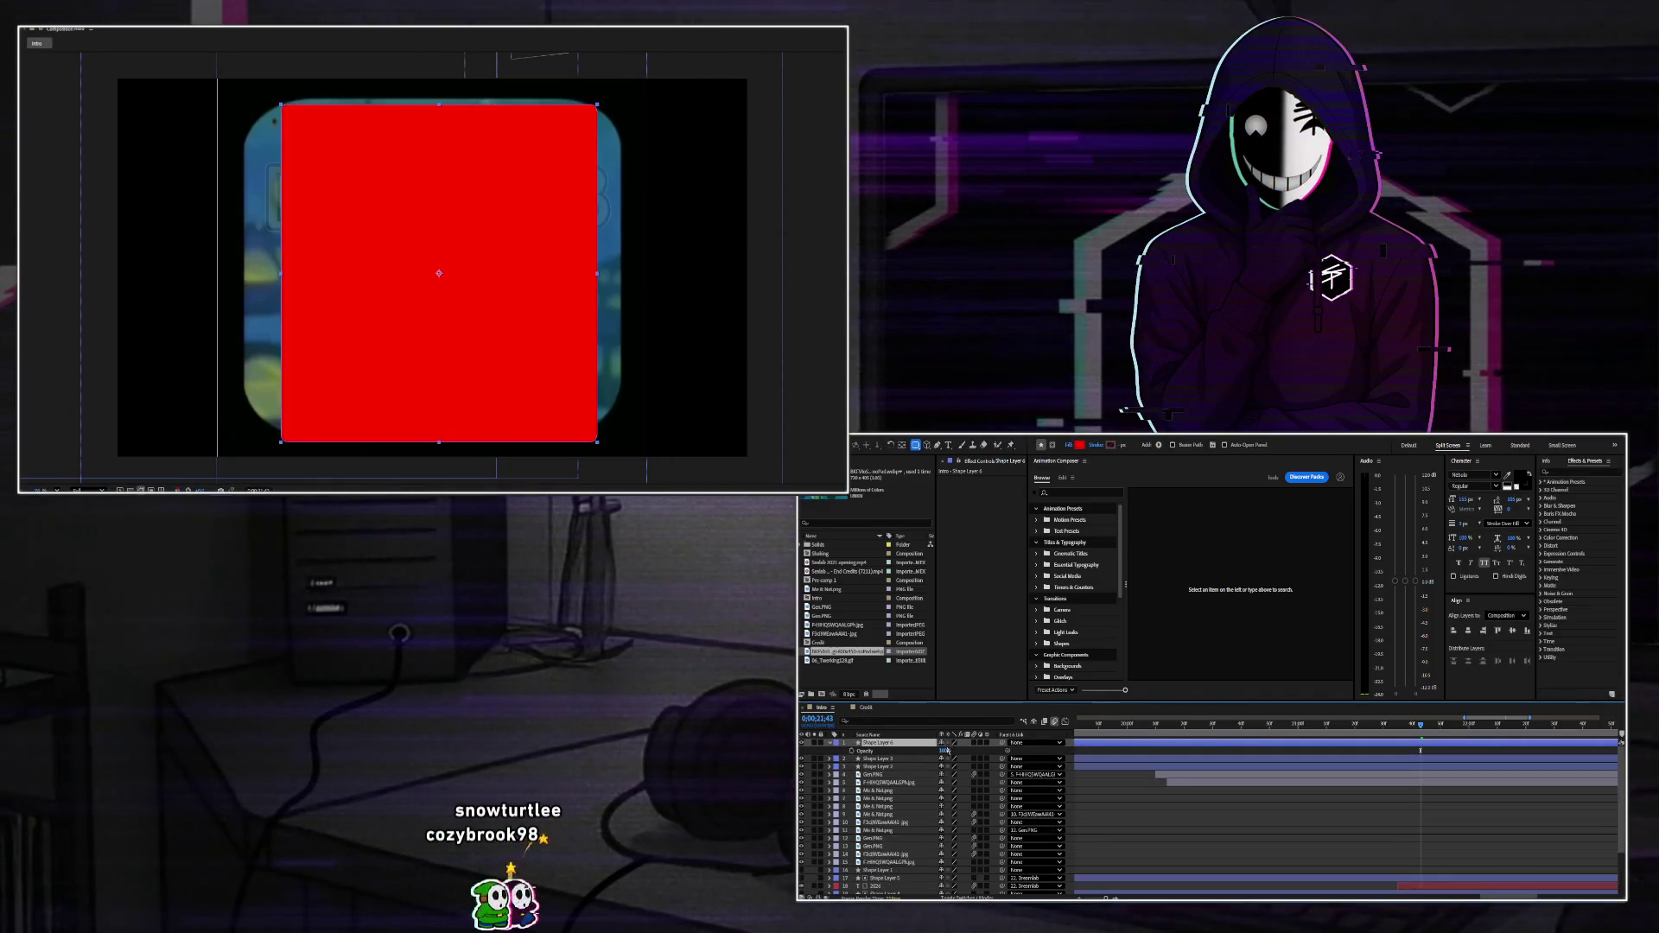
pyautogui.write('32')
pyautogui.press('Return')
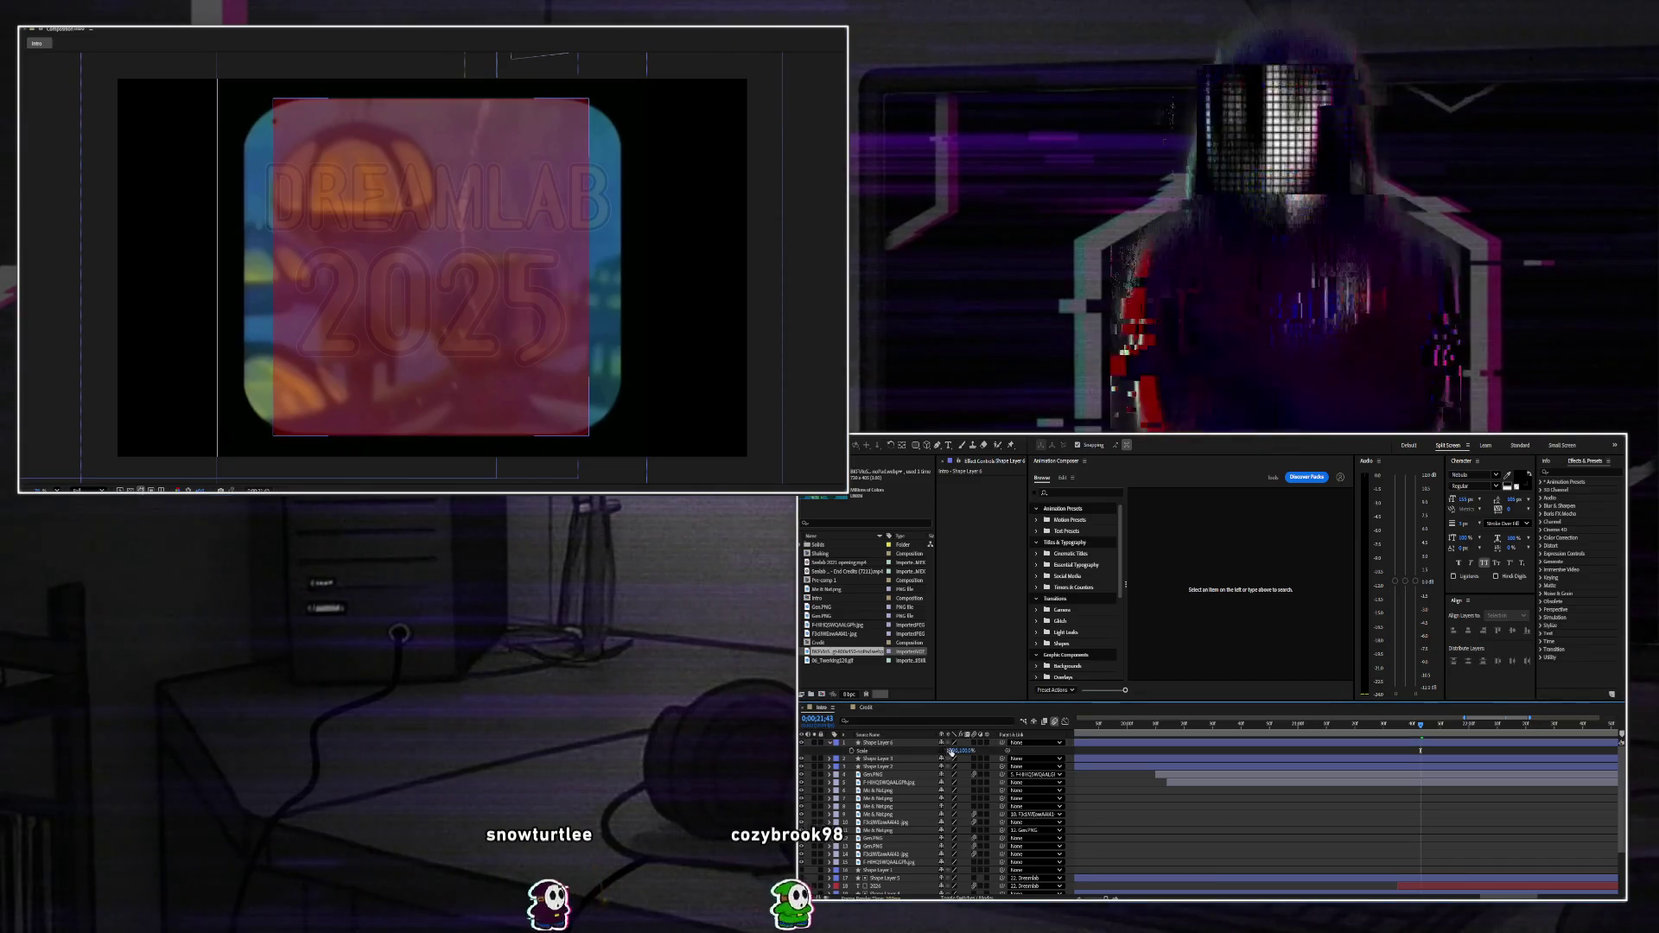
pyautogui.moveTo(951, 750); pyautogui.dragTo(959, 750)
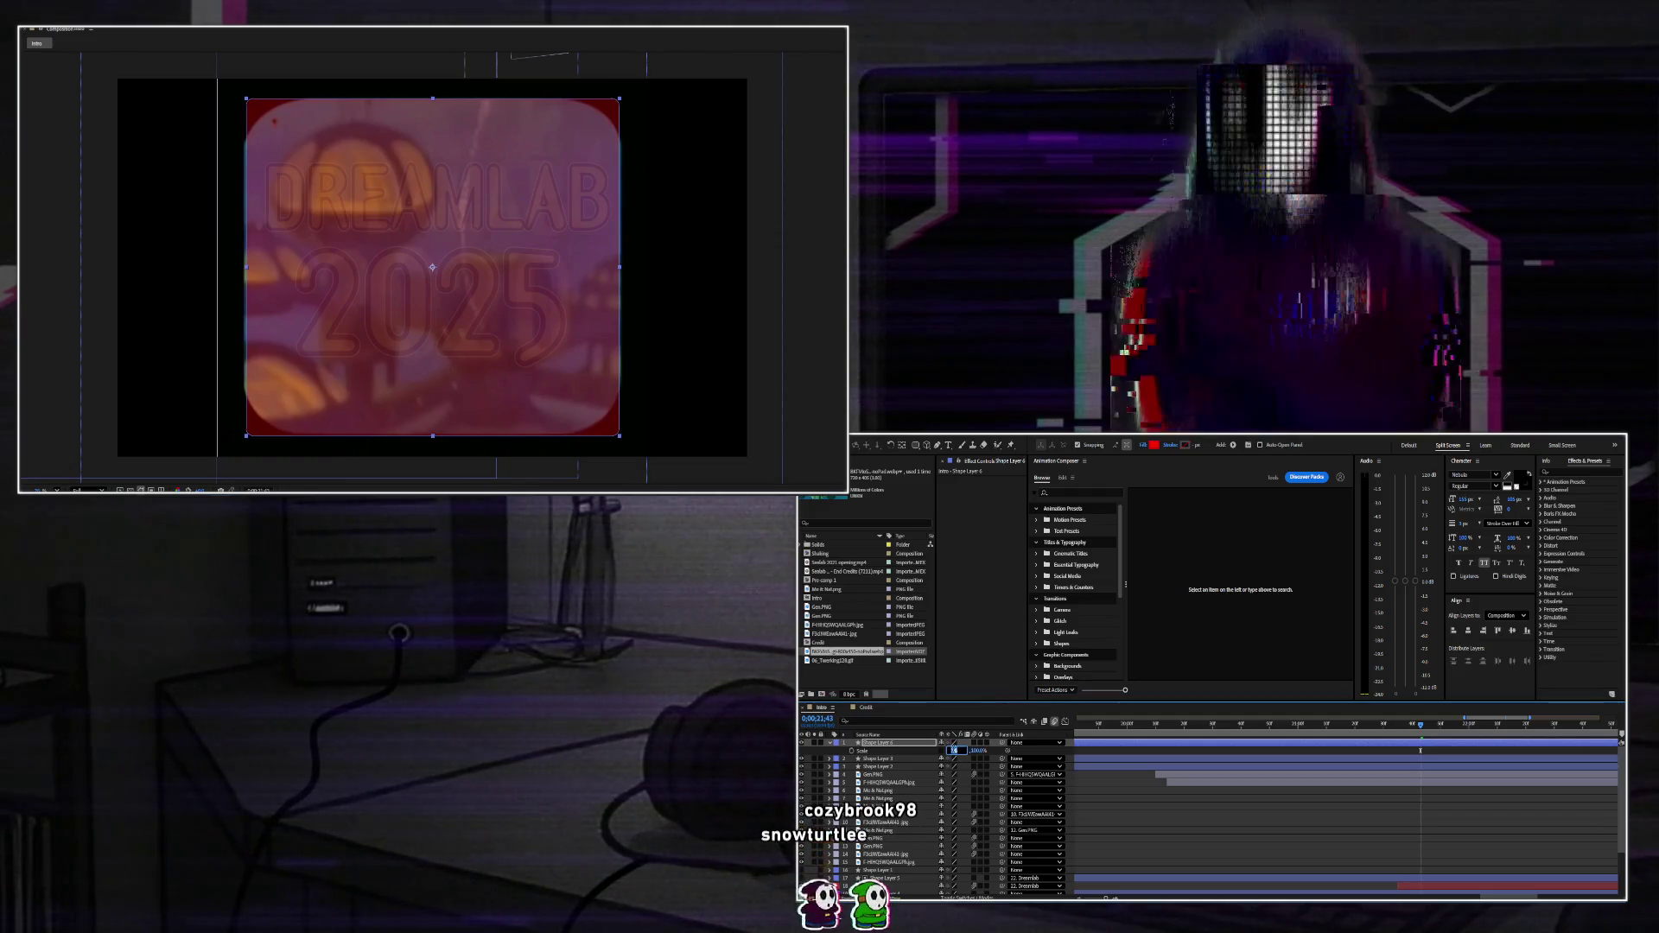
pyautogui.moveTo(955, 756); pyautogui.dragTo(953, 754)
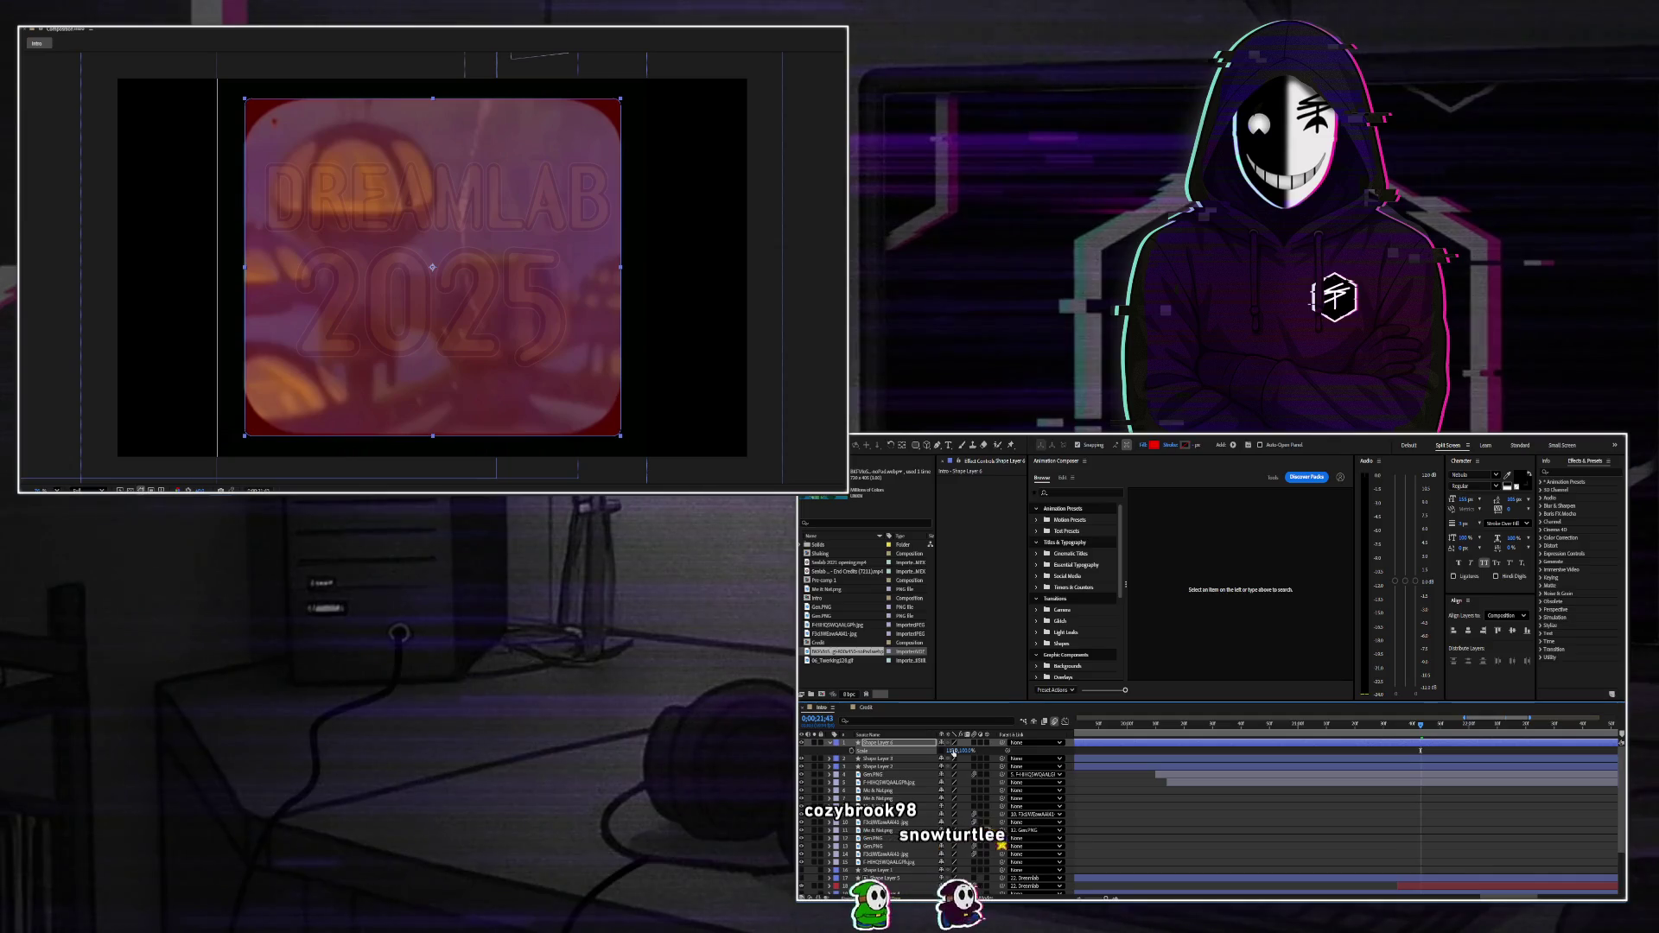
# Round the rectangle's corners to about 178 and move its layer down beside the Sealab footage.
pyautogui.click(832, 743)
pyautogui.click(836, 758)
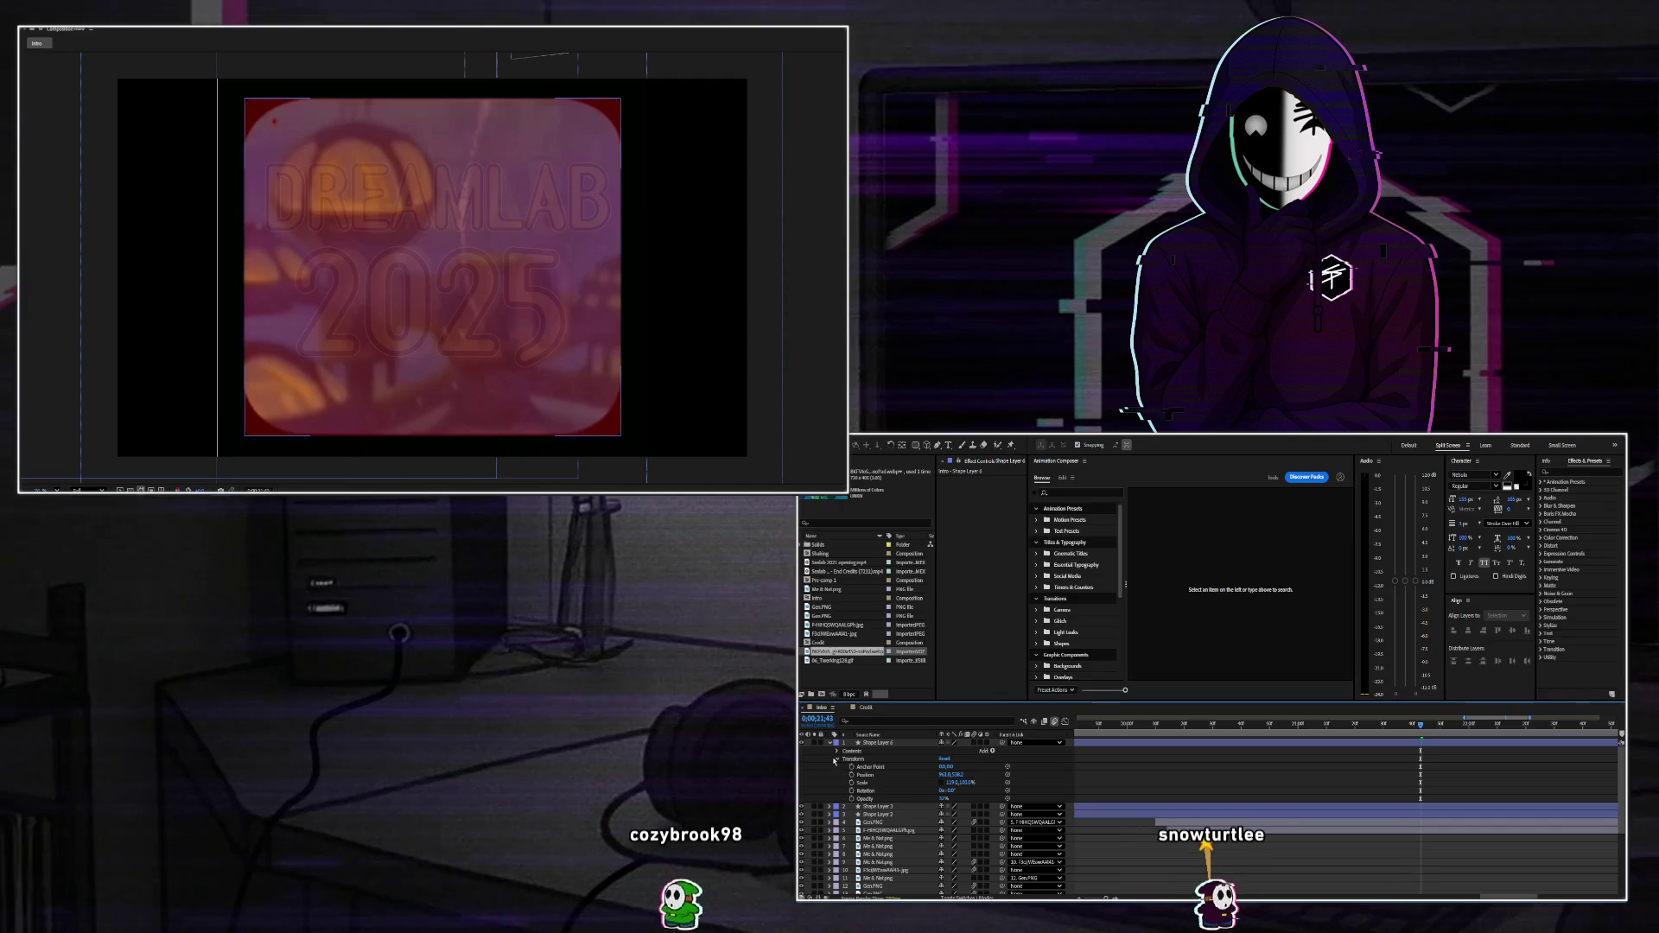
pyautogui.click(837, 751)
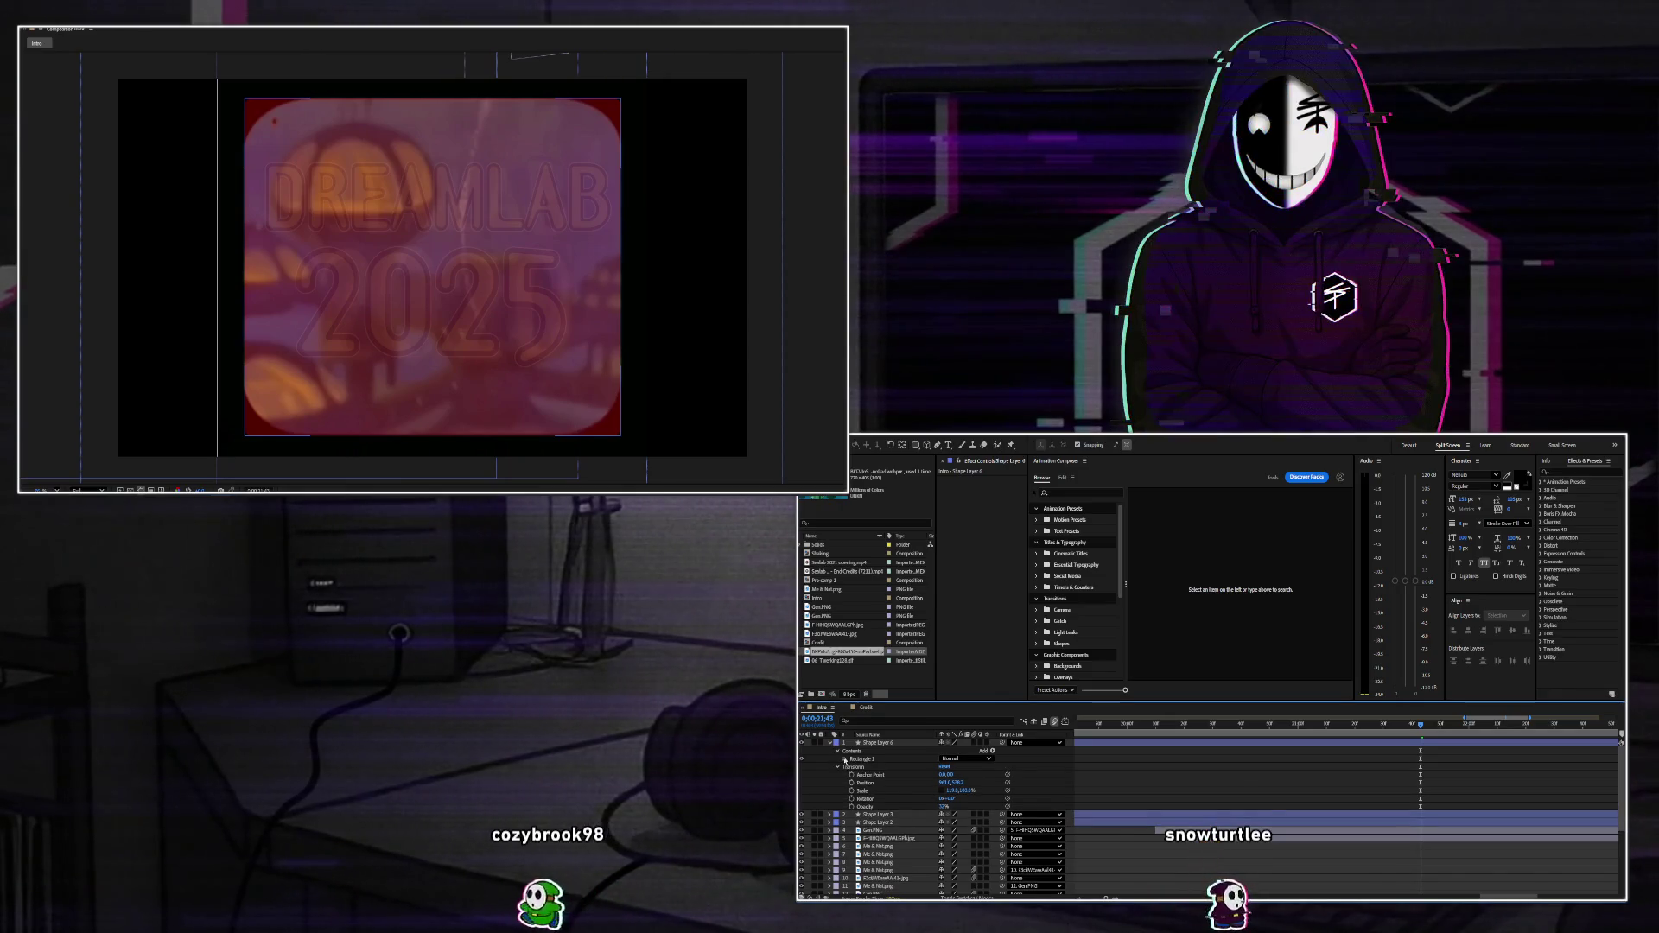
pyautogui.click(845, 759)
pyautogui.click(853, 766)
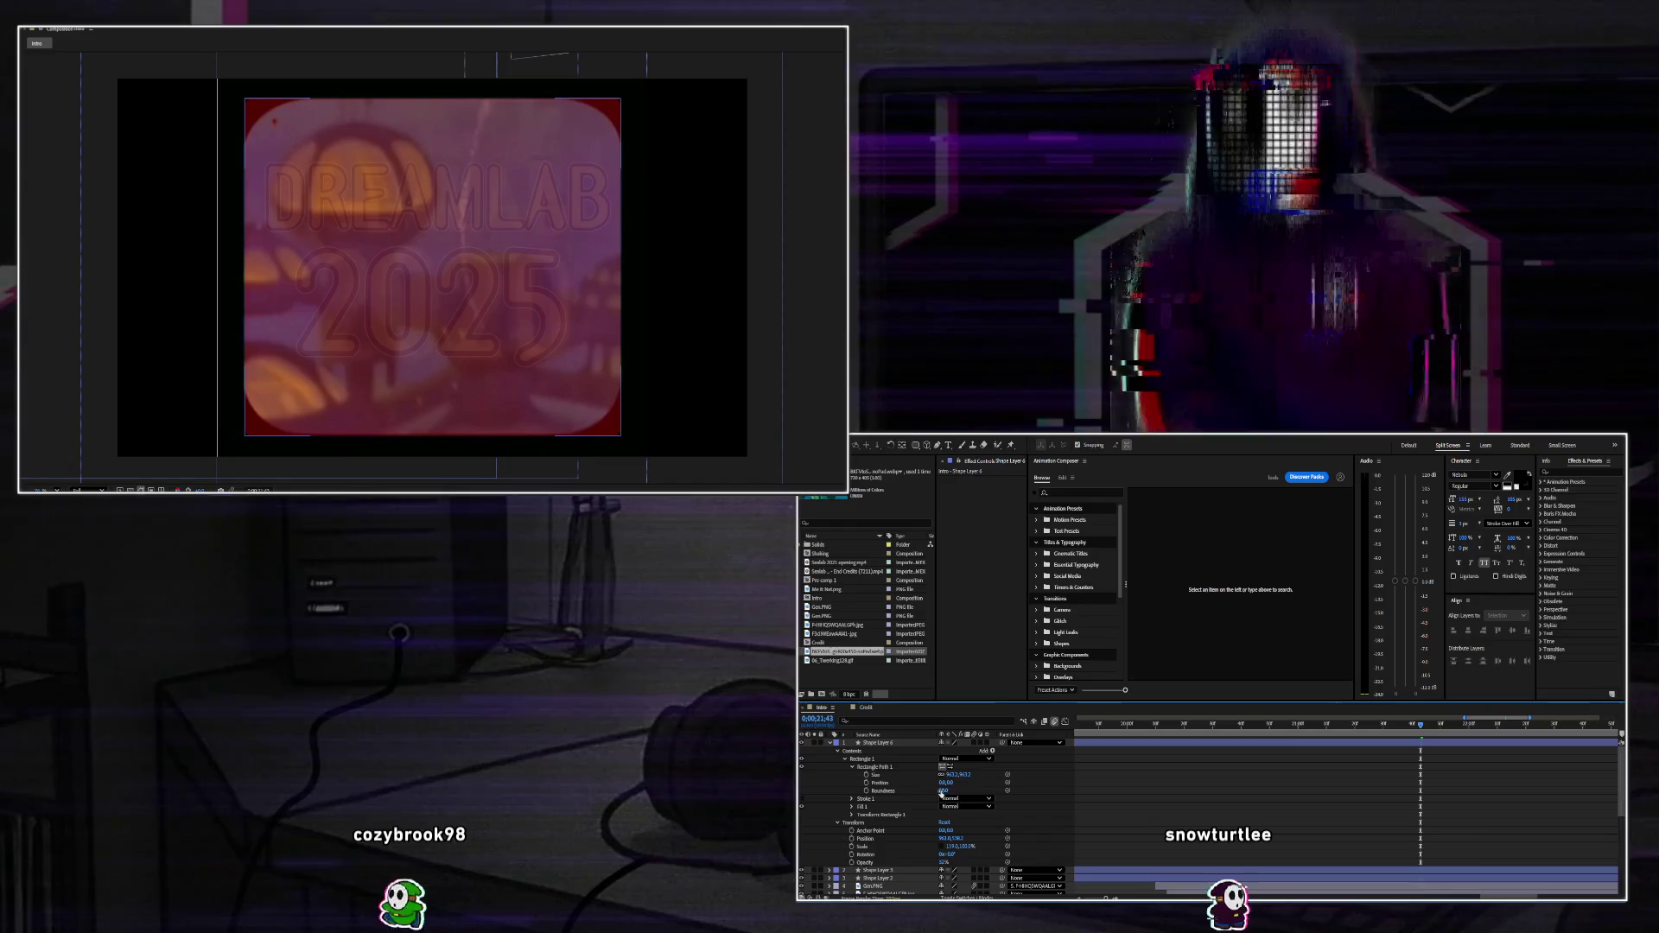
pyautogui.moveTo(943, 791)
pyautogui.mouseDown()
pyautogui.moveTo(1019, 790)
pyautogui.moveTo(1005, 794)
pyautogui.mouseUp()
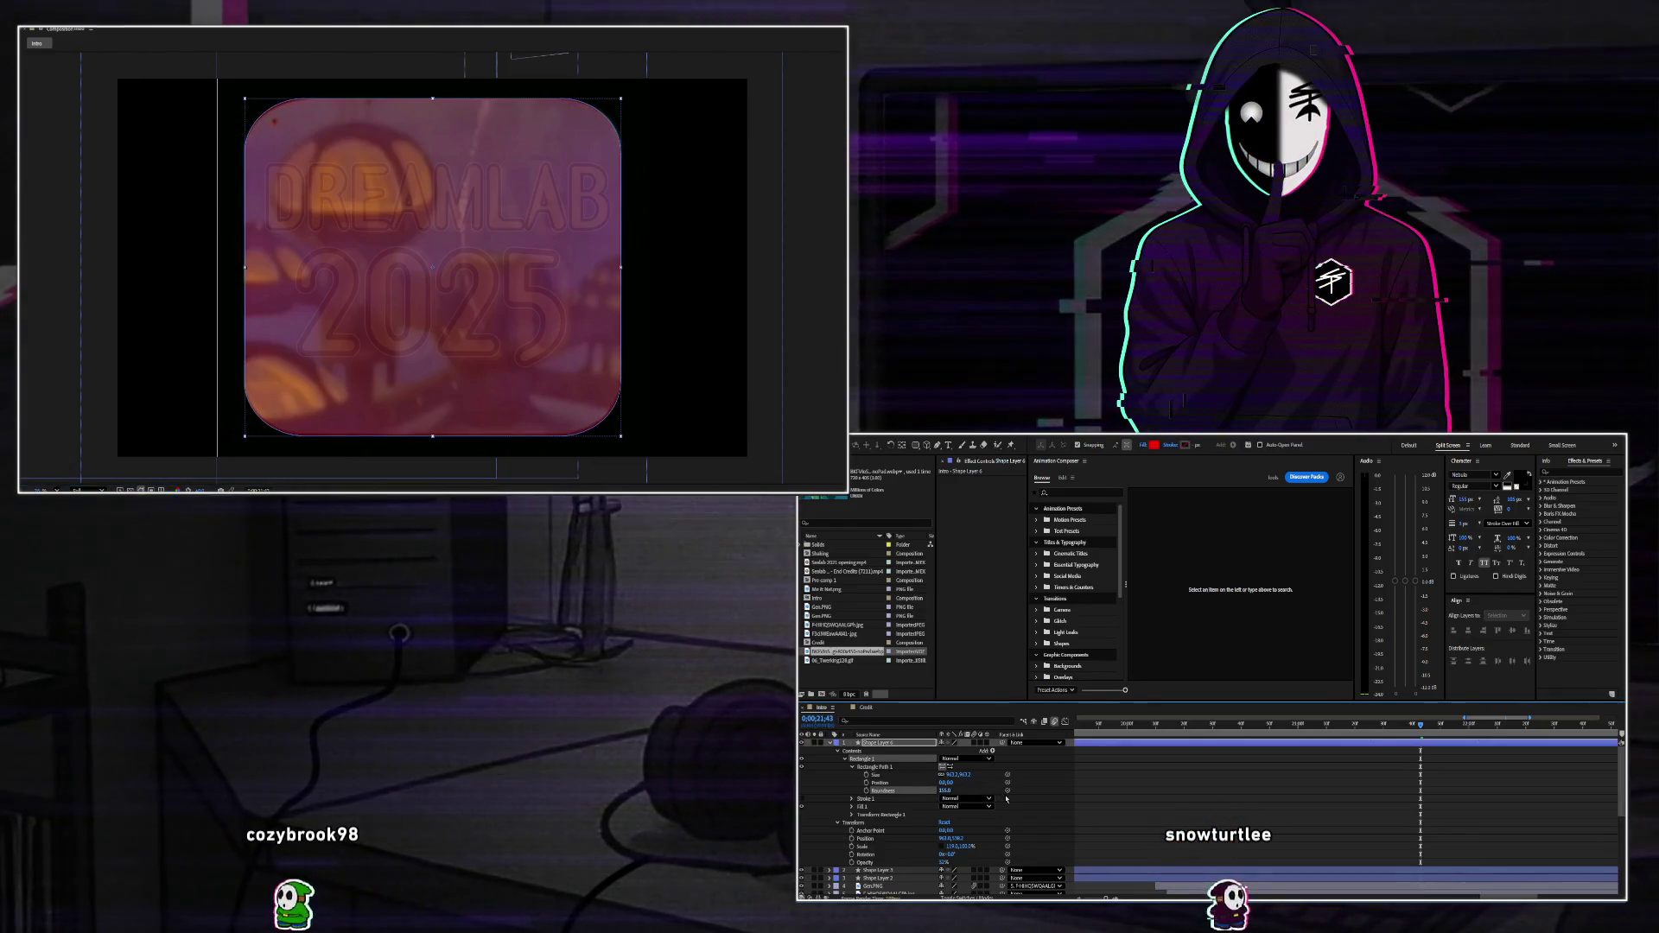
pyautogui.click(832, 761)
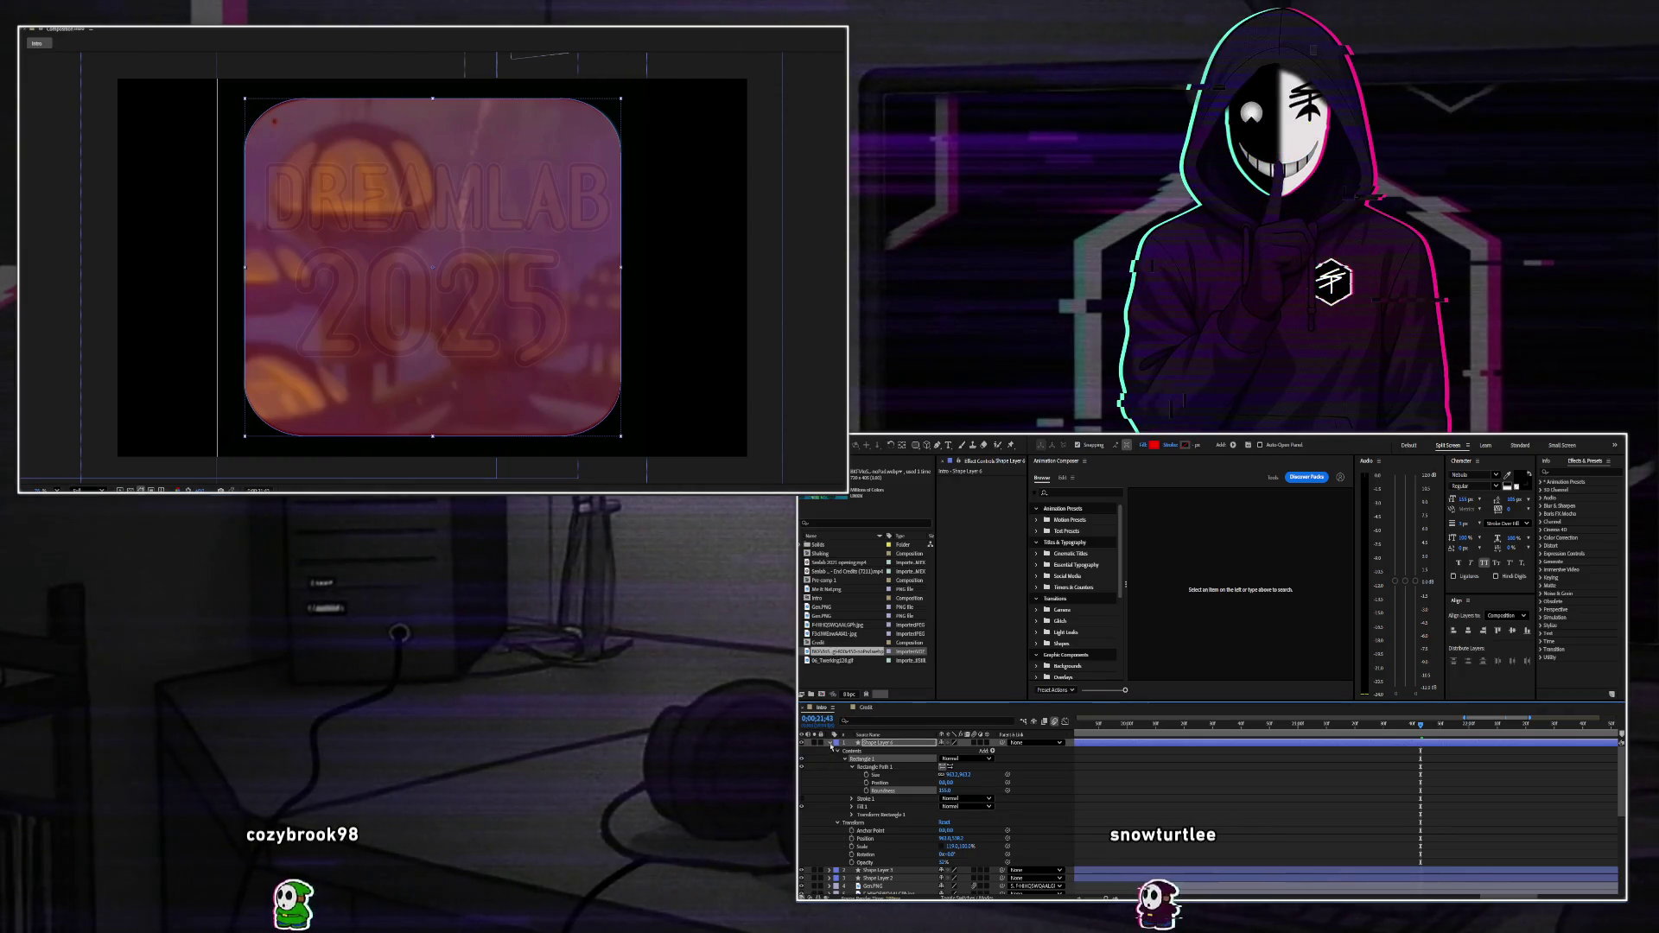
pyautogui.click(832, 745)
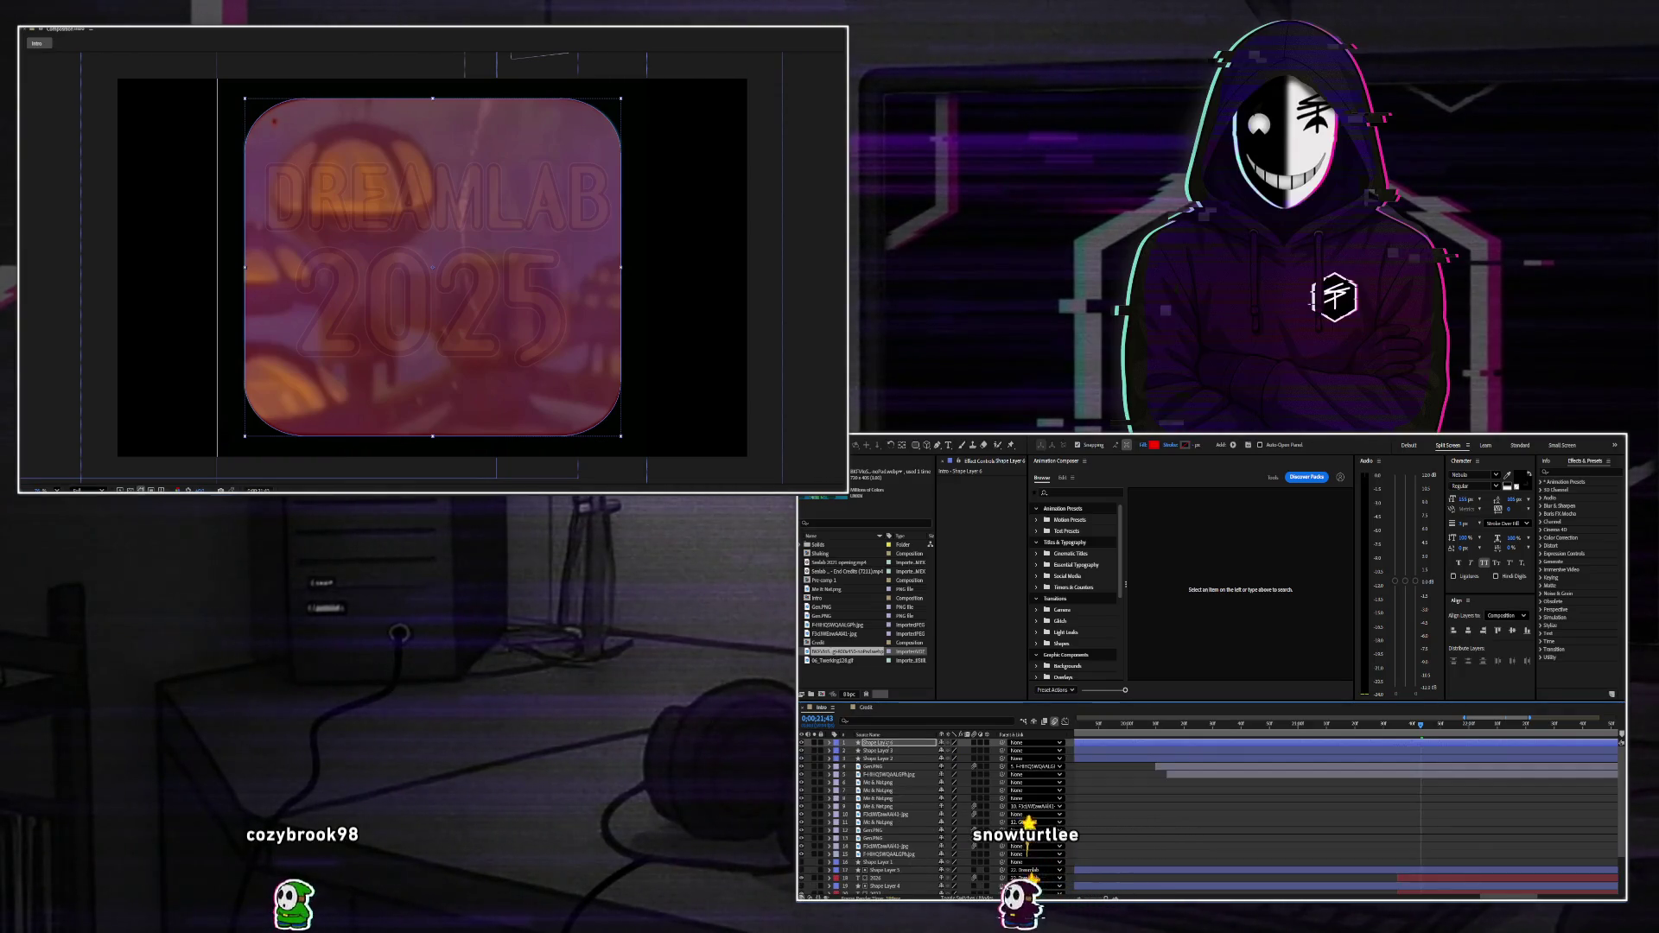
pyautogui.moveTo(909, 893); pyautogui.dragTo(930, 868)
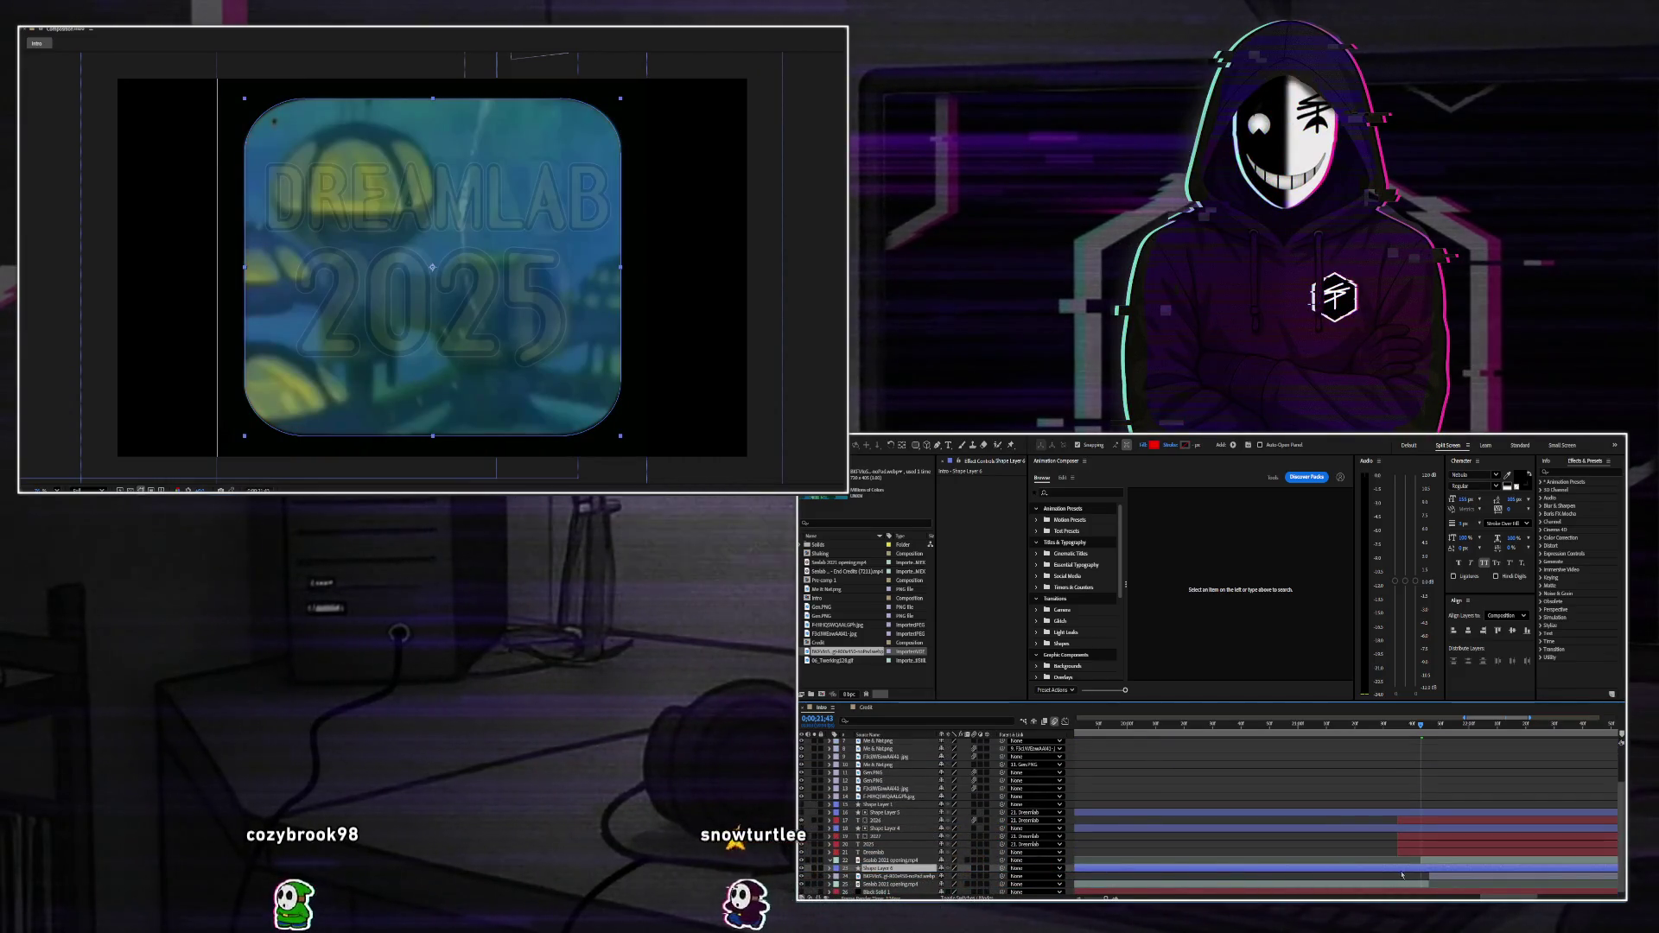
# Split the shape layer and set Shape Layer 7 as the opening footage's track matte.
pyautogui.hotkey('ctrl', 'shift', 'd')
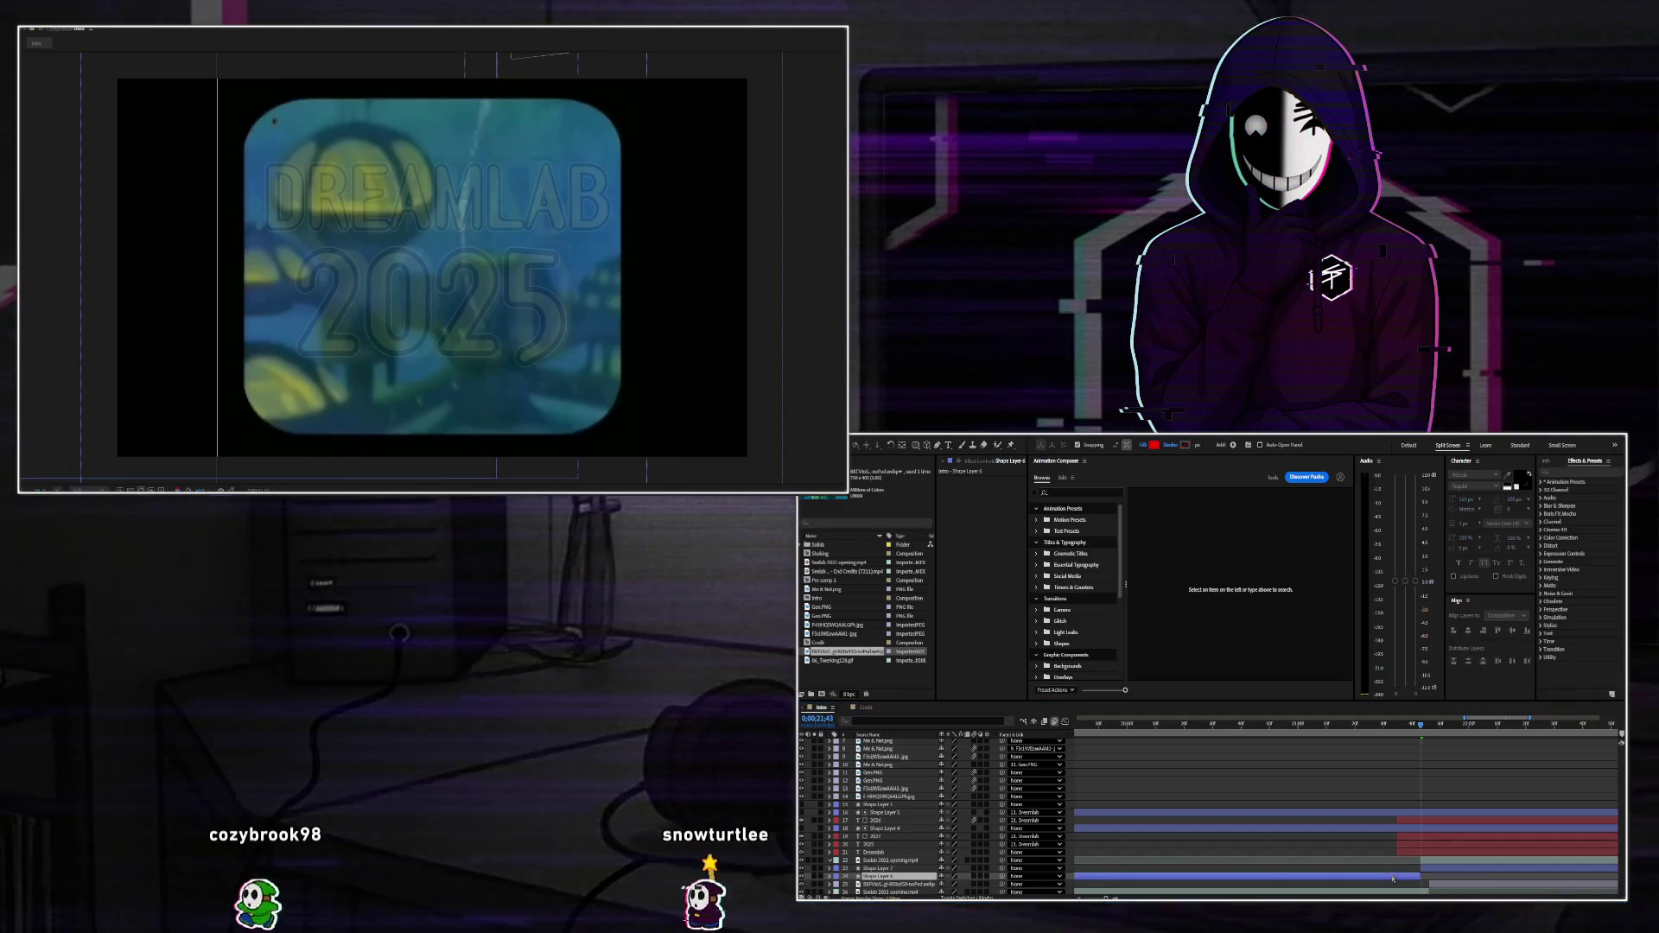
pyautogui.click(1421, 868)
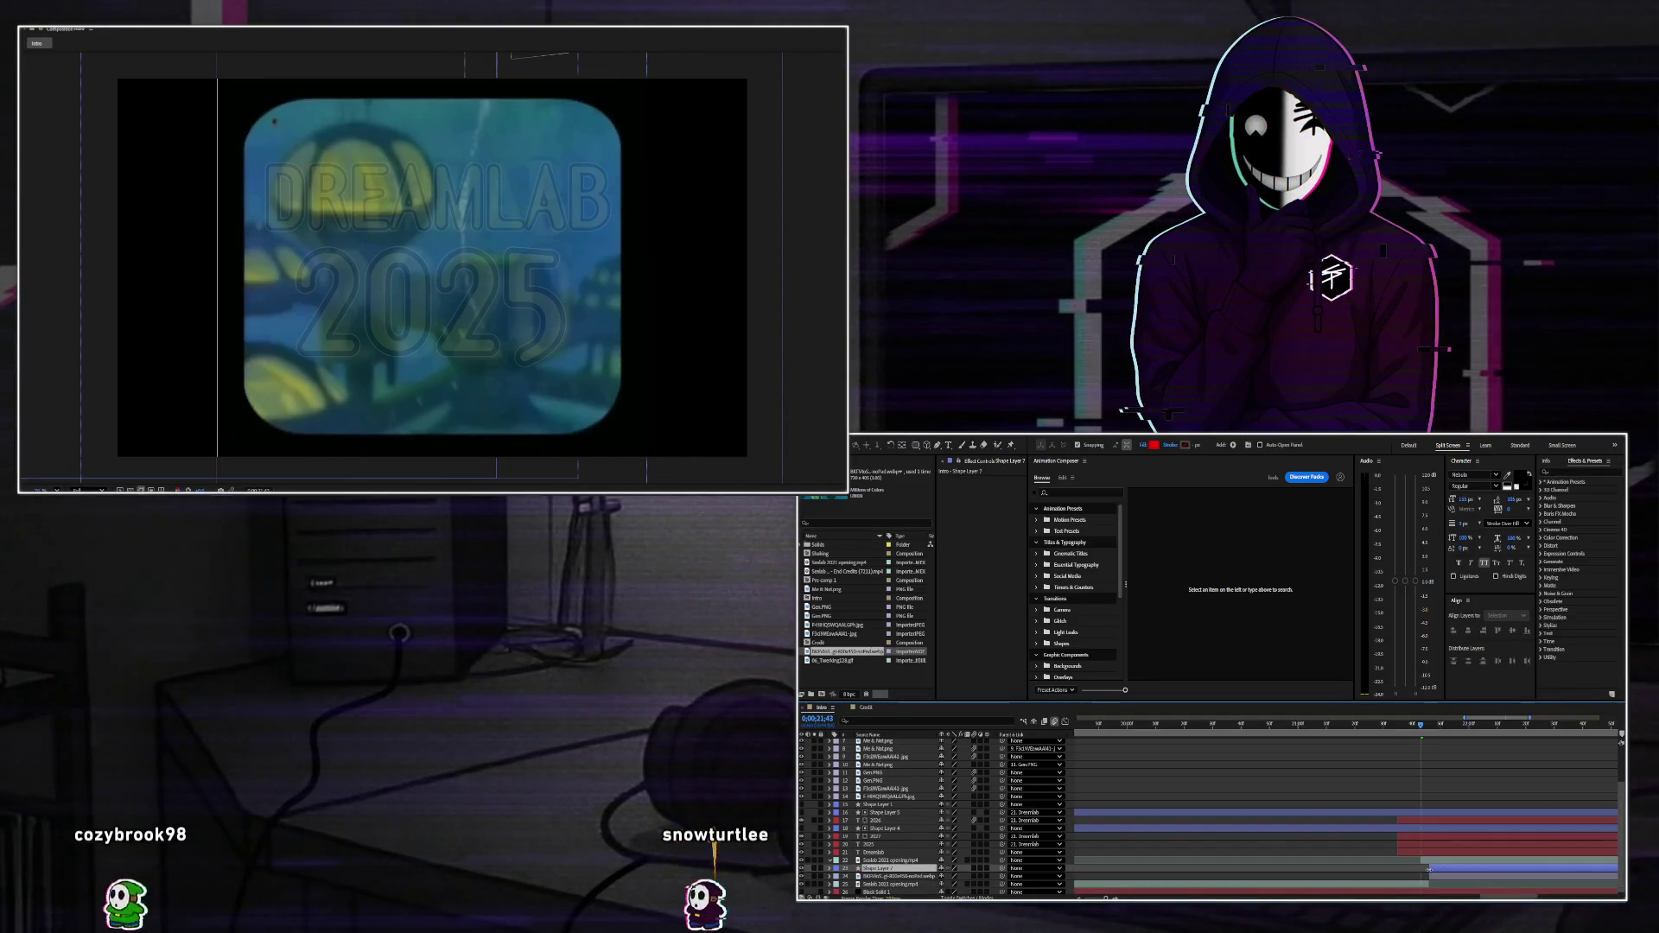
pyautogui.click(1422, 860)
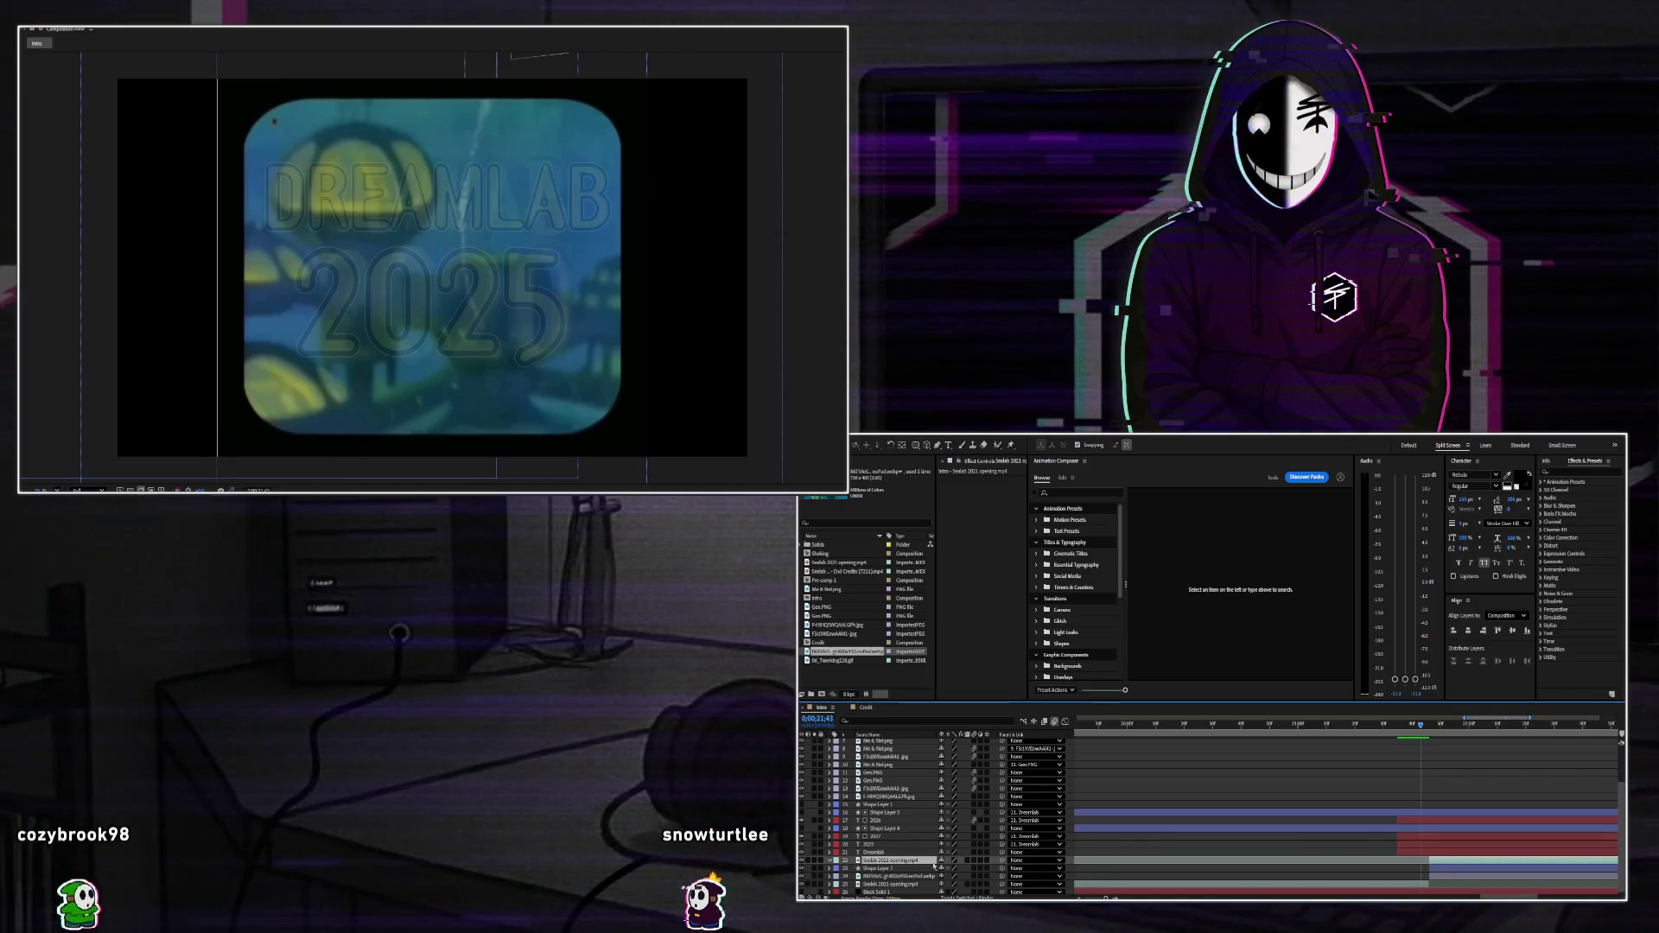
pyautogui.press('F4')
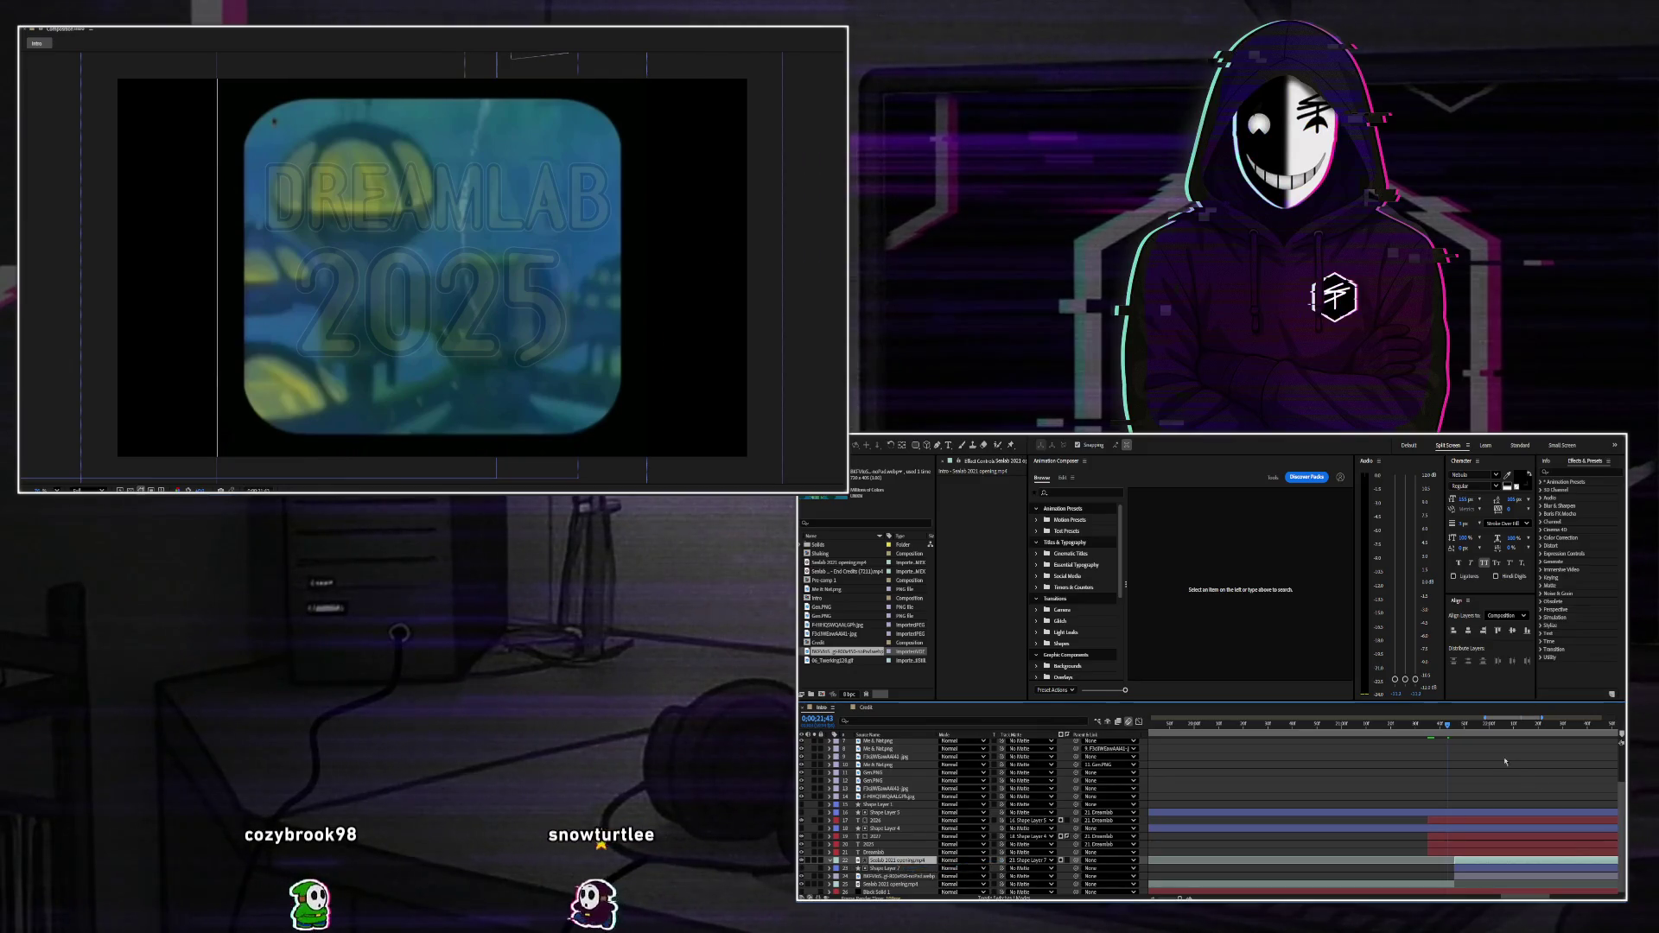
pyautogui.click(1478, 734)
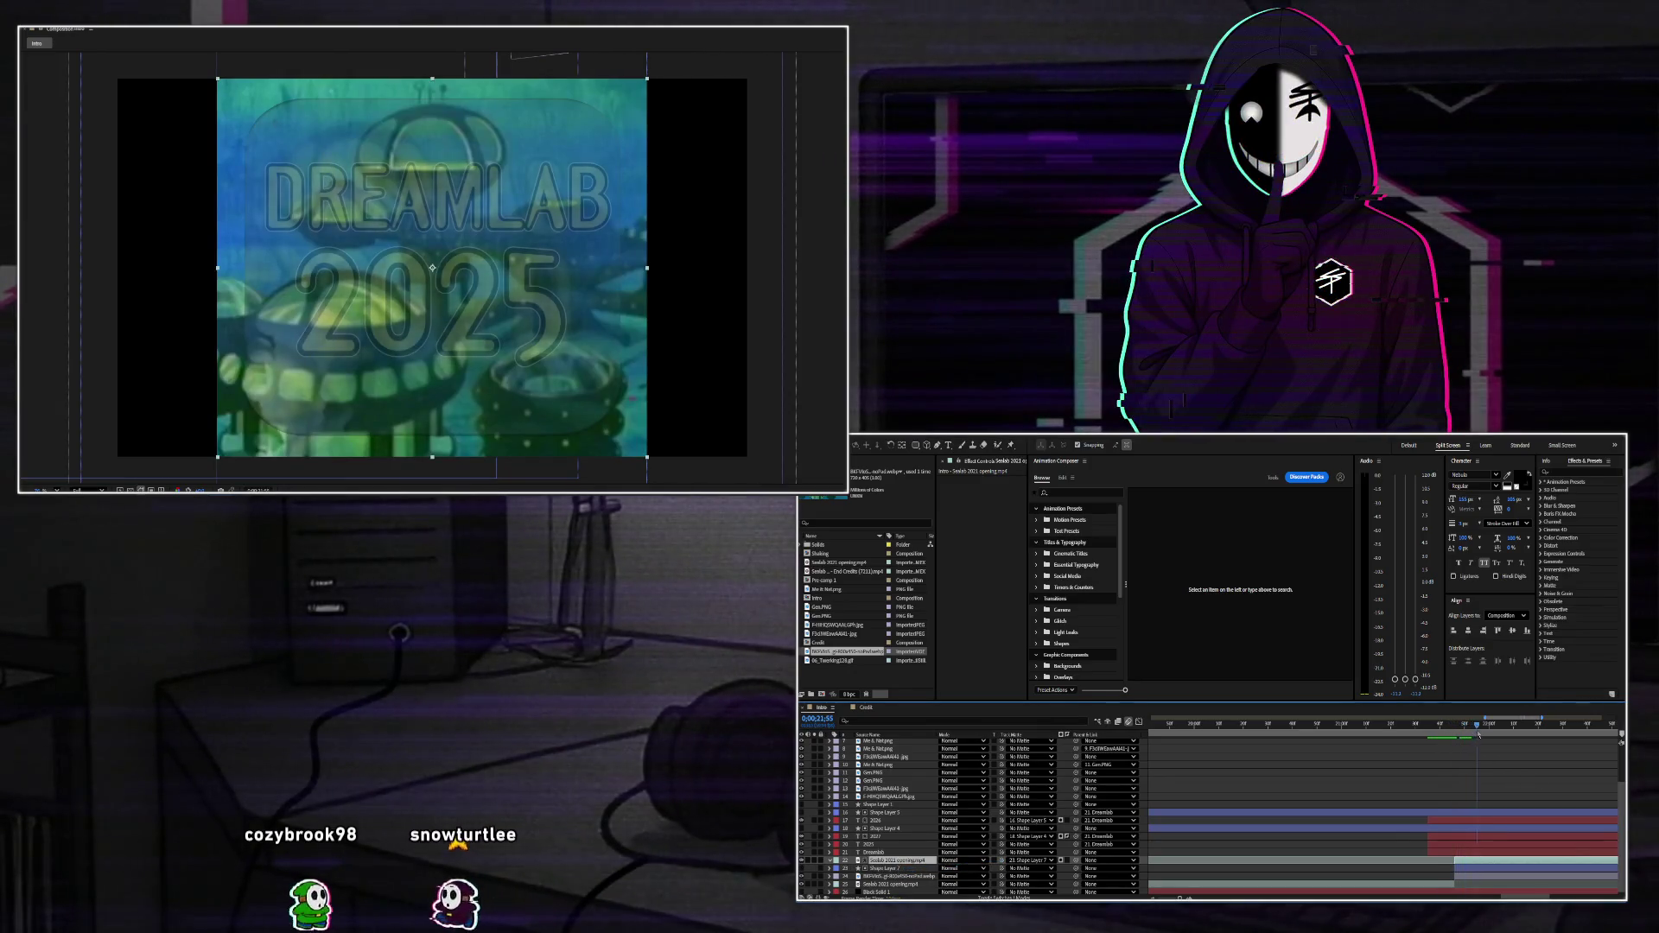
pyautogui.click(1067, 861)
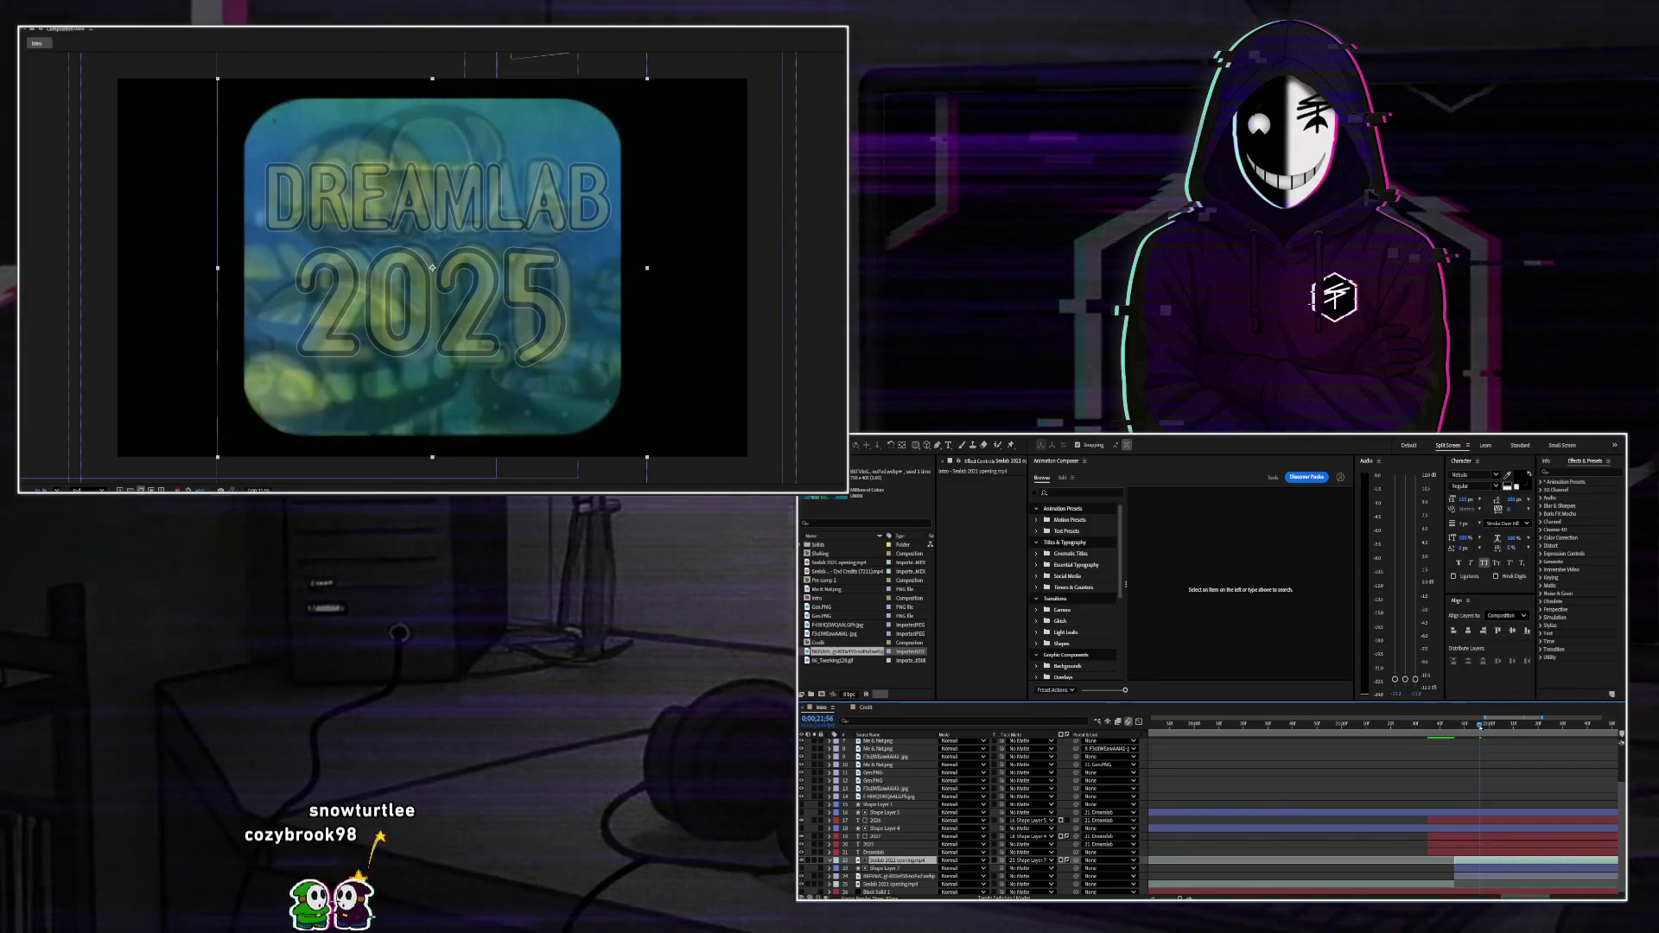
pyautogui.click(1502, 733)
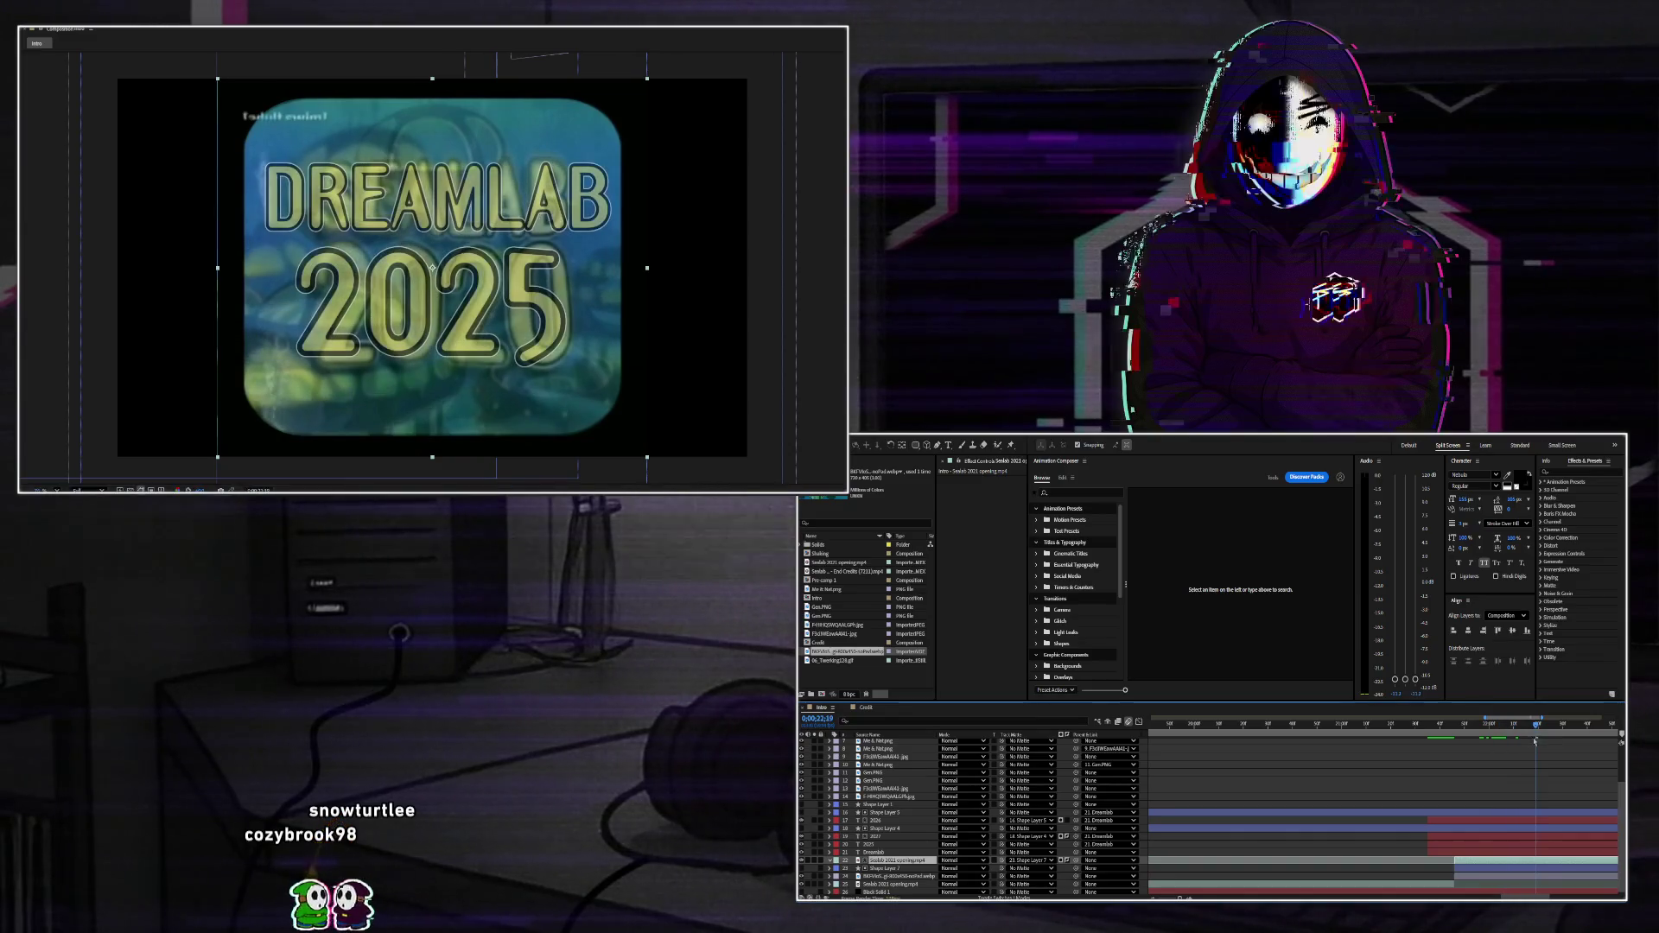
pyautogui.scroll(-1, 1458, 790)
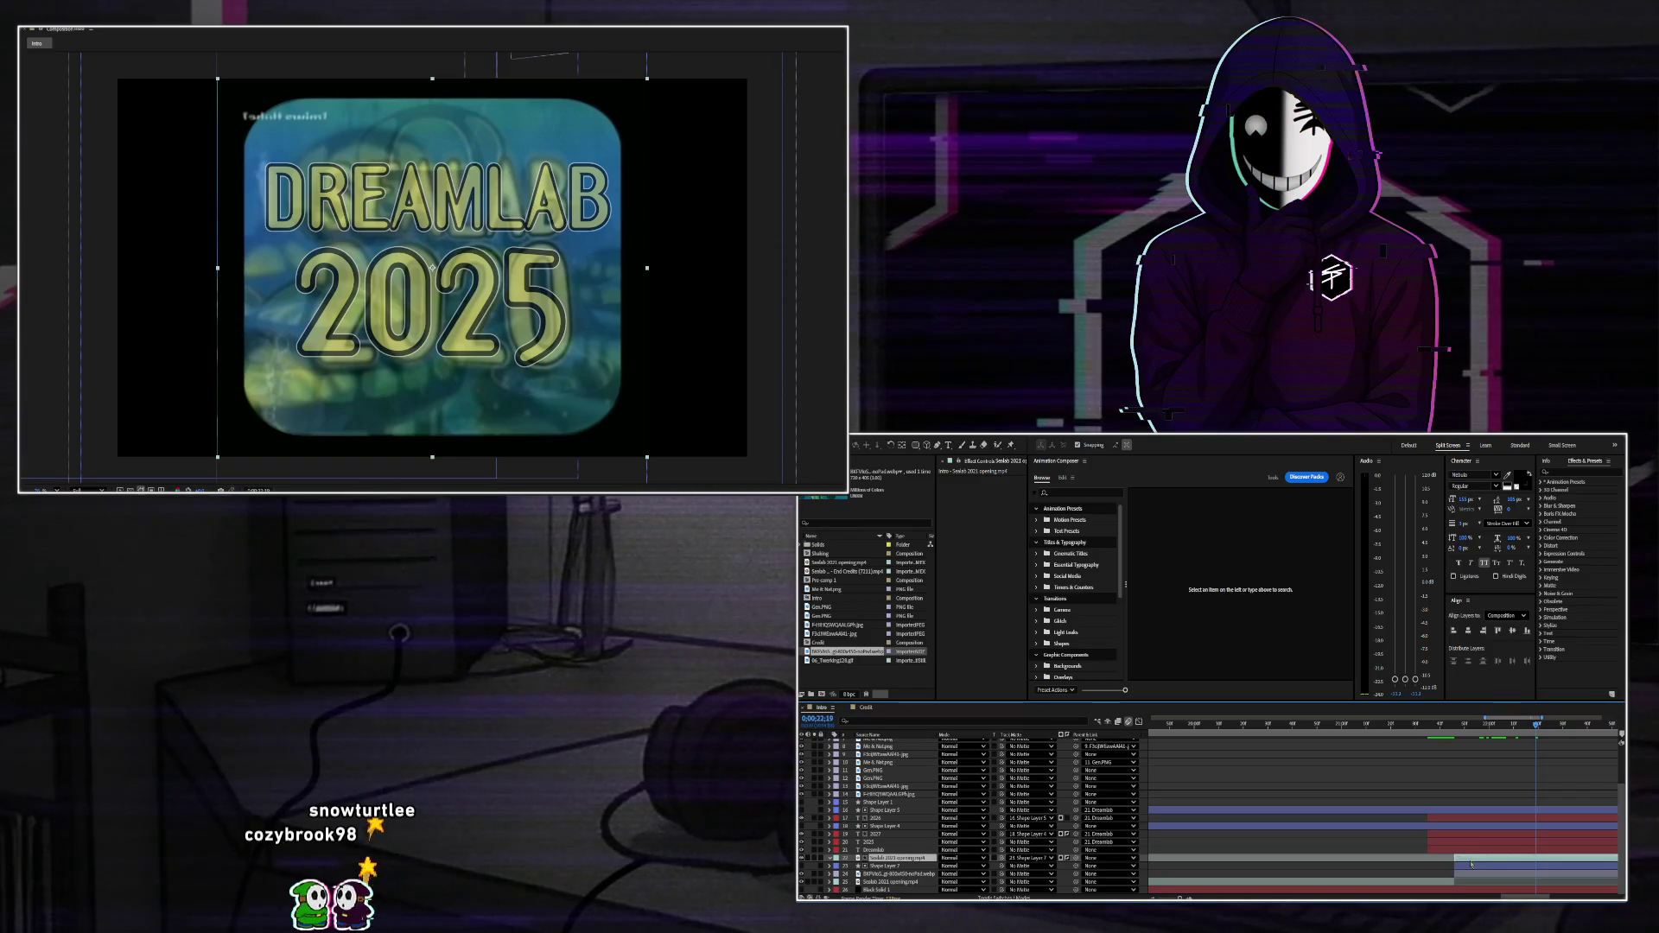
pyautogui.click(1067, 858)
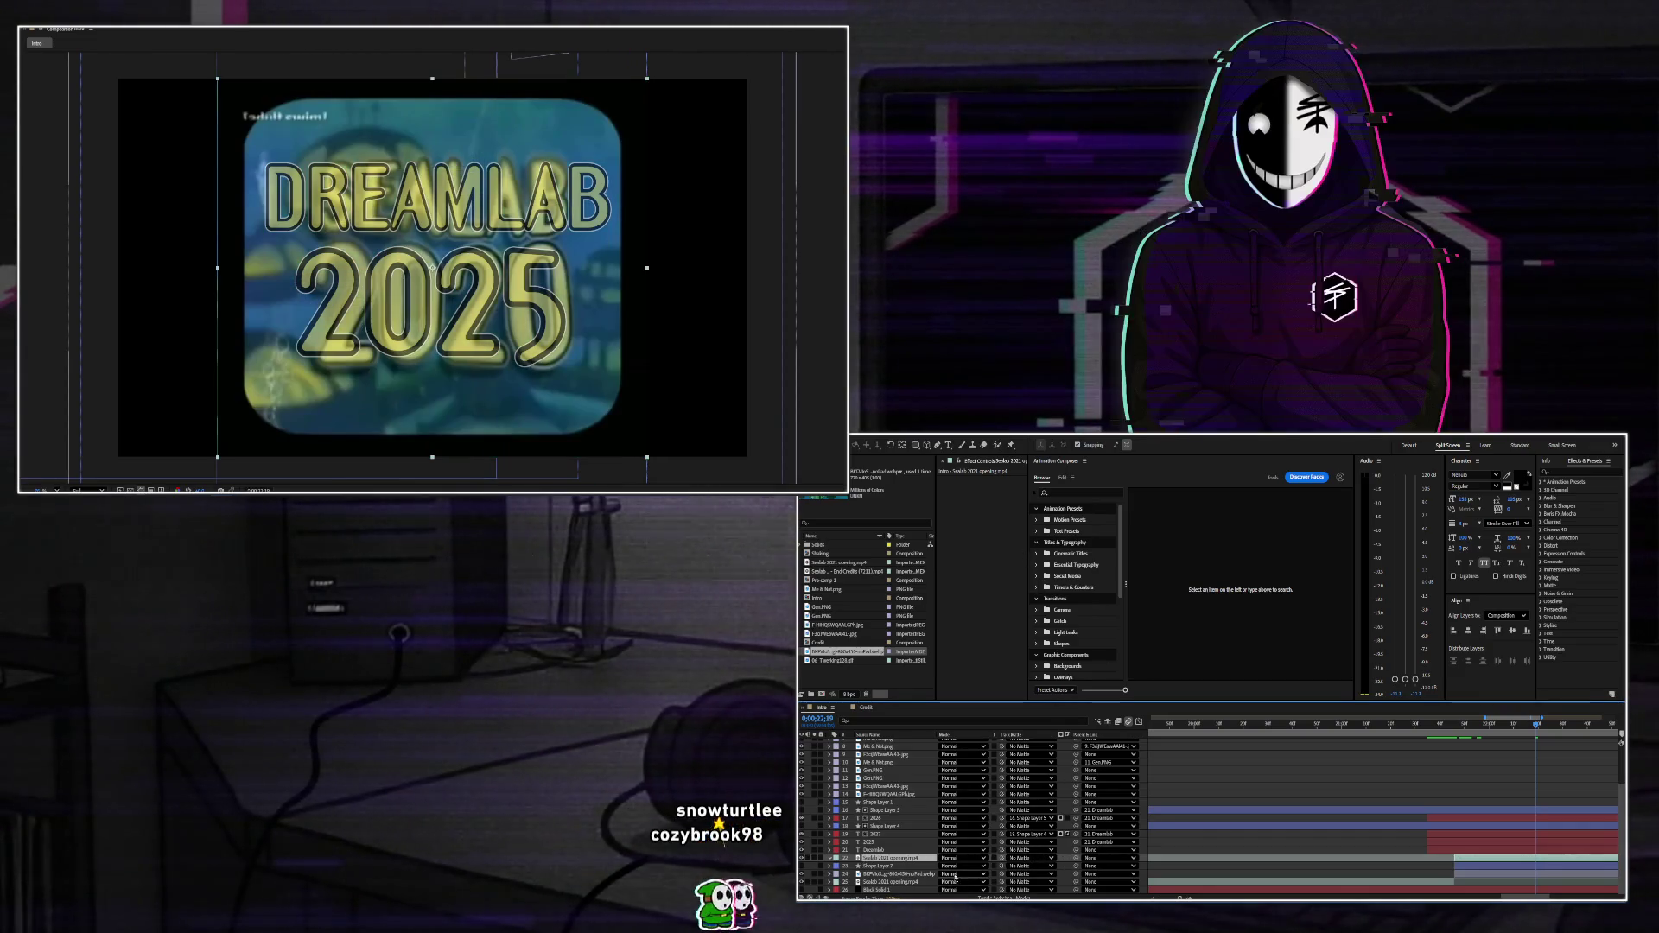
pyautogui.click(881, 865)
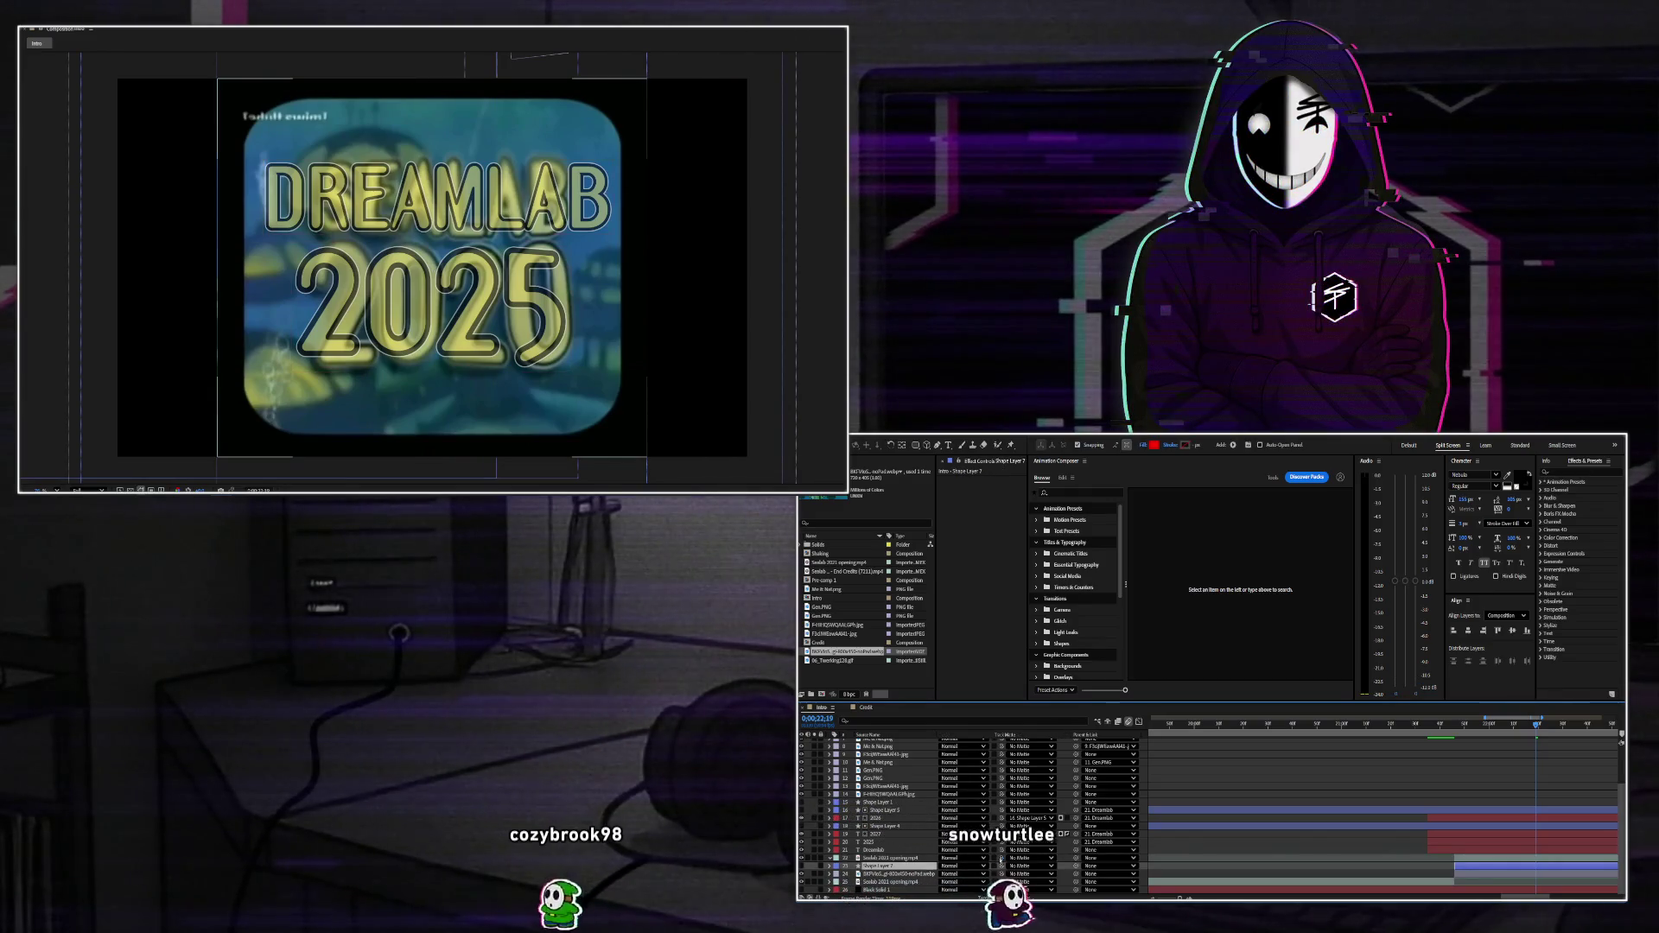
pyautogui.moveTo(864, 865); pyautogui.dragTo(873, 865)
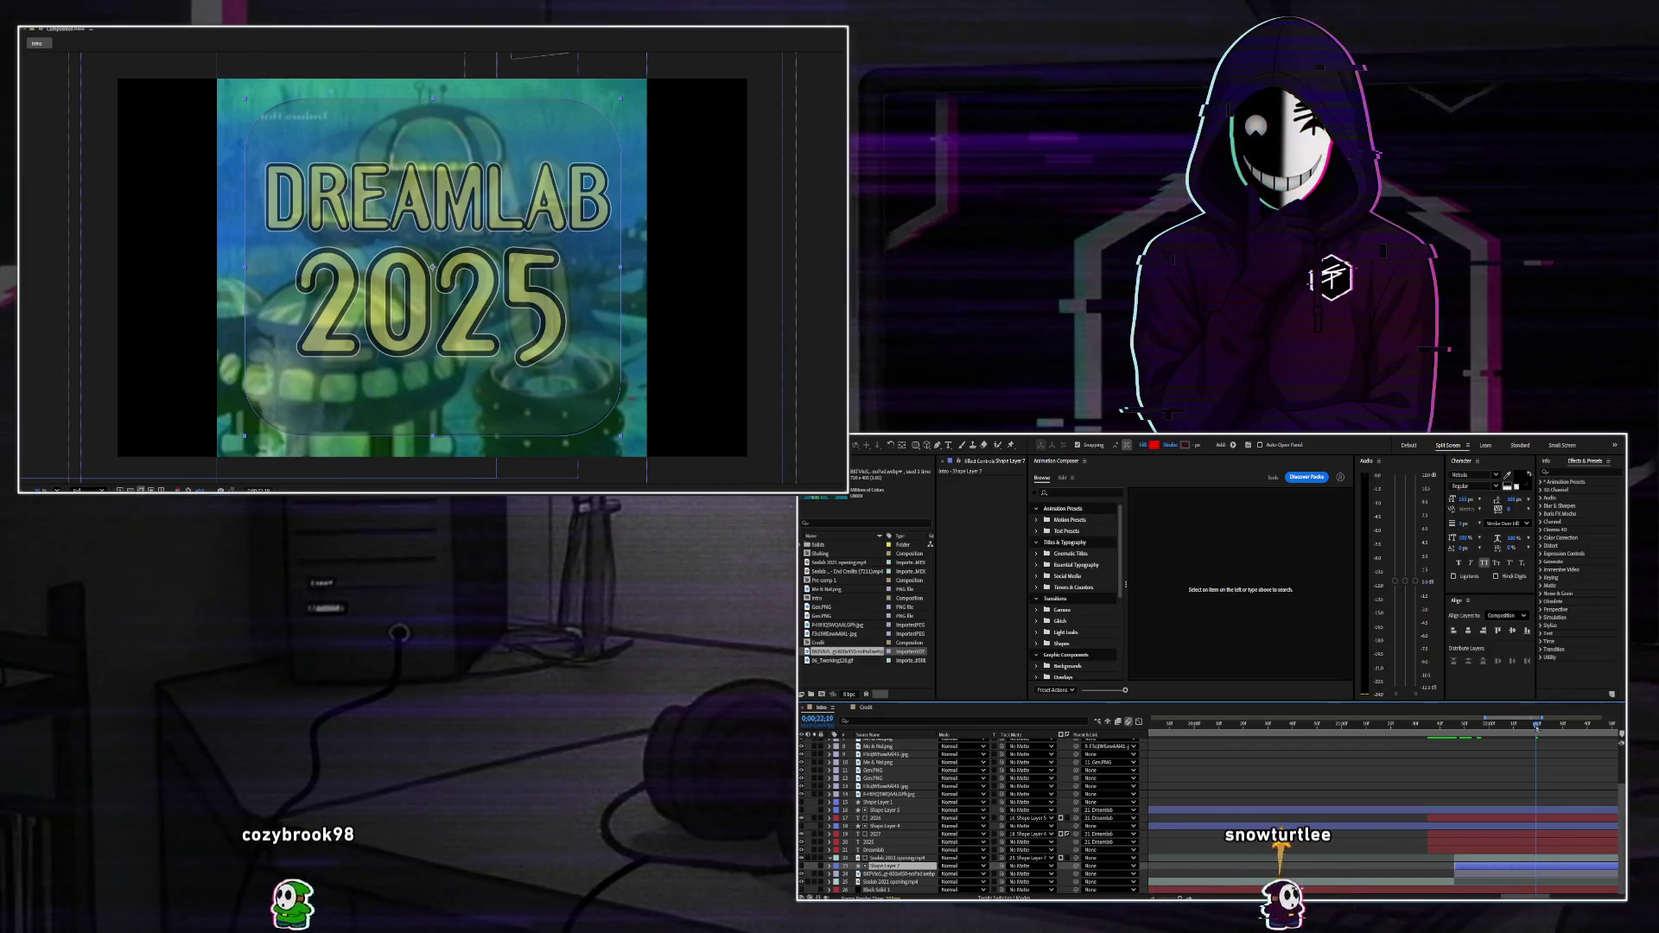
# Scale the webp overlay layer to 264%, shift it left, then enlarge it to 287%.
pyautogui.moveTo(1435, 724)
pyautogui.mouseDown()
pyautogui.moveTo(1435, 758)
pyautogui.moveTo(1456, 761)
pyautogui.moveTo(1460, 874)
pyautogui.mouseUp()
pyautogui.click(1460, 874)
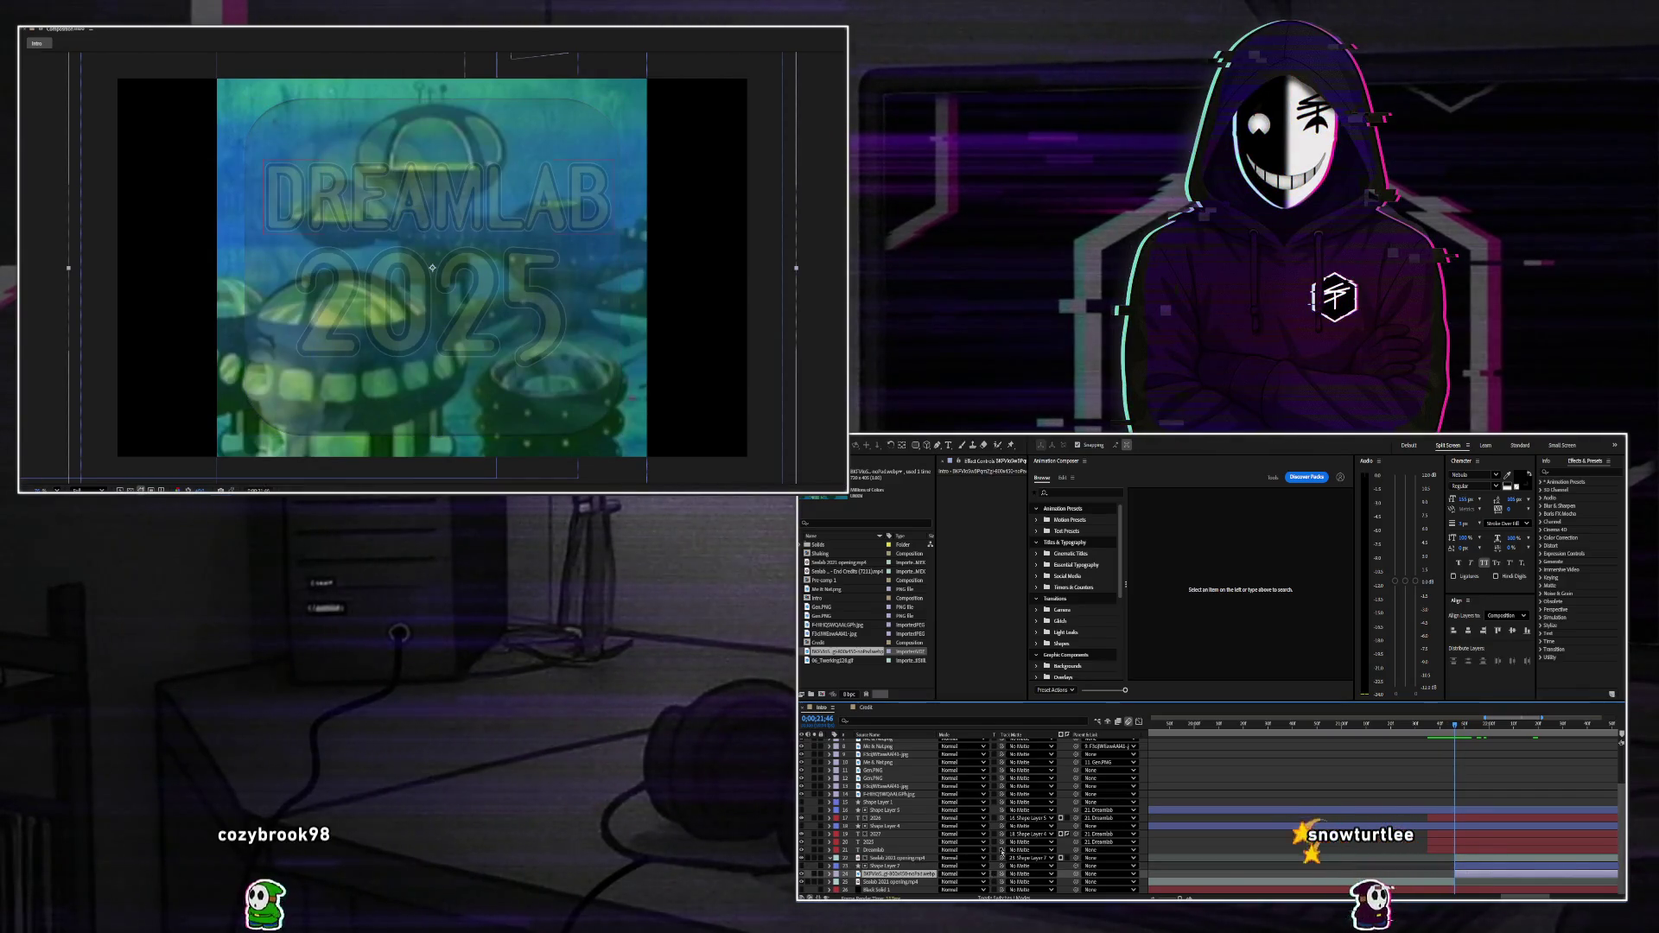
pyautogui.write('s')
pyautogui.write('264.0,264.0')
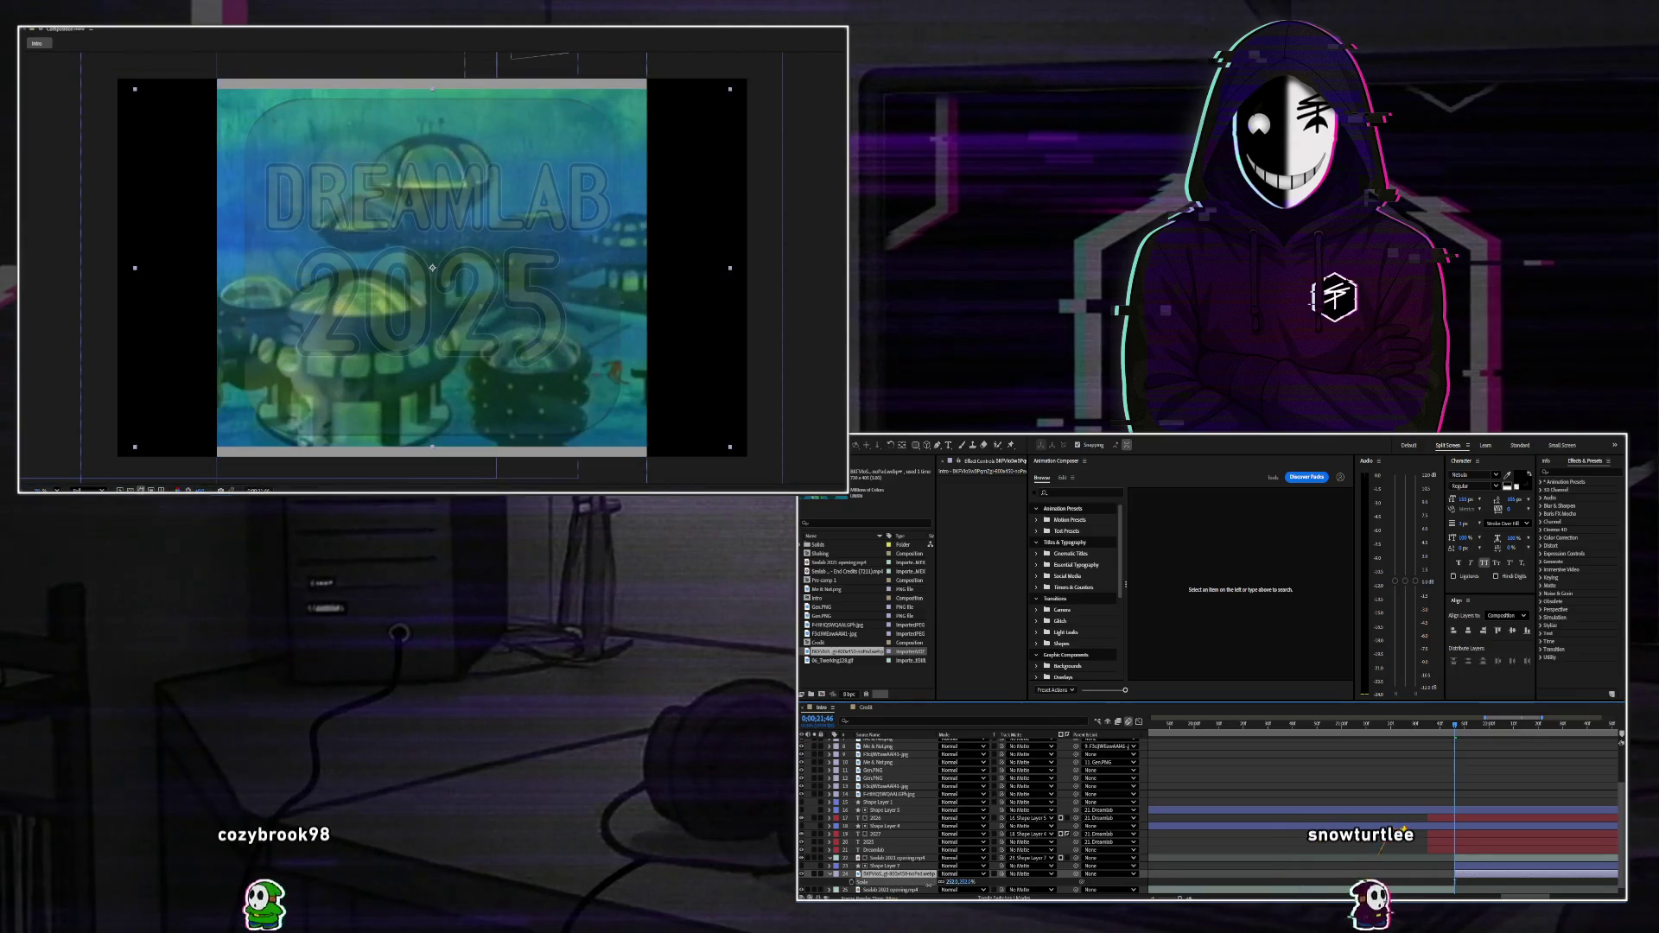
pyautogui.press('Return')
pyautogui.moveTo(432, 268); pyautogui.dragTo(356, 267)
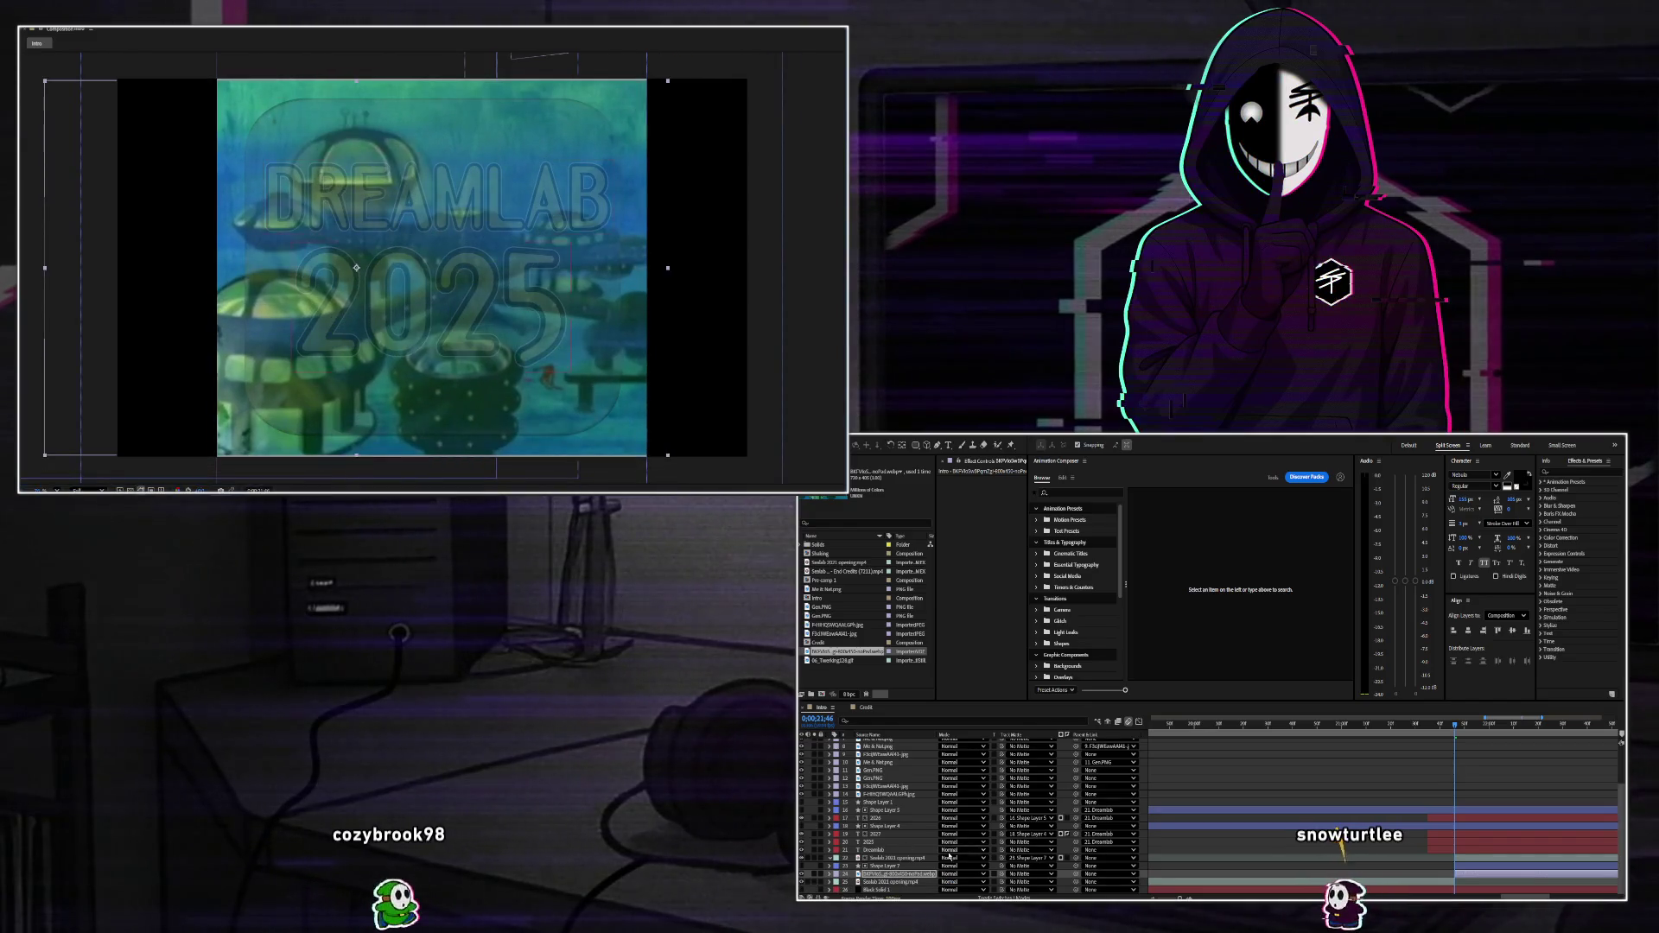
pyautogui.press('s')
pyautogui.moveTo(951, 883)
pyautogui.mouseDown()
pyautogui.moveTo(970, 883)
pyautogui.moveTo(924, 883)
pyautogui.mouseUp()
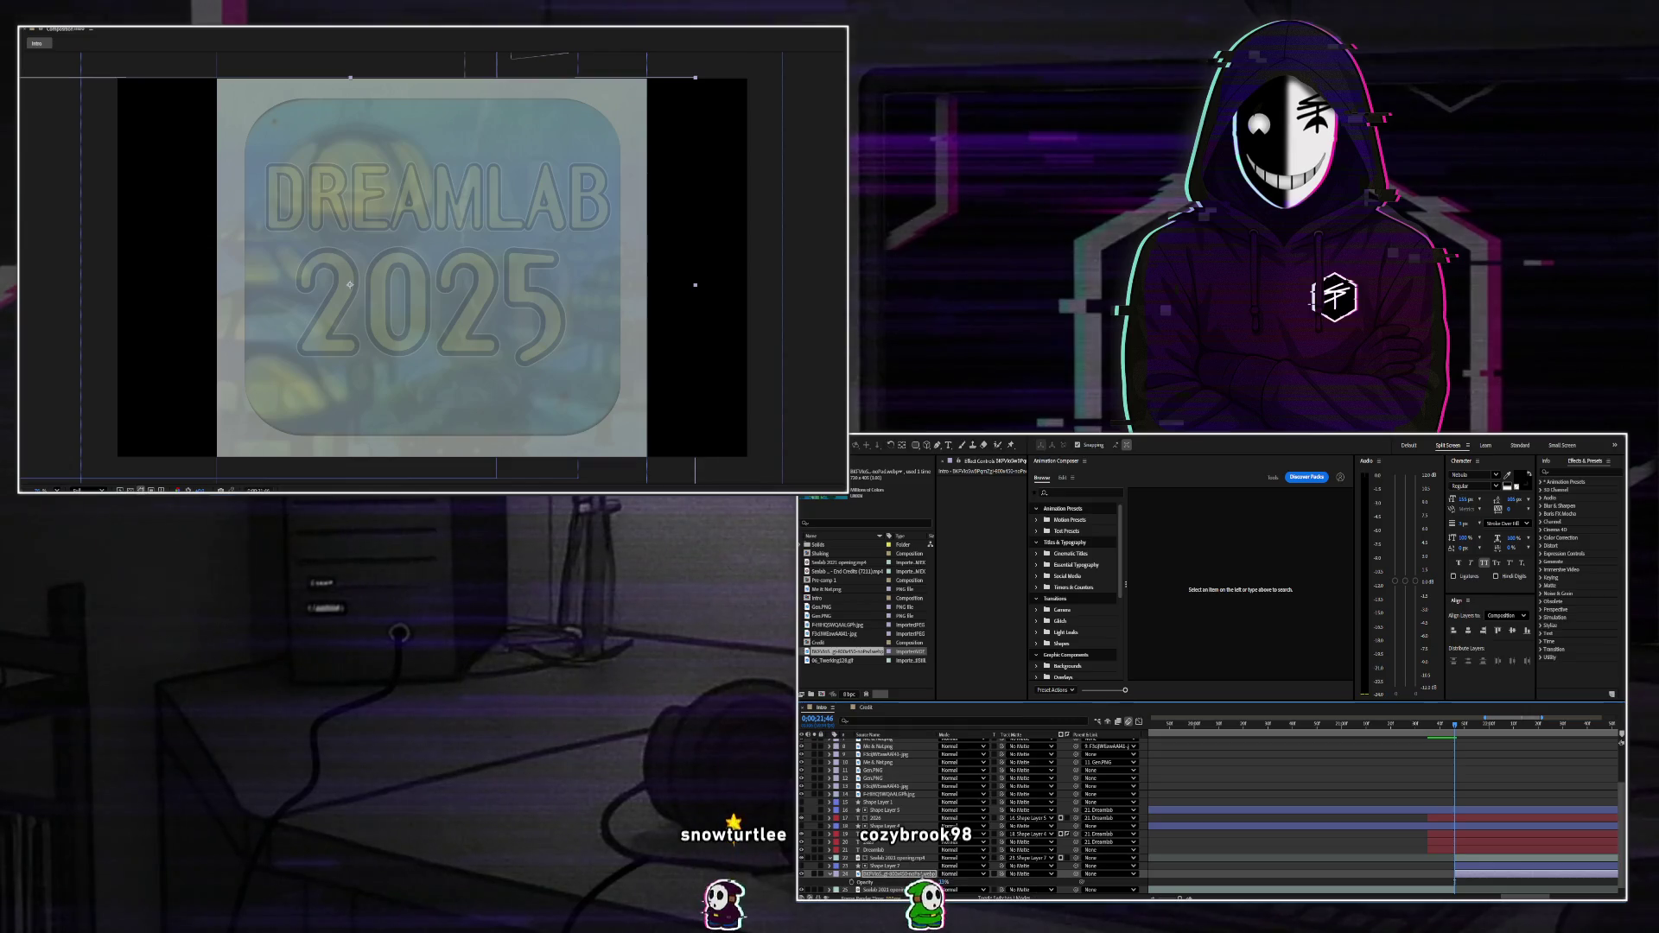
# Move the webp overlay just beneath Dreamlab, lower its opacity, and preview the DREAMLAB 2025 frames.
pyautogui.moveTo(899, 874); pyautogui.dragTo(919, 858)
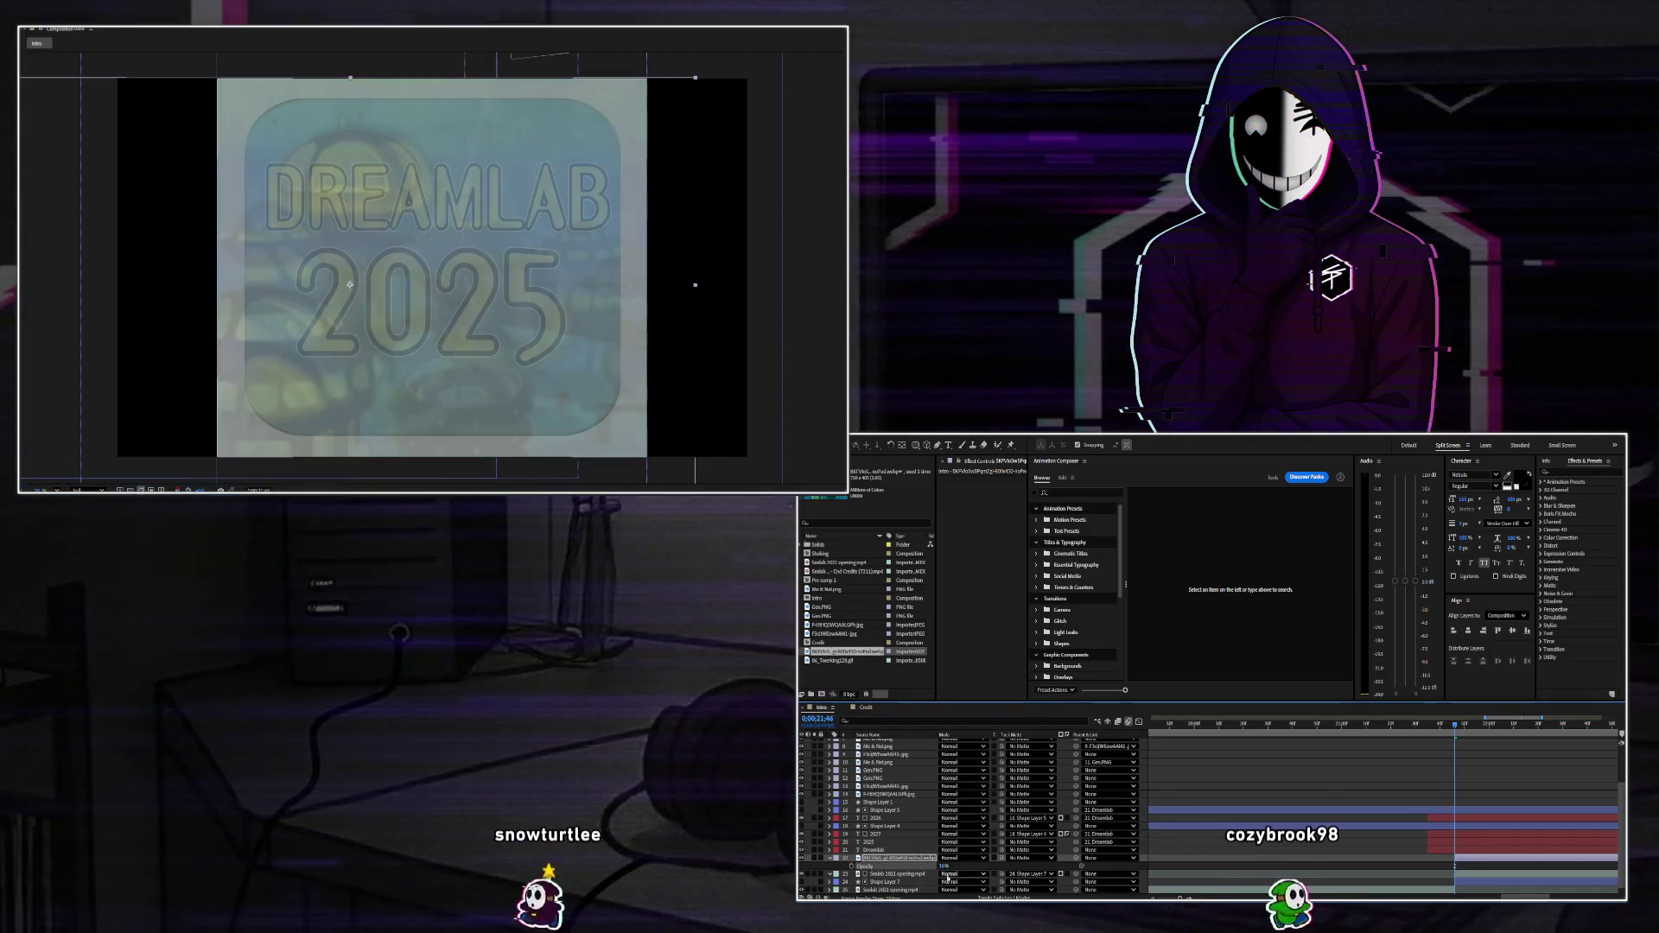
pyautogui.click(898, 873)
pyautogui.press('t')
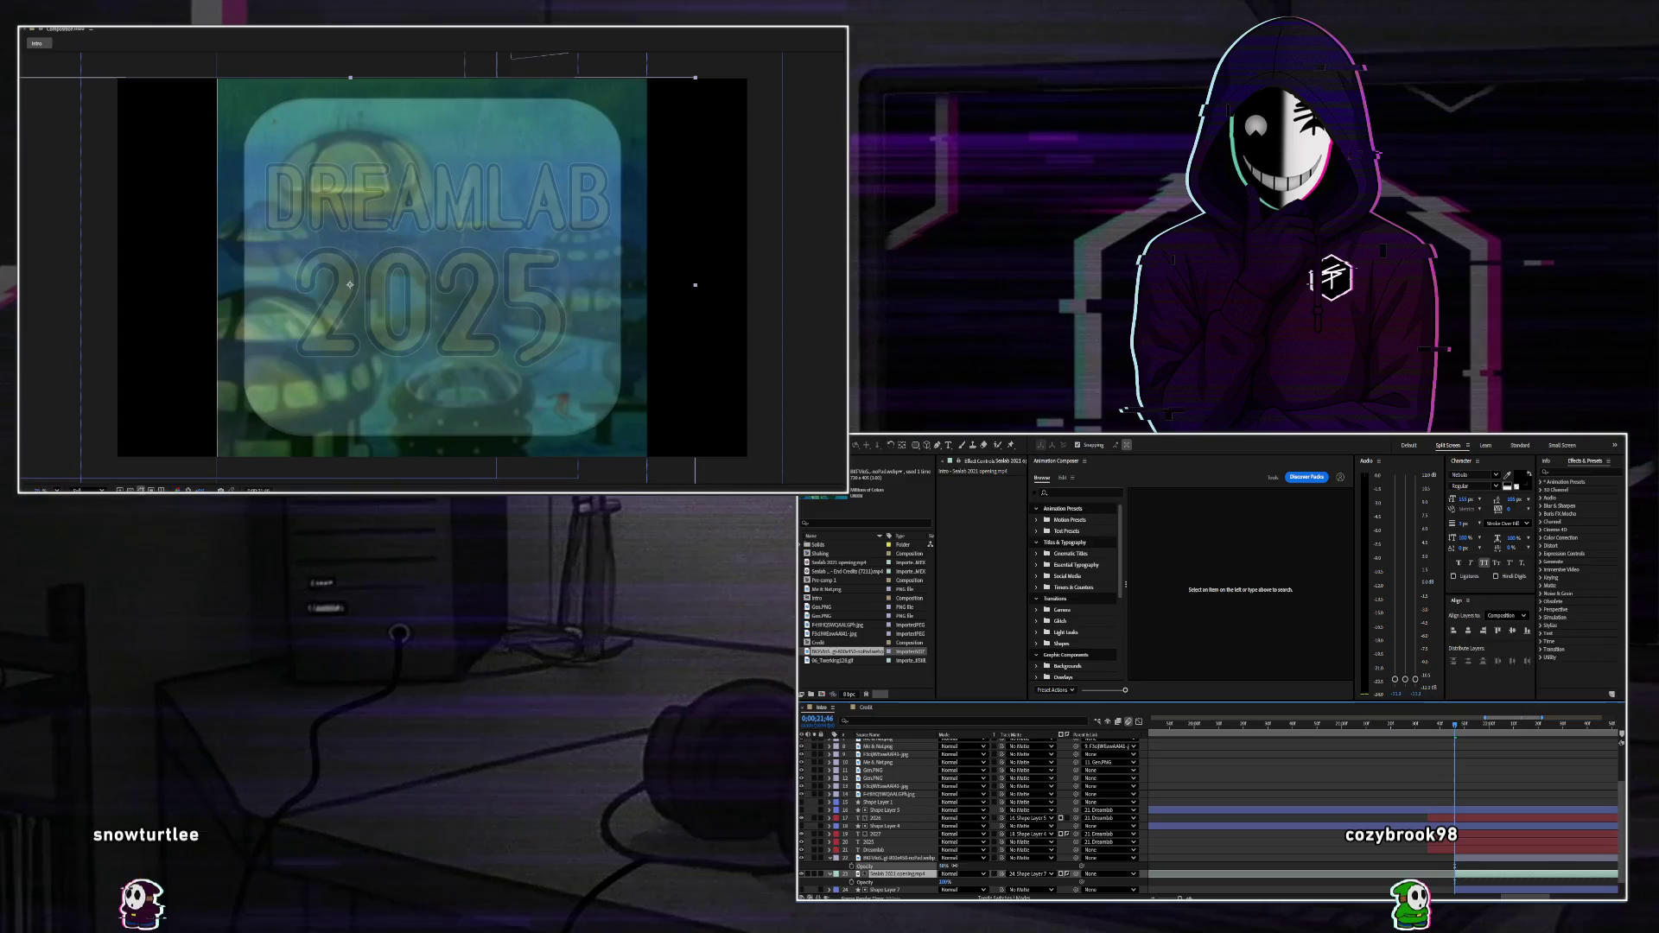
pyautogui.moveTo(943, 866); pyautogui.dragTo(962, 868)
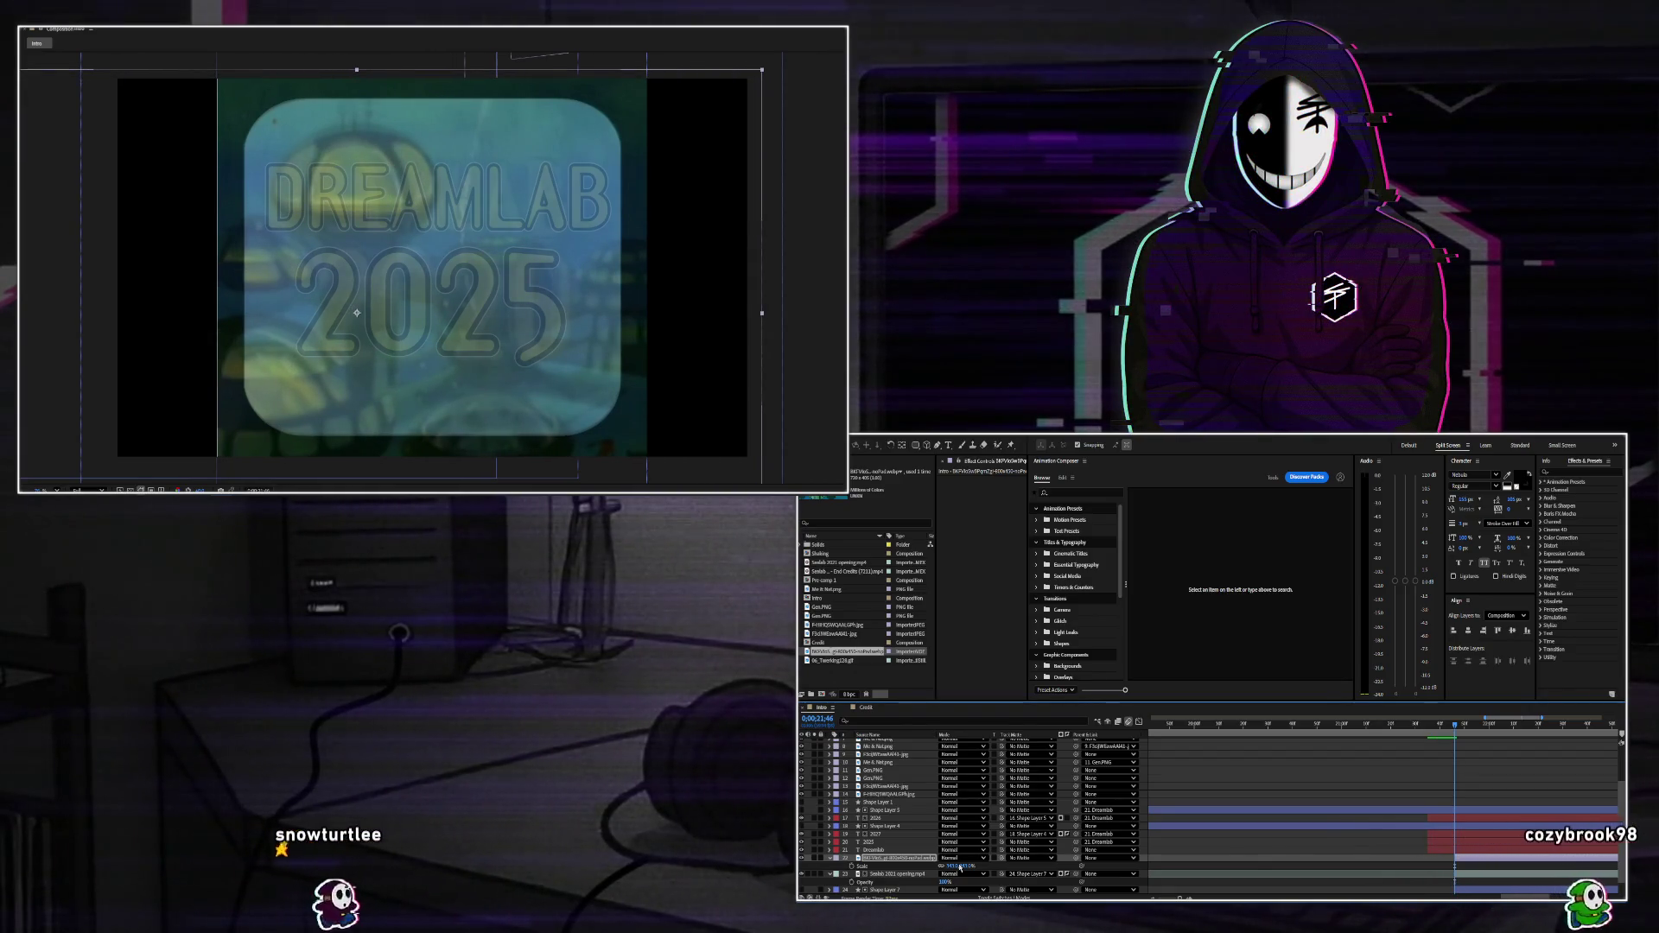
pyautogui.click(1433, 725)
pyautogui.press('space')
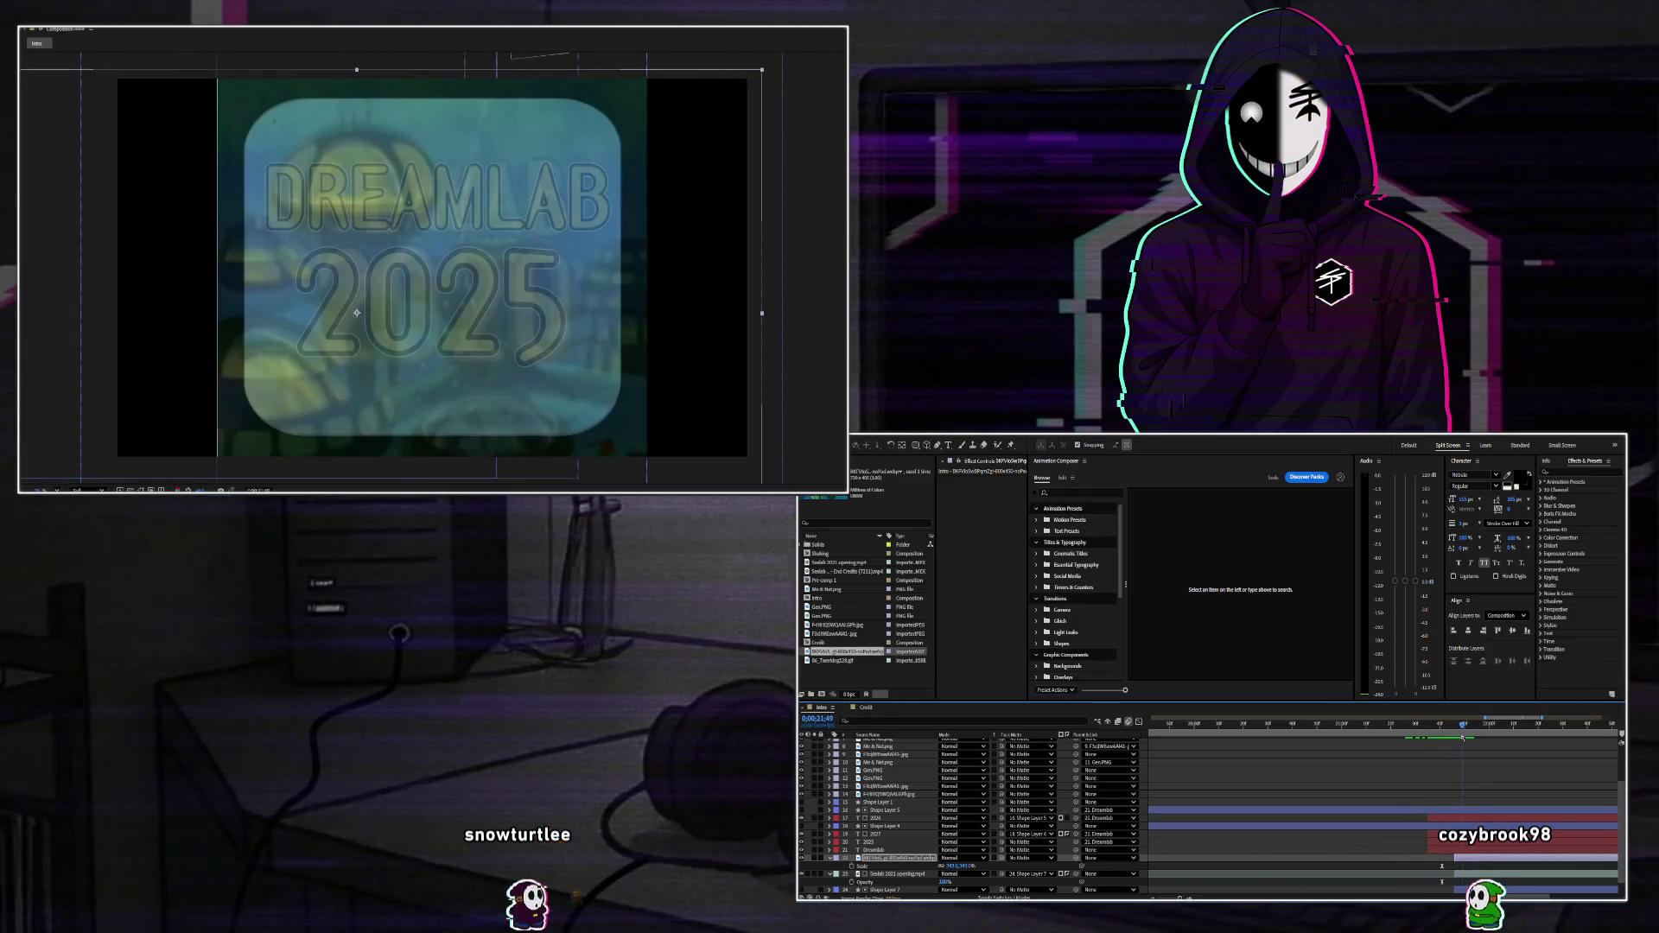
pyautogui.click(1447, 737)
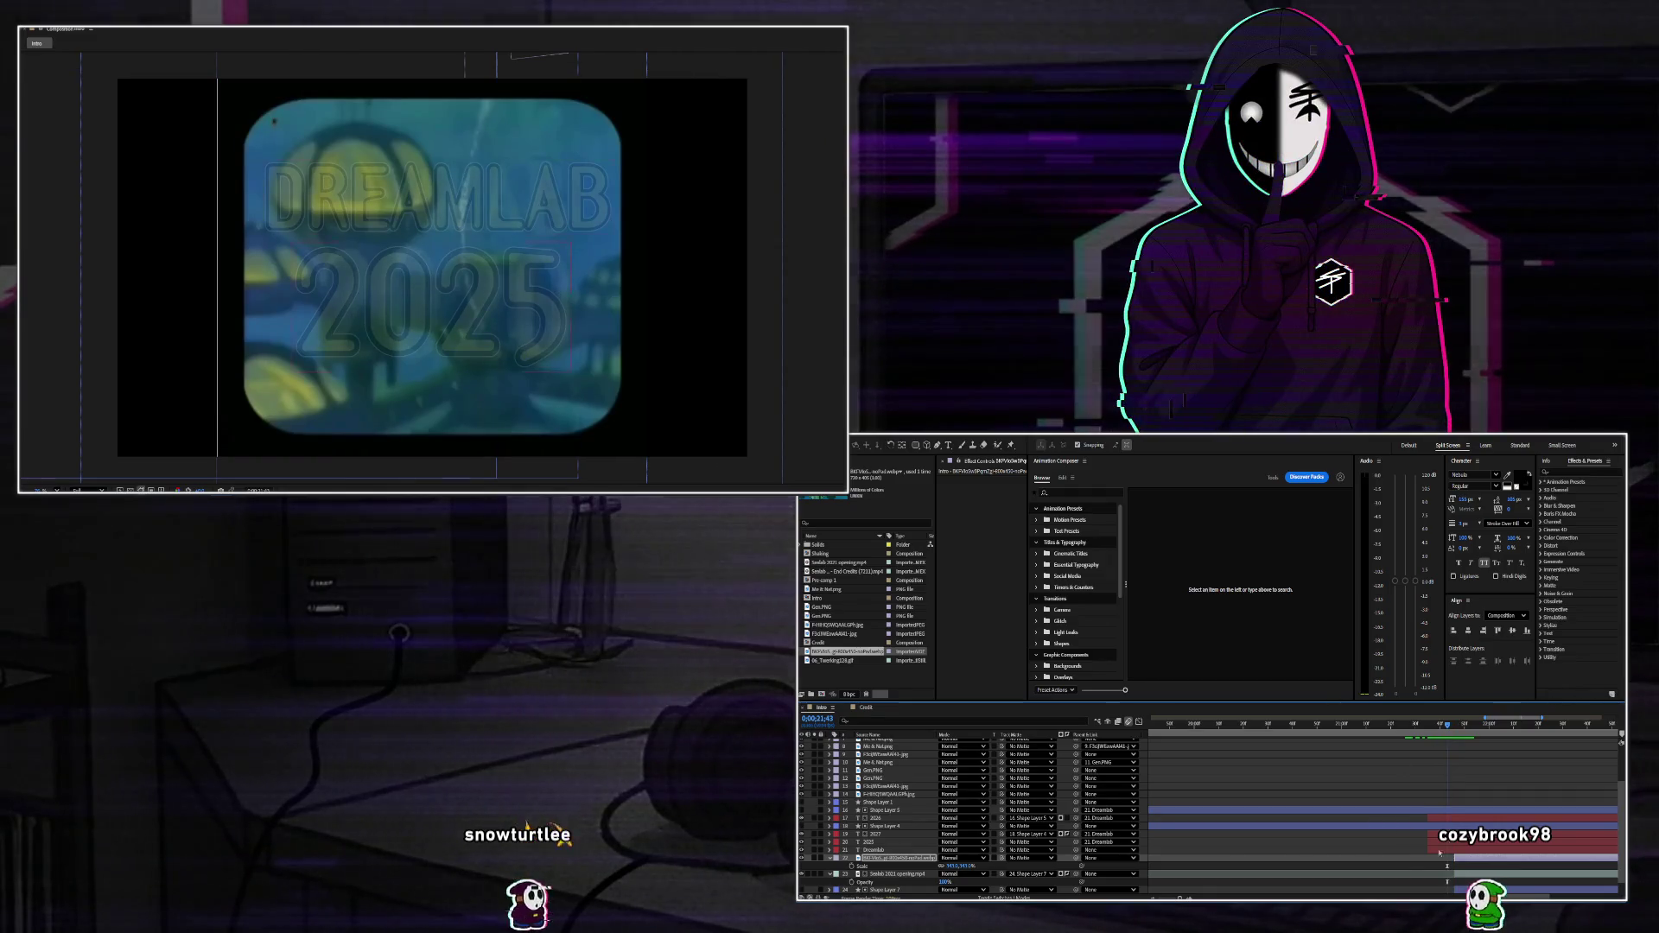
pyautogui.moveTo(1450, 730); pyautogui.dragTo(1499, 730)
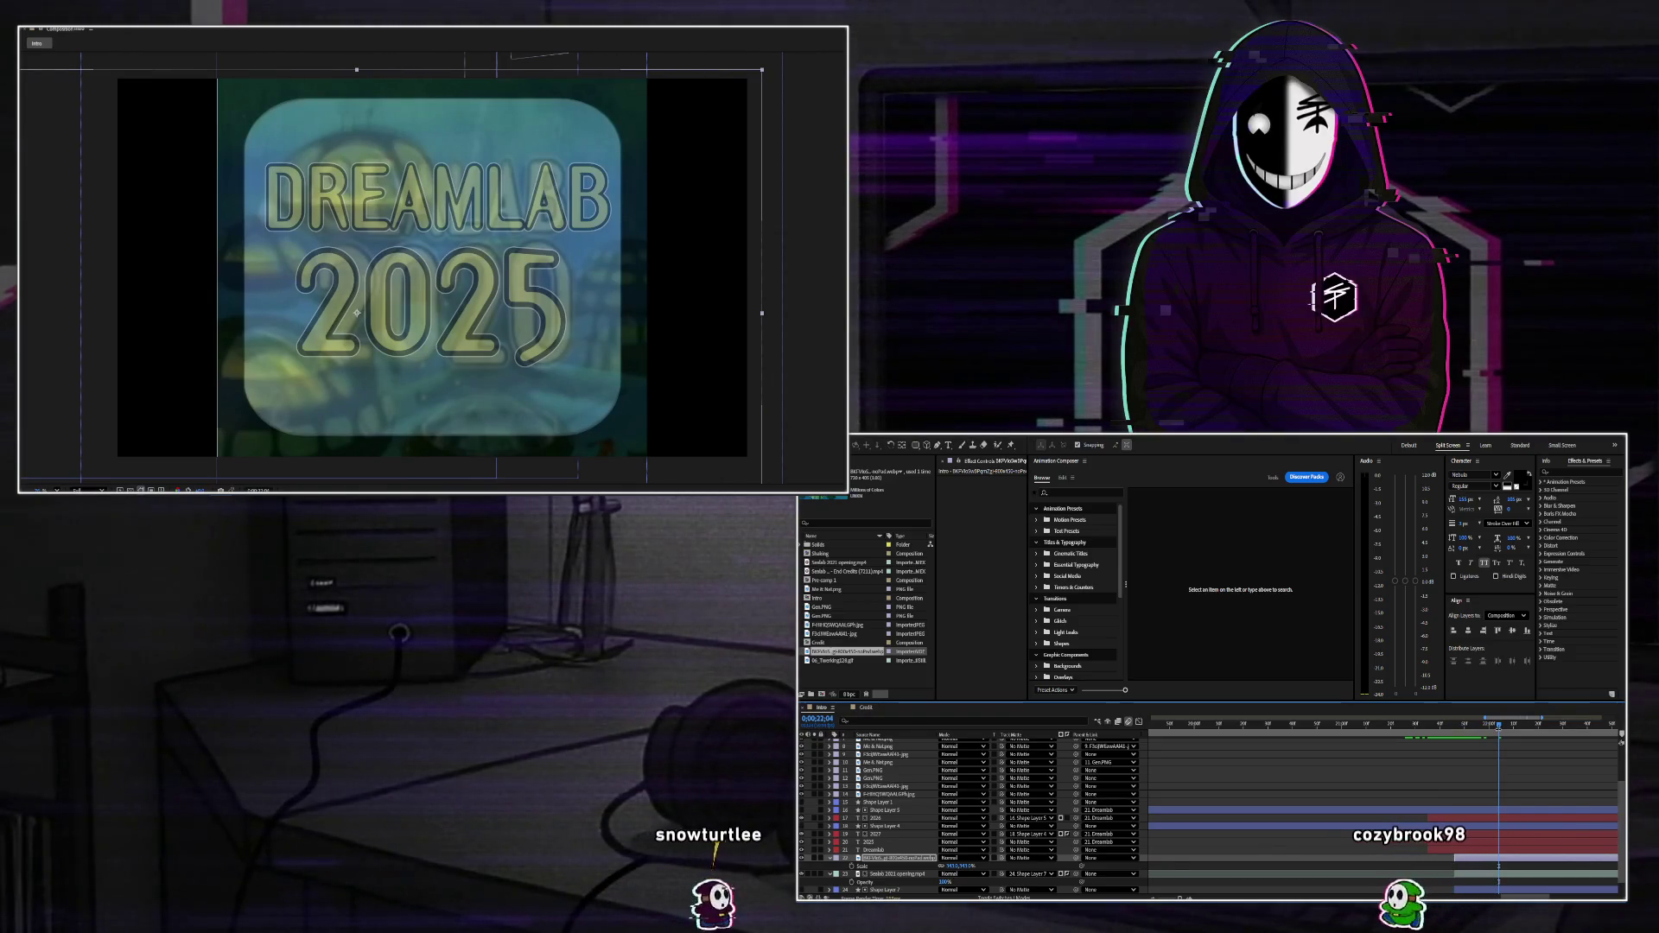
# Play back the title and set the webp overlay's opacity to about 25%.
pyautogui.click(831, 858)
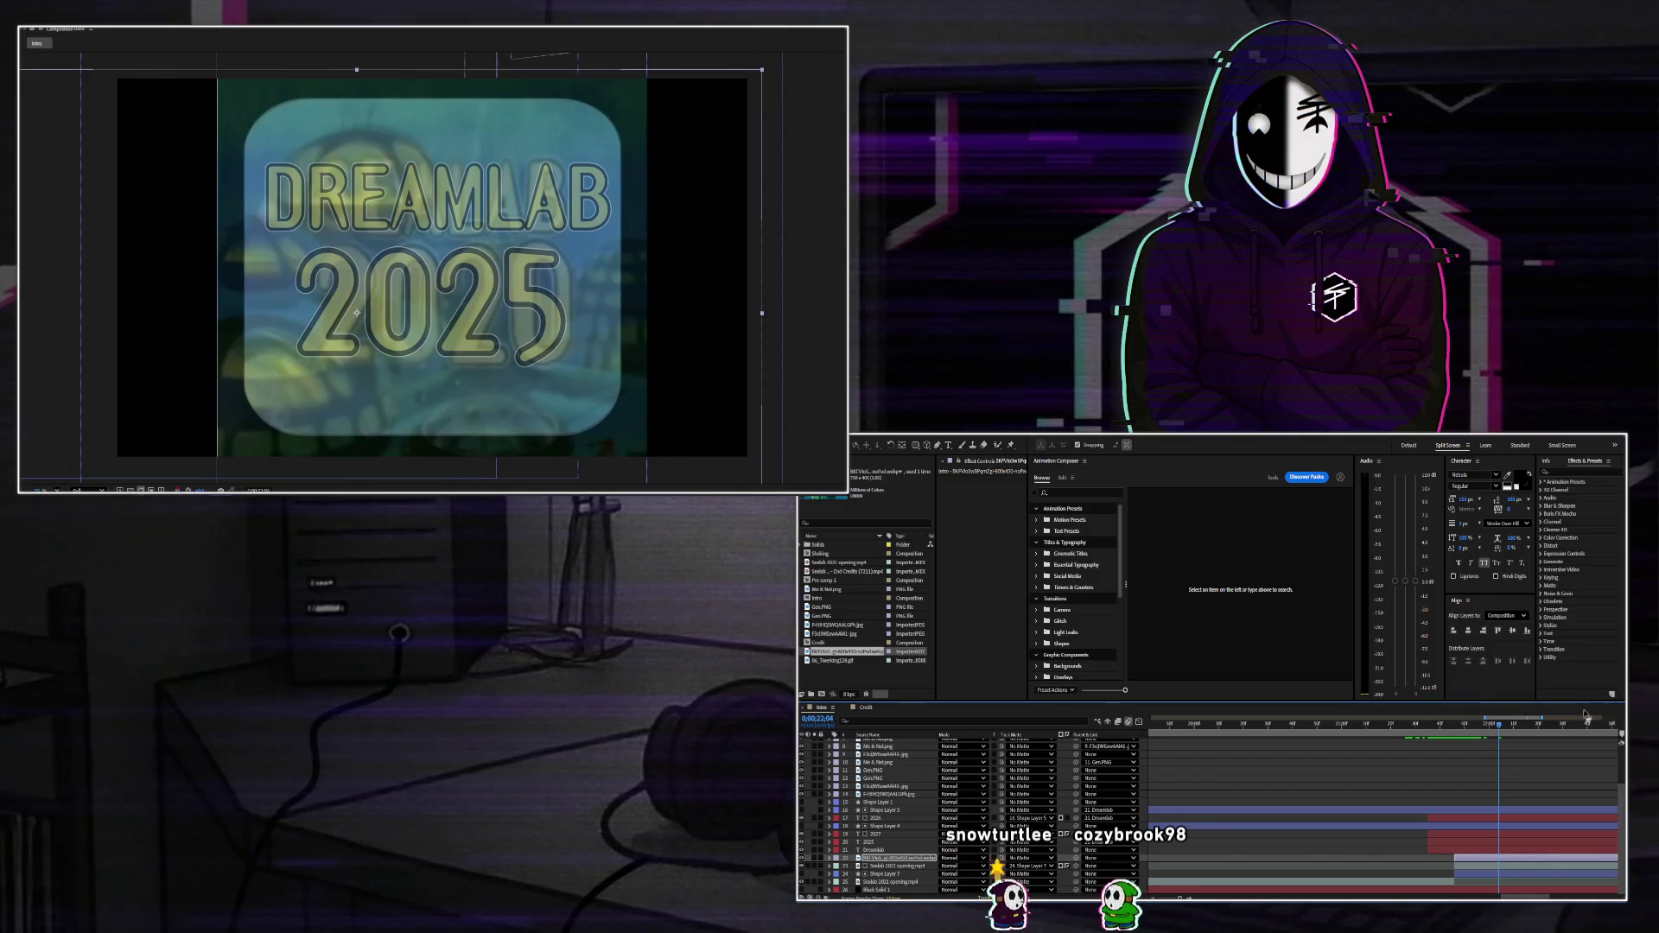
pyautogui.press('space')
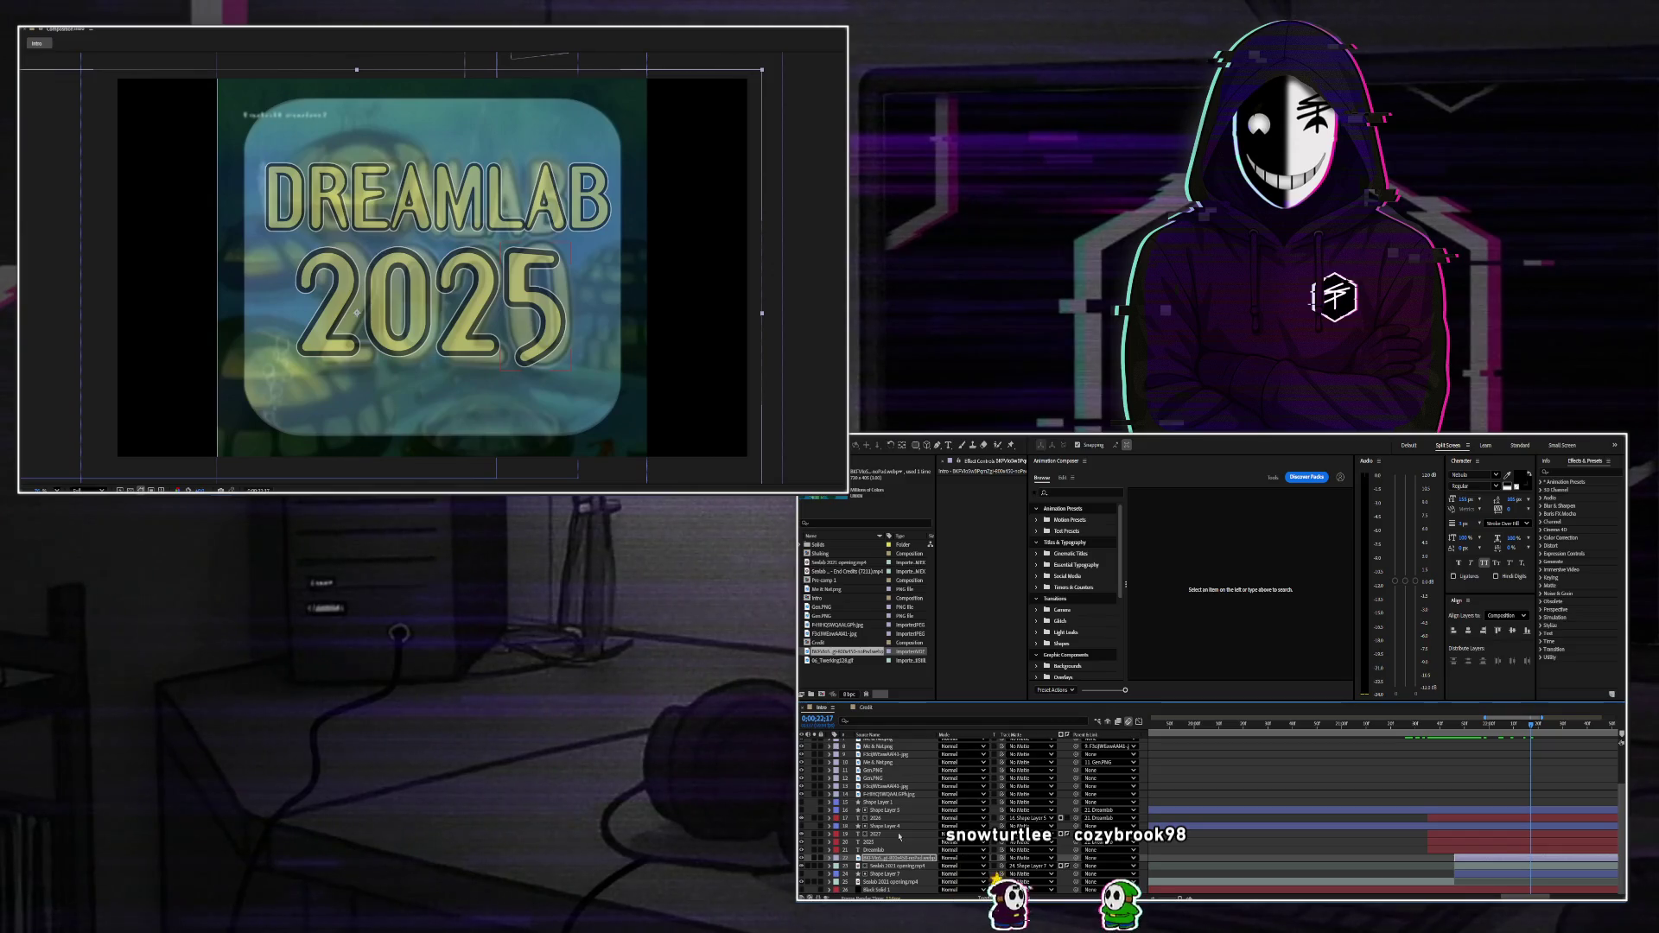
pyautogui.press('t')
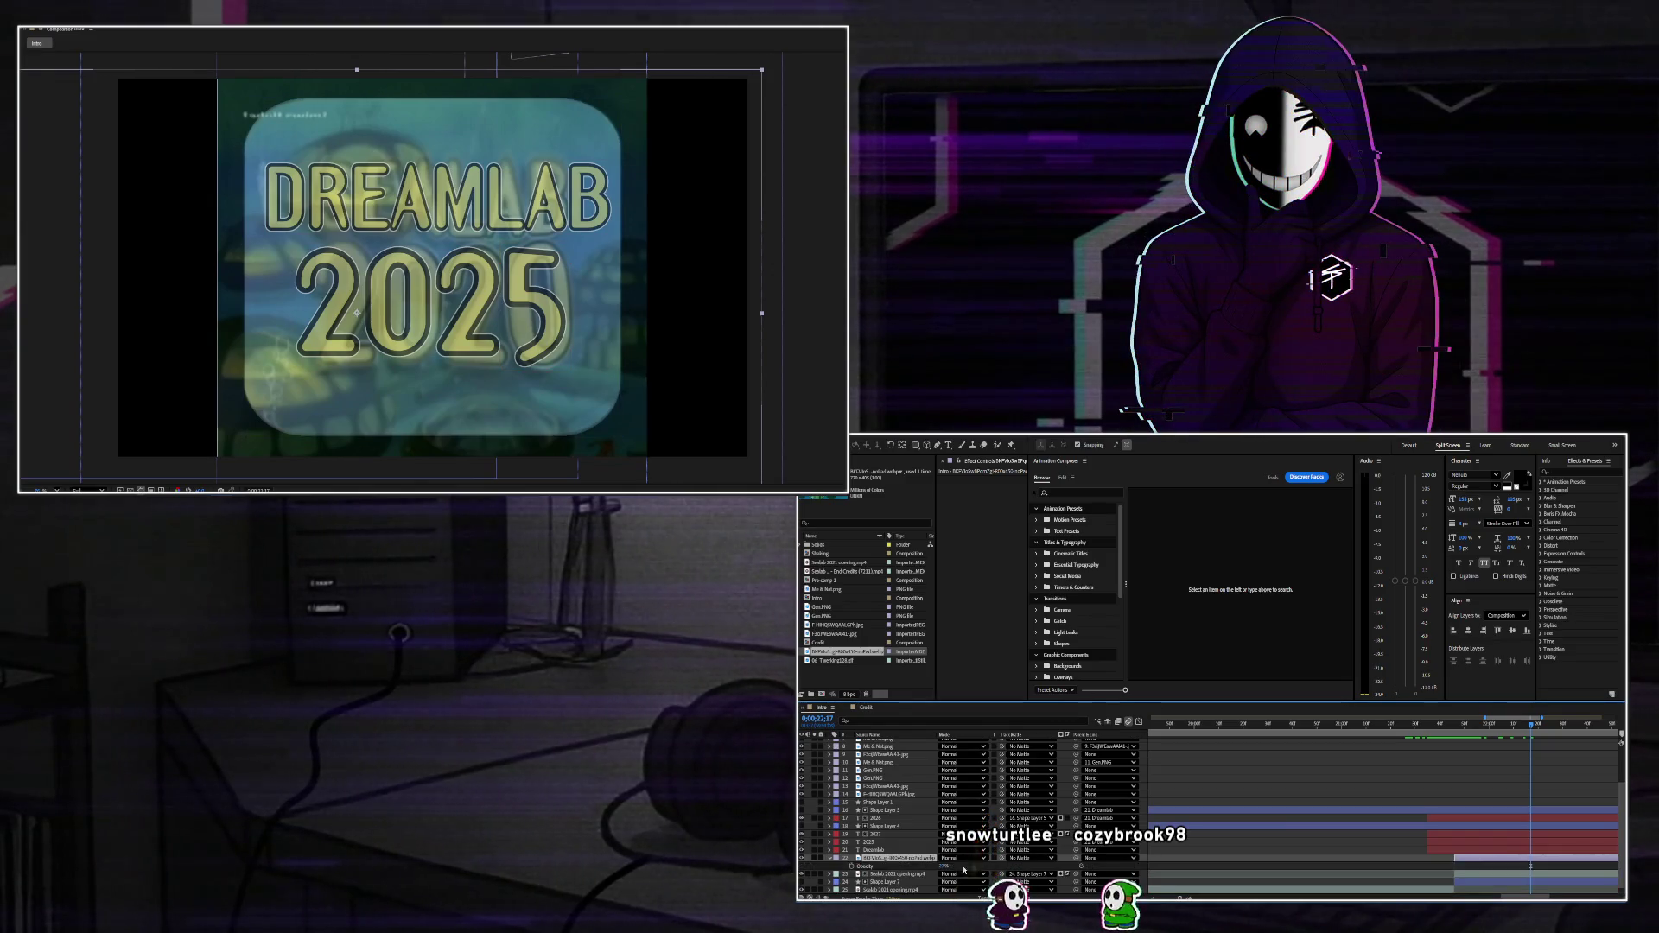
pyautogui.click(942, 866)
pyautogui.write('0')
pyautogui.press('Return')
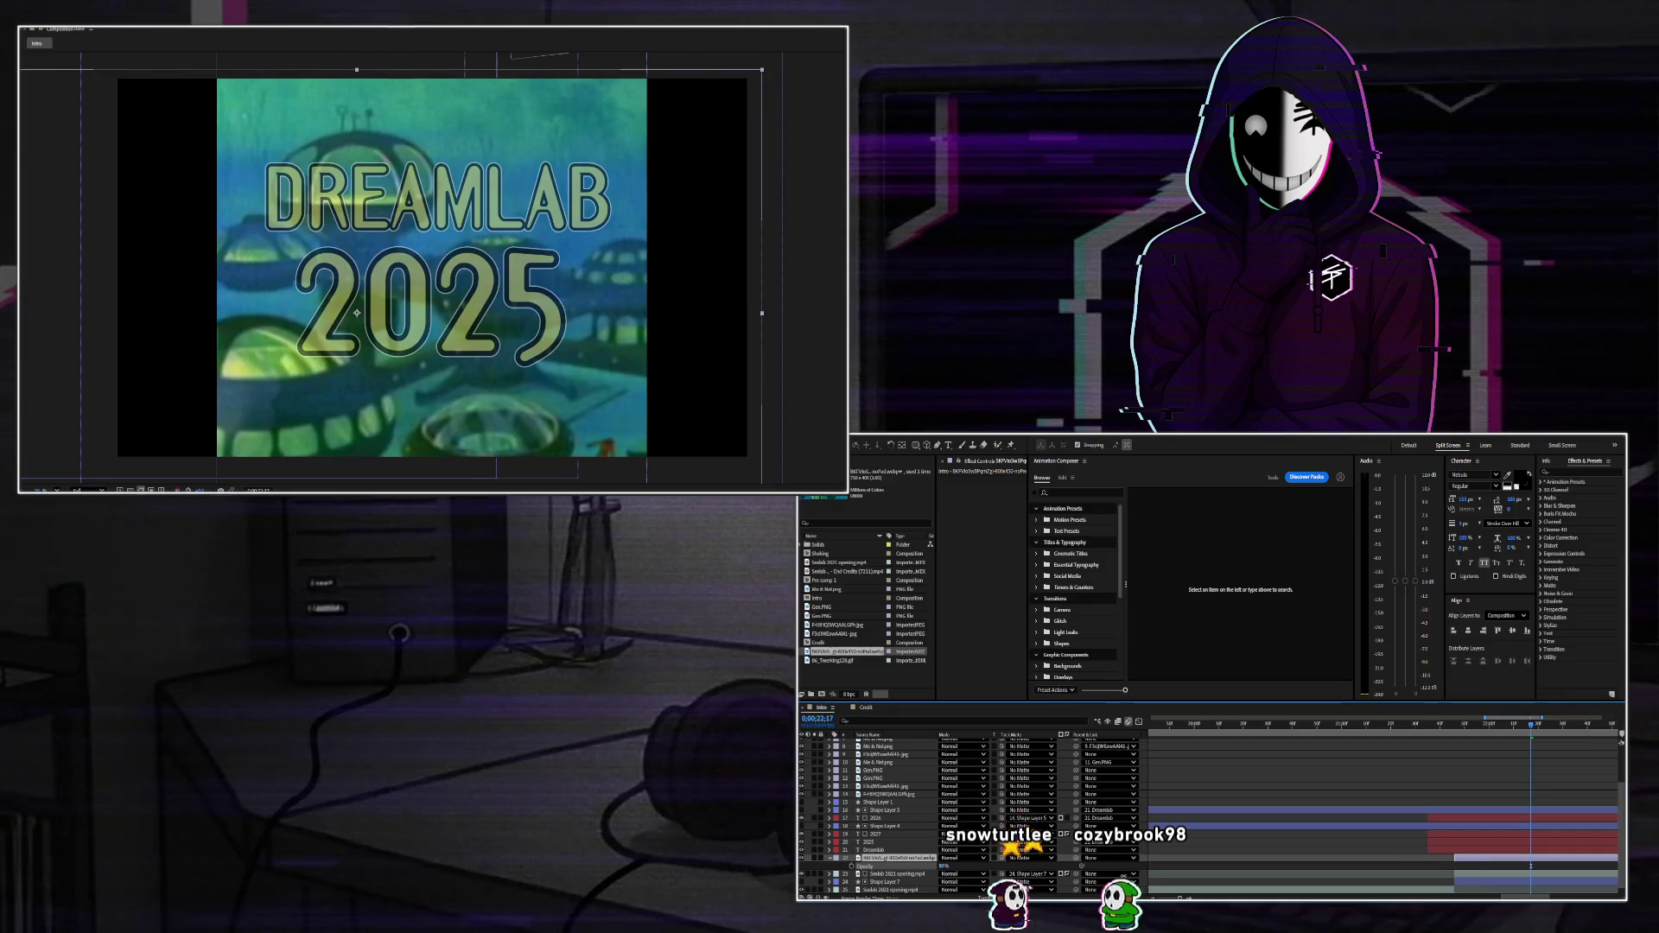
pyautogui.moveTo(869, 866); pyautogui.dragTo(894, 866)
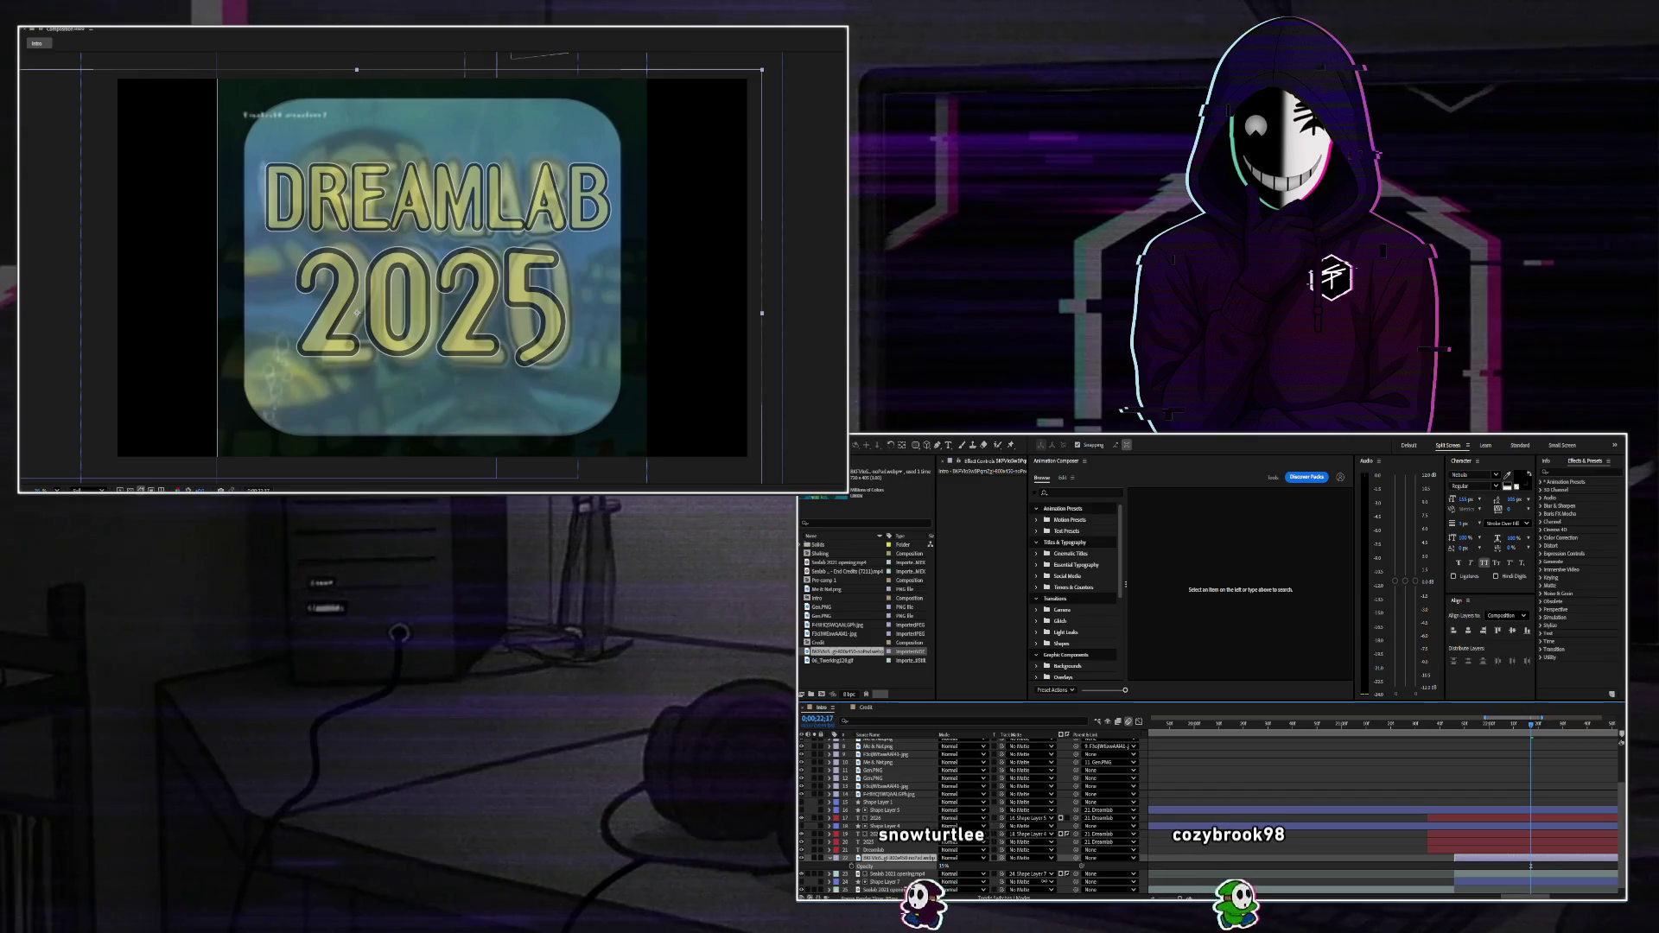
# Narrow the overlay's horizontal scale and link its track matte to a lower layer.
pyautogui.press('s')
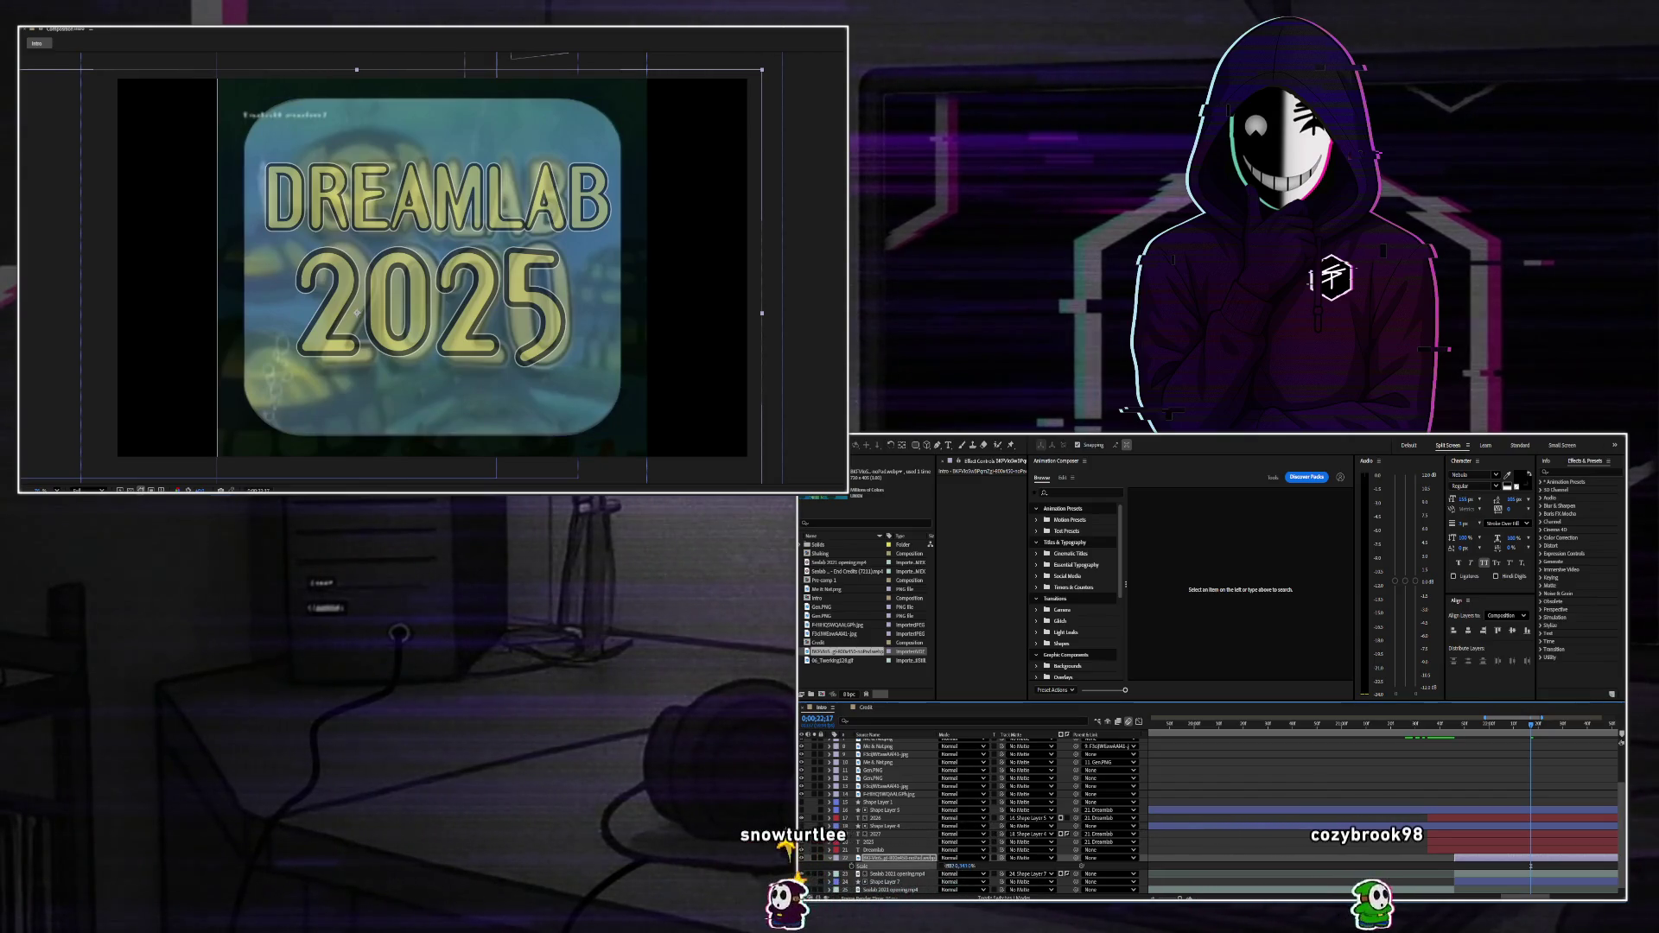
pyautogui.moveTo(951, 868); pyautogui.dragTo(947, 865)
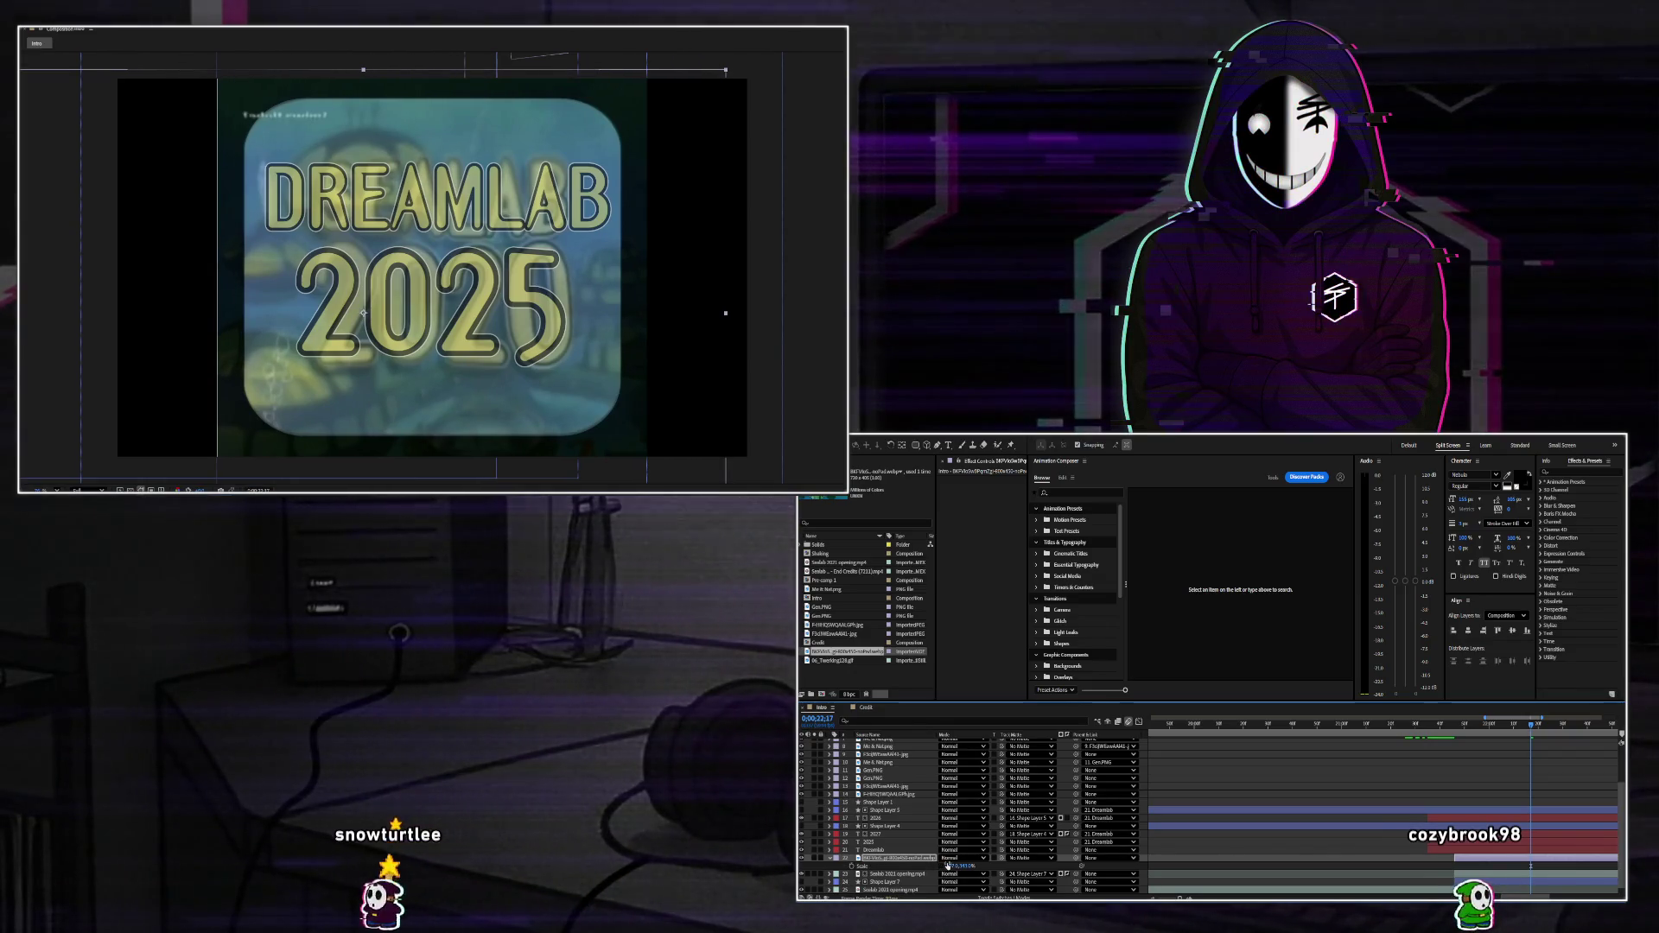
pyautogui.press('t')
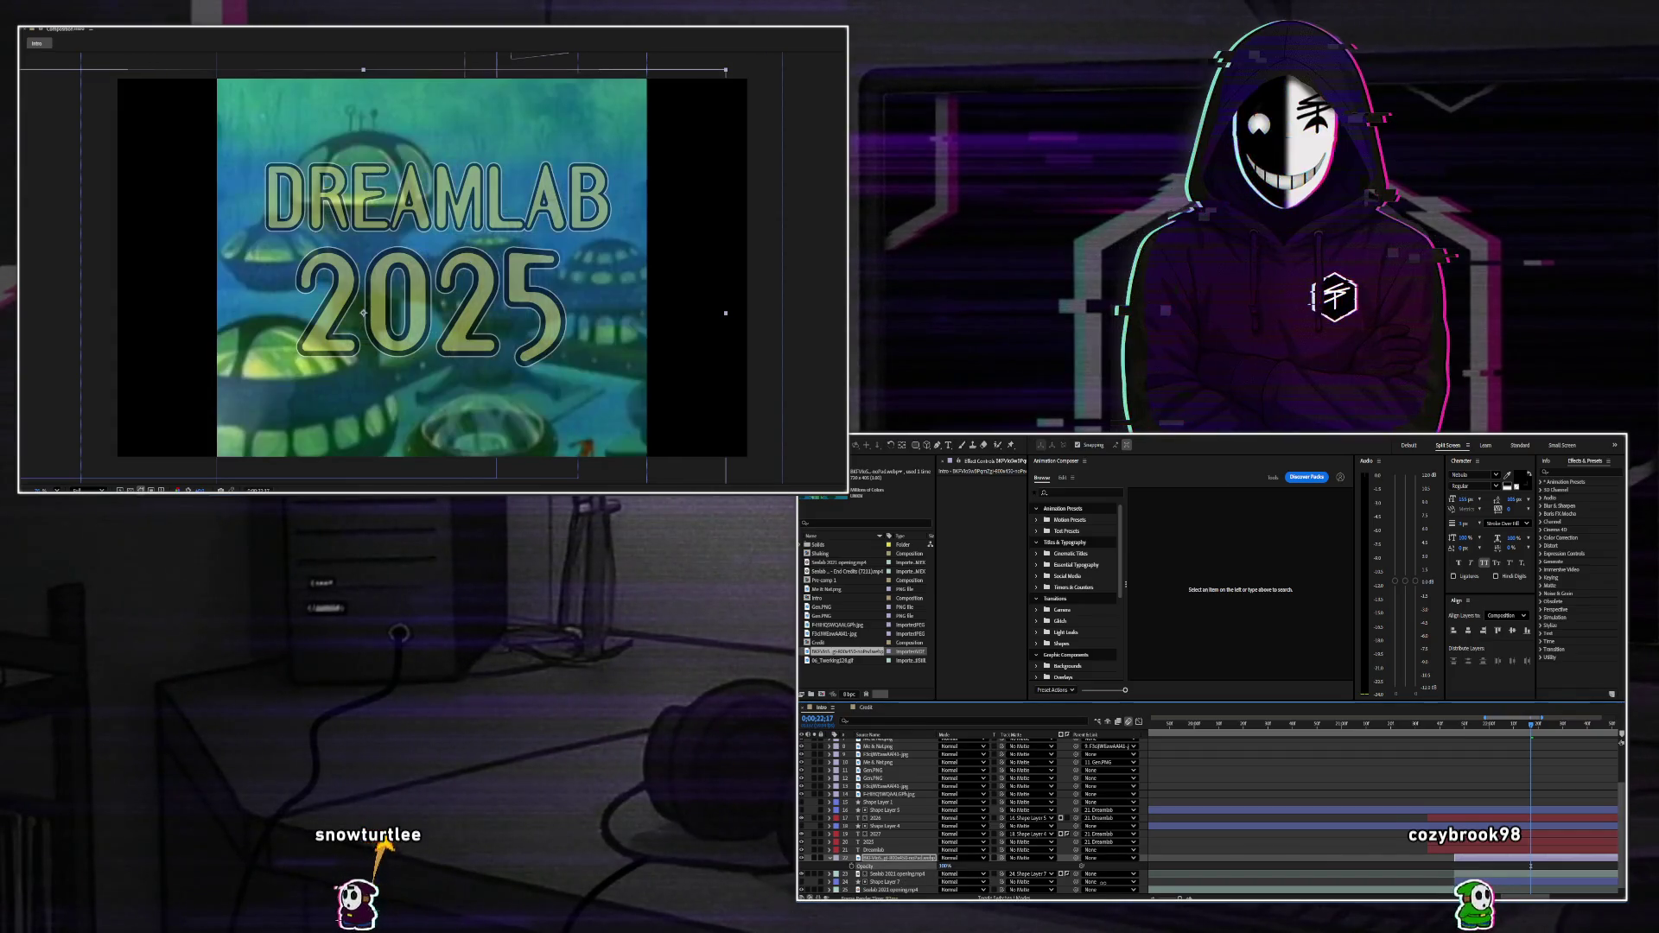
pyautogui.click(830, 859)
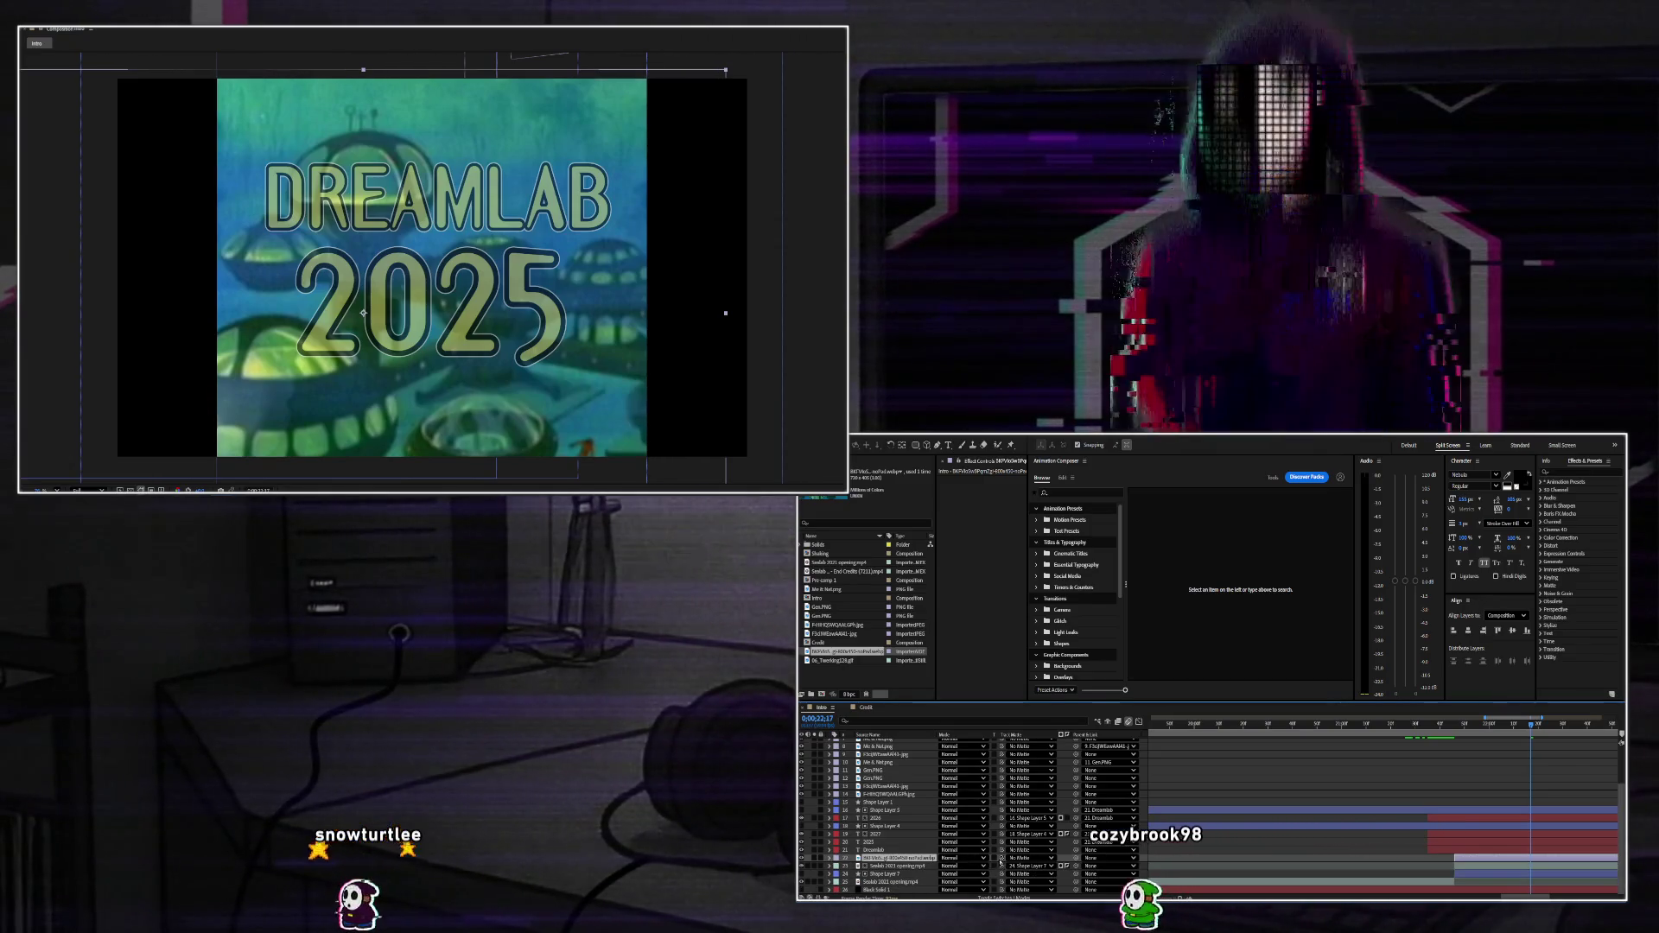
pyautogui.moveTo(1002, 858)
pyautogui.mouseDown()
pyautogui.moveTo(883, 888)
pyautogui.moveTo(877, 875)
pyautogui.mouseUp()
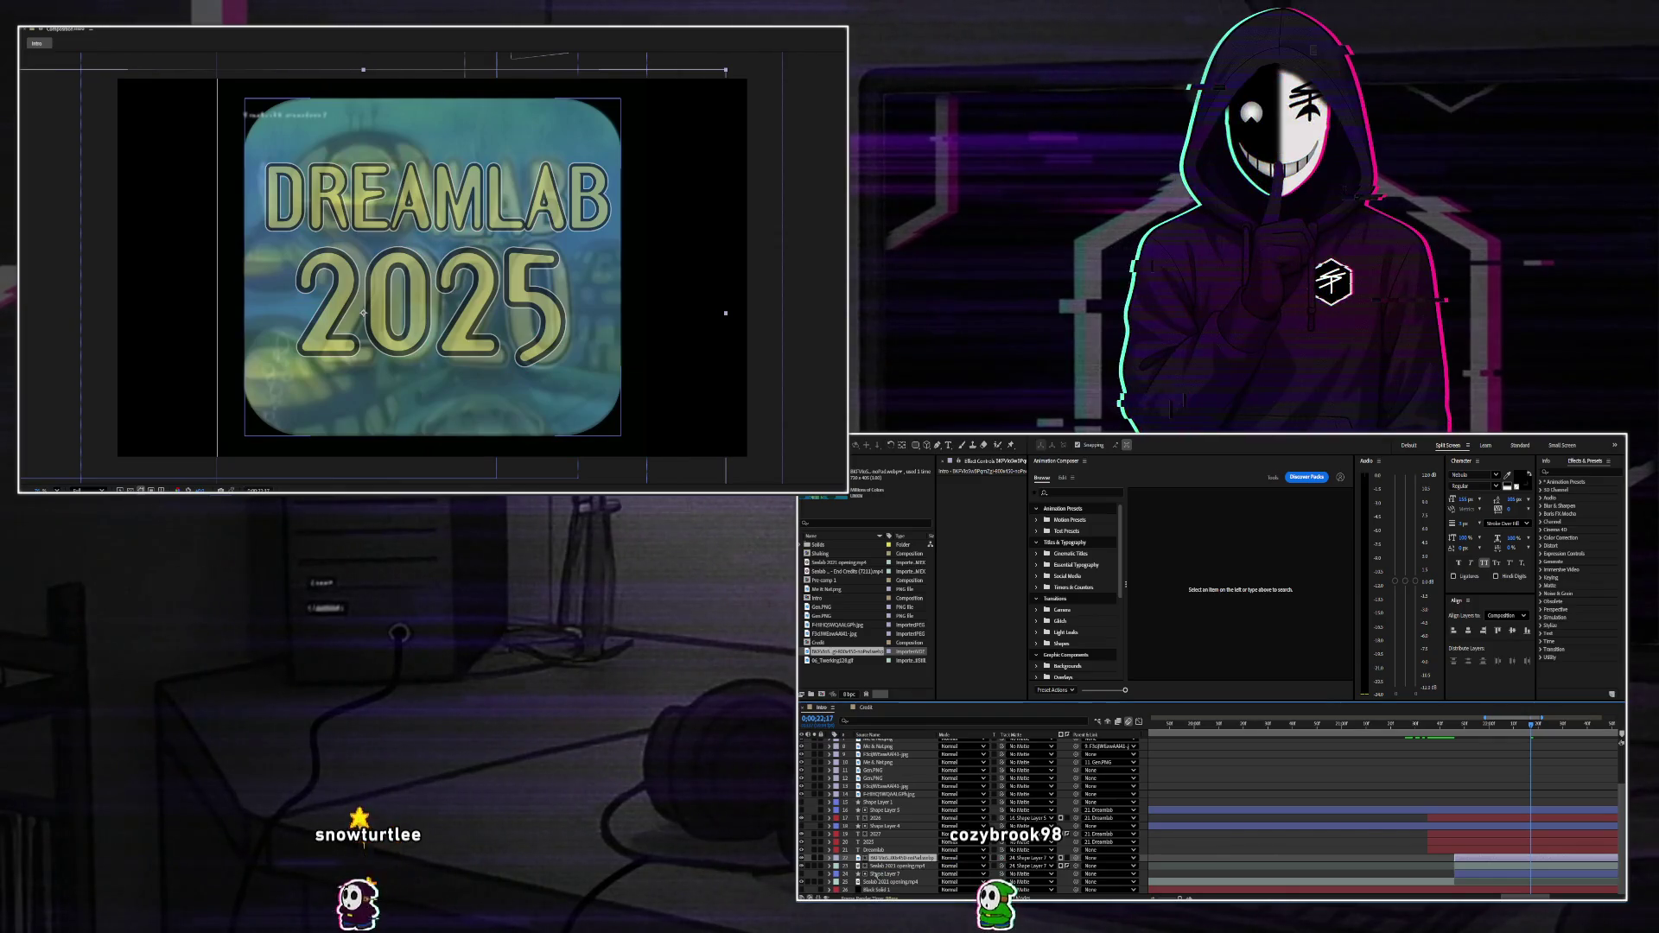
pyautogui.press('t')
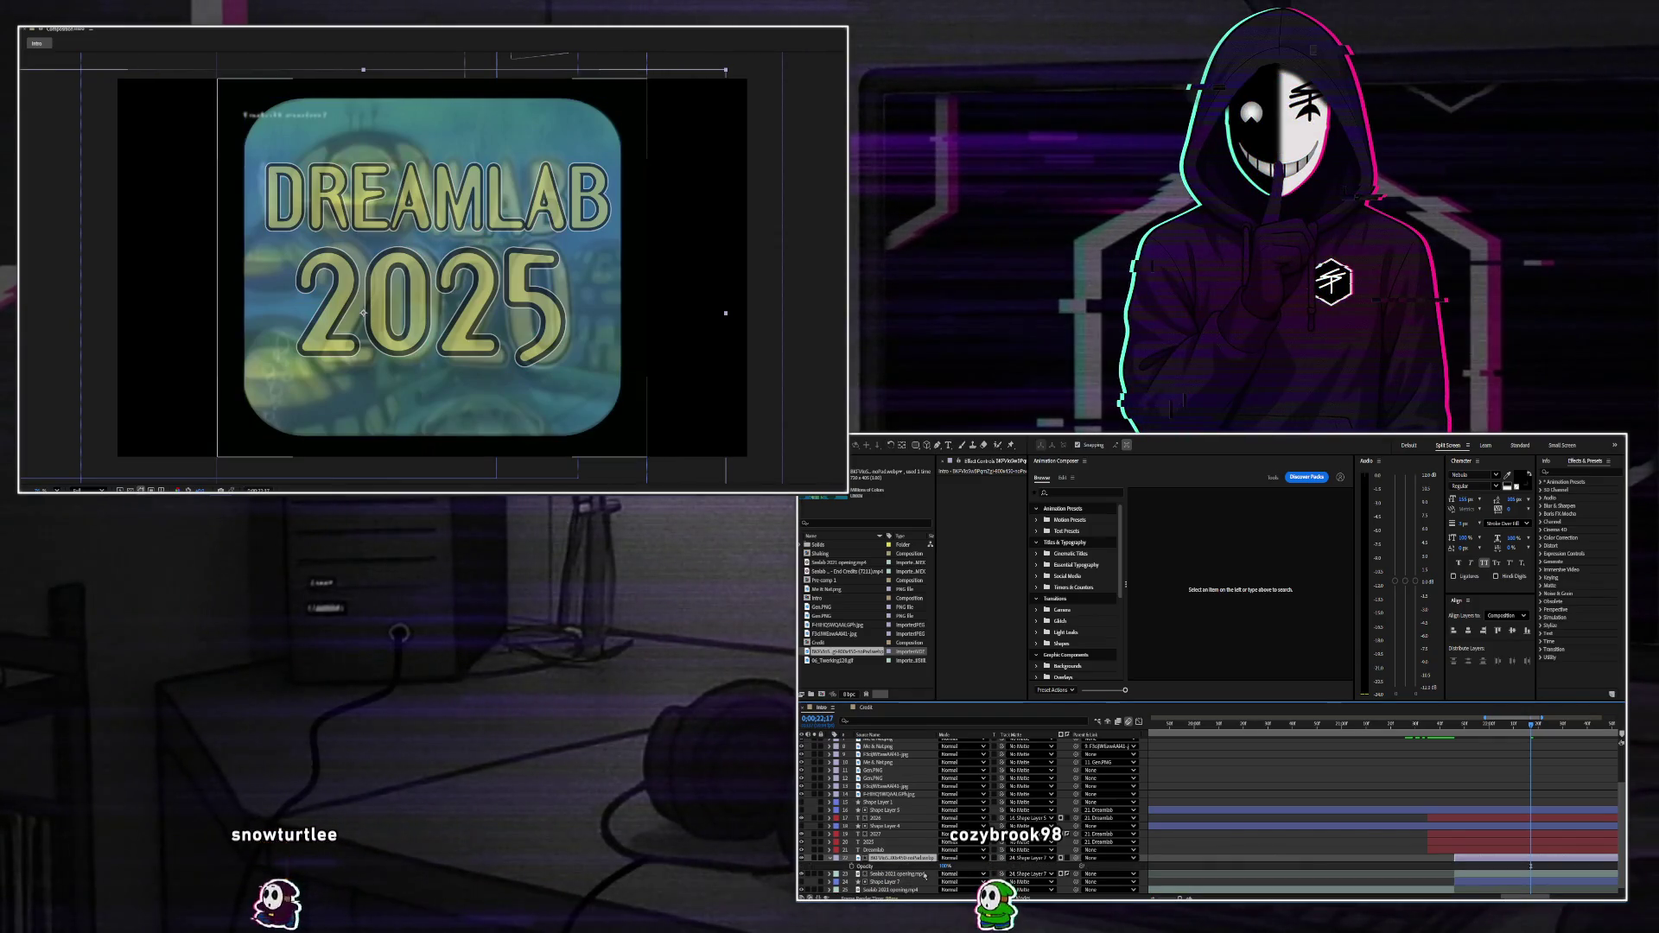
pyautogui.click(894, 873)
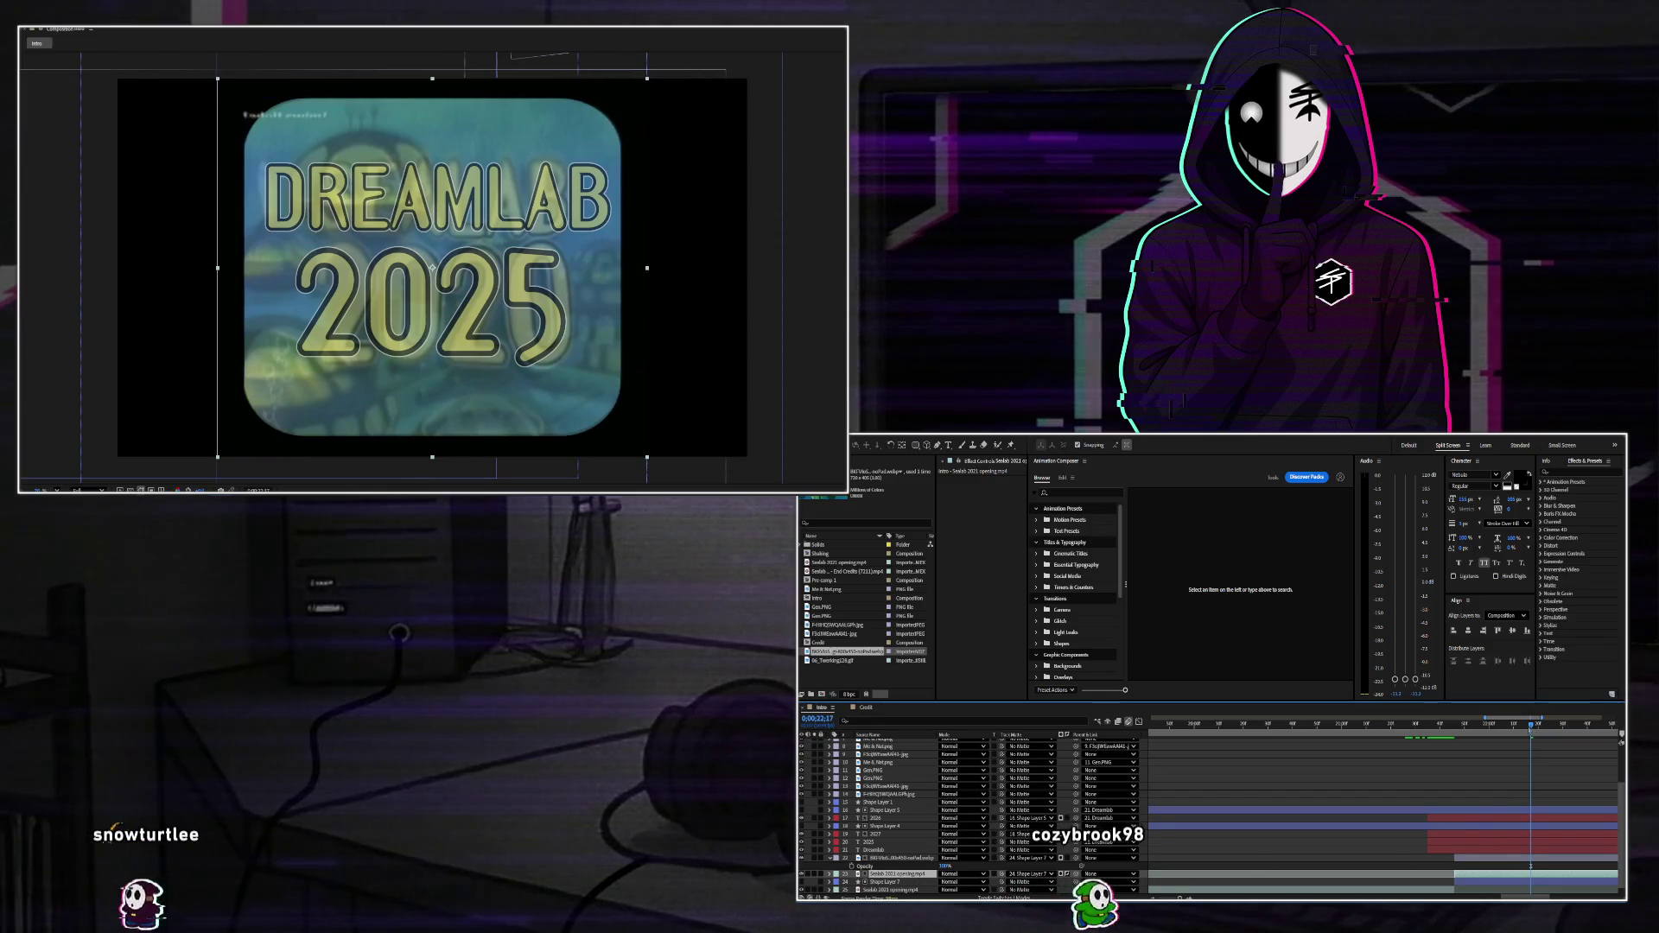
pyautogui.press('space')
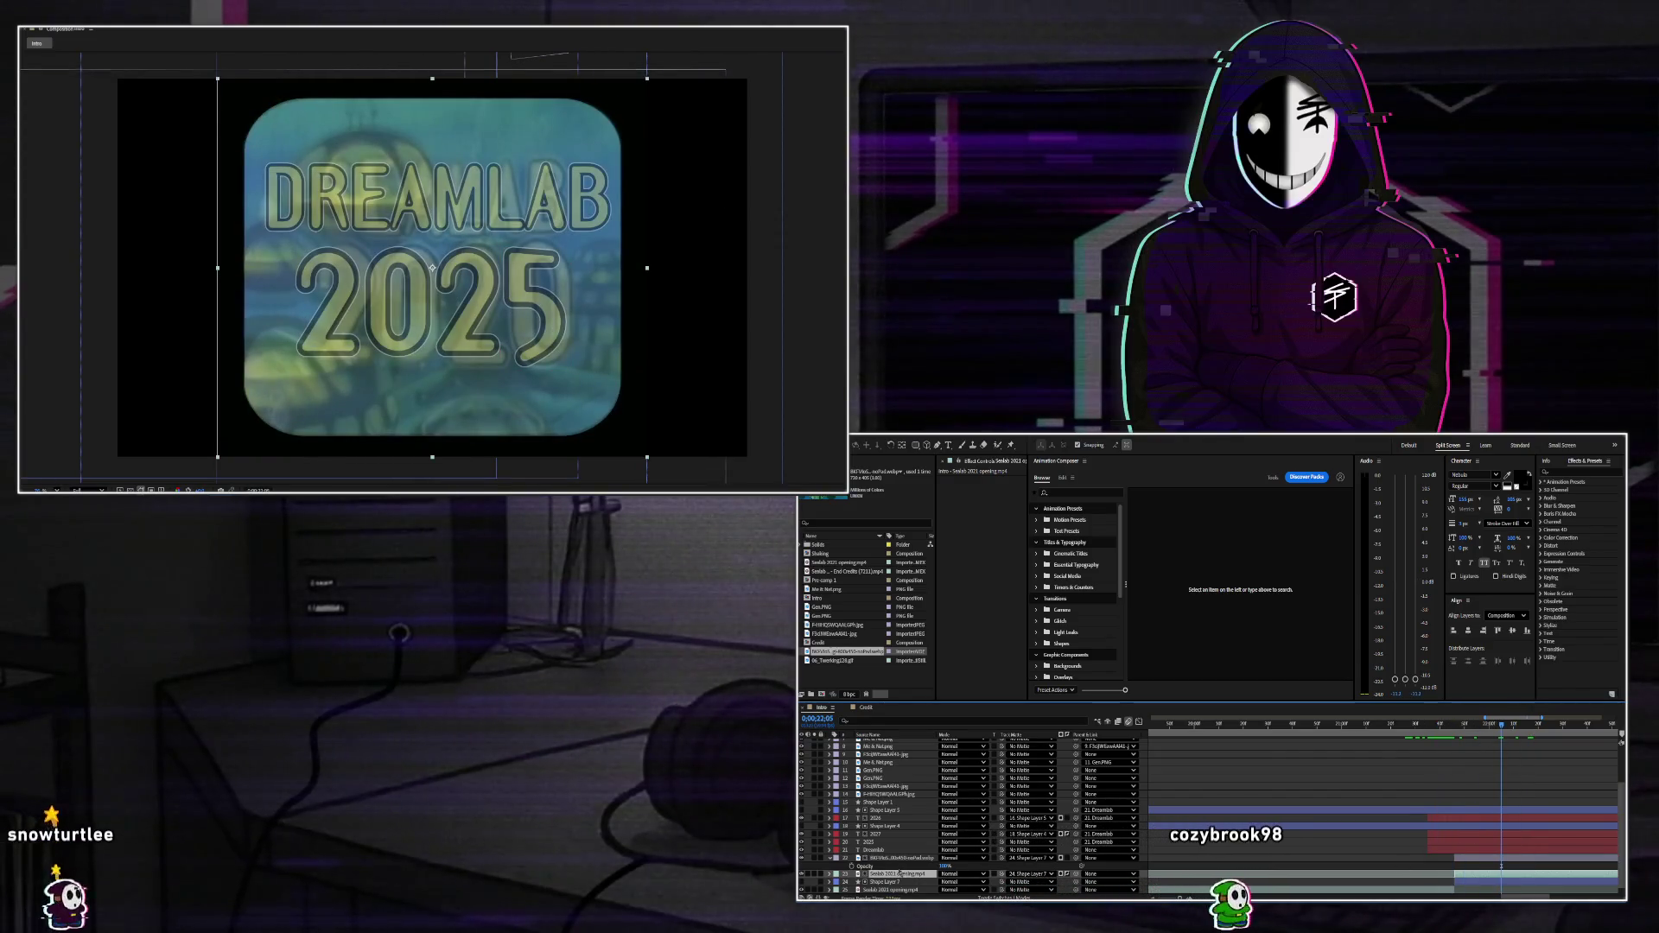
pyautogui.click(830, 858)
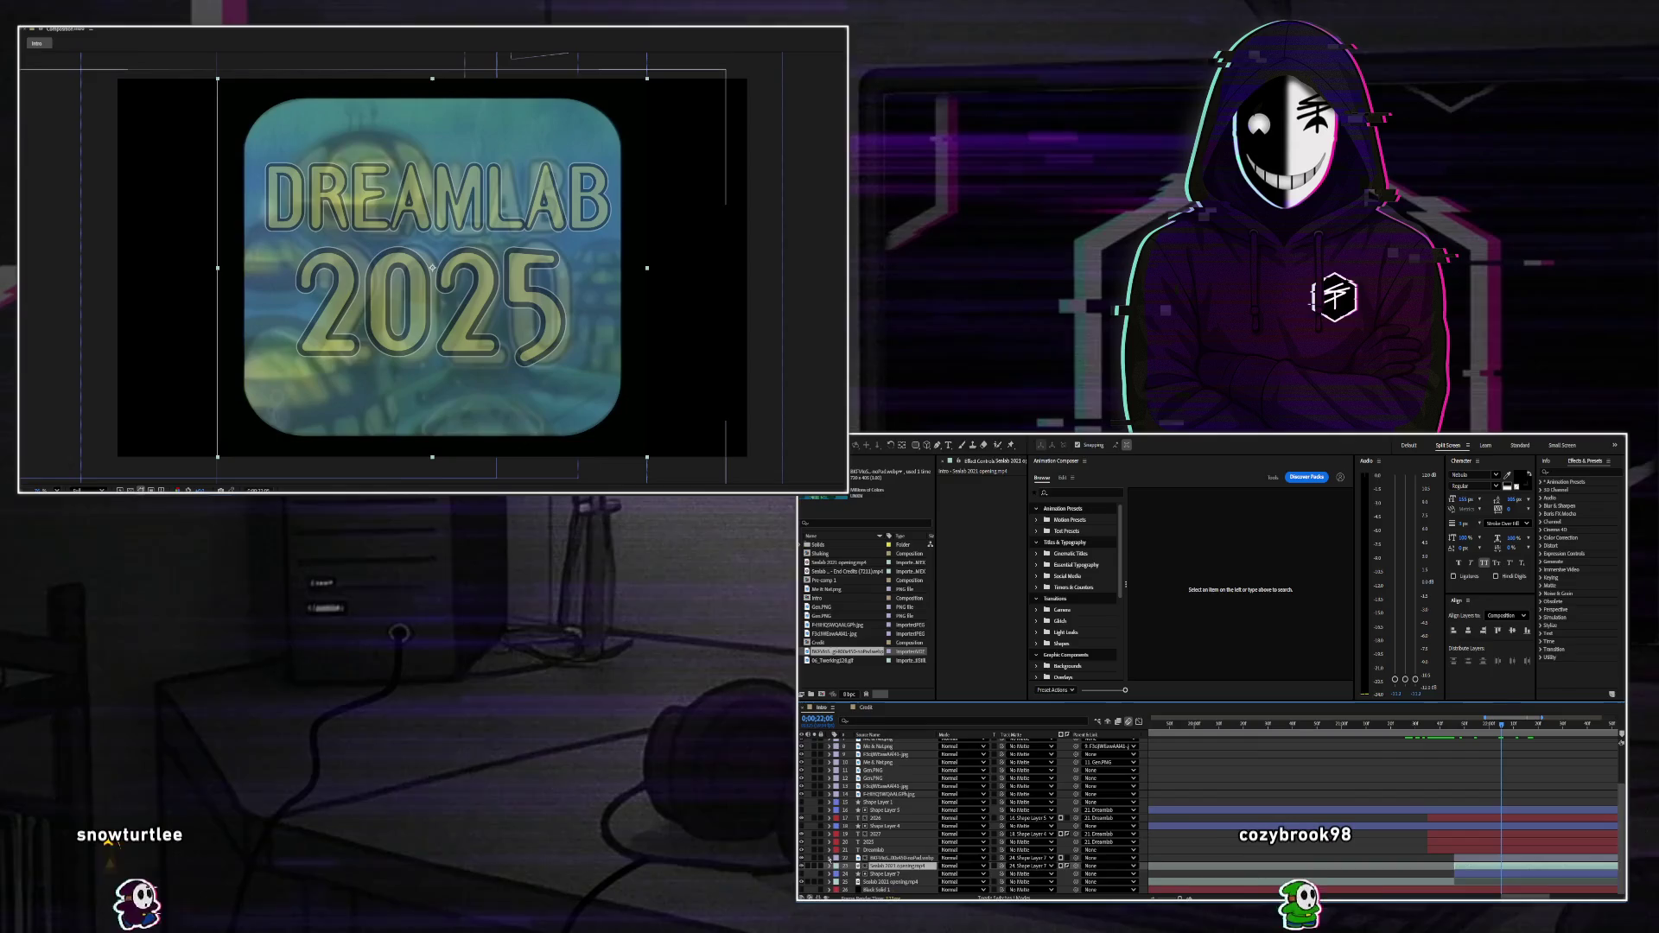
pyautogui.click(1067, 860)
pyautogui.click(1064, 860)
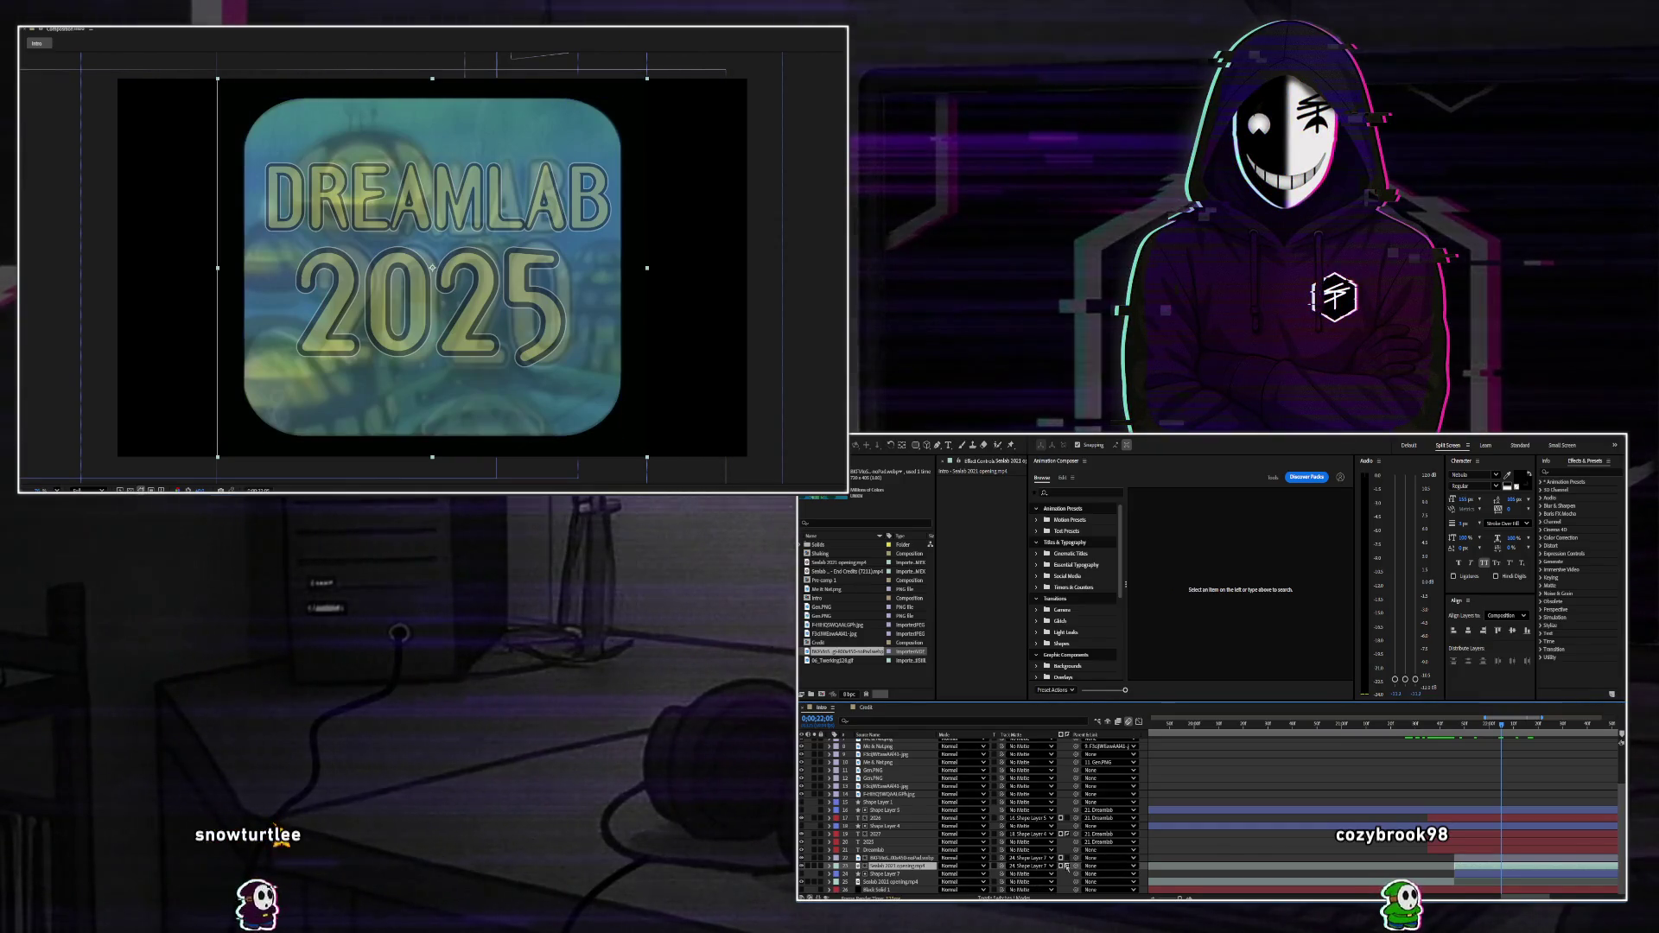
pyautogui.click(1068, 865)
pyautogui.click(1068, 865)
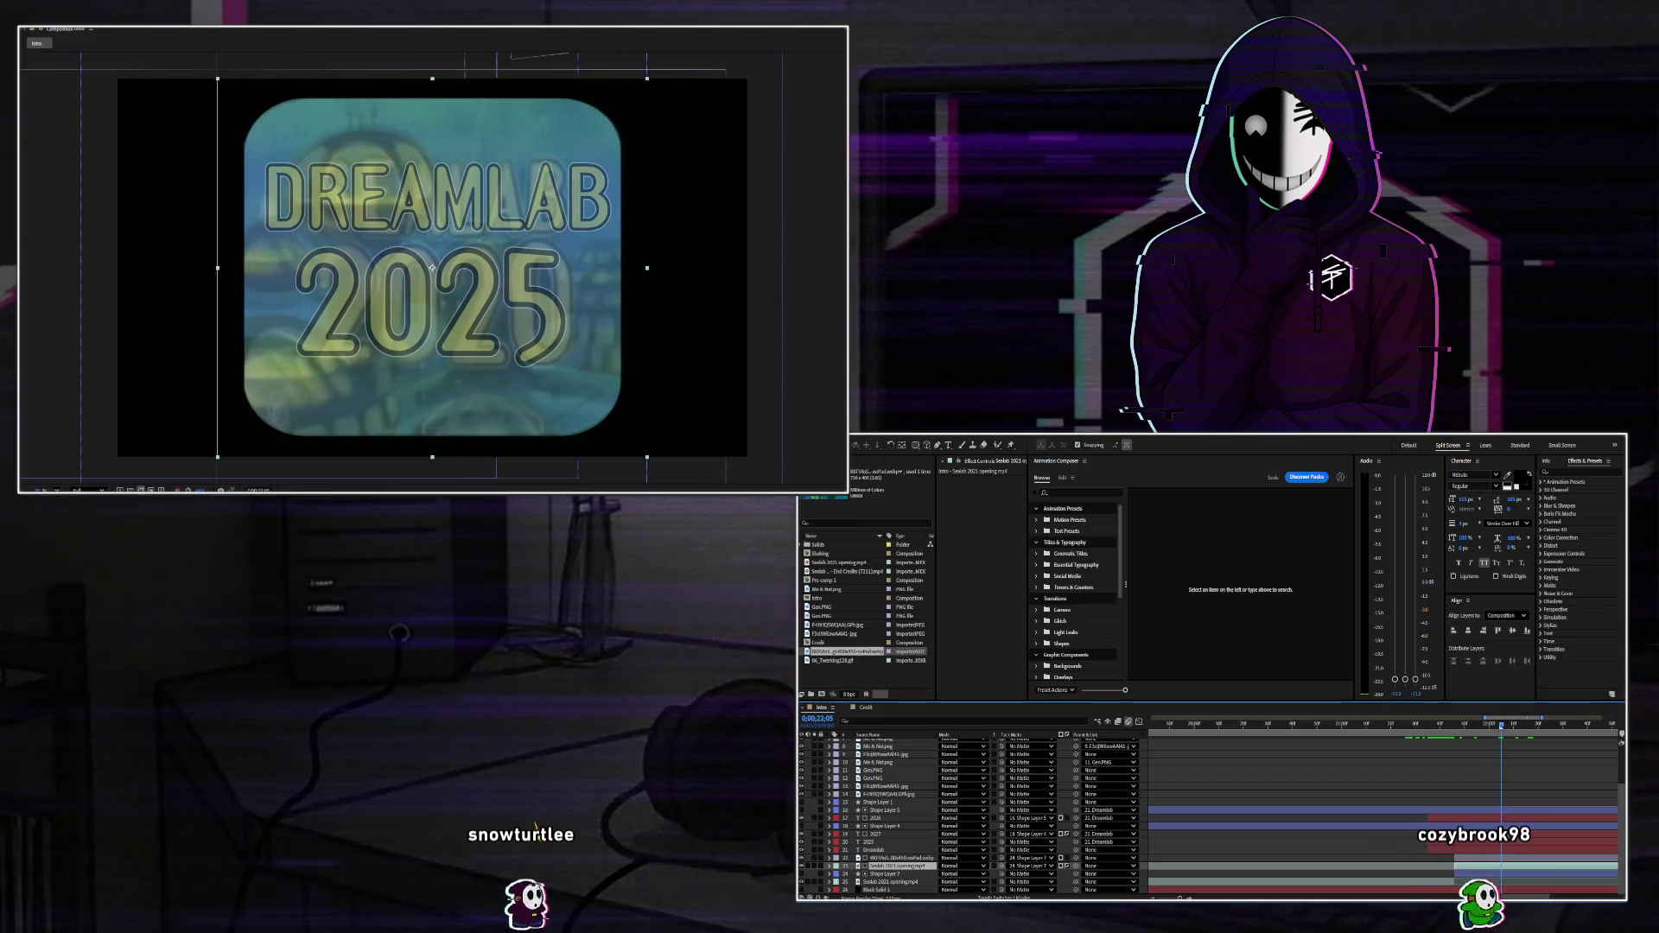
pyautogui.click(1452, 726)
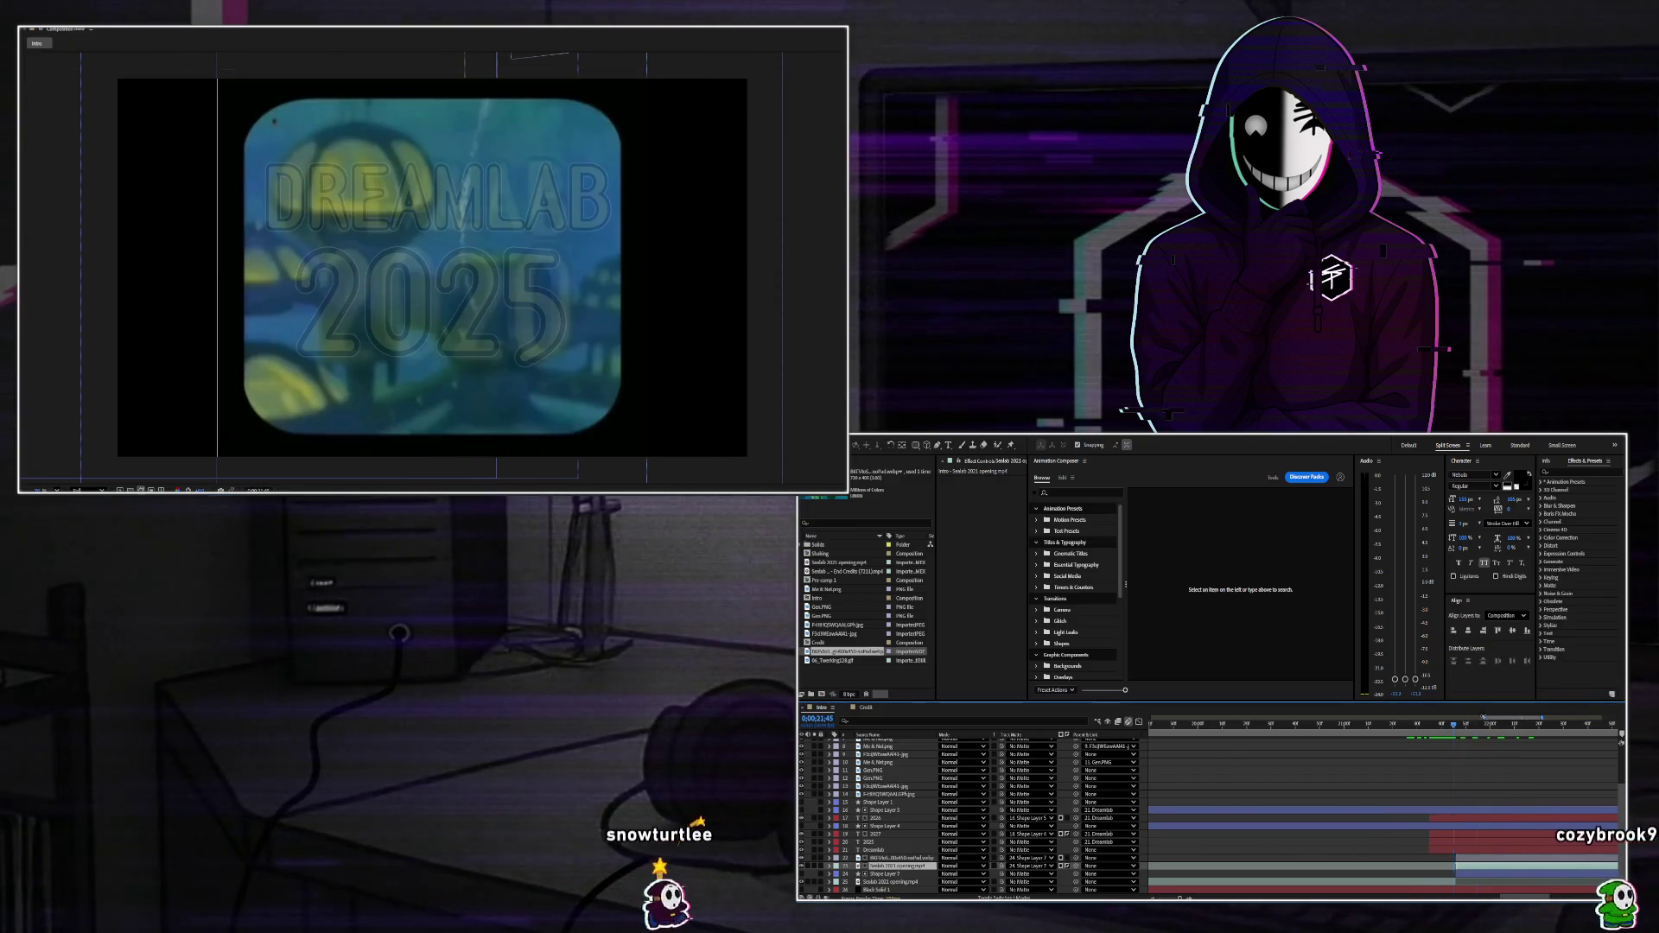
pyautogui.scroll(-5, 1514, 764)
pyautogui.scroll(-2, 1382, 803)
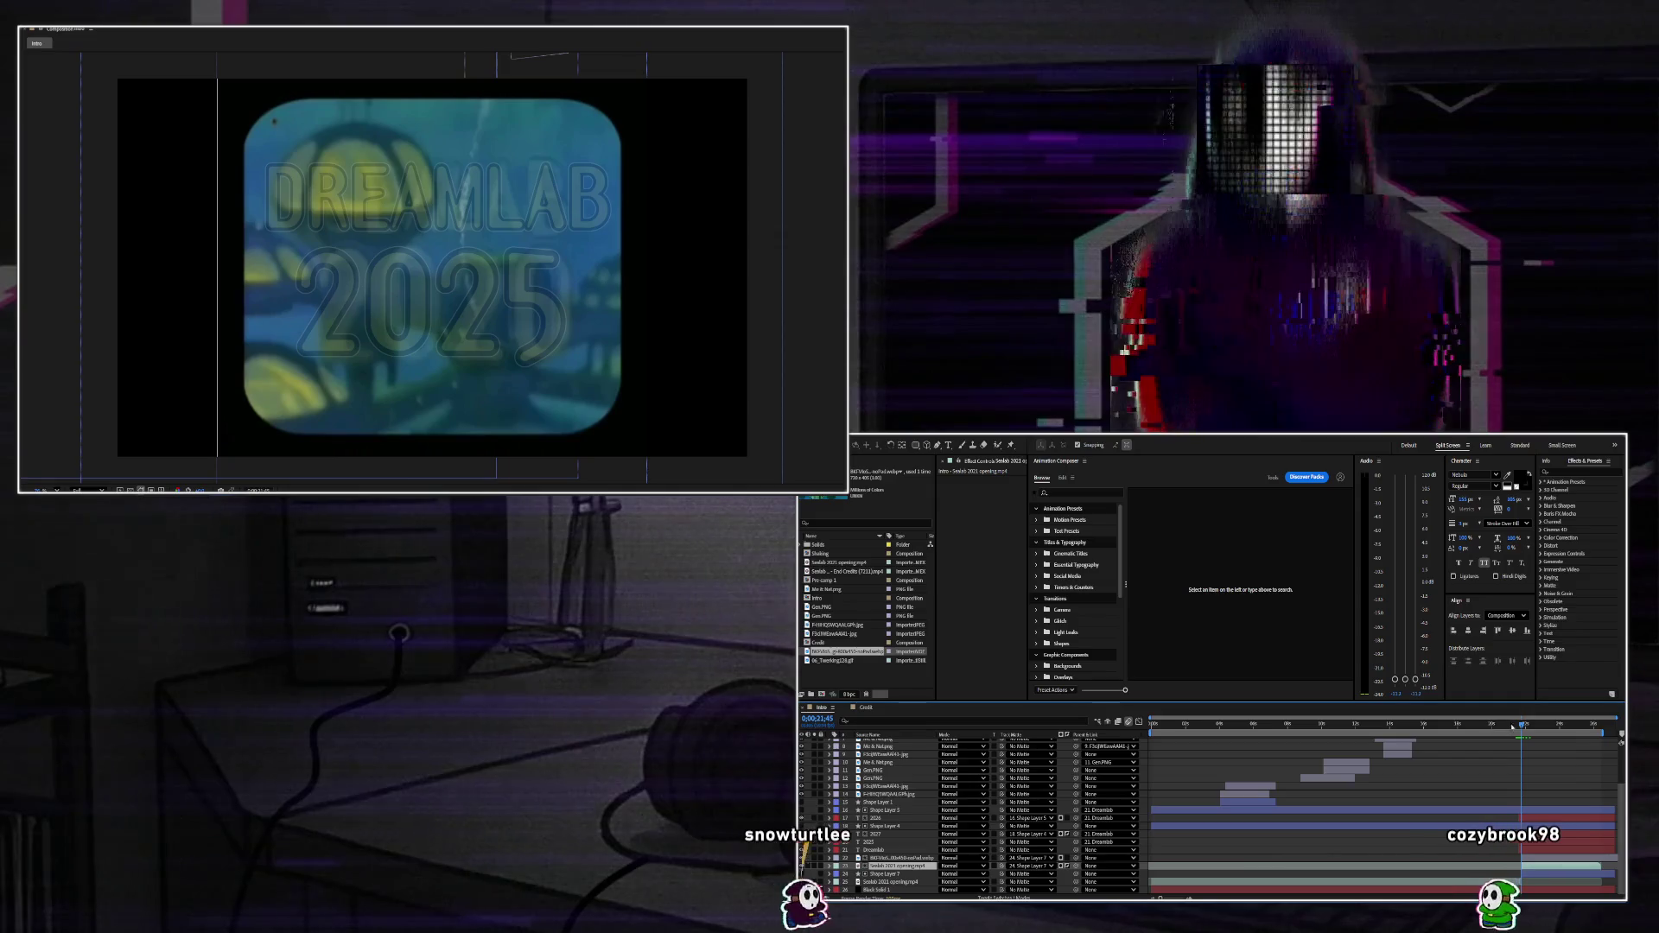
# Preview the composition from the start and move to the cartoon footage at about 6 seconds.
pyautogui.press('Home')
pyautogui.press('space')
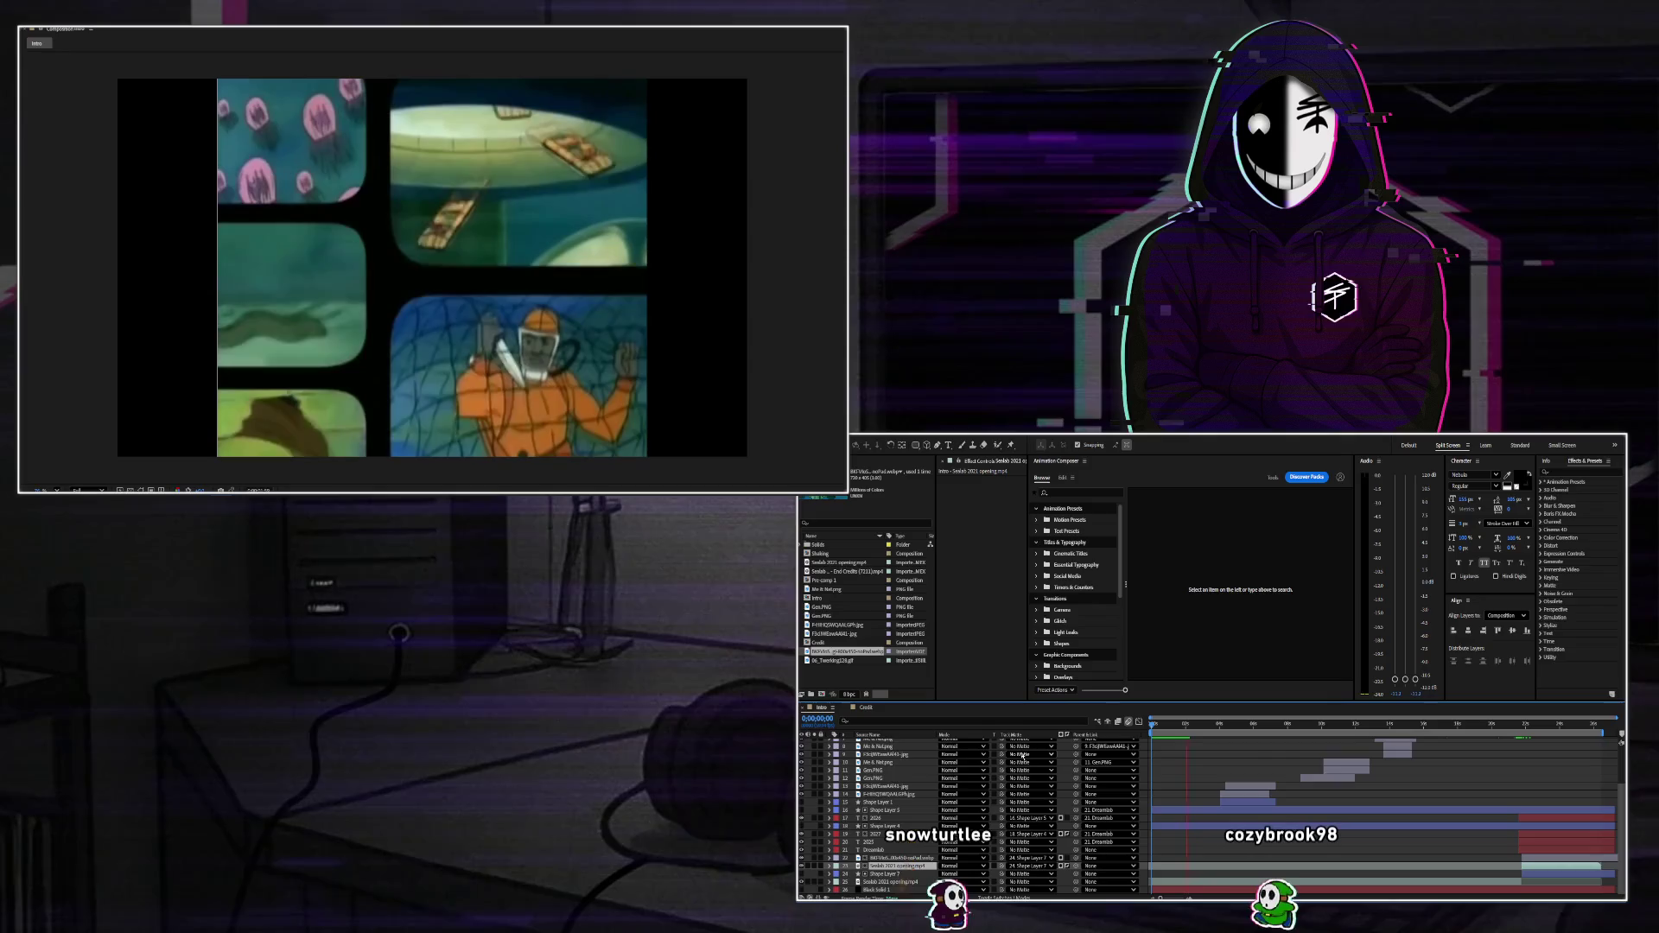
pyautogui.press('space')
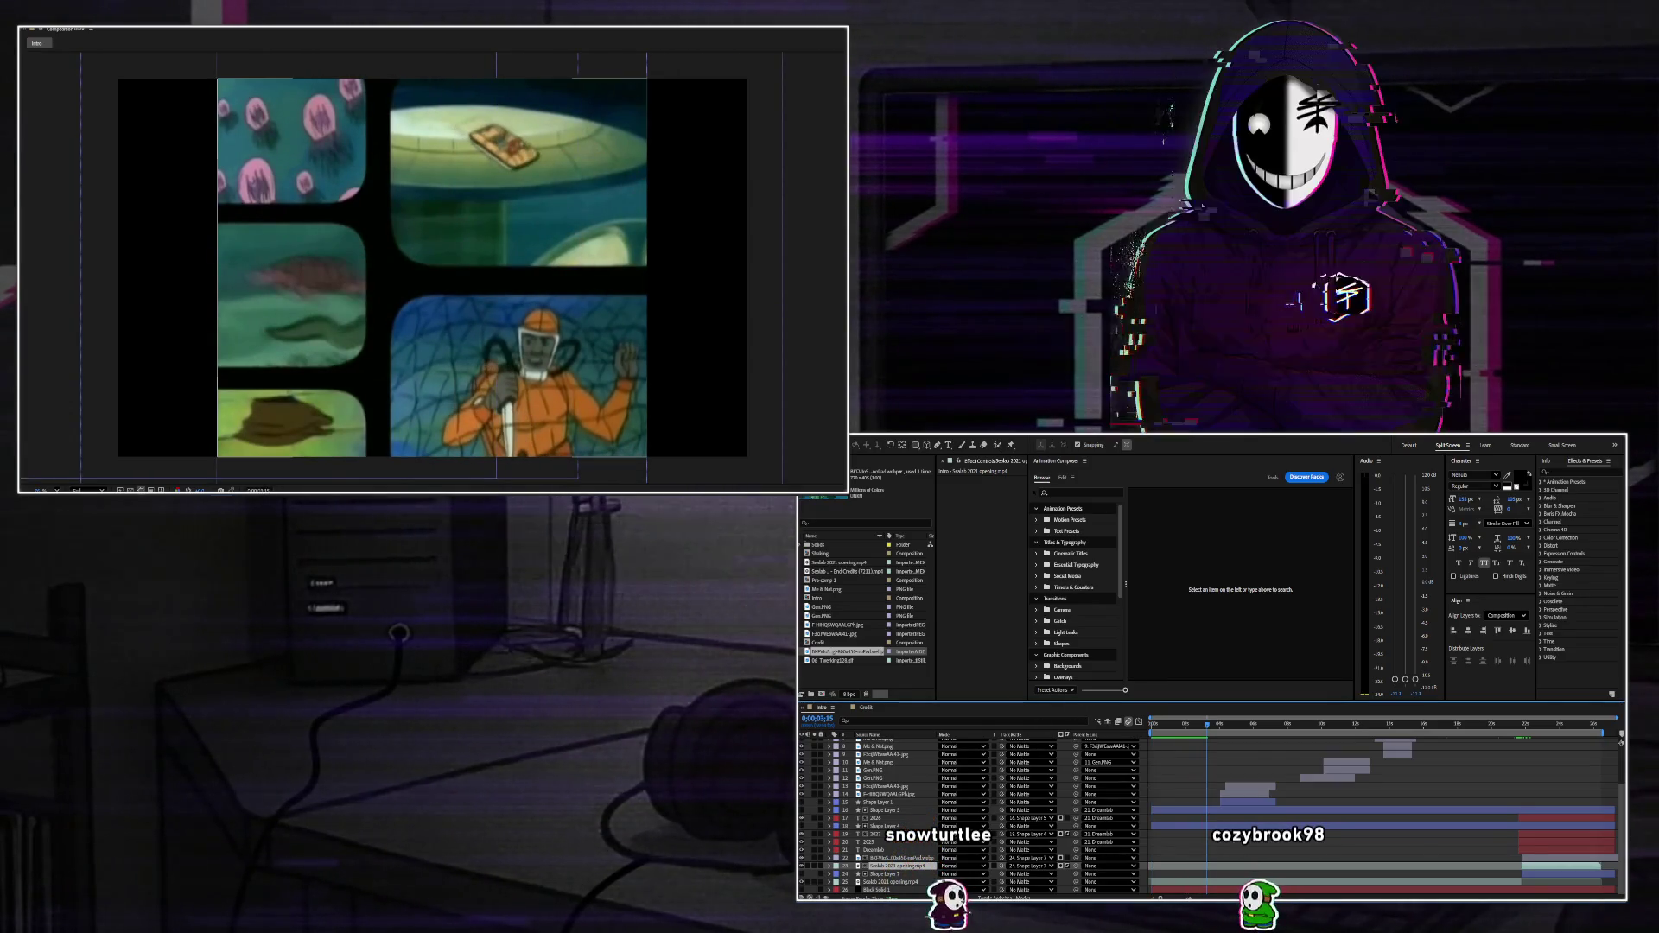
pyautogui.click(890, 881)
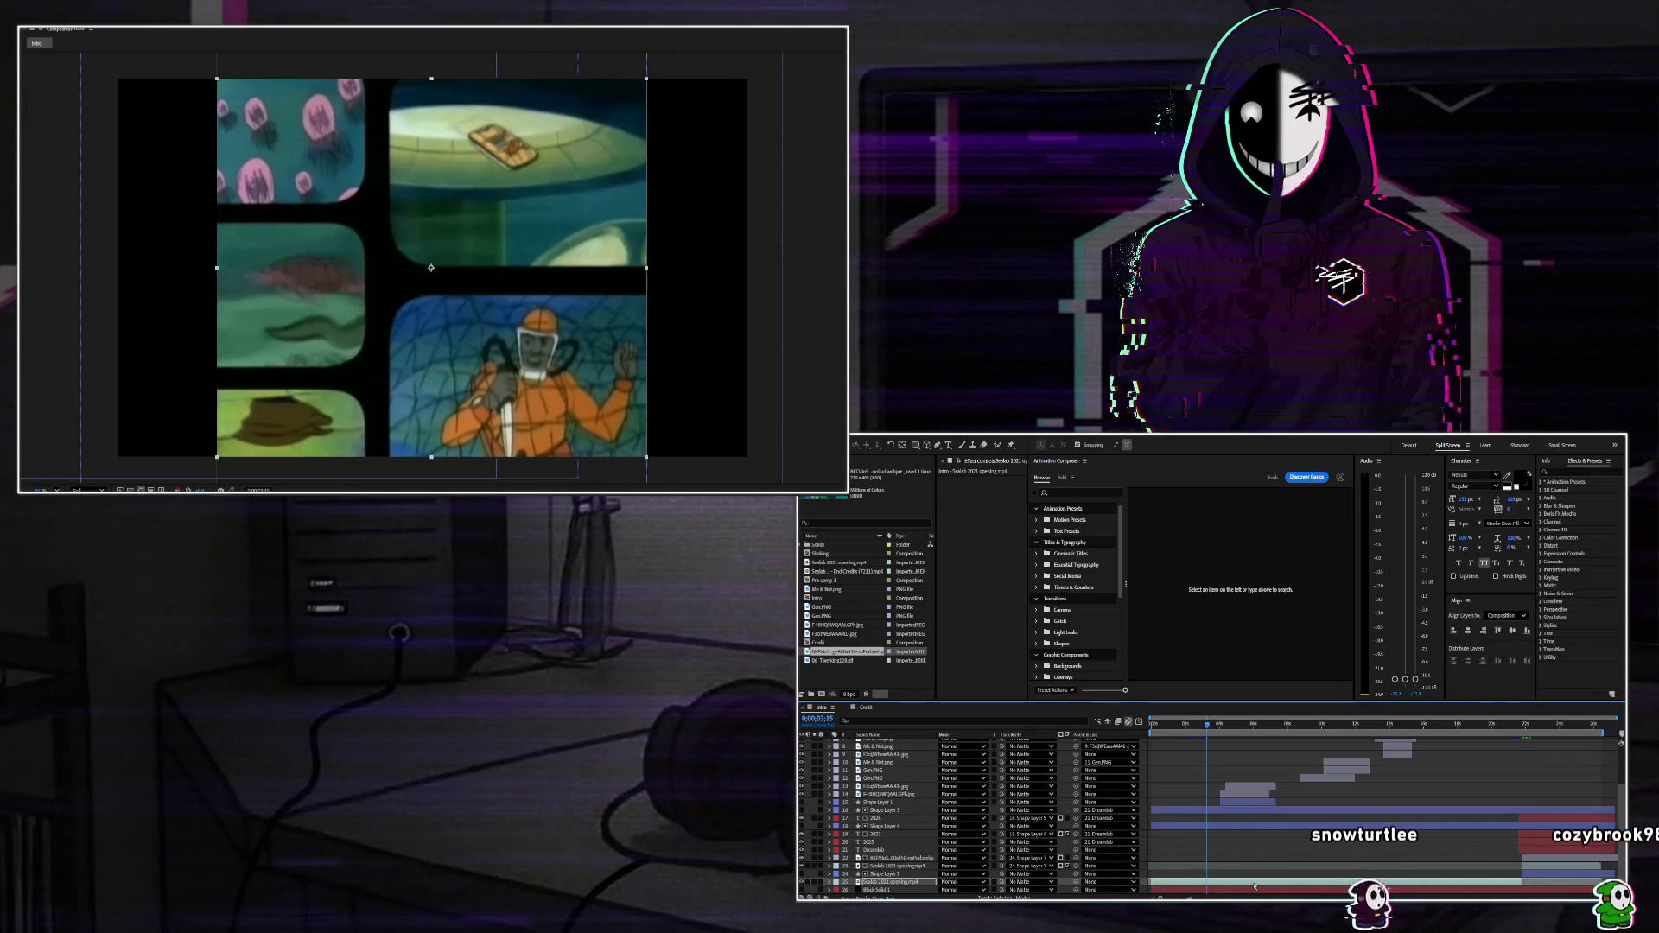
pyautogui.click(1217, 866)
pyautogui.press('o')
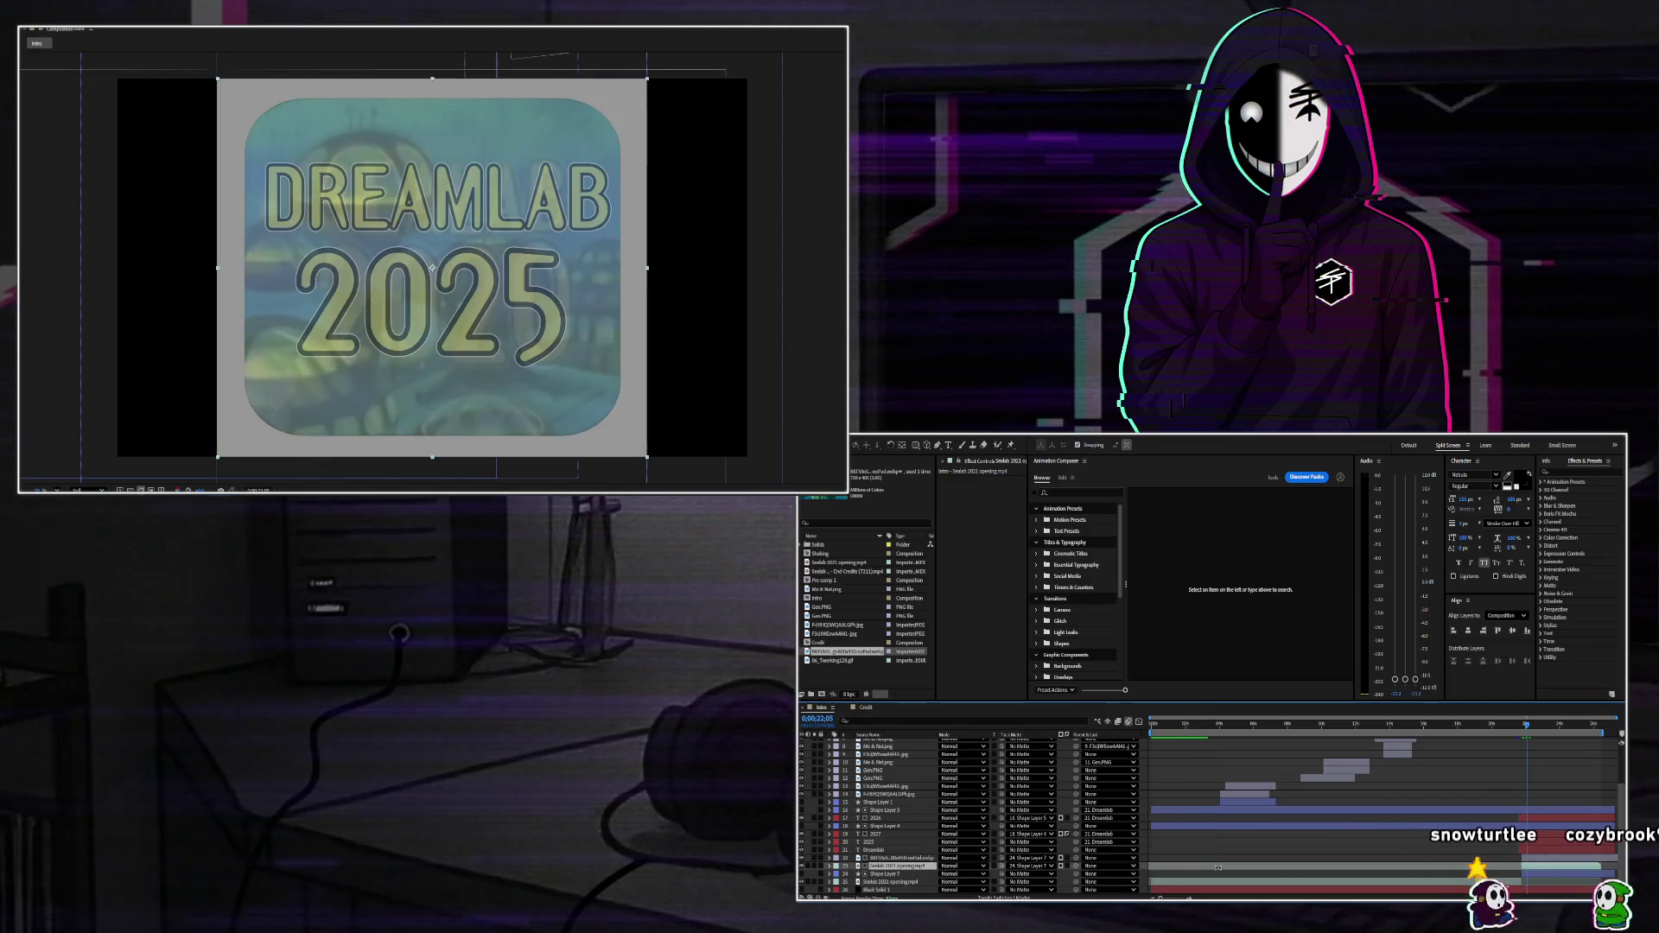
pyautogui.click(1243, 741)
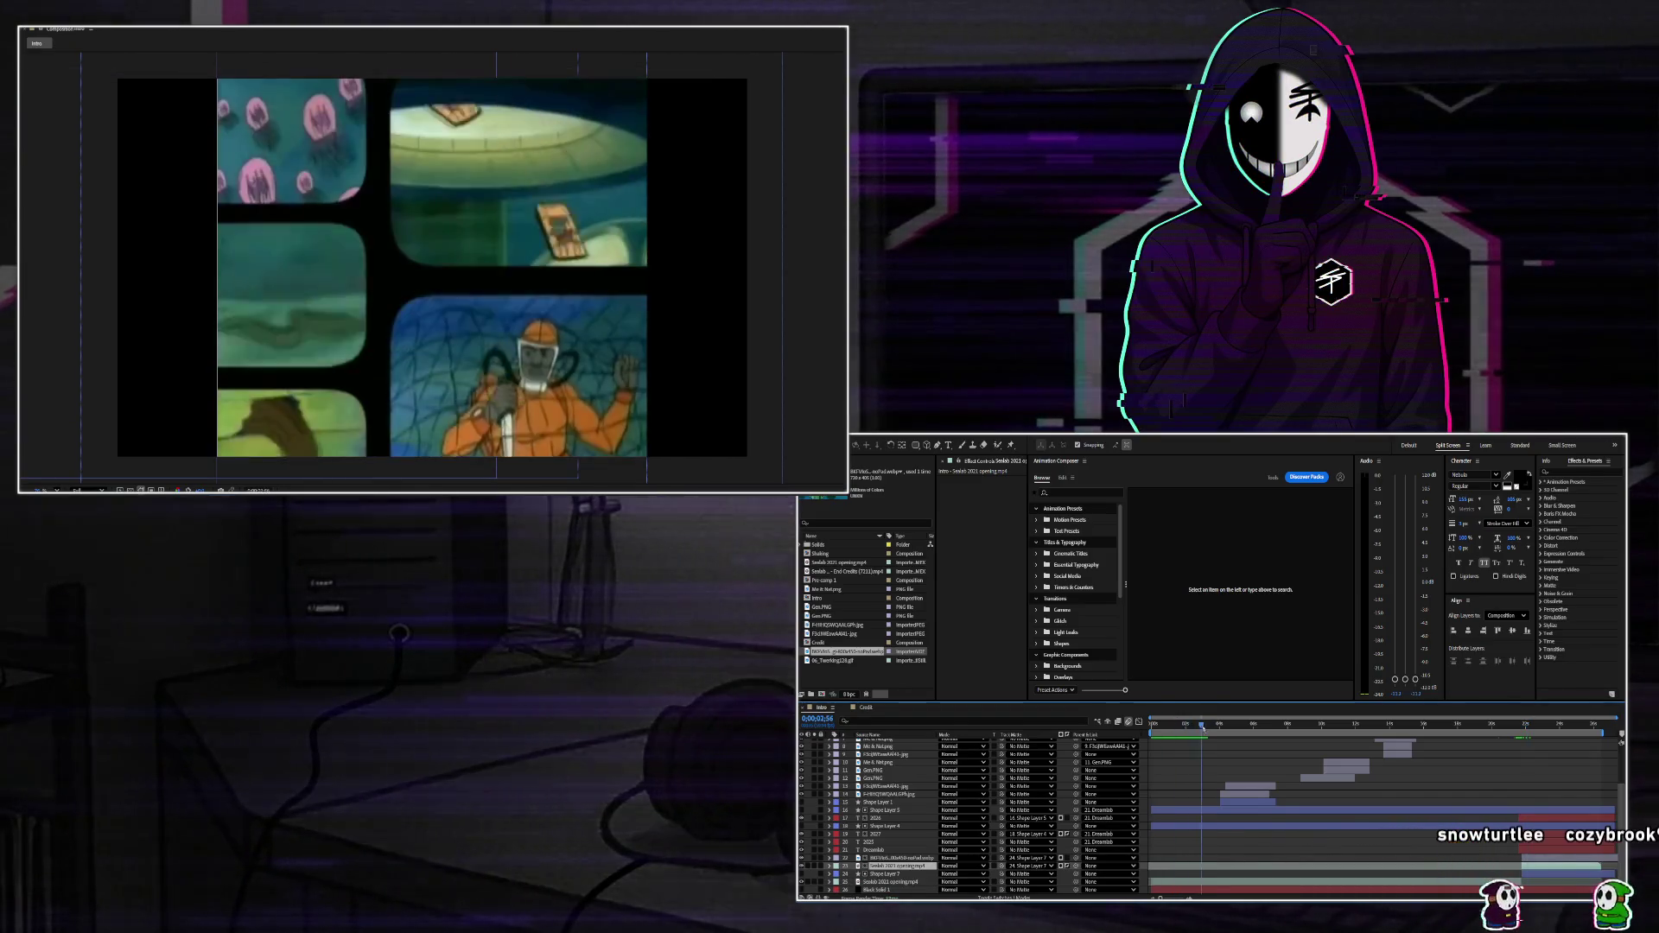
pyautogui.moveTo(1242, 741); pyautogui.dragTo(1259, 747)
# Duplicate the shape layer as Shape Layer 3 and preview the title fading up to yellow.
pyautogui.hotkey('ctrl', 'd')
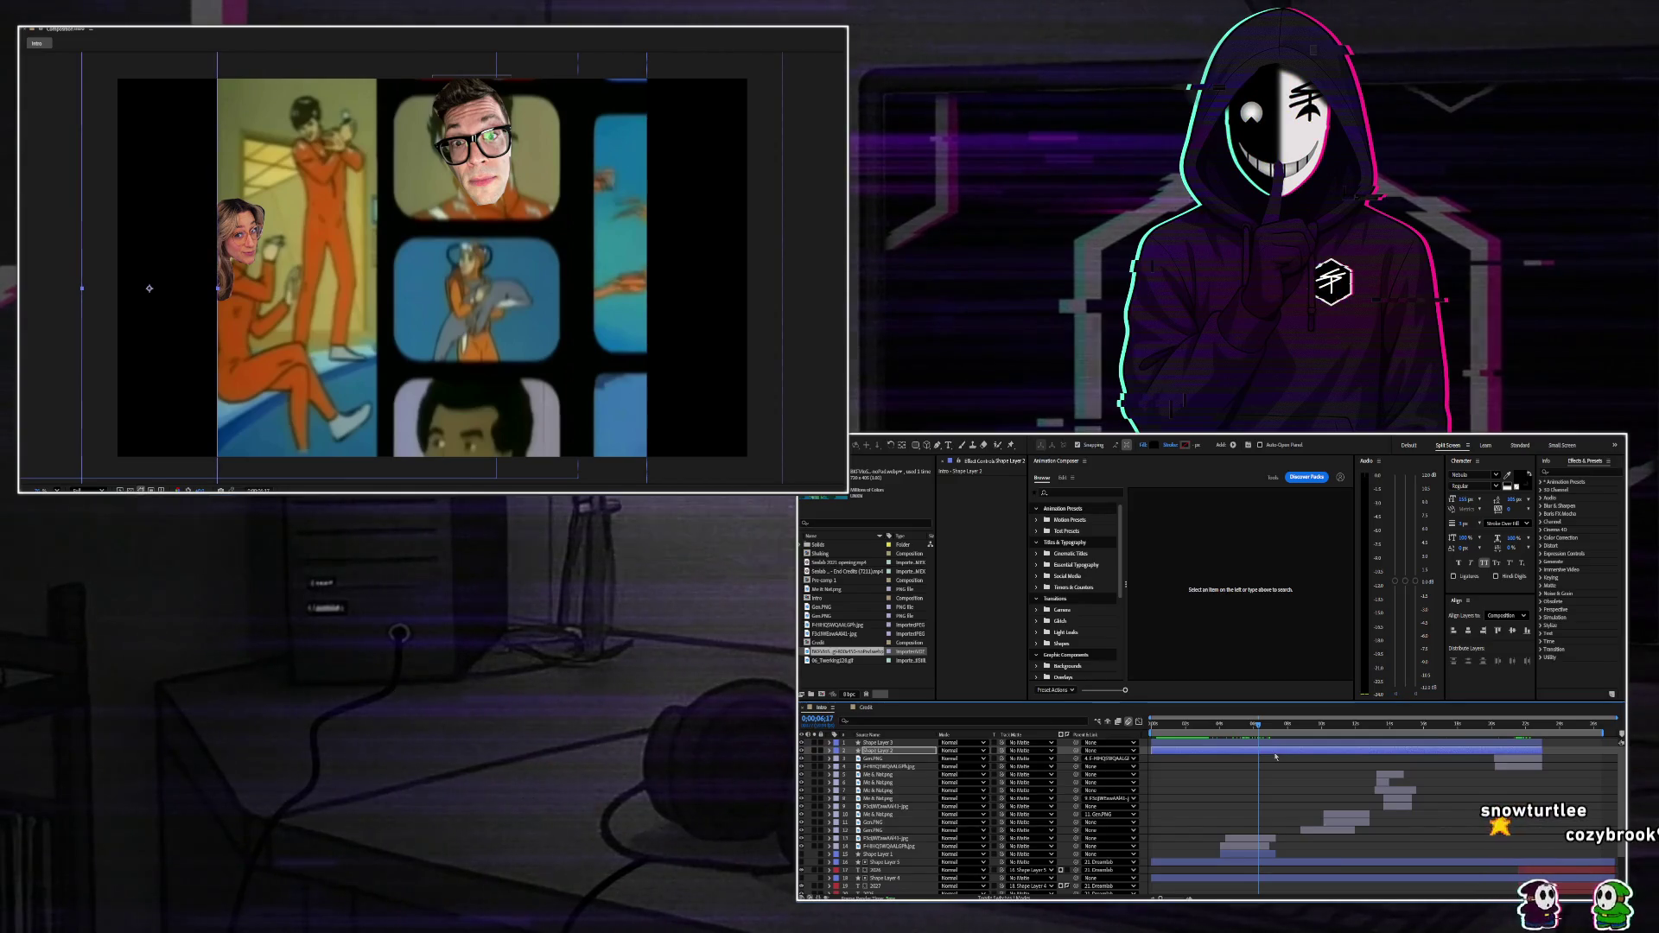
pyautogui.hotkey('ctrl', 'Down')
pyautogui.press('space')
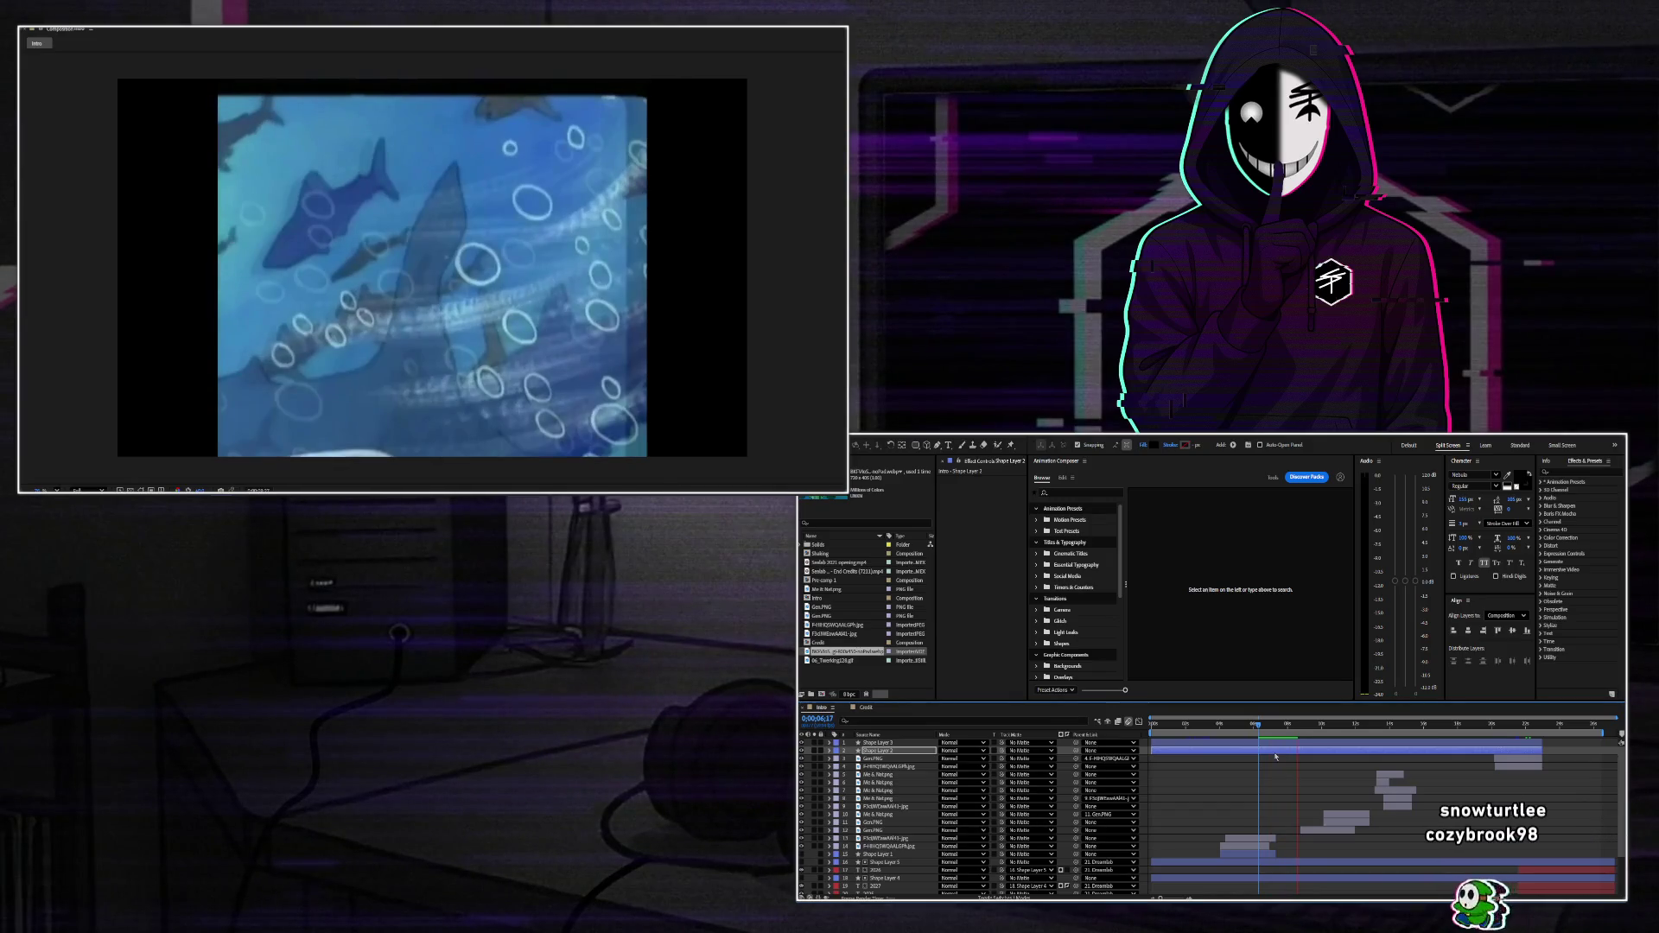
pyautogui.press('space')
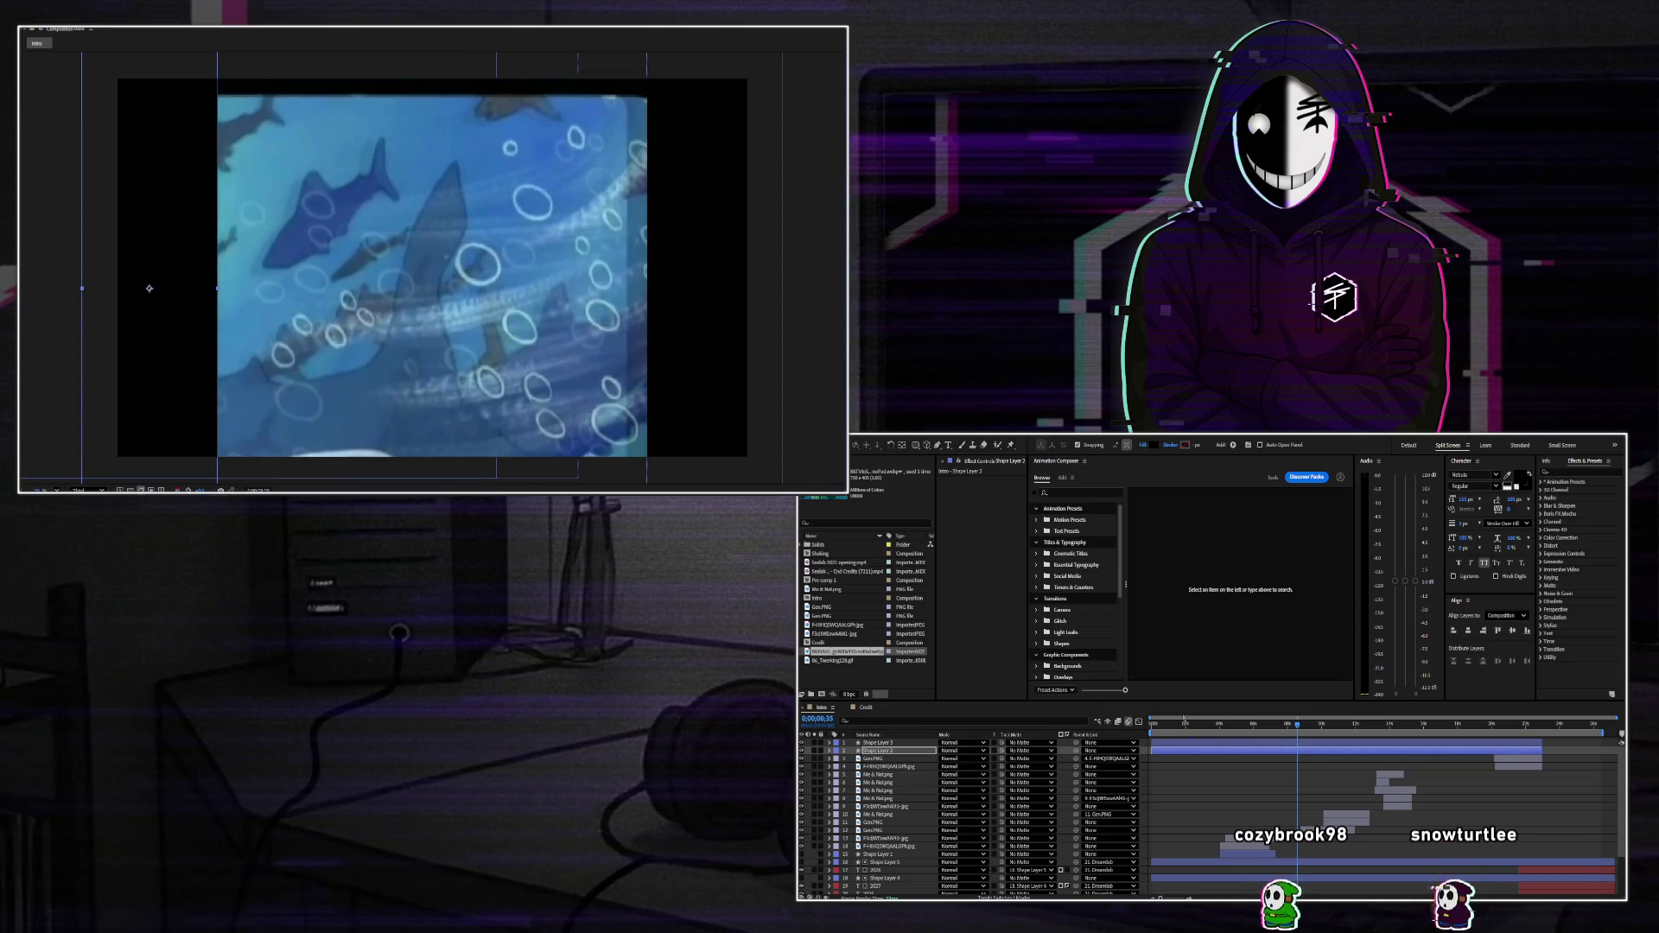
pyautogui.scroll(-3, 1499, 771)
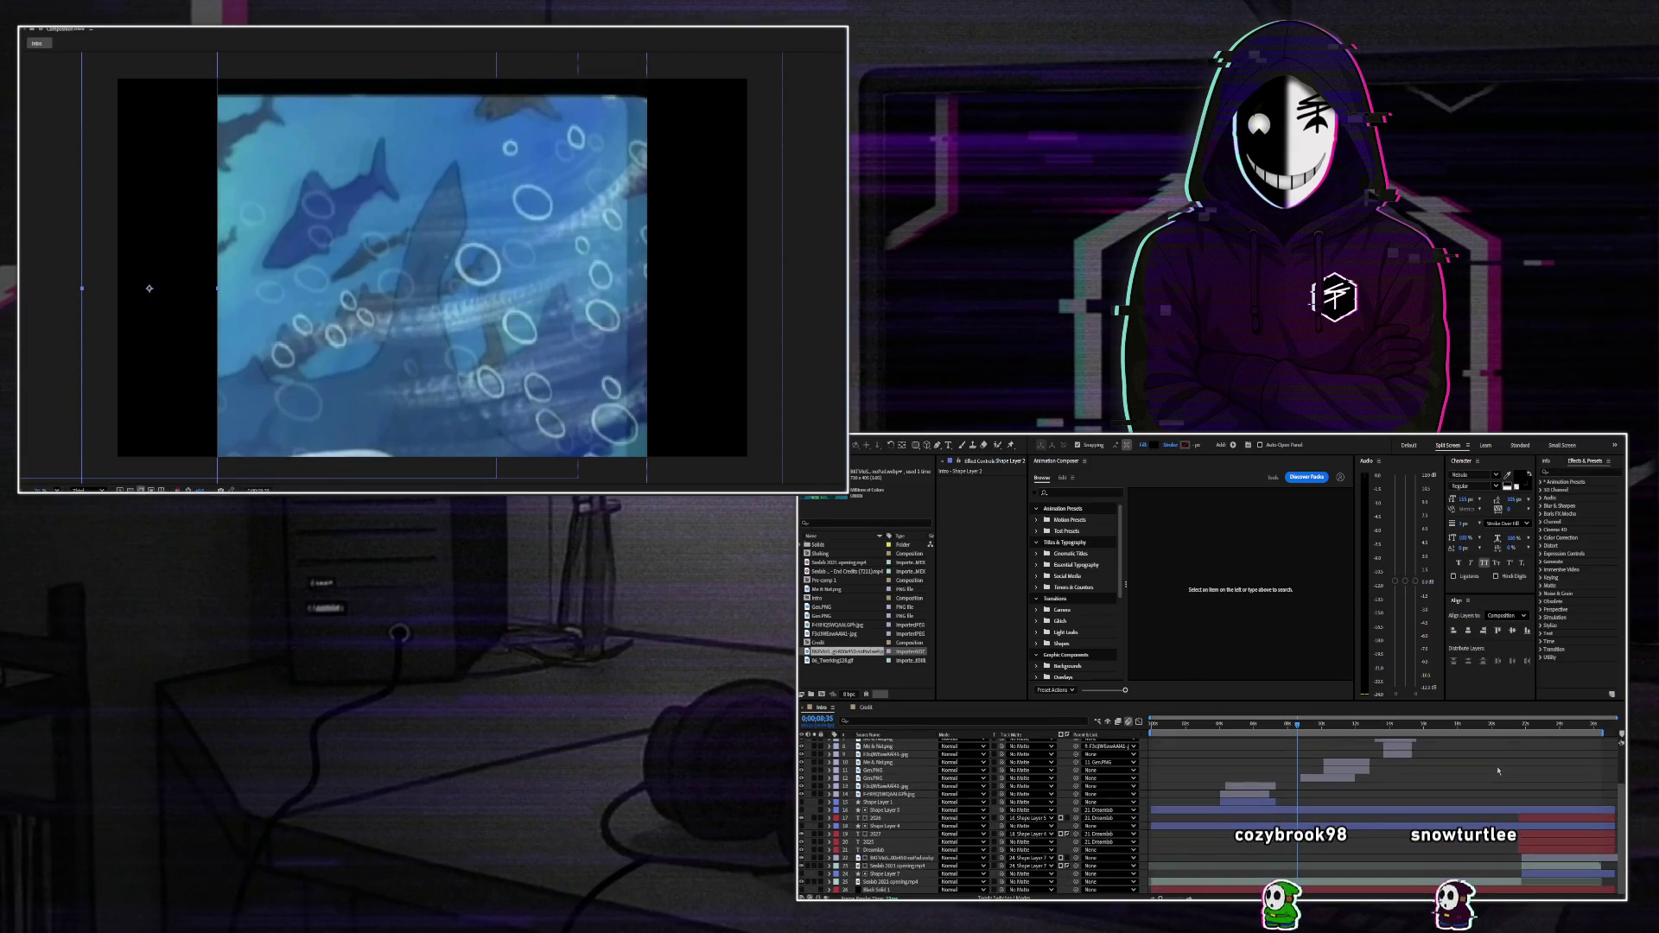
pyautogui.moveTo(1490, 728); pyautogui.dragTo(1549, 737)
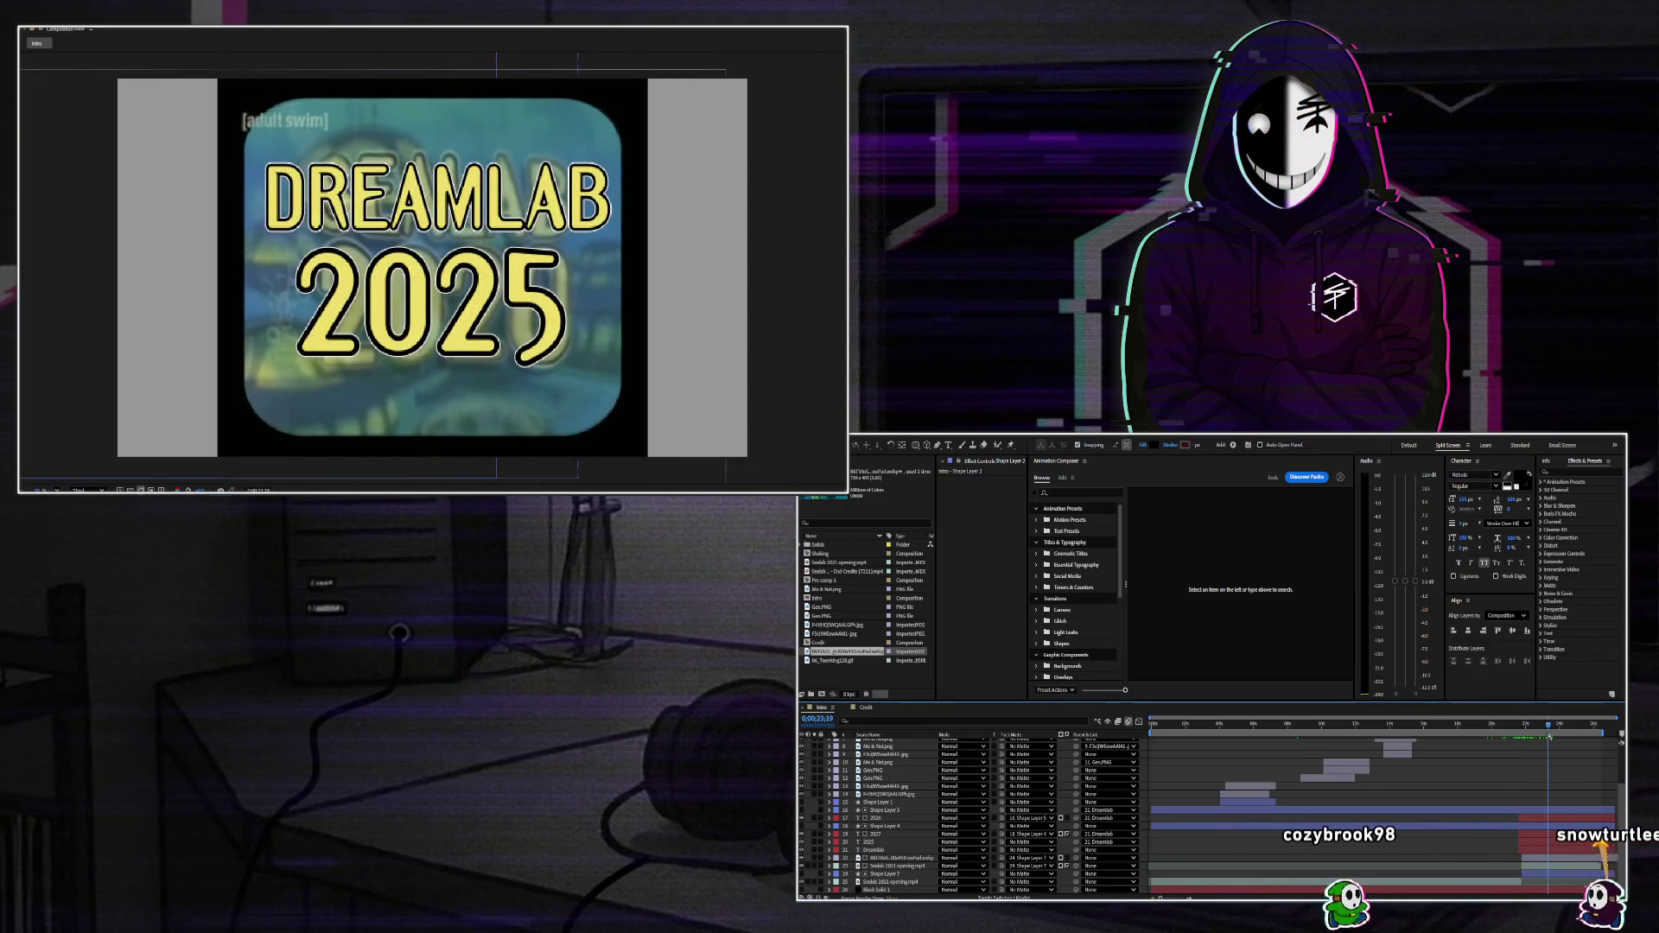
pyautogui.click(1068, 867)
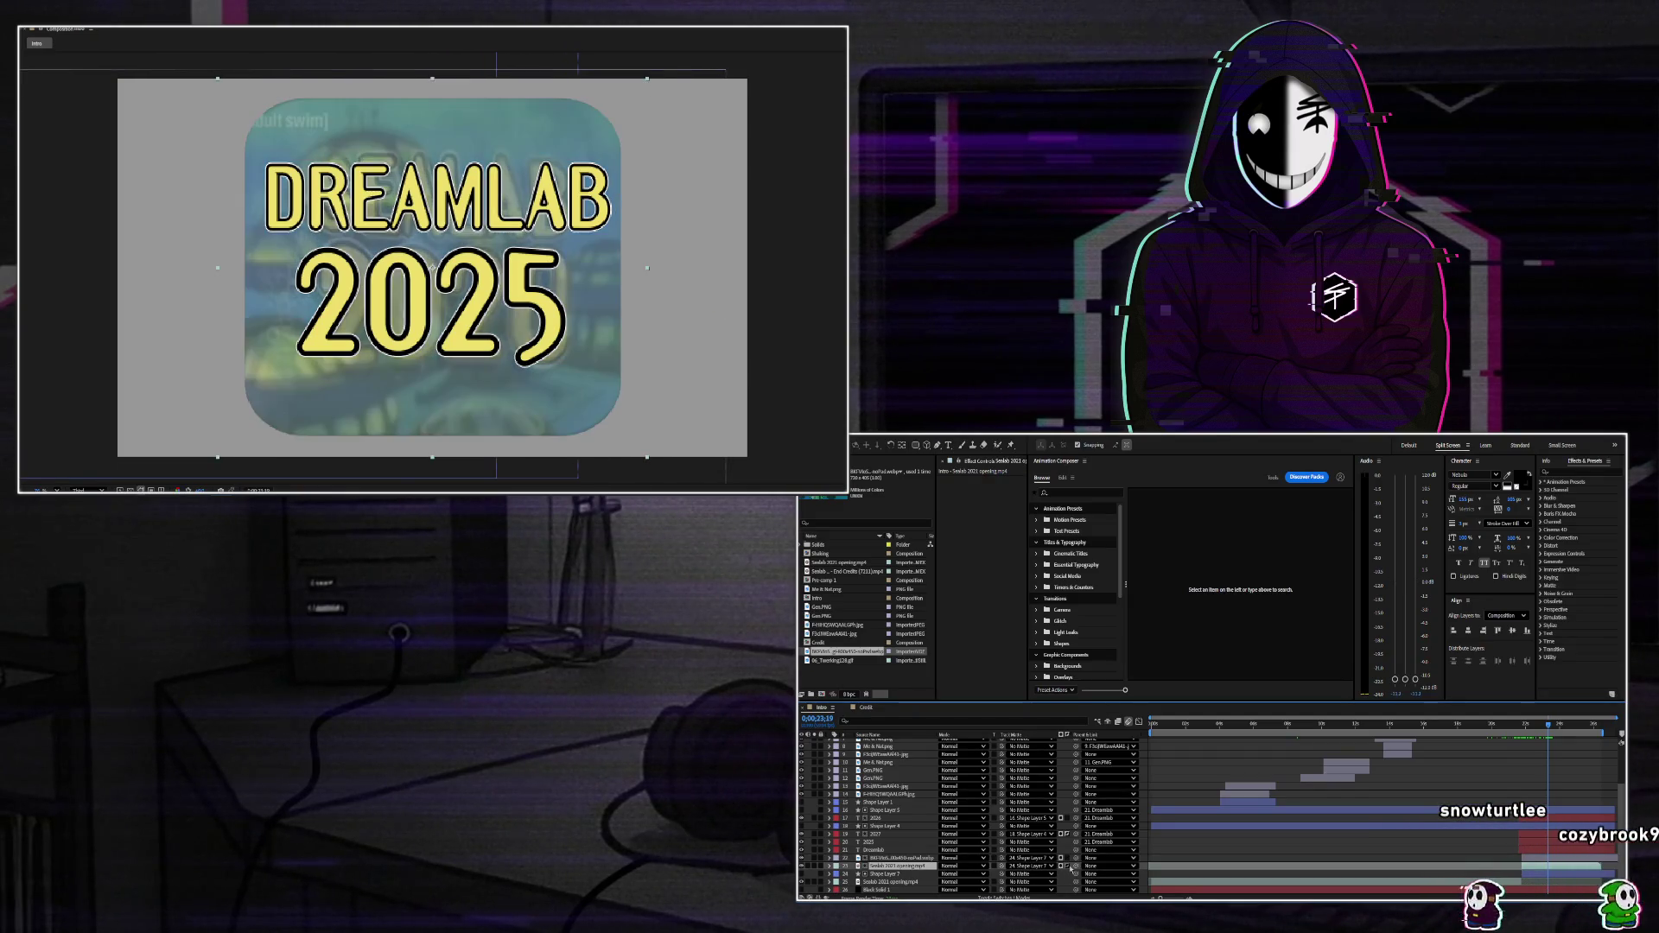
pyautogui.click(1068, 867)
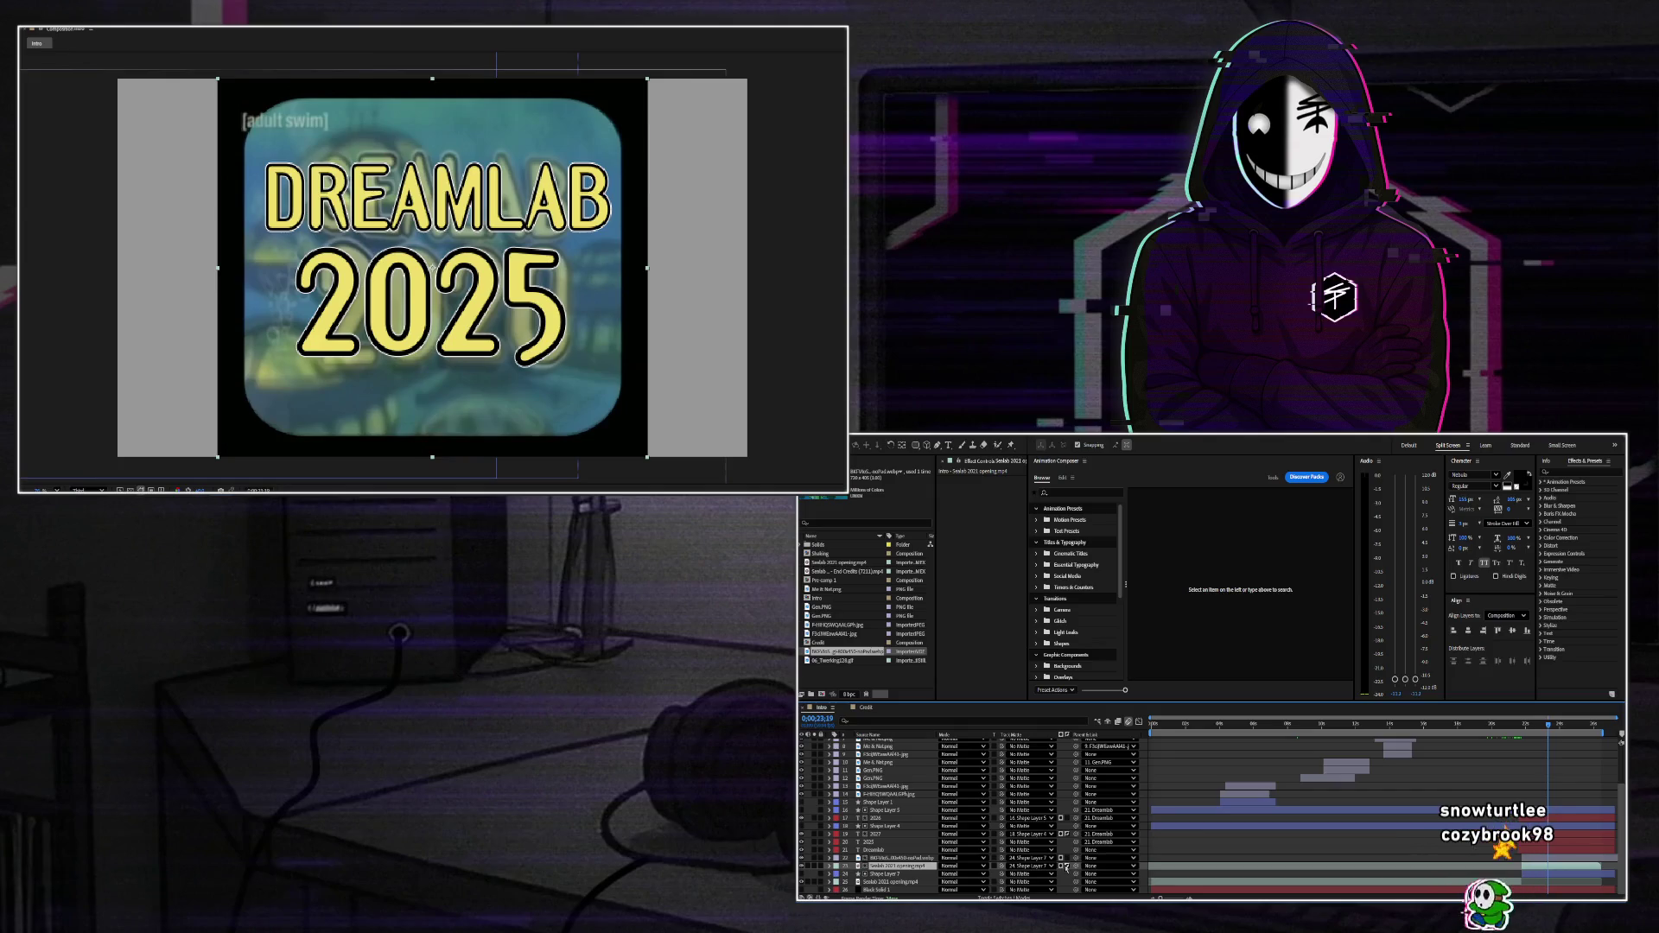
pyautogui.scroll(3, 1580, 787)
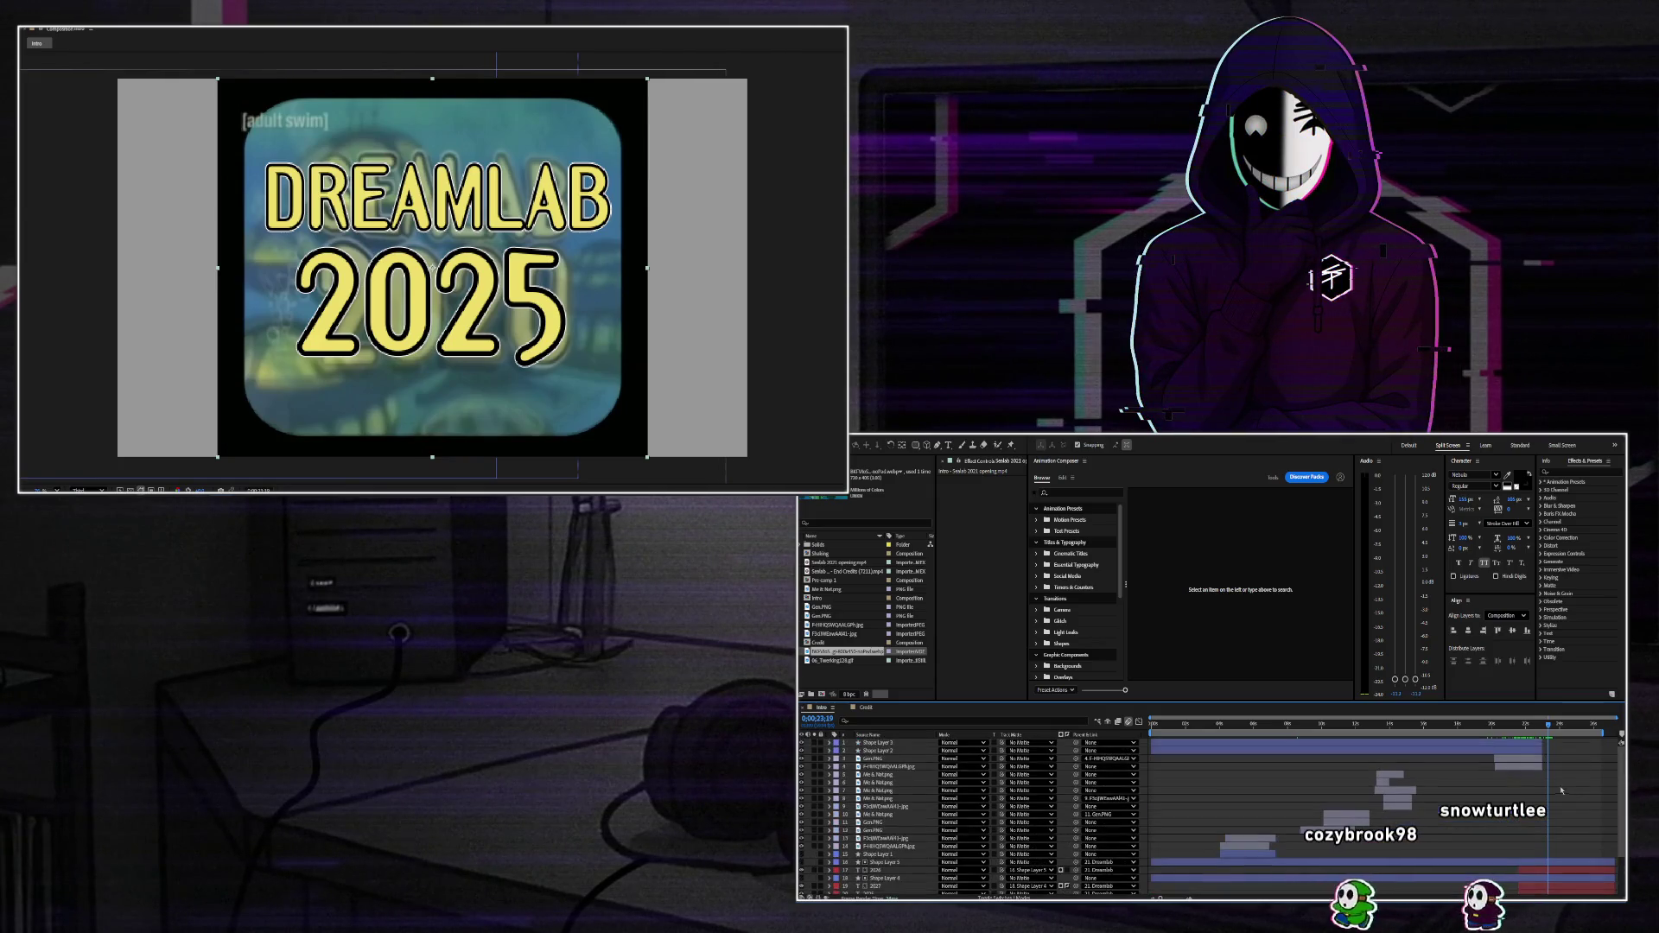
pyautogui.keyDown('shift'); pyautogui.click(877, 742); pyautogui.keyUp('shift')
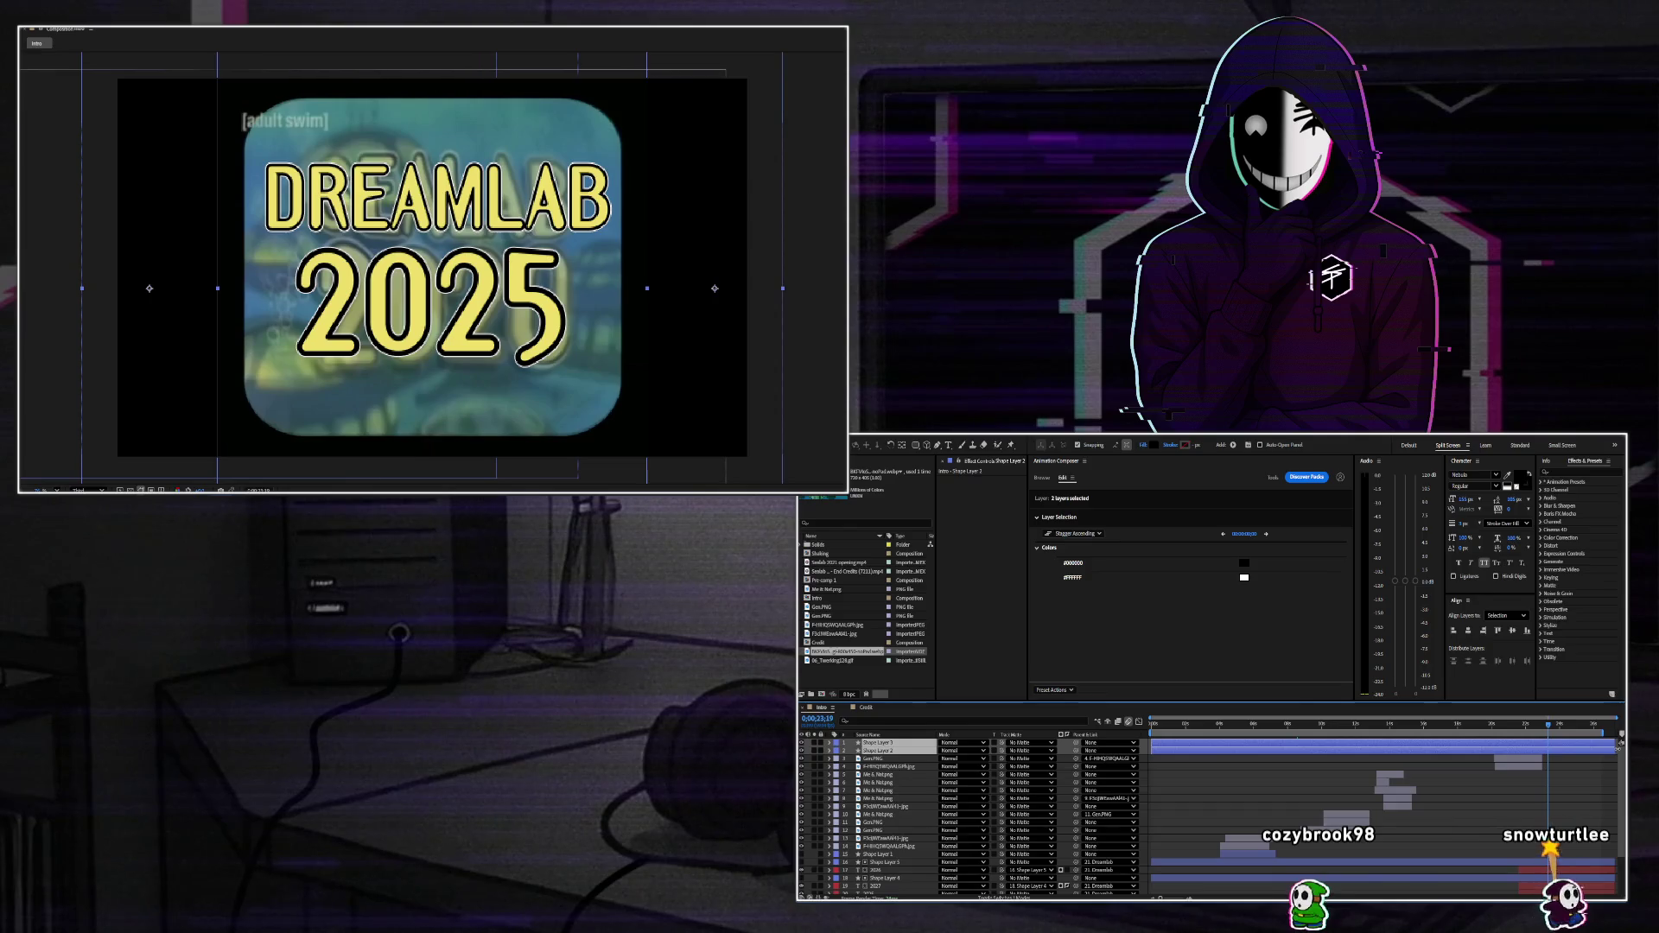
pyautogui.scroll(-3, 1553, 784)
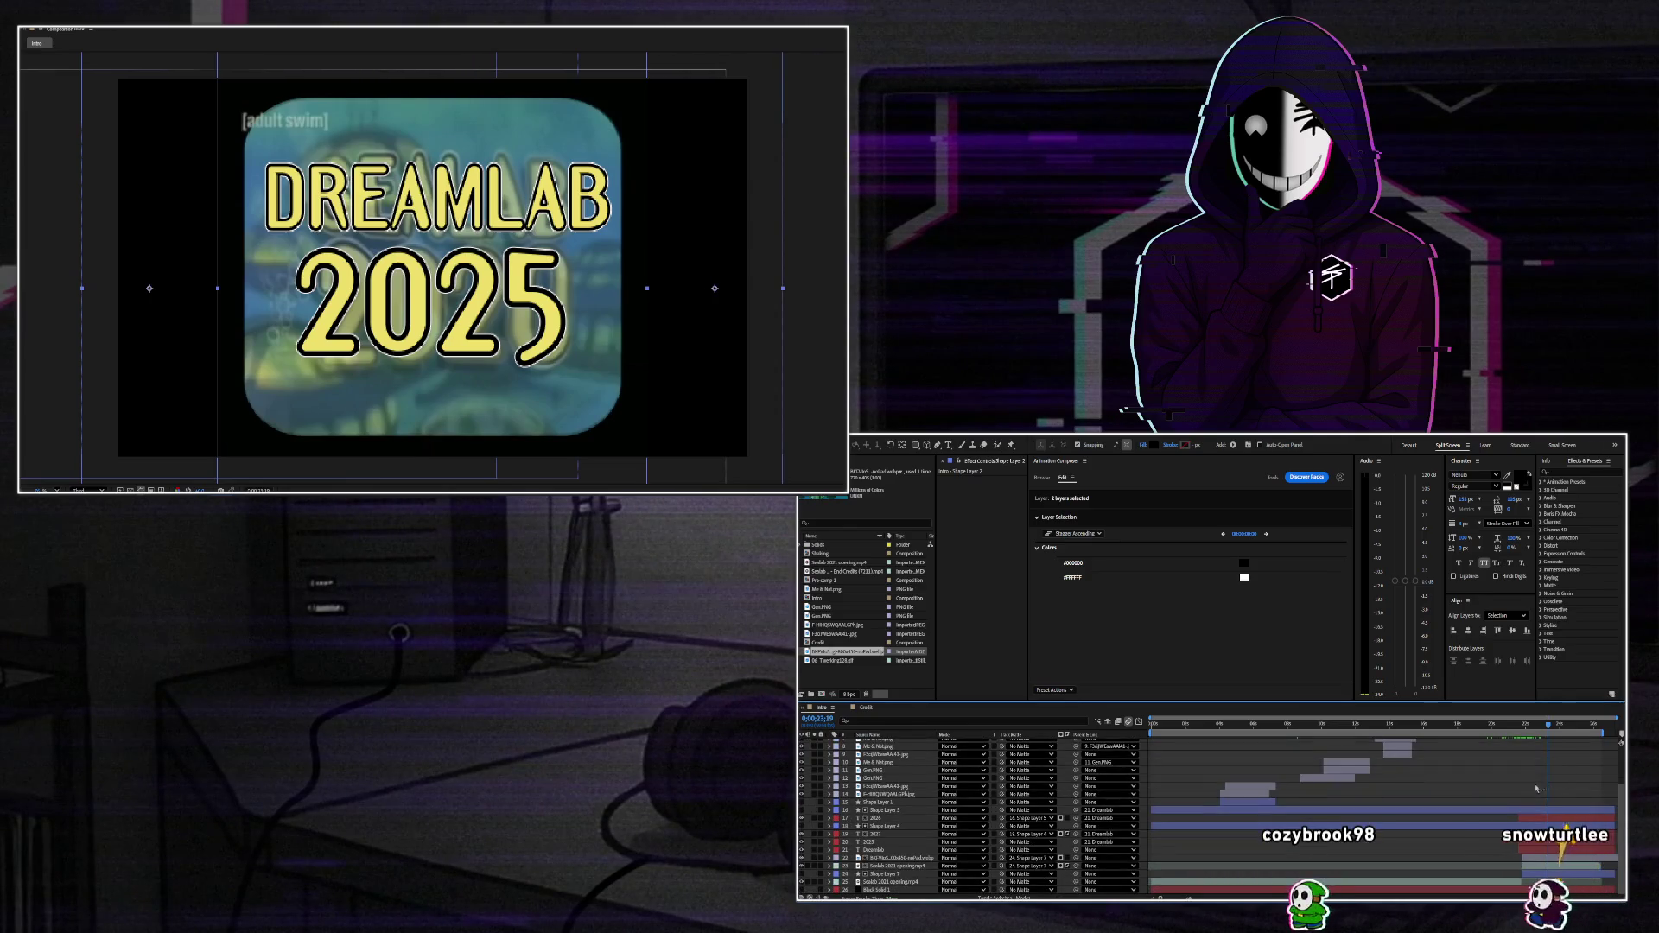
pyautogui.moveTo(1521, 724)
pyautogui.mouseDown()
pyautogui.moveTo(1490, 724)
pyautogui.moveTo(1528, 724)
pyautogui.mouseUp()
pyautogui.press('space')
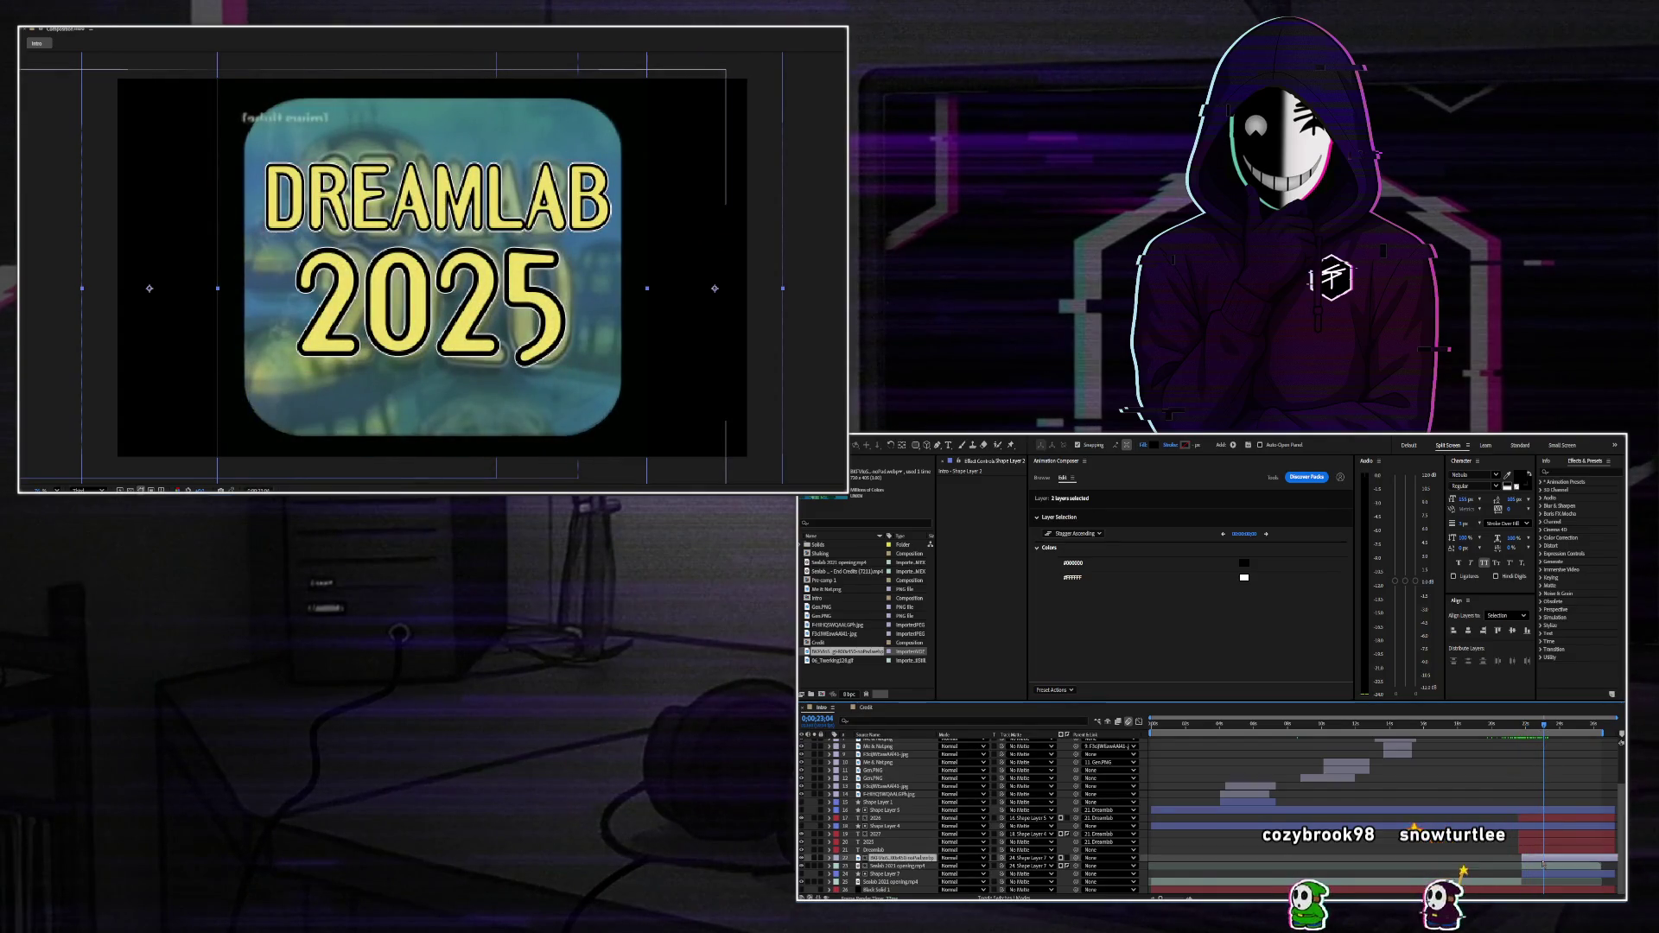
# Toggle the video layer's visibility and matte to compare the DREAMLAB 2025 ending, restoring the matte columns.
pyautogui.click(890, 858)
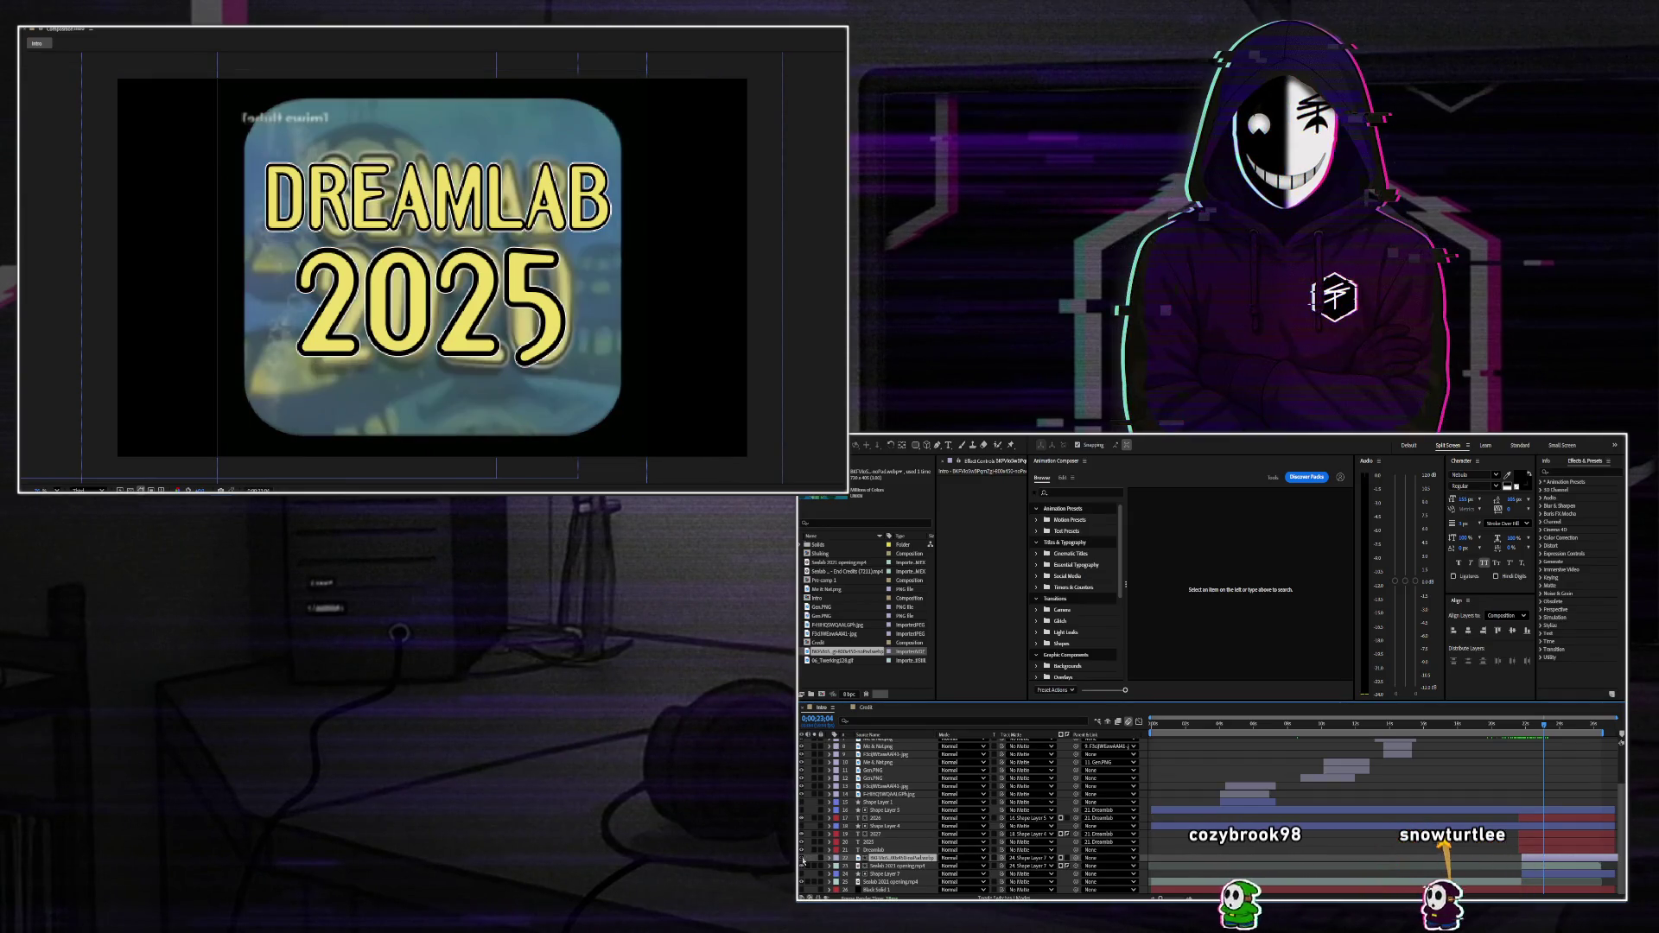
pyautogui.click(897, 866)
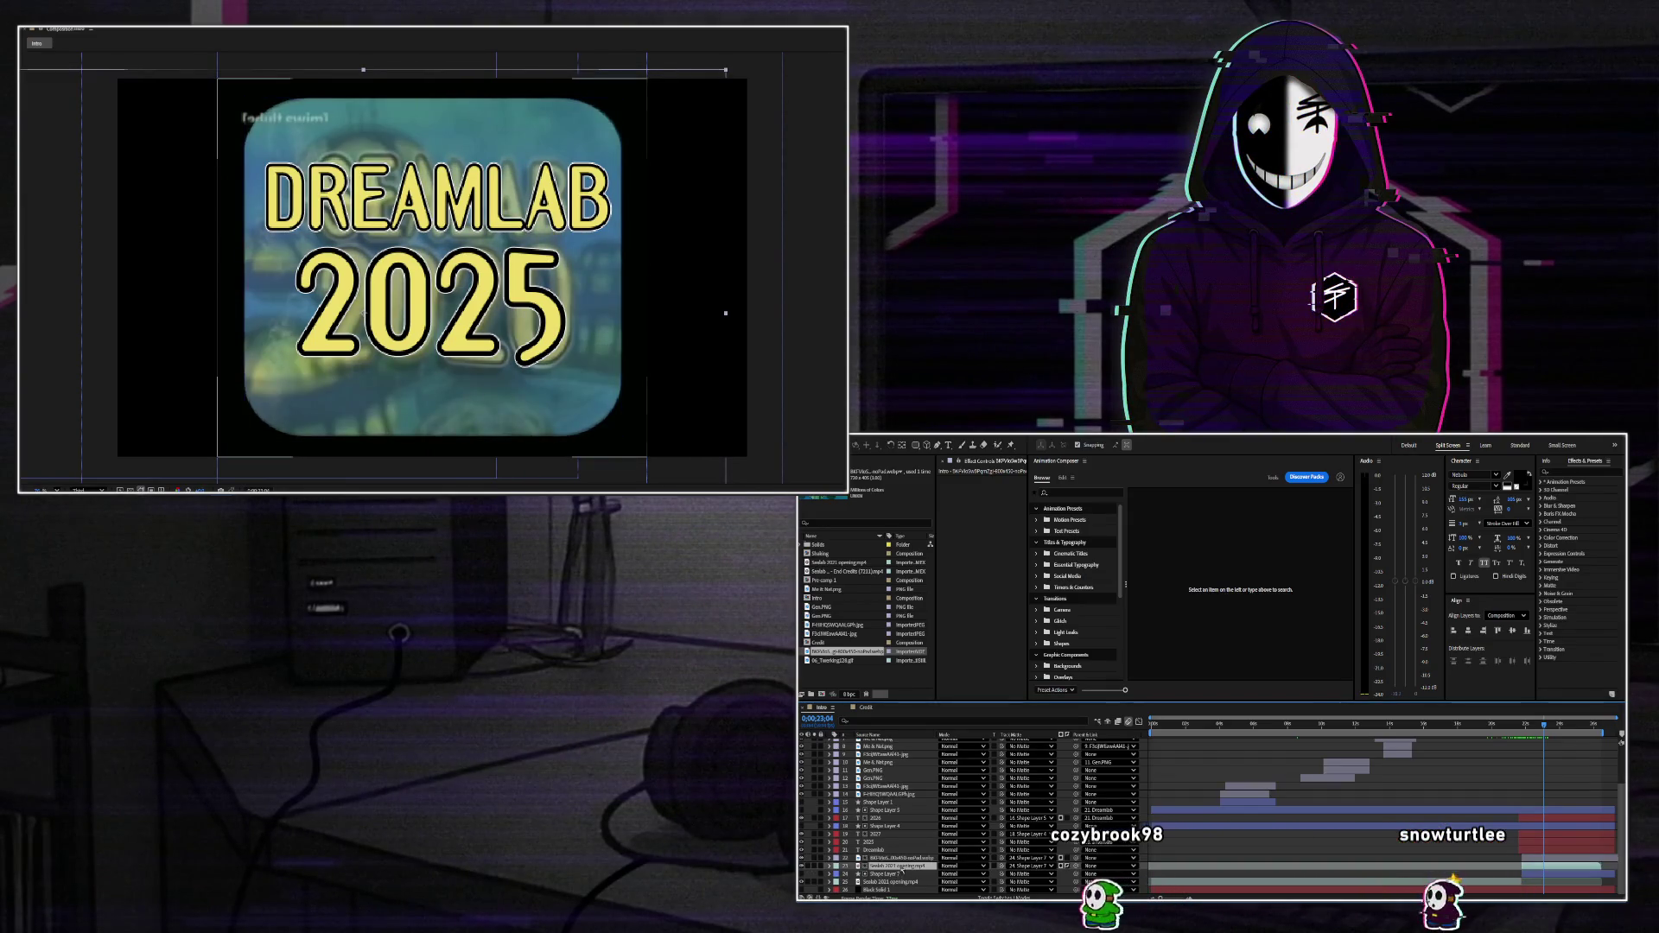
pyautogui.click(802, 868)
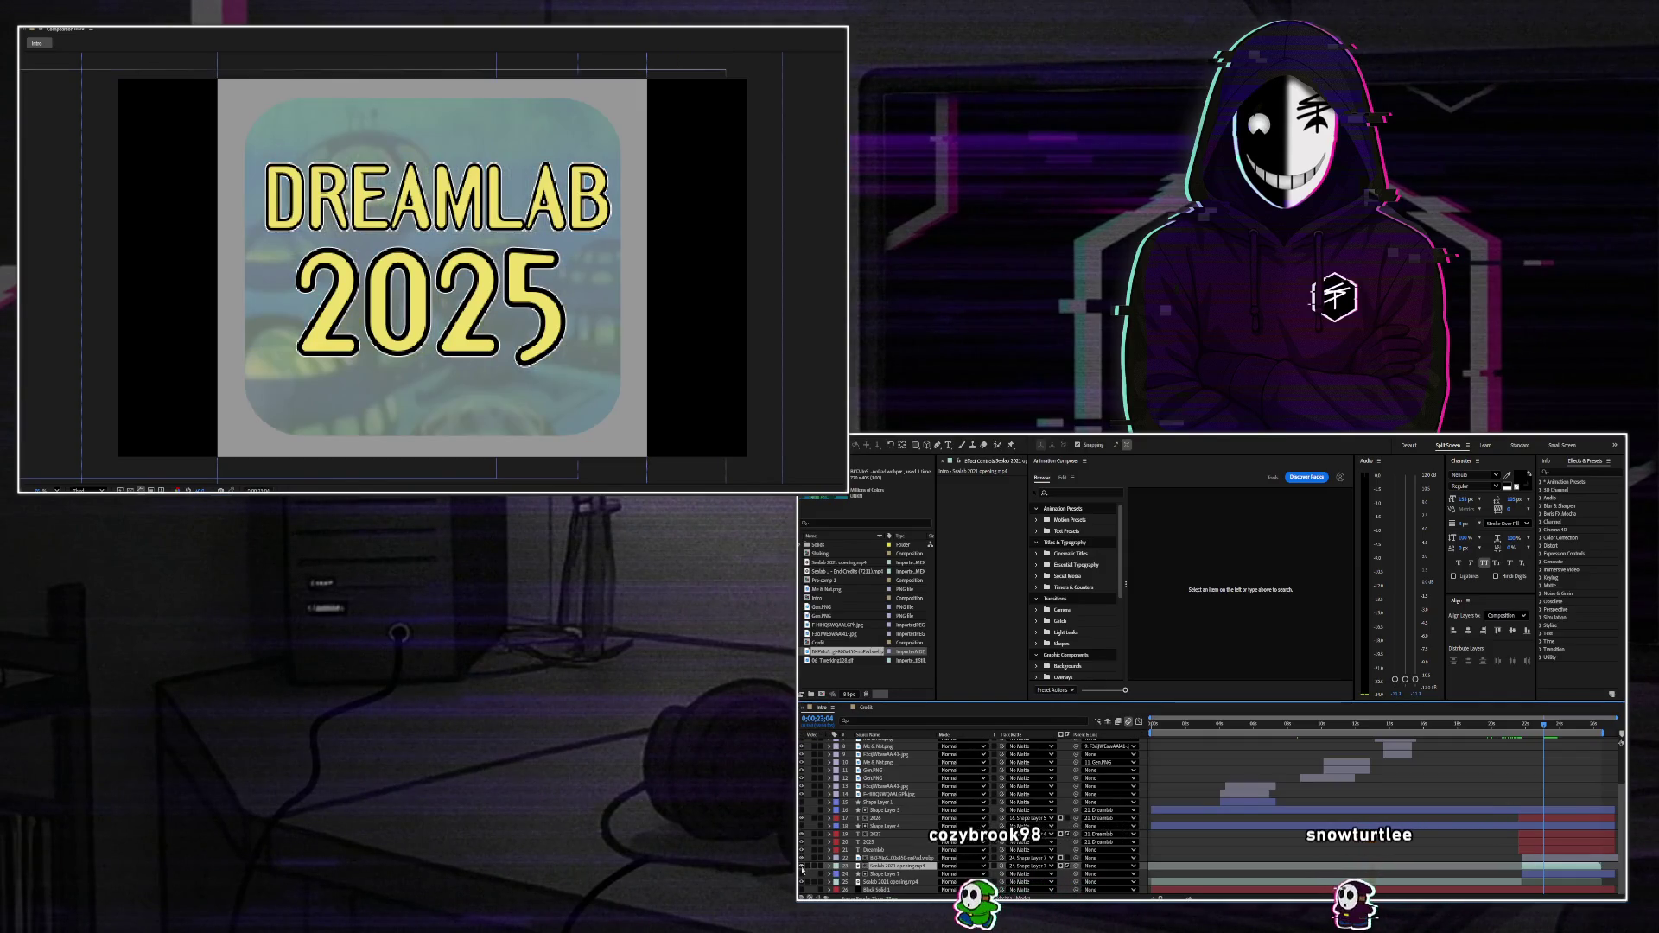
pyautogui.click(802, 867)
pyautogui.click(1067, 867)
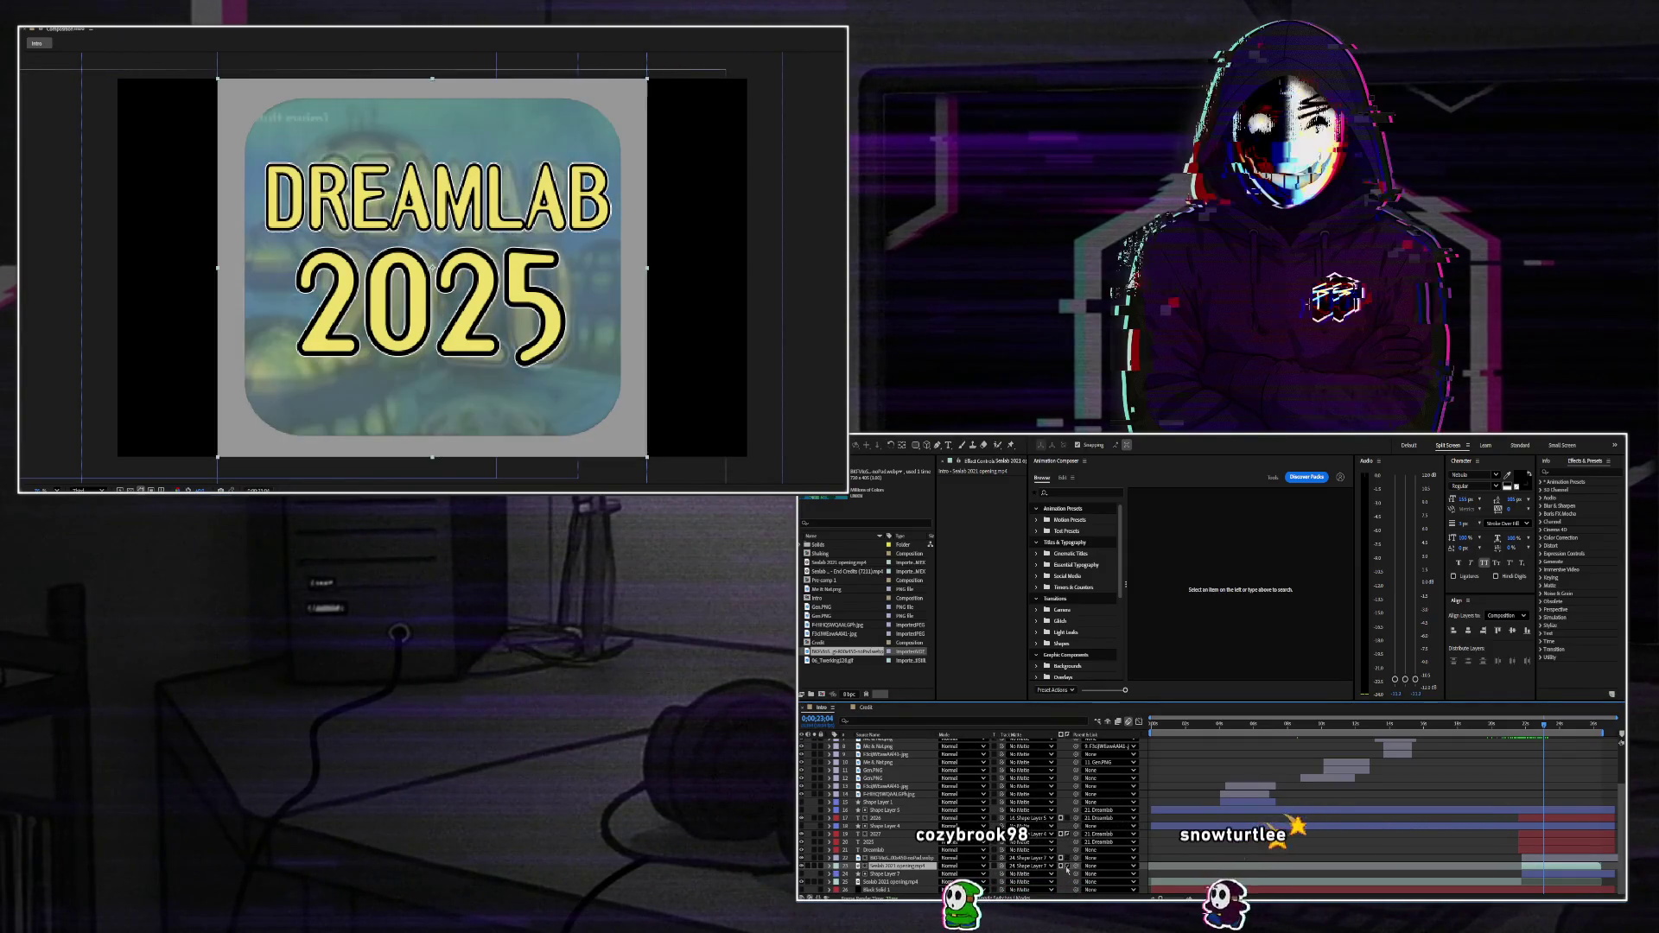
pyautogui.click(1067, 869)
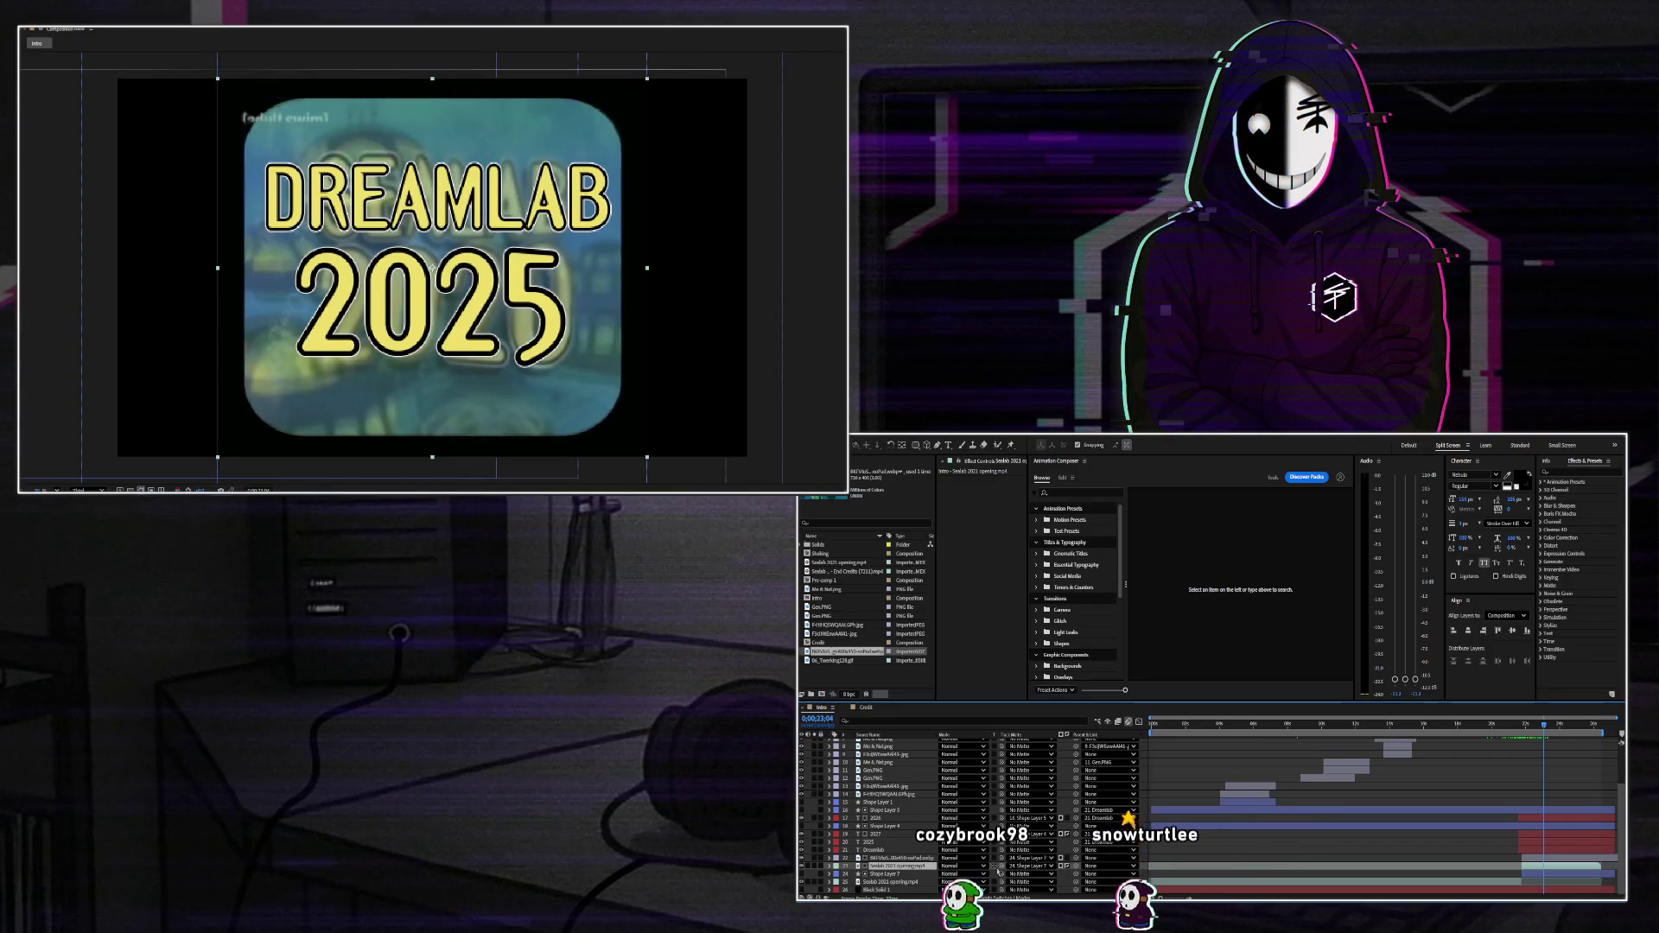
pyautogui.press('F4')
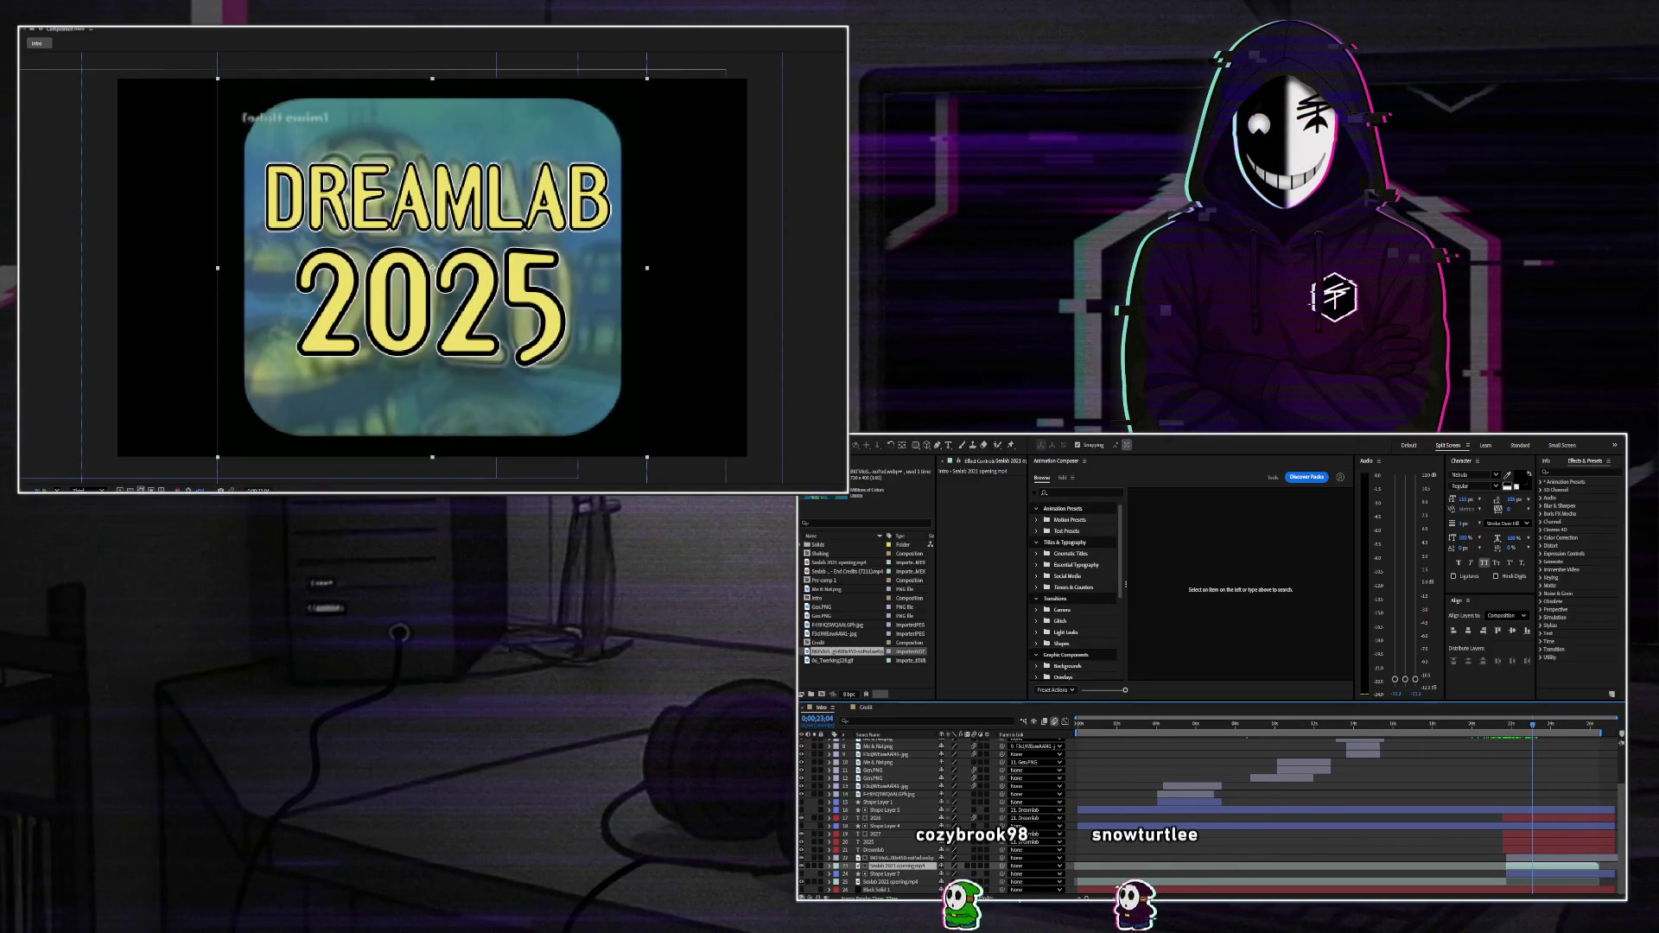
pyautogui.click(1007, 896)
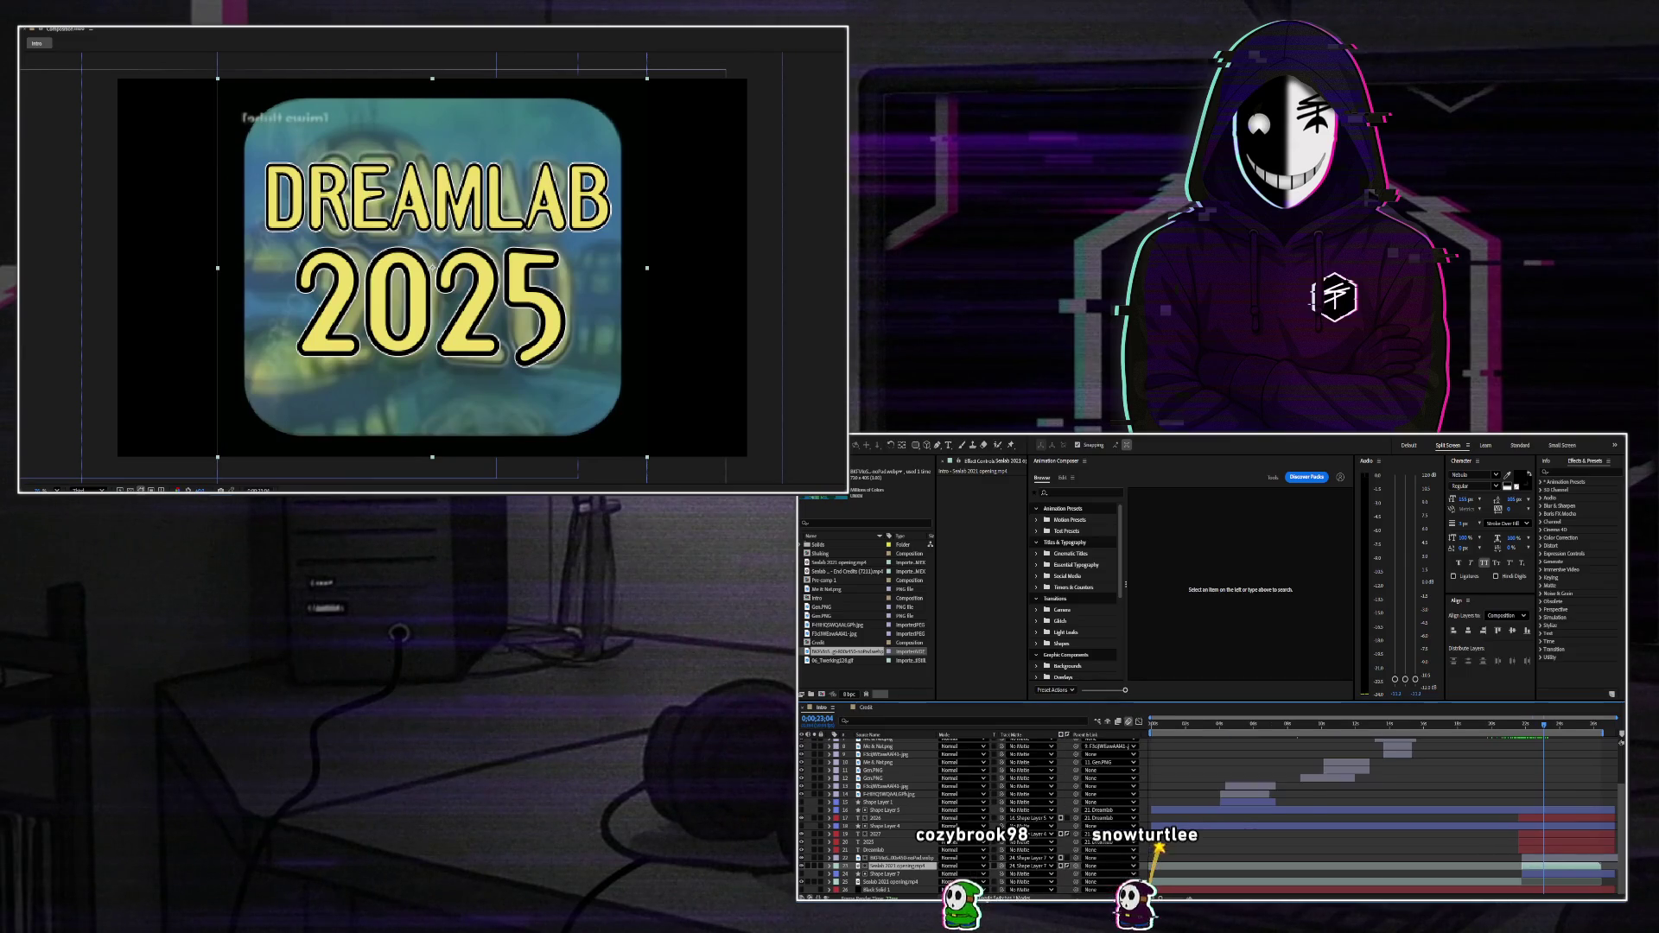
pyautogui.click(1151, 875)
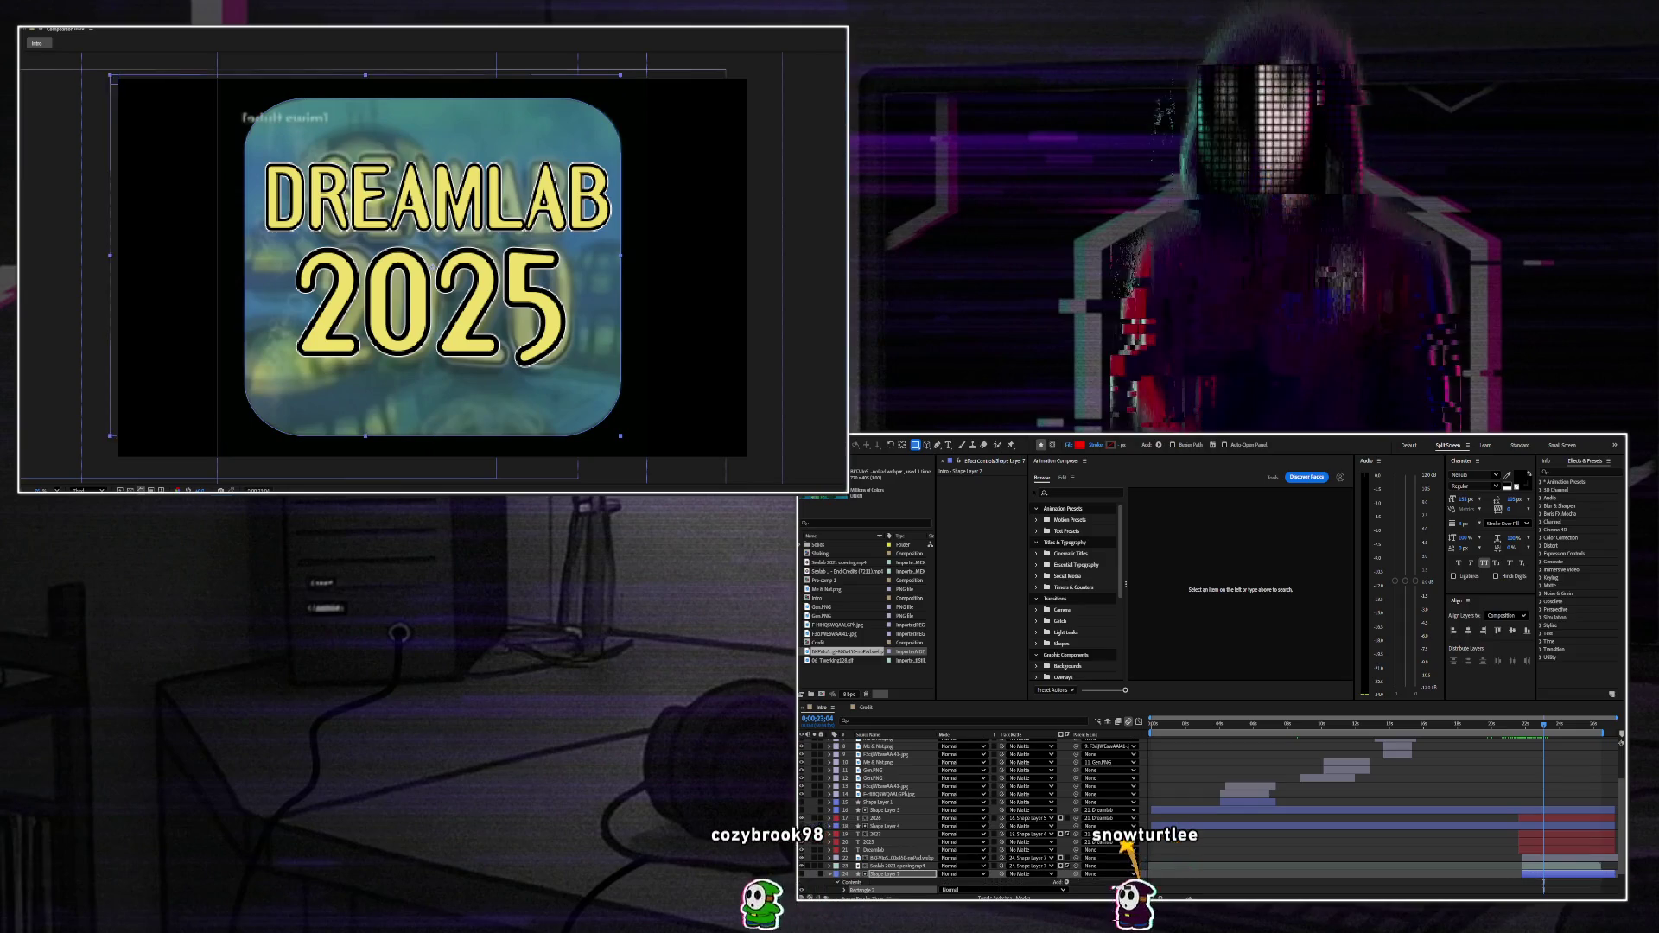
# Delete the extra Rectangle 2 from Shape Layer 7.
pyautogui.click(873, 889)
pyautogui.press('Delete')
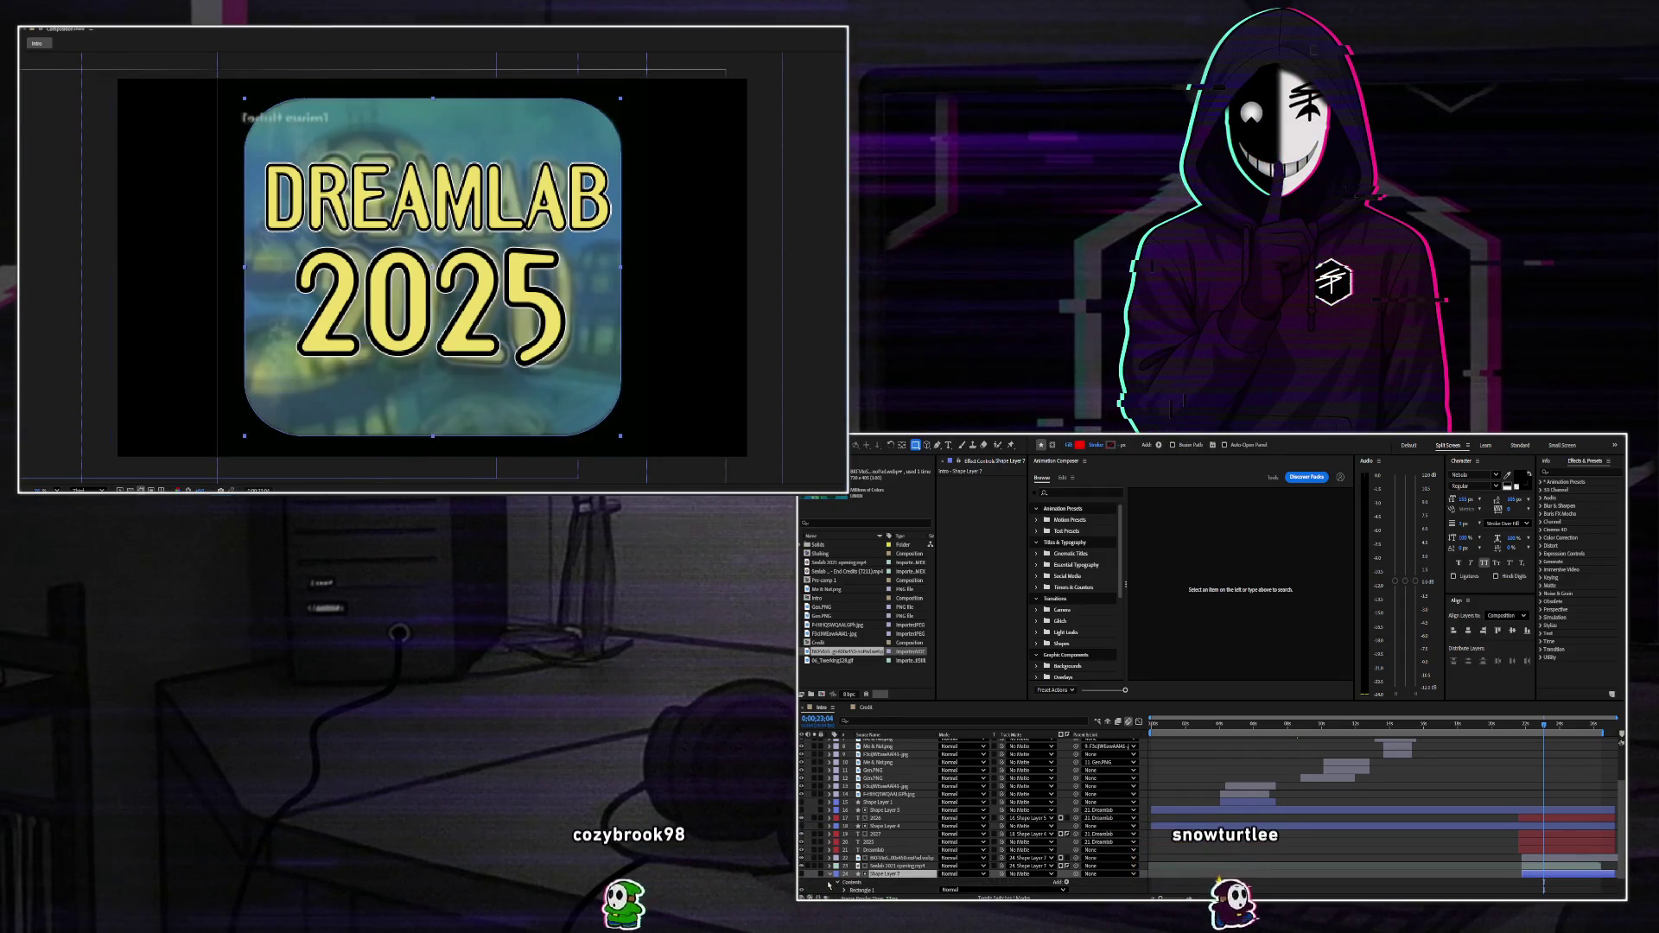
pyautogui.click(831, 875)
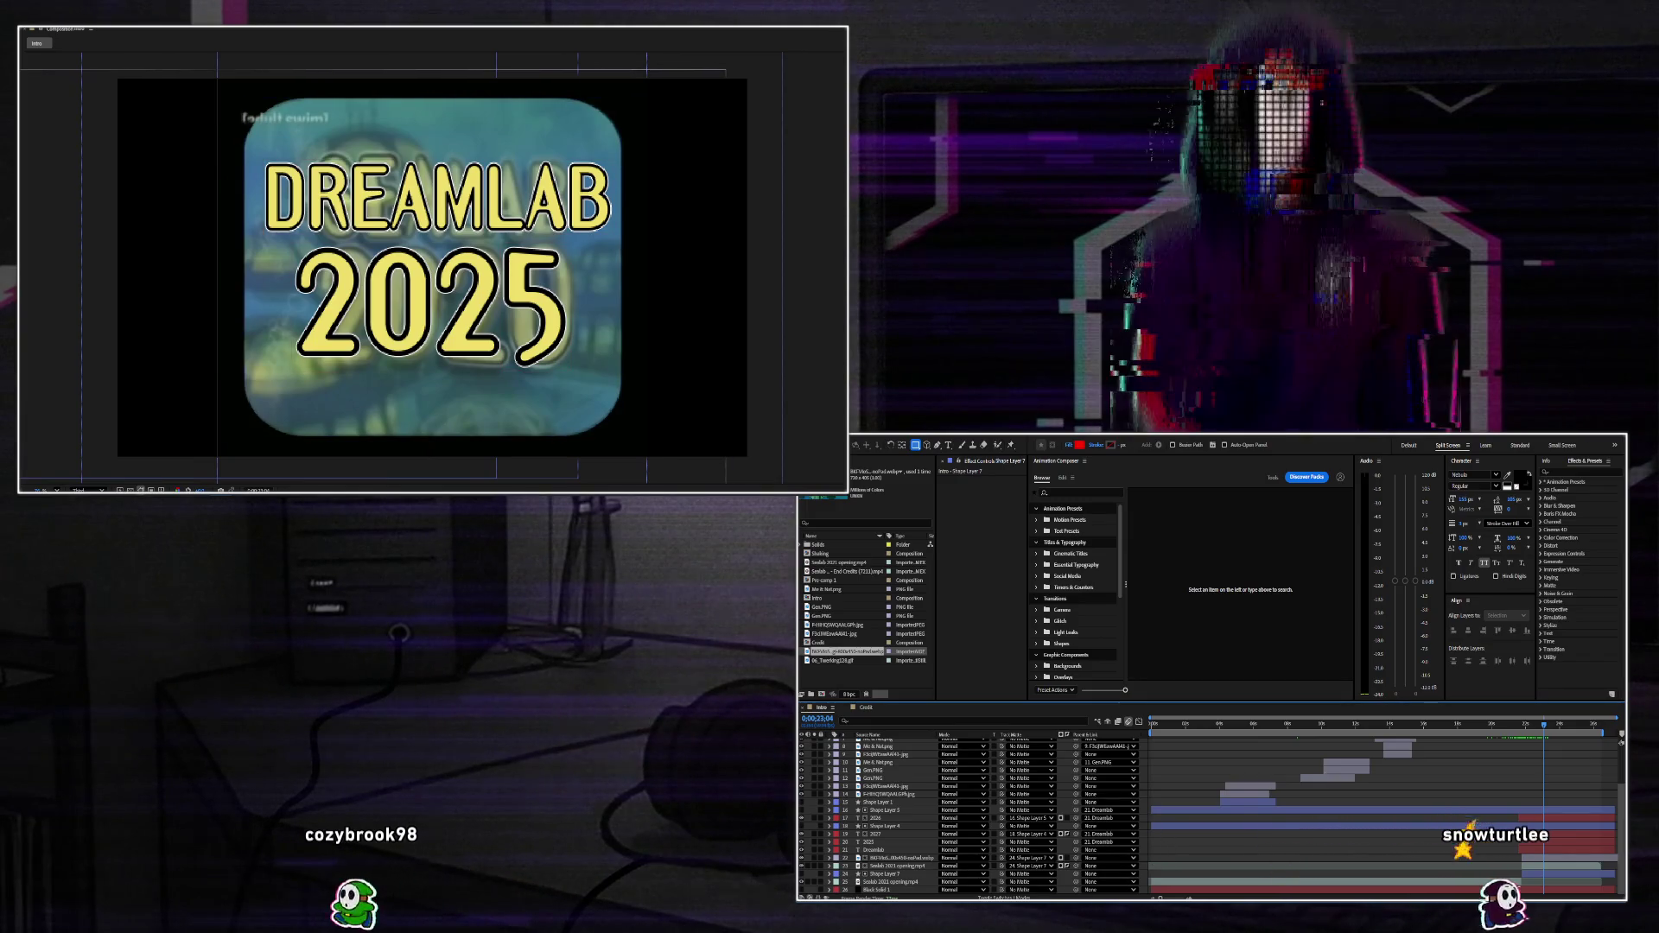
# Draw a red full-frame rectangle, move Shape Layer 7 lower, and set the opening footage's track matte.
pyautogui.moveTo(110, 74); pyautogui.dragTo(753, 456)
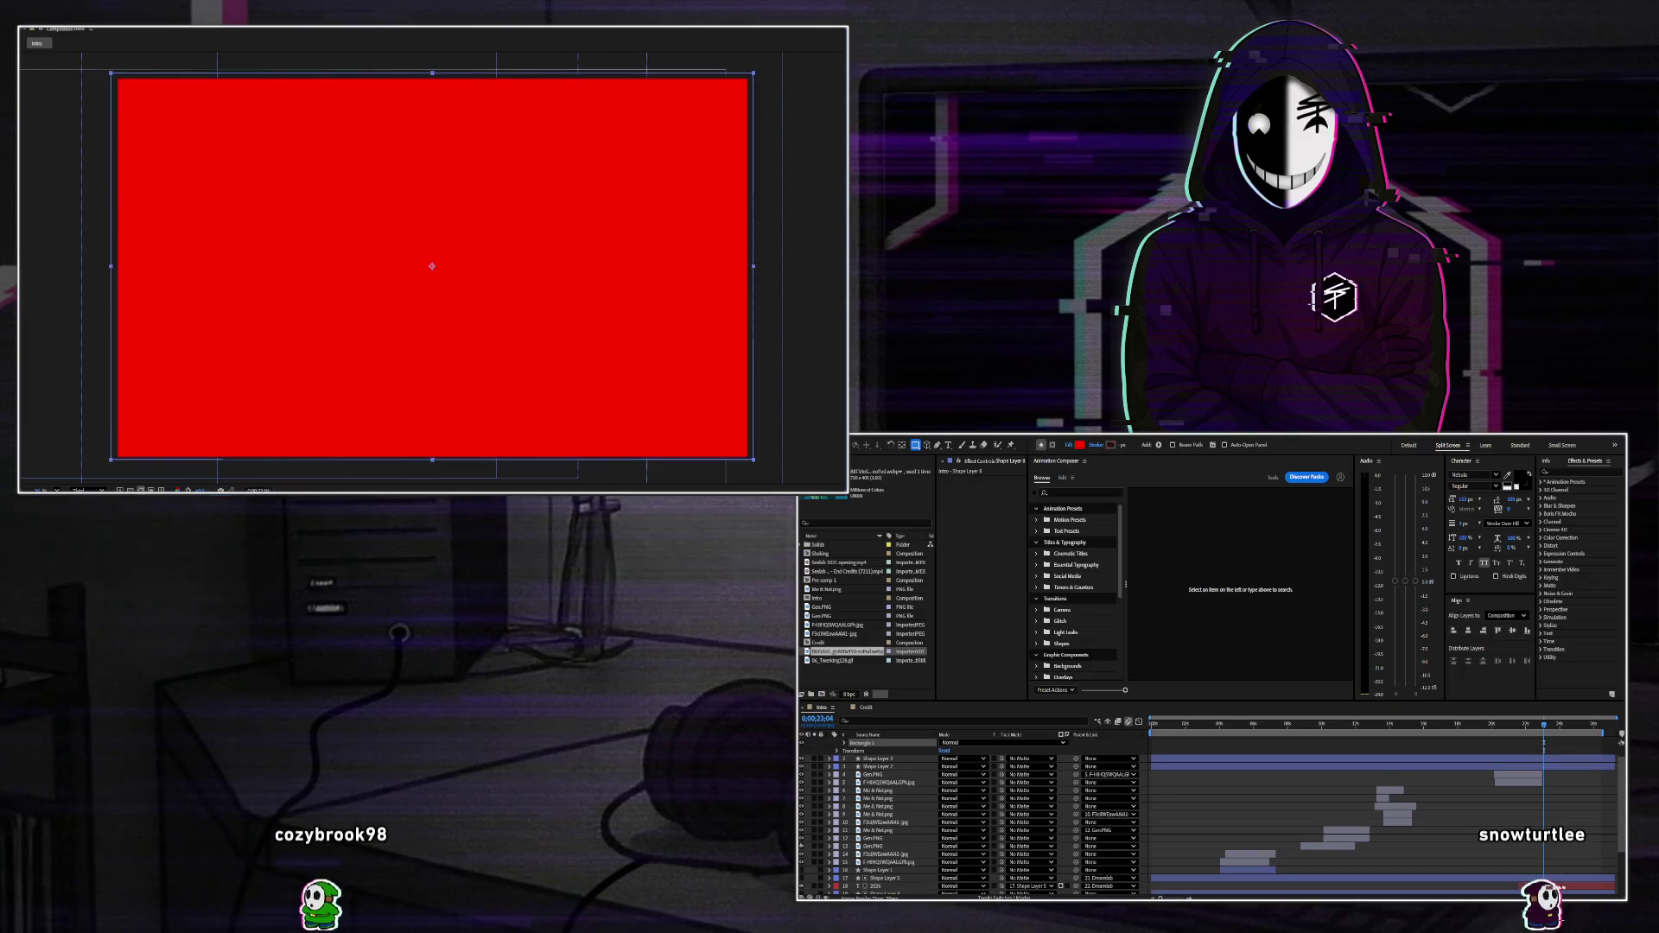
pyautogui.scroll(-5, 888, 892)
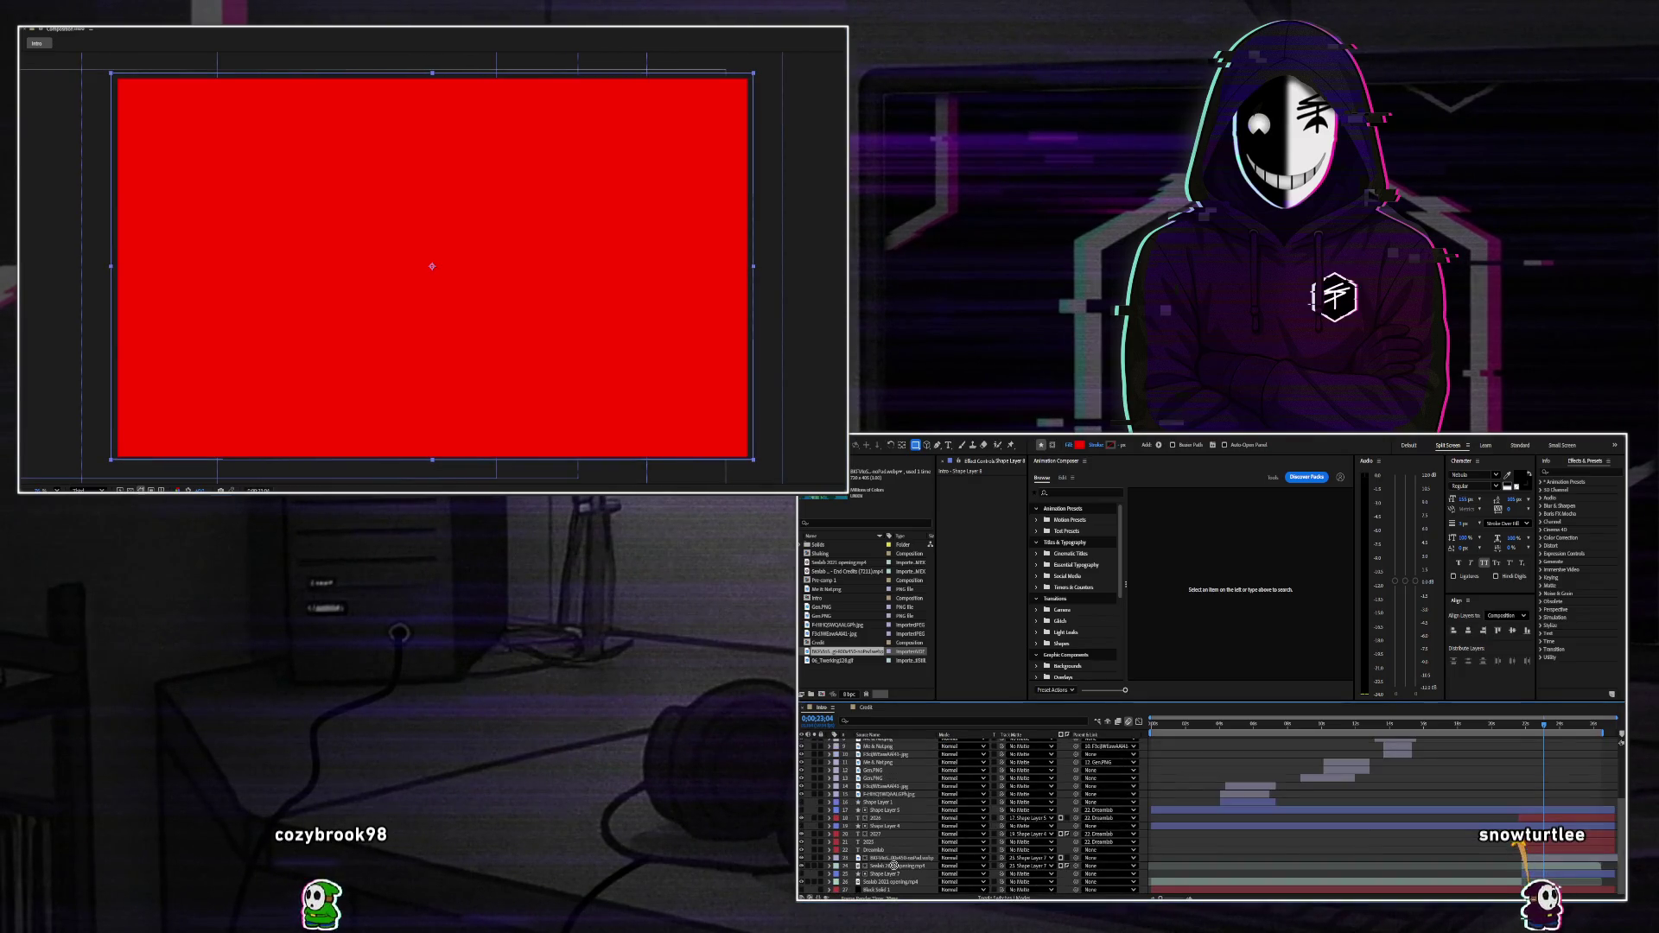
pyautogui.scroll(5, 922, 811)
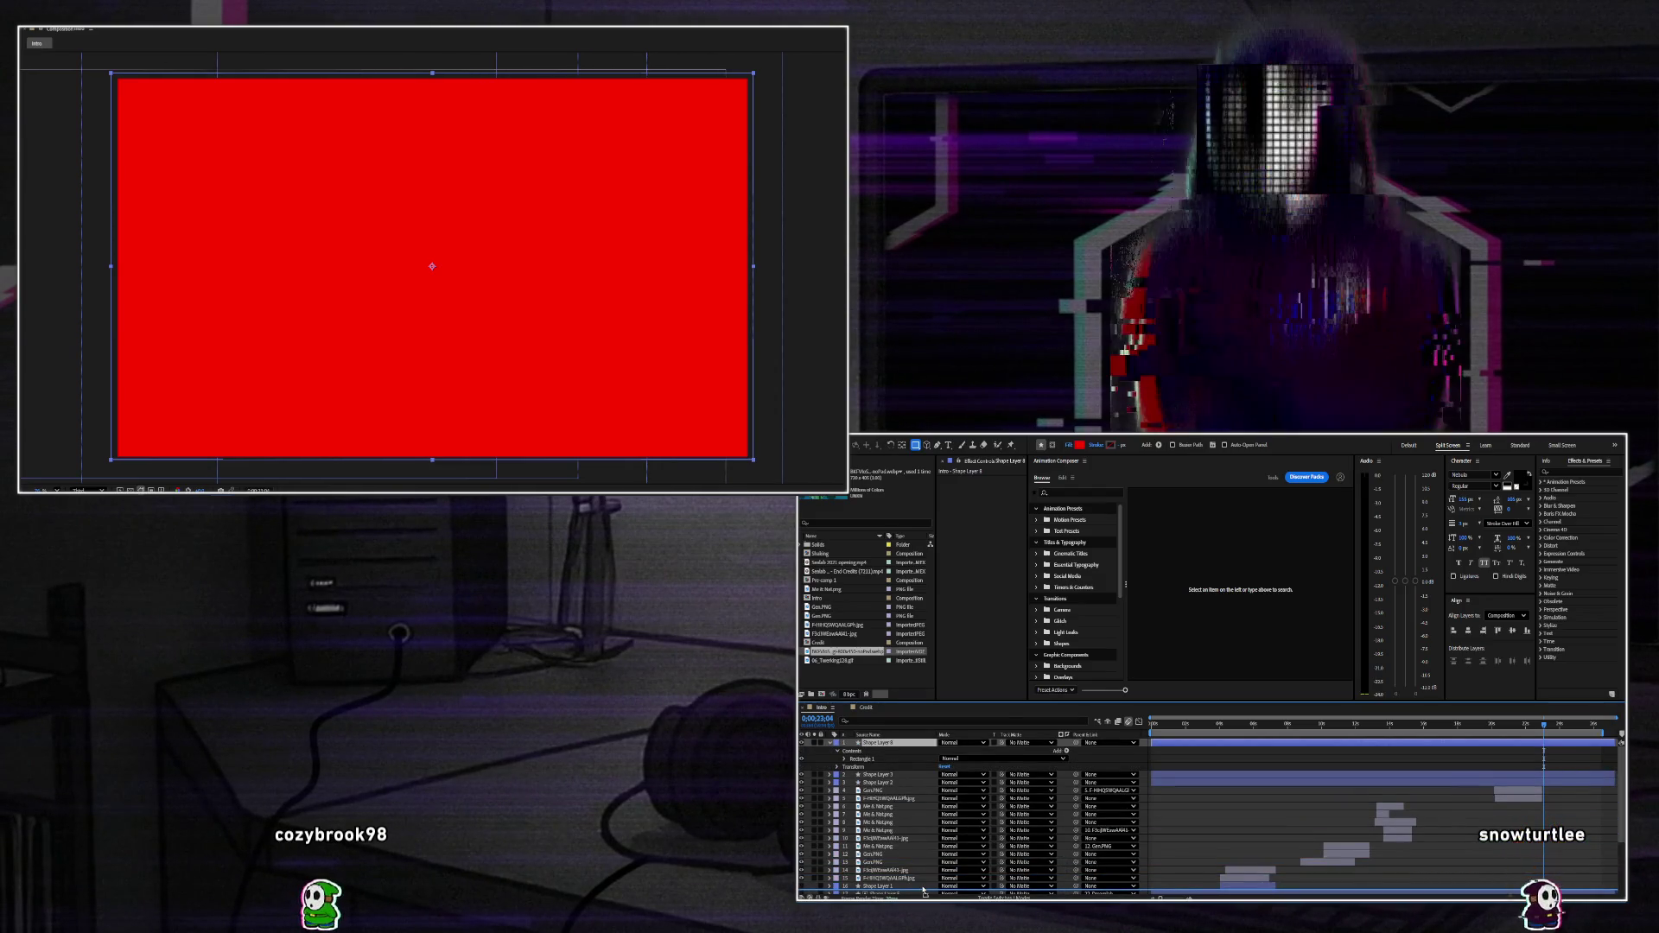
pyautogui.scroll(-4, 921, 885)
pyautogui.hotkey('ctrl', 'z')
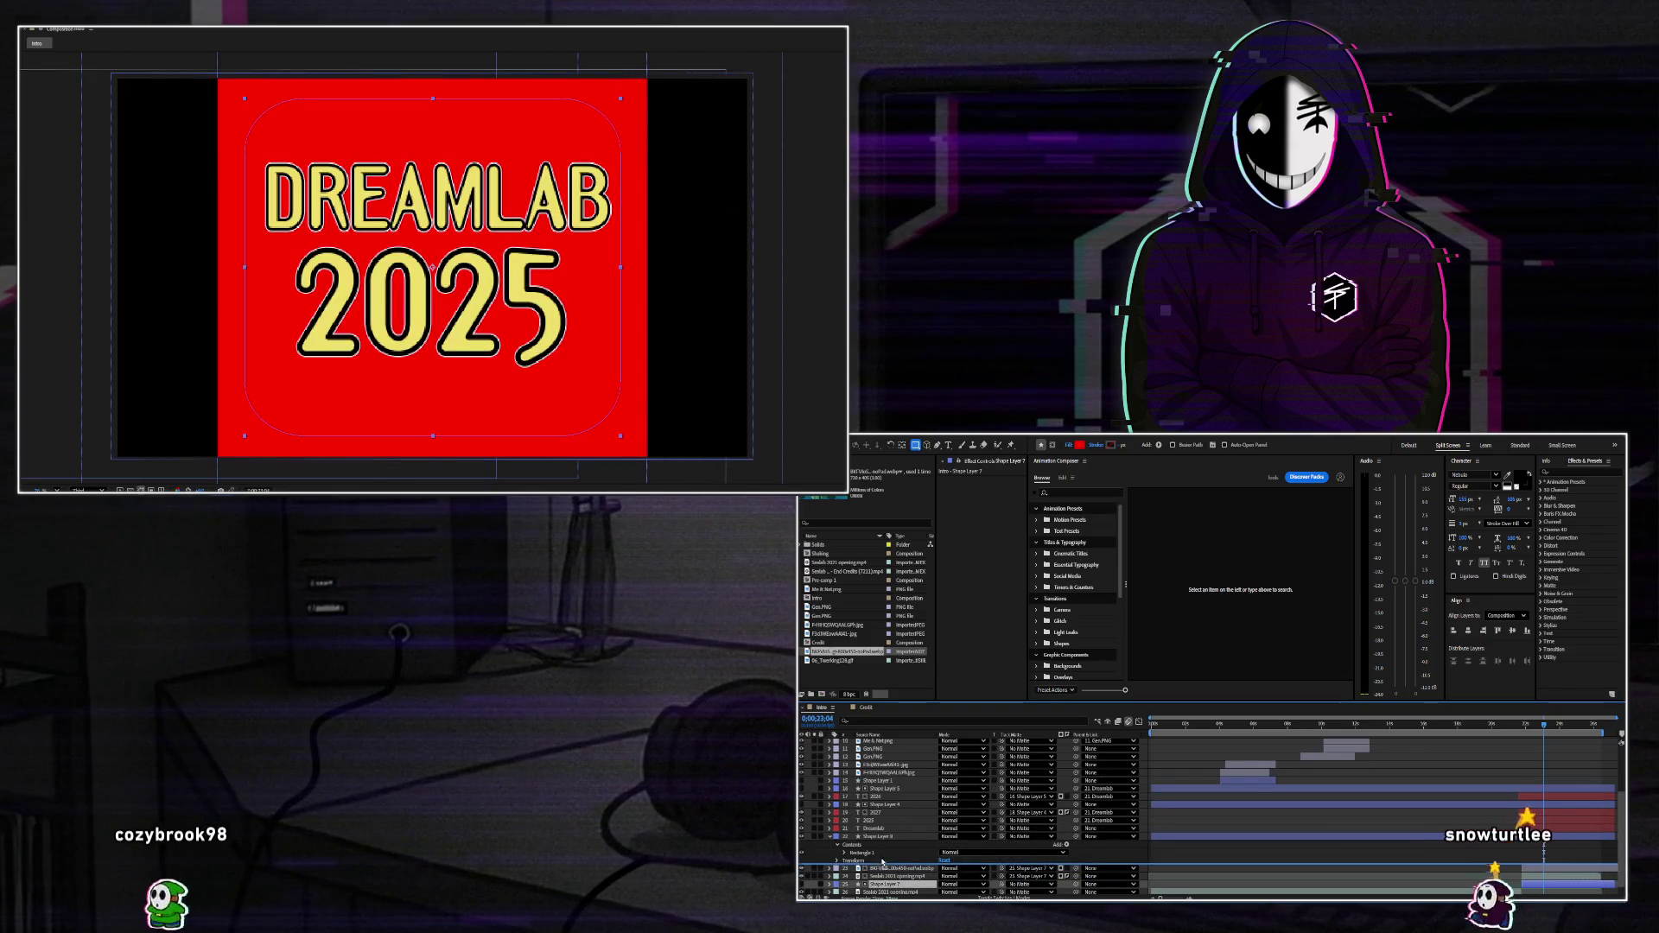
pyautogui.hotkey('ctrl', 'z')
pyautogui.hotkey('ctrl', 'Up')
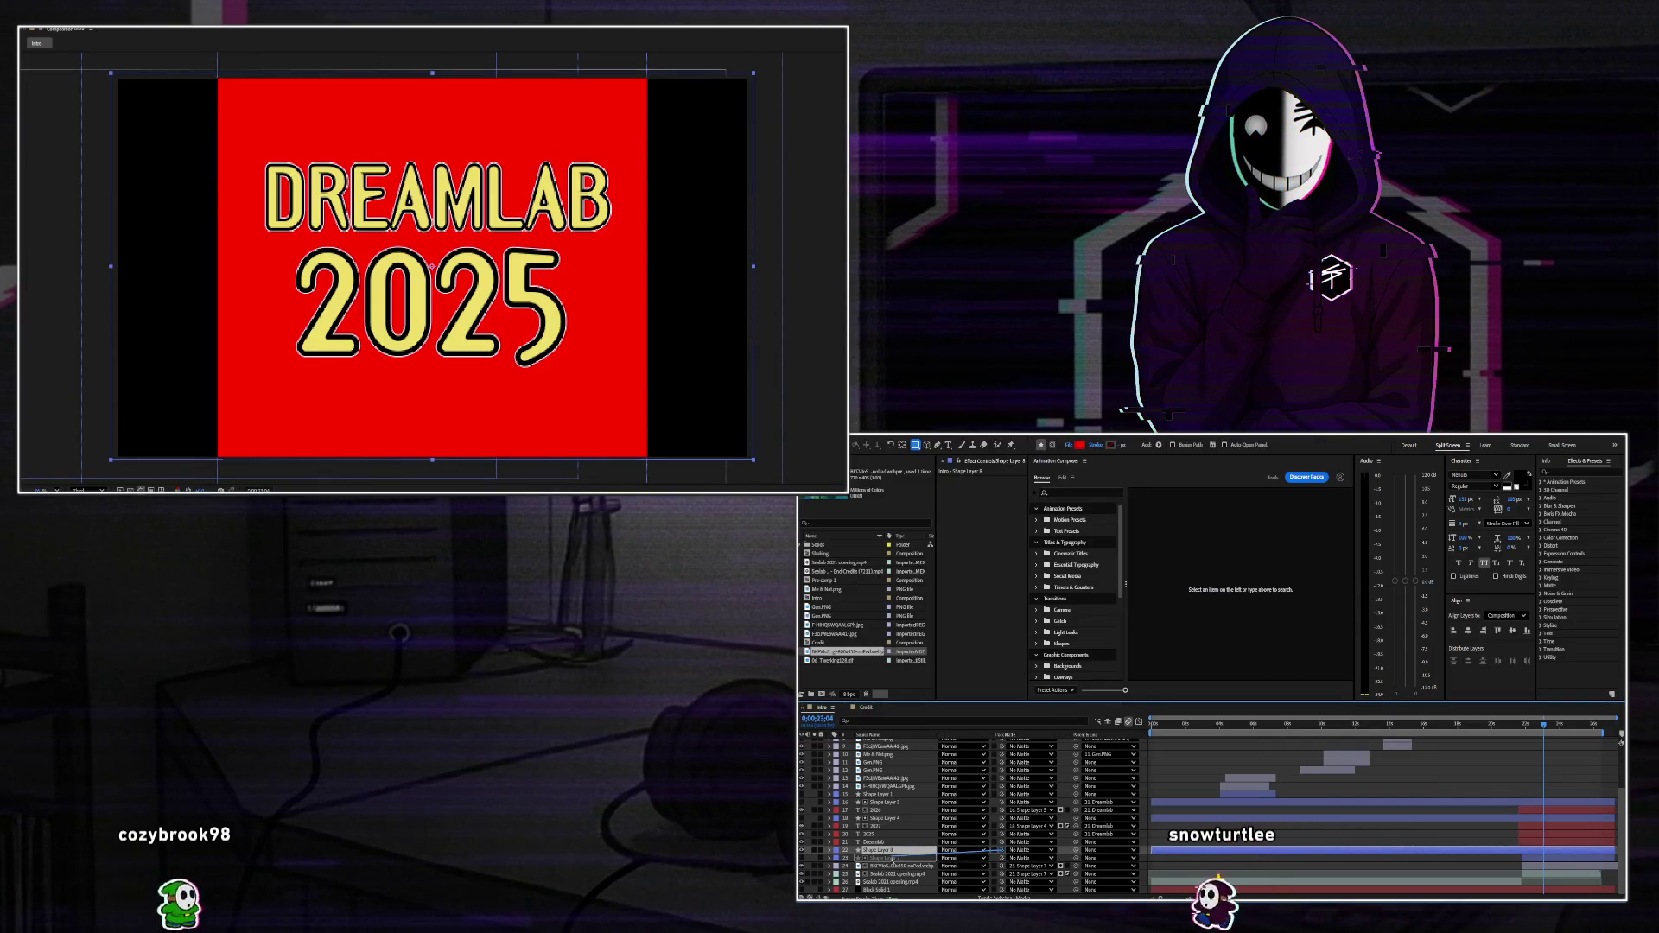
pyautogui.hotkey('ctrl', 'z')
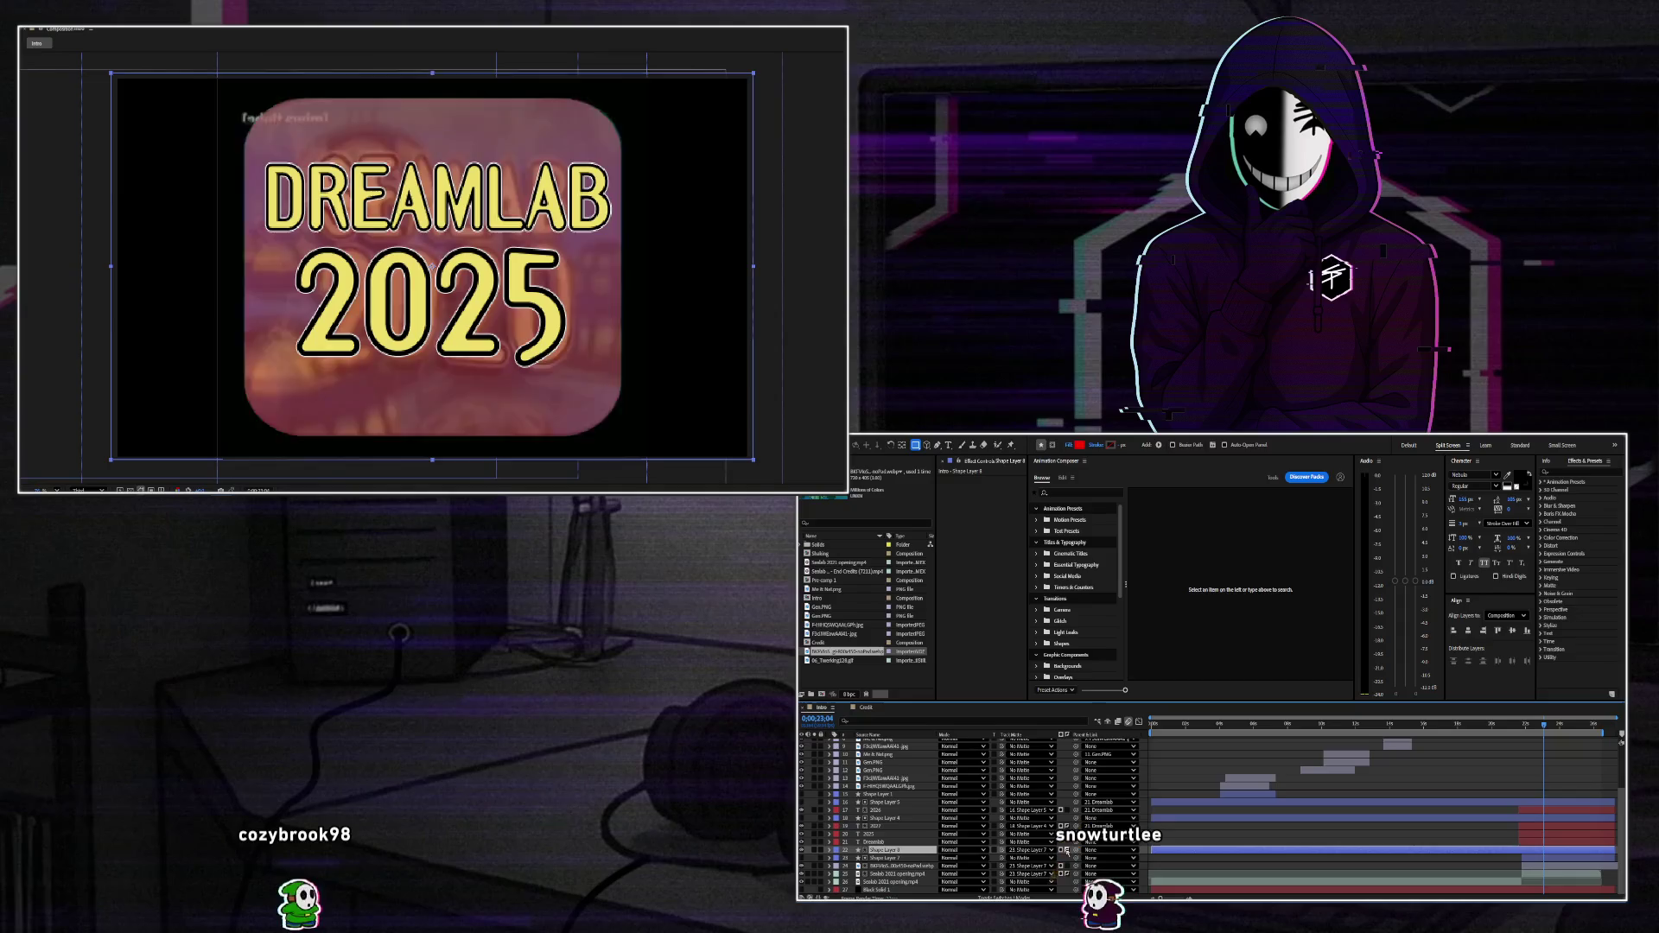
pyautogui.hotkey('ctrl', 'shift', 'z')
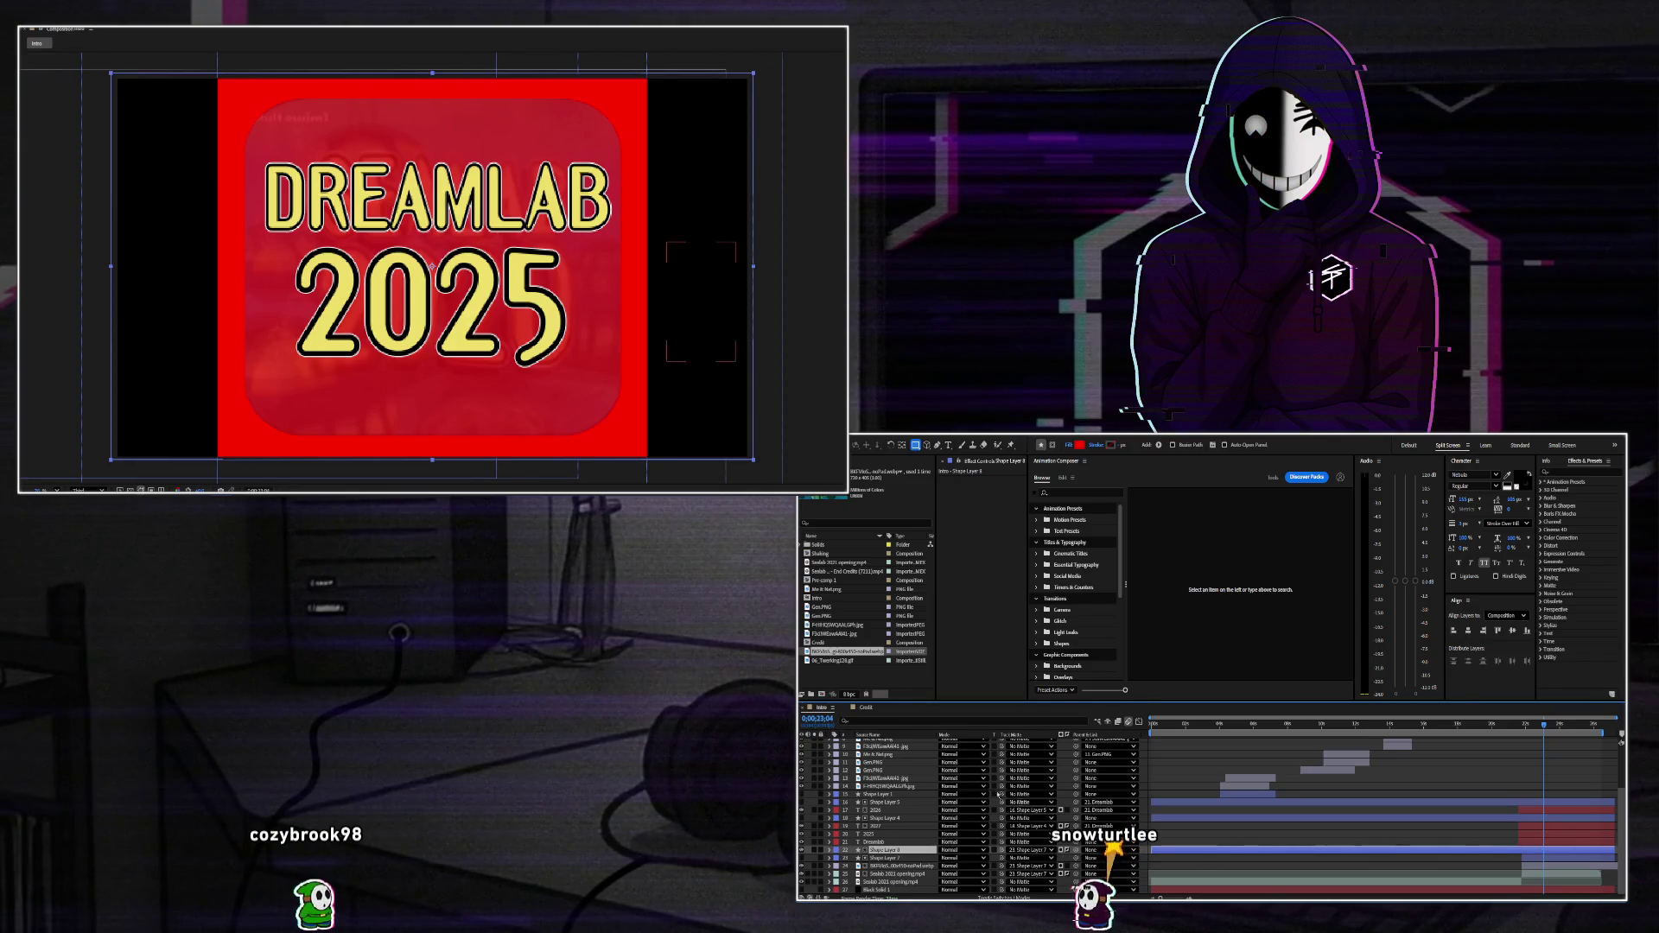
pyautogui.moveTo(878, 858); pyautogui.dragTo(880, 885)
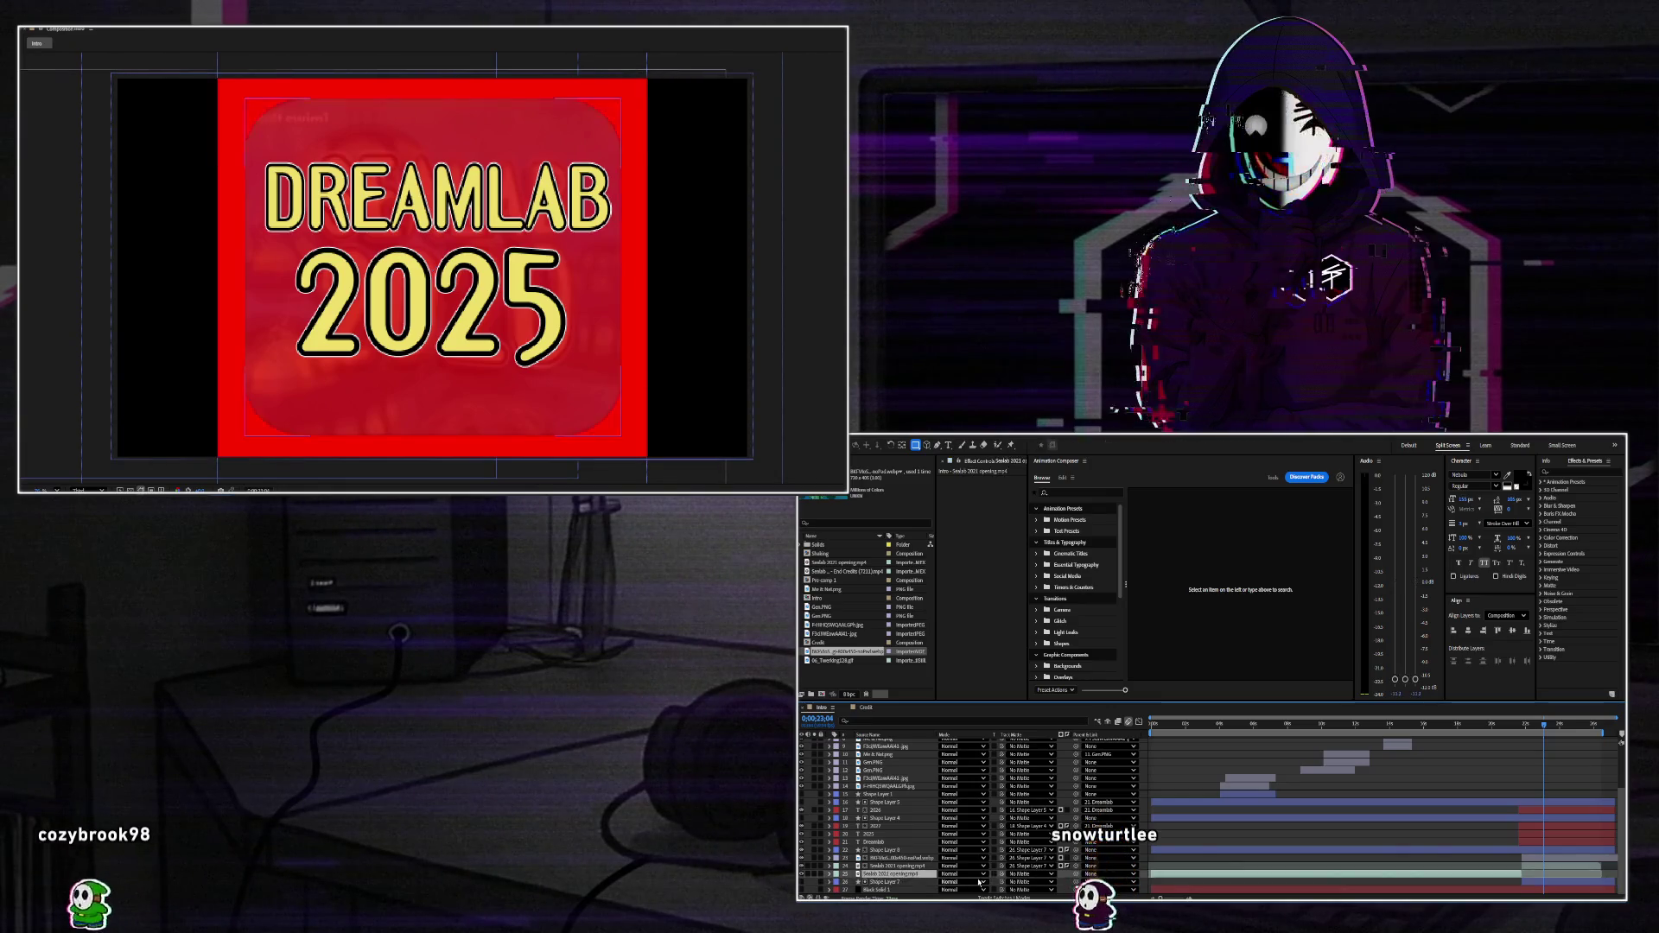
pyautogui.moveTo(1001, 874); pyautogui.dragTo(861, 854)
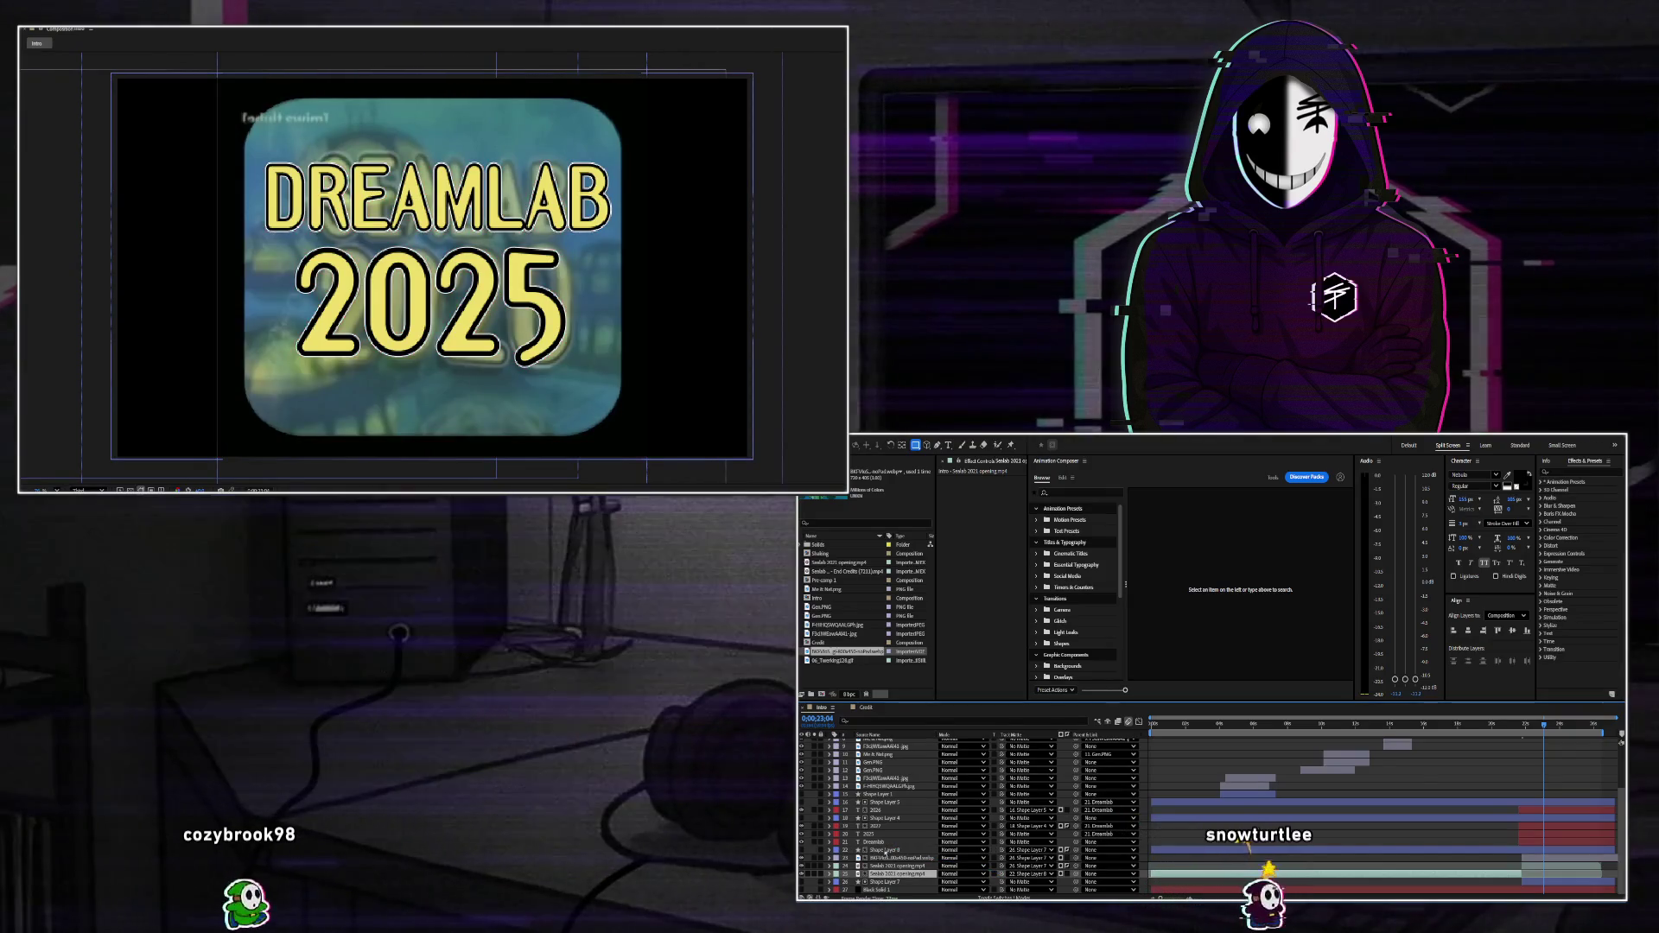
# Move Shape Layer 8 and Seelab 2021 opening.mp4 lower, then matte layer 22 to Shape Layer 6.
pyautogui.moveTo(885, 852); pyautogui.dragTo(887, 876)
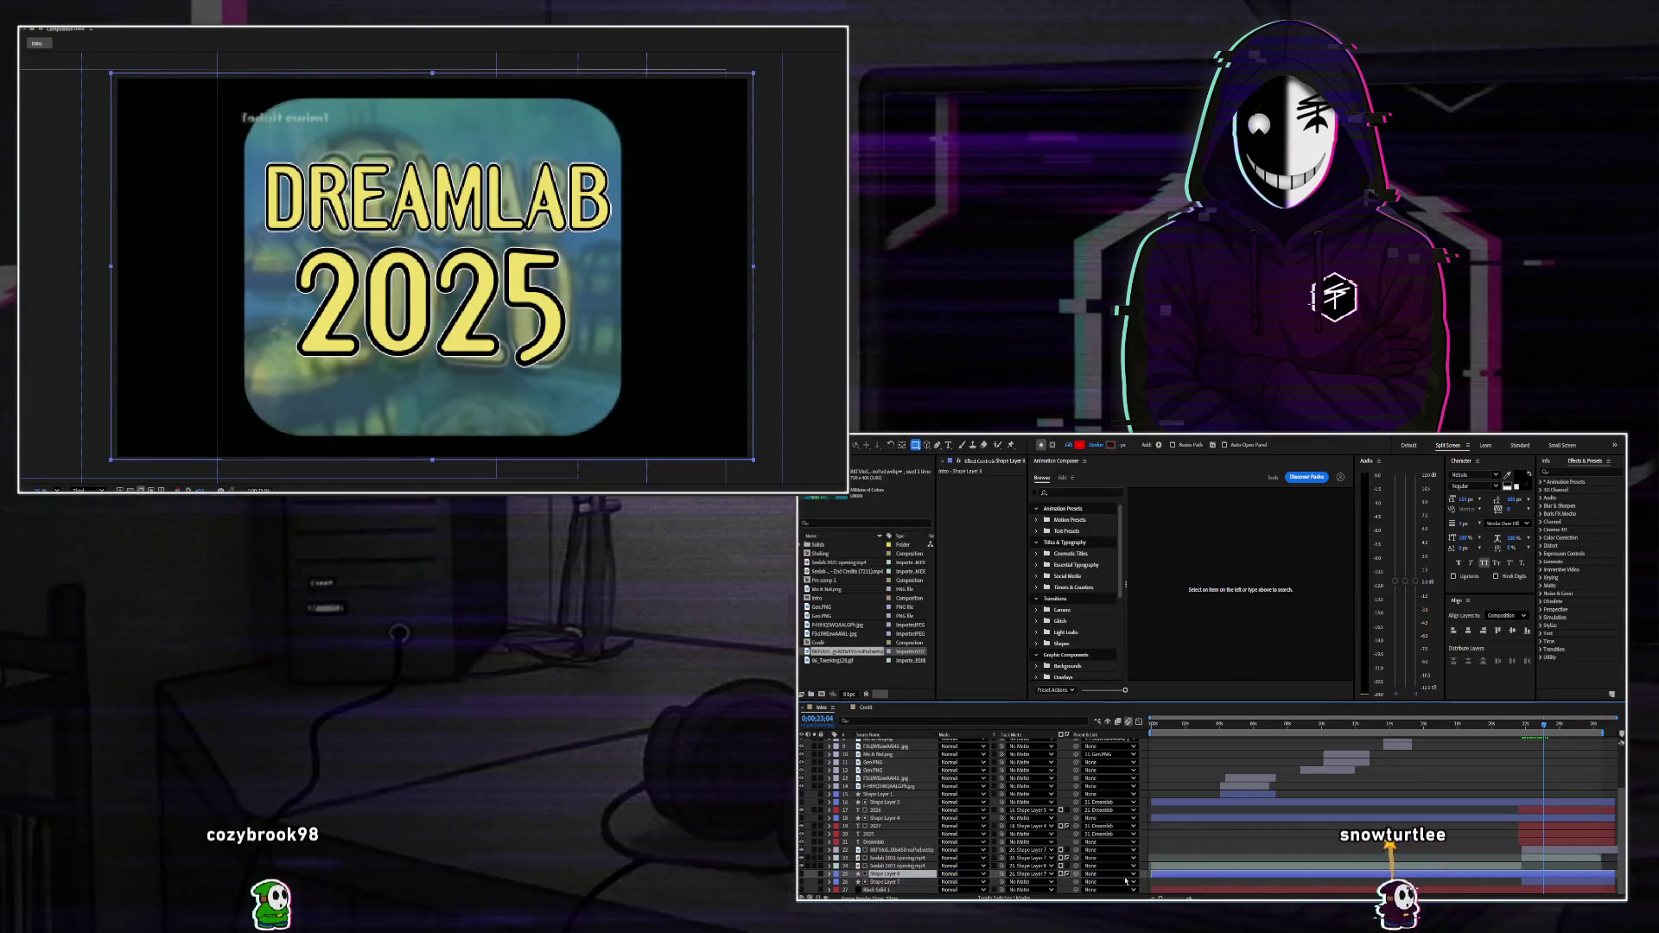
pyautogui.click(1022, 865)
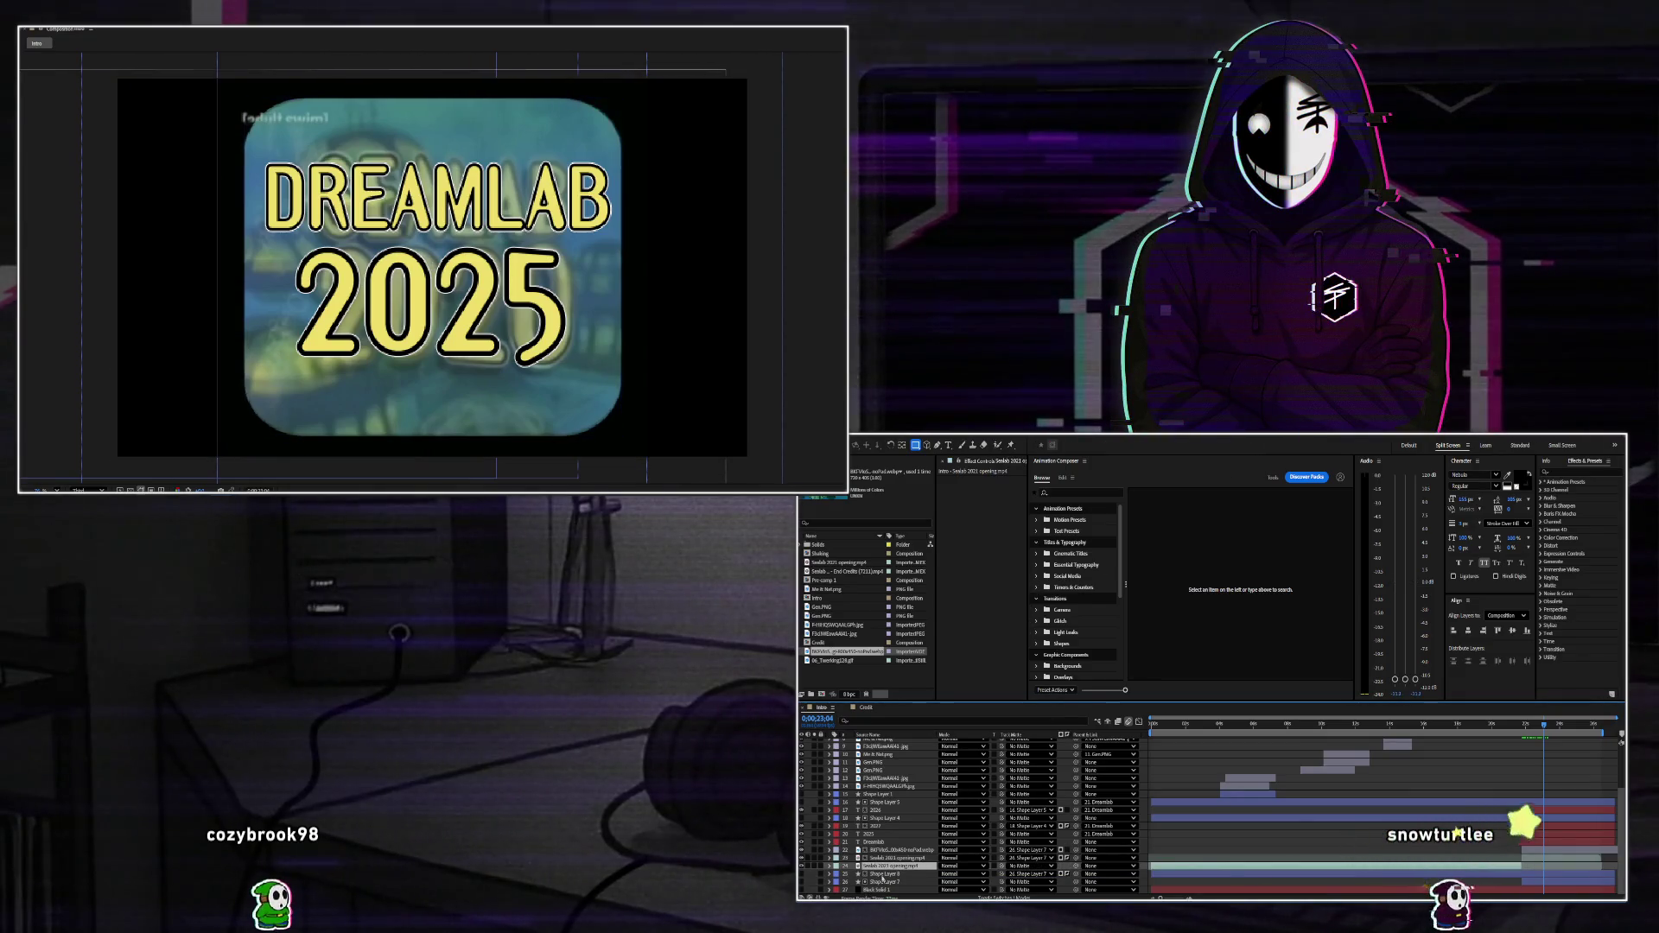
pyautogui.moveTo(883, 866); pyautogui.dragTo(885, 871)
pyautogui.click(883, 881)
pyautogui.click(1001, 860)
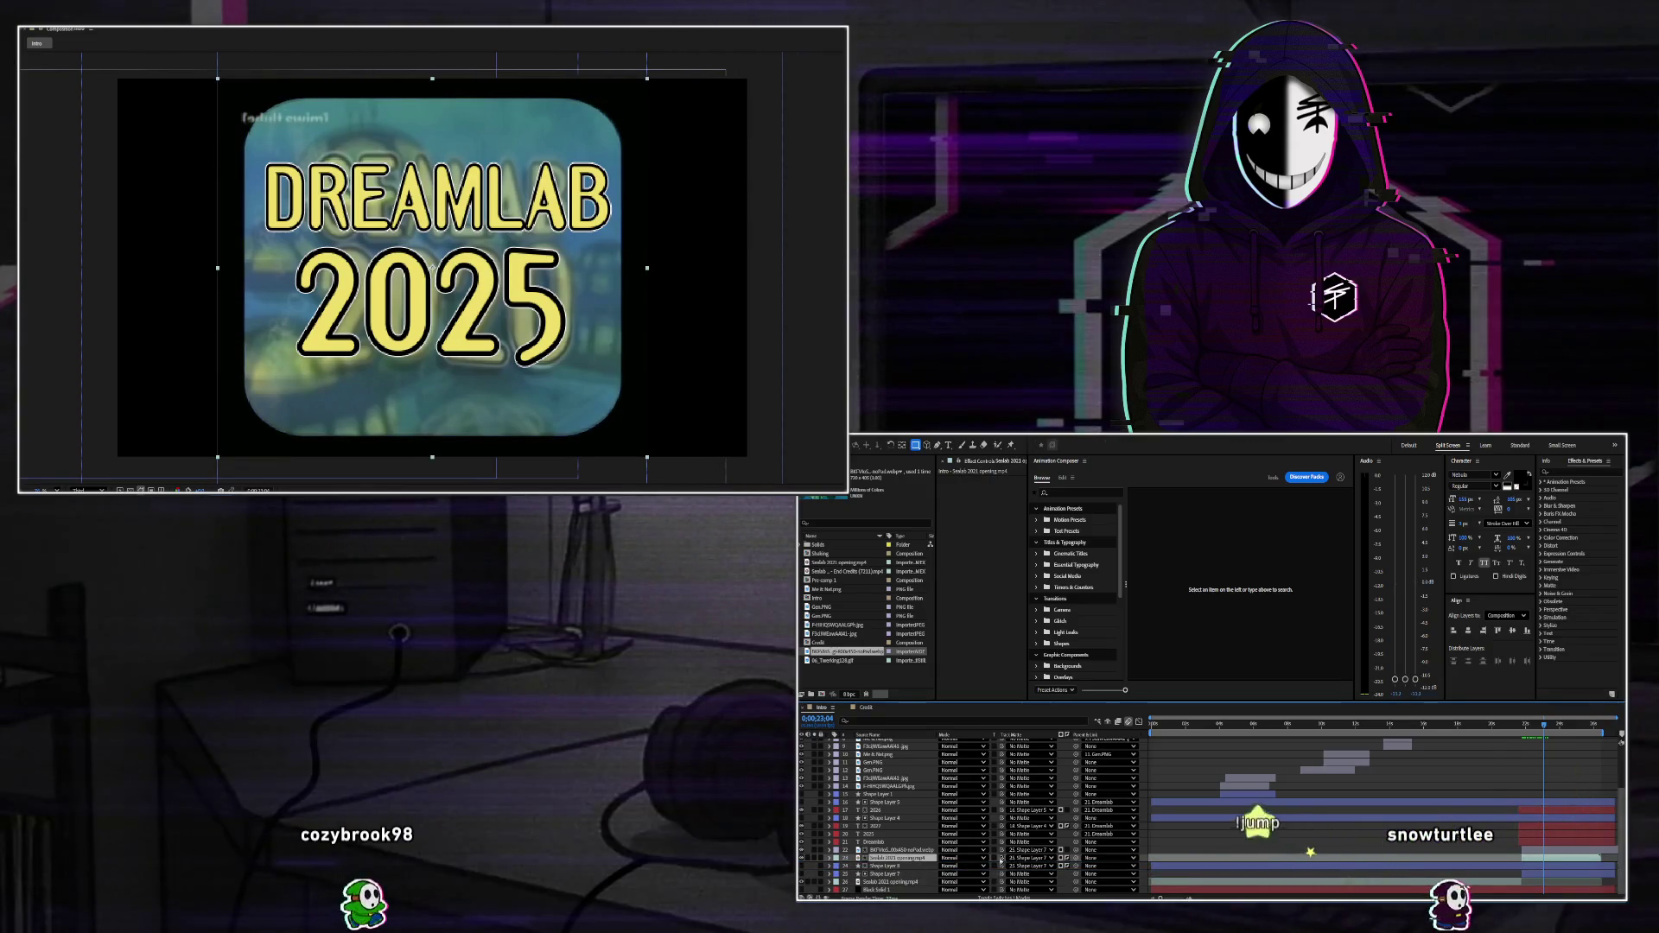
pyautogui.moveTo(894, 858); pyautogui.dragTo(885, 864)
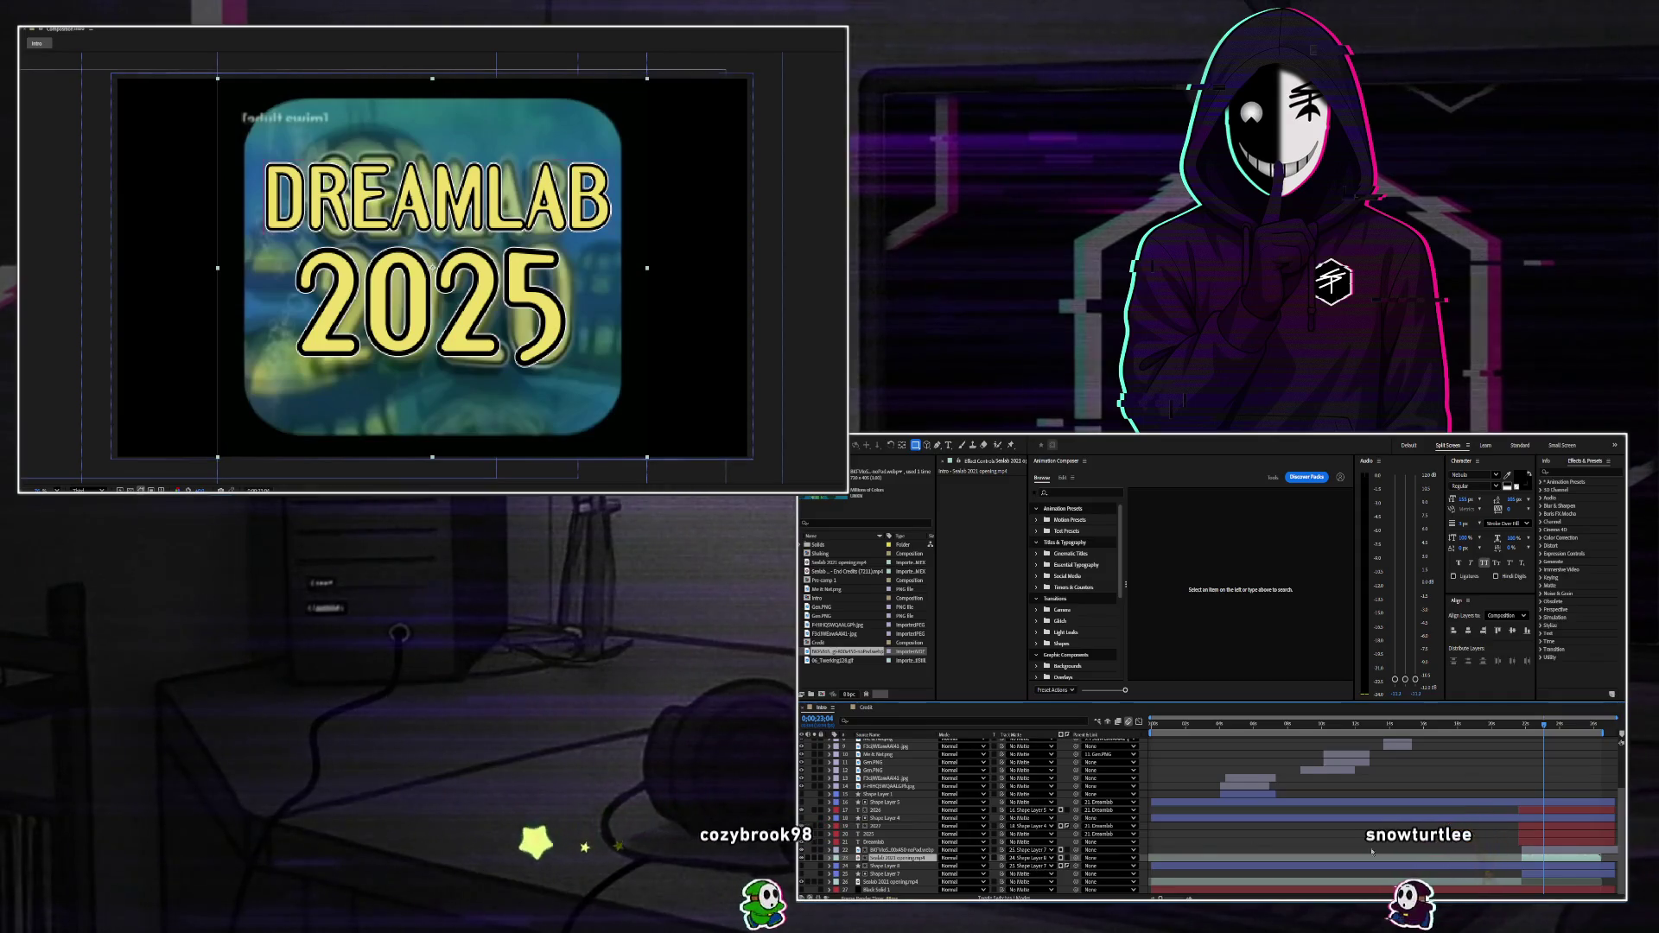
pyautogui.click(899, 849)
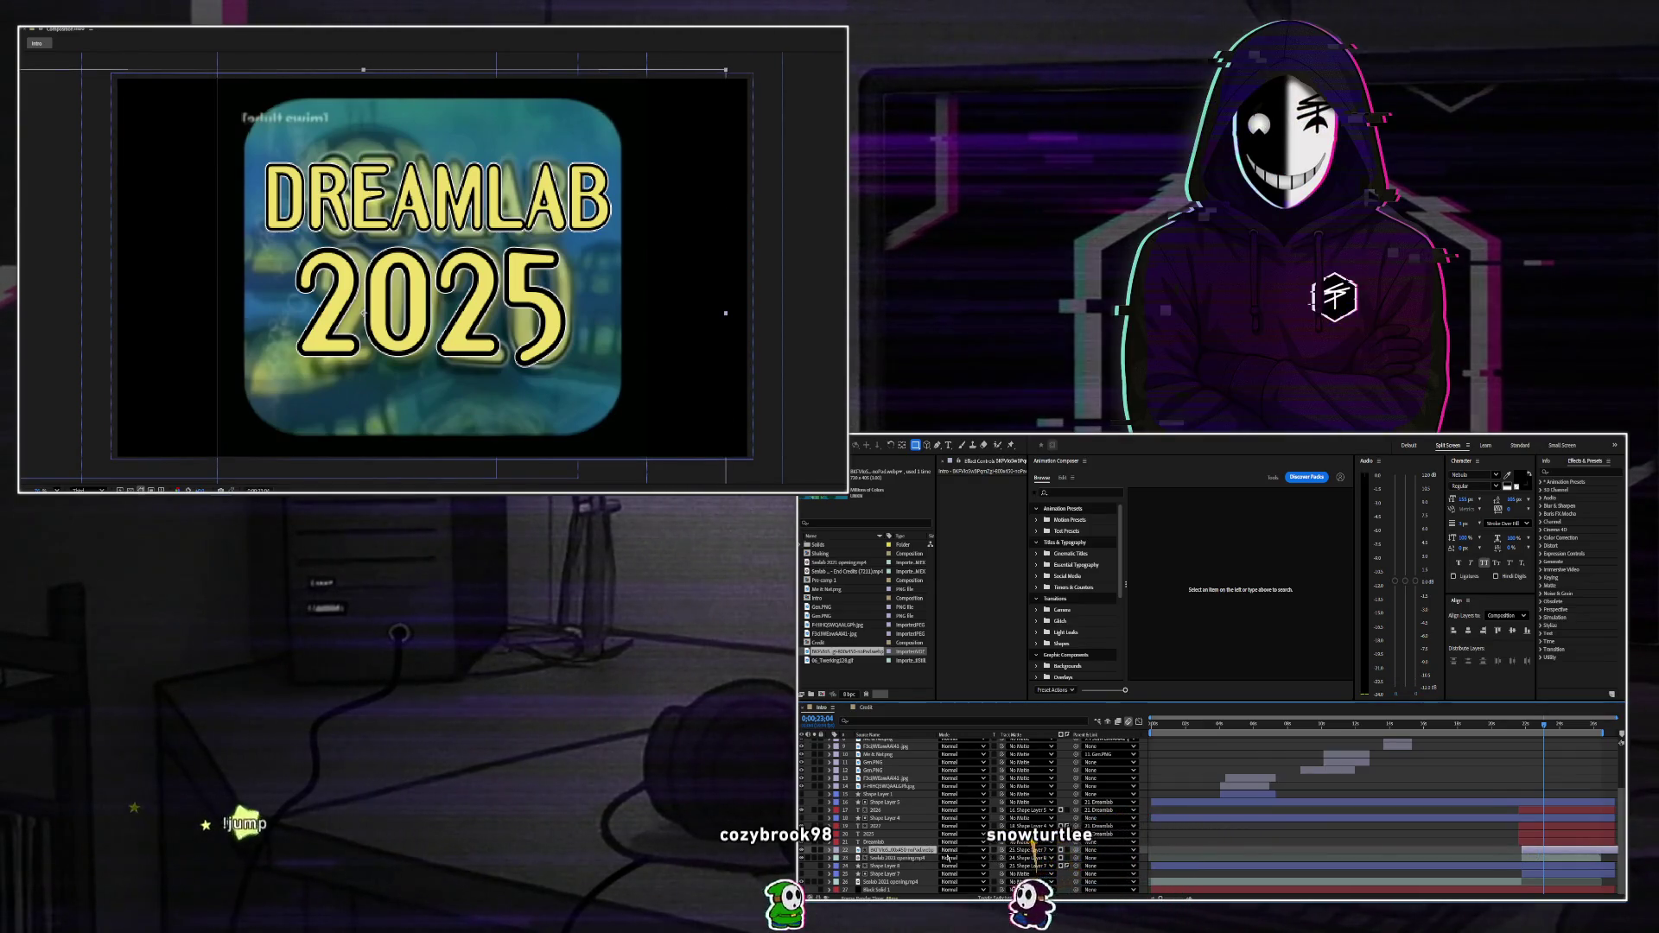
pyautogui.moveTo(907, 871); pyautogui.dragTo(898, 865)
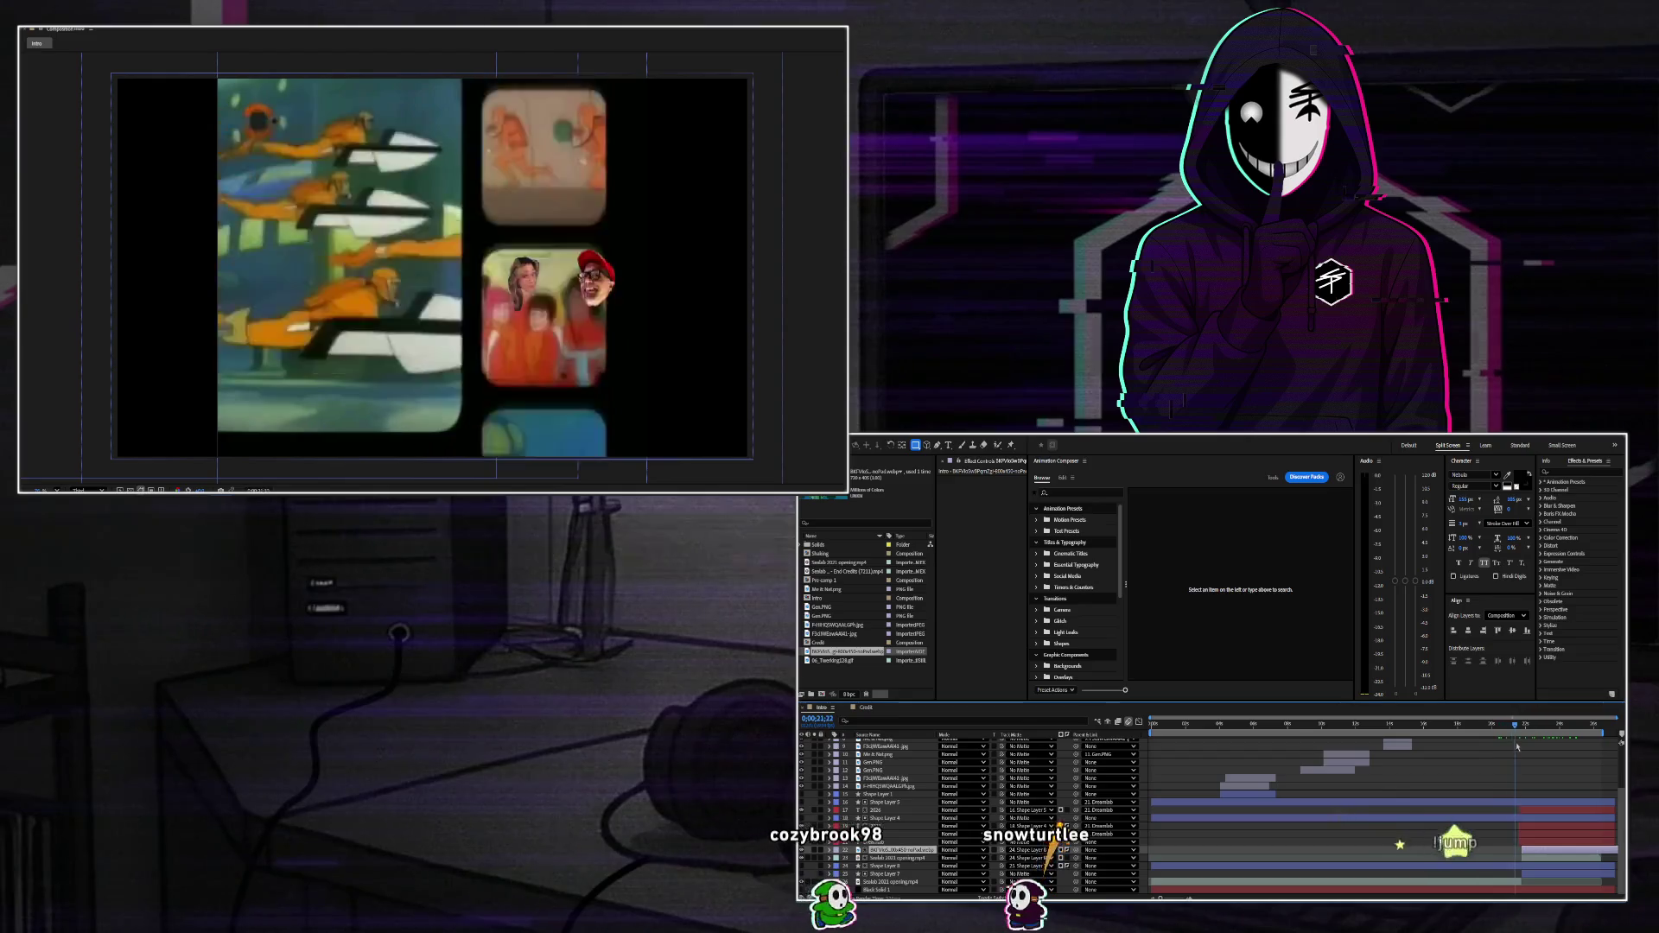
# Scrub back to an earlier moment in the comp and preview from there.
pyautogui.click(1524, 747)
pyautogui.click(1507, 750)
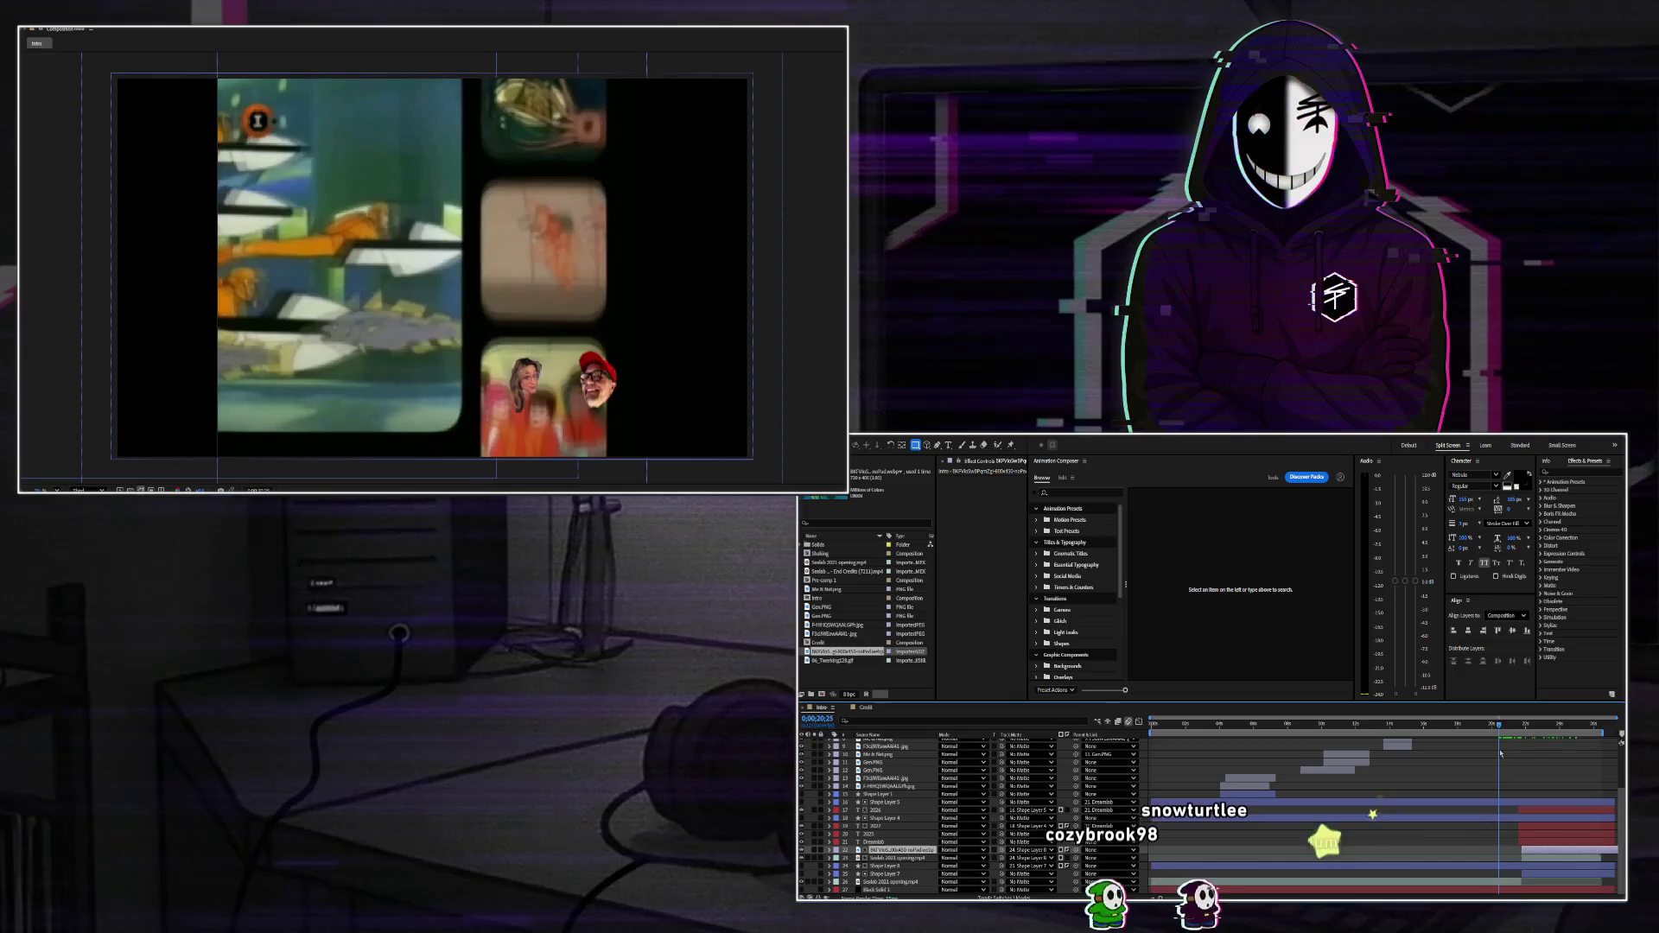
pyautogui.click(1497, 755)
pyautogui.press('space')
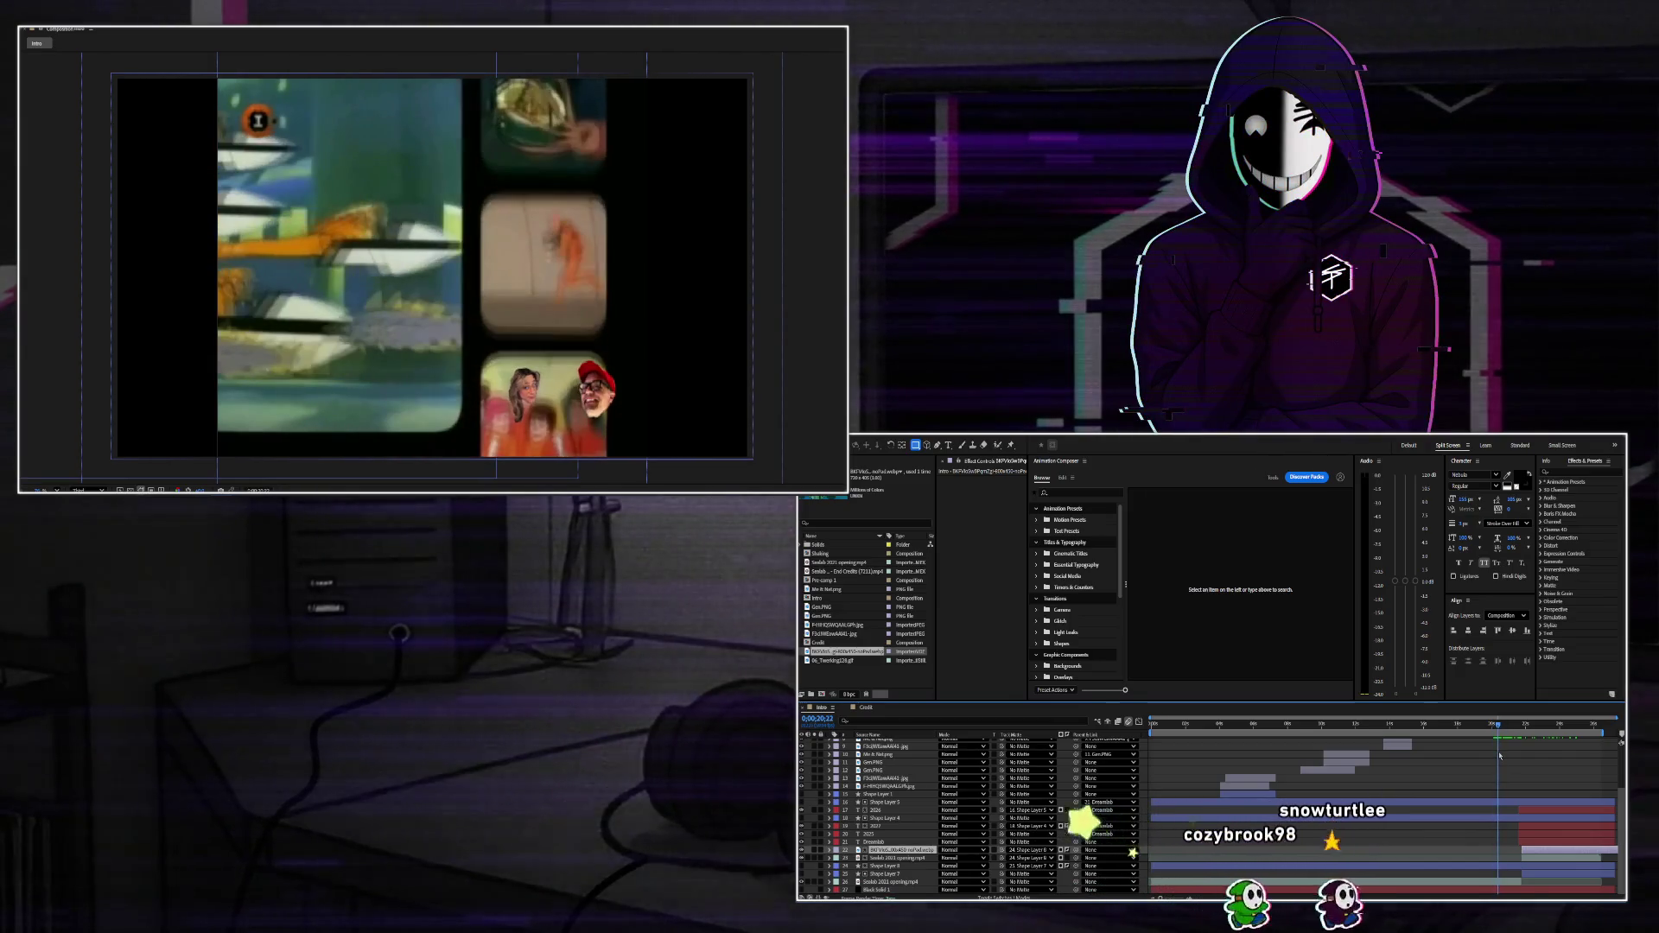
# Keyframe Gen.PNG's Position with small left-down and right-down nudges, then preview the motion.
pyautogui.scroll(3, 1494, 765)
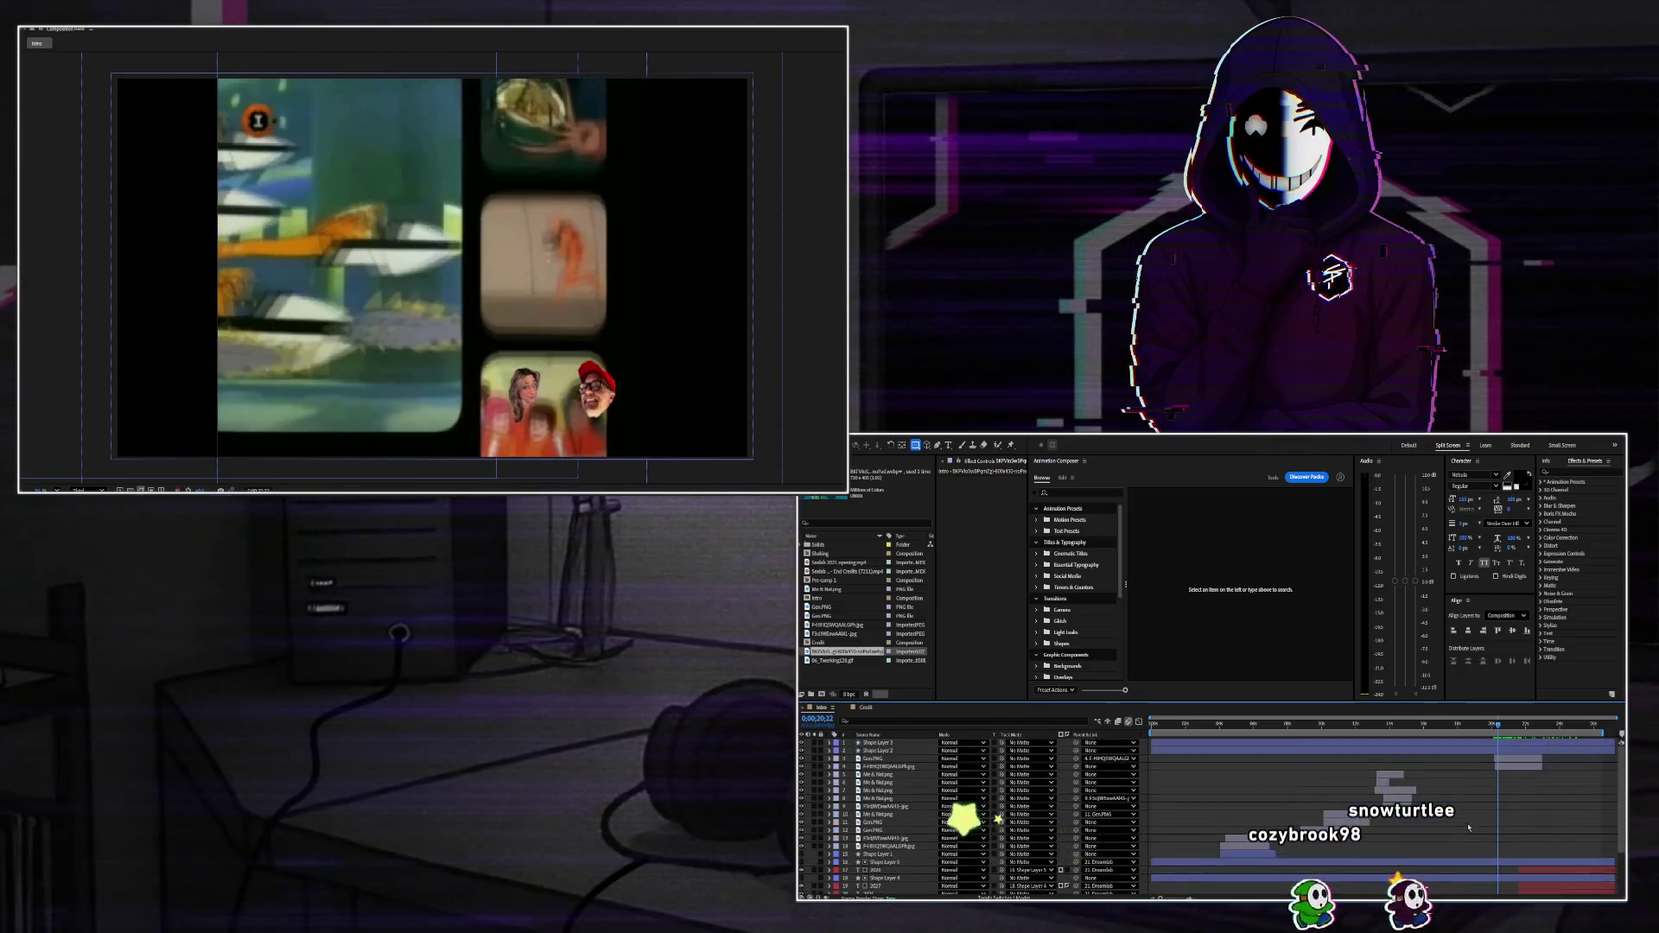
pyautogui.click(1507, 764)
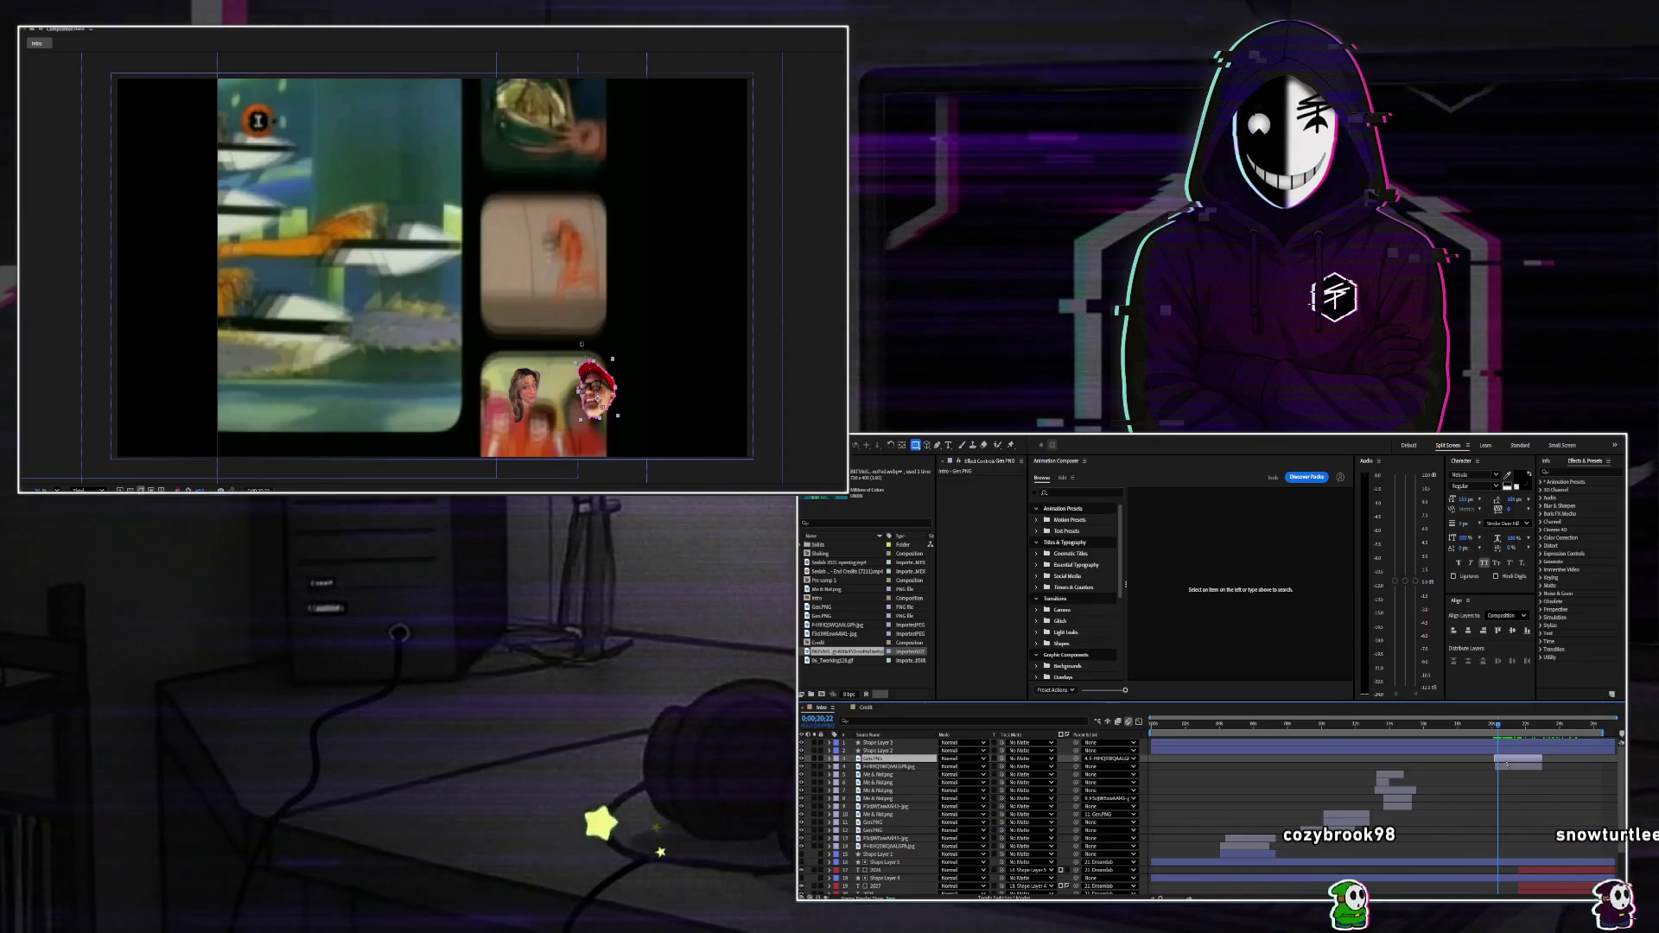
pyautogui.press('p')
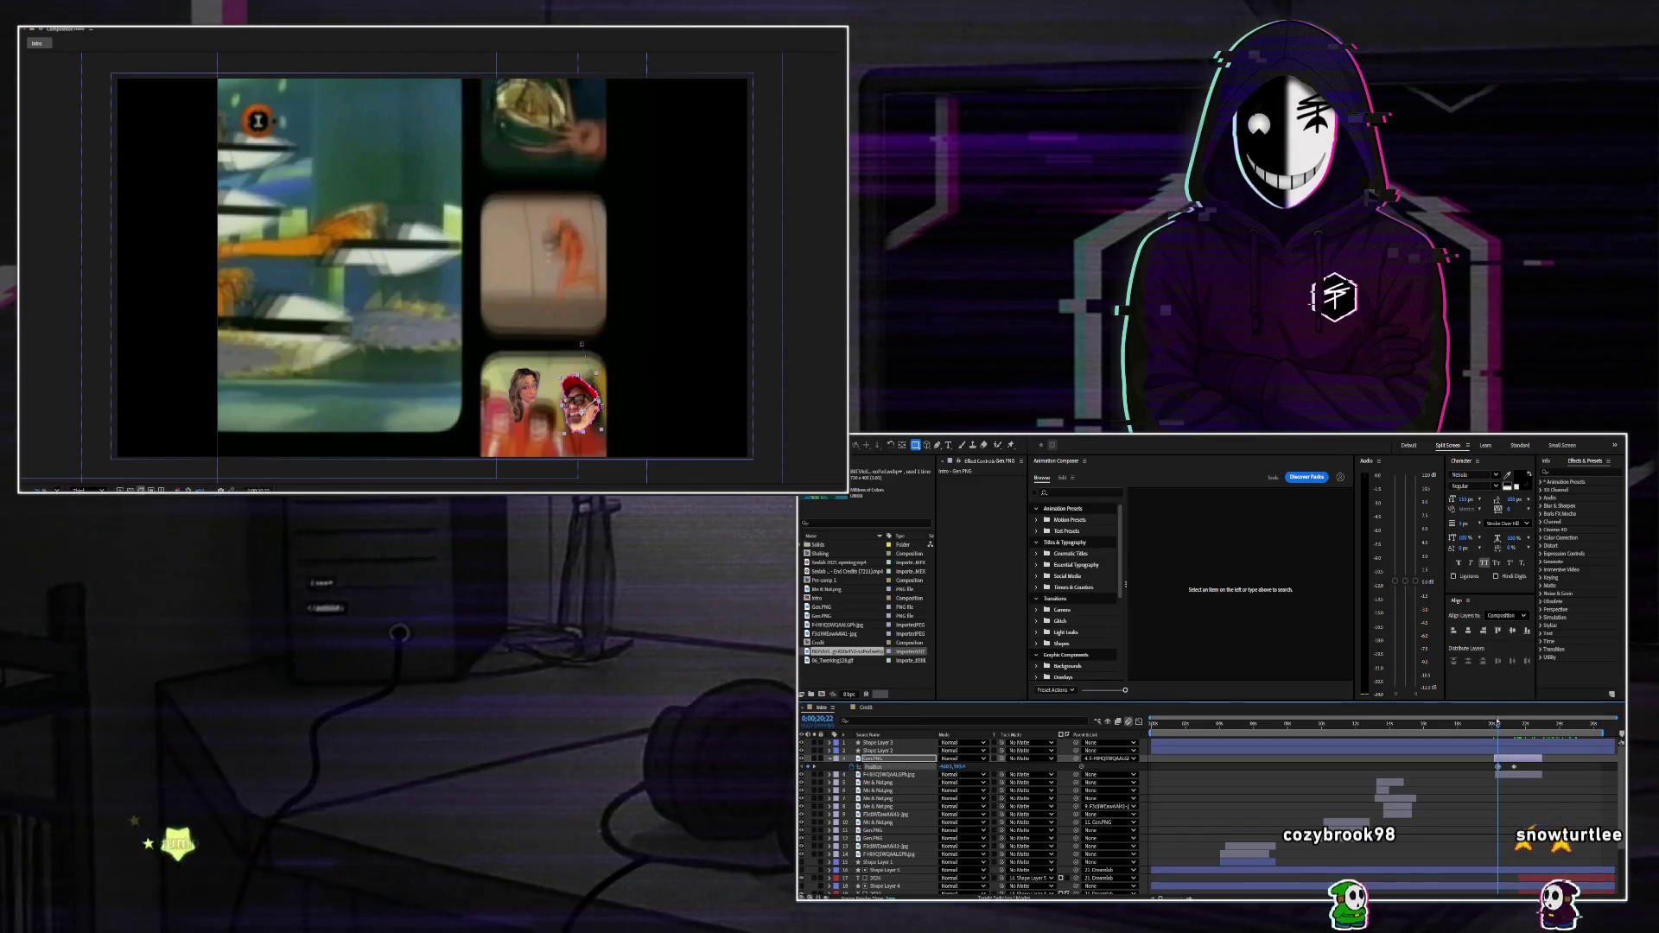
pyautogui.press('space')
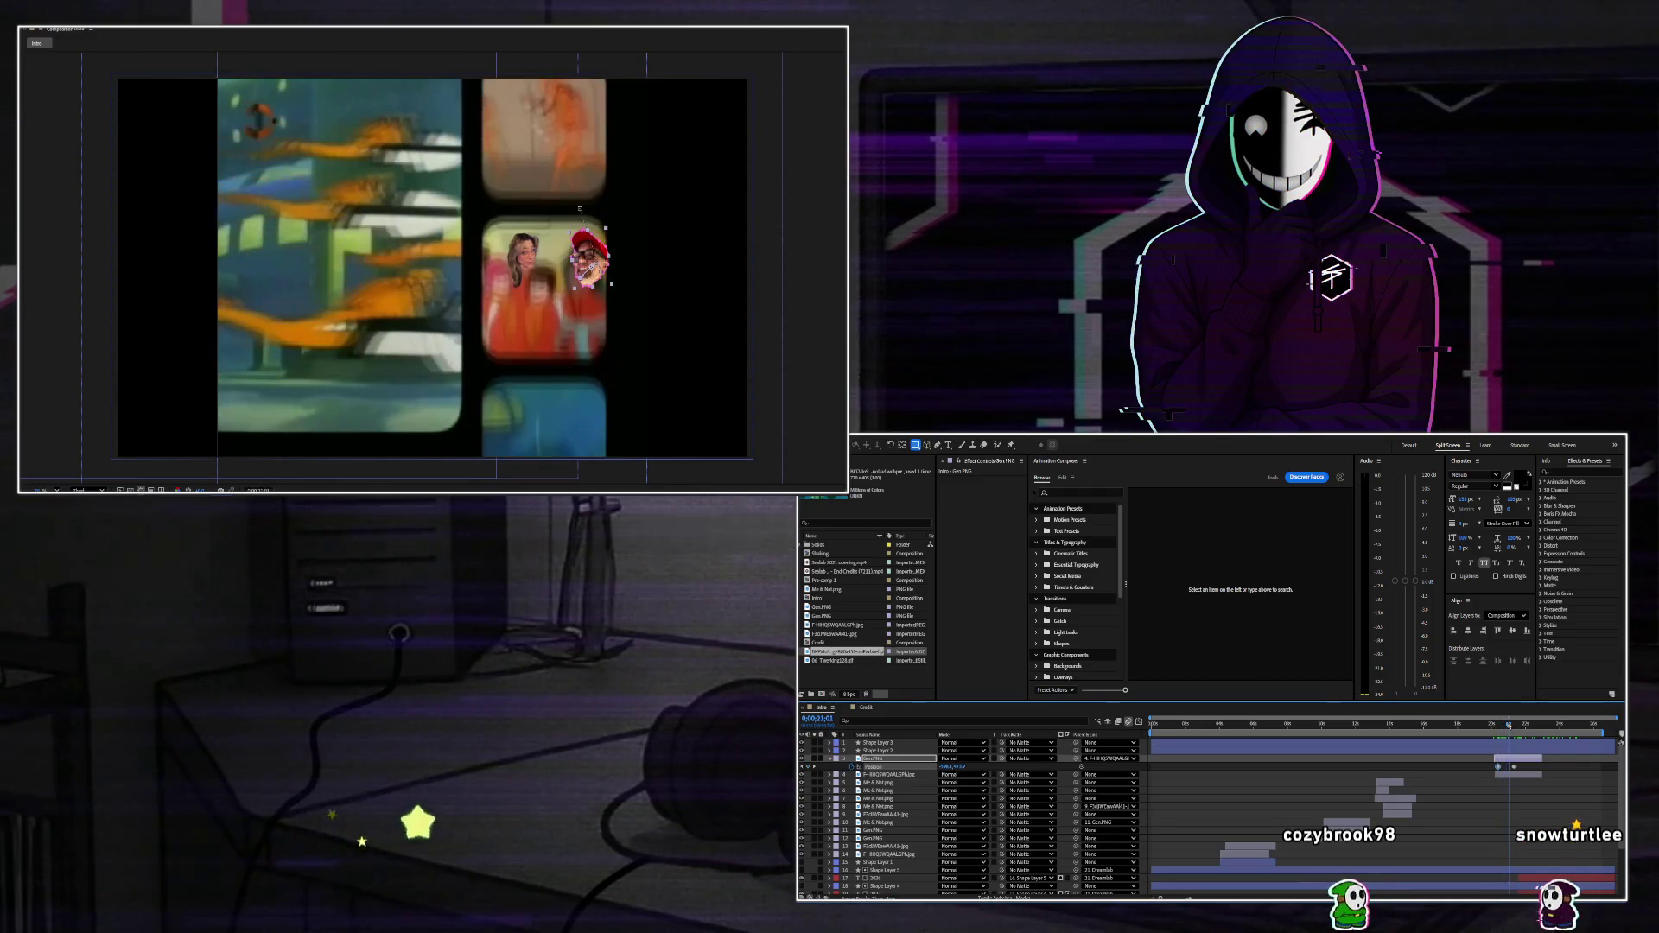
pyautogui.hotkey('shift', 'Left')
pyautogui.hotkey('shift', 'Down')
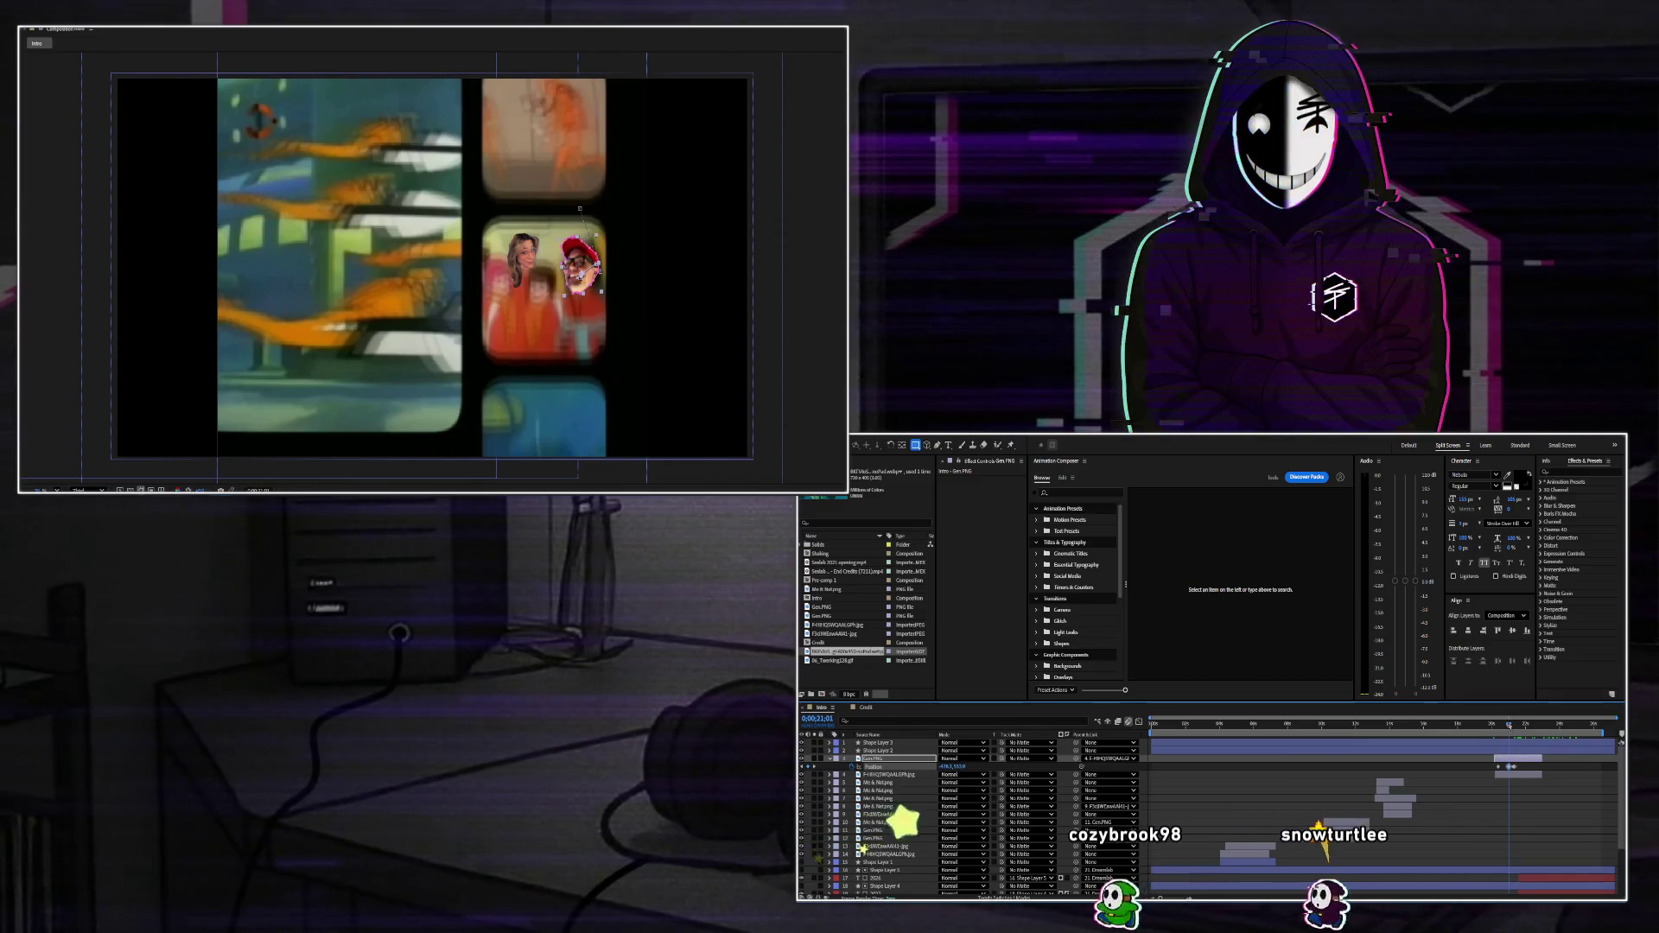
pyautogui.press('space')
pyautogui.hotkey('shift', 'Right')
pyautogui.hotkey('shift', 'Down')
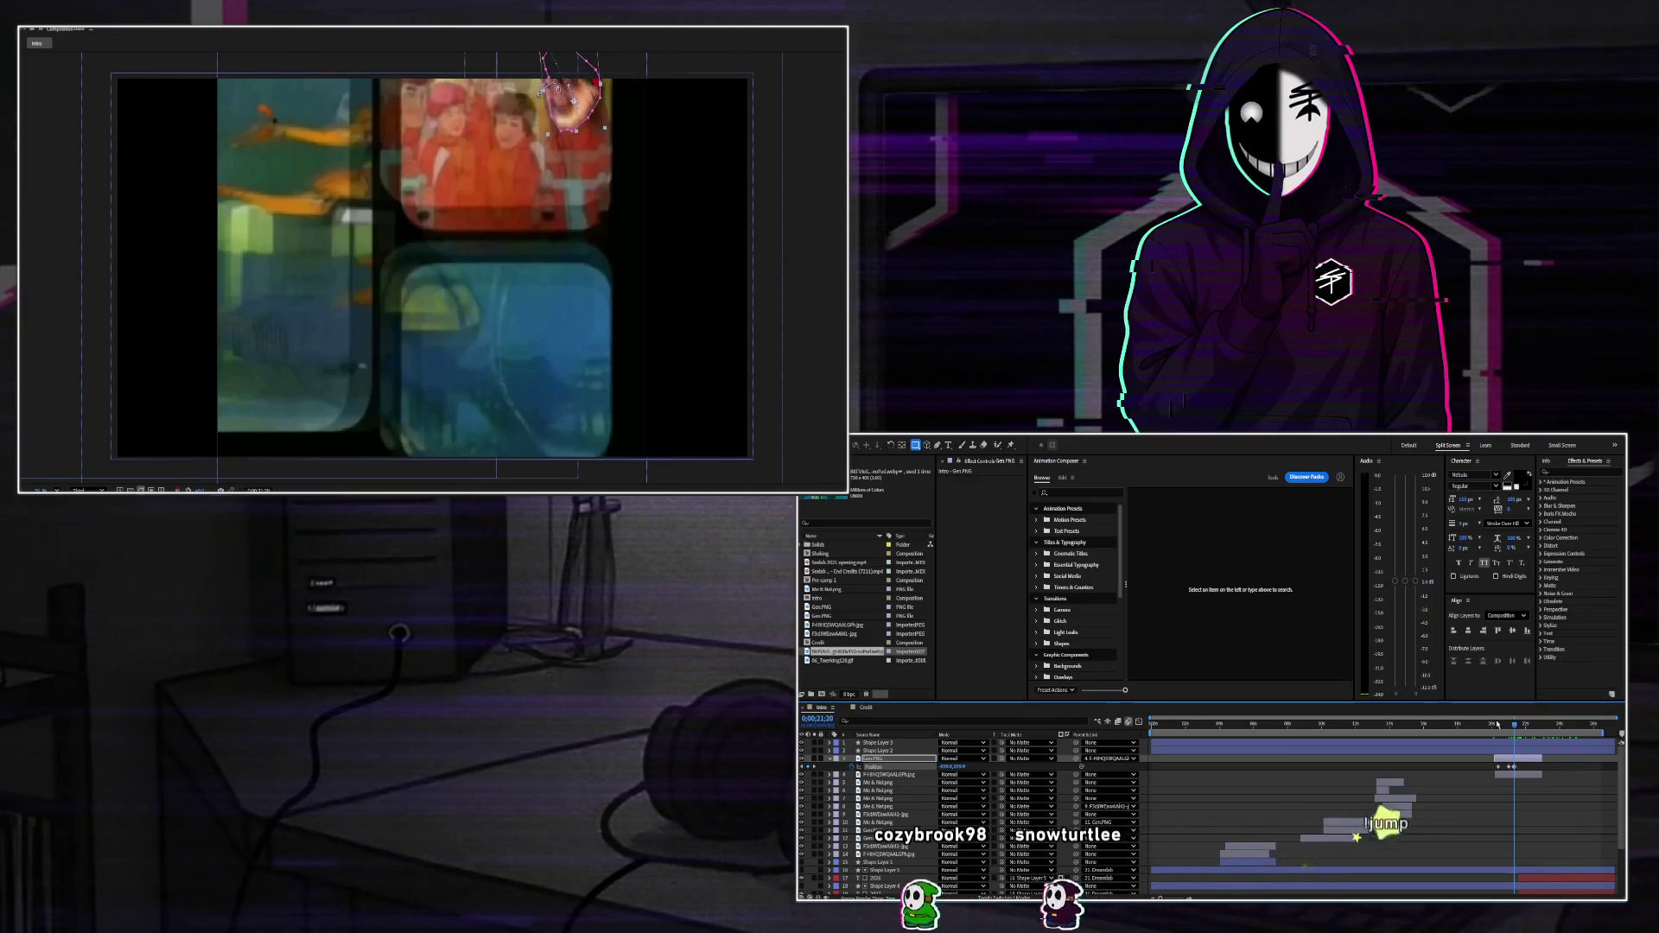
pyautogui.press('space')
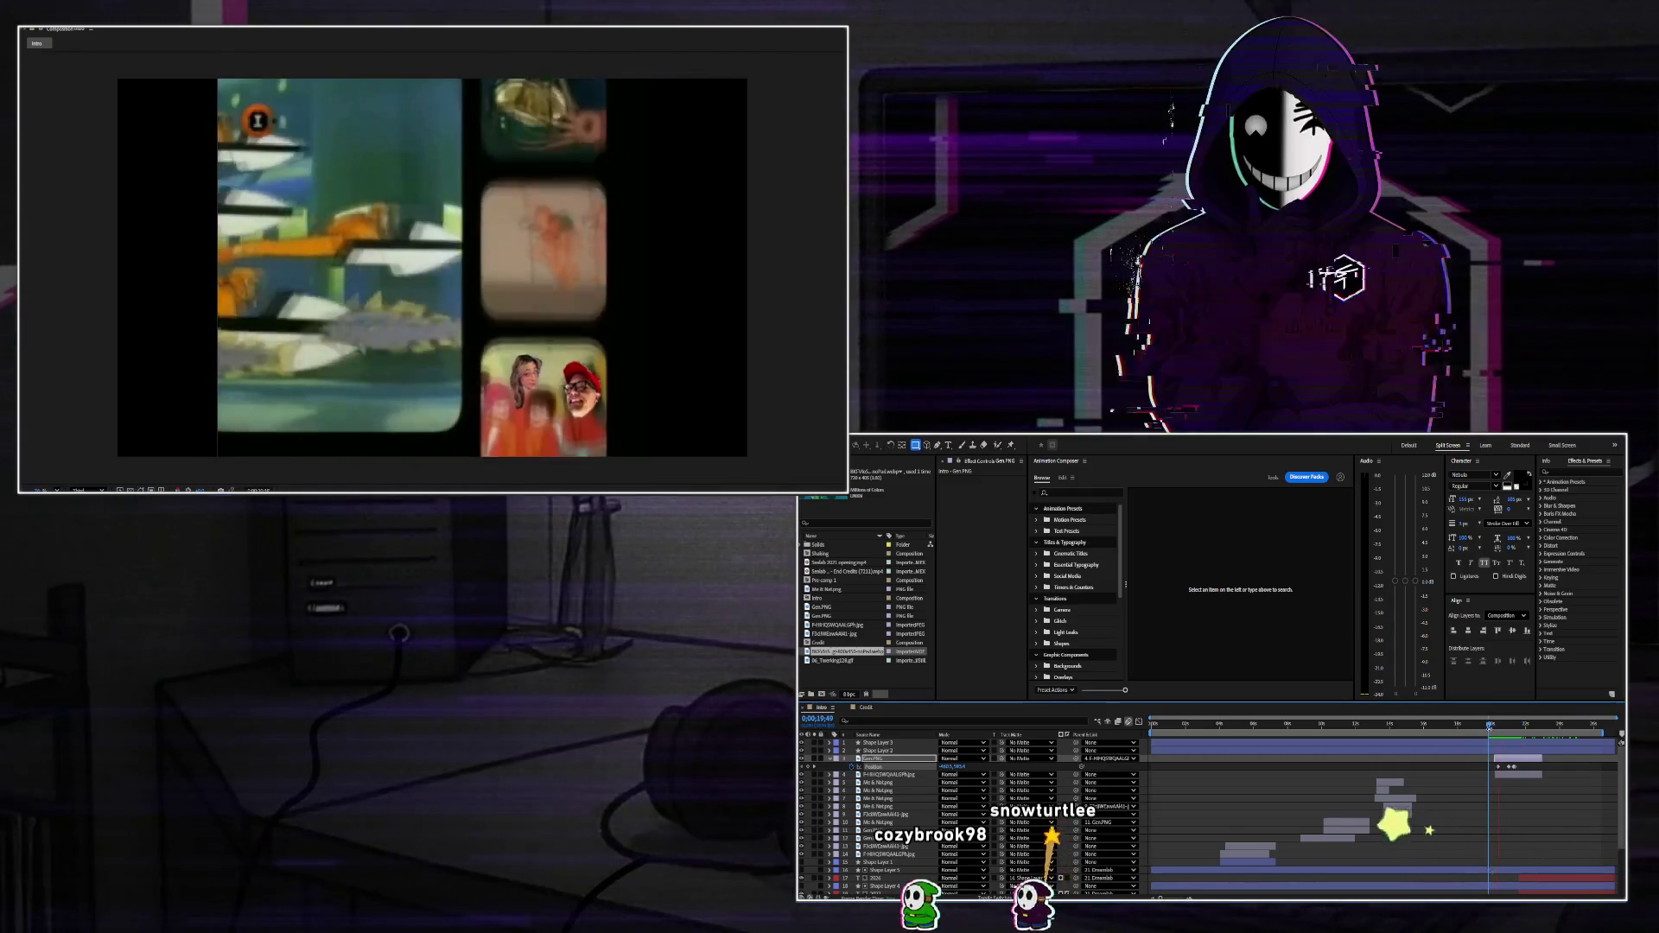
pyautogui.press('space')
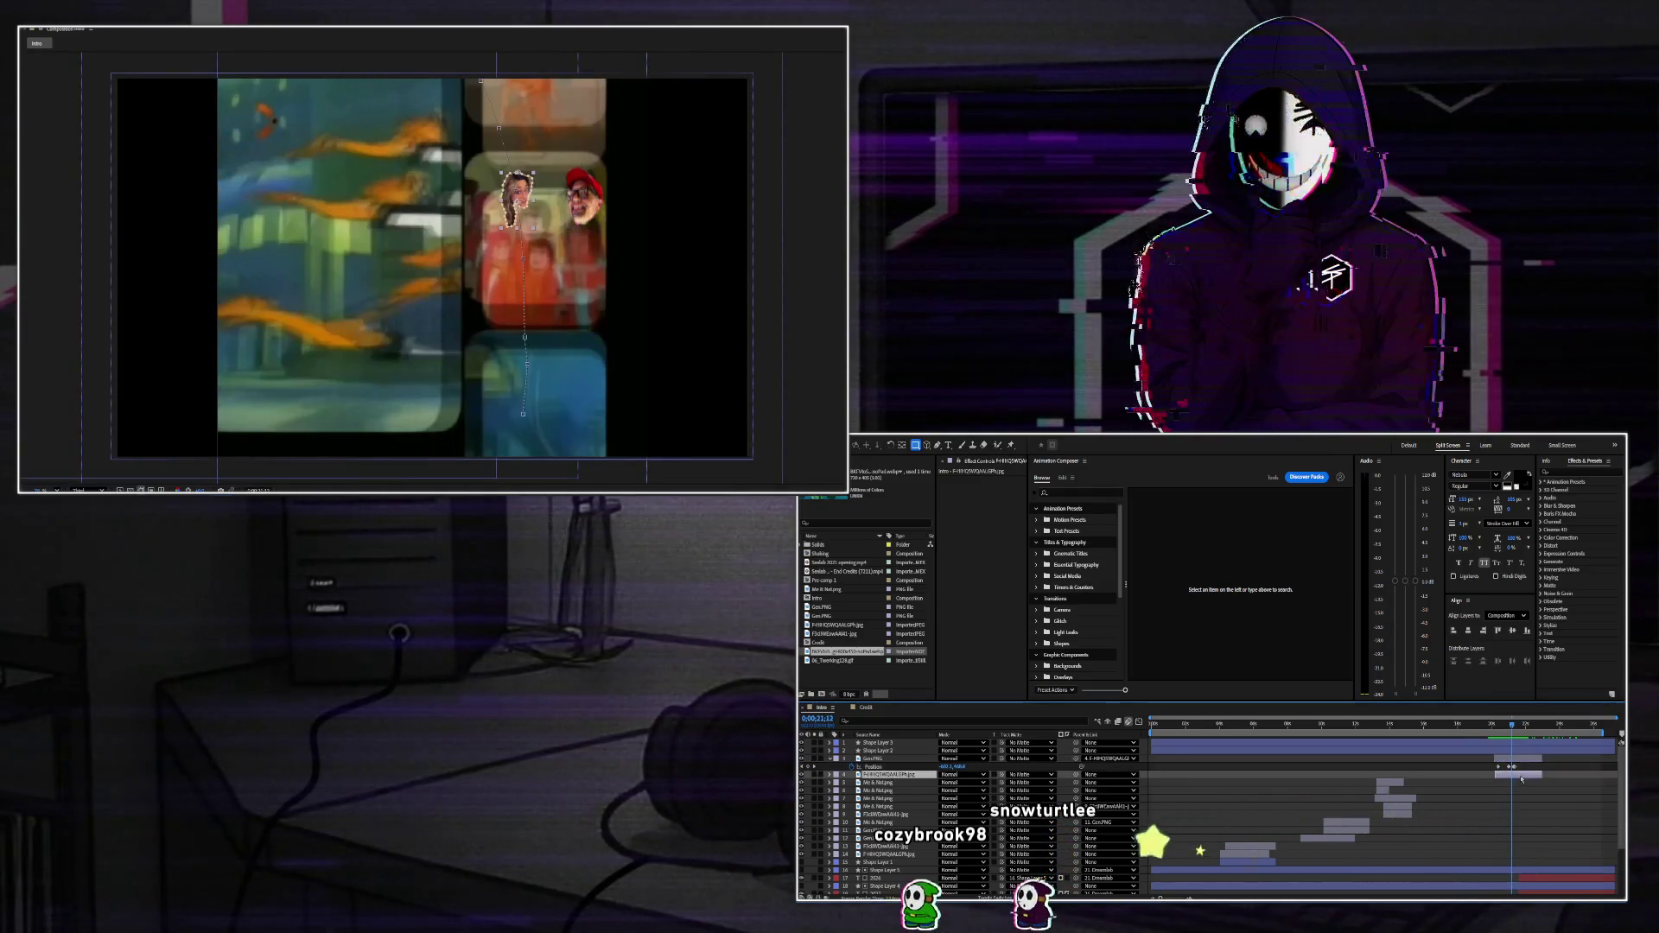
# Add layer 4 to the Gen.PNG selection and replay the section.
pyautogui.press('u')
pyautogui.keyDown('shift'); pyautogui.click(1489, 760); pyautogui.keyUp('shift')
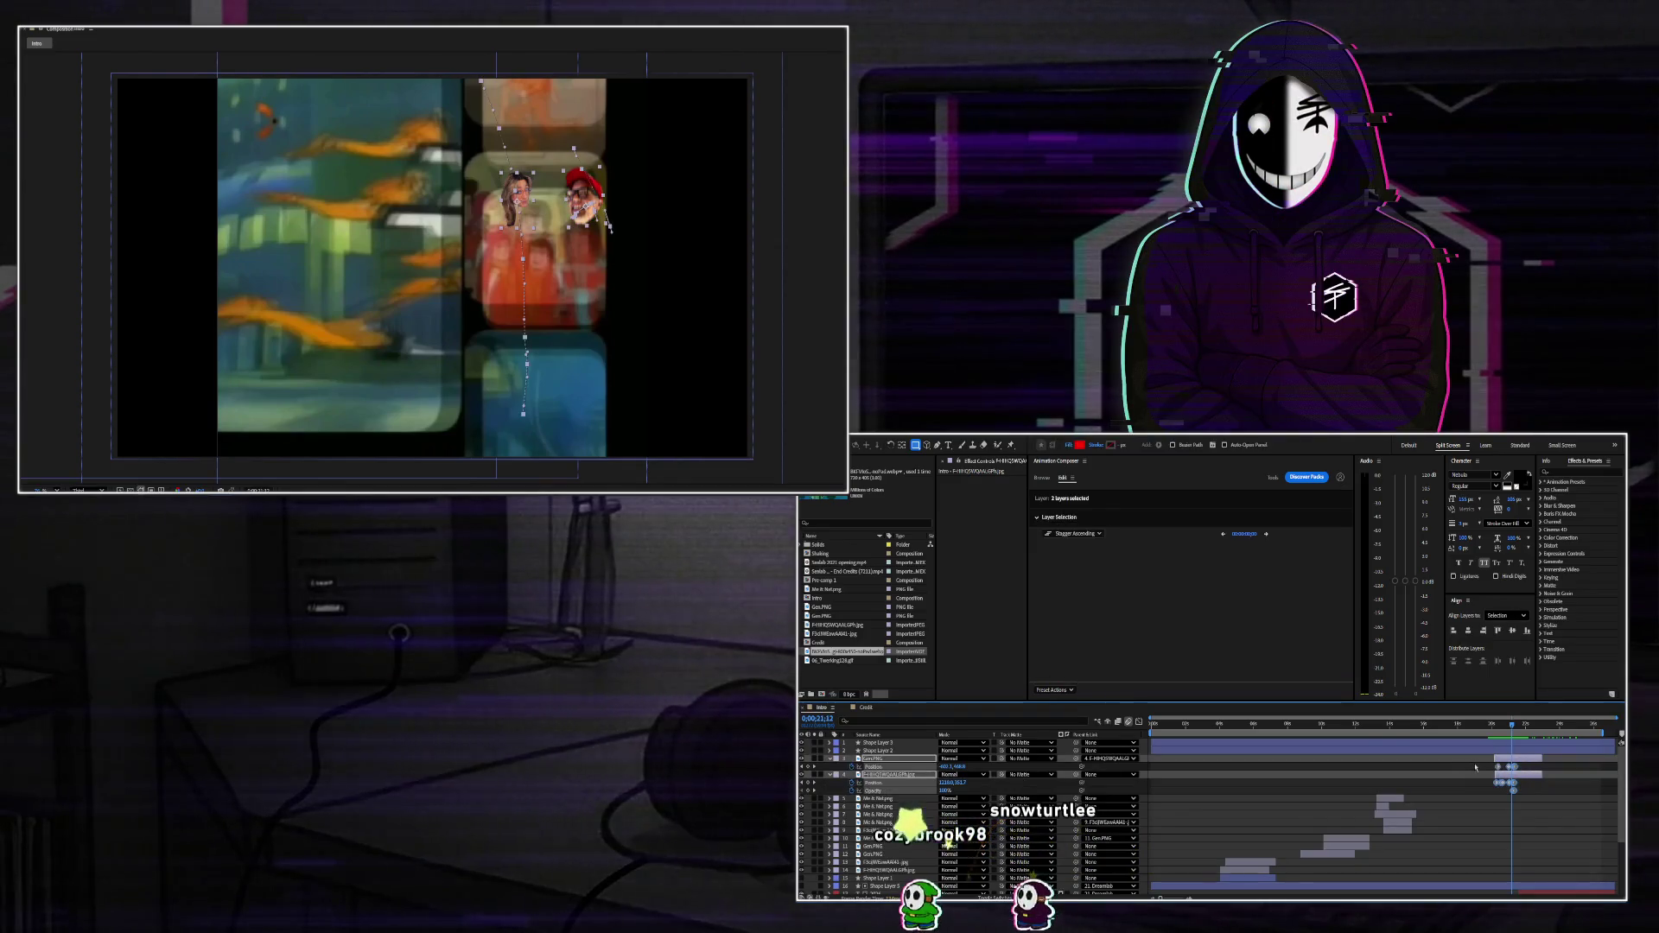
pyautogui.press('space')
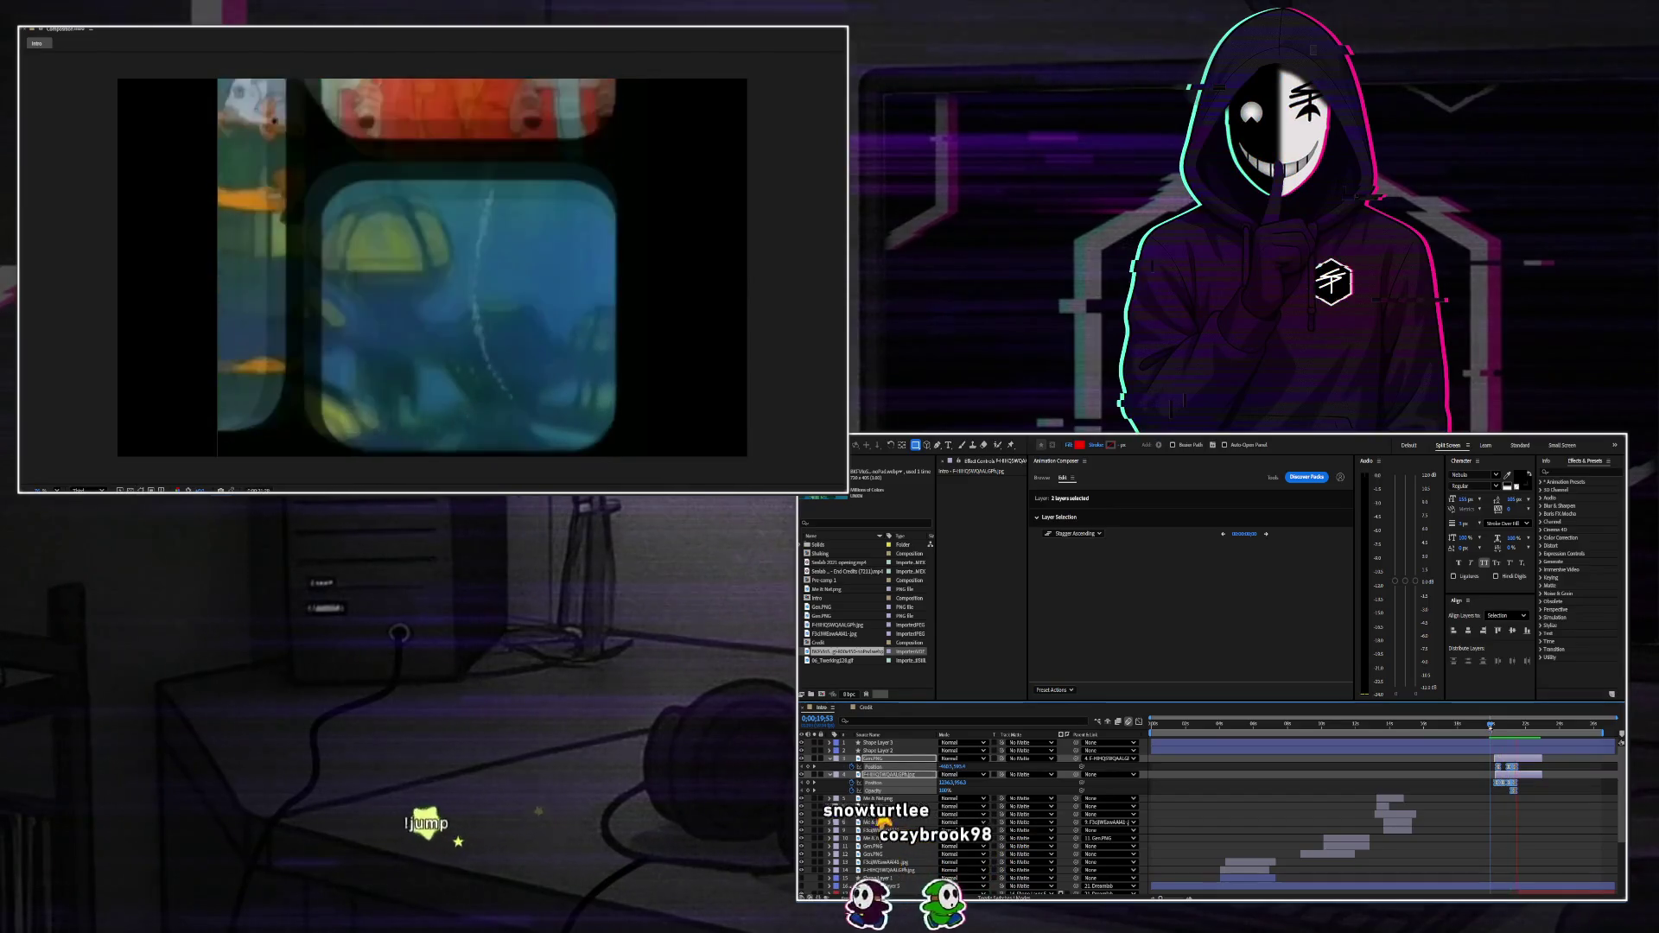
pyautogui.press('space')
pyautogui.press('space')
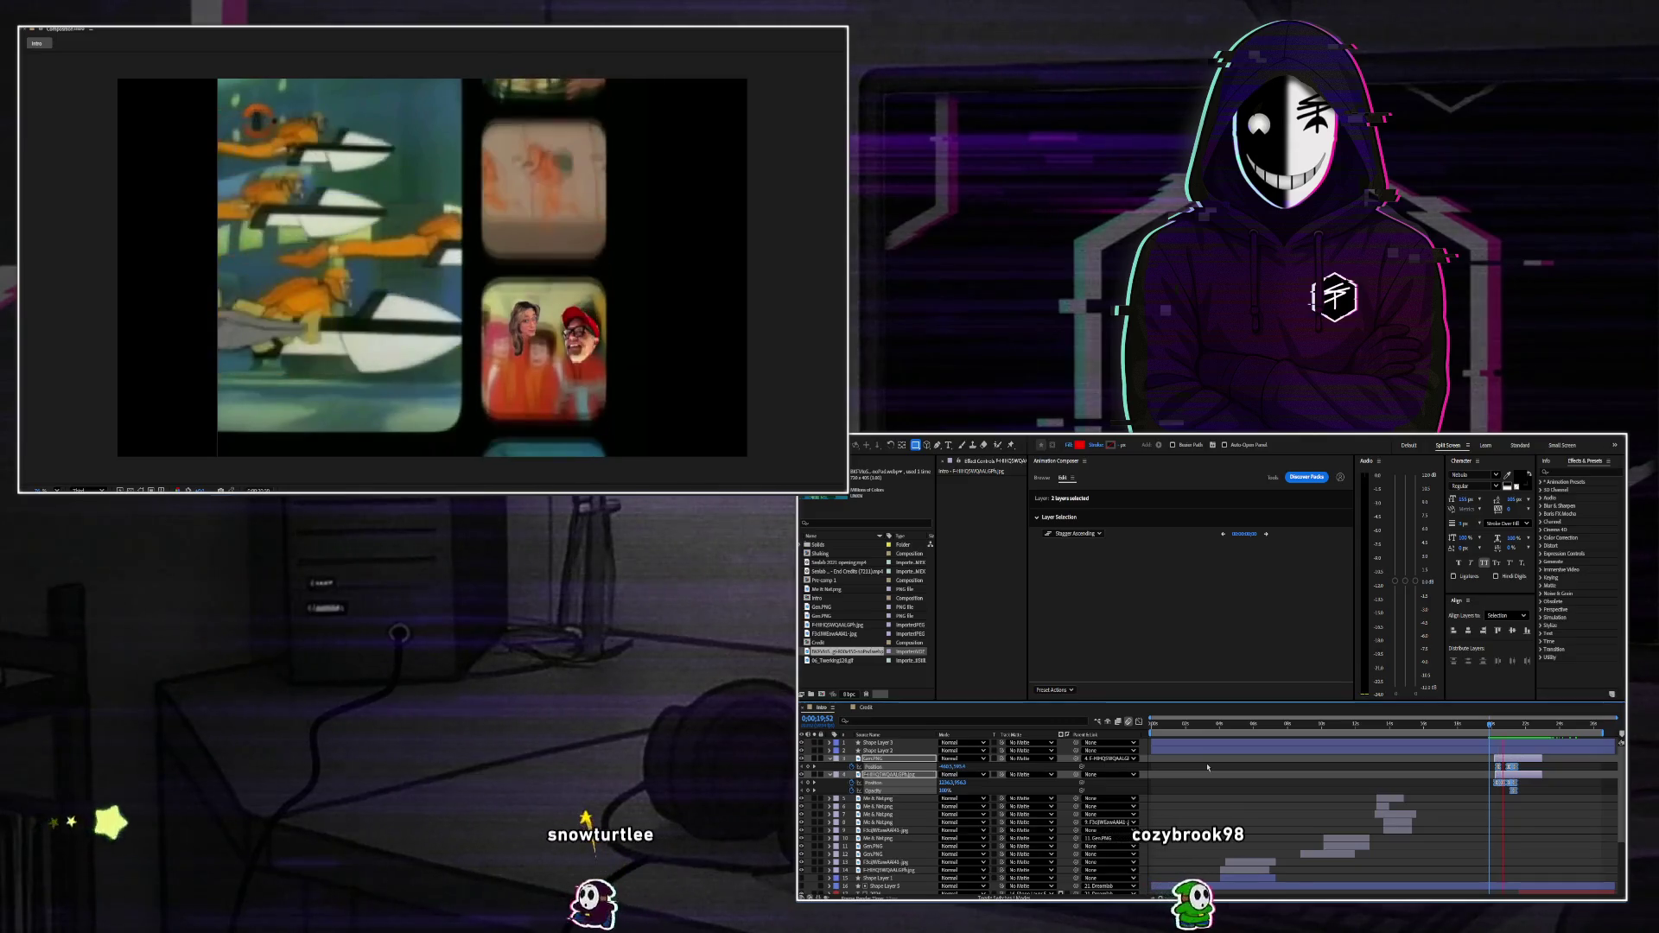
pyautogui.press('space')
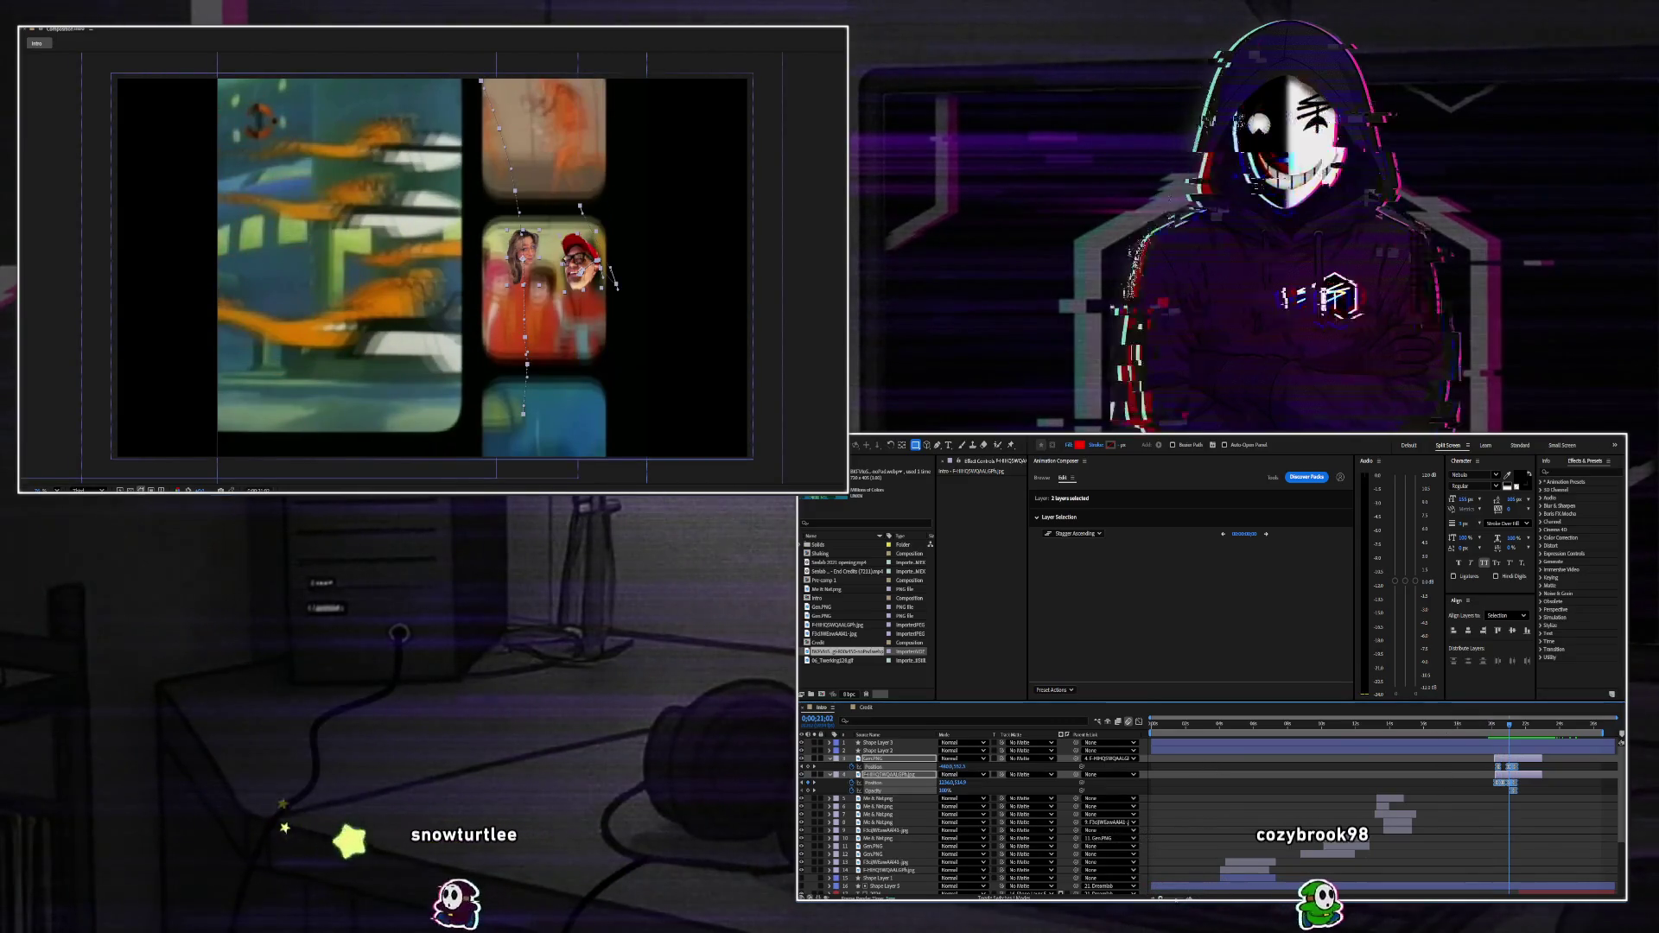
# Zoom the timeline and play from 0;00;20;56 through the transition into the DREAMLAB 2025 title.
pyautogui.press('=')
pyautogui.press('=')
pyautogui.press('=')
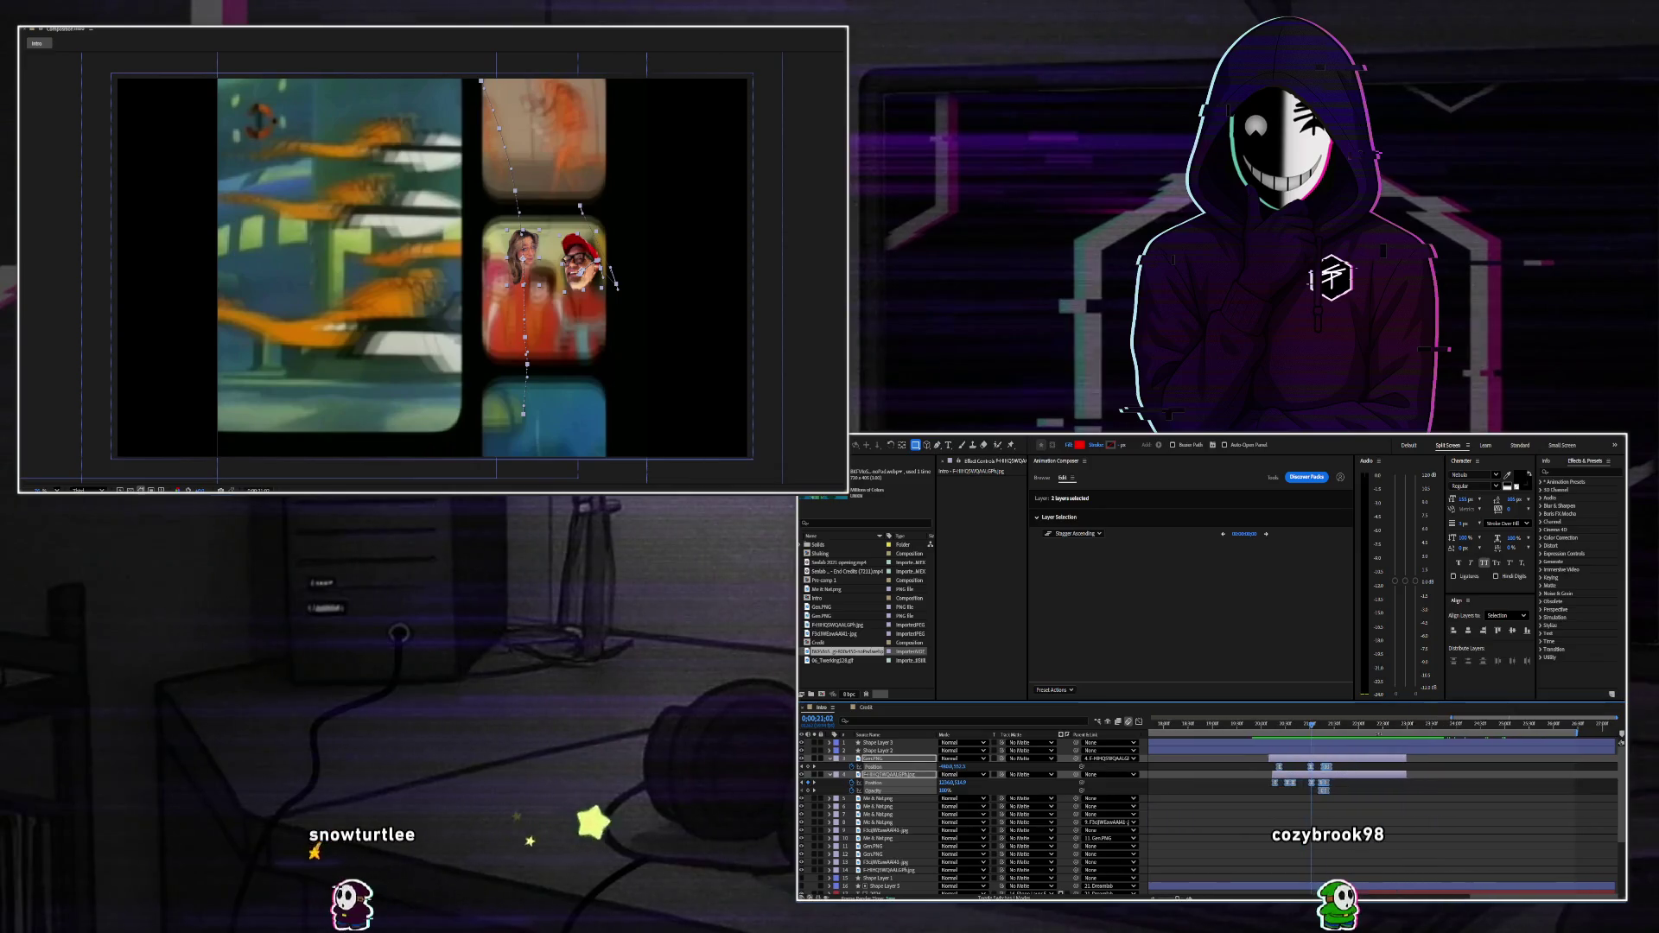
pyautogui.moveTo(1312, 726)
pyautogui.mouseDown()
pyautogui.moveTo(1288, 726)
pyautogui.moveTo(1321, 731)
pyautogui.mouseUp()
pyautogui.press('space')
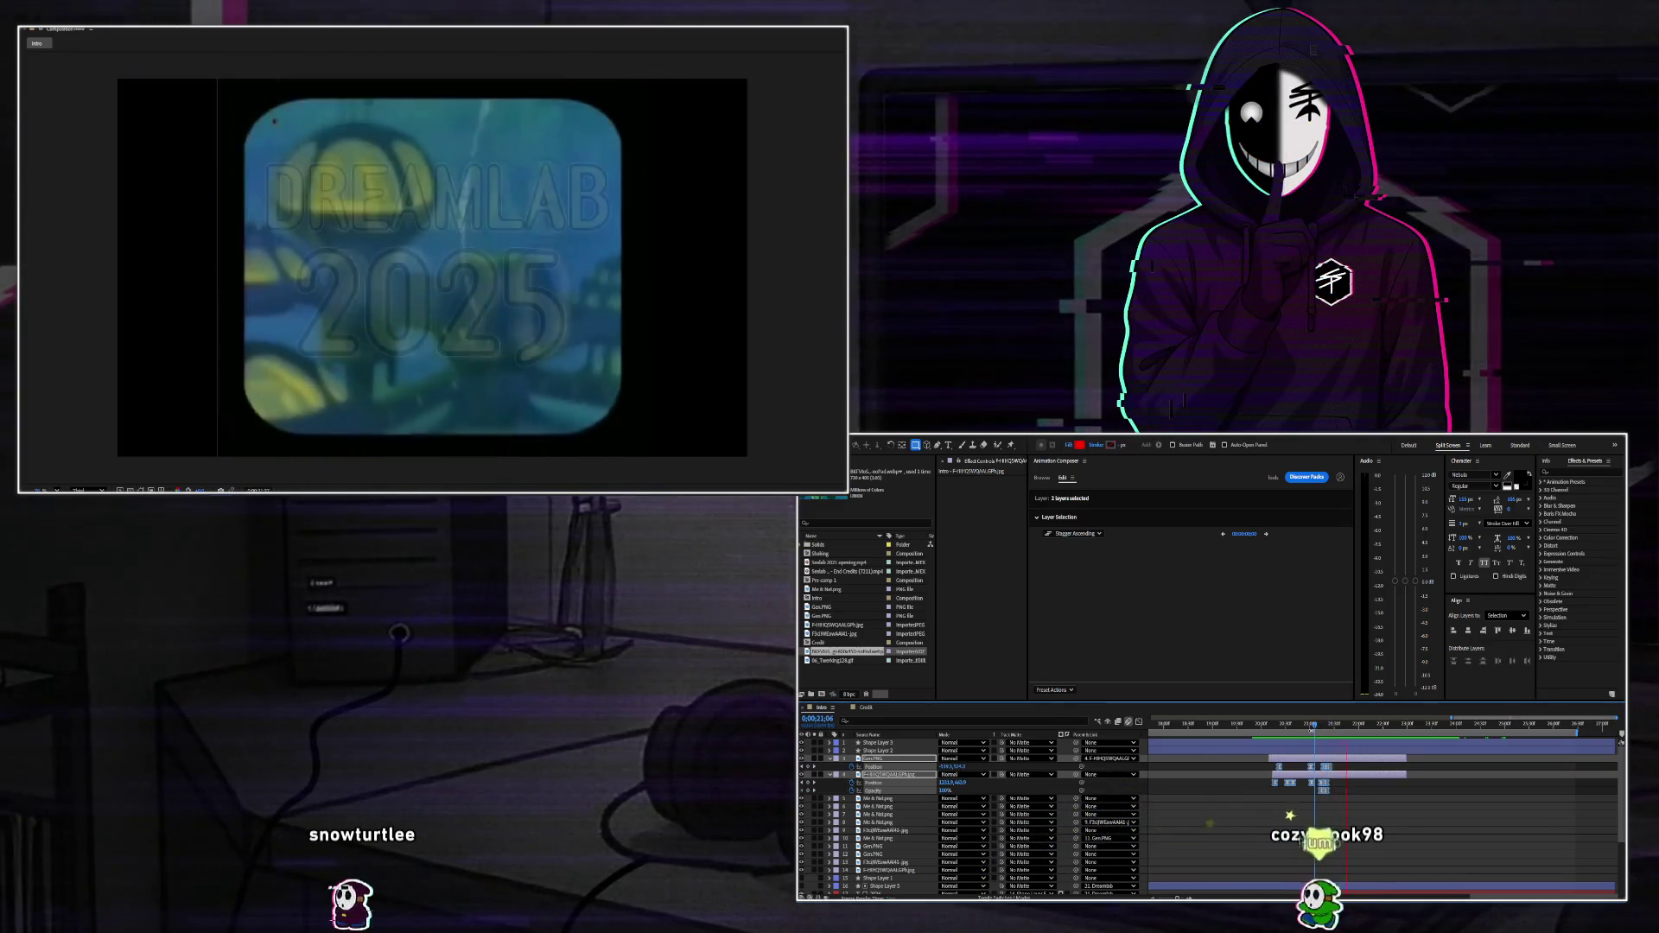
# Nudge the top split-panel clip down at 0;00;21;18, then right a few frames later.
pyautogui.click(1334, 783)
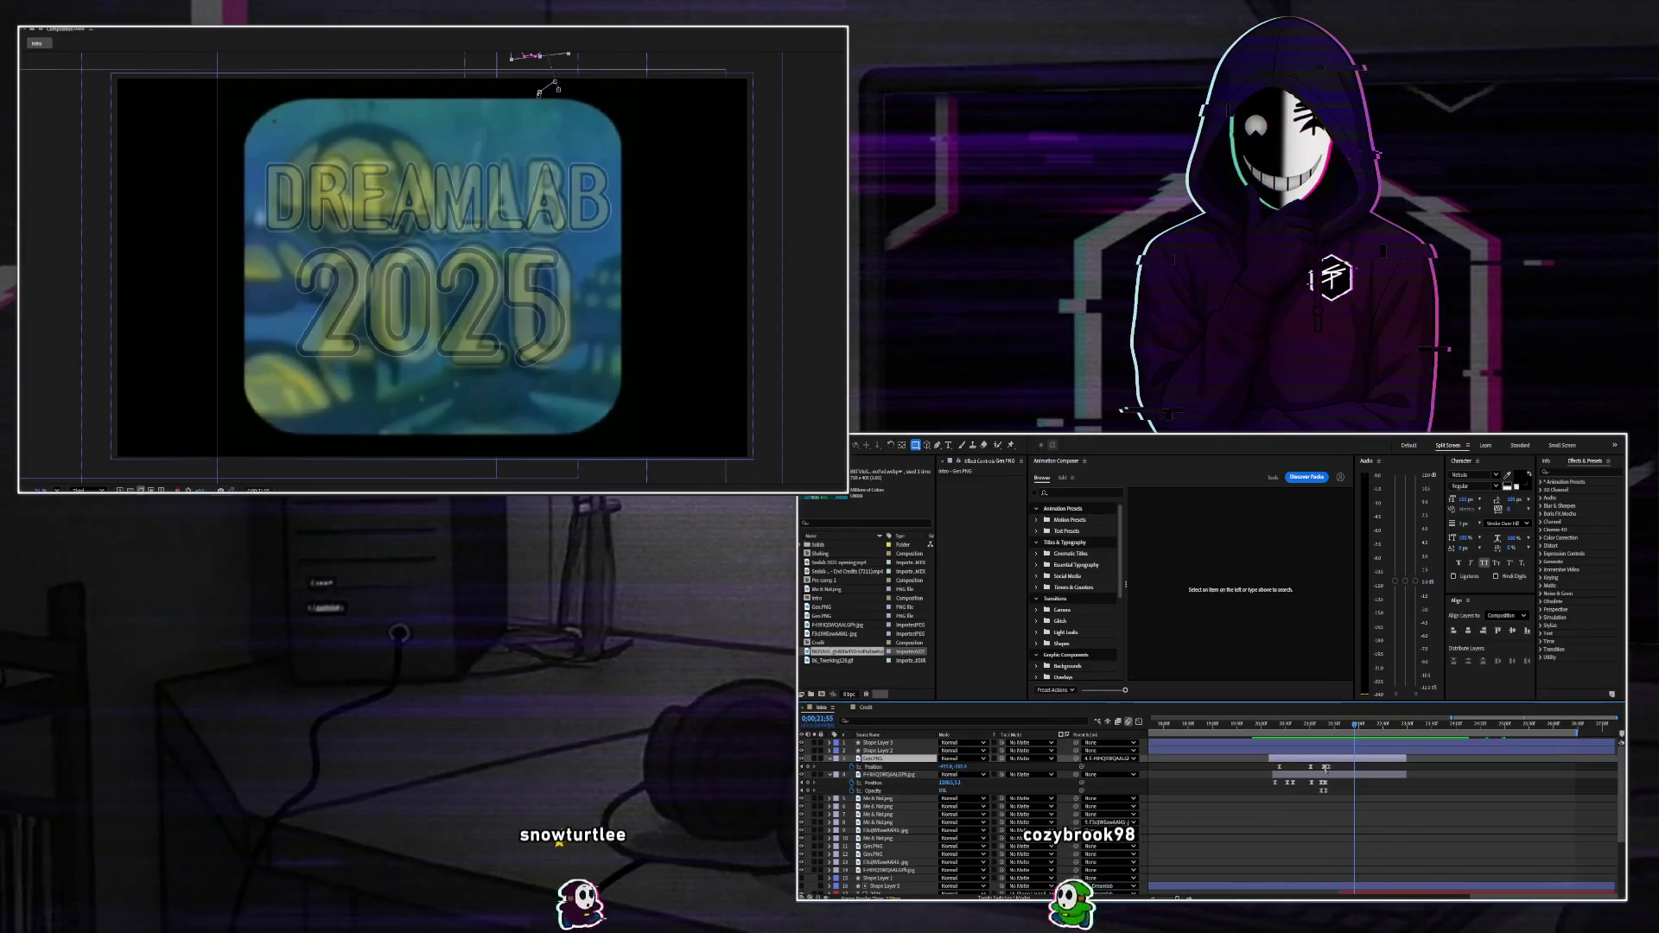
pyautogui.moveTo(1362, 723); pyautogui.dragTo(1326, 741)
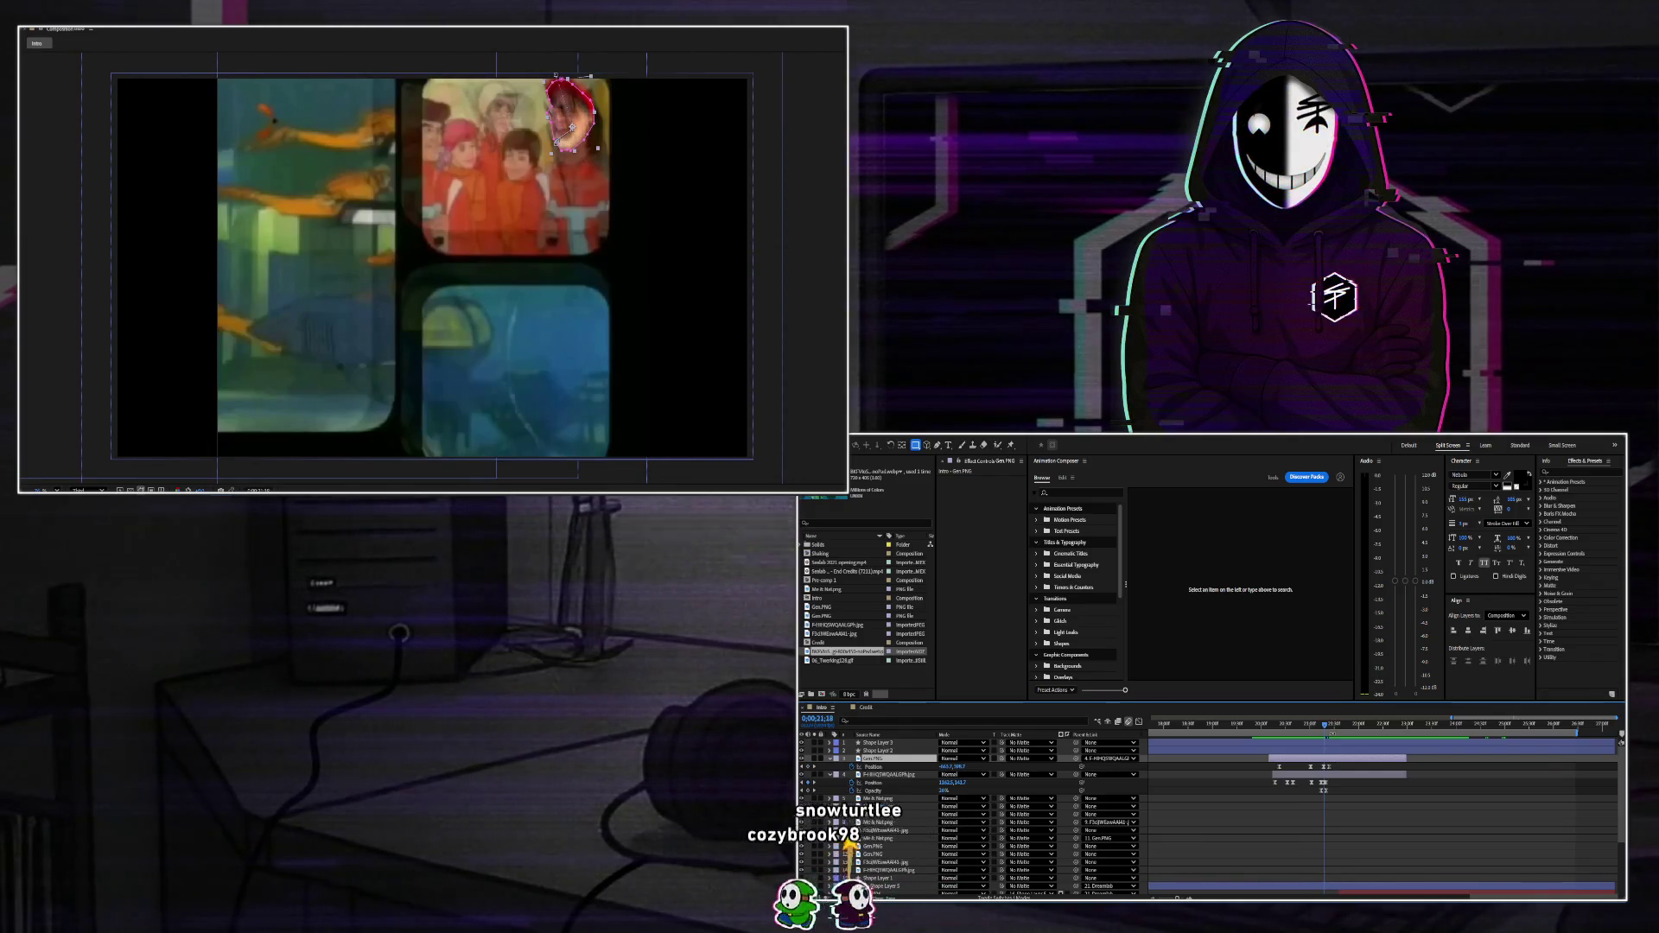
pyautogui.hotkey('shift', 'Down')
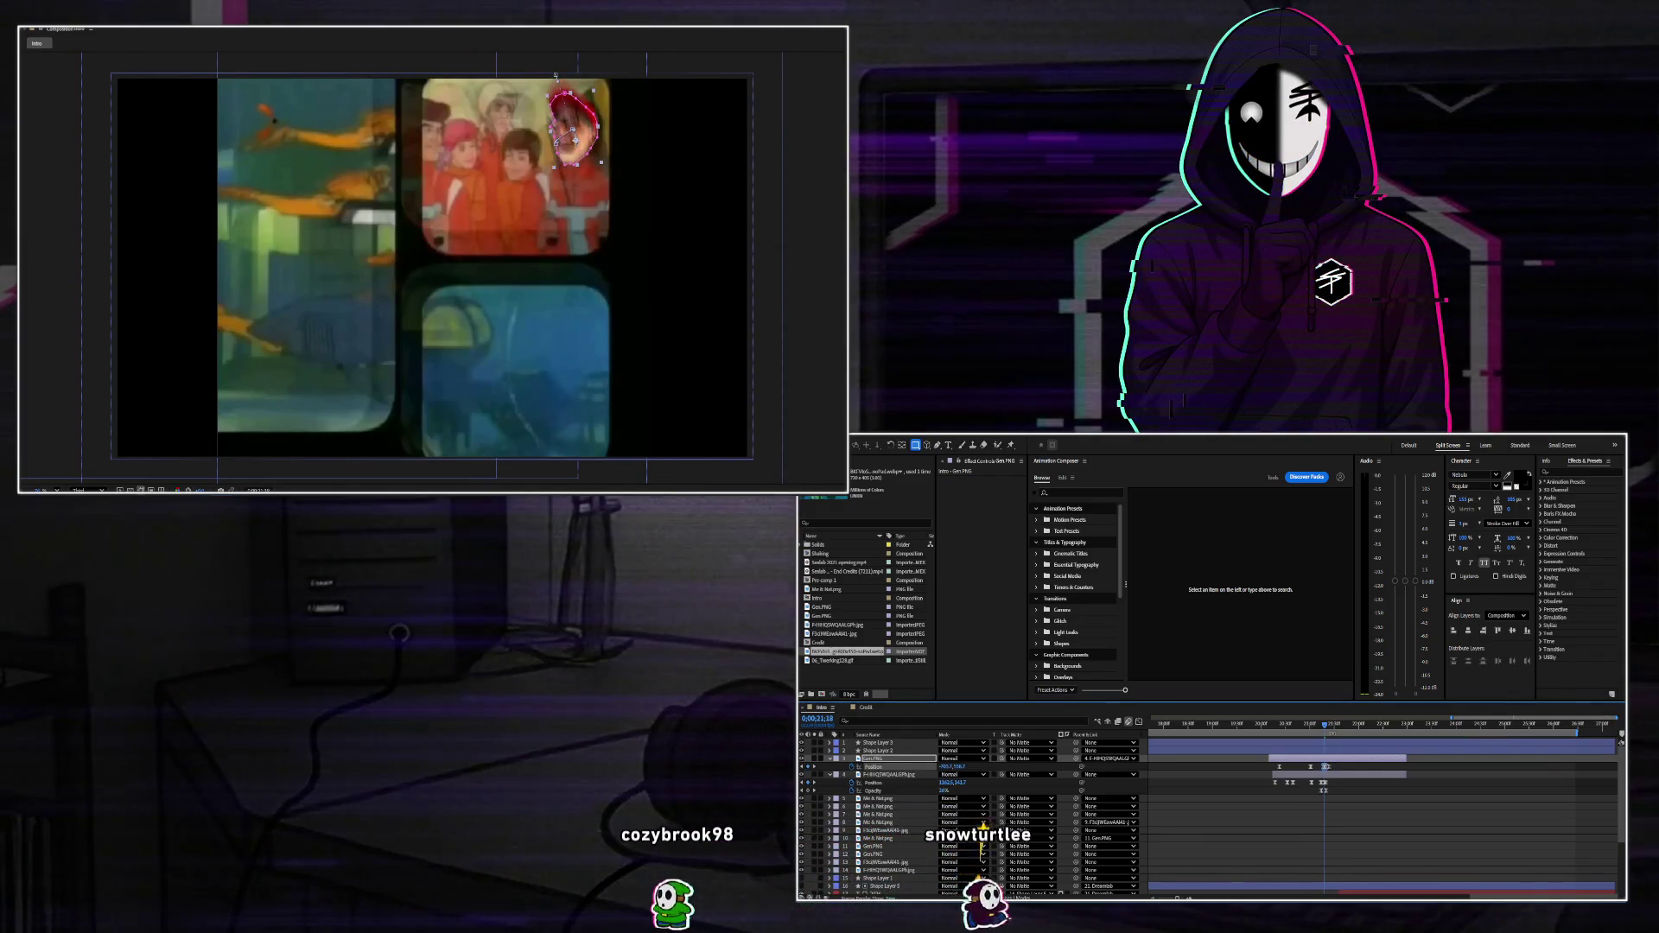
pyautogui.moveTo(1326, 727); pyautogui.dragTo(1329, 727)
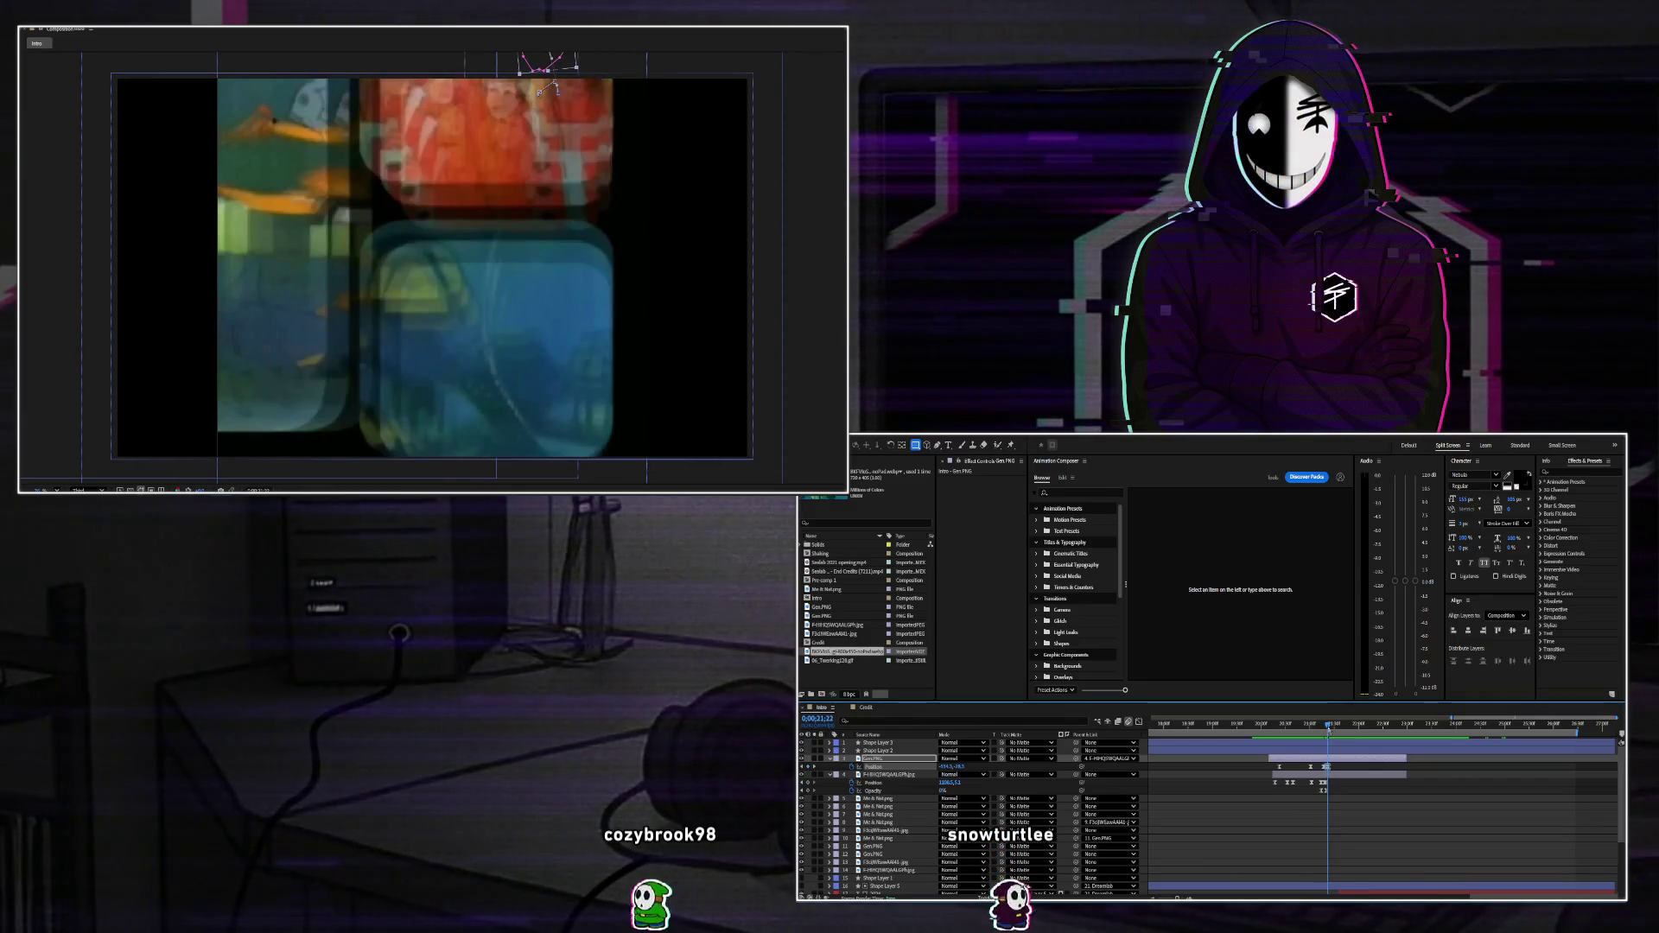
pyautogui.hotkey('shift', 'Right')
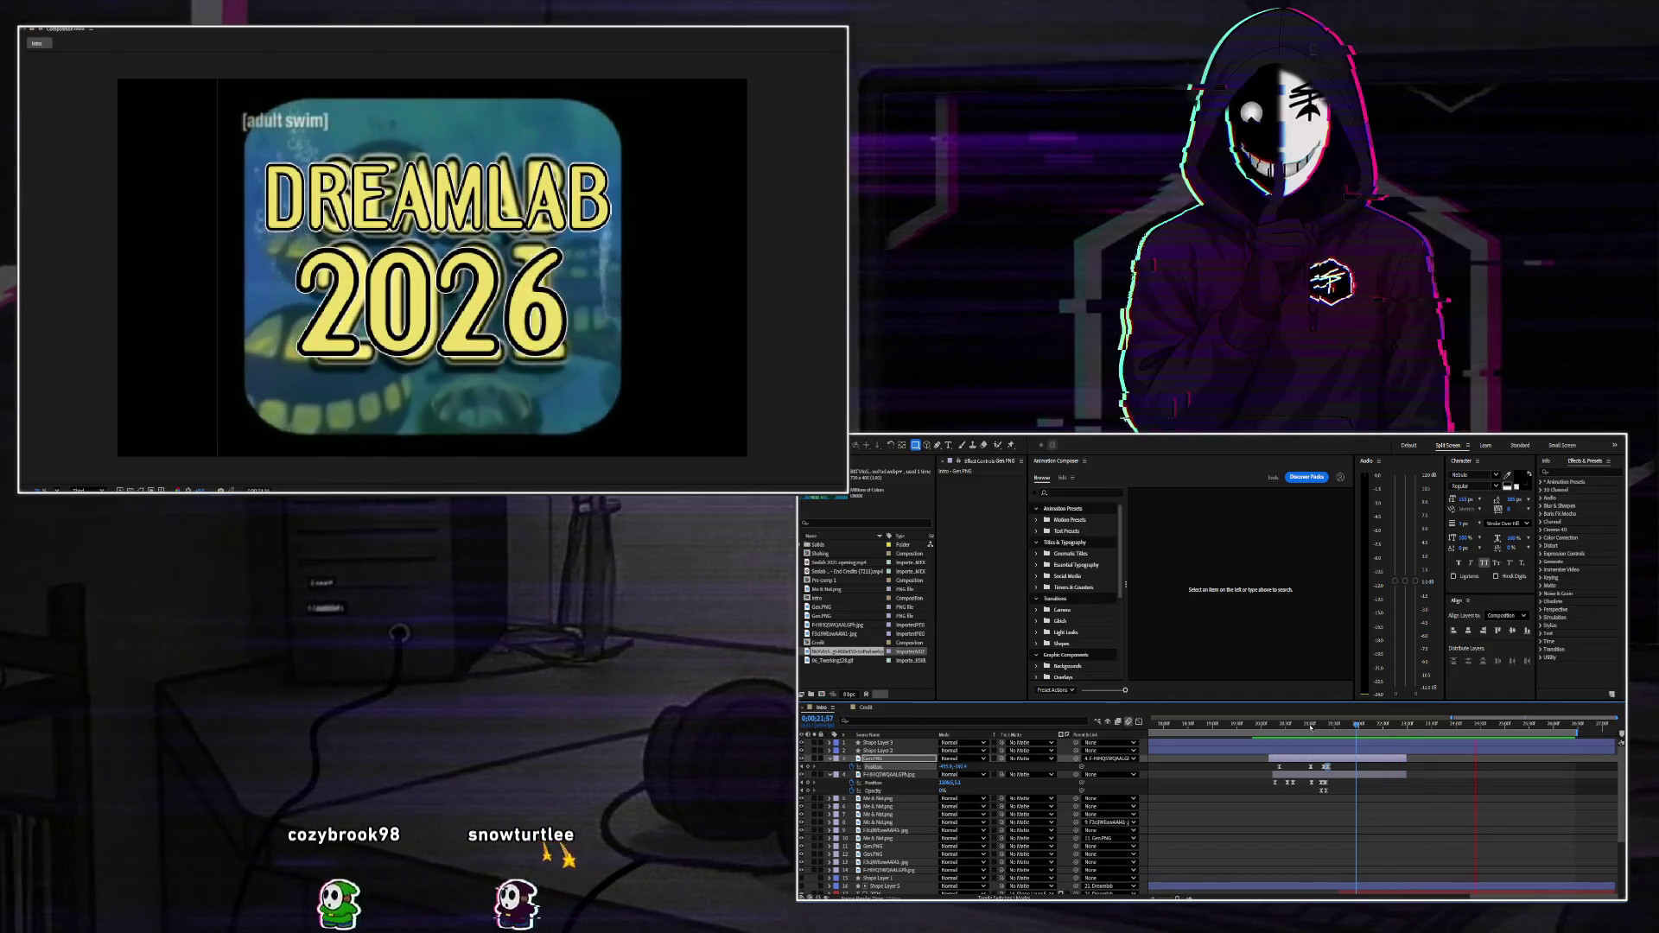
# Stop playback, collapse the Gen.PNG and layer 4 property rows, and scroll down the layer list.
pyautogui.press('space')
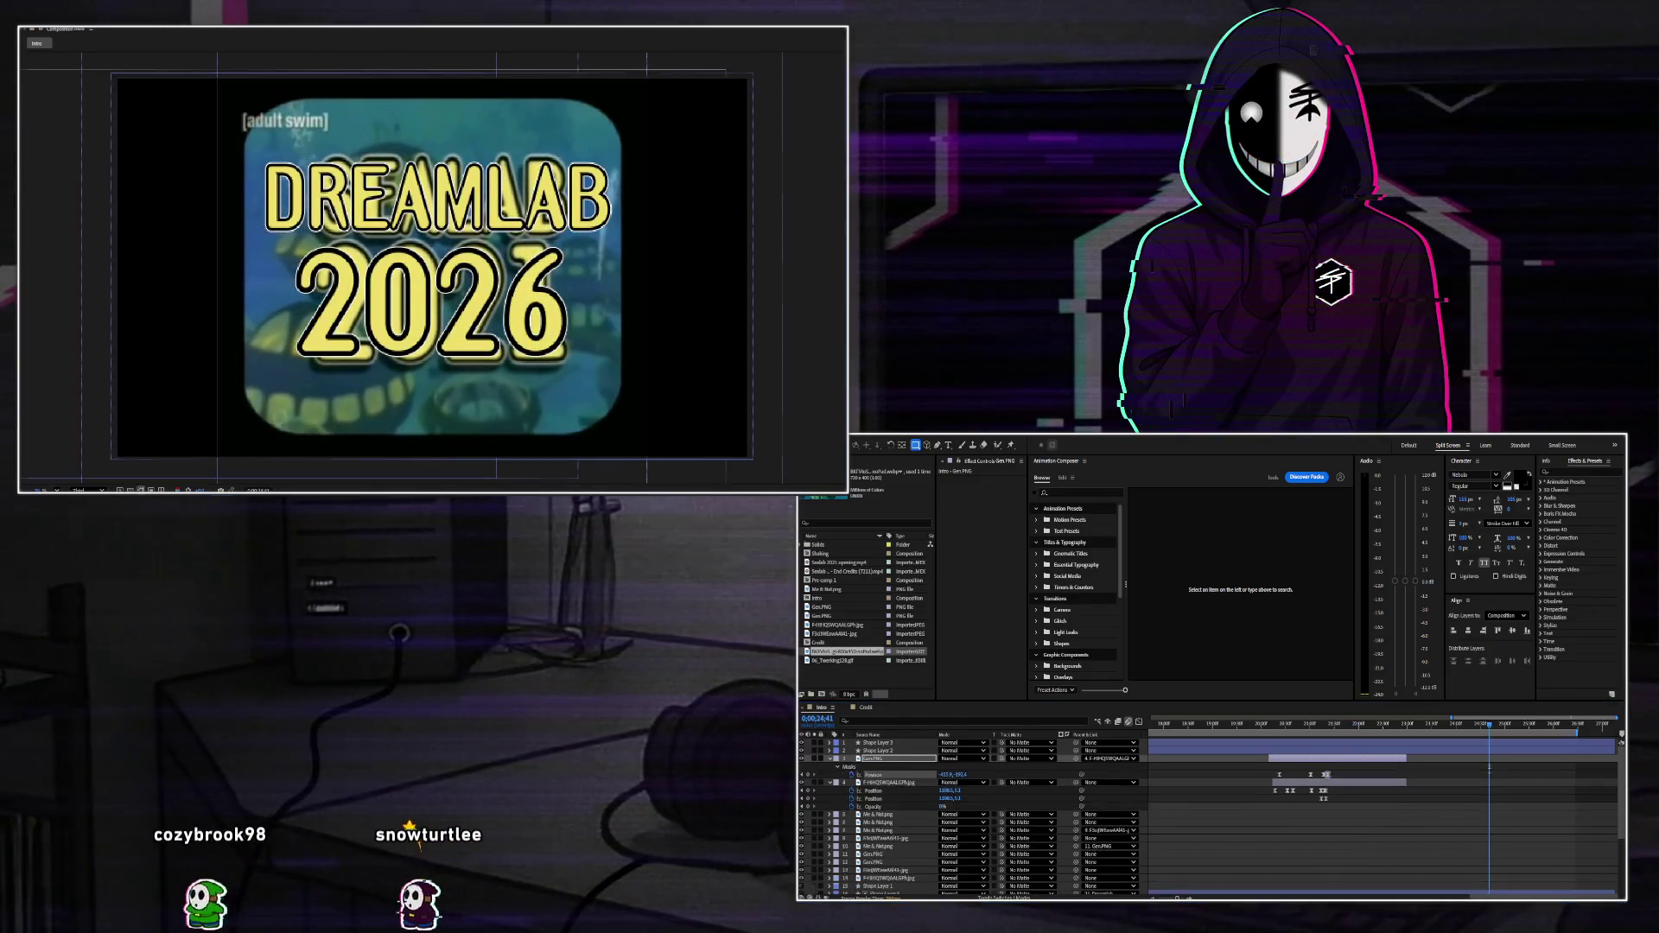
pyautogui.click(829, 758)
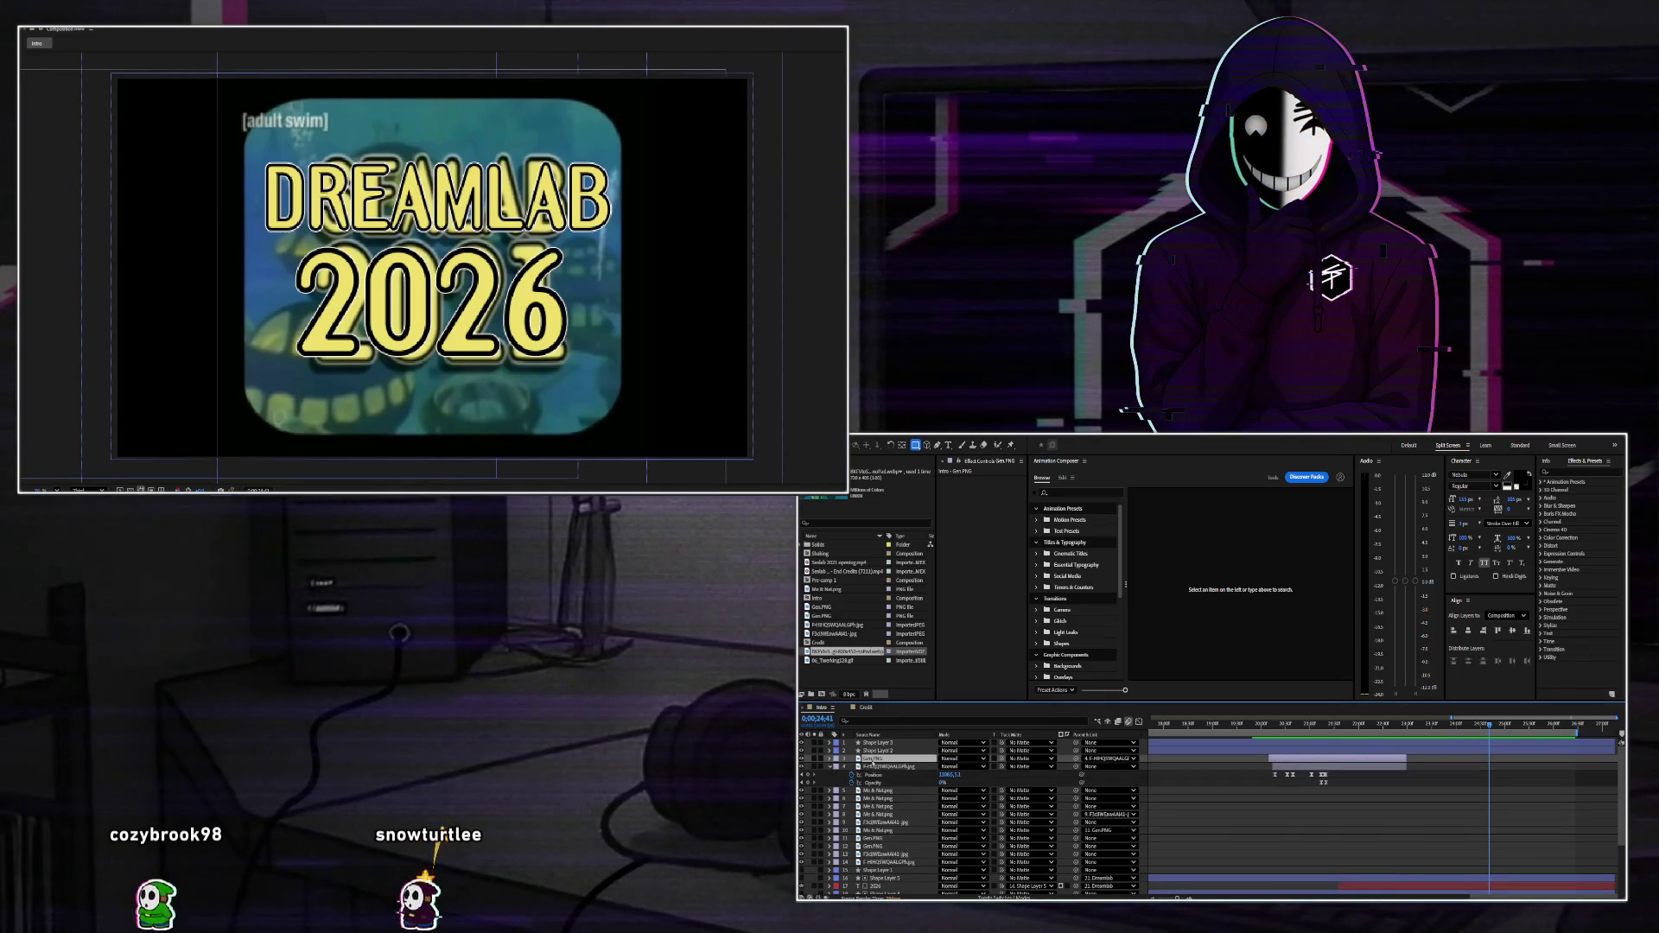
pyautogui.click(831, 766)
pyautogui.click(831, 767)
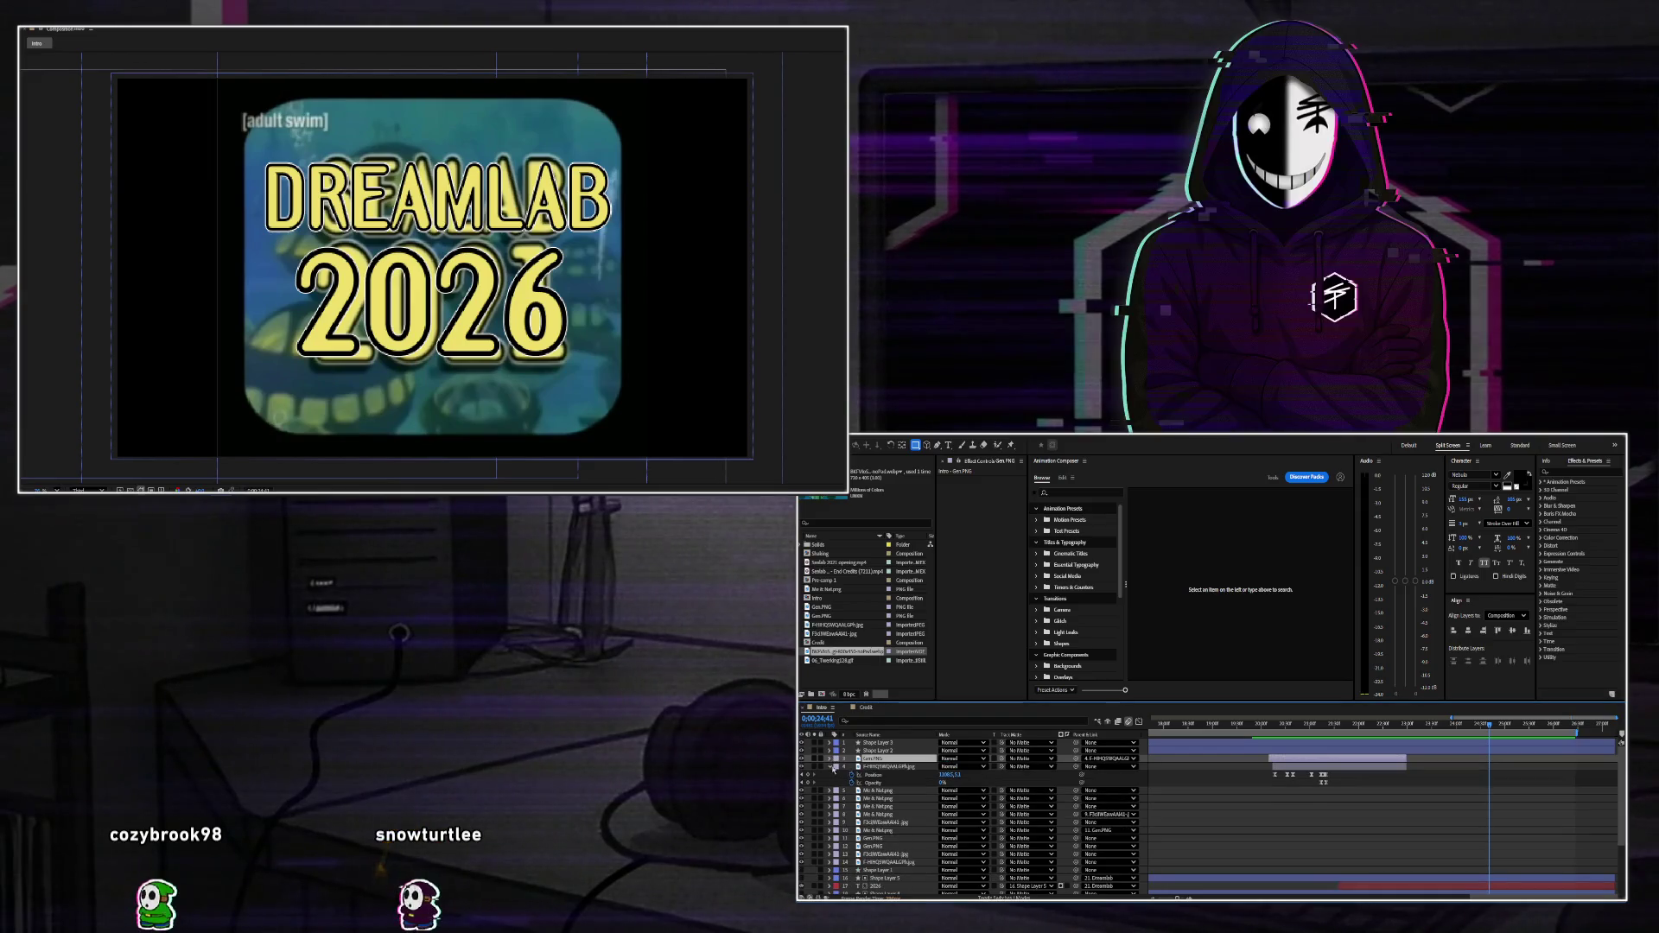
pyautogui.click(832, 766)
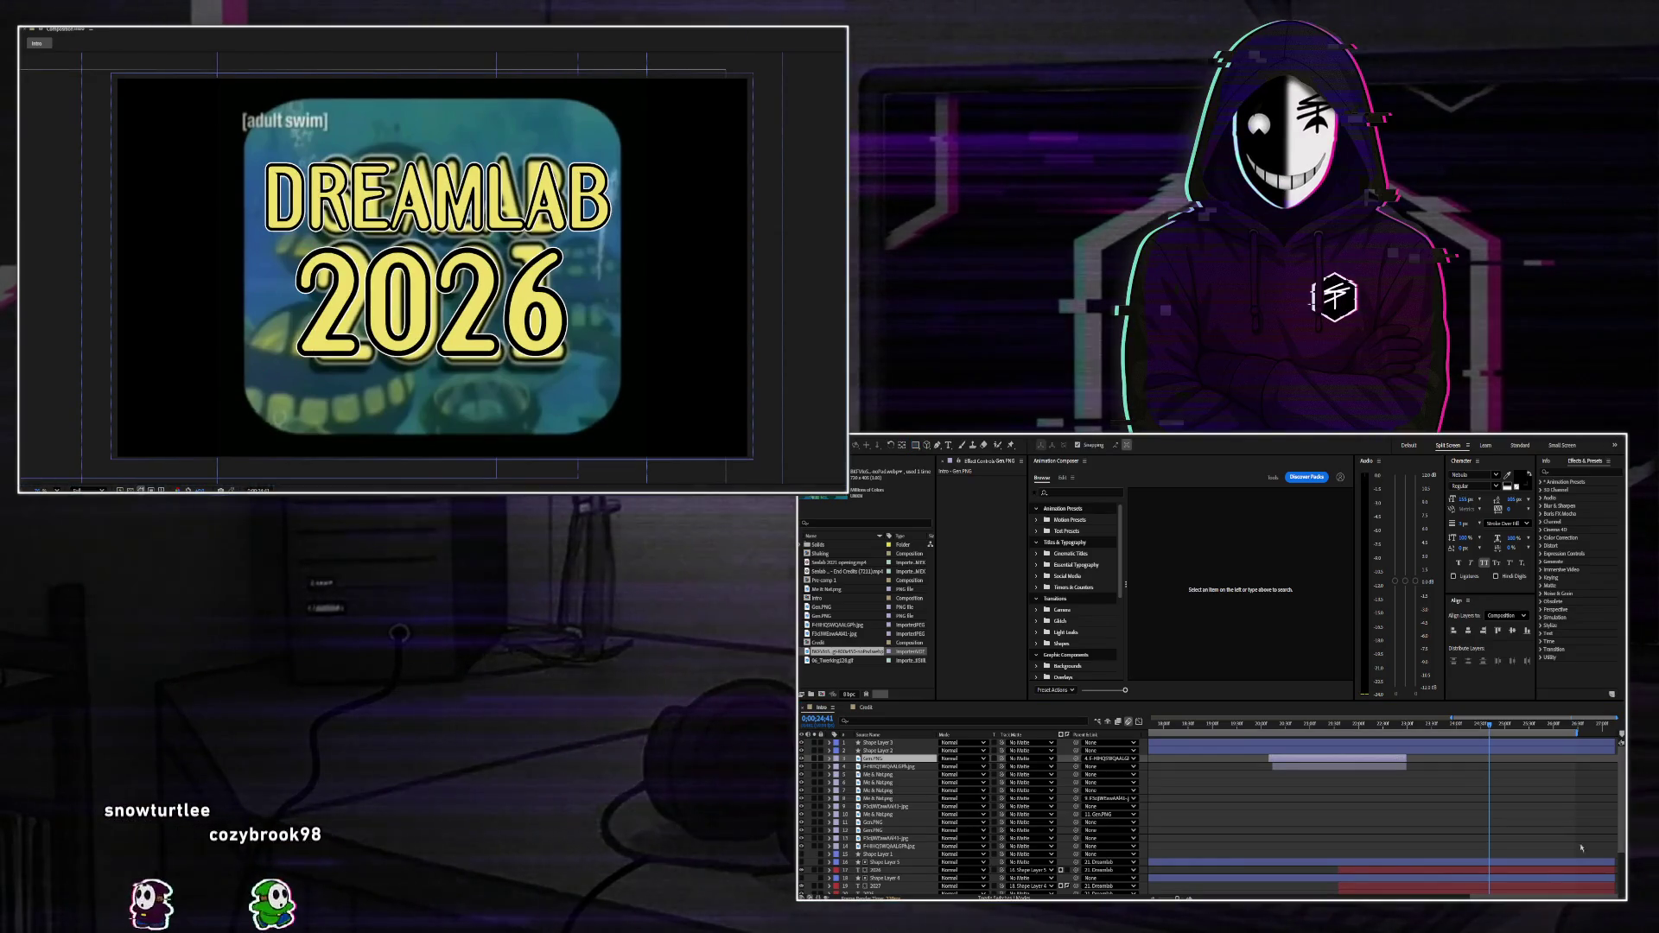
pyautogui.scroll(-3, 1423, 813)
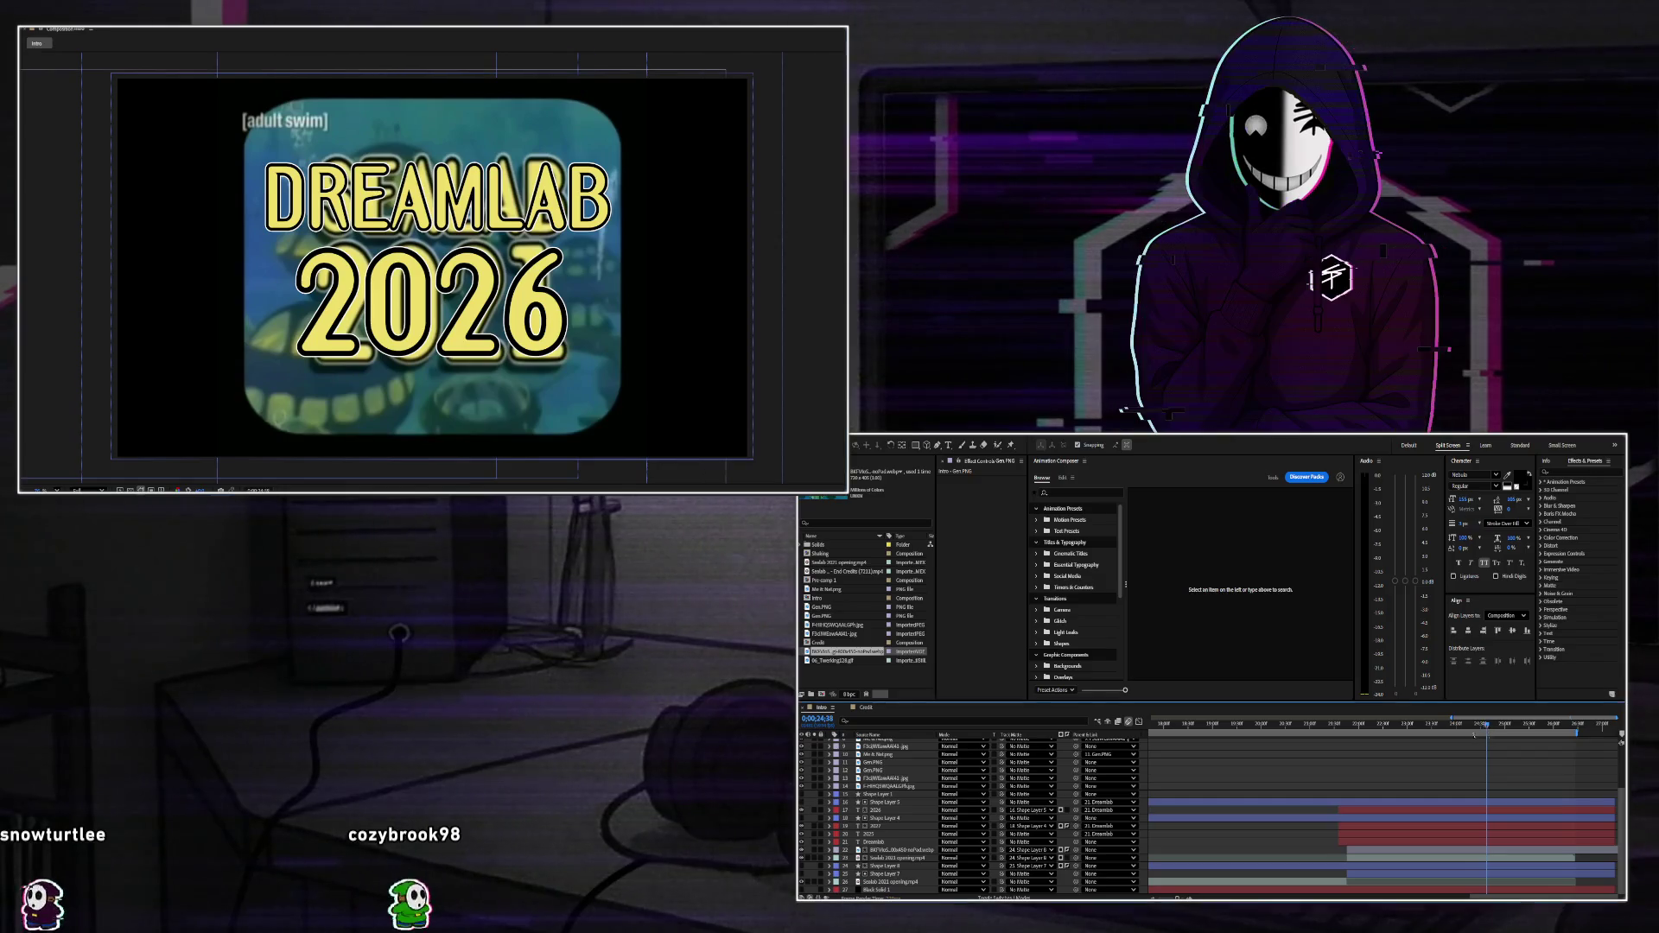
# Return to the DREAMLAB 2025 title frame, select the Sealab opening layer, and preview it.
pyautogui.moveTo(1484, 735); pyautogui.dragTo(1338, 762)
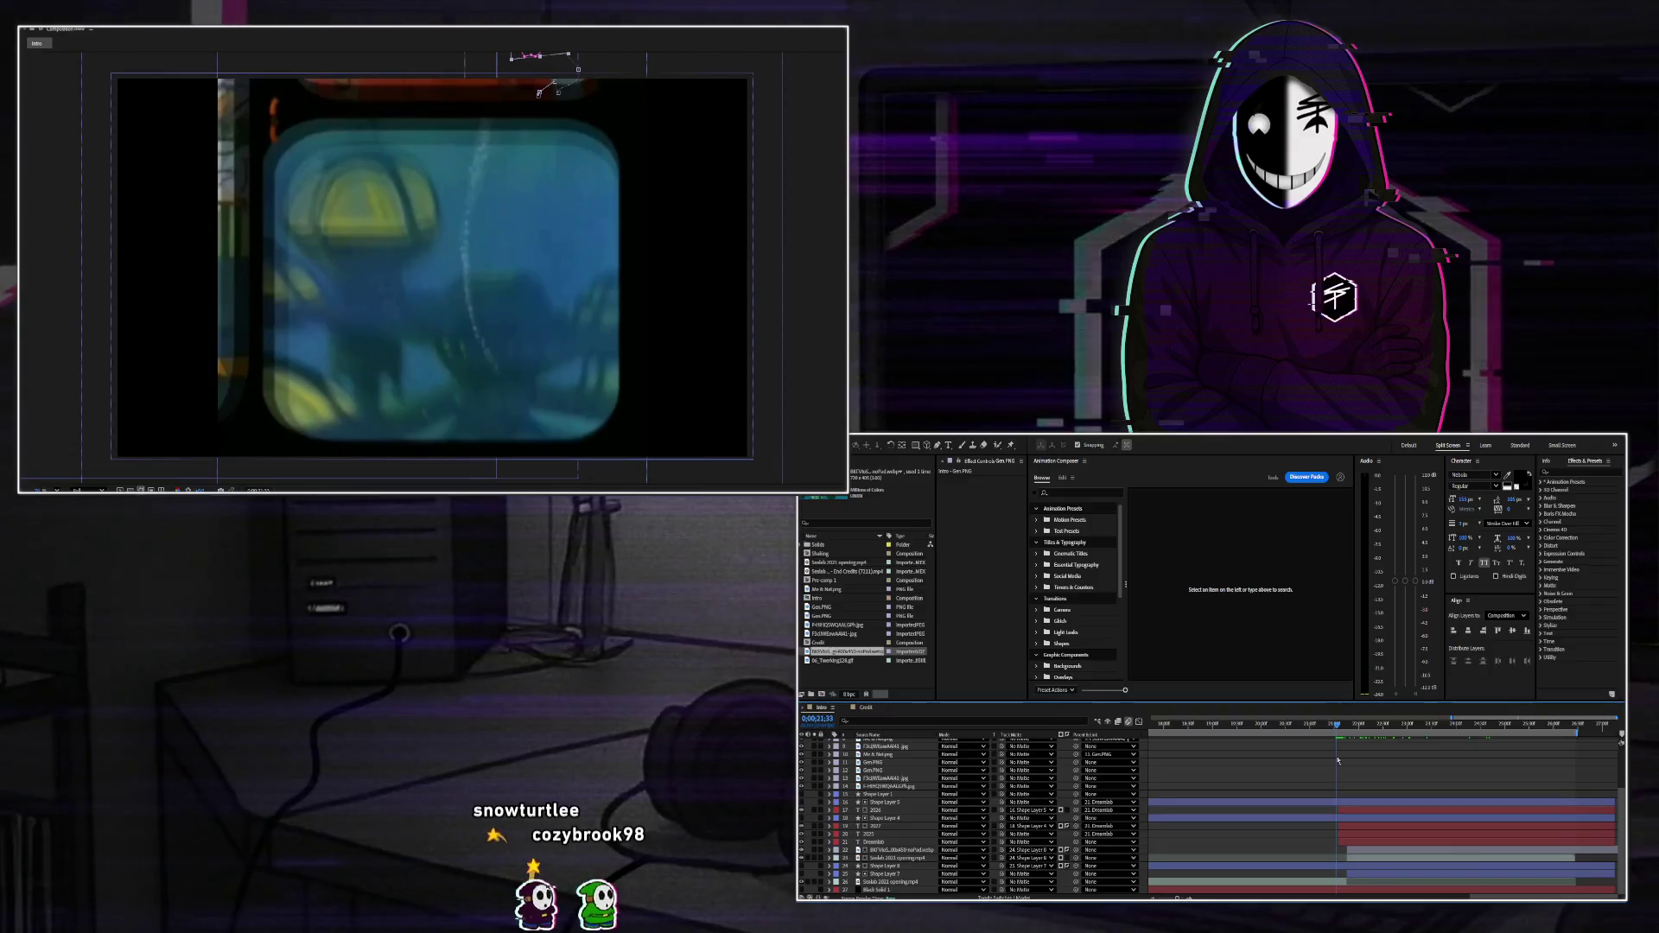
pyautogui.click(1349, 884)
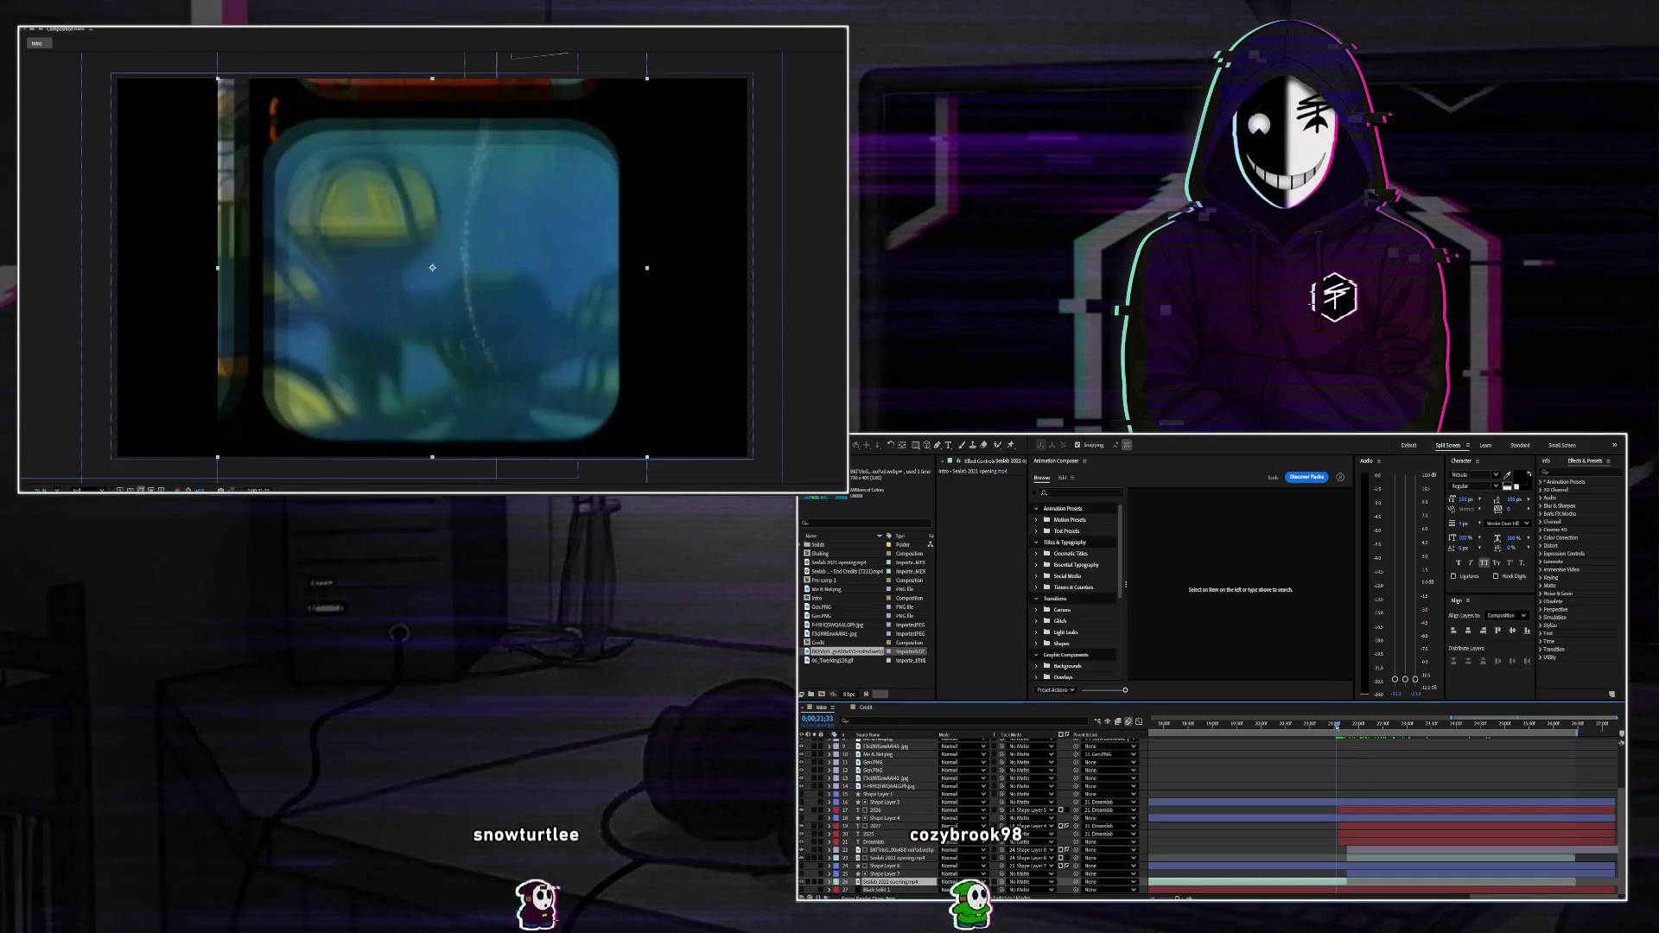
pyautogui.press('space')
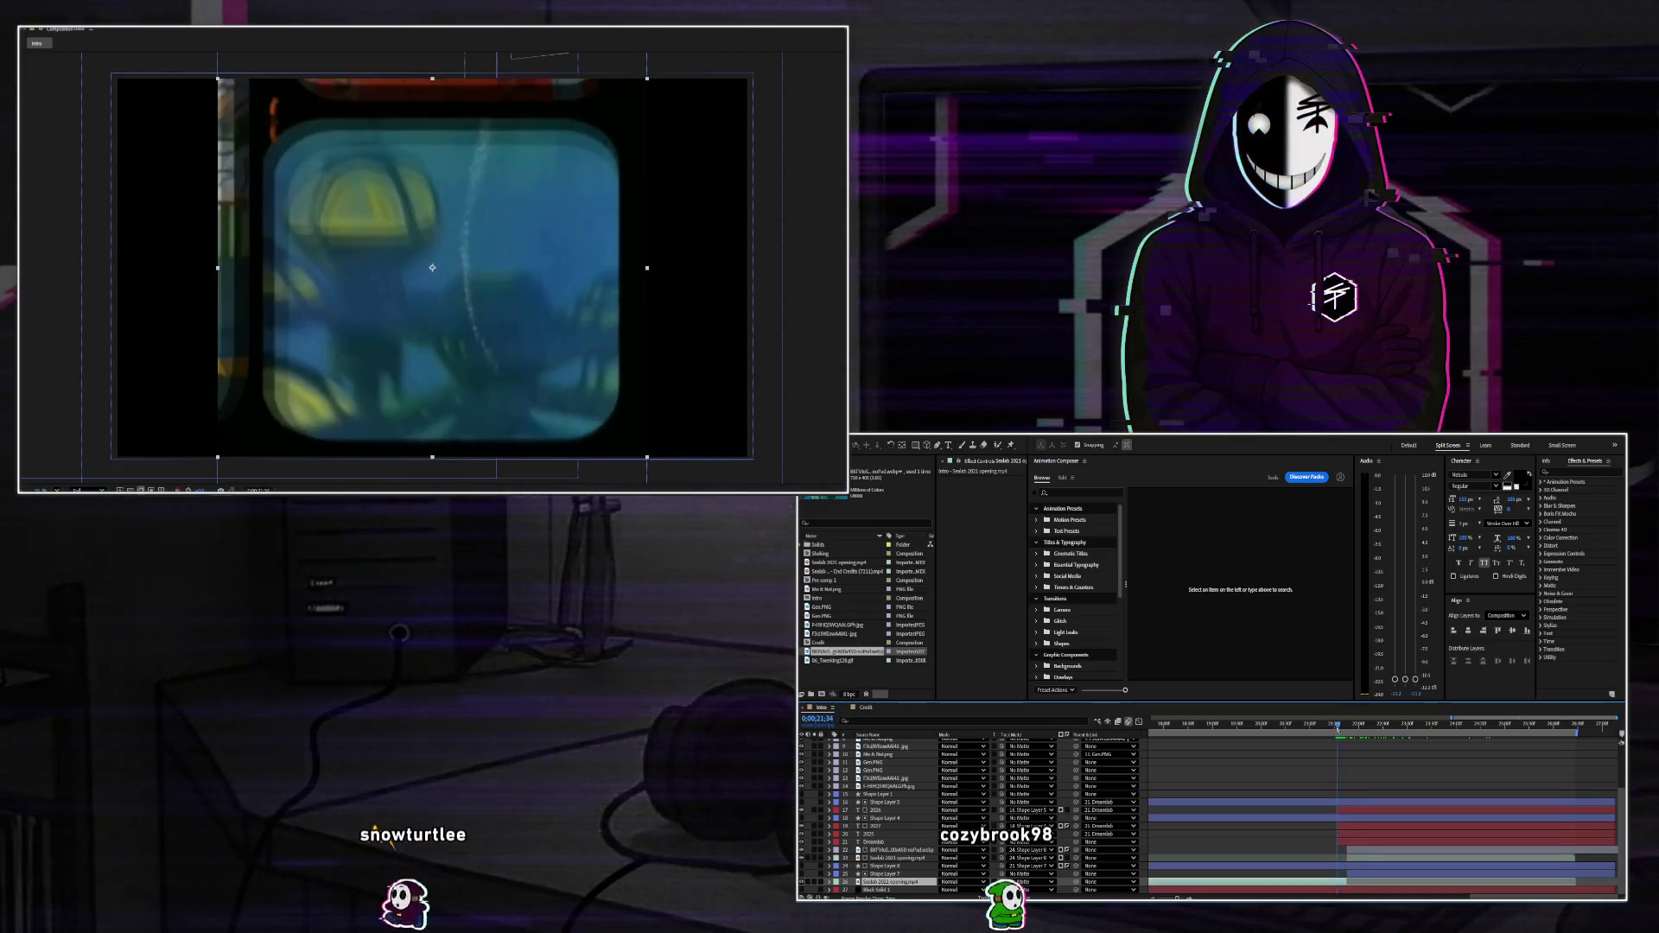
pyautogui.press('space')
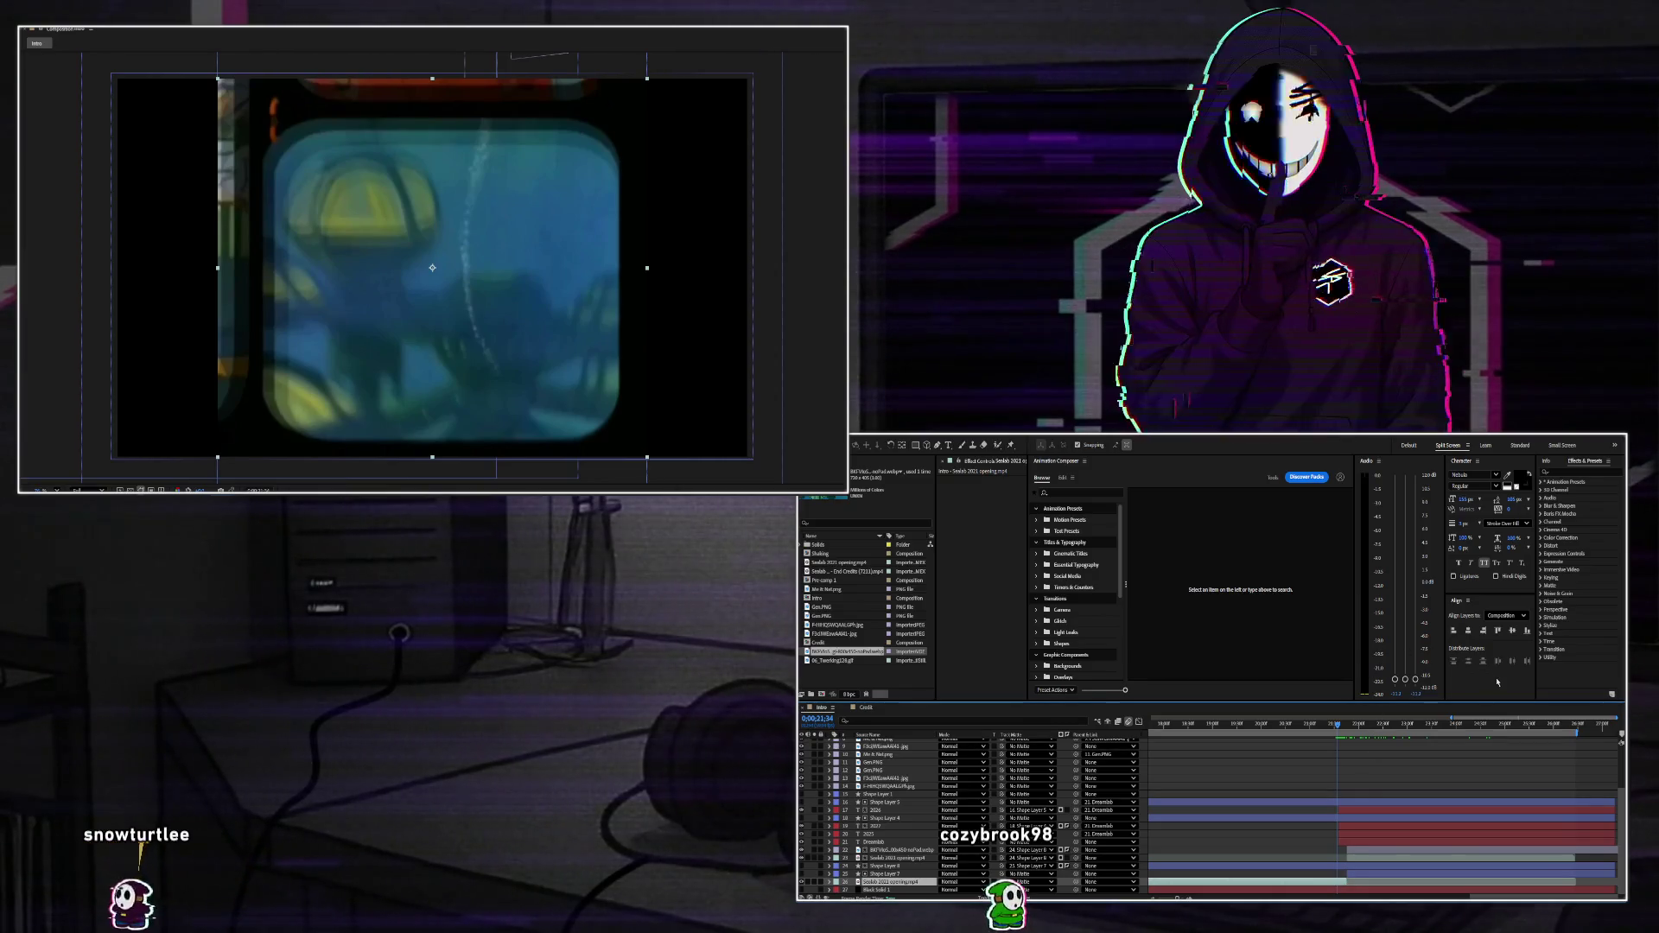
# Reveal the Sealab opening layer's Time Remap and Scale properties and preview into the title.
pyautogui.hotkey('ctrl', 'alt', 't')
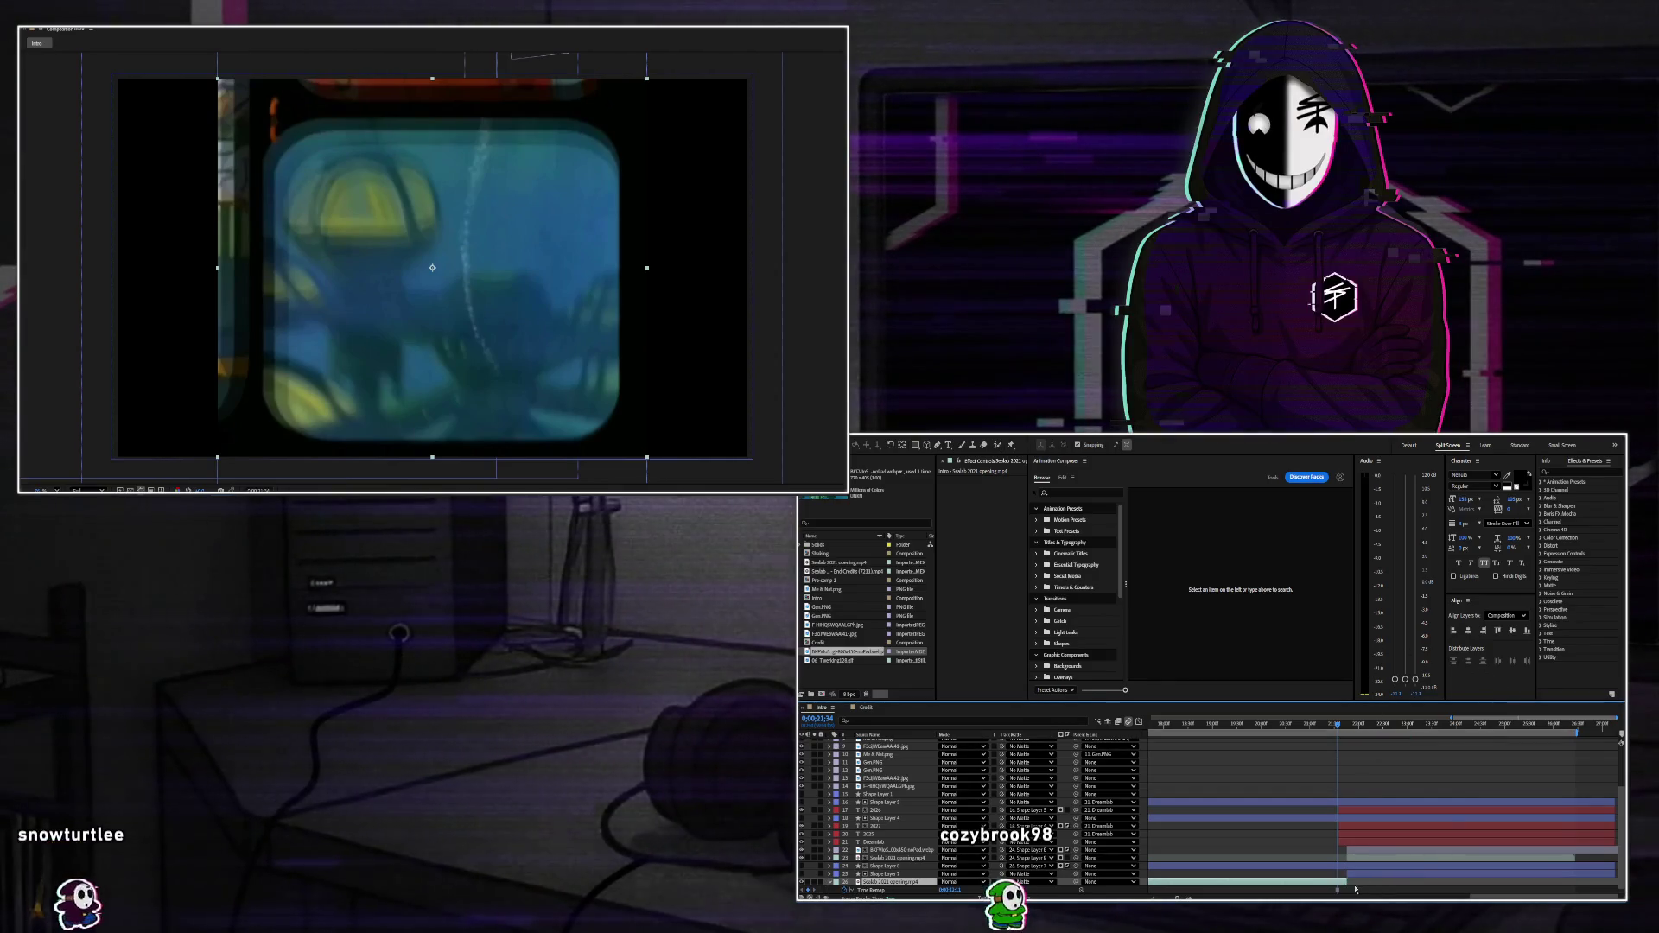
pyautogui.hotkey('shift', 's')
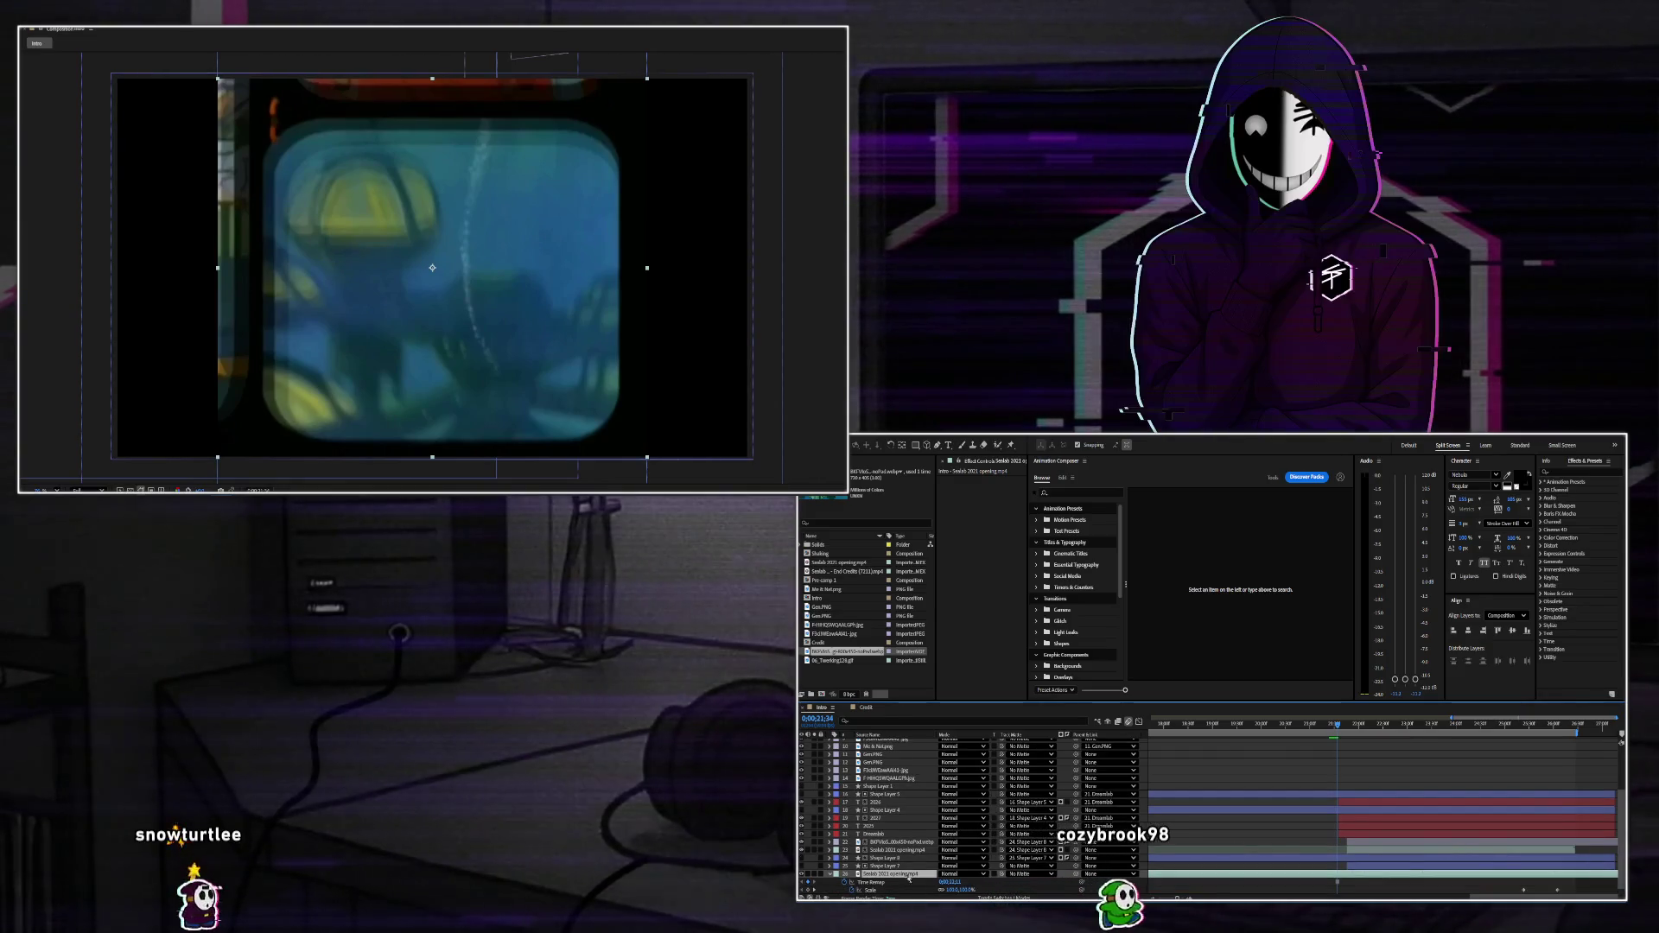
pyautogui.scroll(-1, 1283, 890)
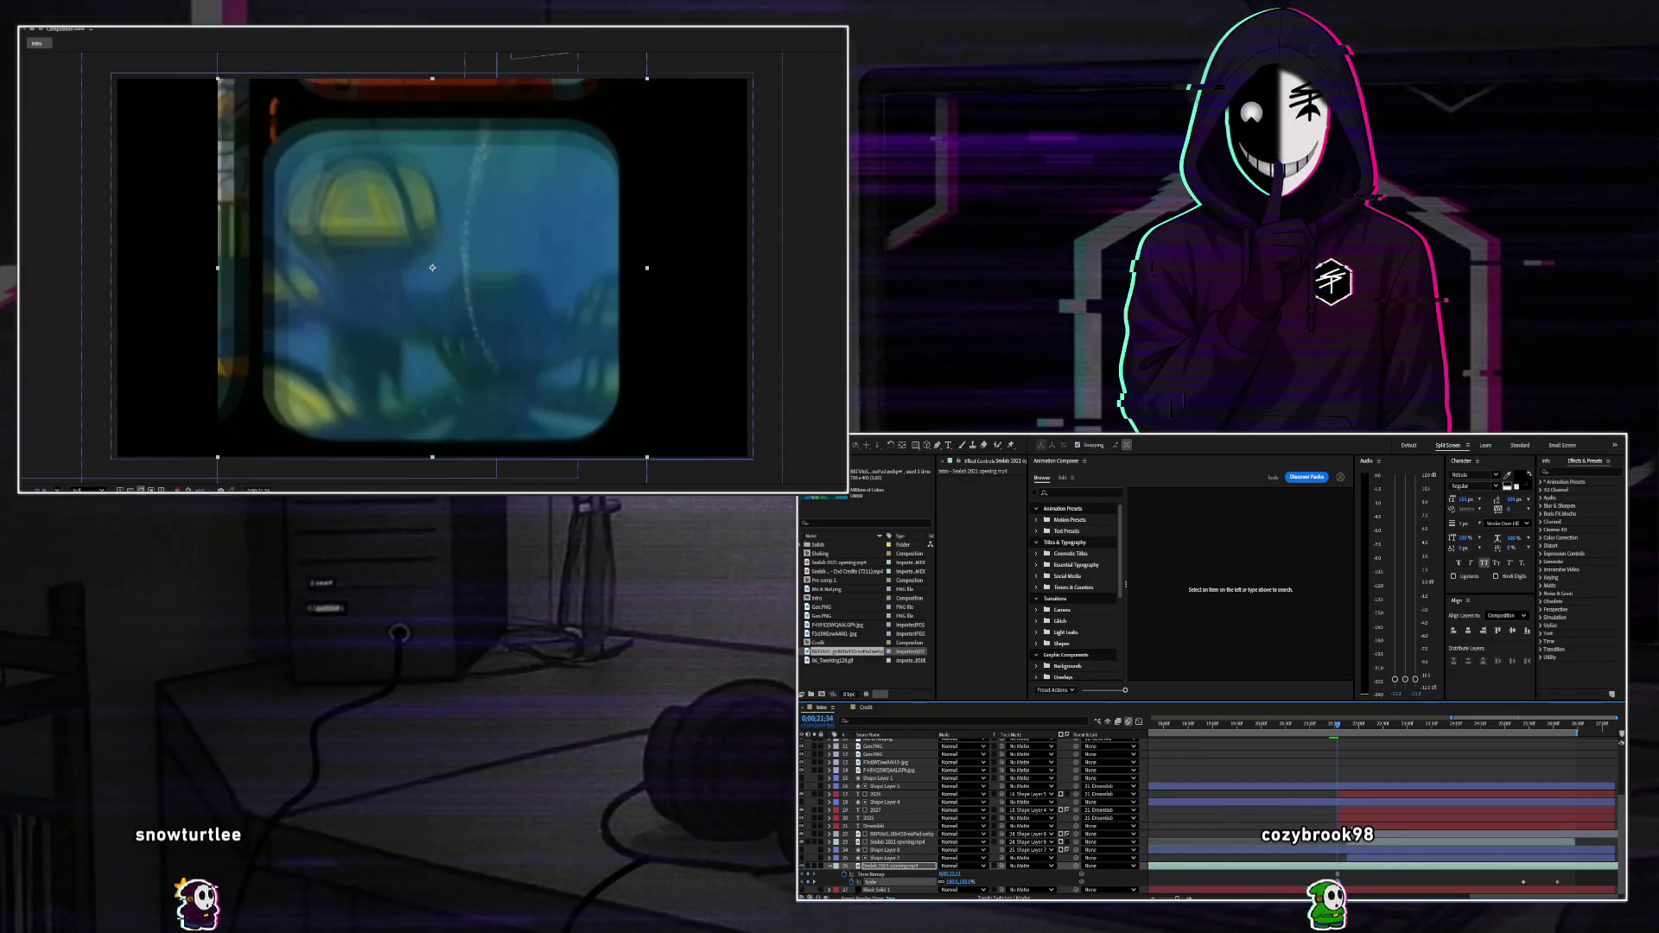
pyautogui.press('space')
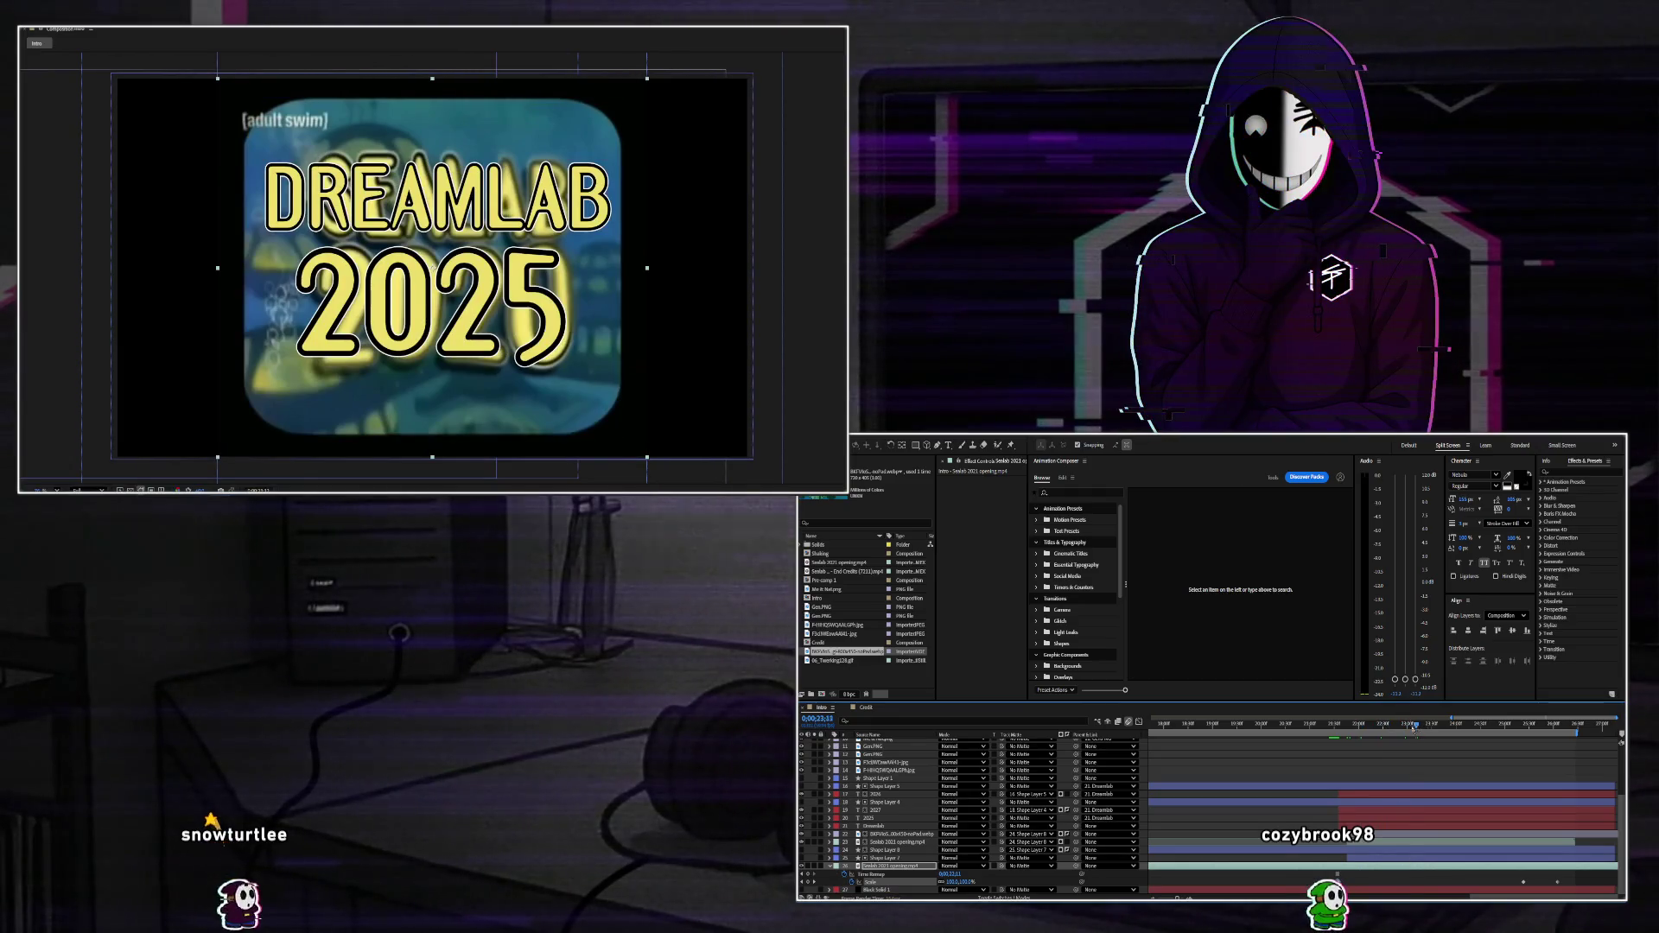
# Delete the rounded-mask Shape Layers 7 and 8 and the webp layer.
pyautogui.press('space')
pyautogui.click(886, 841)
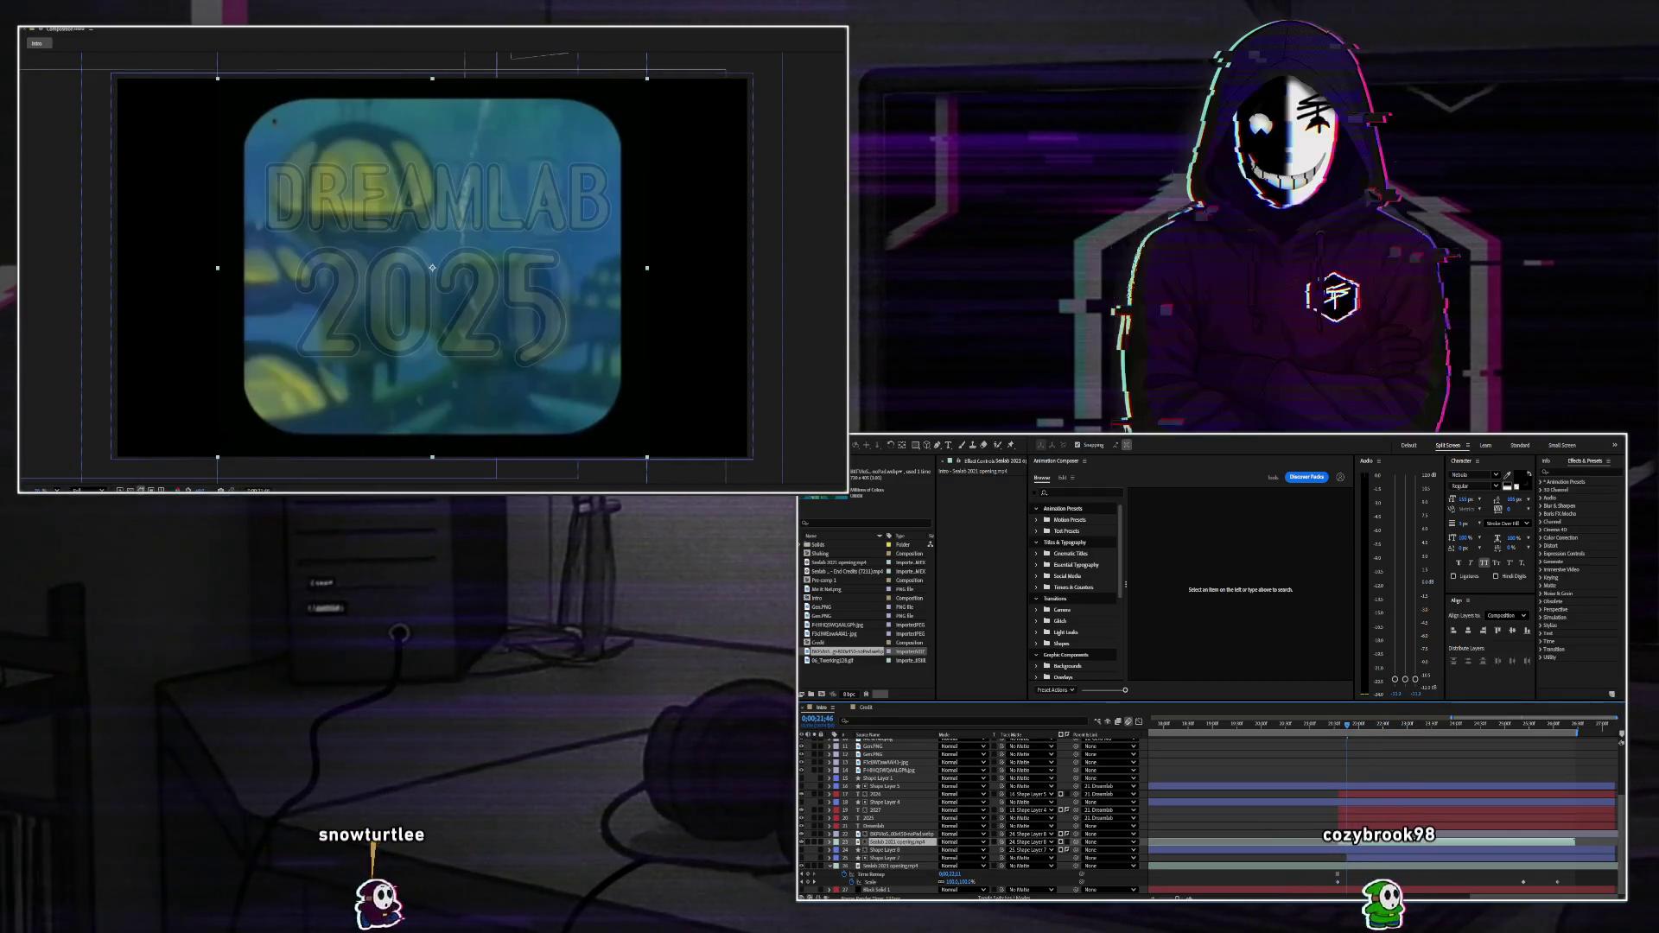
pyautogui.press('t')
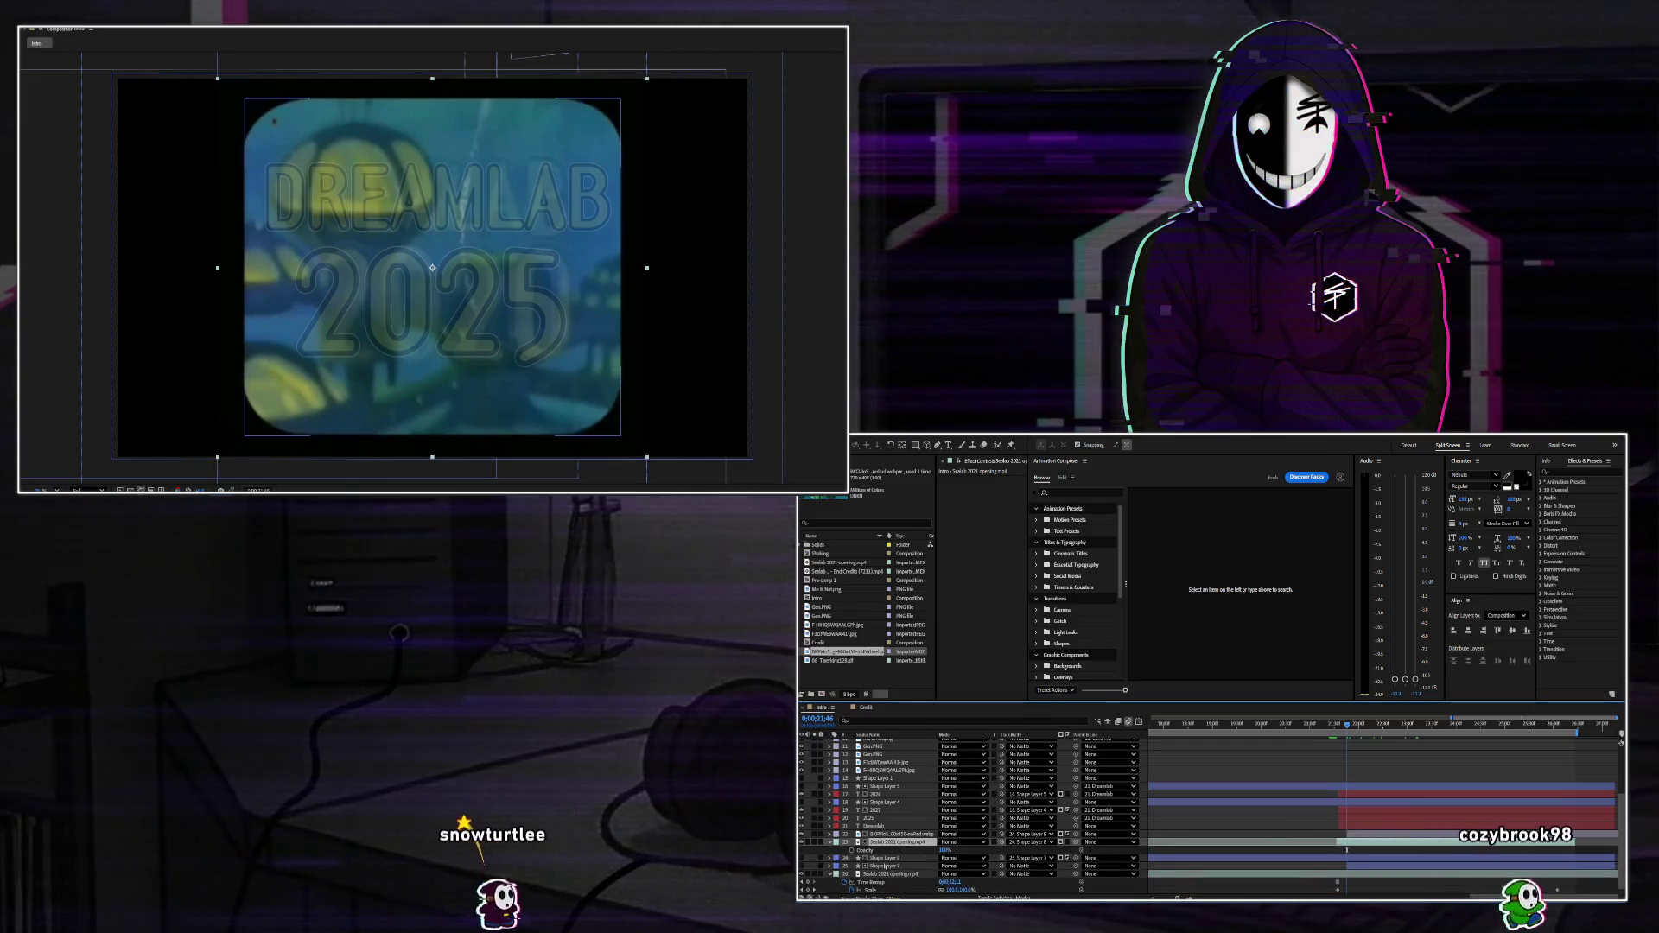
pyautogui.click(883, 857)
pyautogui.keyDown('shift'); pyautogui.click(883, 866); pyautogui.keyUp('shift')
pyautogui.press('Delete')
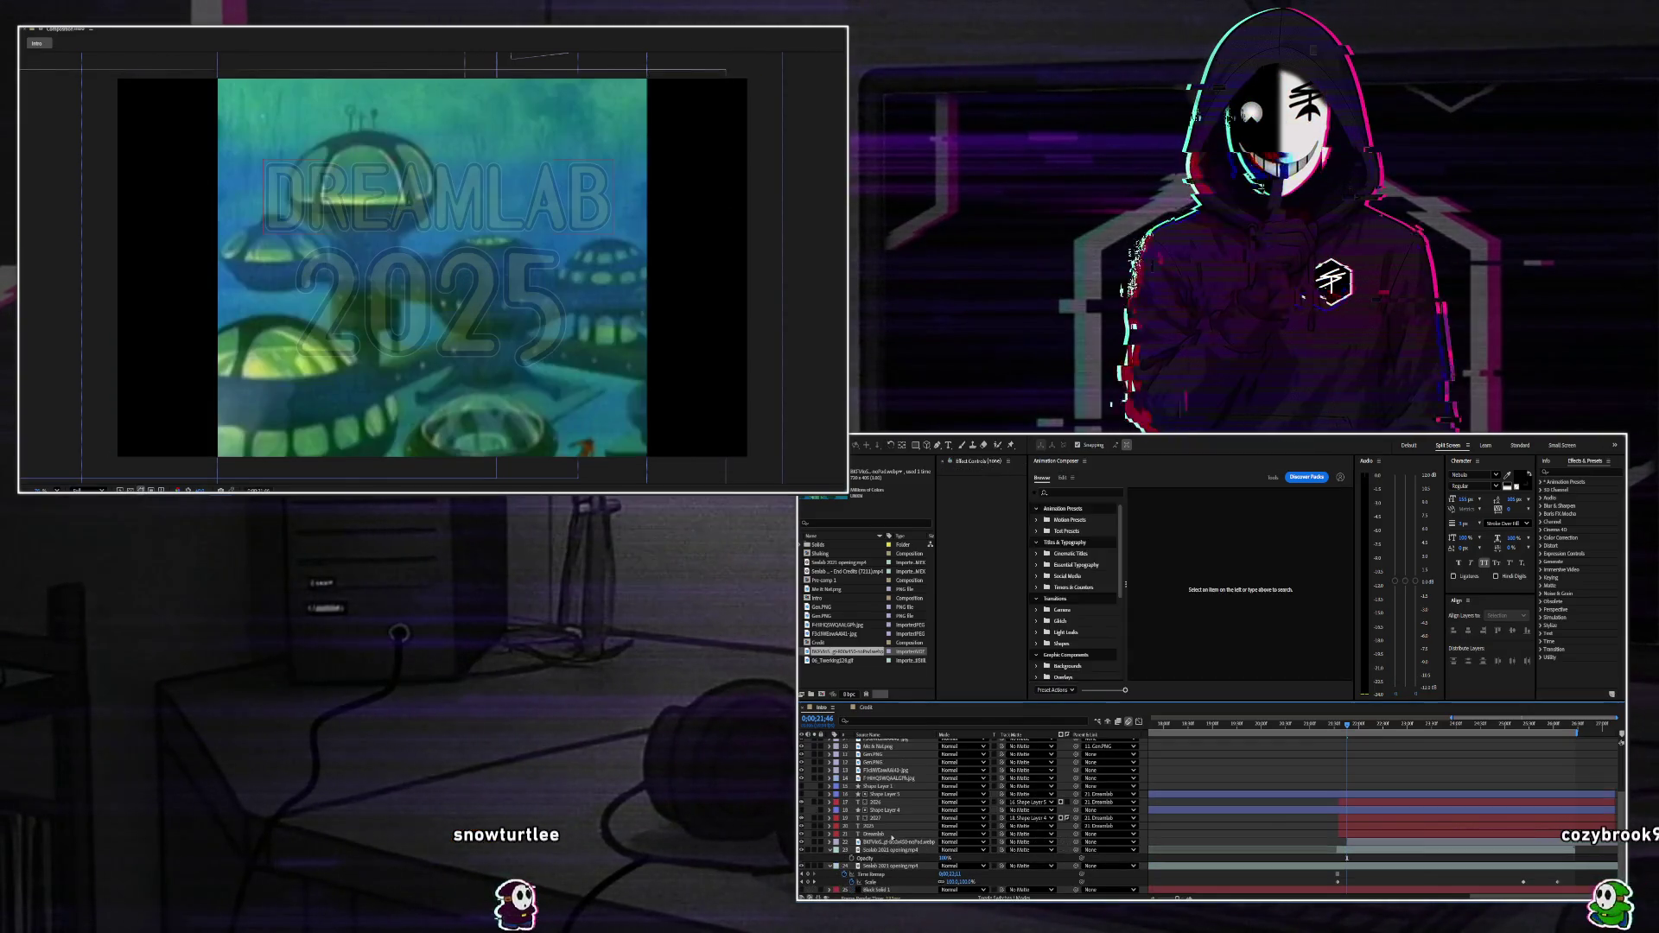
pyautogui.press('Delete')
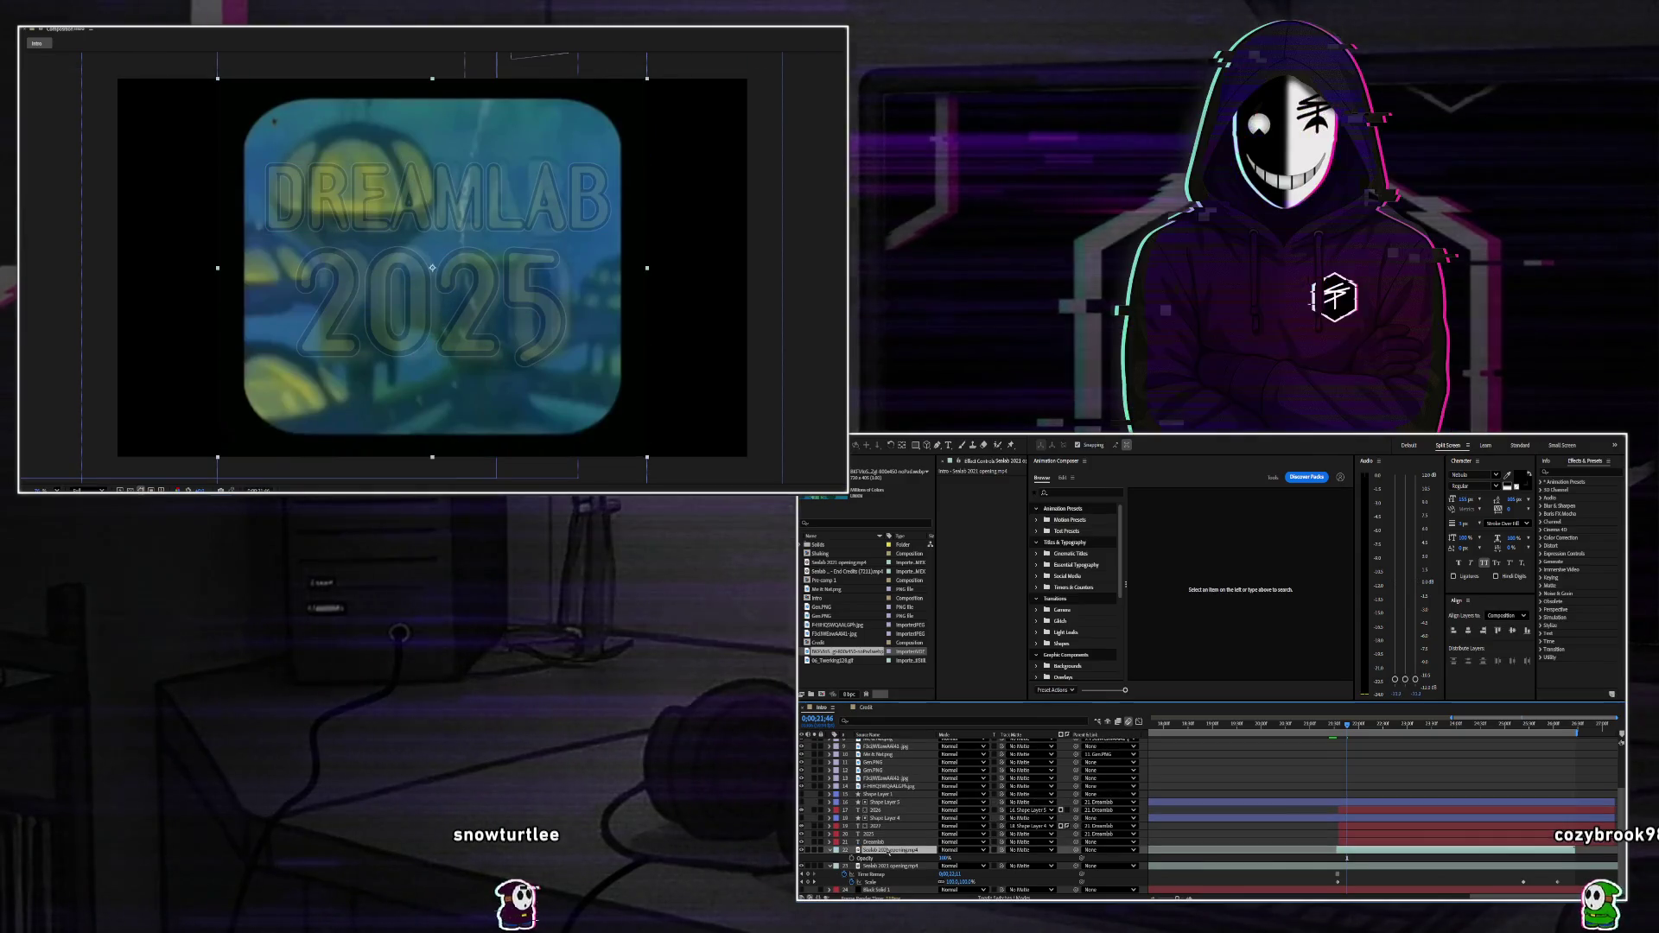
# Lower layer 22's opacity so the video ghosts through.
pyautogui.press('t')
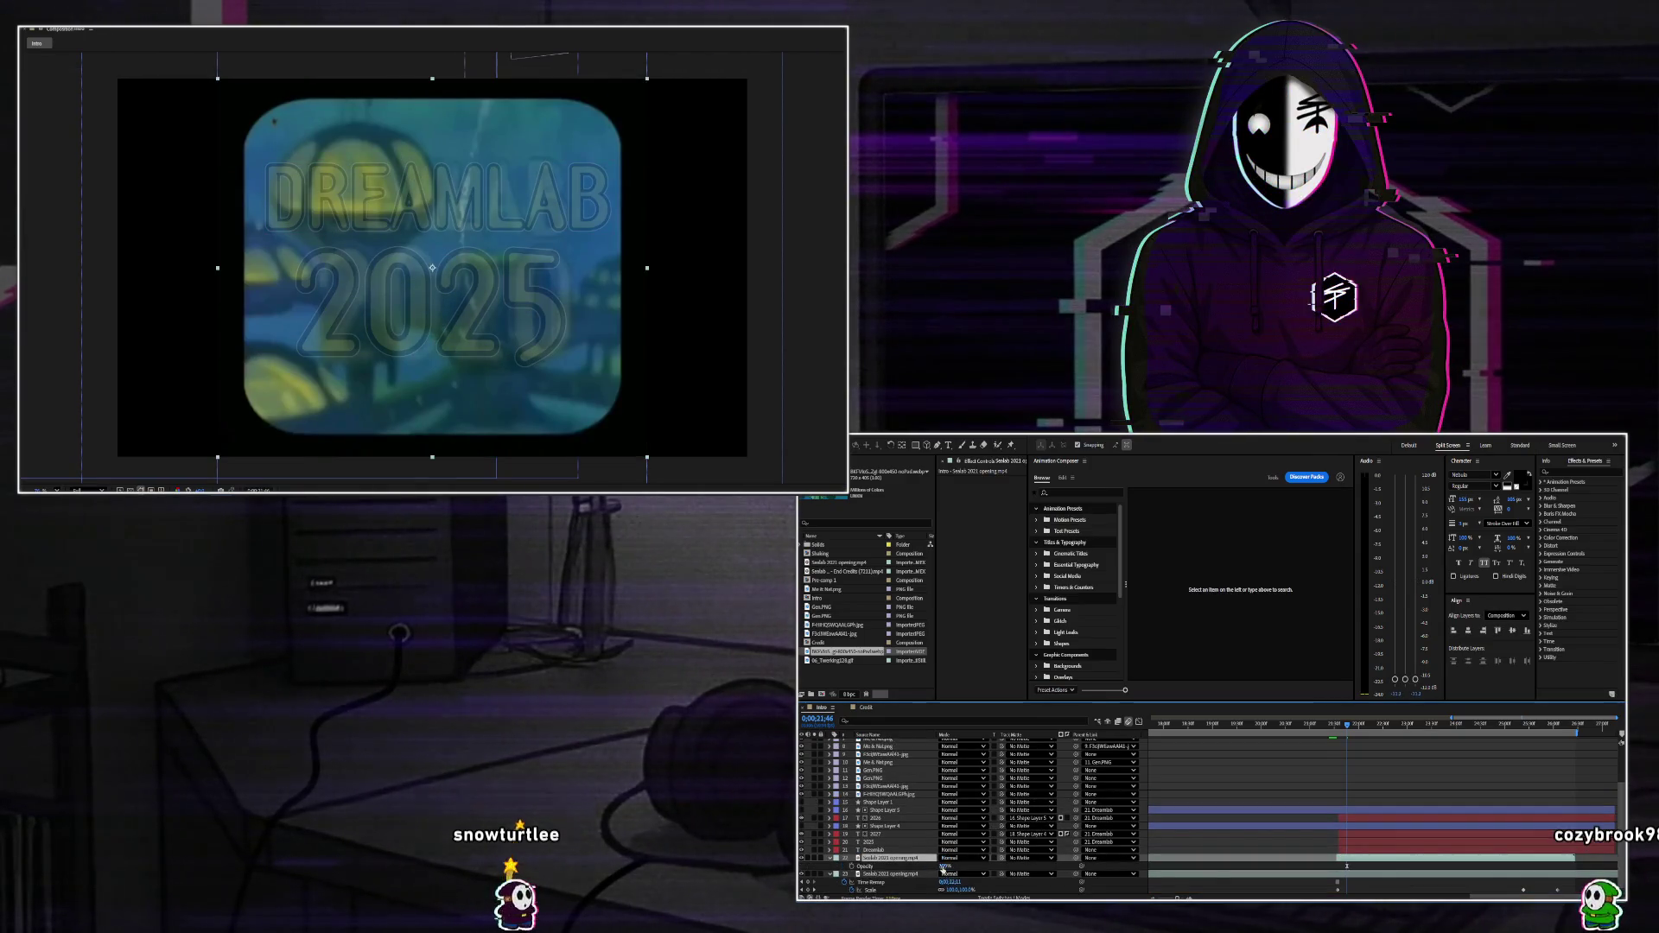
pyautogui.moveTo(943, 866); pyautogui.dragTo(907, 865)
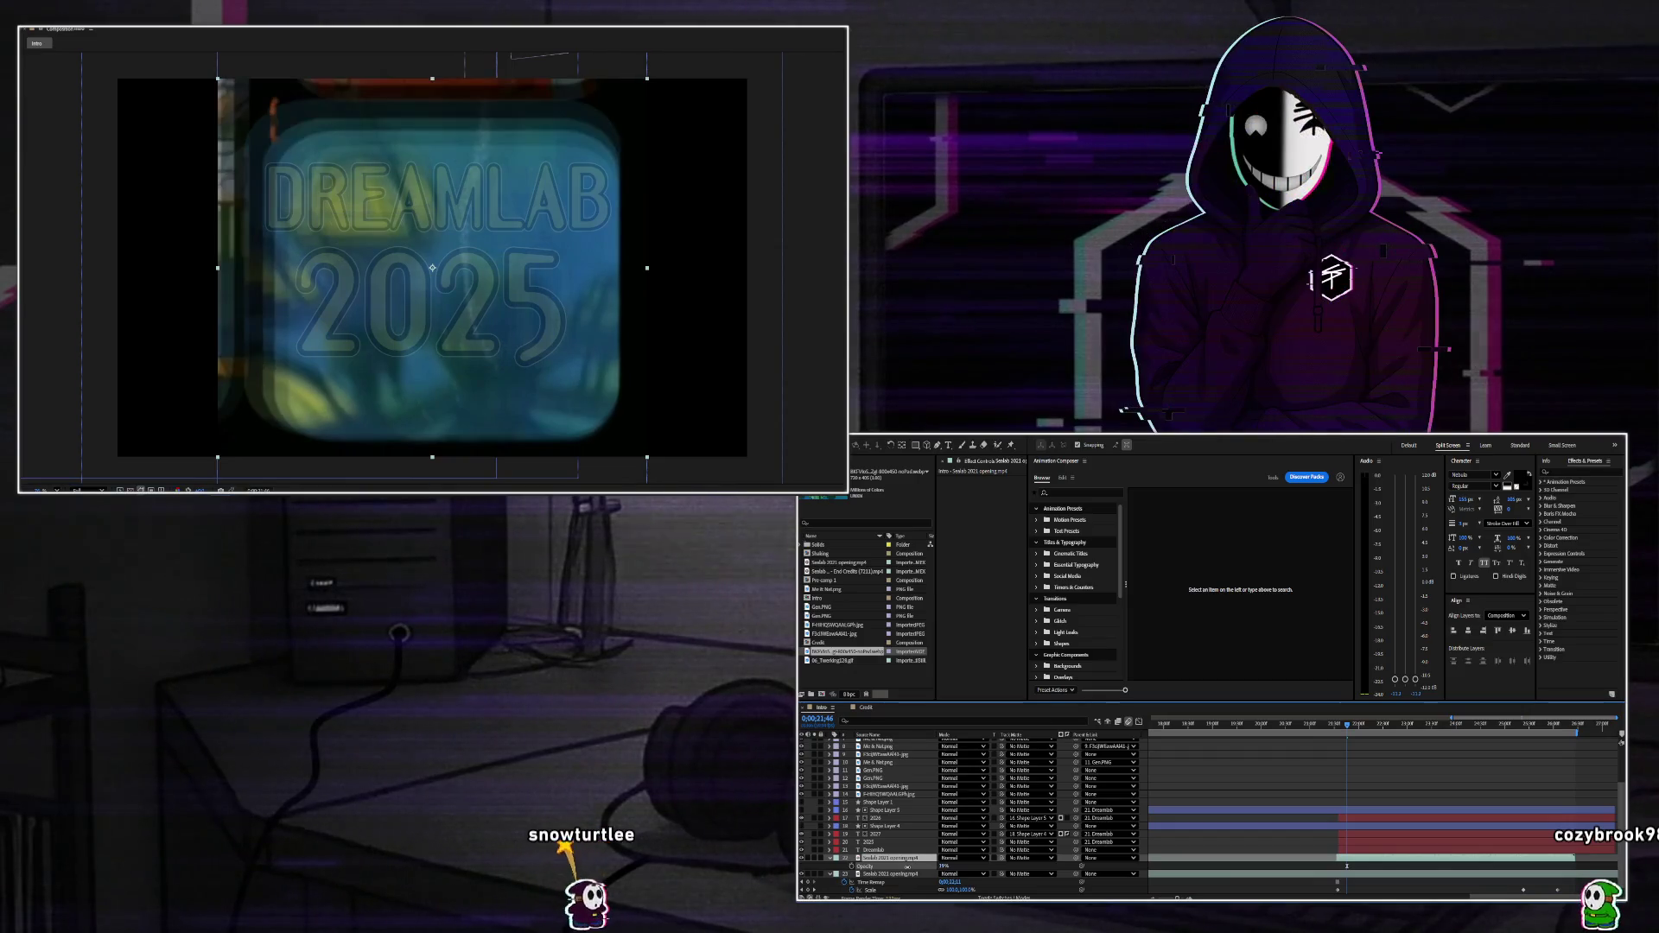
pyautogui.scroll(-1, 1404, 861)
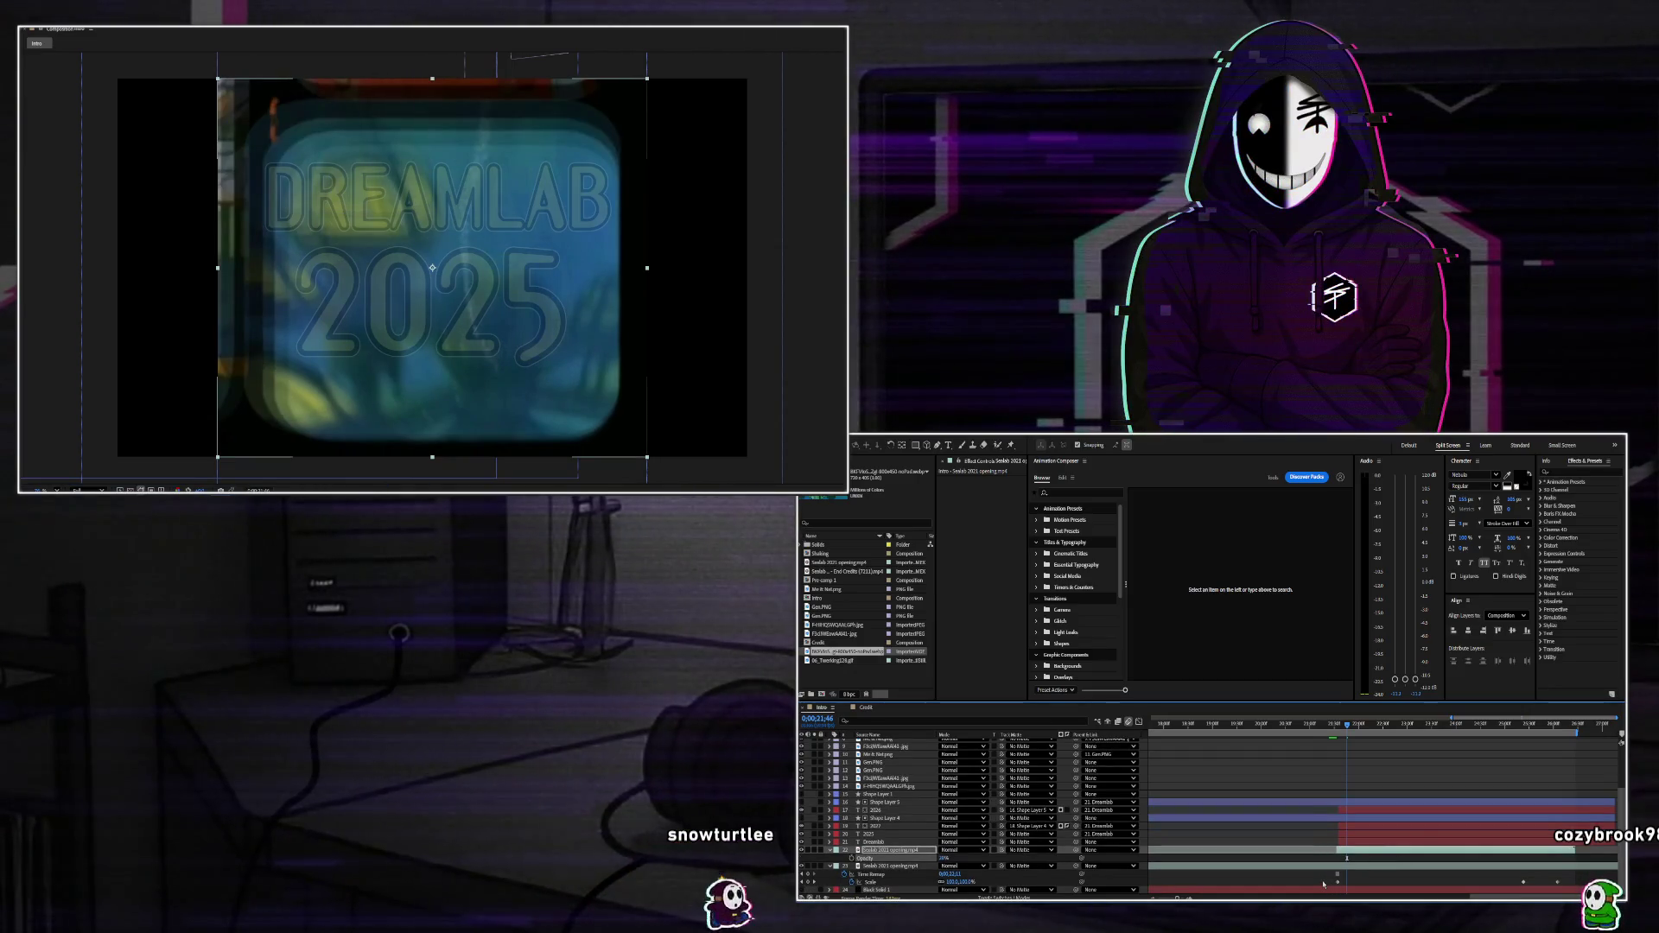
# Show the Sealab opening layer's Position, one frame before the title starts, with the timeline zoomed in.
pyautogui.click(1354, 874)
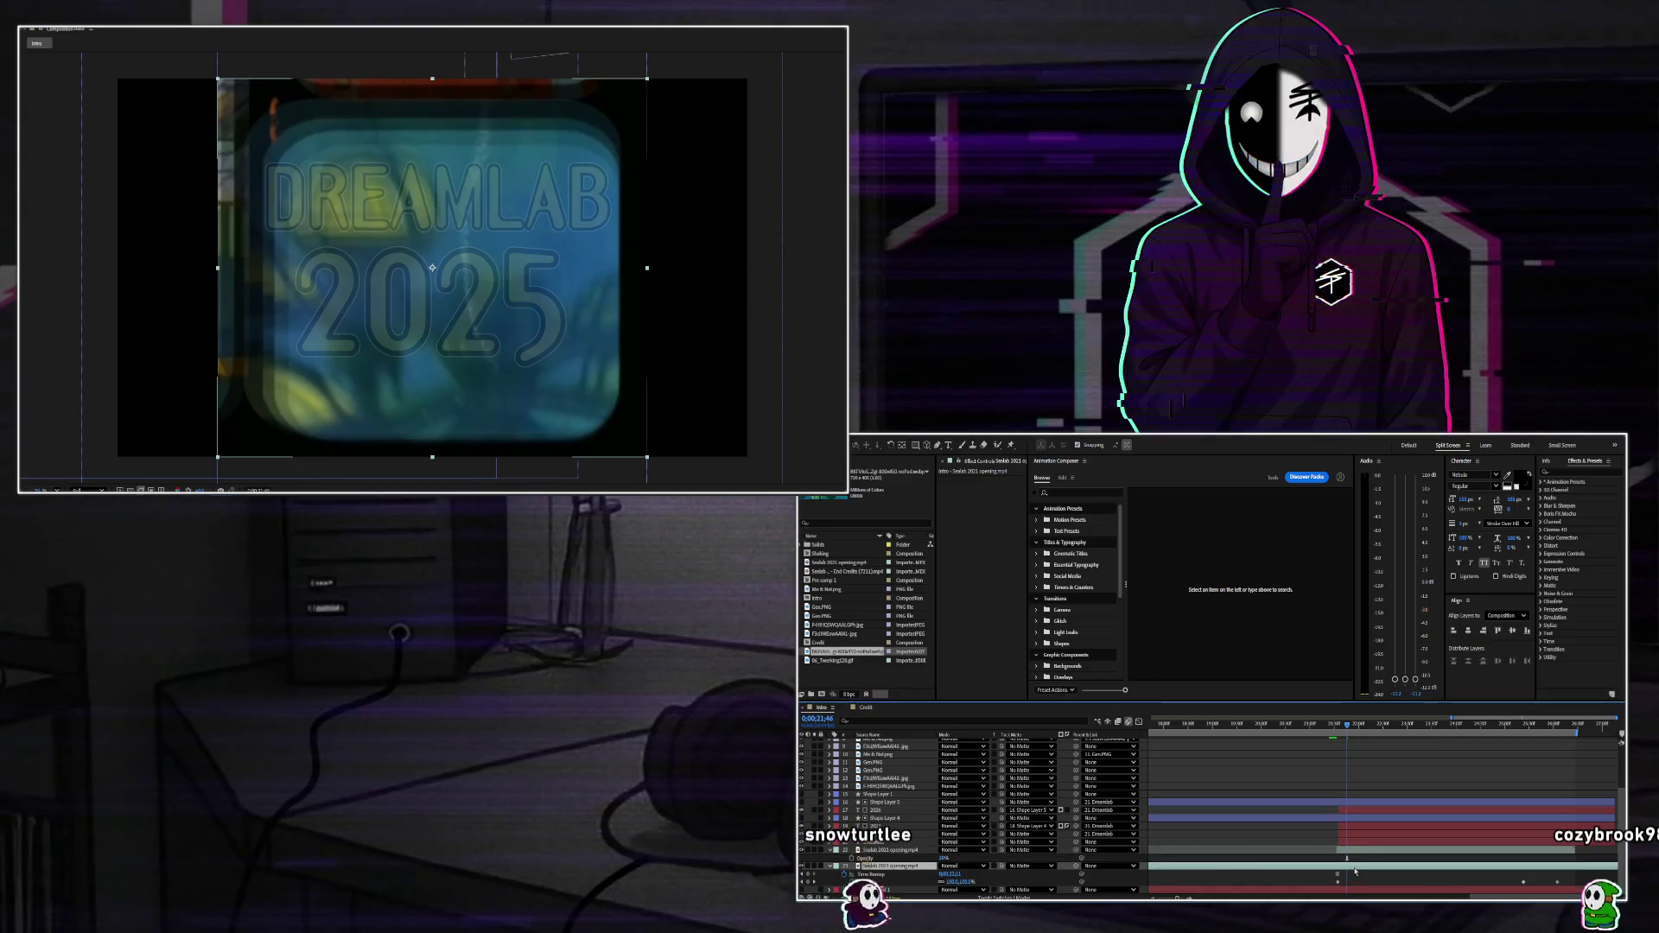
pyautogui.hotkey('shift', 'p')
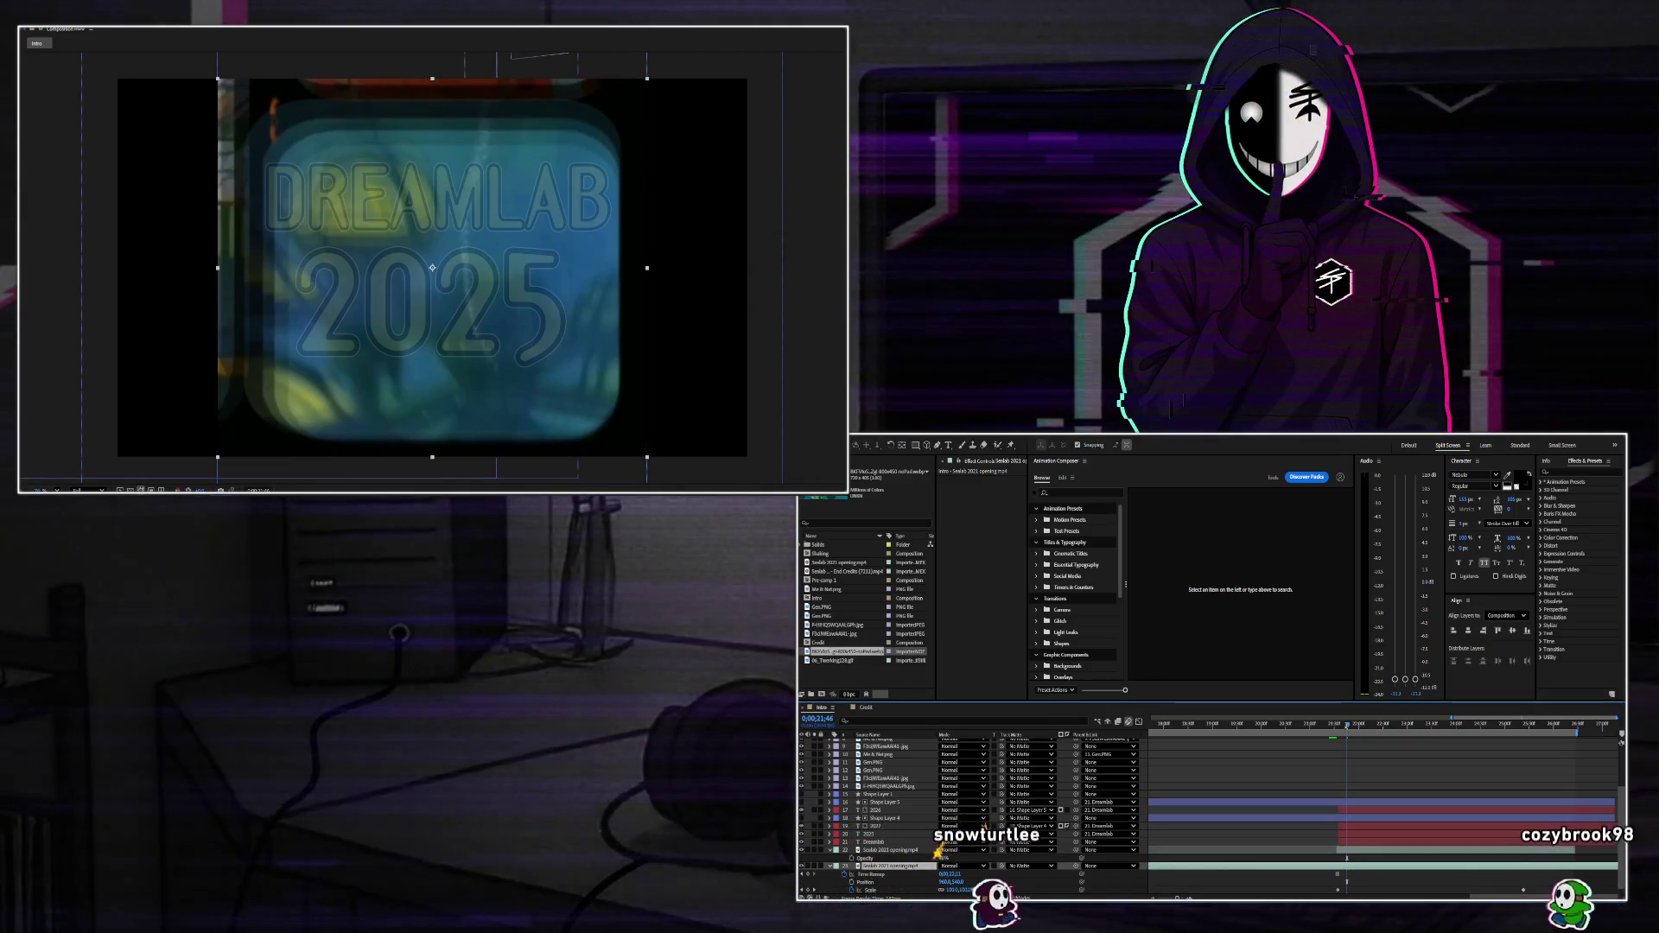
pyautogui.click(1338, 726)
pyautogui.click(1336, 726)
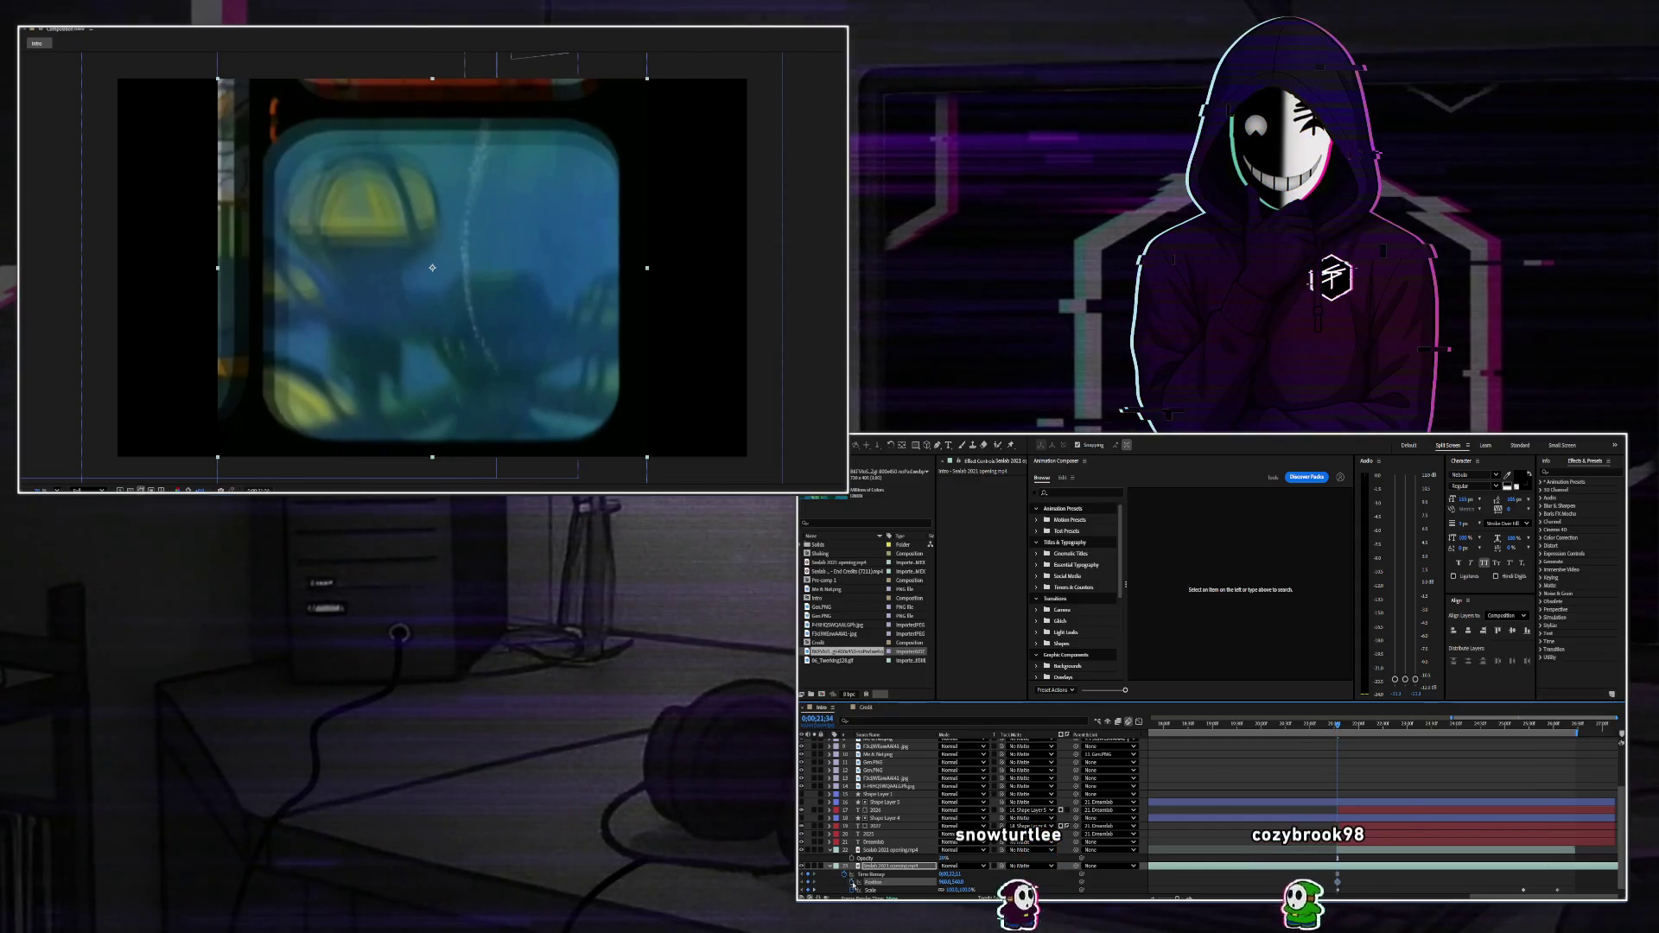
pyautogui.scroll(-1, 950, 855)
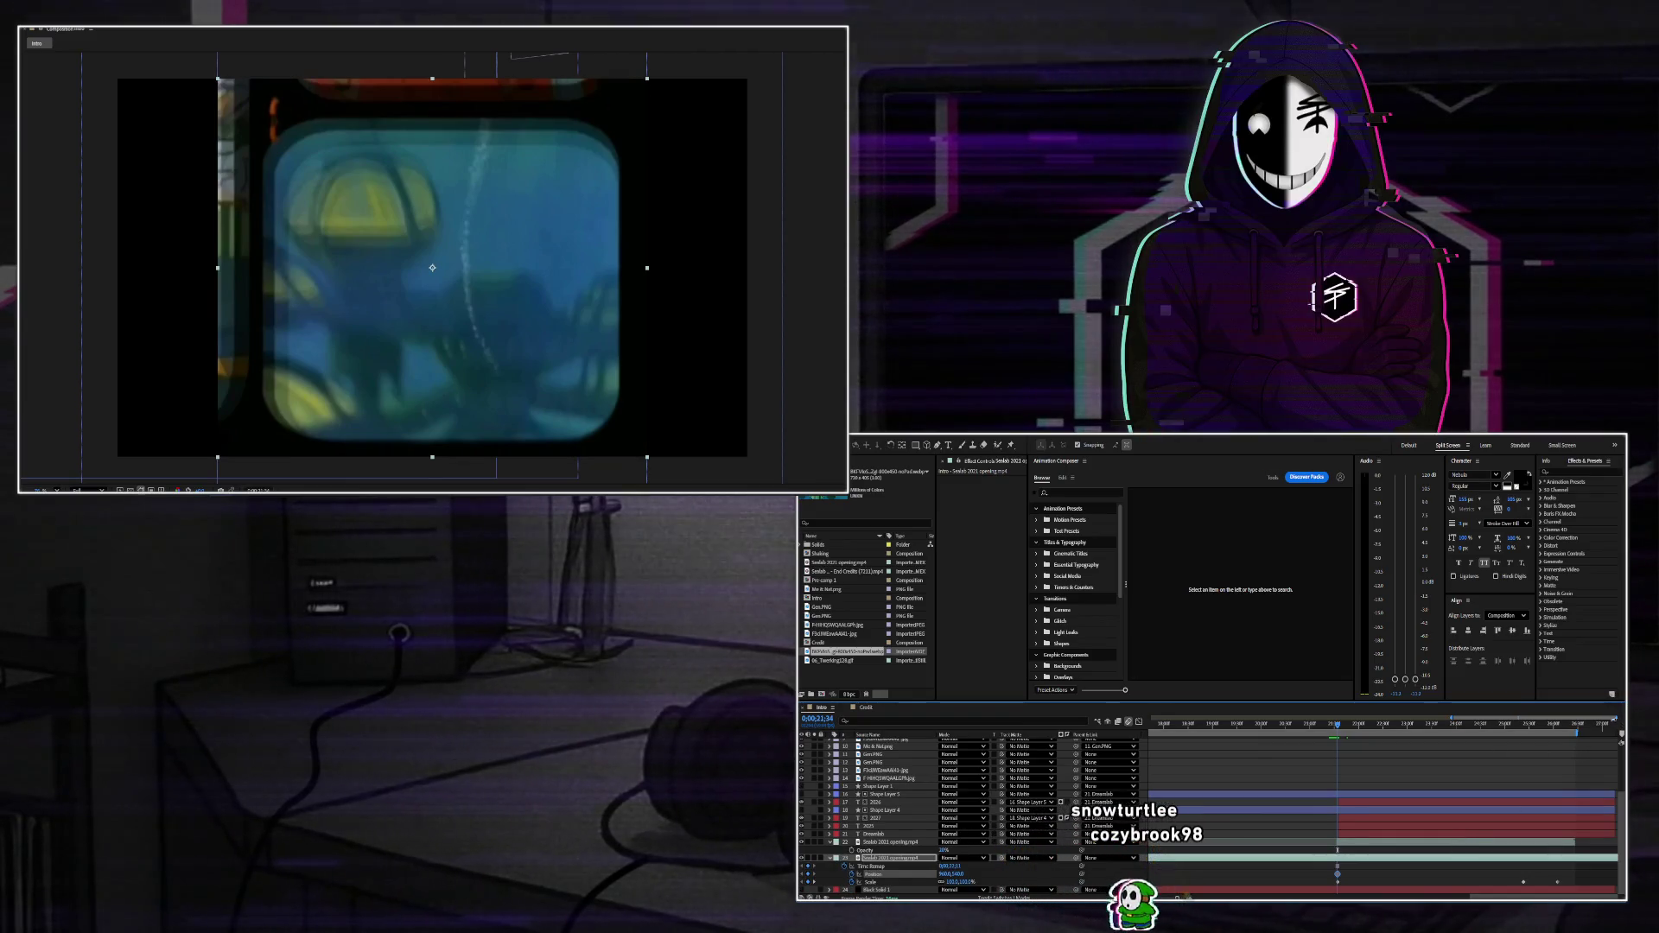
pyautogui.press('=')
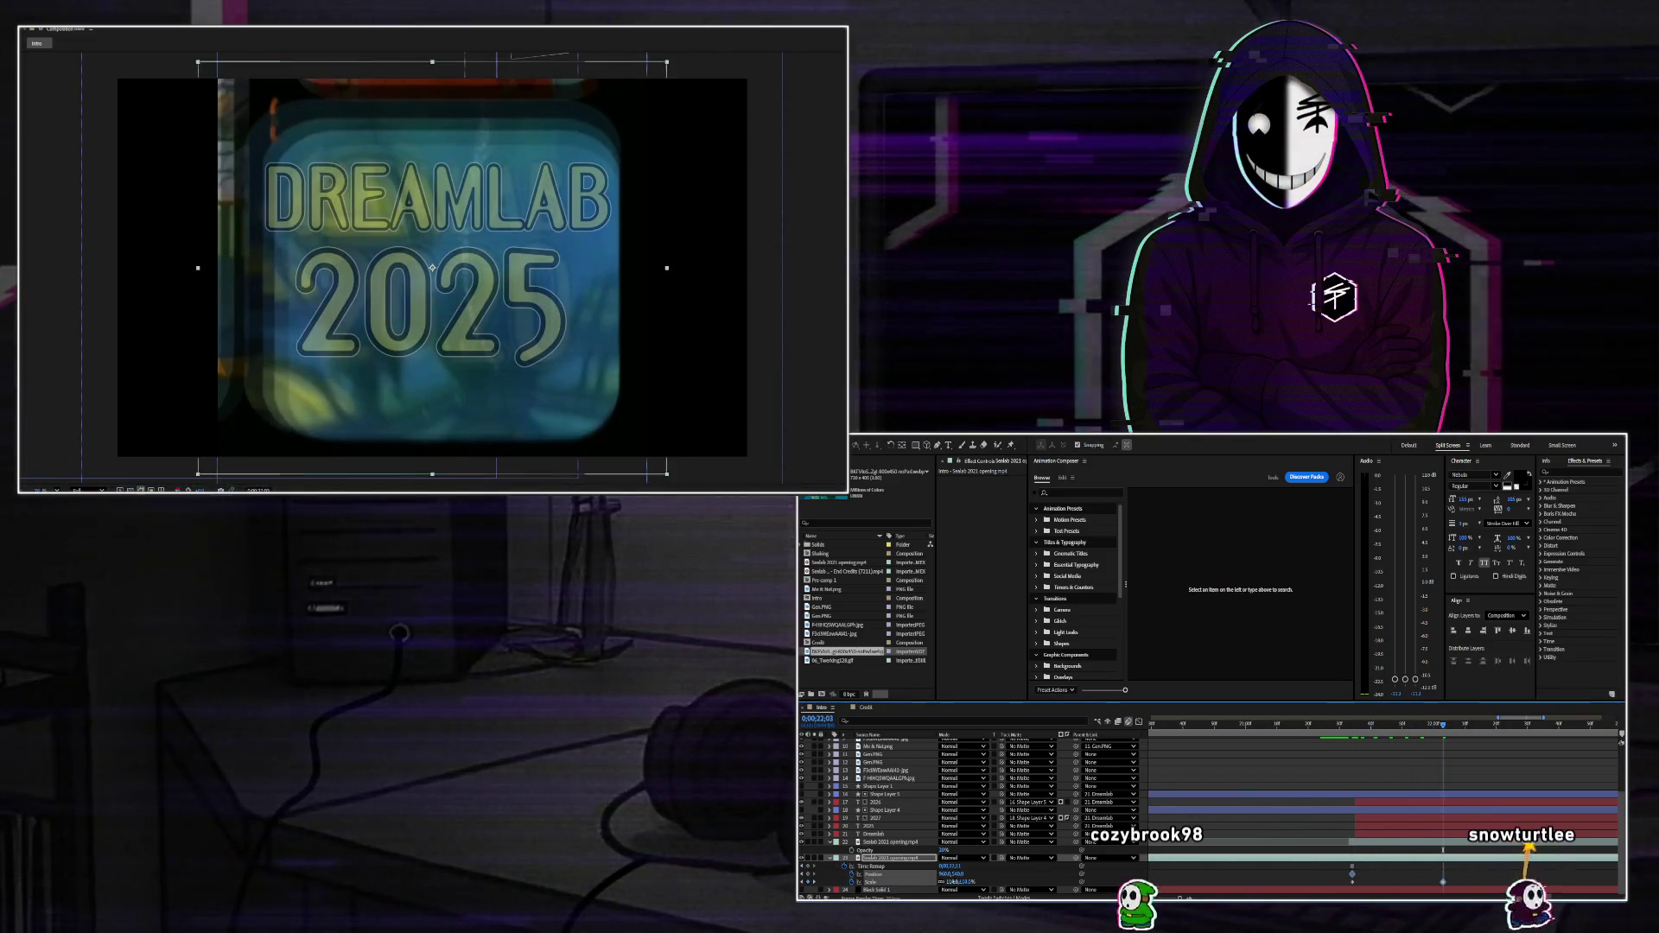
# Scale the footage to about 121% and nudge it up-left, then slightly down.
pyautogui.moveTo(950, 882)
pyautogui.mouseDown()
pyautogui.moveTo(966, 882)
pyautogui.moveTo(951, 882)
pyautogui.mouseUp()
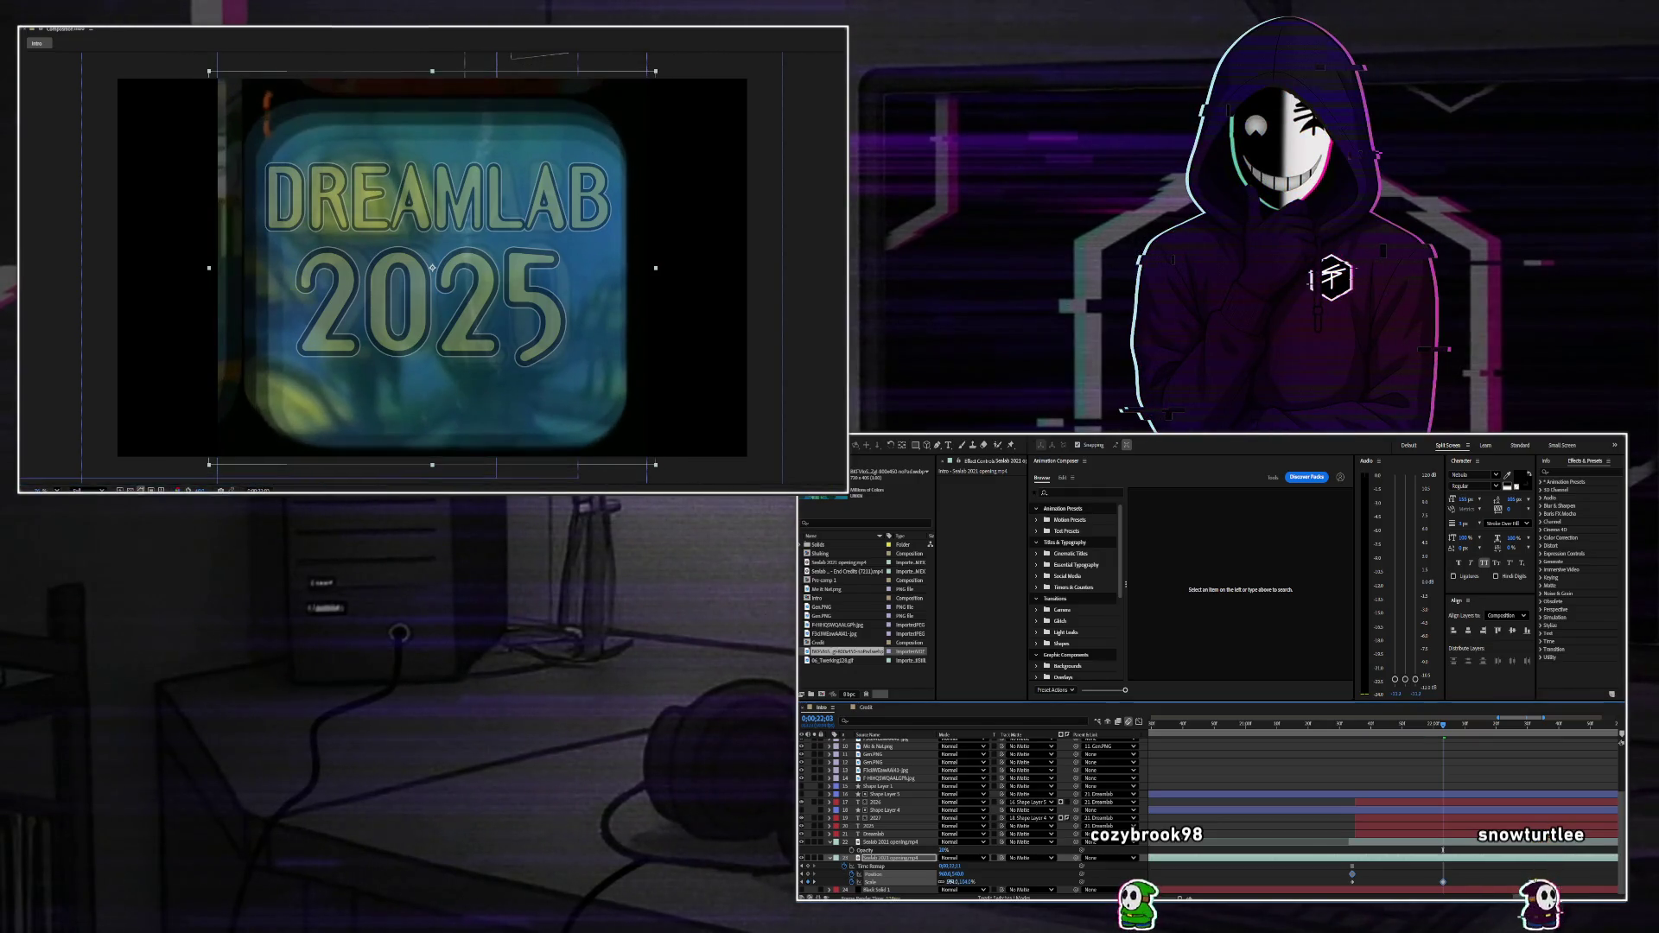
pyautogui.hotkey('shift', 'Left')
pyautogui.hotkey('shift', 'Left')
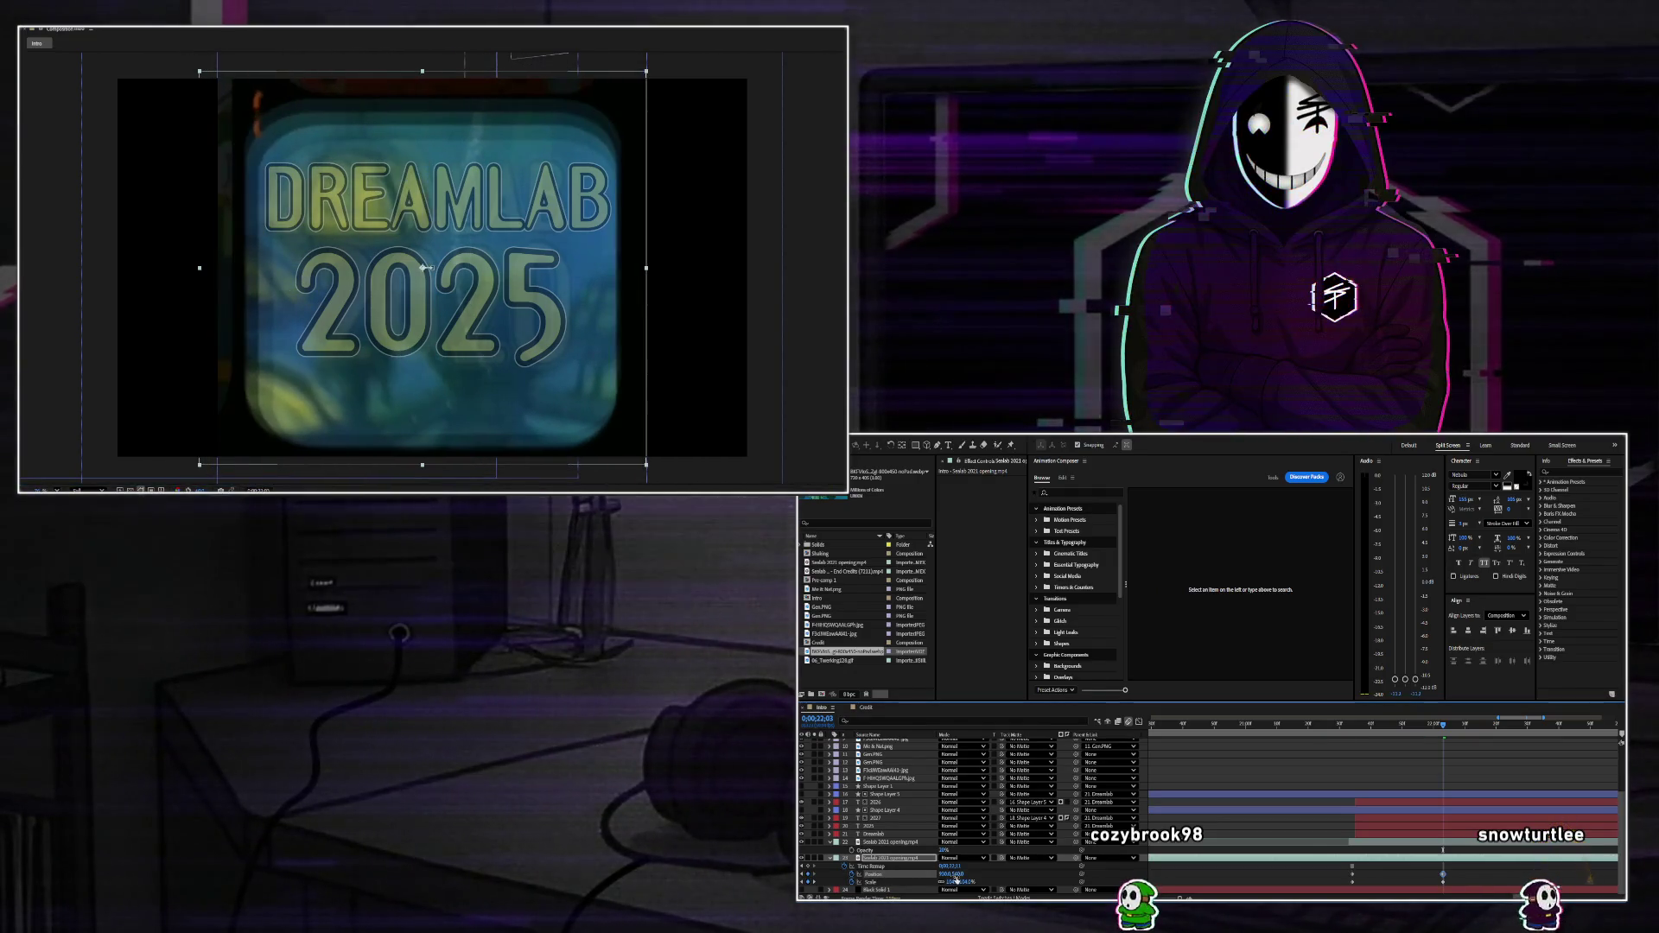
pyautogui.hotkey('shift', 'Up')
pyautogui.hotkey('shift', 'Up')
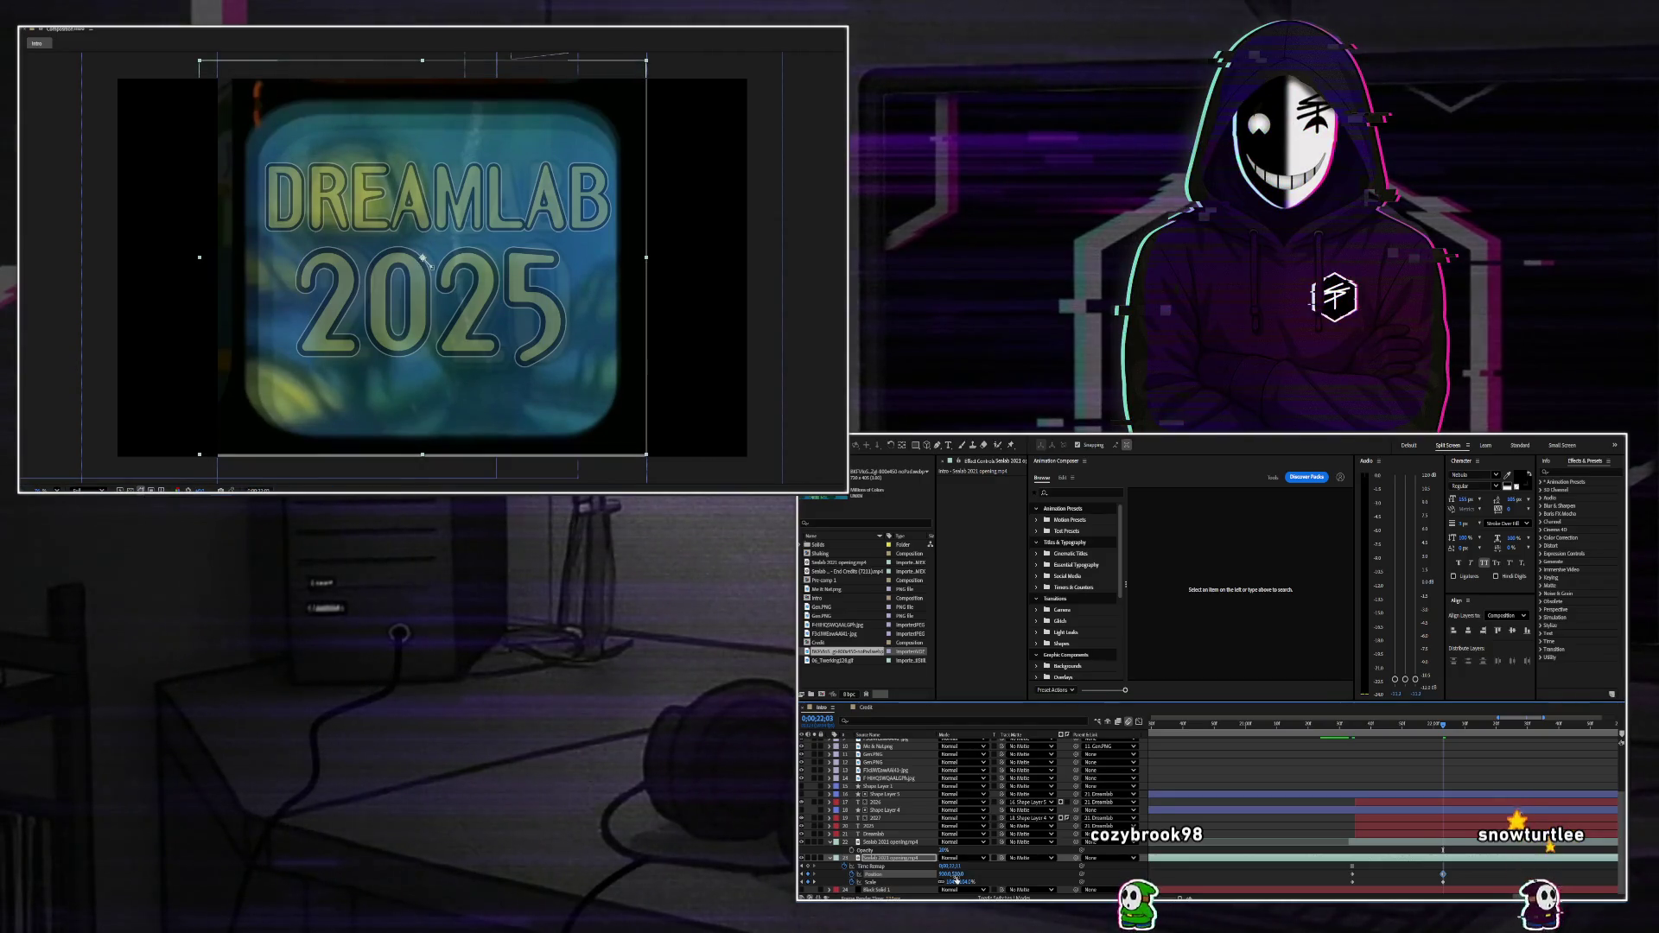
pyautogui.hotkey('shift', 'Down')
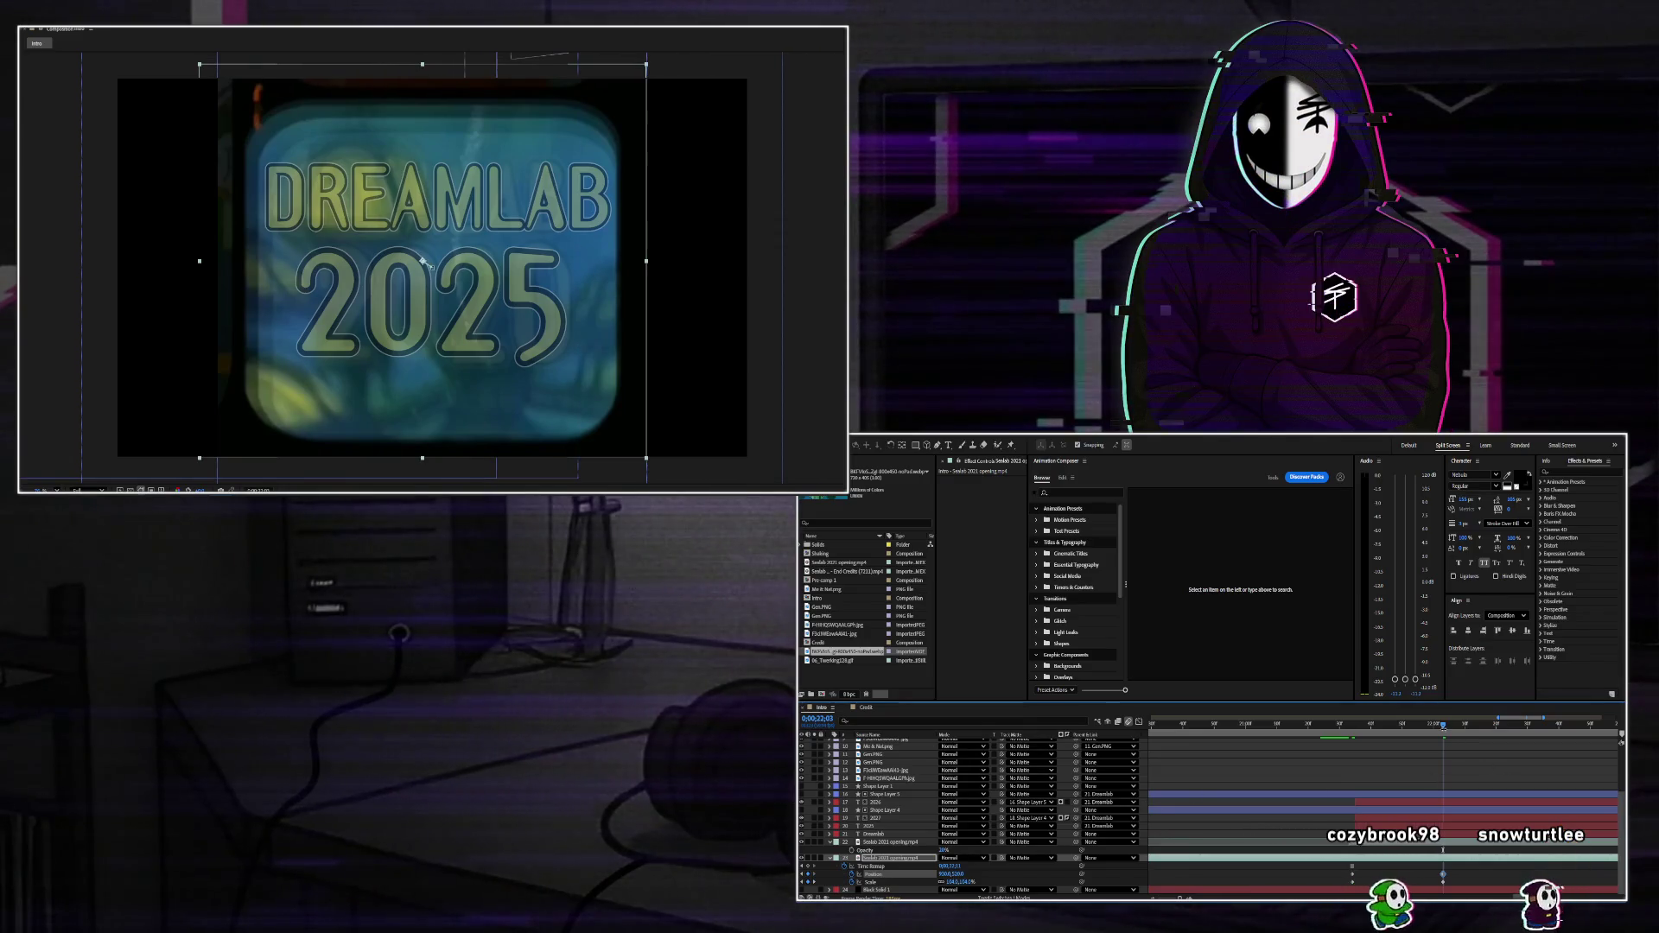
# Preview from before the title and set the playhead one frame into the transition.
pyautogui.click(1318, 726)
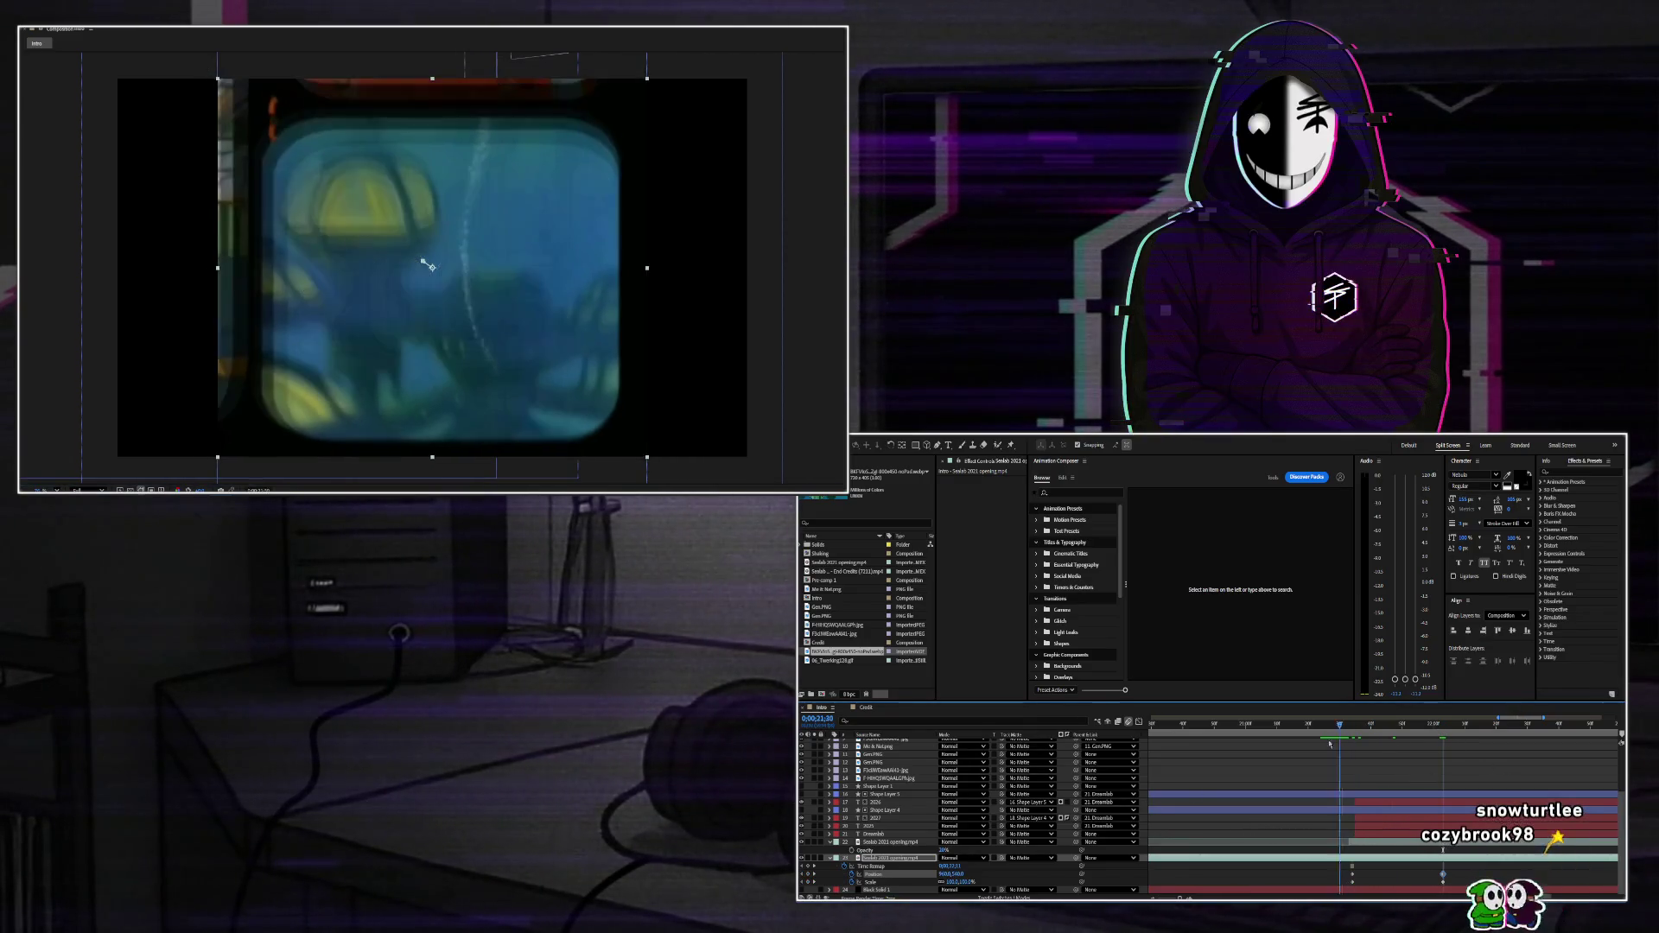
pyautogui.press('space')
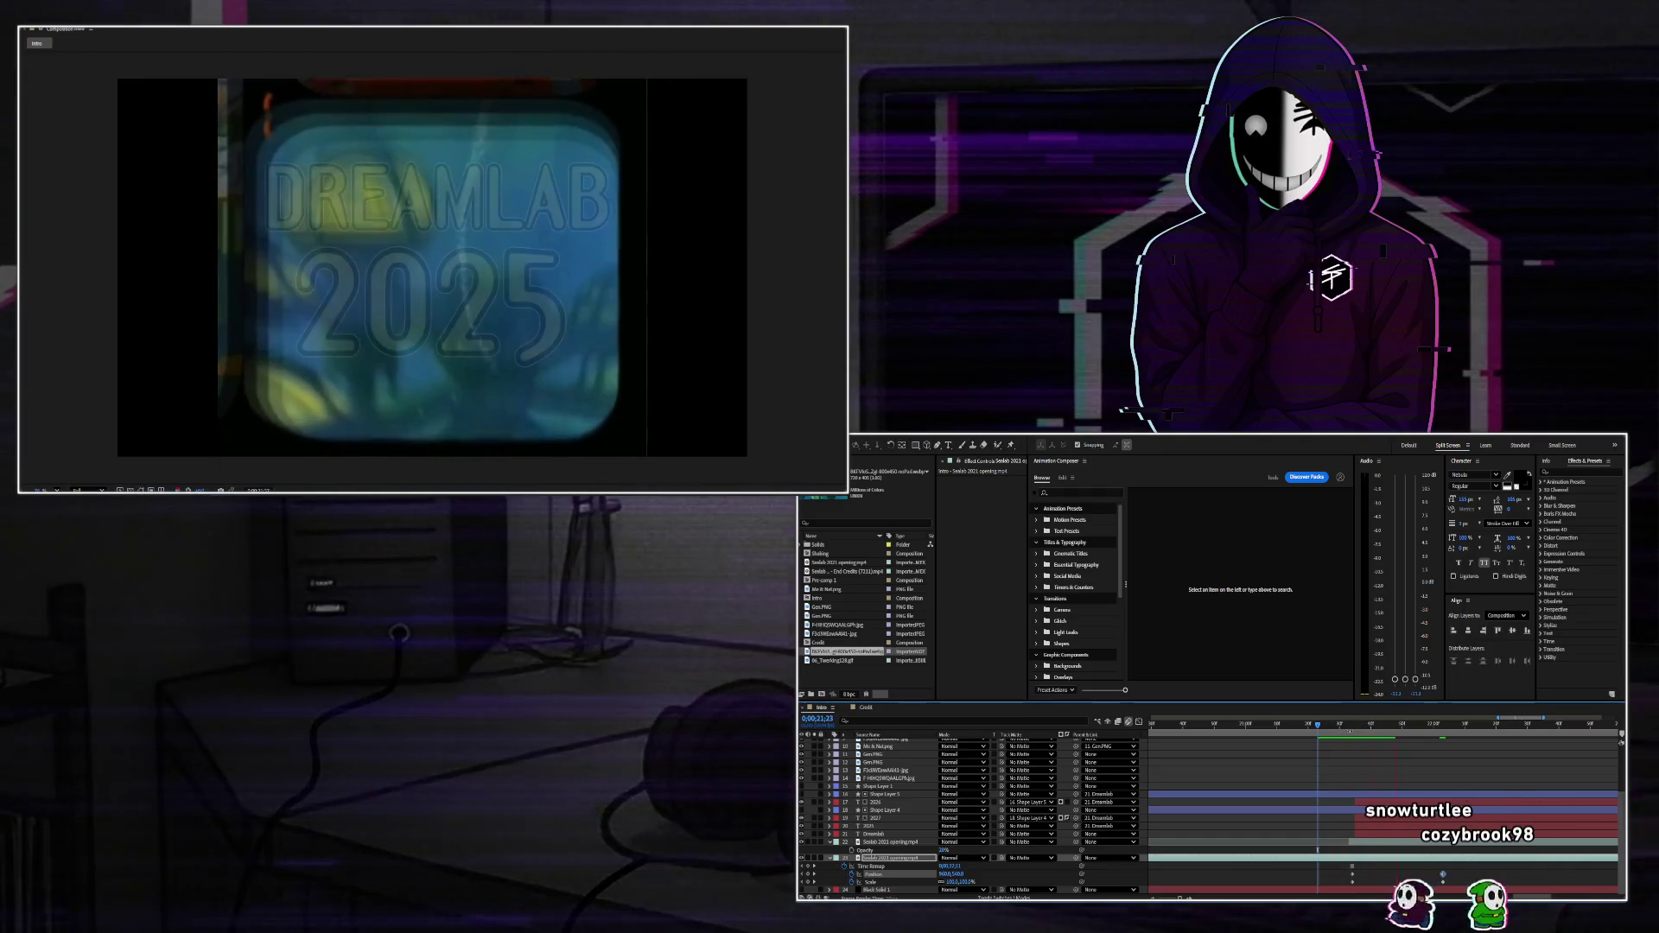
pyautogui.moveTo(1404, 729); pyautogui.dragTo(1316, 756)
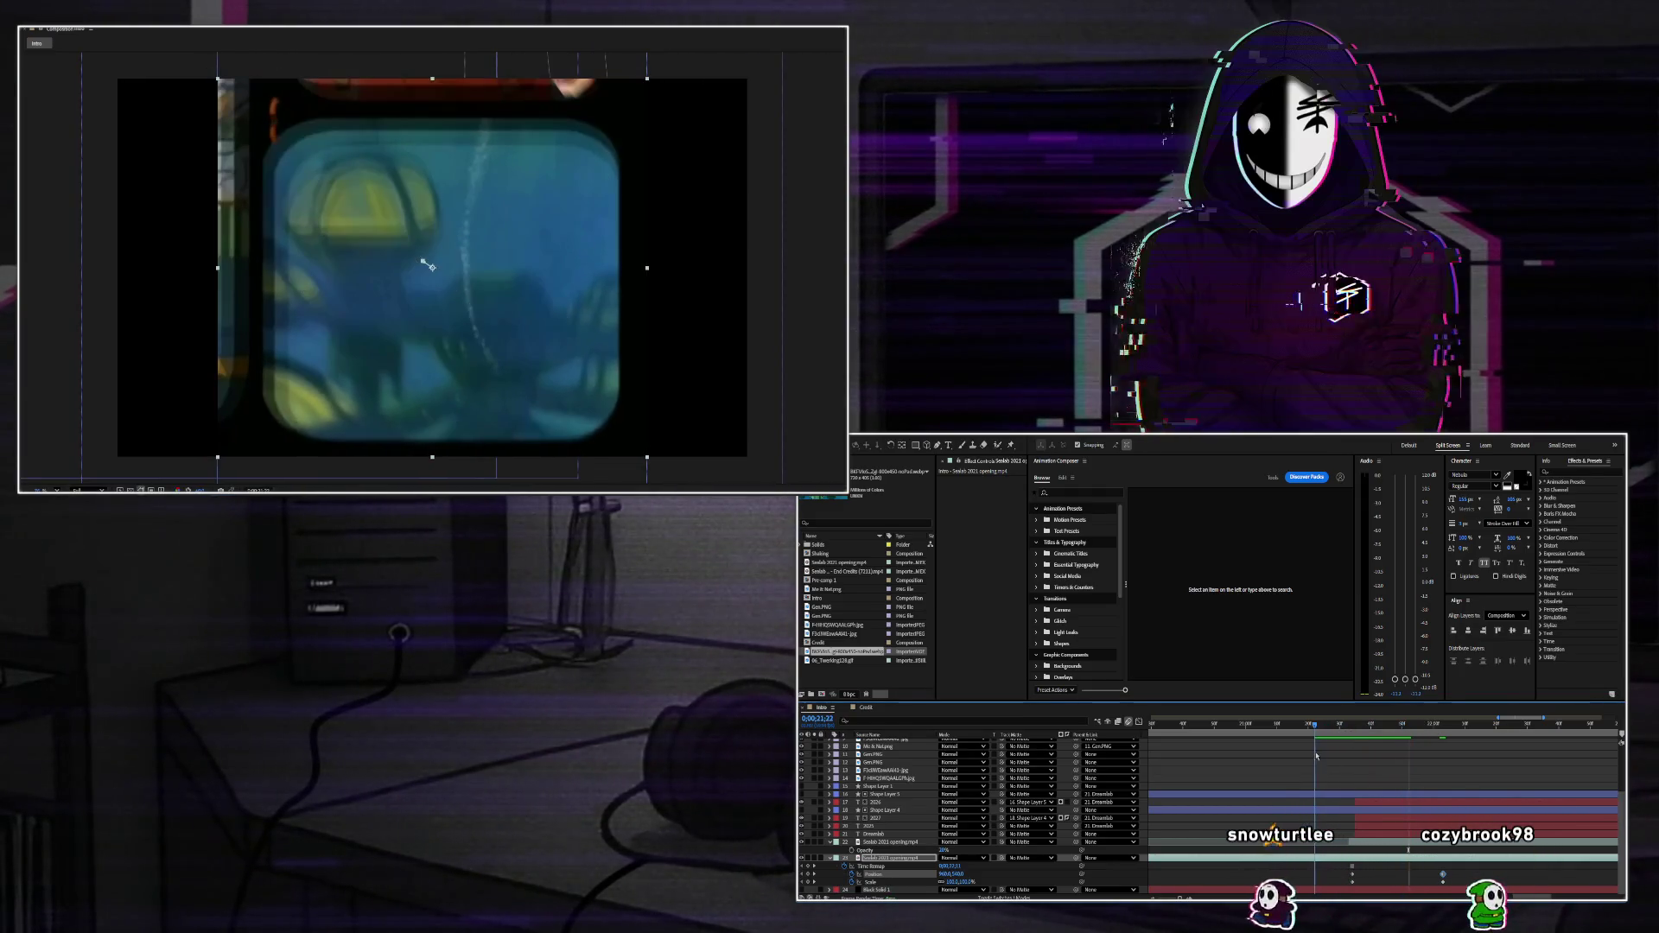
pyautogui.click(1378, 847)
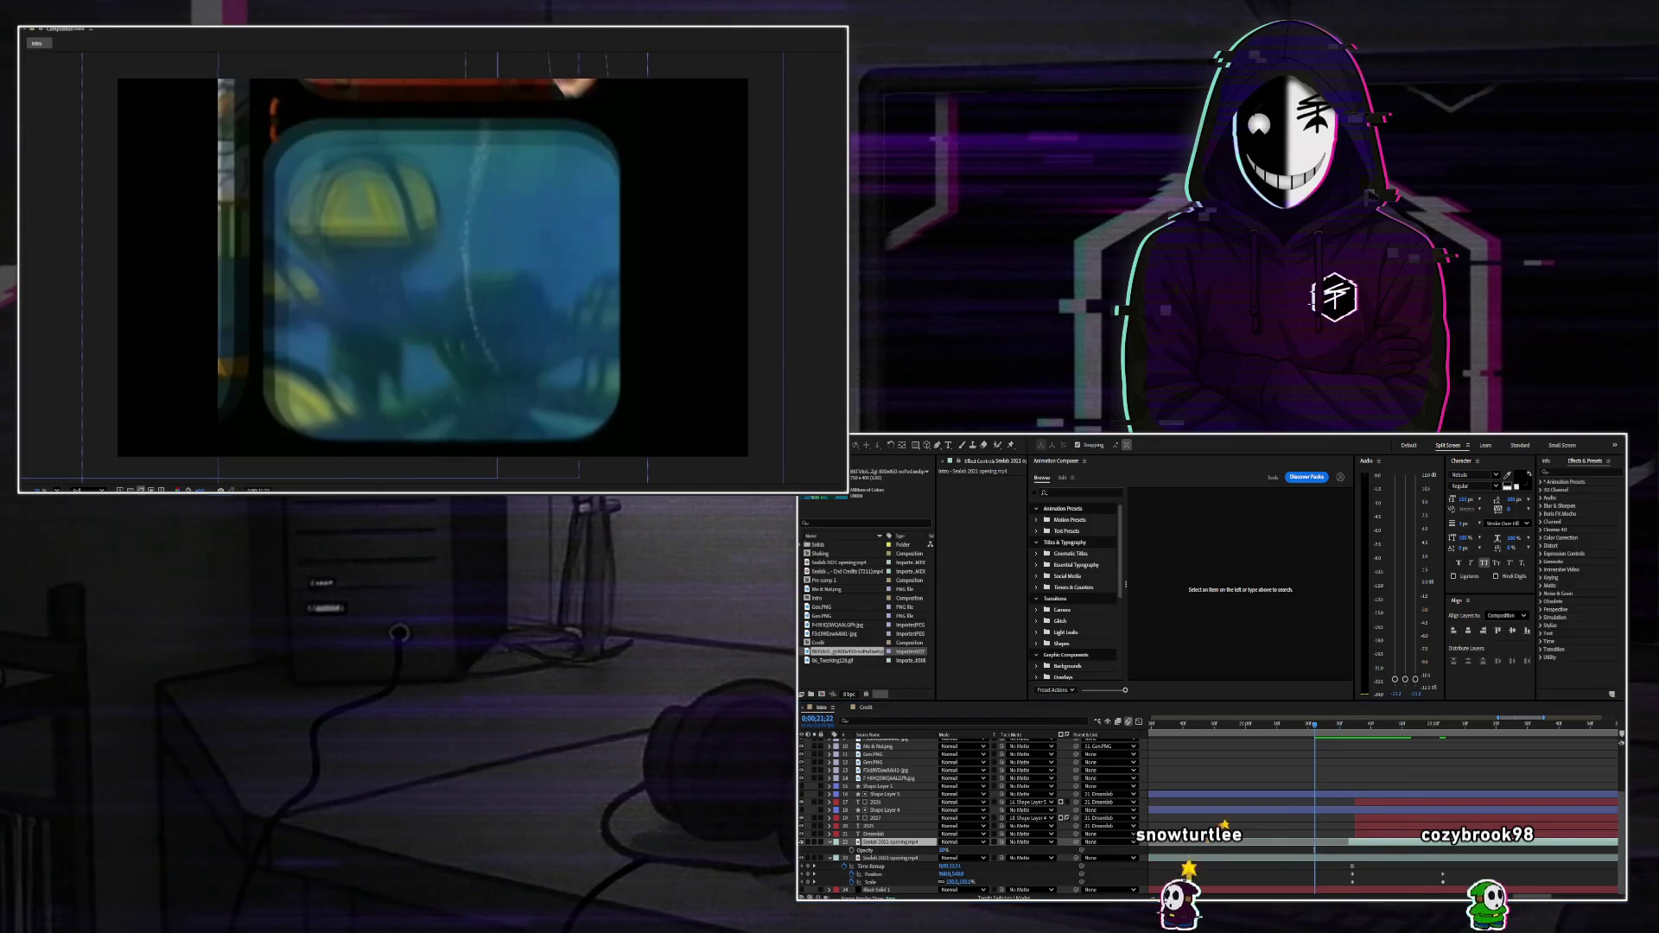
pyautogui.click(1225, 743)
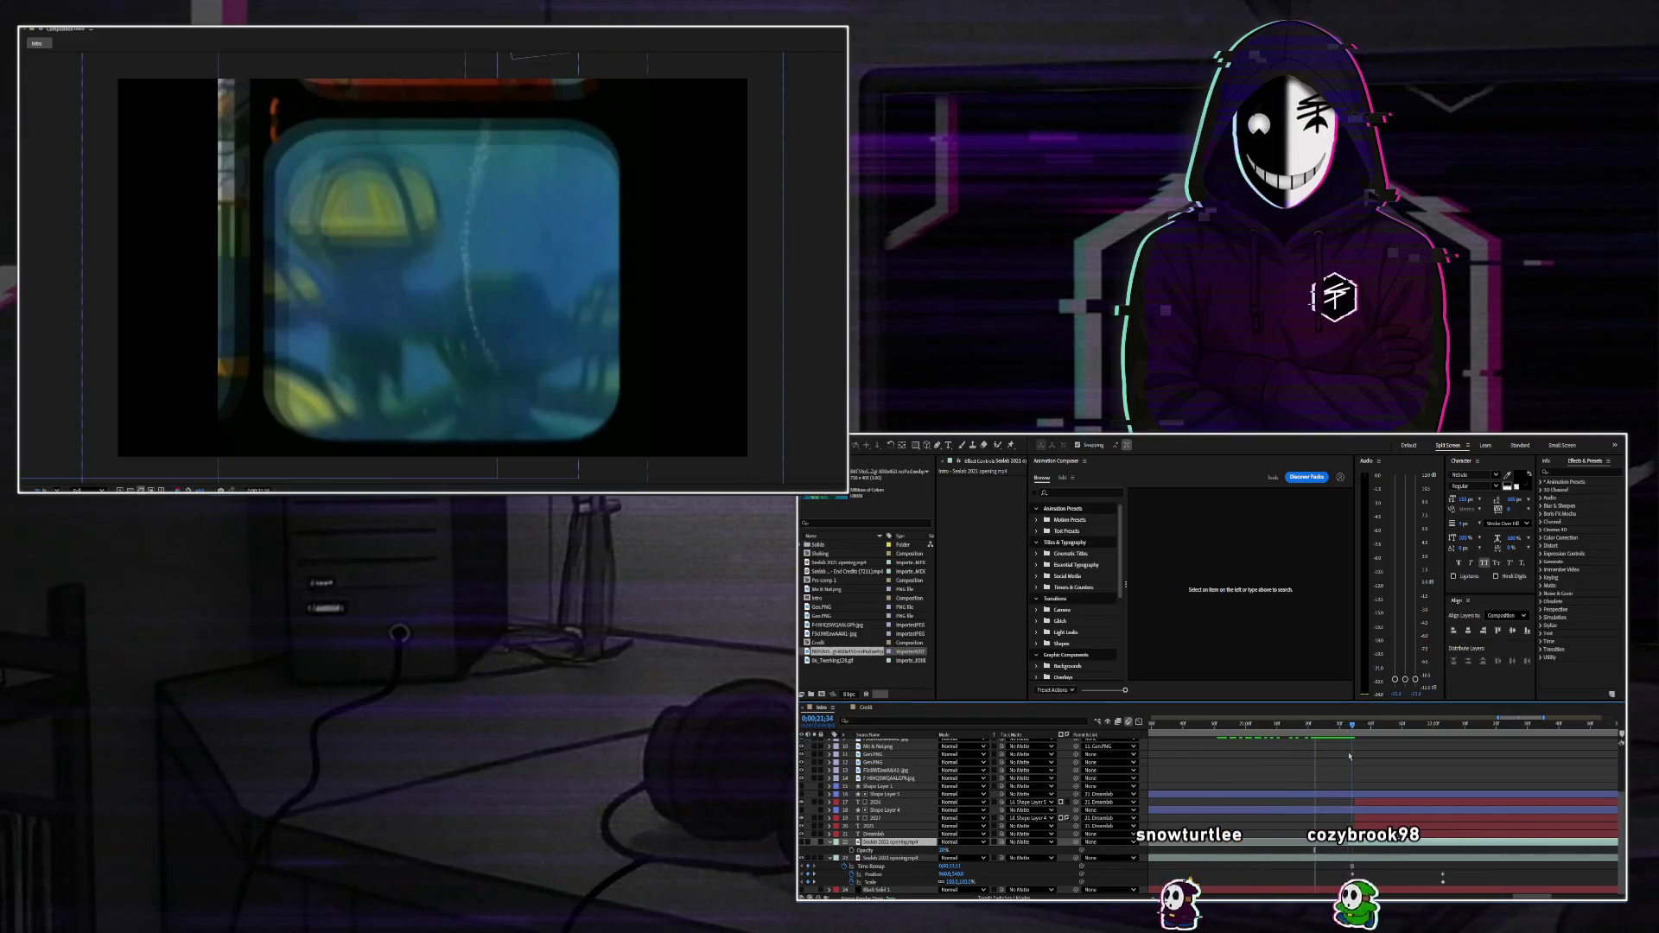
pyautogui.press('pagedown')
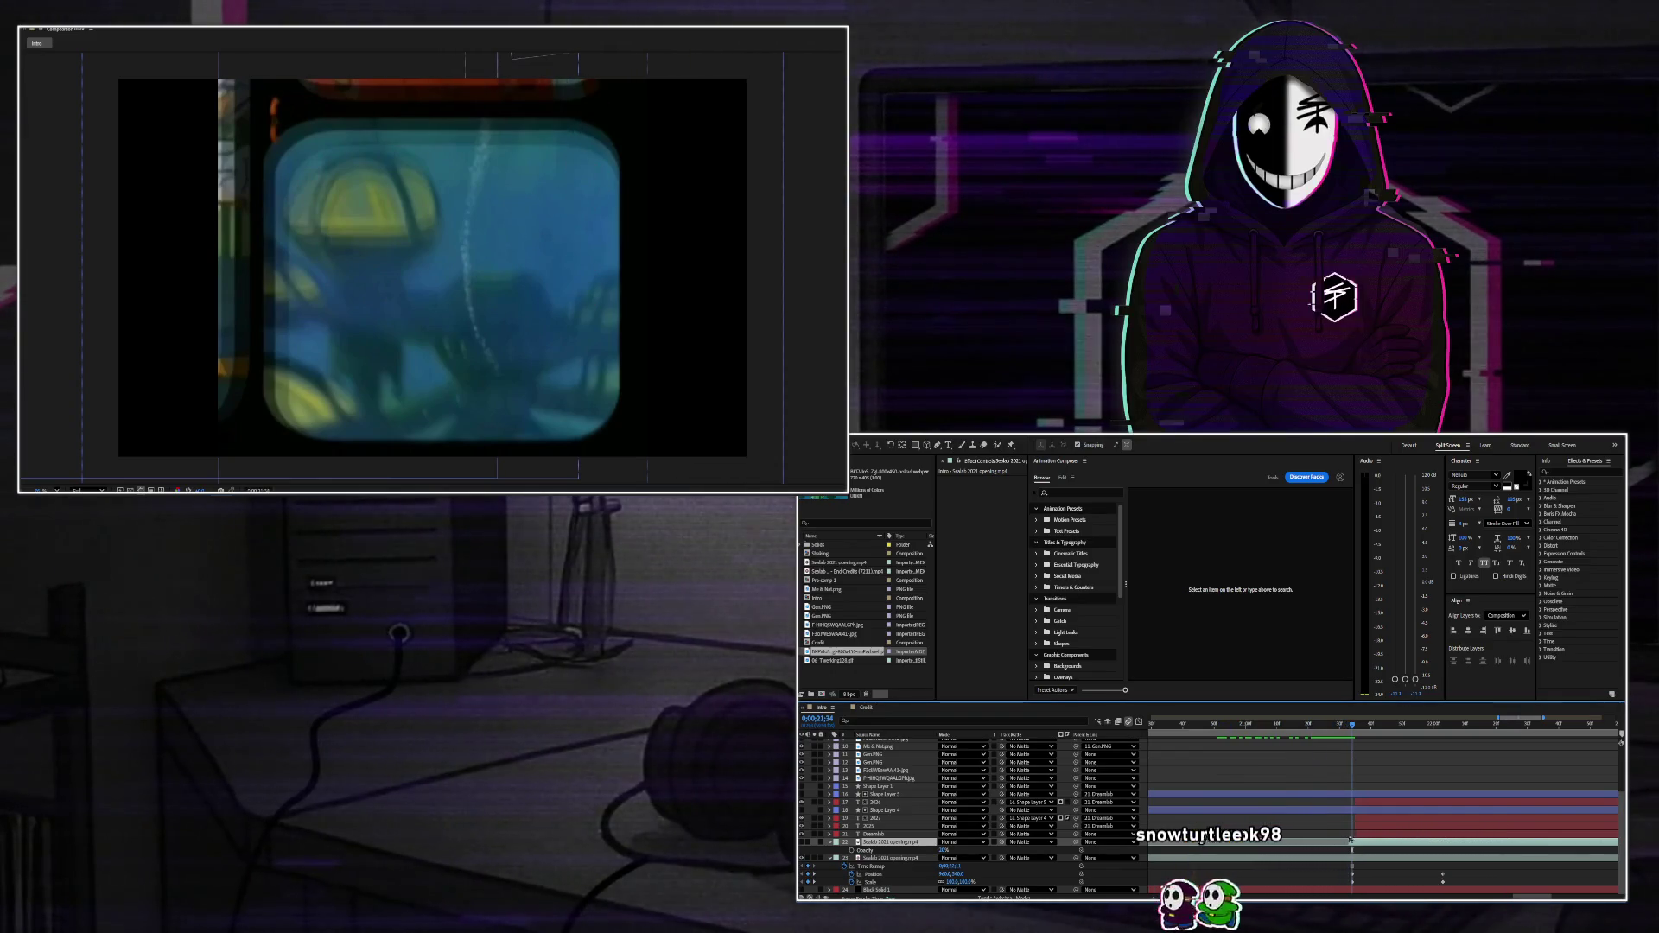
# Remove time remapping from layer 23 and play forward to check.
pyautogui.click(1352, 866)
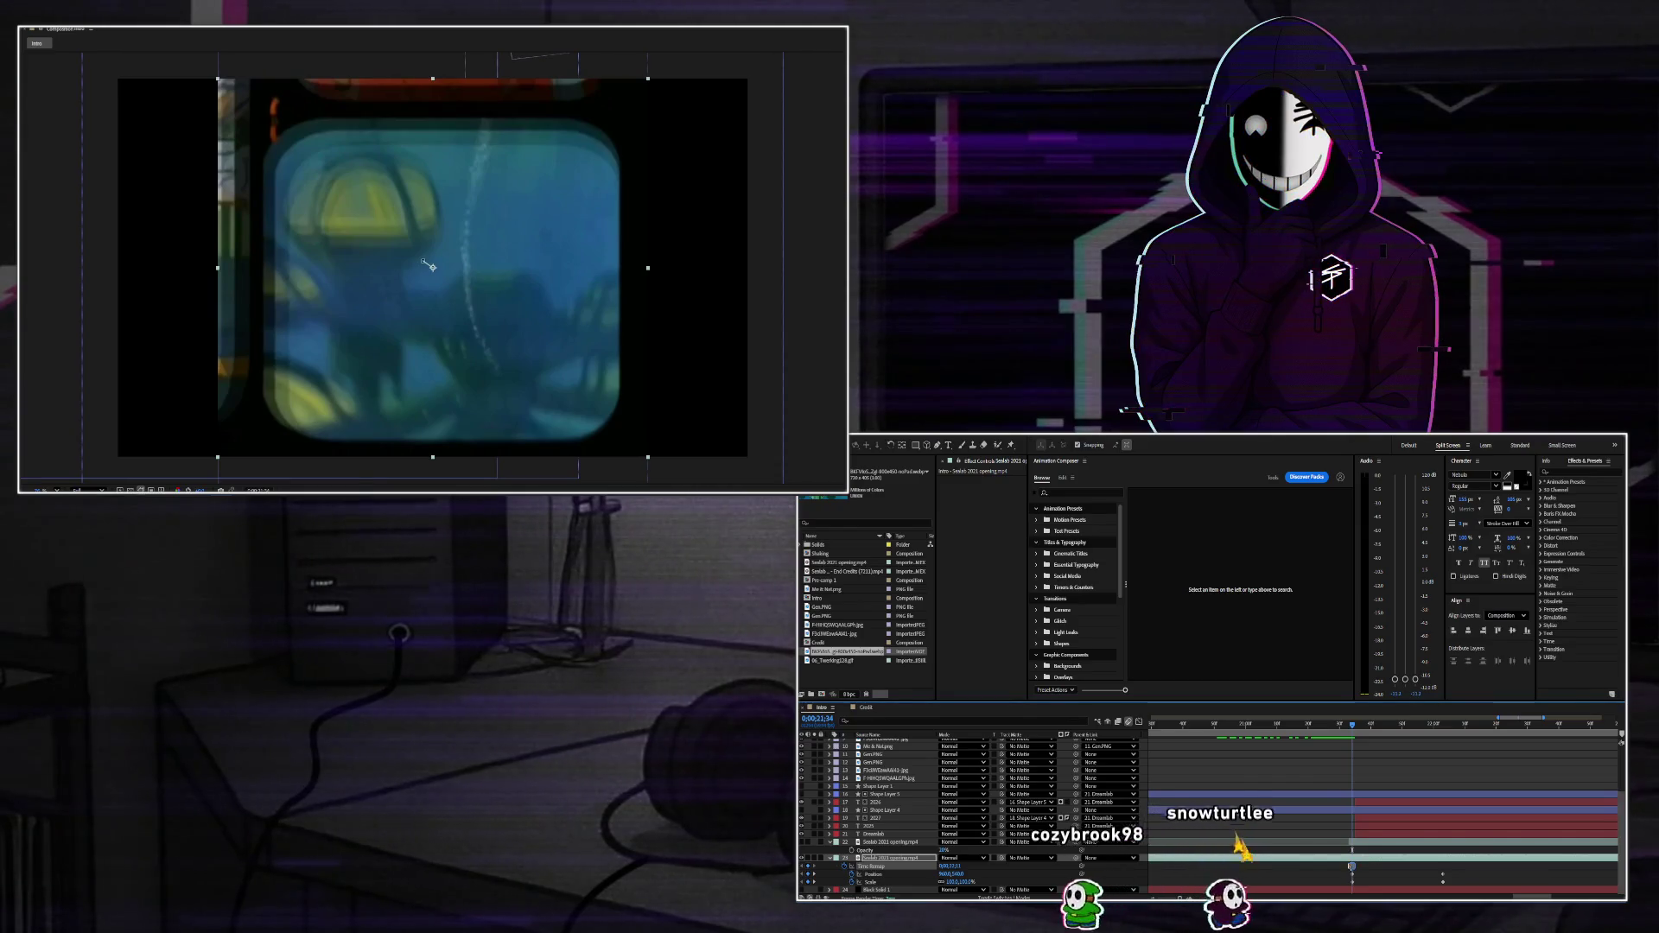
pyautogui.press('Delete')
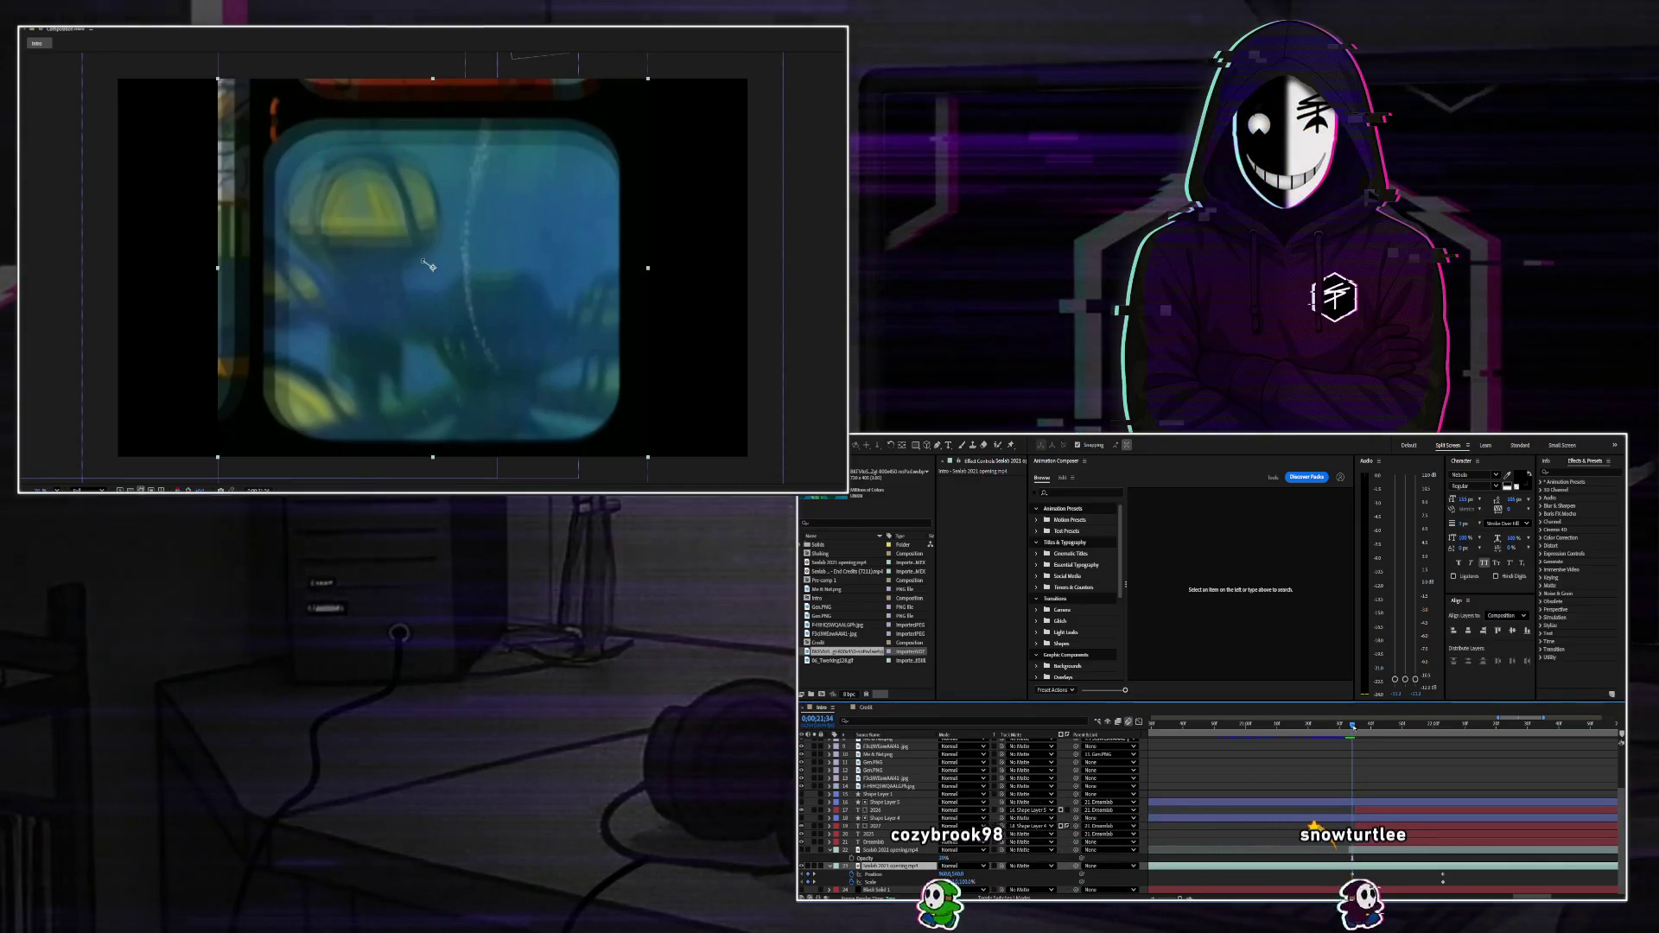
pyautogui.press('space')
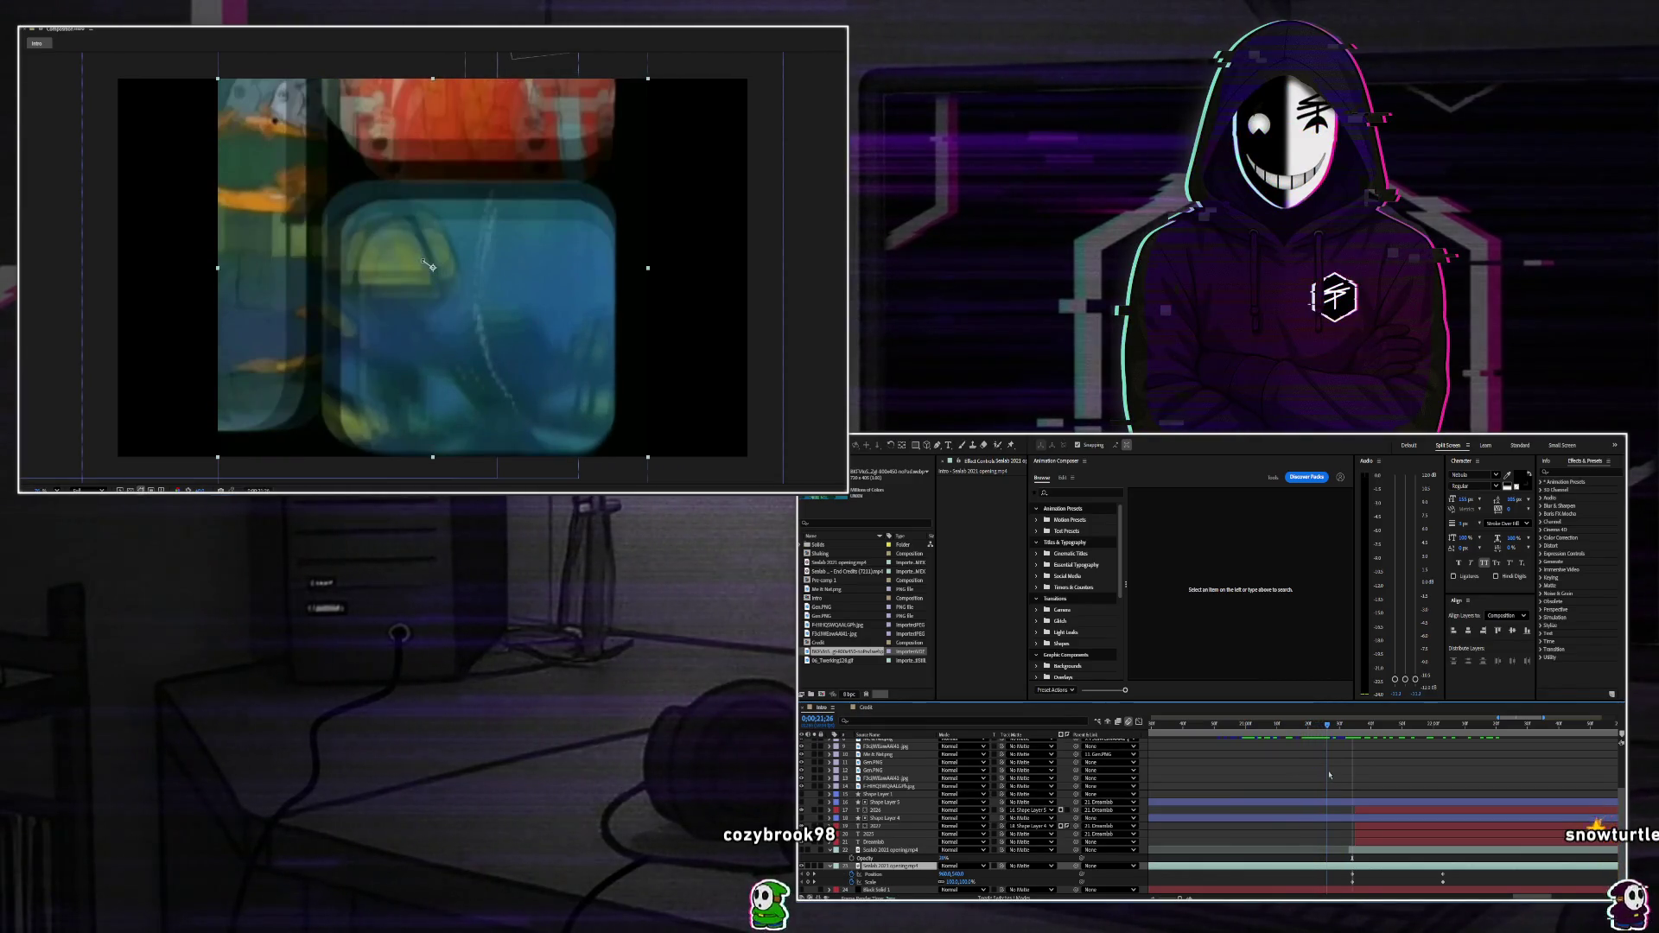
# Move the Opacity keyframe to the current time and restore the footage layer's visibility.
pyautogui.moveTo(1352, 858); pyautogui.dragTo(1327, 857)
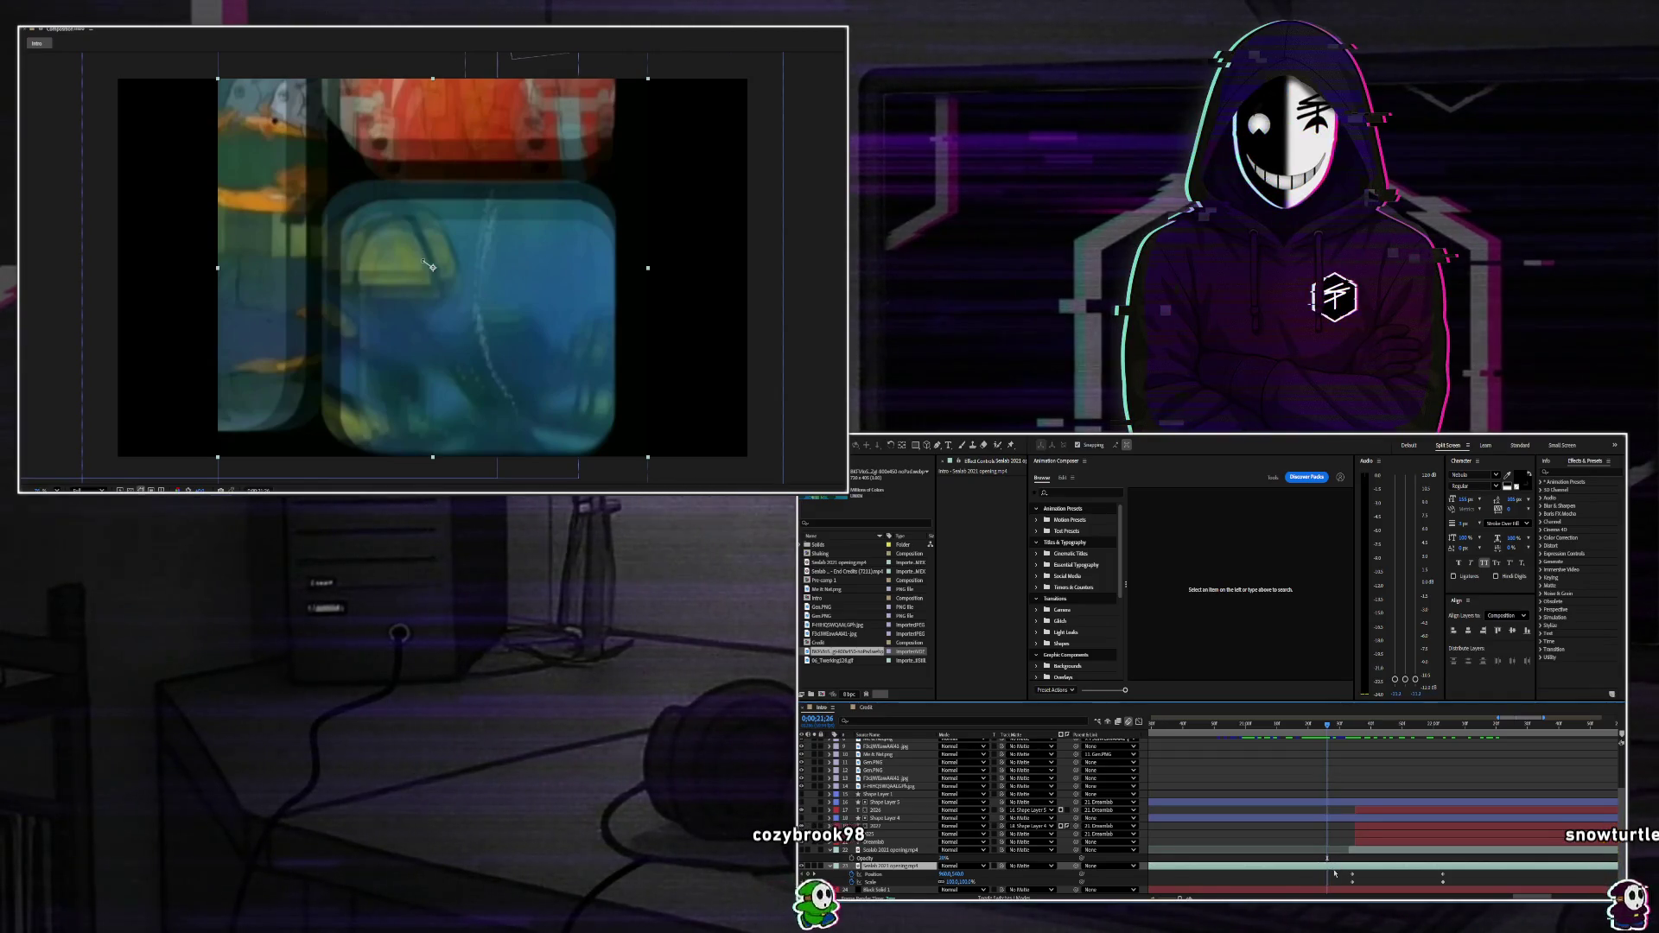
pyautogui.hotkey('ctrl', 'shift', 'd')
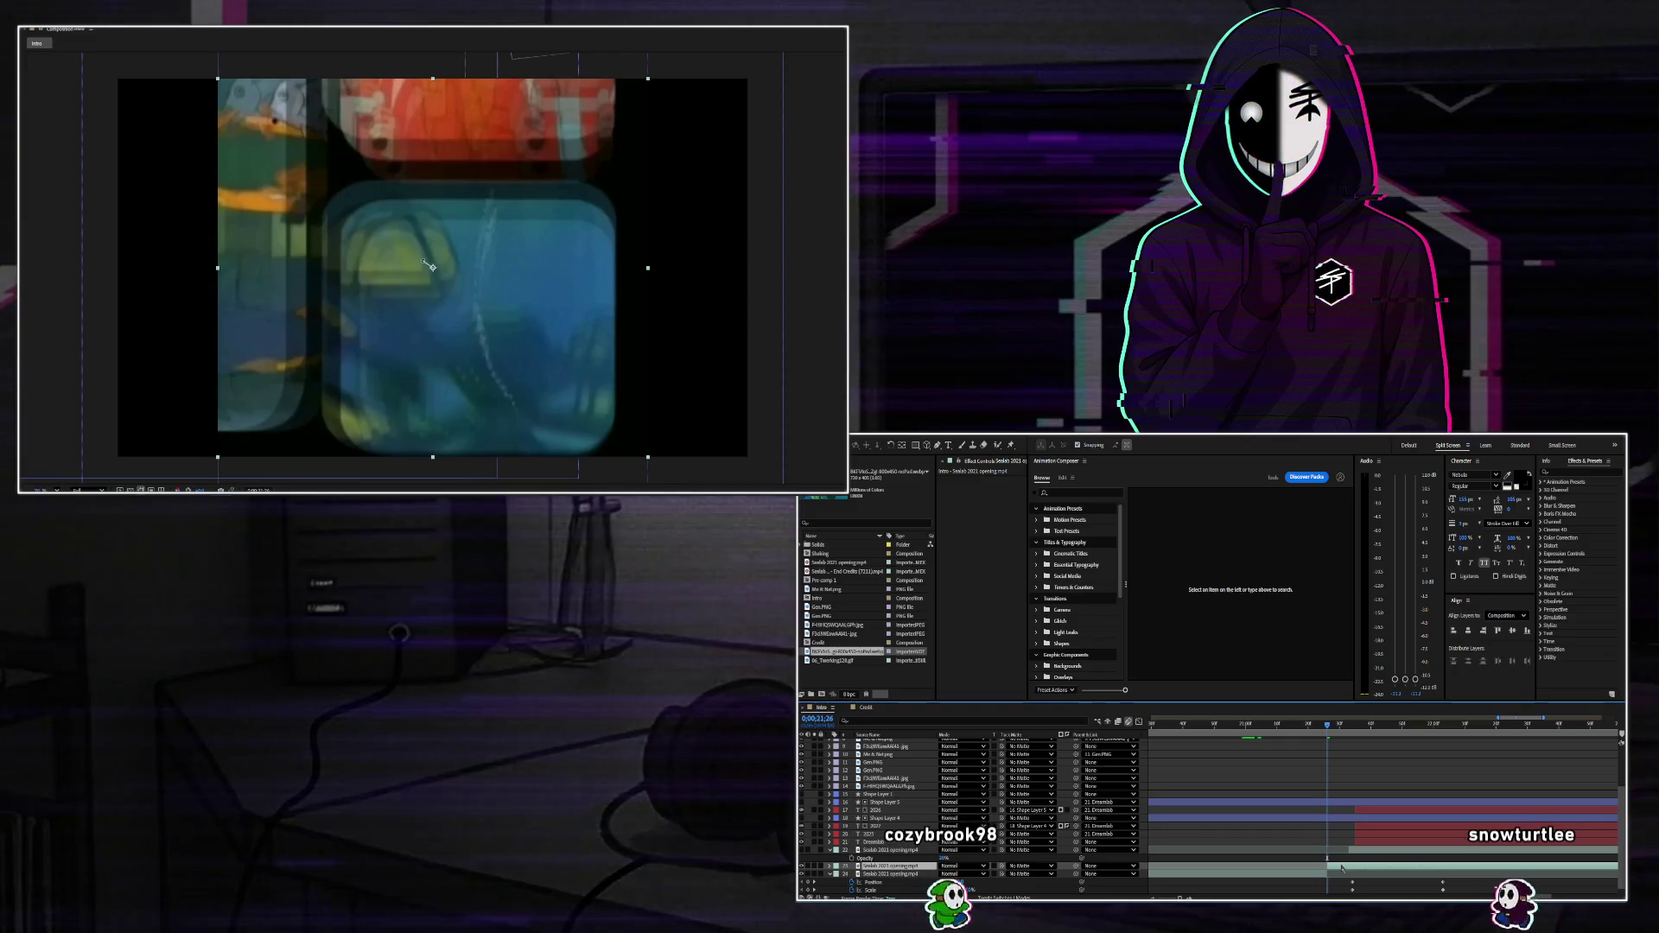
pyautogui.hotkey('ctrl', 'z')
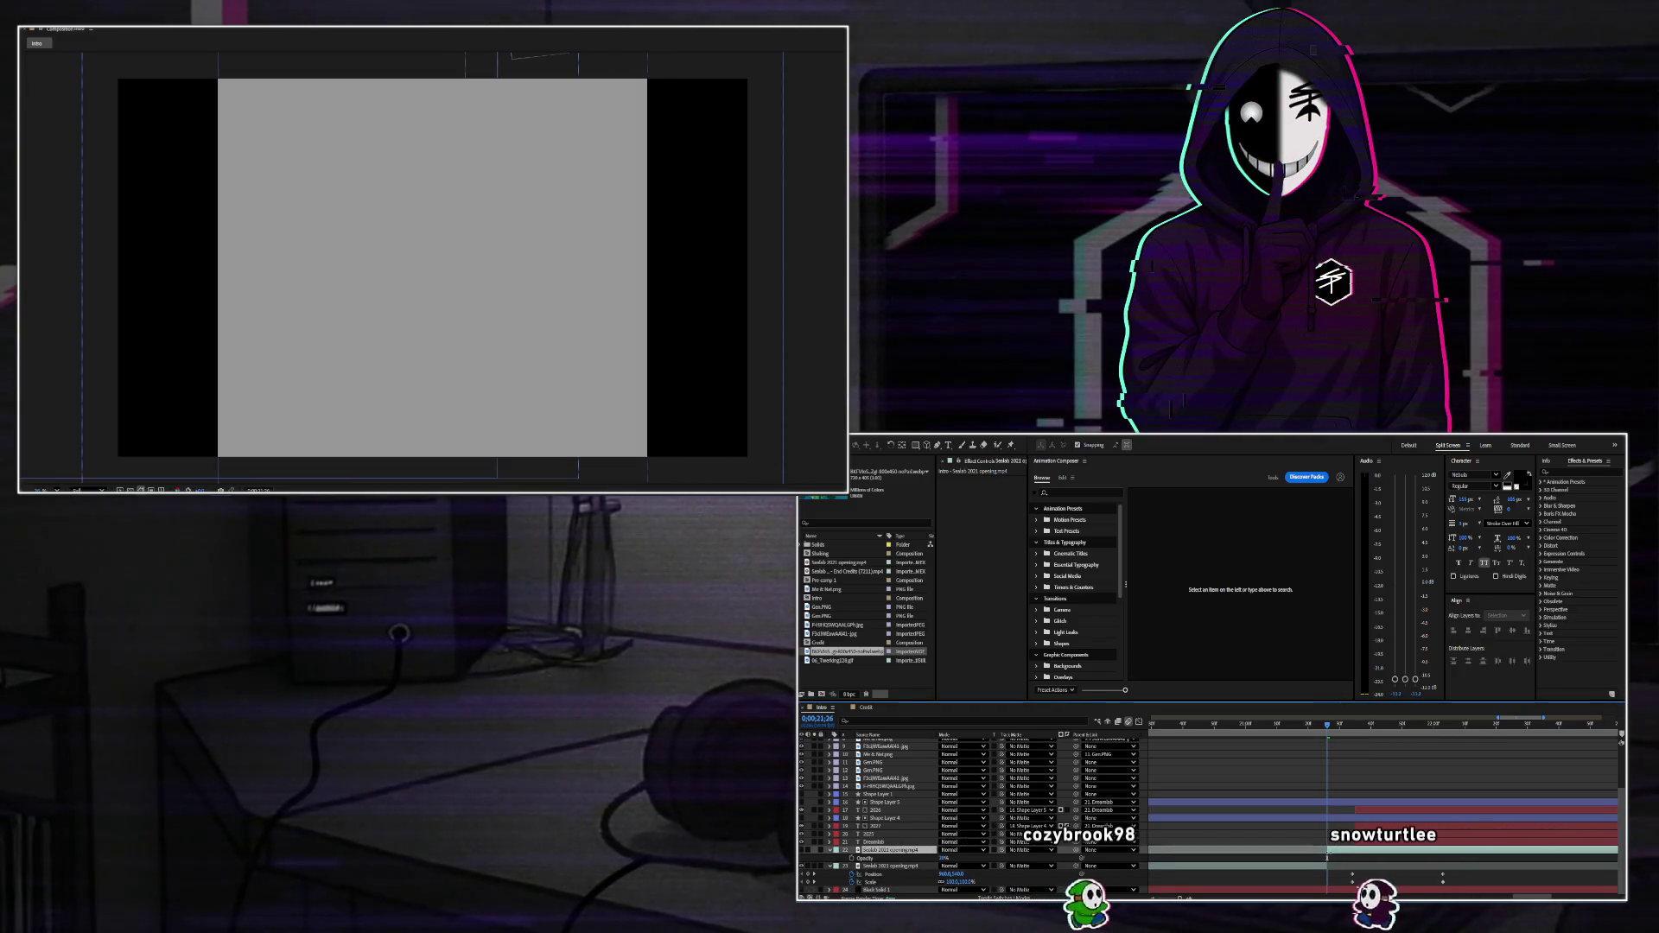
pyautogui.click(802, 850)
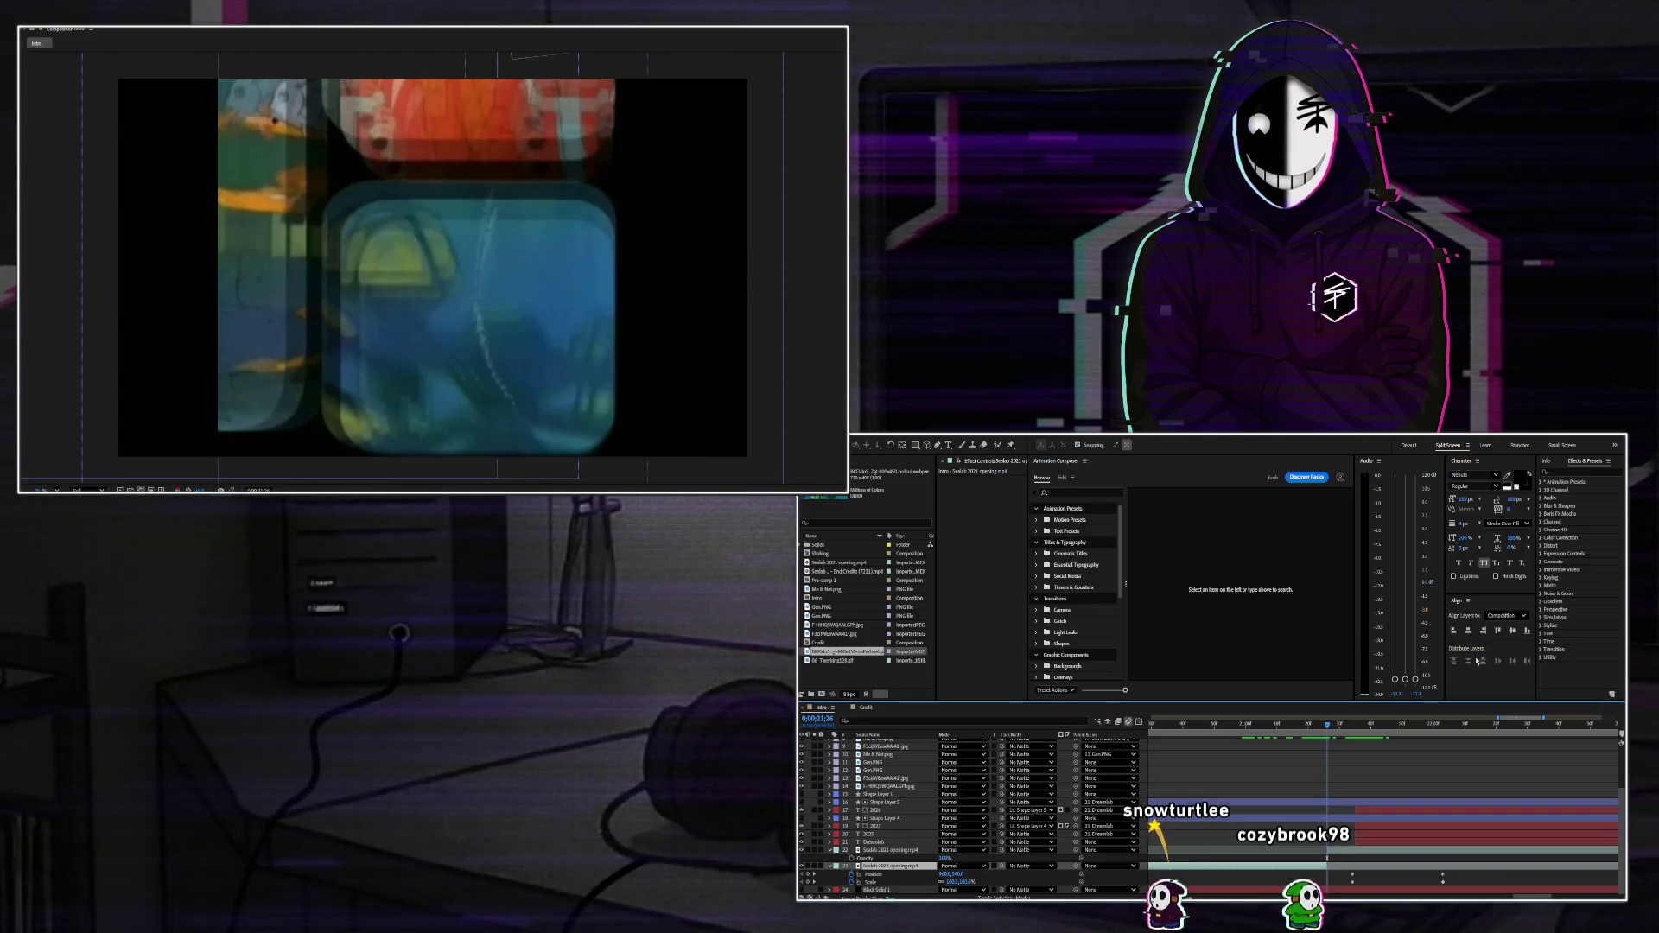
pyautogui.click(426, 264)
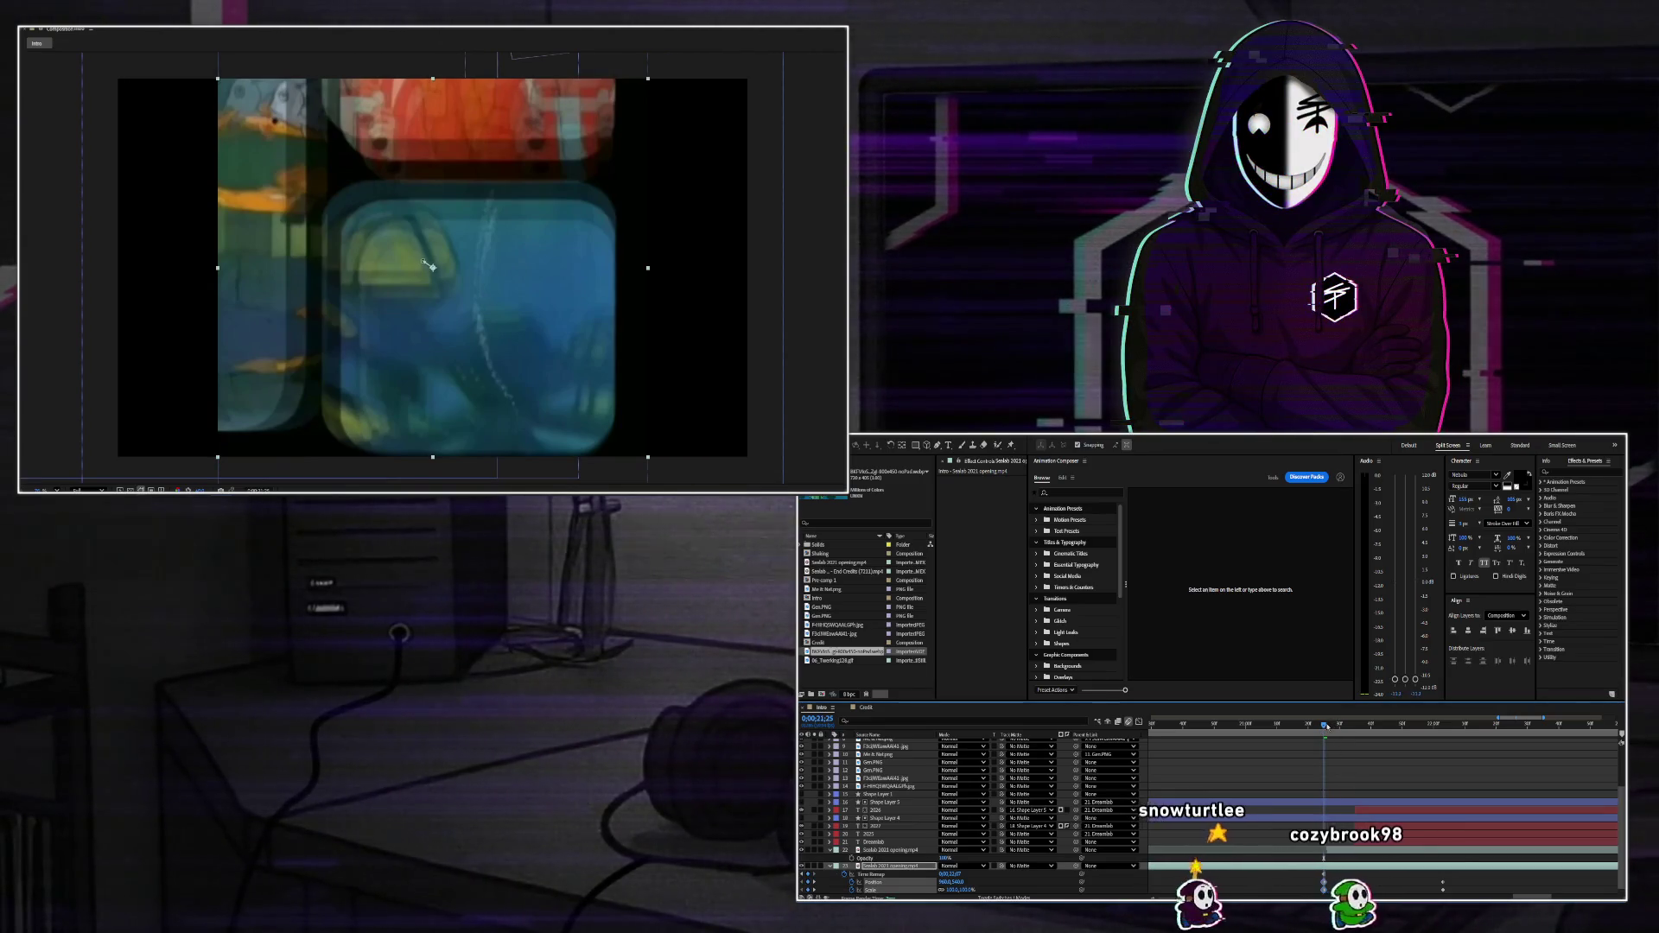
pyautogui.press('space')
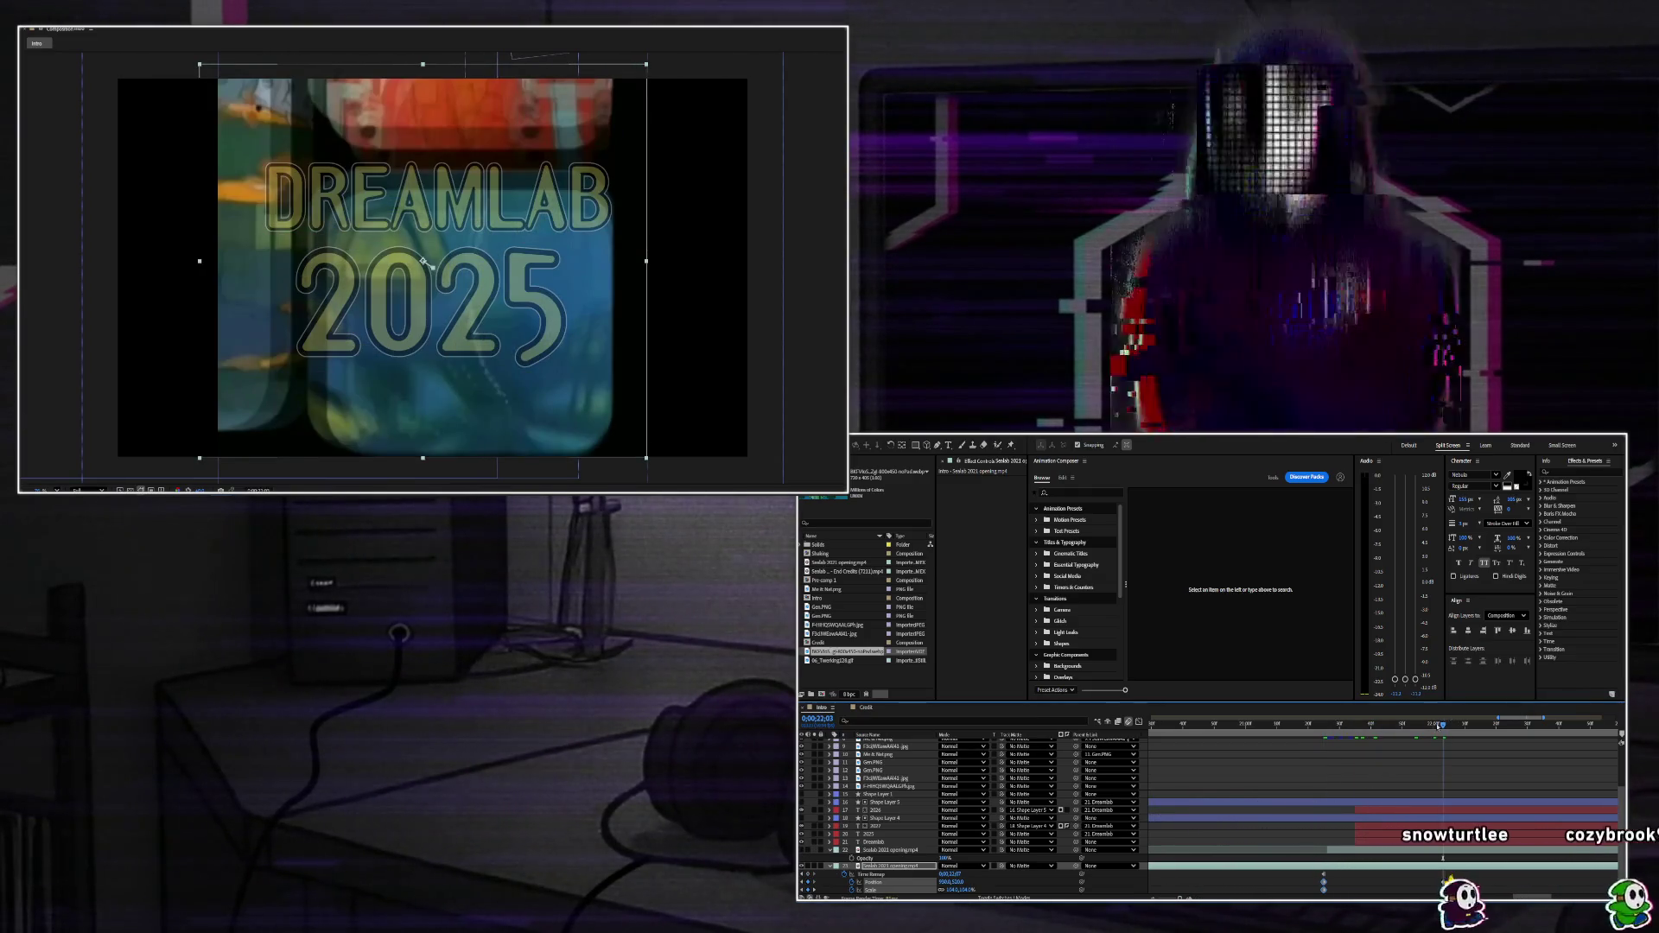
# At the frame where the title shows, drag the video up and left.
pyautogui.click(1327, 724)
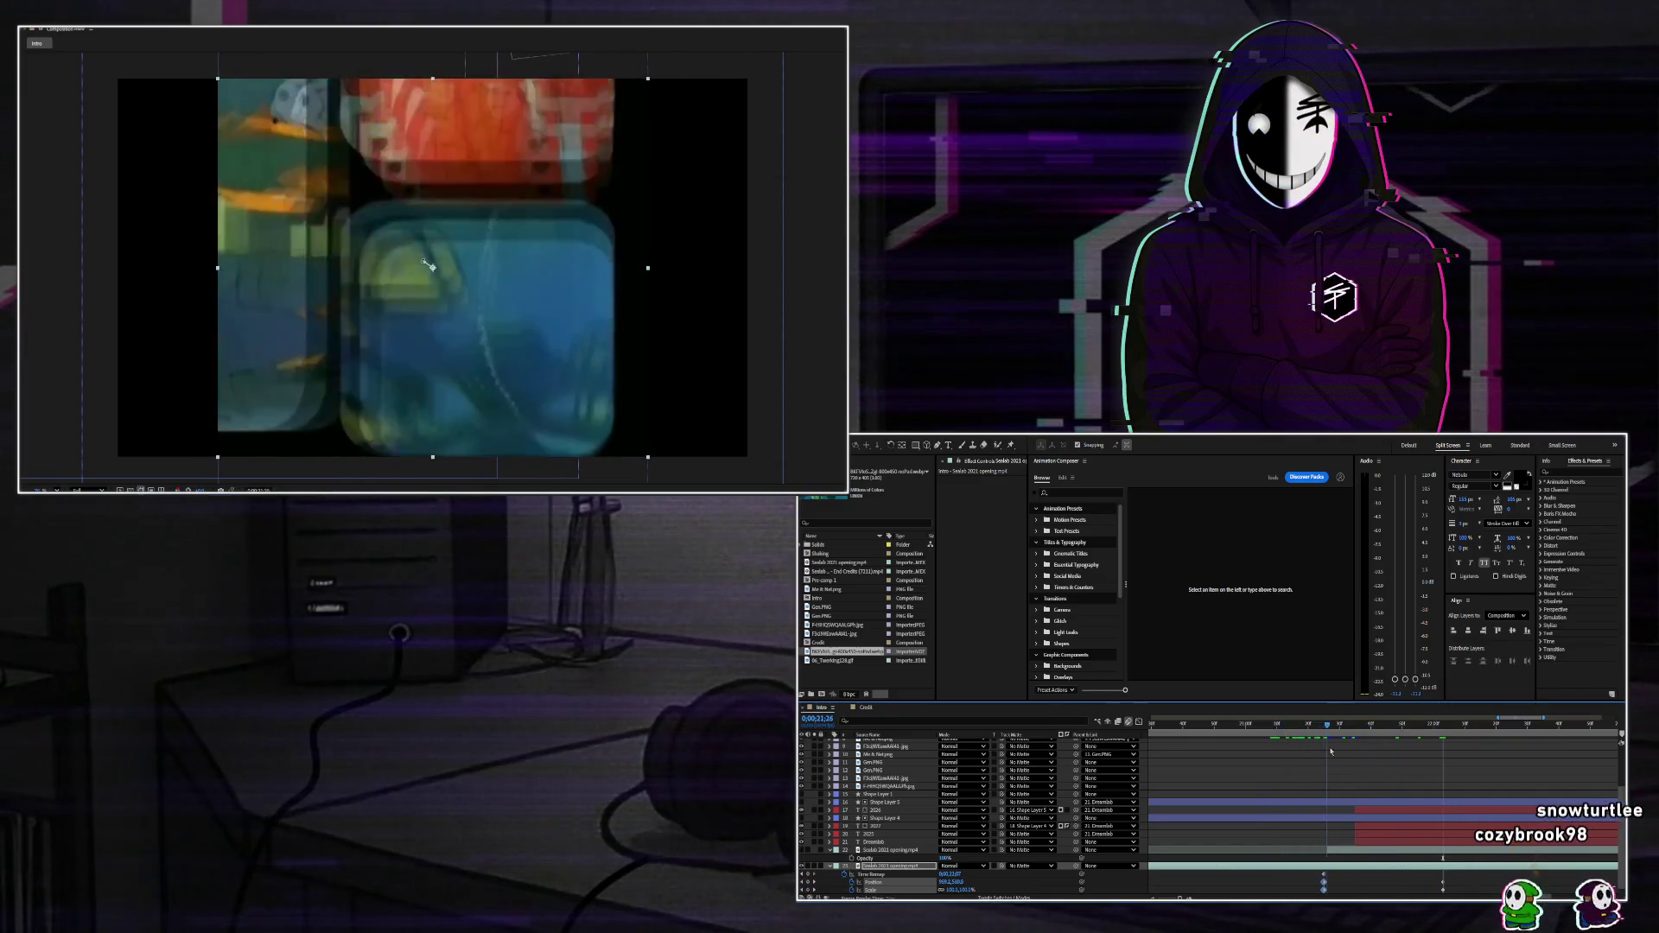
pyautogui.moveTo(1331, 751); pyautogui.dragTo(1441, 761)
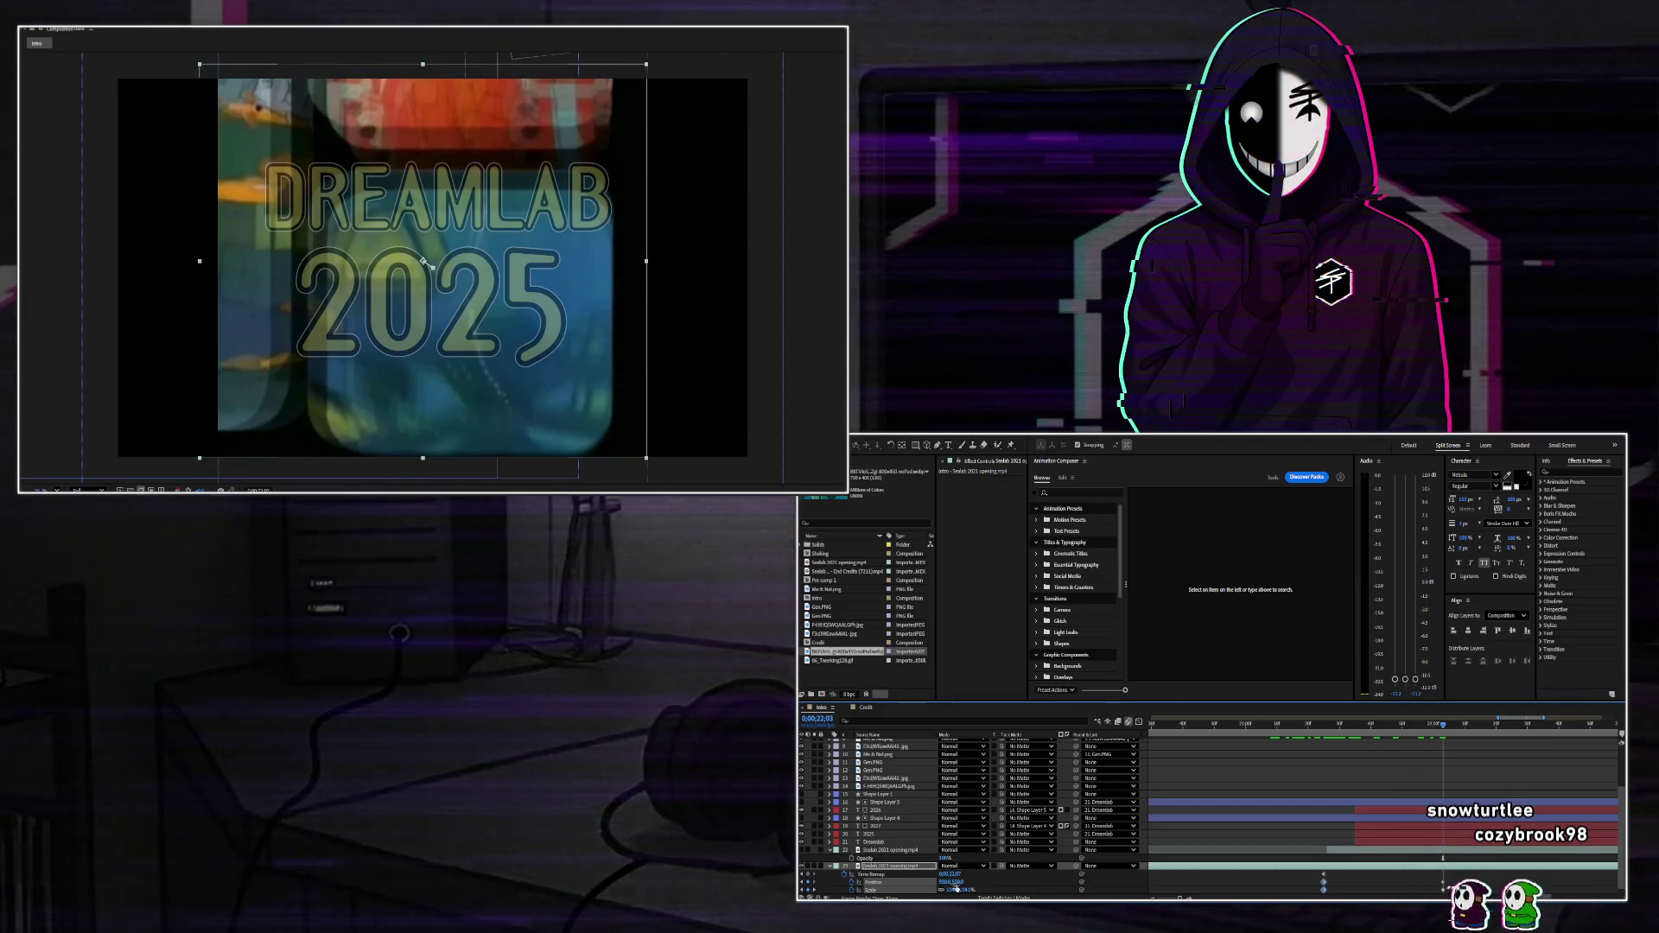
pyautogui.moveTo(406, 243); pyautogui.dragTo(394, 213)
# Scale the footage to 132% and enable time remapping, adjusting the displayed frame.
pyautogui.press('u')
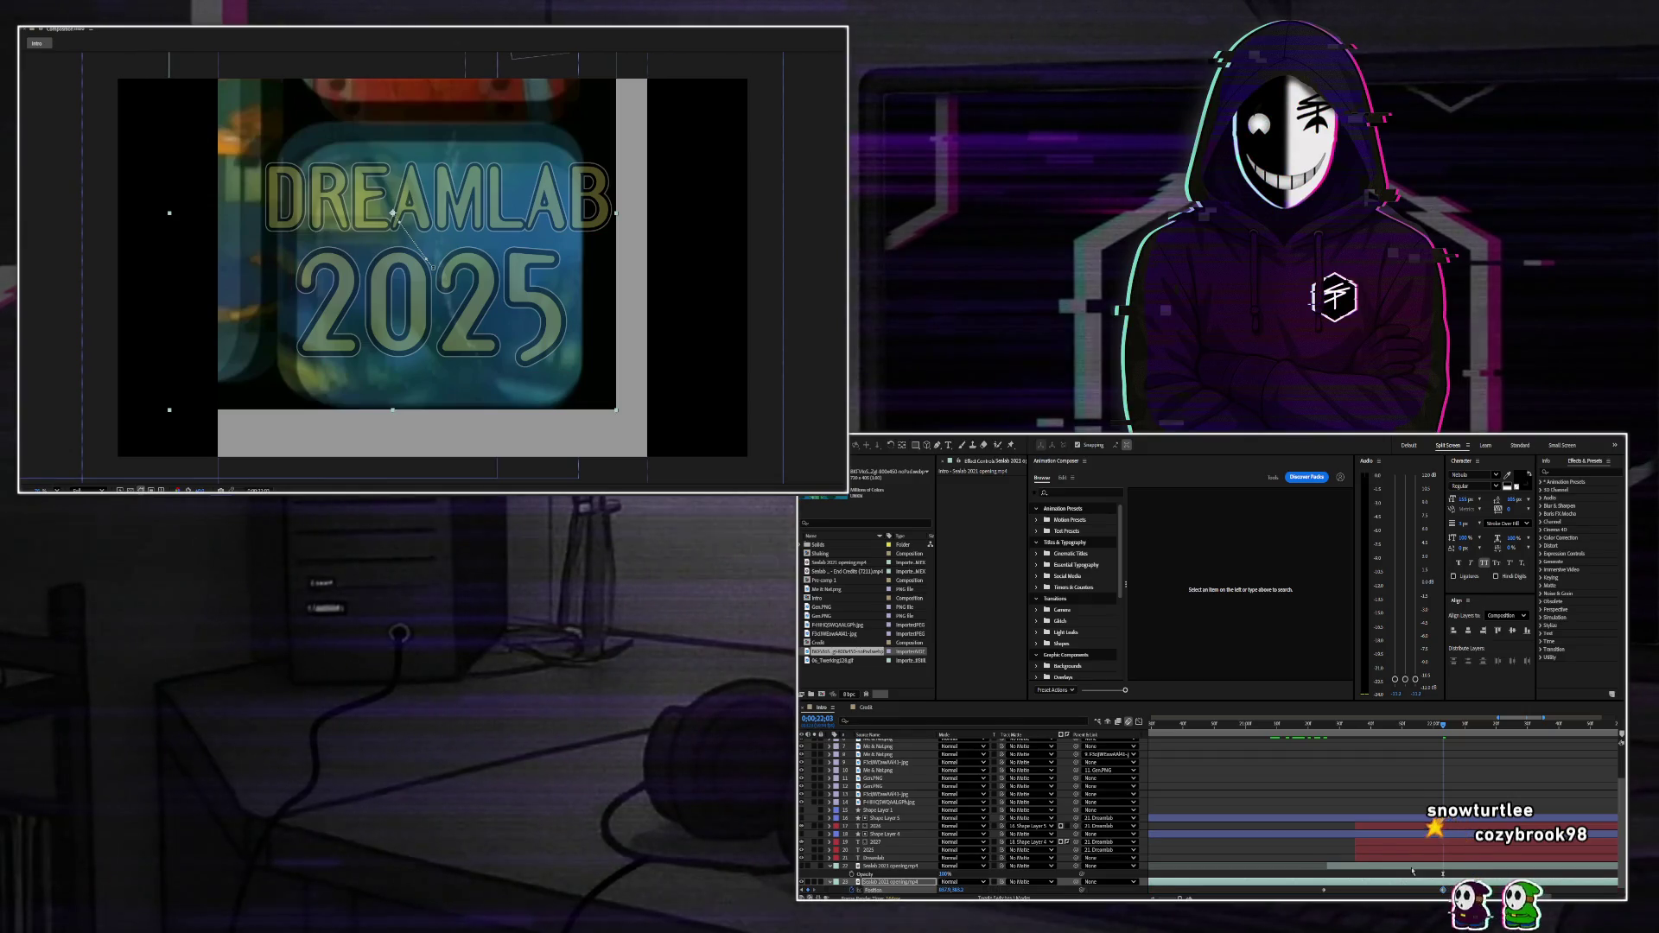
pyautogui.hotkey('shift', 's')
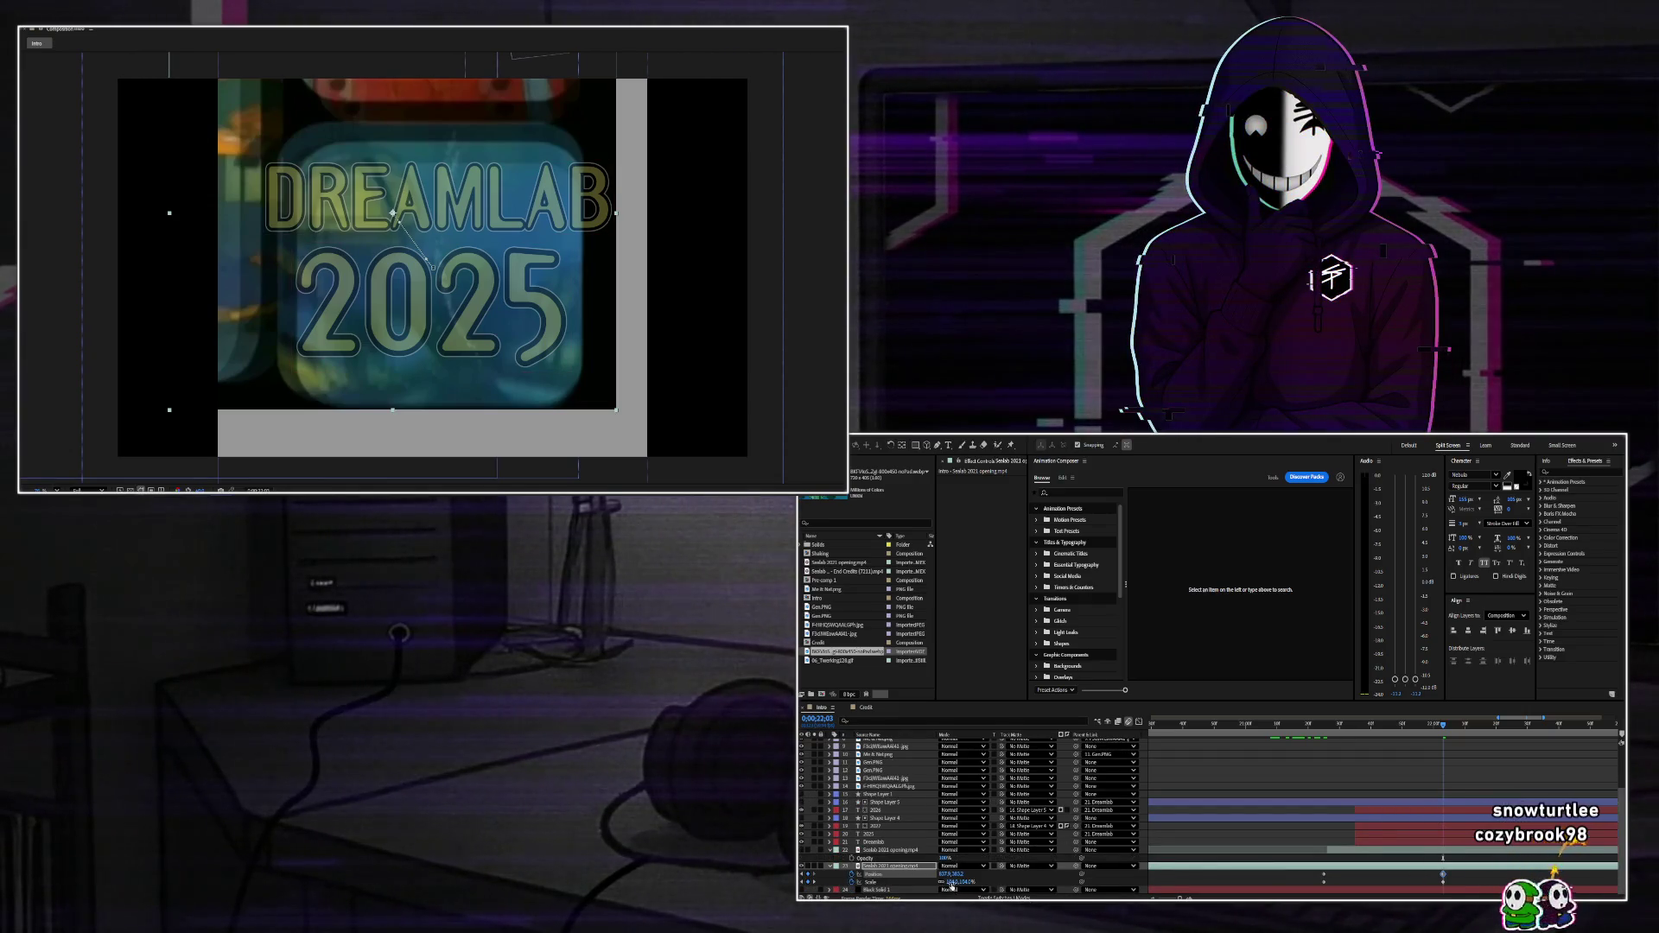
pyautogui.moveTo(951, 883); pyautogui.dragTo(977, 882)
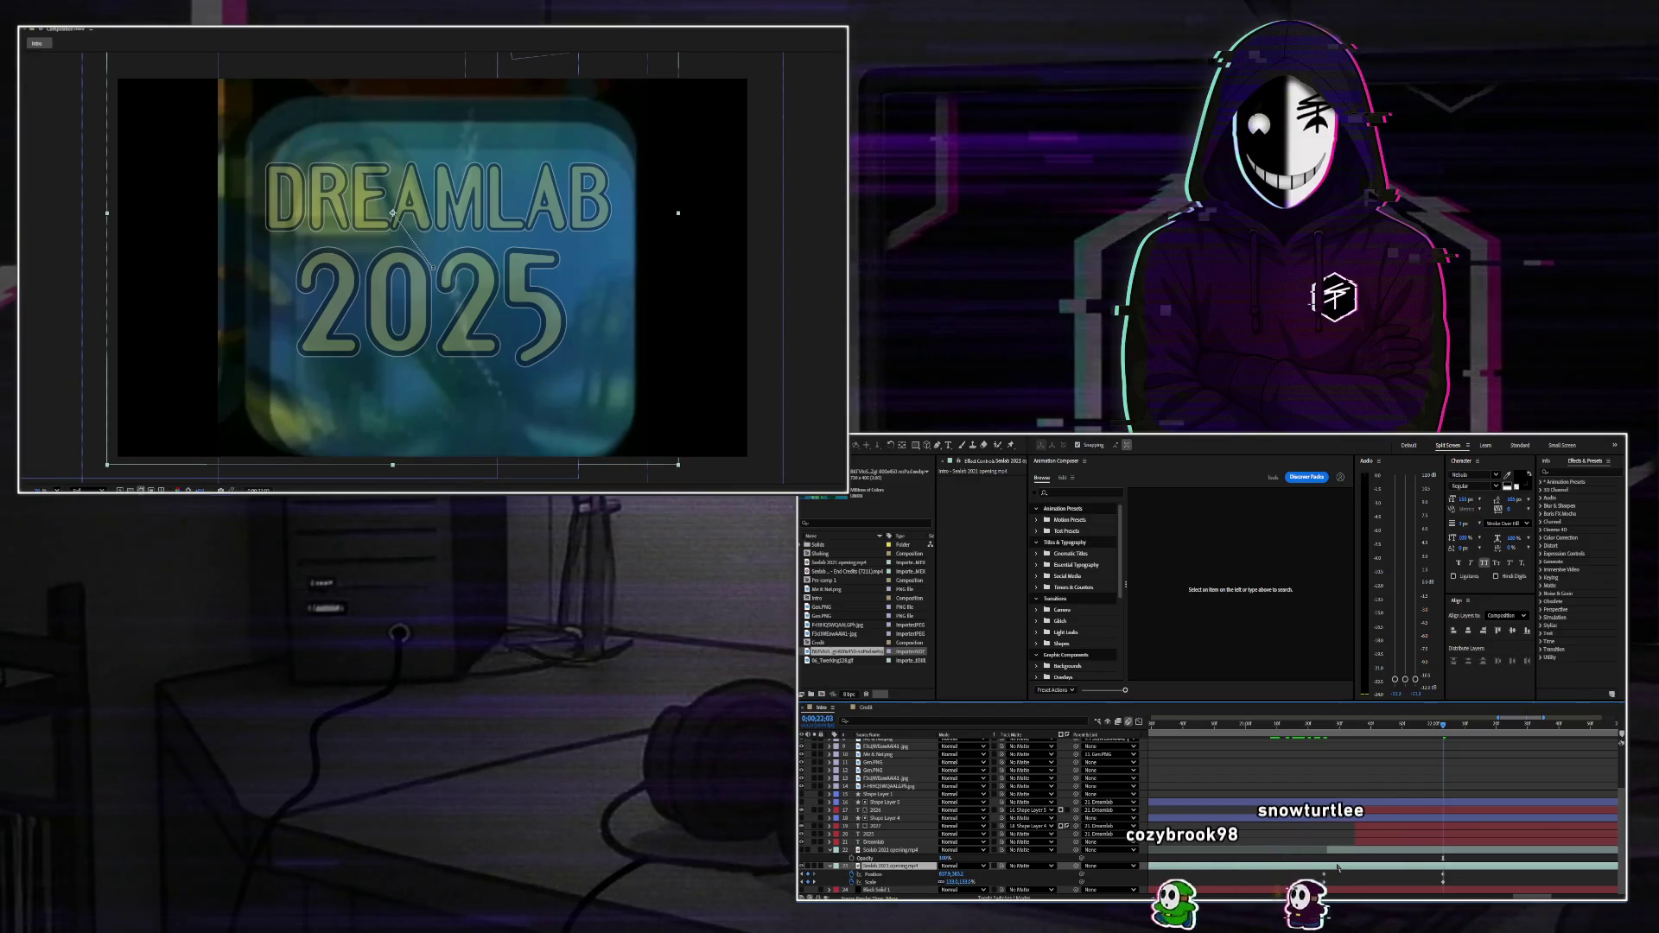
pyautogui.hotkey('ctrl', 'alt', 't')
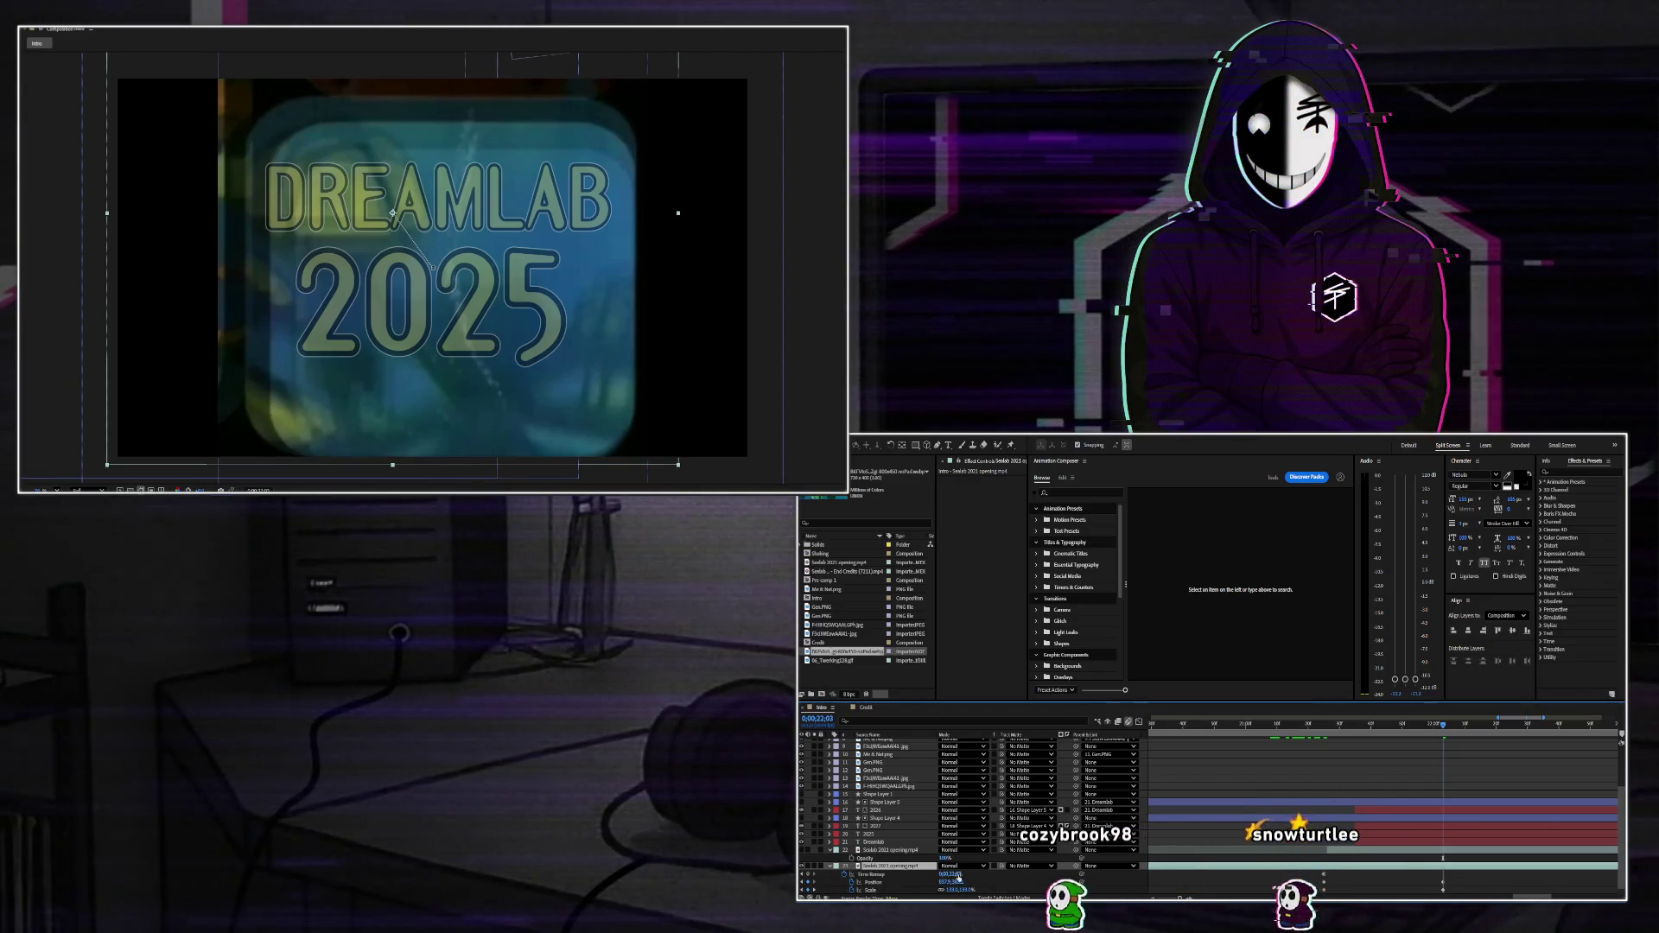
pyautogui.moveTo(959, 874); pyautogui.dragTo(960, 879)
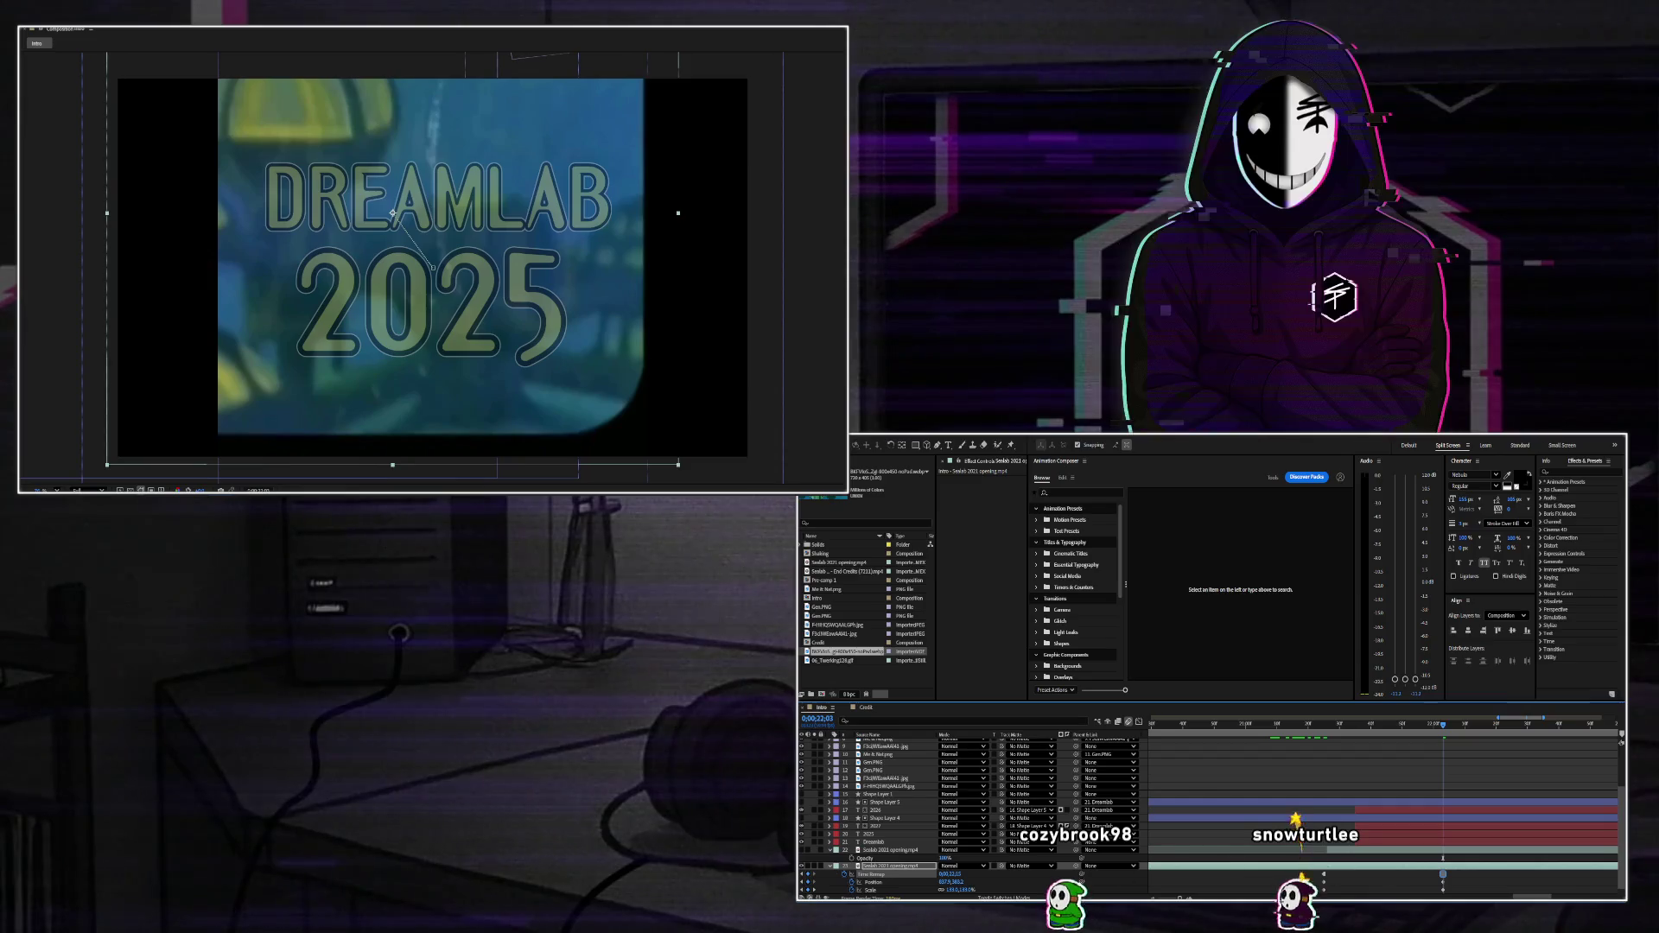
# Shrink the footage to 95%, move it down-right, then scale it to about 93%.
pyautogui.hotkey('ctrl', 'z')
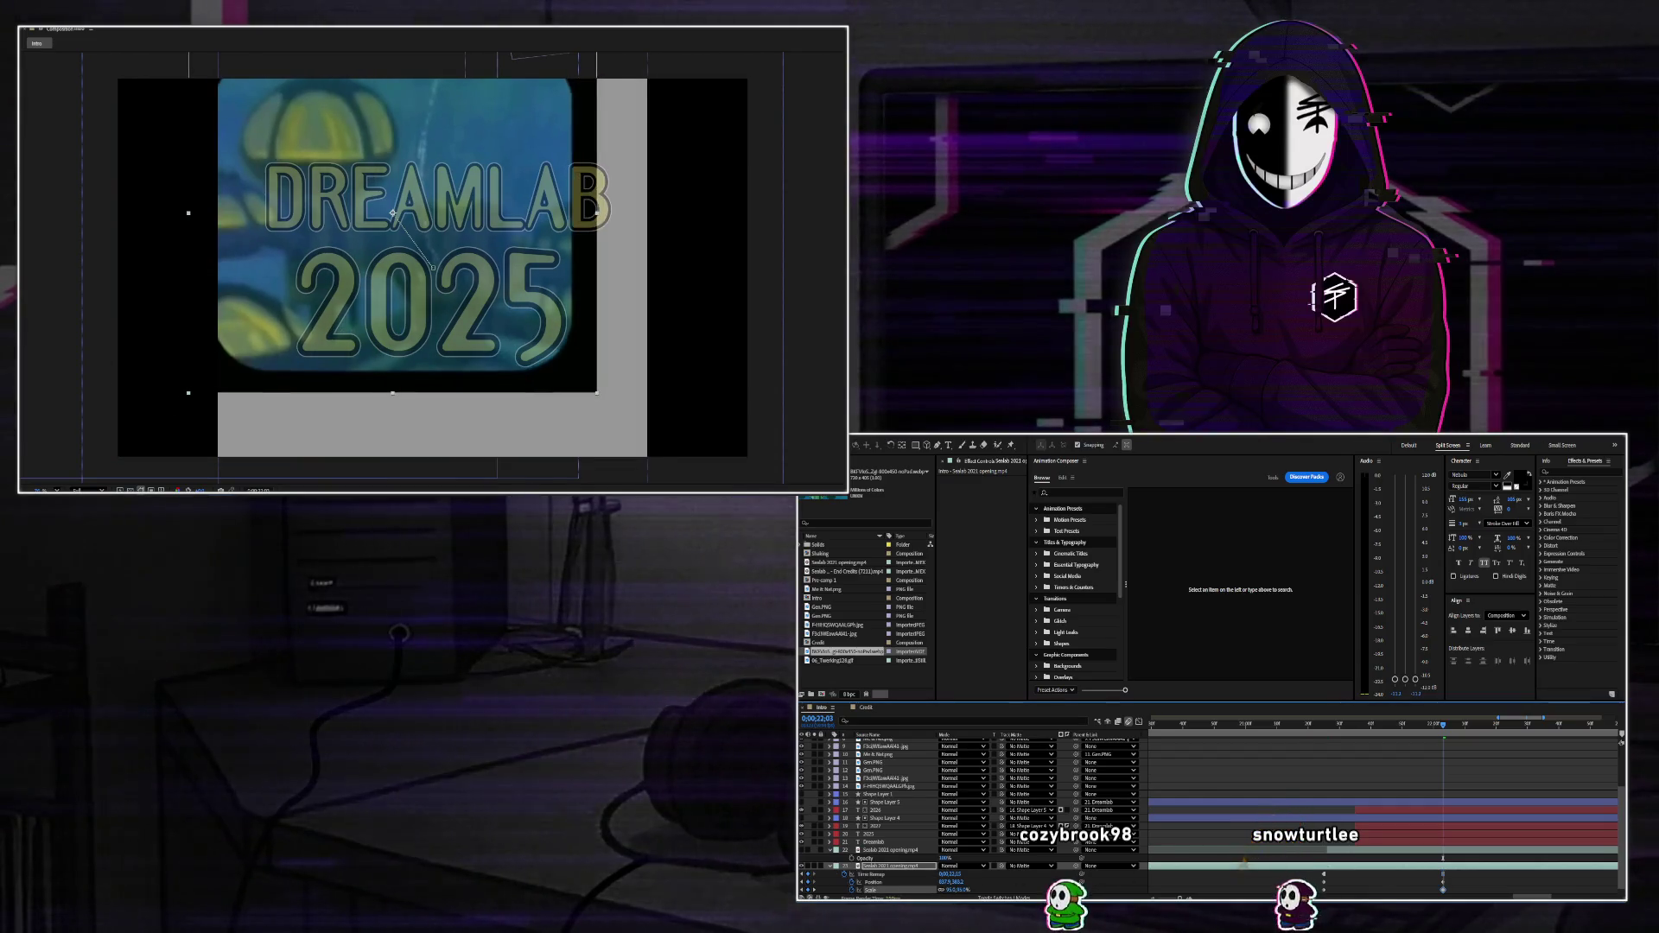
pyautogui.moveTo(420, 229); pyautogui.dragTo(430, 265)
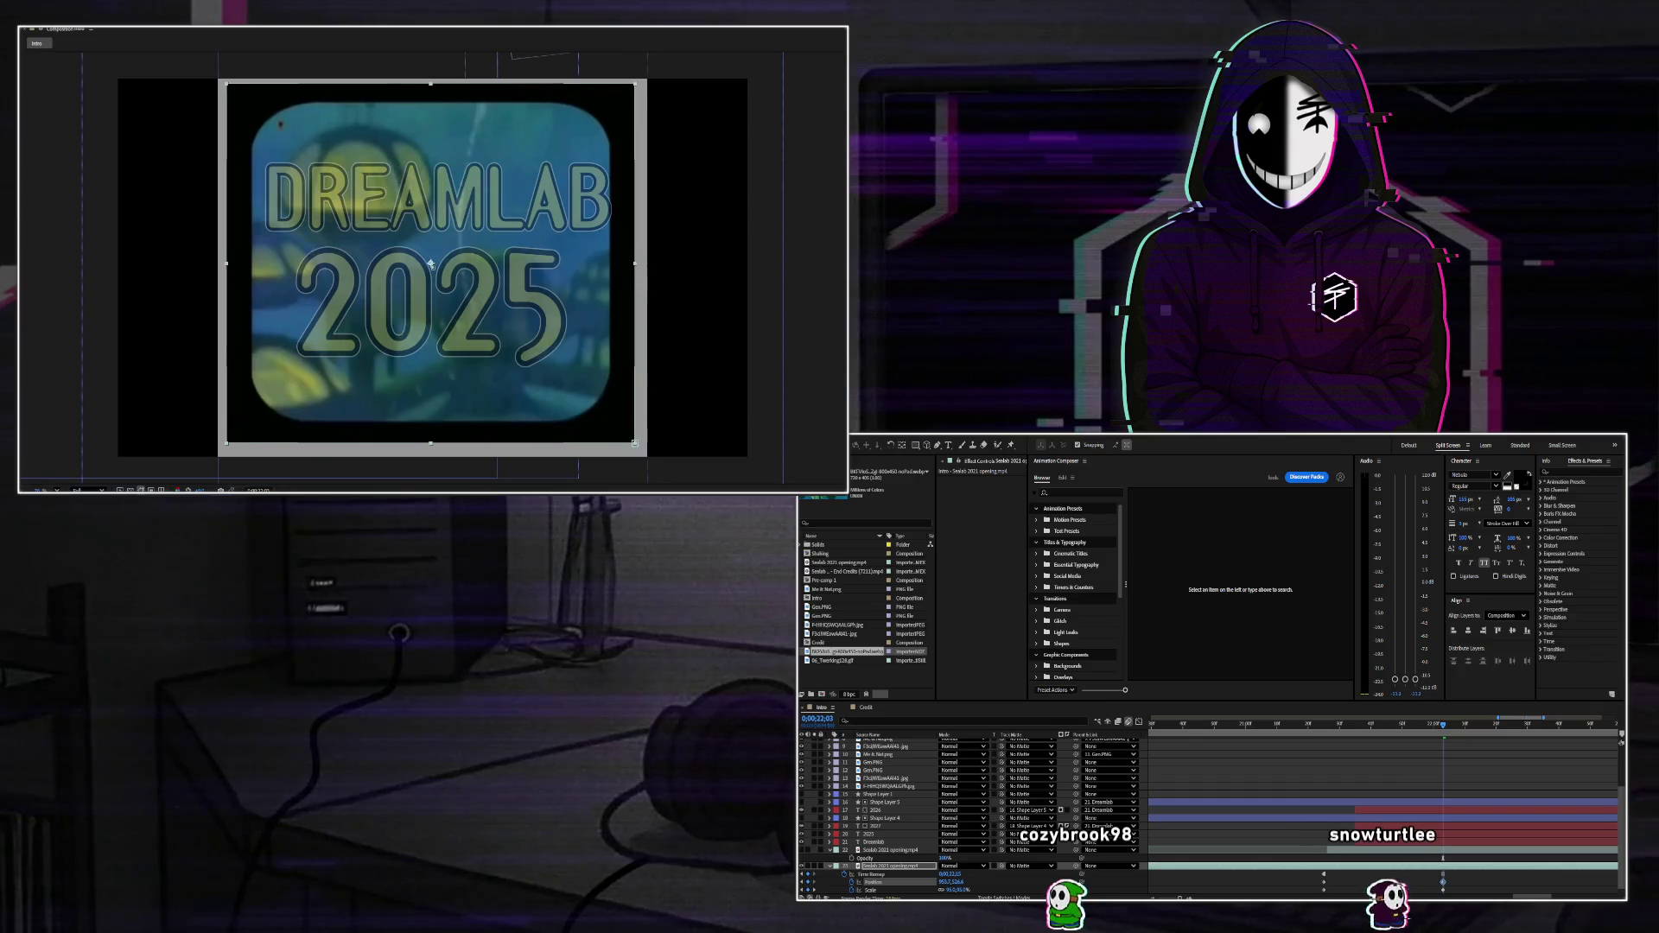
pyautogui.moveTo(954, 889); pyautogui.dragTo(957, 894)
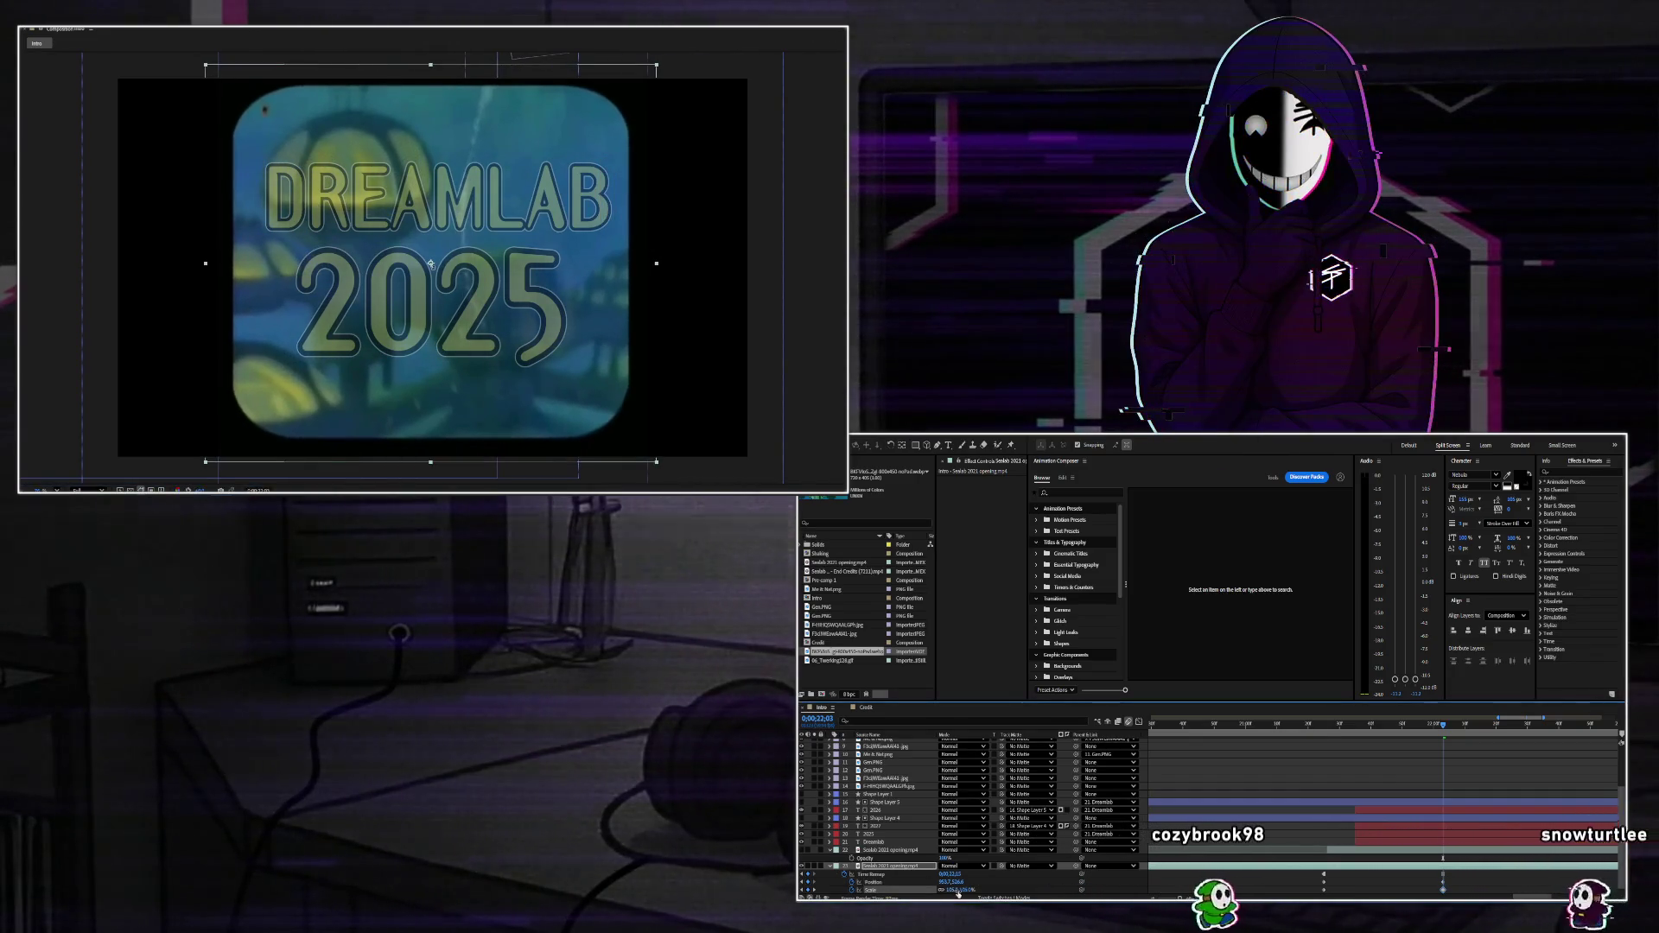
# Check the footage earlier in time with its keyframed properties shown, ending at 21;39.
pyautogui.moveTo(1402, 740); pyautogui.dragTo(1303, 753)
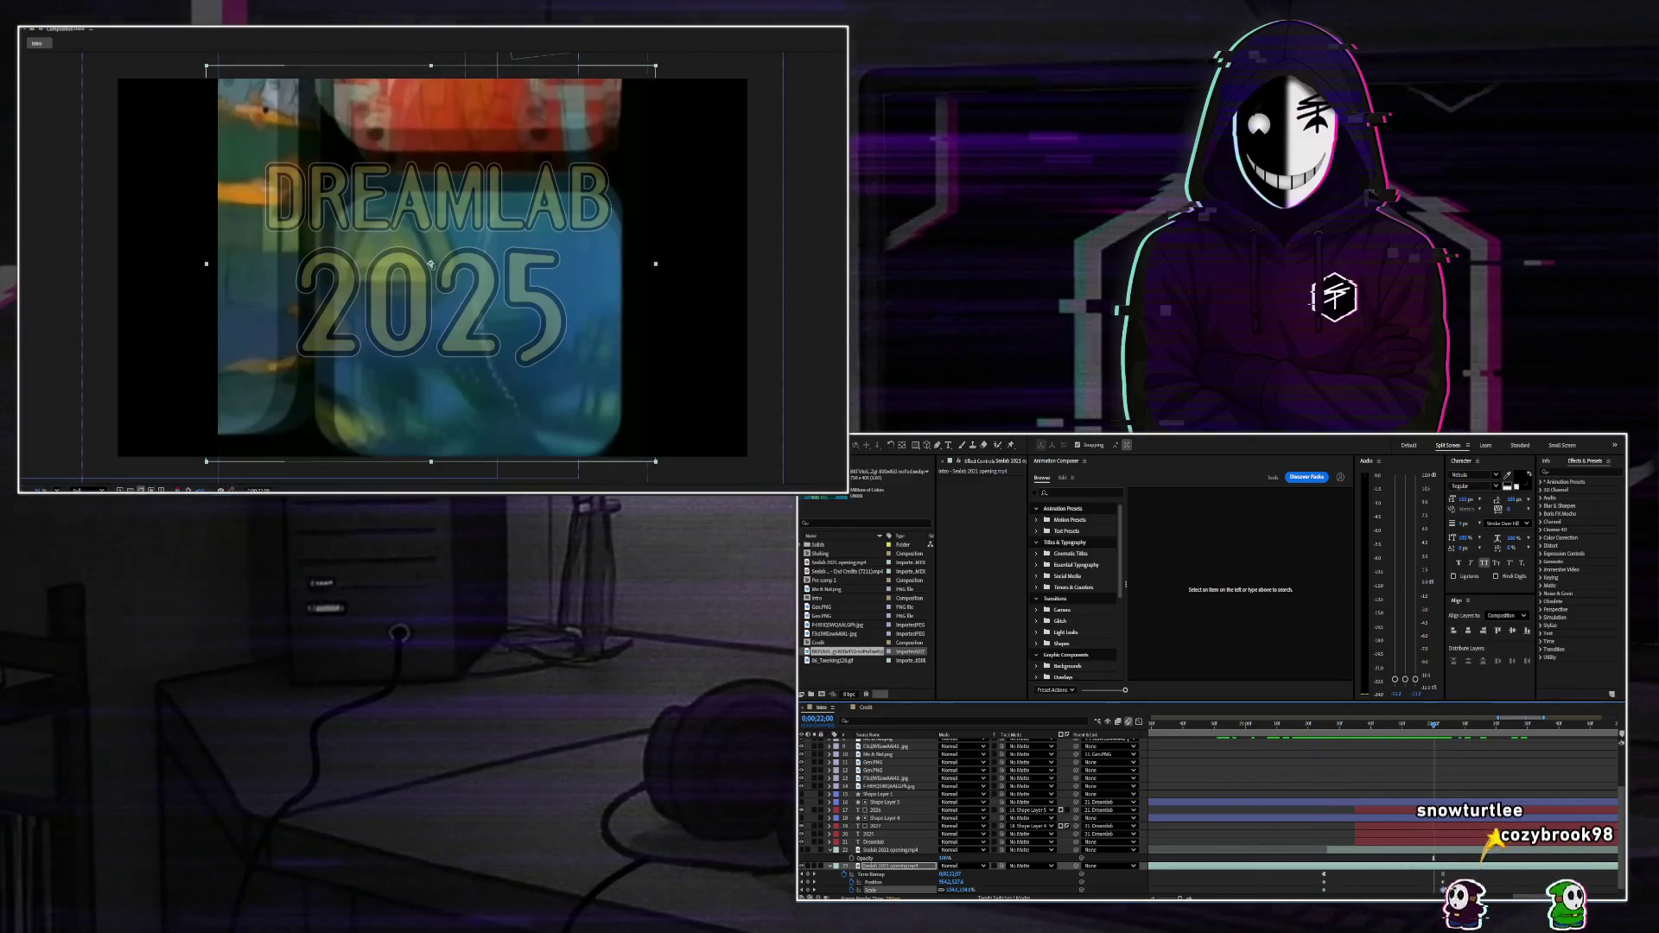
pyautogui.press('space')
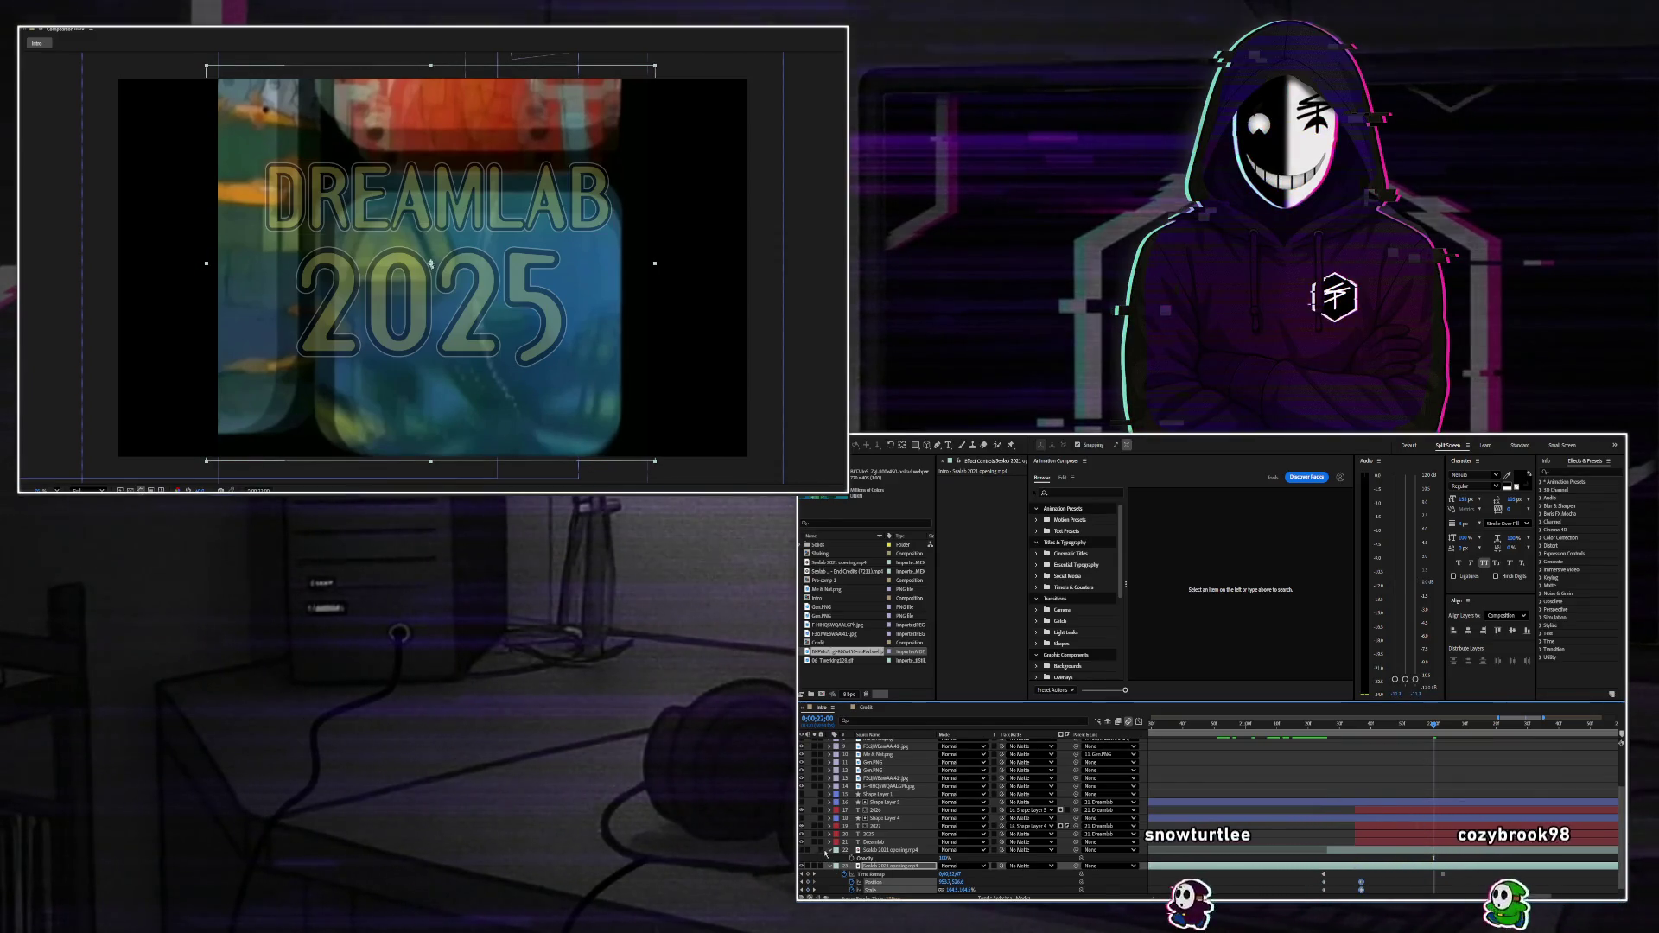
pyautogui.press('u')
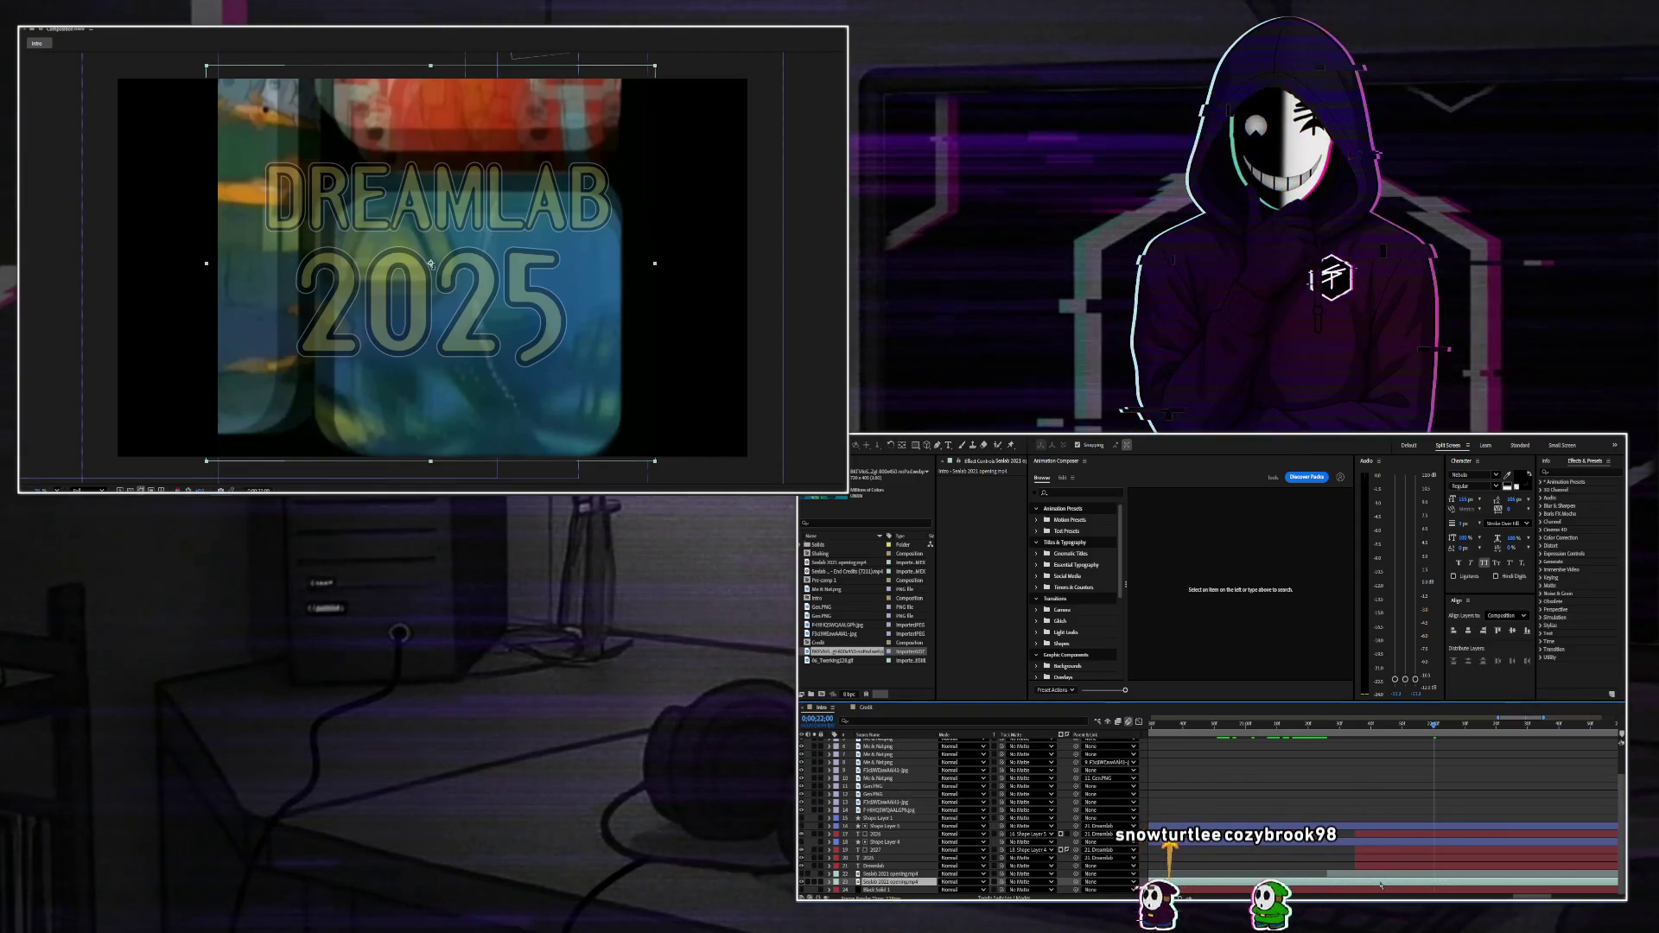
pyautogui.press('u')
pyautogui.moveTo(1434, 726)
pyautogui.mouseDown()
pyautogui.moveTo(1322, 739)
pyautogui.moveTo(1363, 757)
pyautogui.mouseUp()
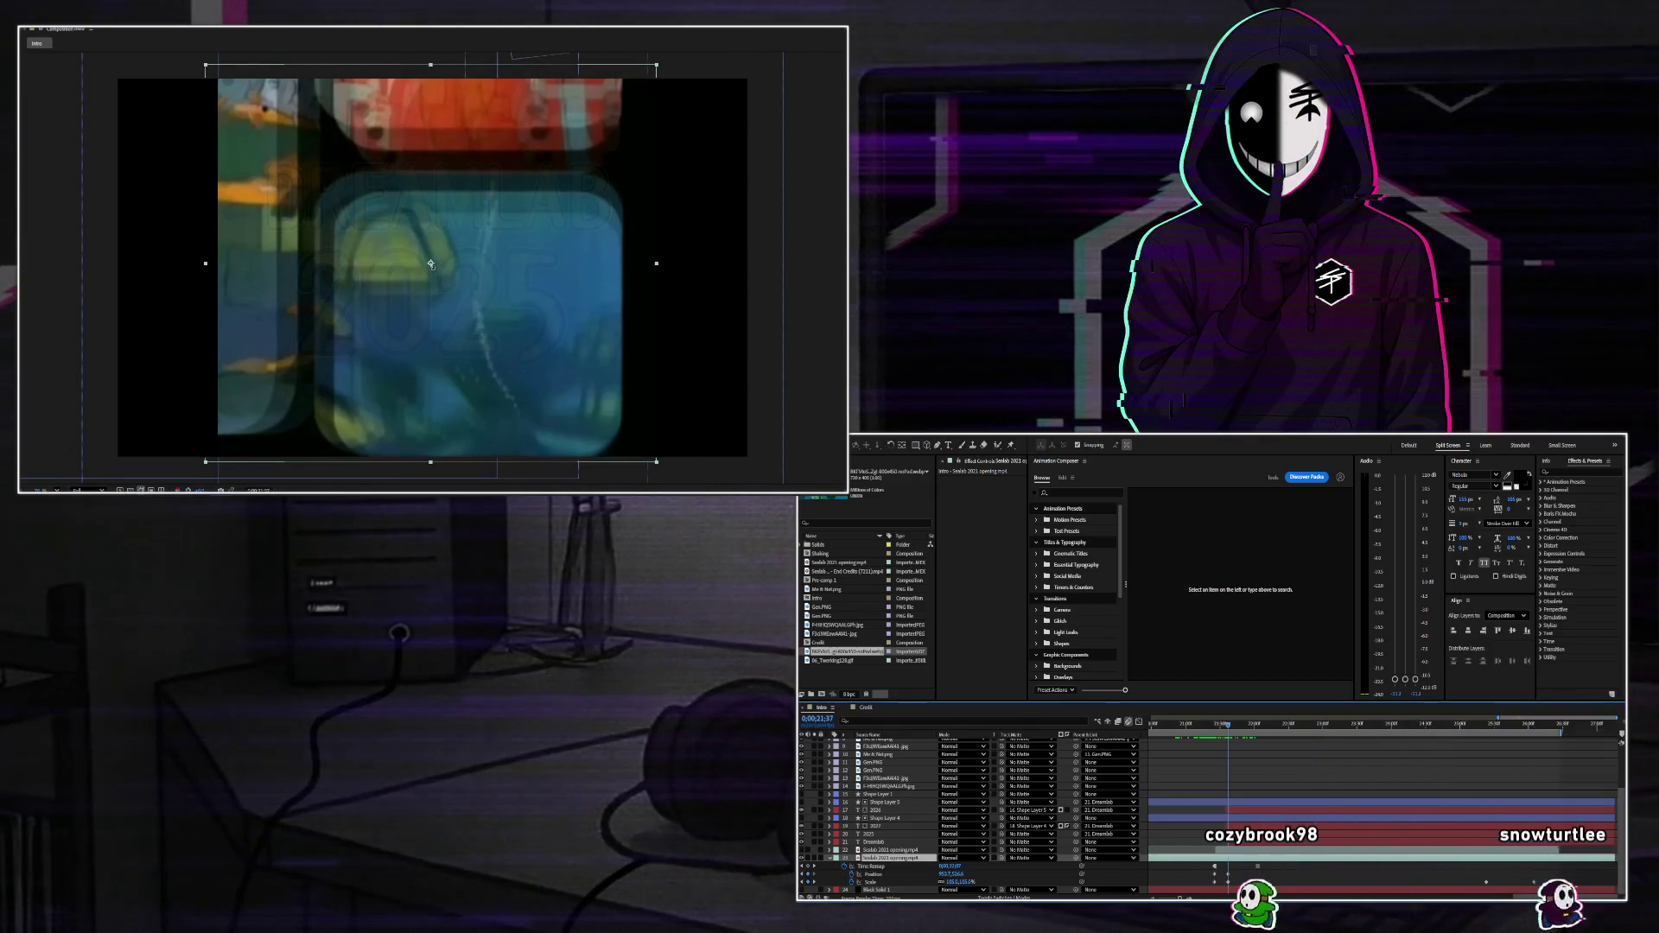
# Add a 105% Scale keyframe at 22;22 and preview from 21;15.
pyautogui.click(1486, 882)
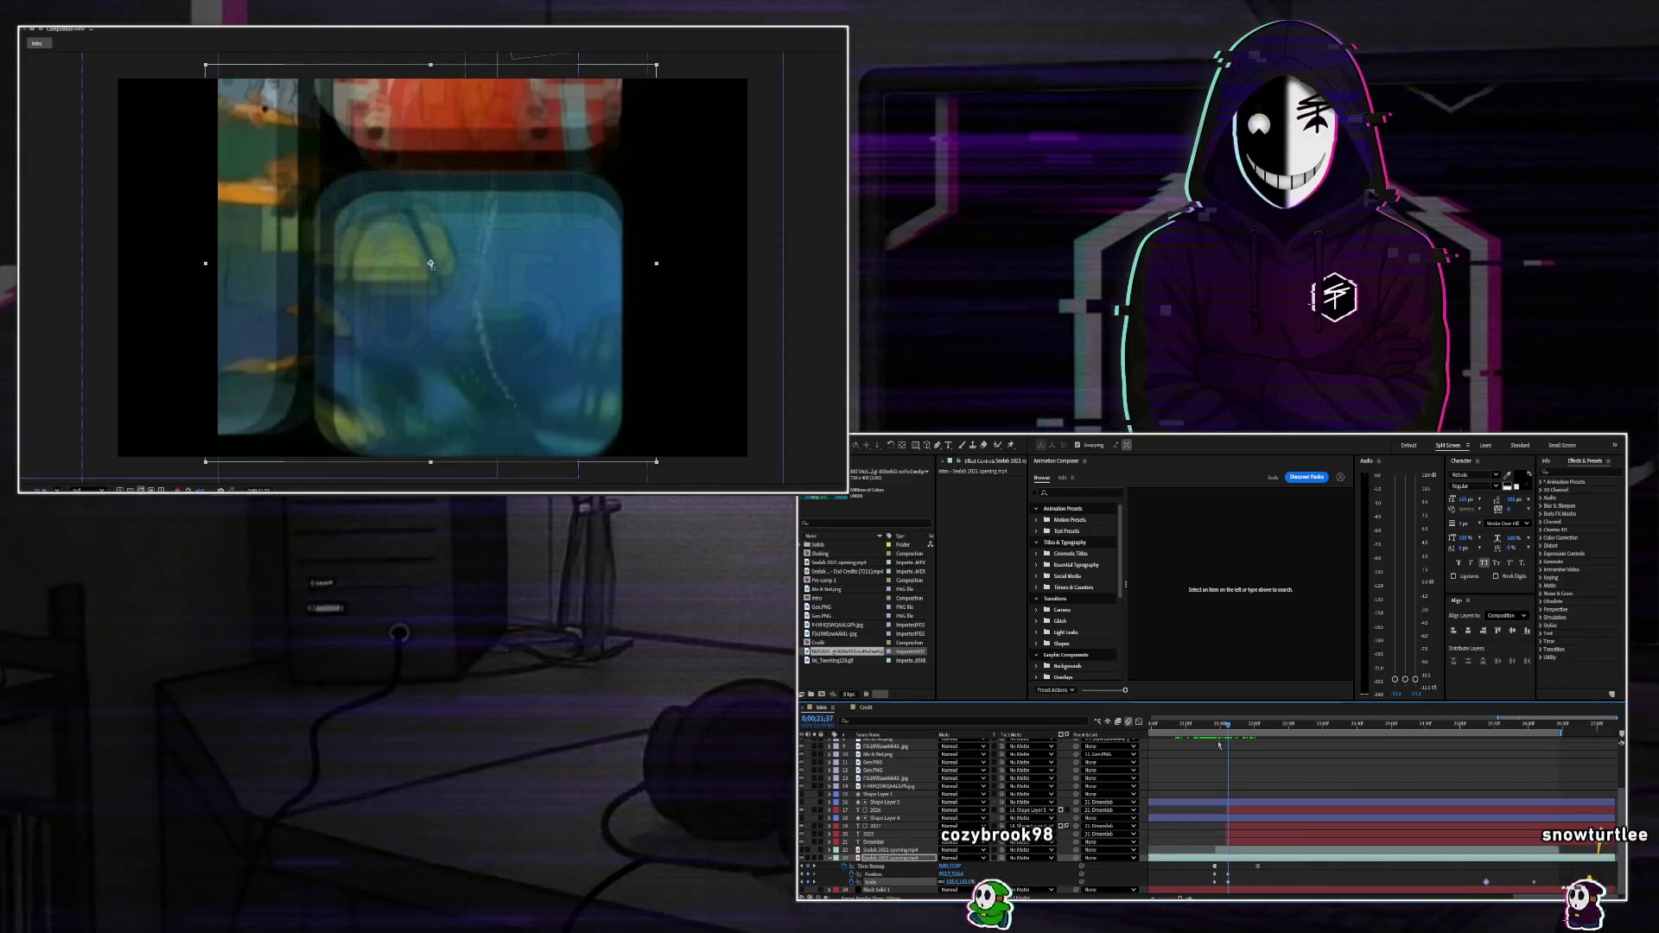
pyautogui.click(1279, 724)
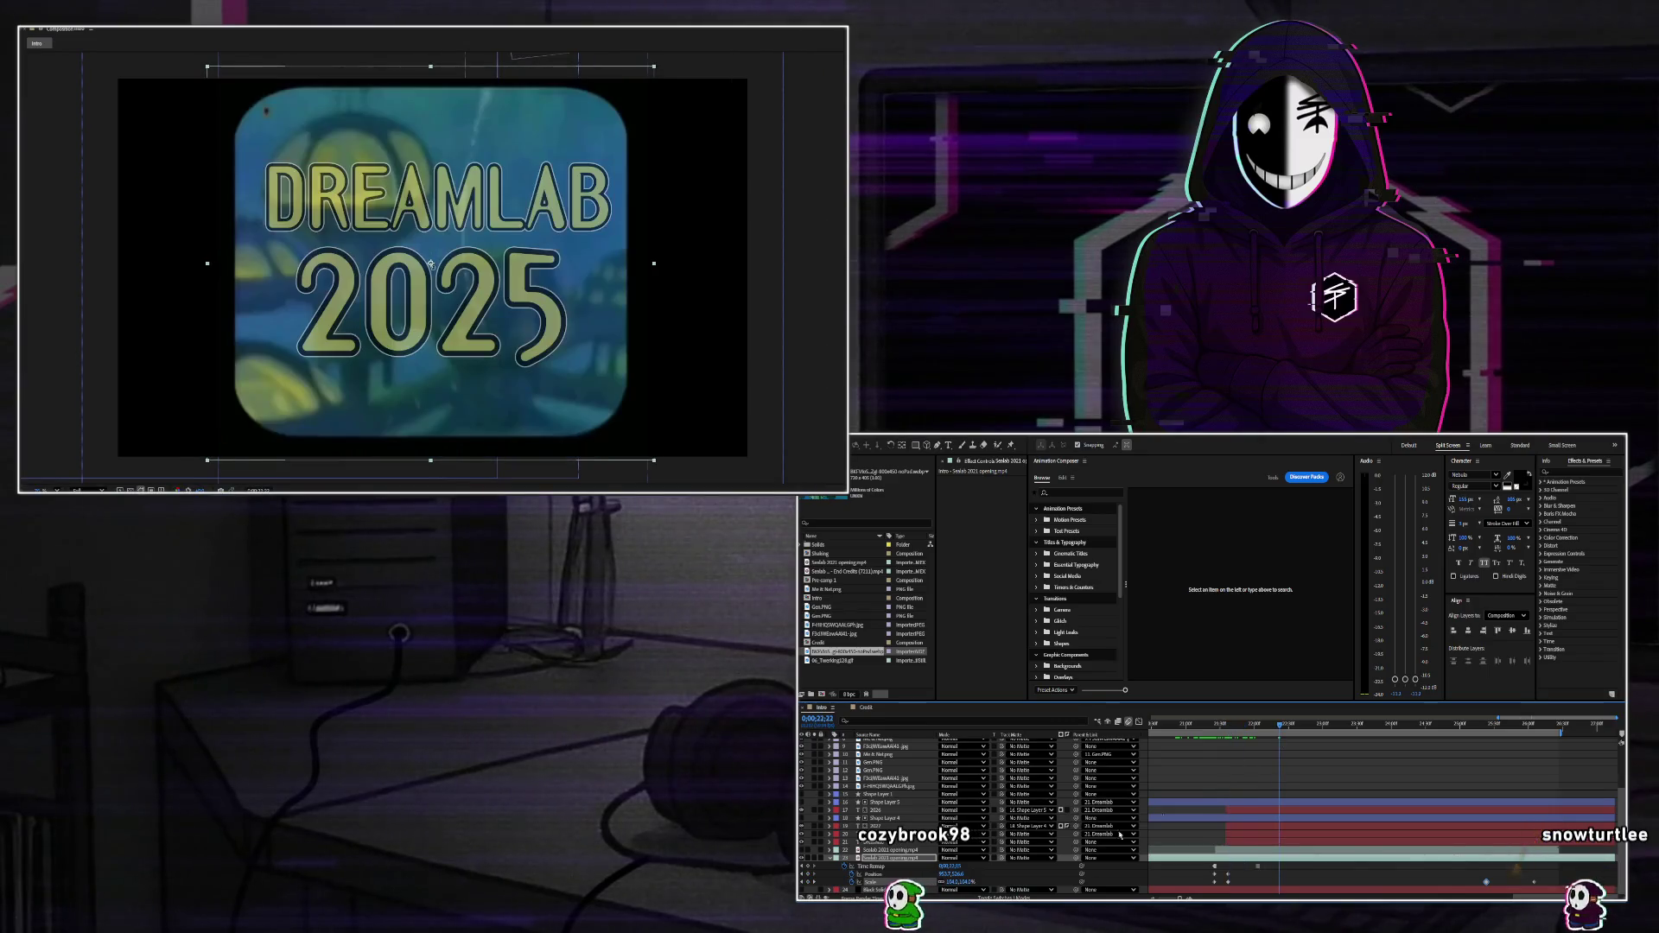
pyautogui.click(956, 881)
pyautogui.write('105')
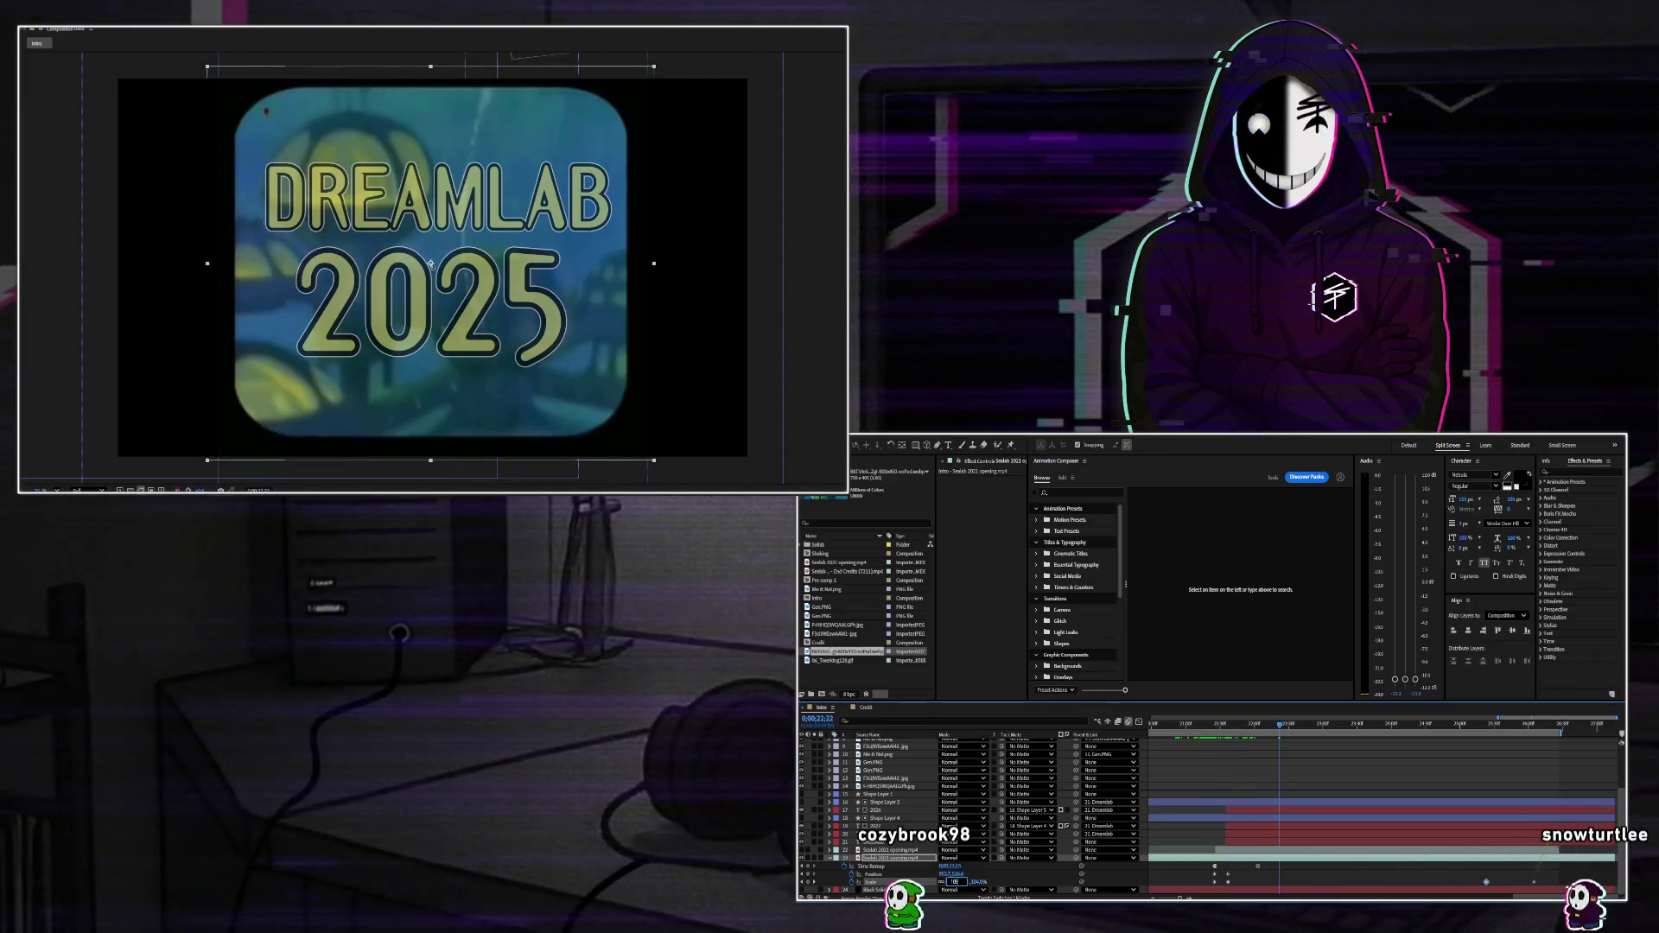
pyautogui.press('Return')
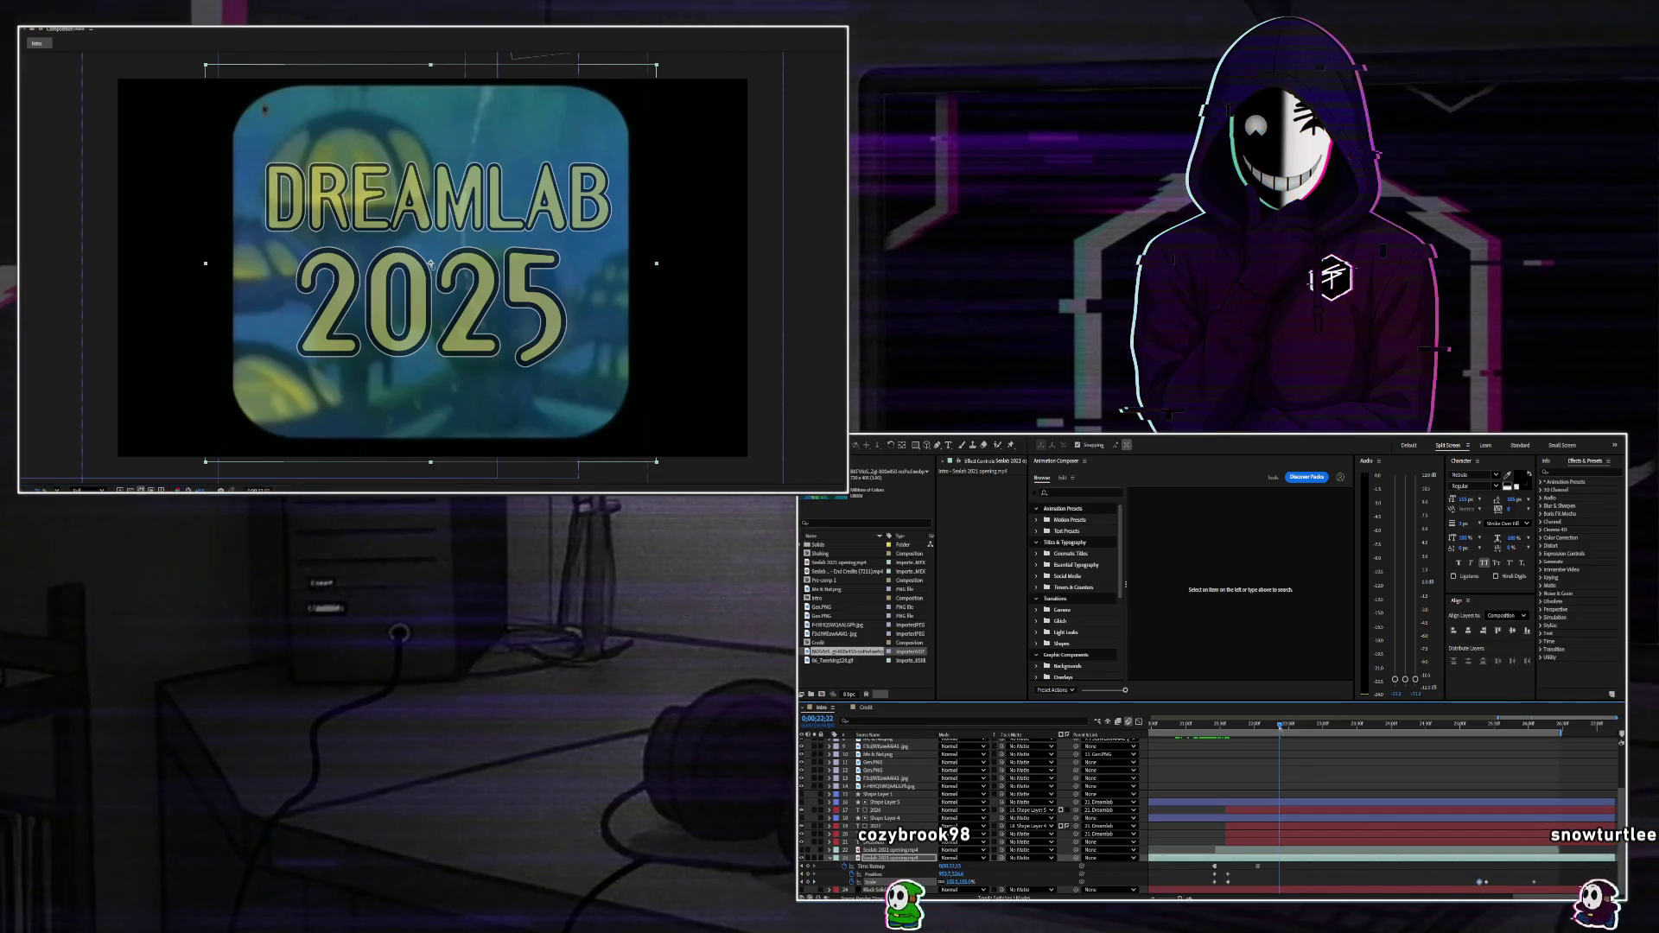
pyautogui.click(1202, 724)
pyautogui.press('space')
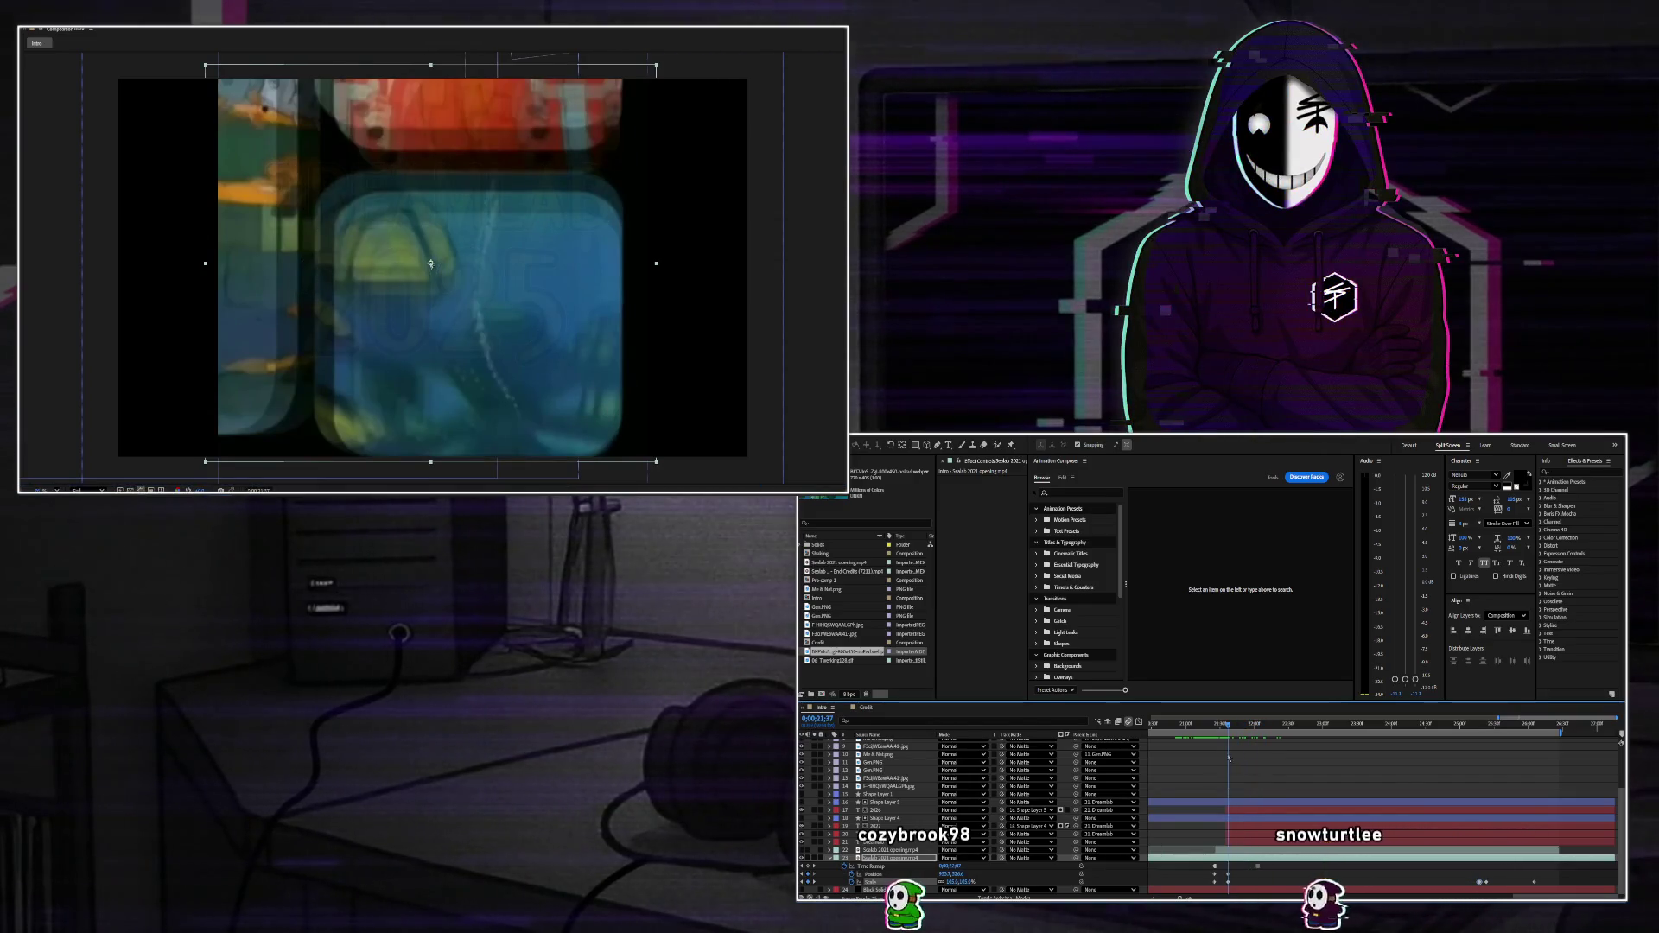
# Scale the footage to about 138.5%, nudge it left and up, adjust its time-remap frame, and shift it right.
pyautogui.moveTo(951, 881)
pyautogui.mouseDown()
pyautogui.moveTo(1002, 881)
pyautogui.moveTo(951, 881)
pyautogui.mouseUp()
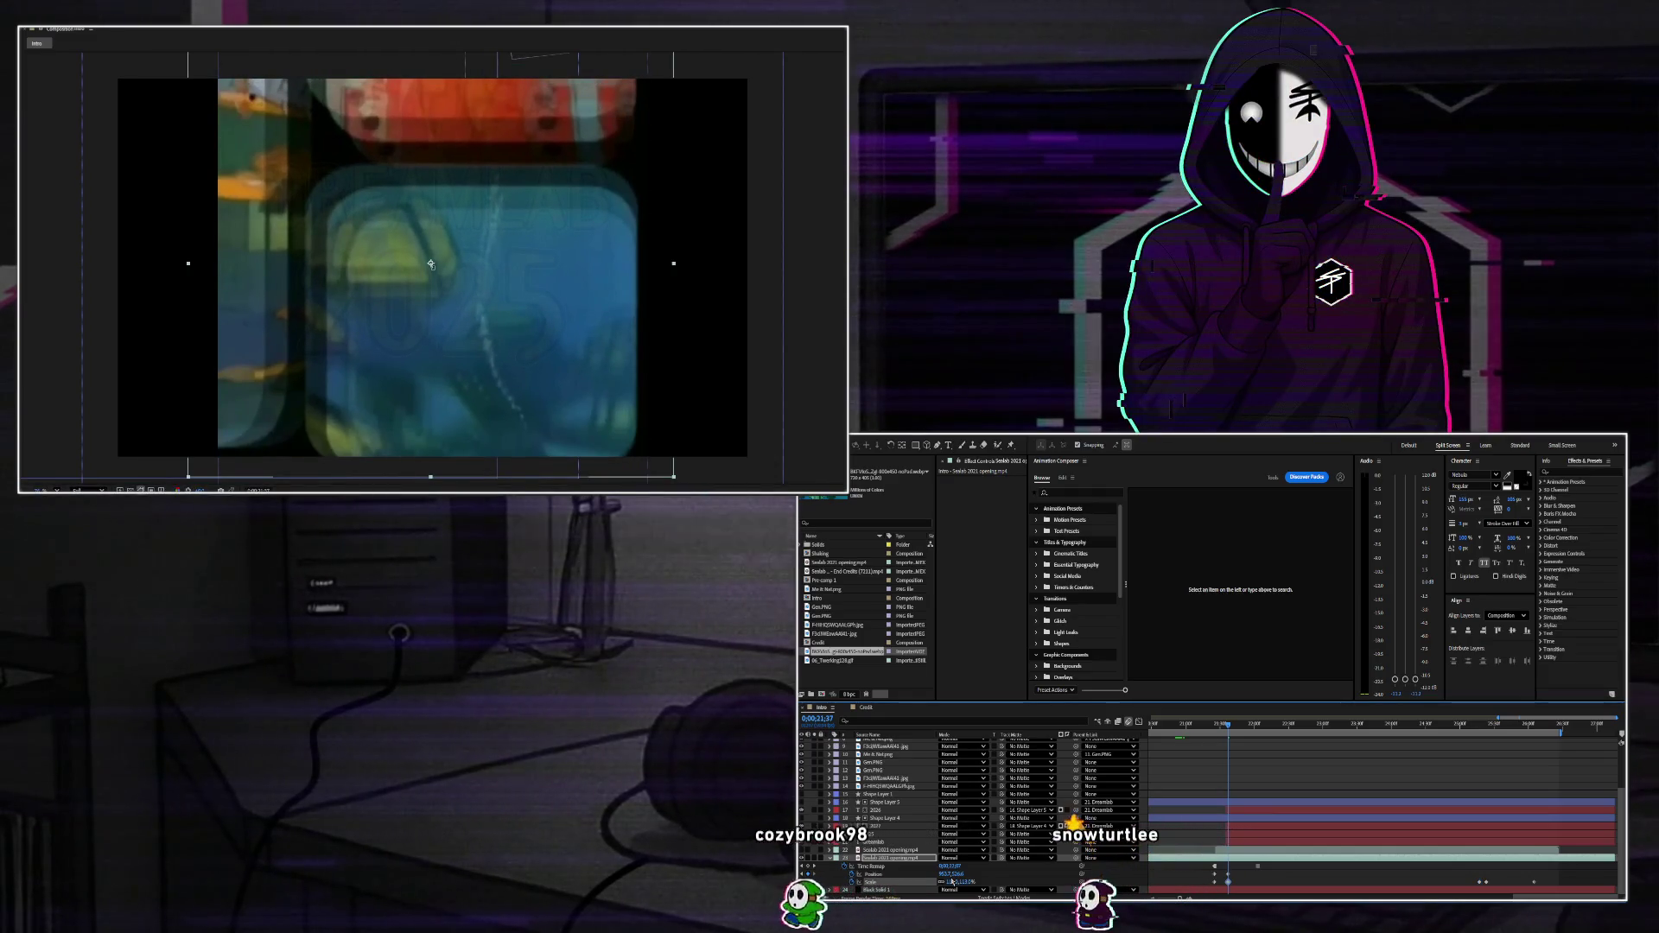
pyautogui.hotkey('shift', 'Left')
pyautogui.hotkey('shift', 'Left')
pyautogui.hotkey('shift', 'Left')
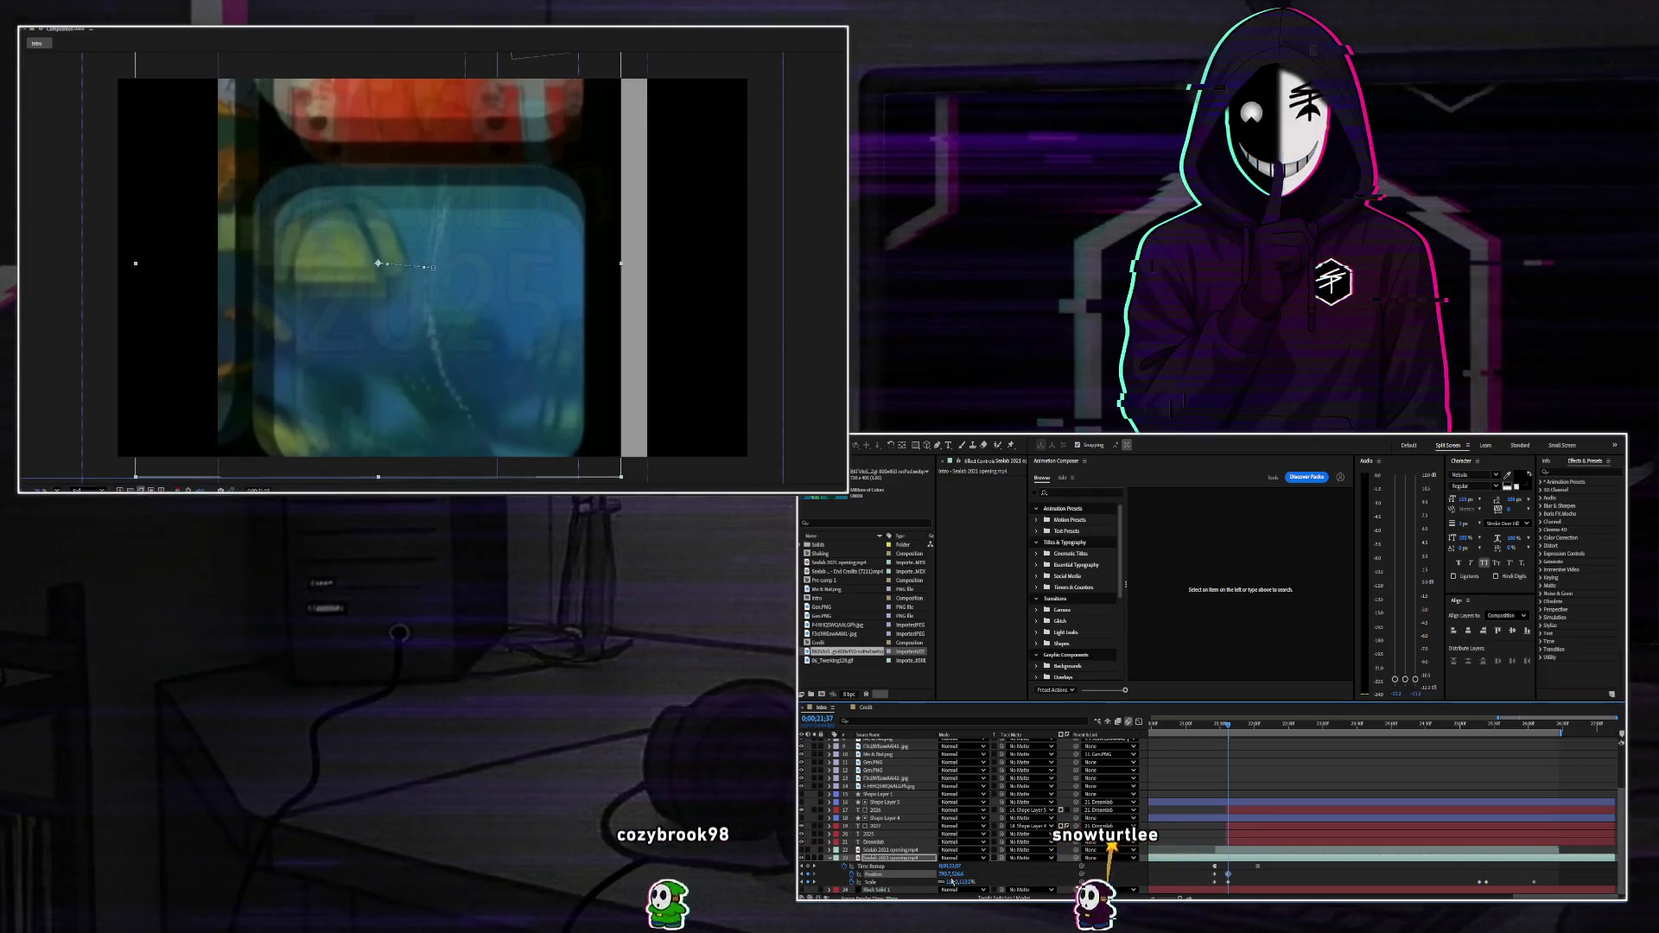
pyautogui.hotkey('shift', 'Up')
pyautogui.hotkey('shift', 'Up')
pyautogui.hotkey('shift', 'Up')
pyautogui.hotkey('shift', 'Up')
pyautogui.hotkey('shift', 'Up')
pyautogui.hotkey('shift', 'Up')
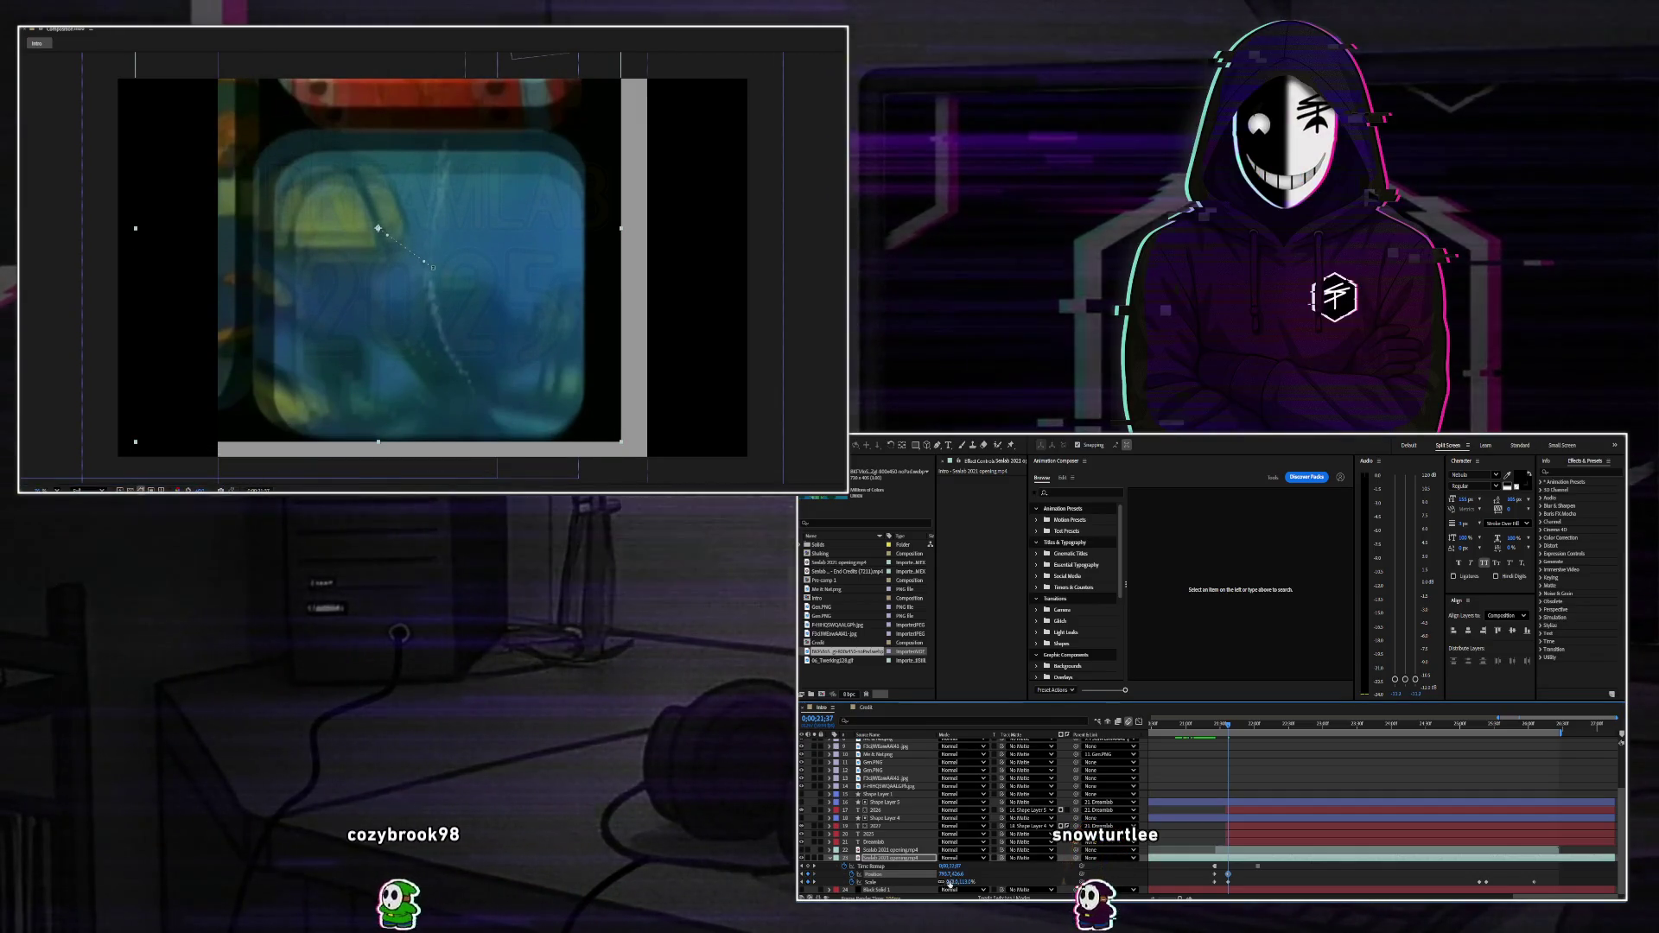
pyautogui.moveTo(951, 881); pyautogui.dragTo(957, 885)
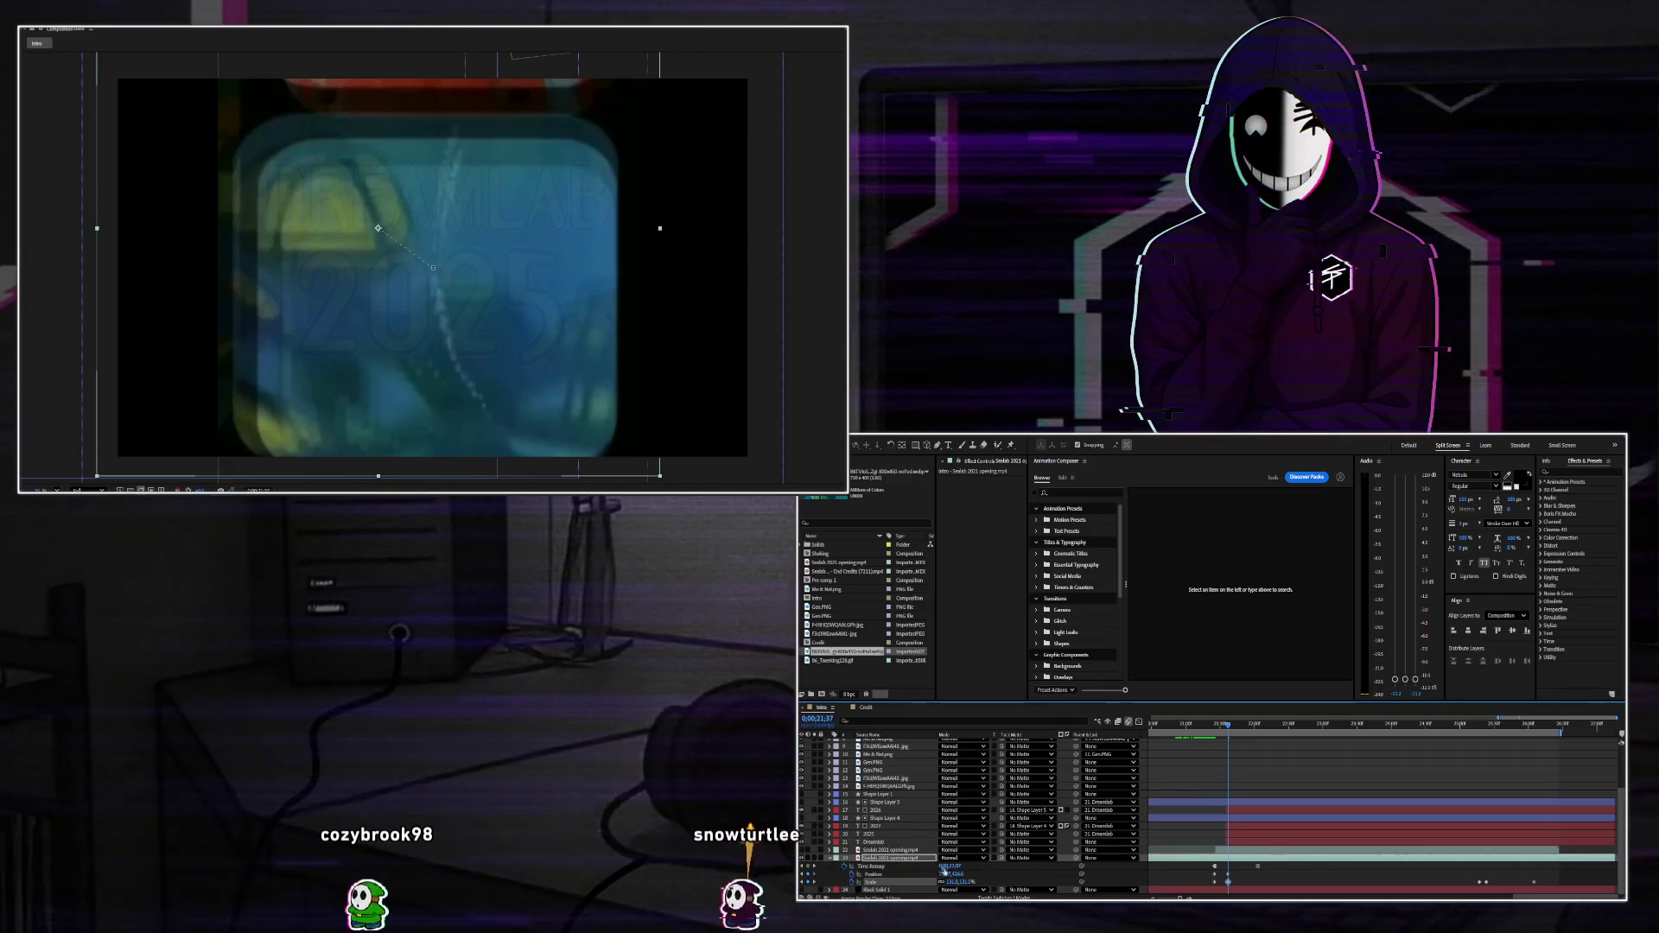
pyautogui.moveTo(955, 869); pyautogui.dragTo(962, 867)
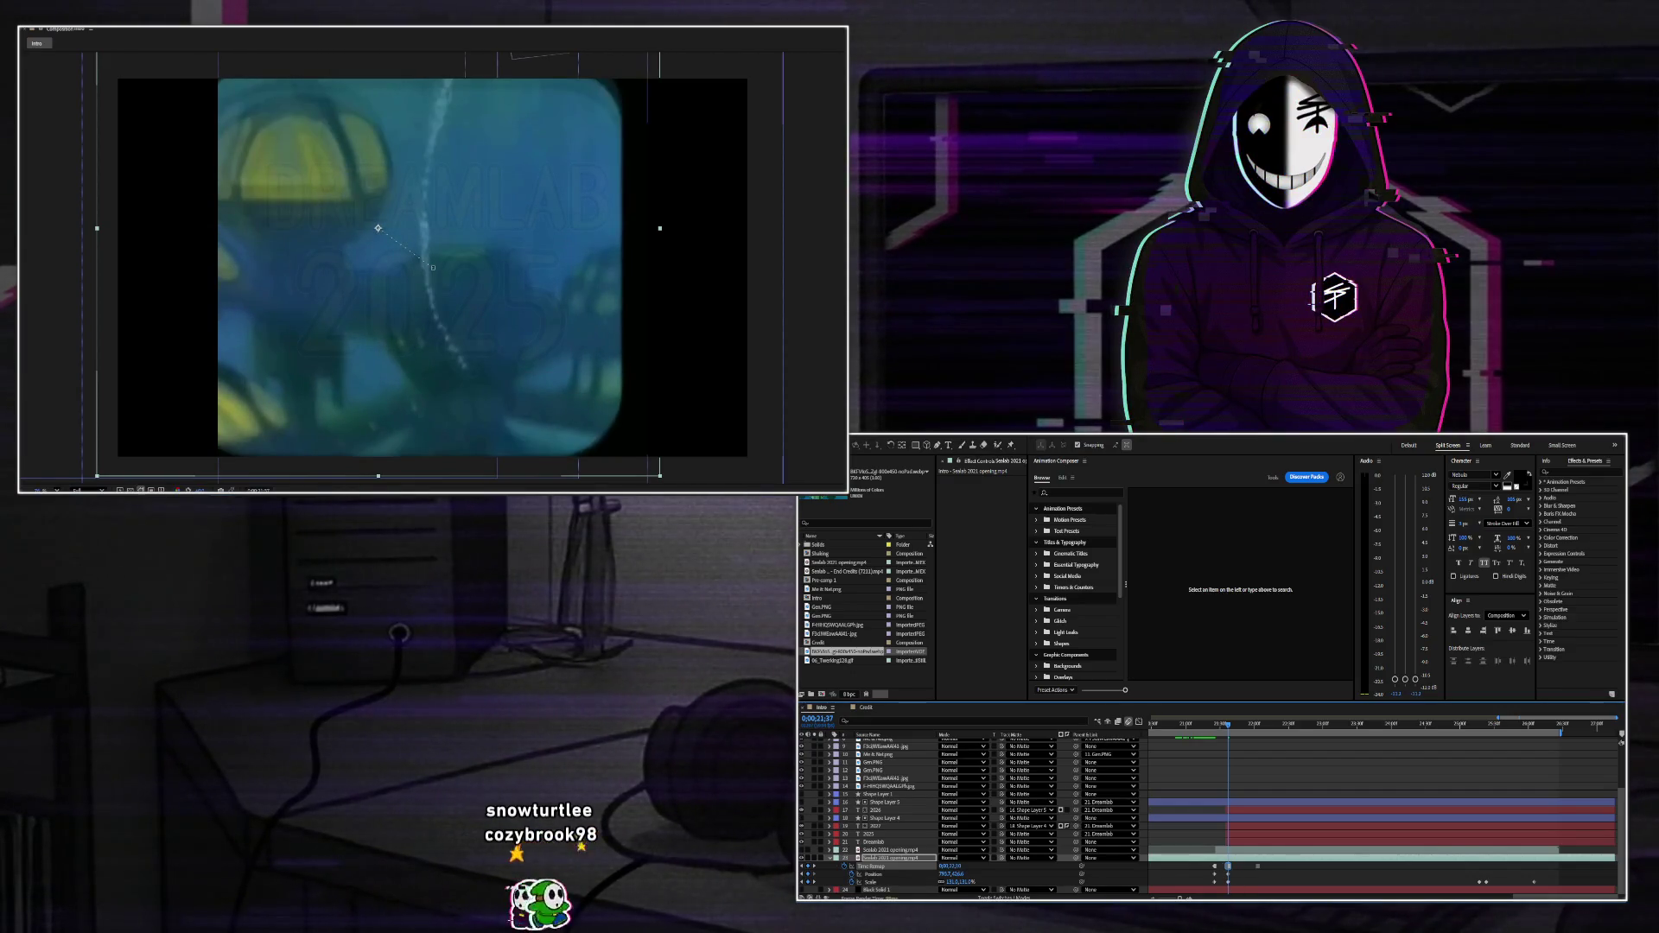
pyautogui.moveTo(949, 875)
pyautogui.mouseDown()
pyautogui.moveTo(1018, 879)
pyautogui.moveTo(933, 881)
pyautogui.moveTo(972, 873)
pyautogui.mouseUp()
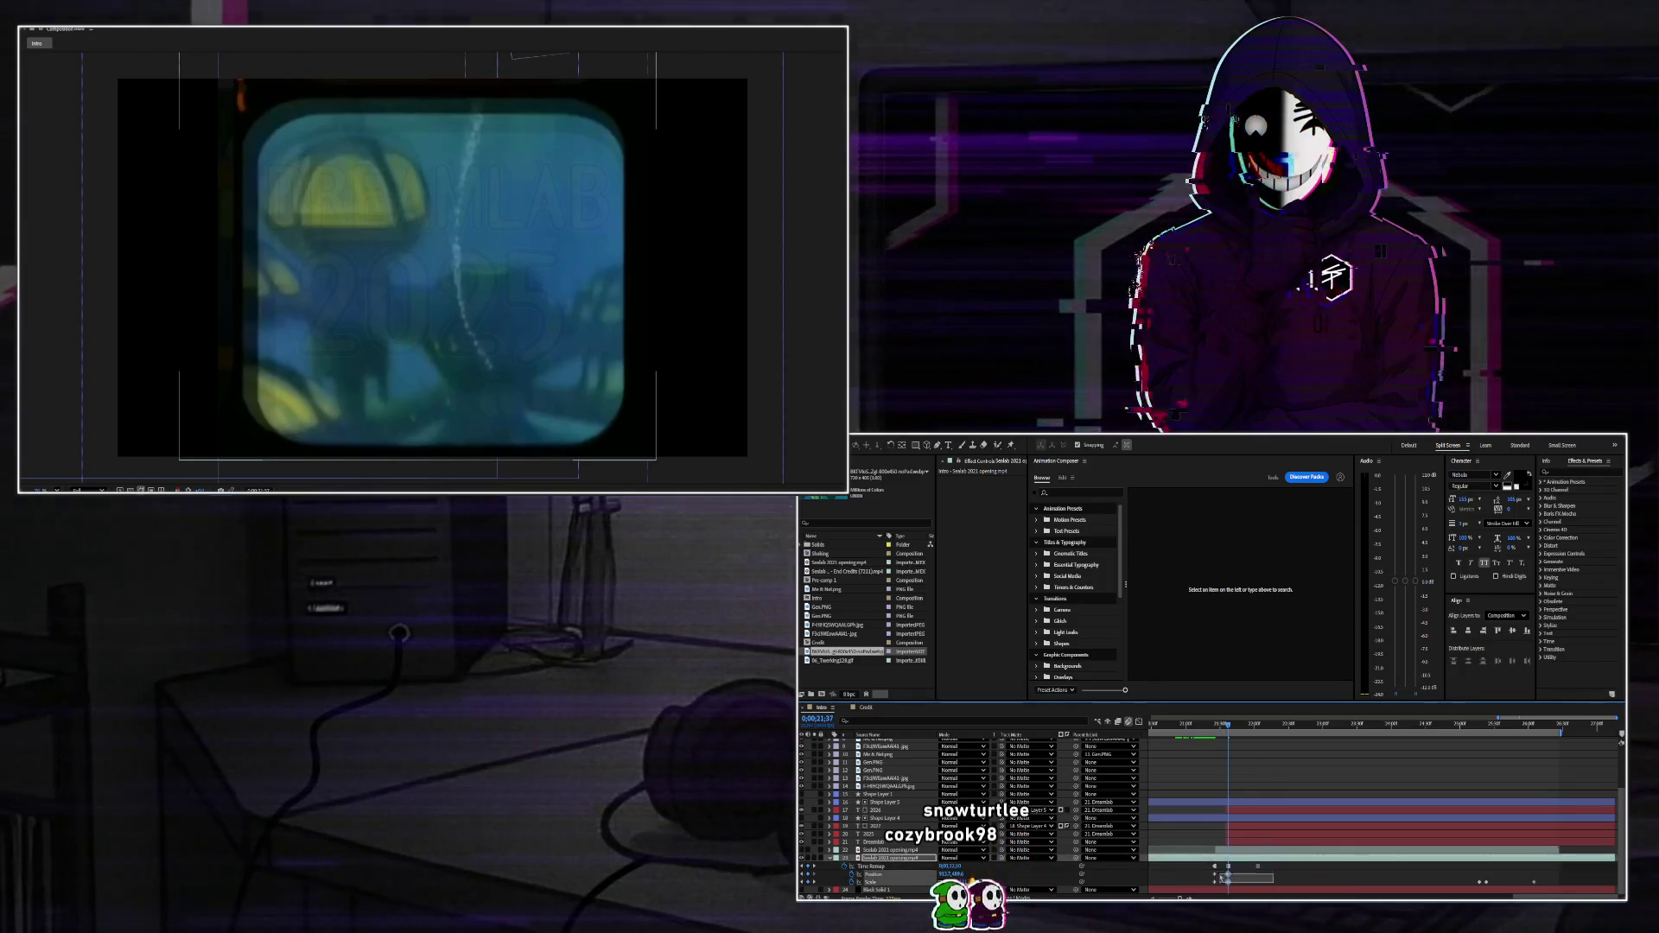
# Undo the footage tweaks, delete the extra Scale keyframe near the DREAMLAB title, and centre the footage horizontally.
pyautogui.hotkey('ctrl', 'z')
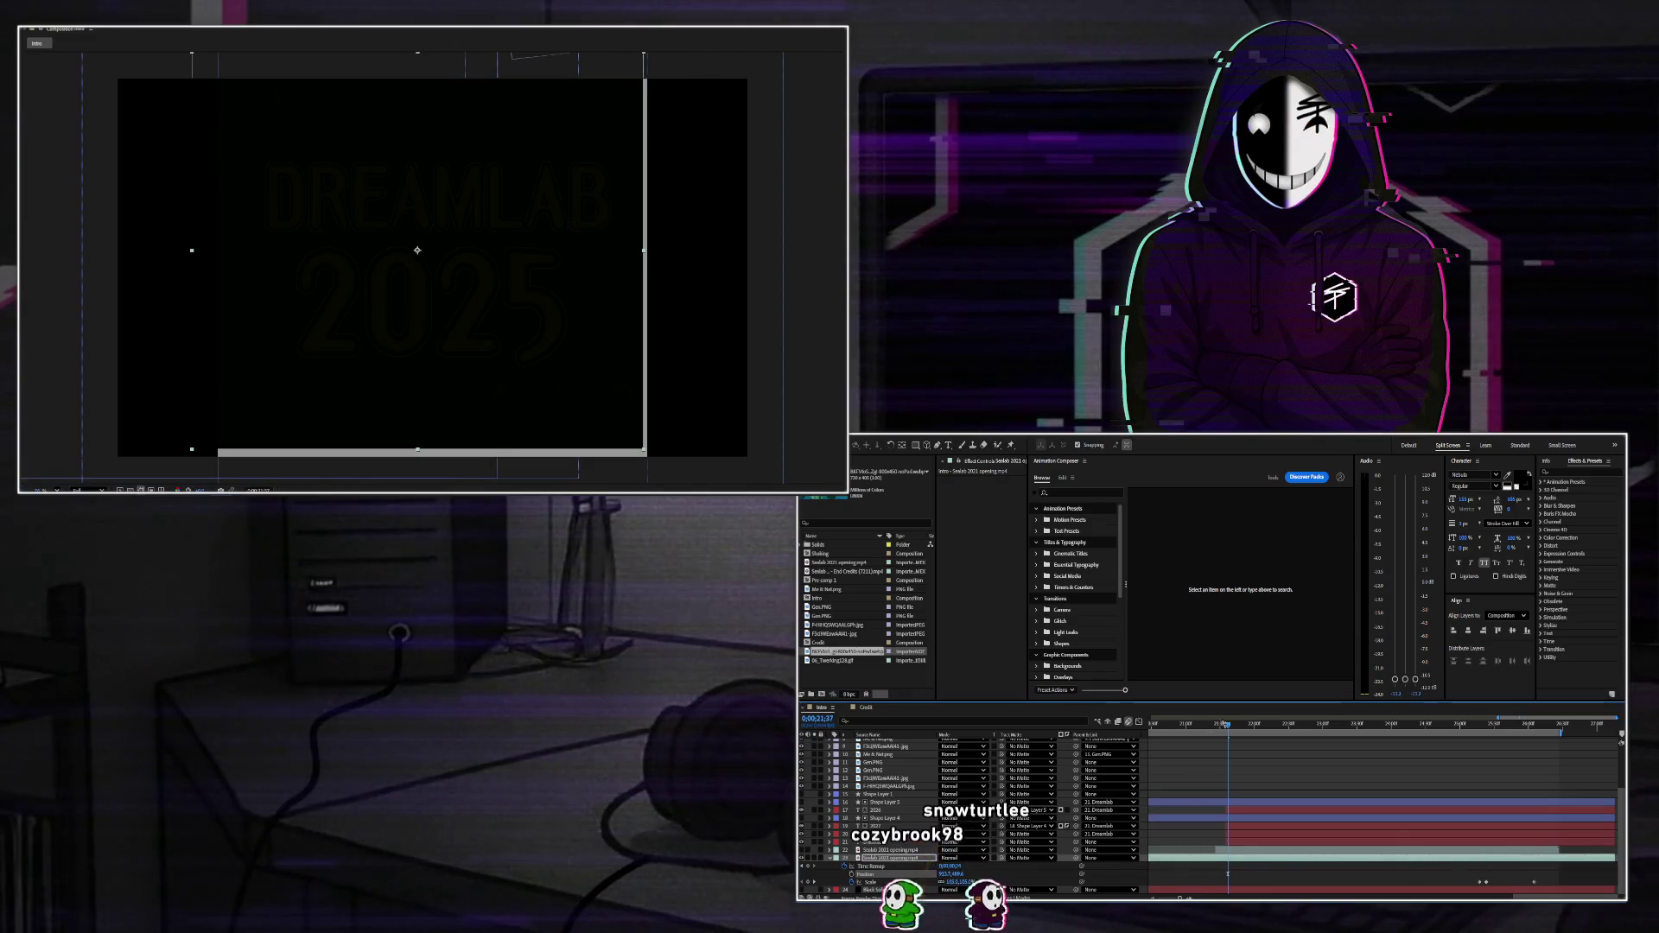
pyautogui.click(1194, 726)
pyautogui.moveTo(1247, 739); pyautogui.dragTo(1262, 741)
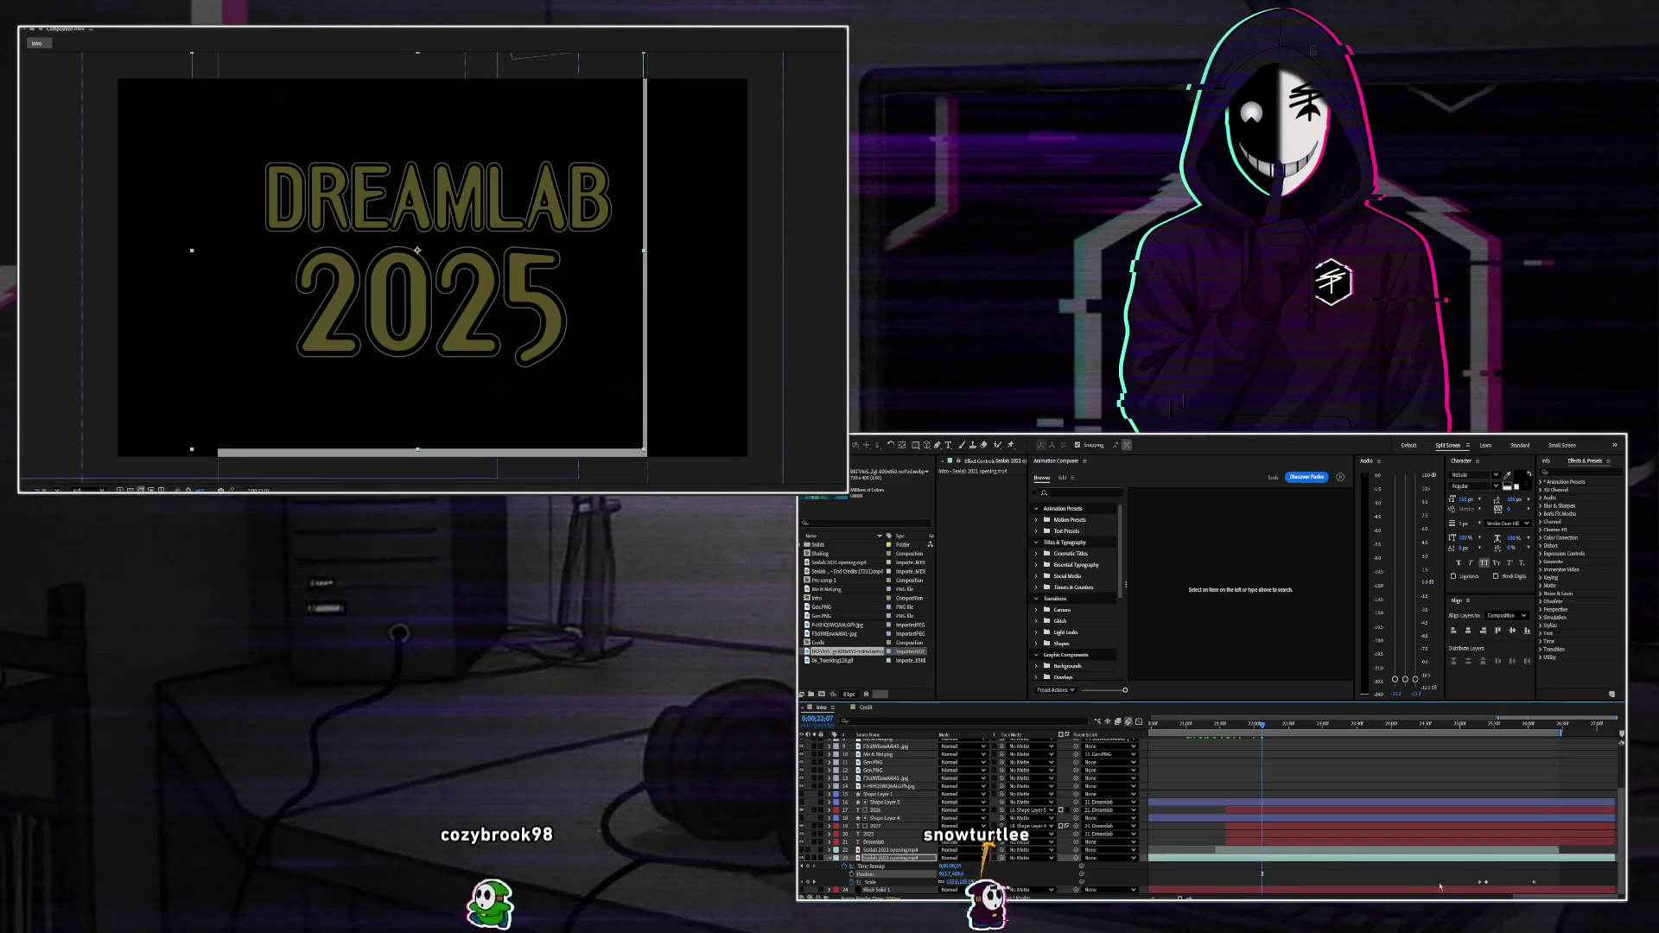
pyautogui.press('Delete')
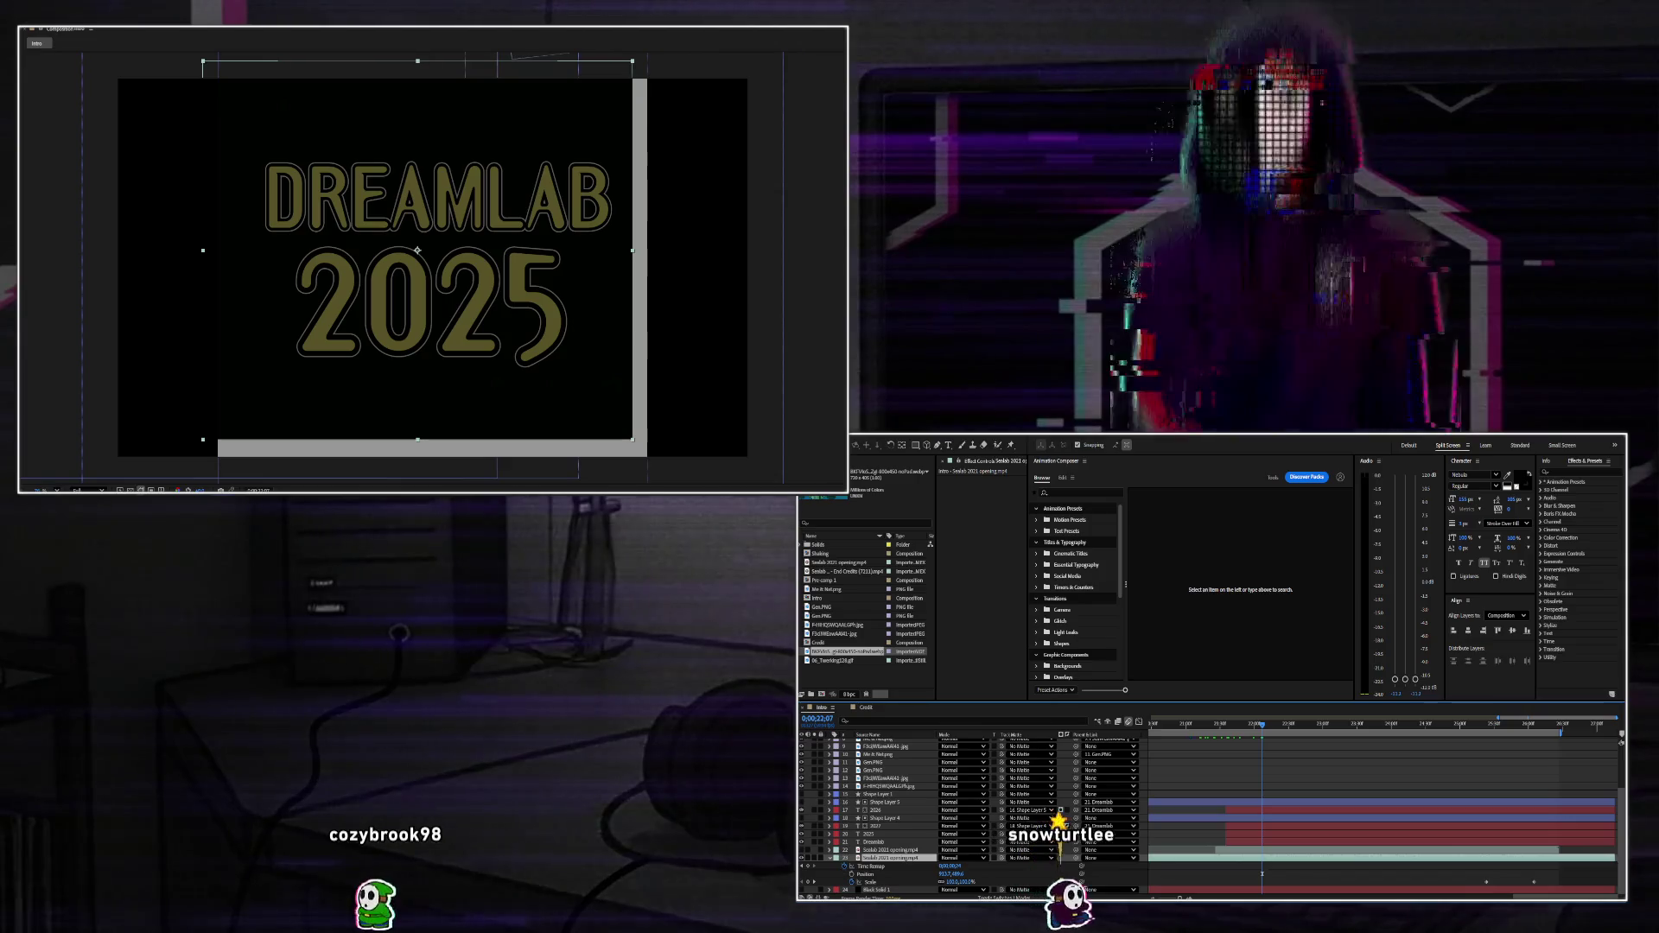
pyautogui.click(1469, 631)
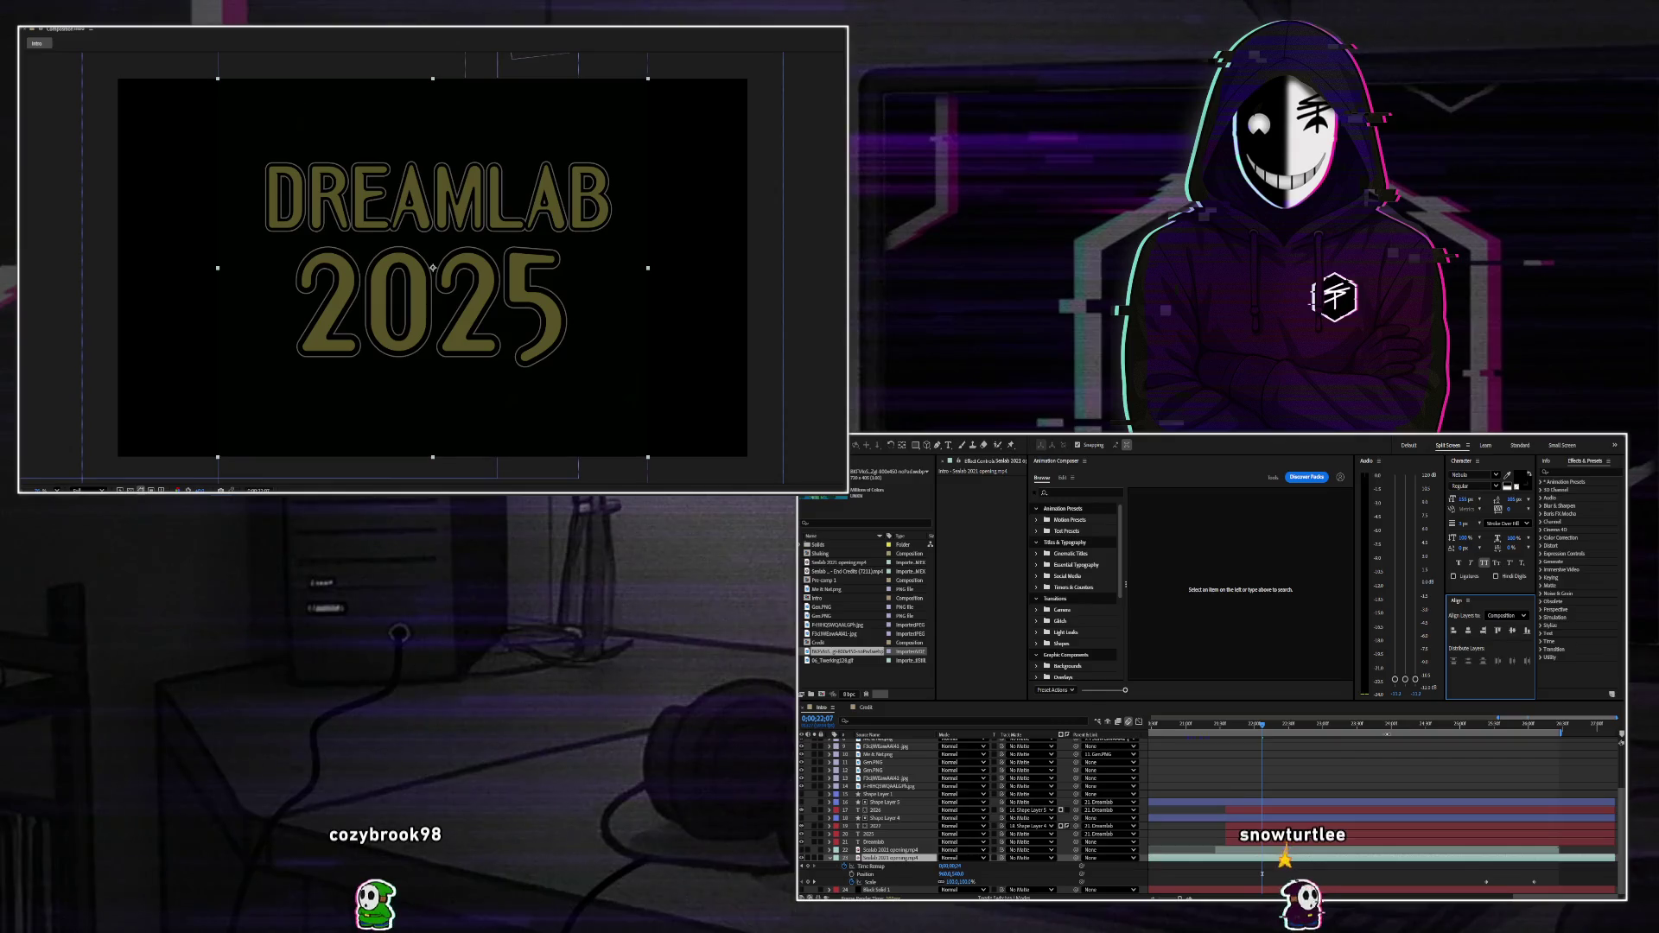
# Disable Time Remap on the Sealab layer and preview playback from 20;55.
pyautogui.click(1181, 730)
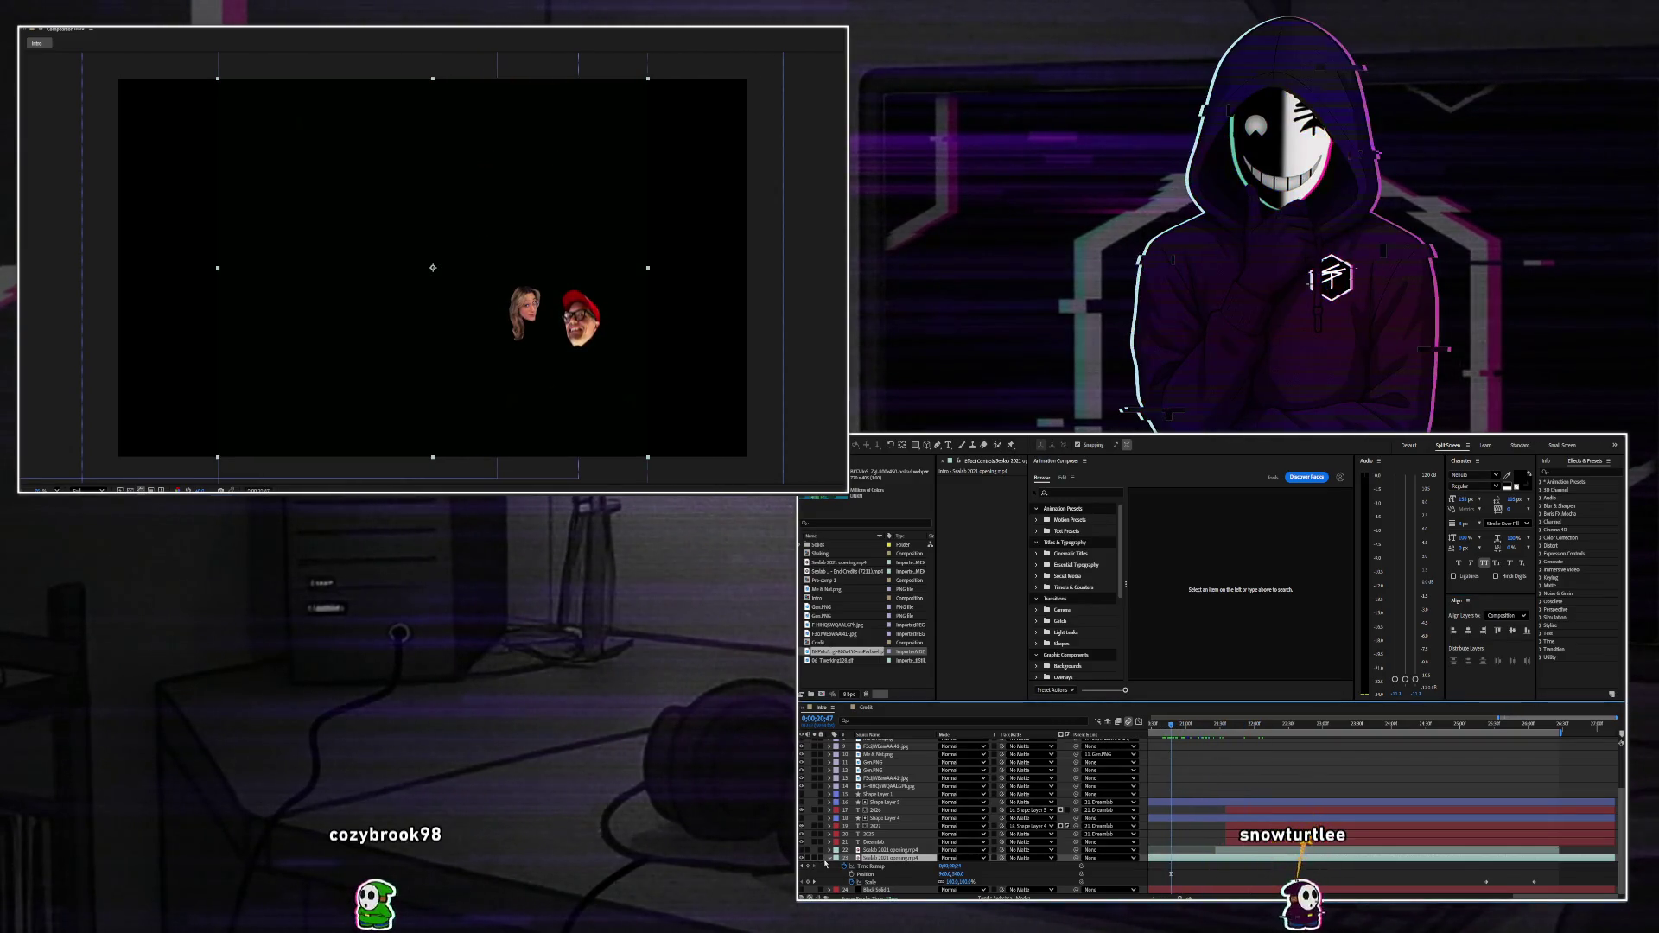
pyautogui.click(851, 865)
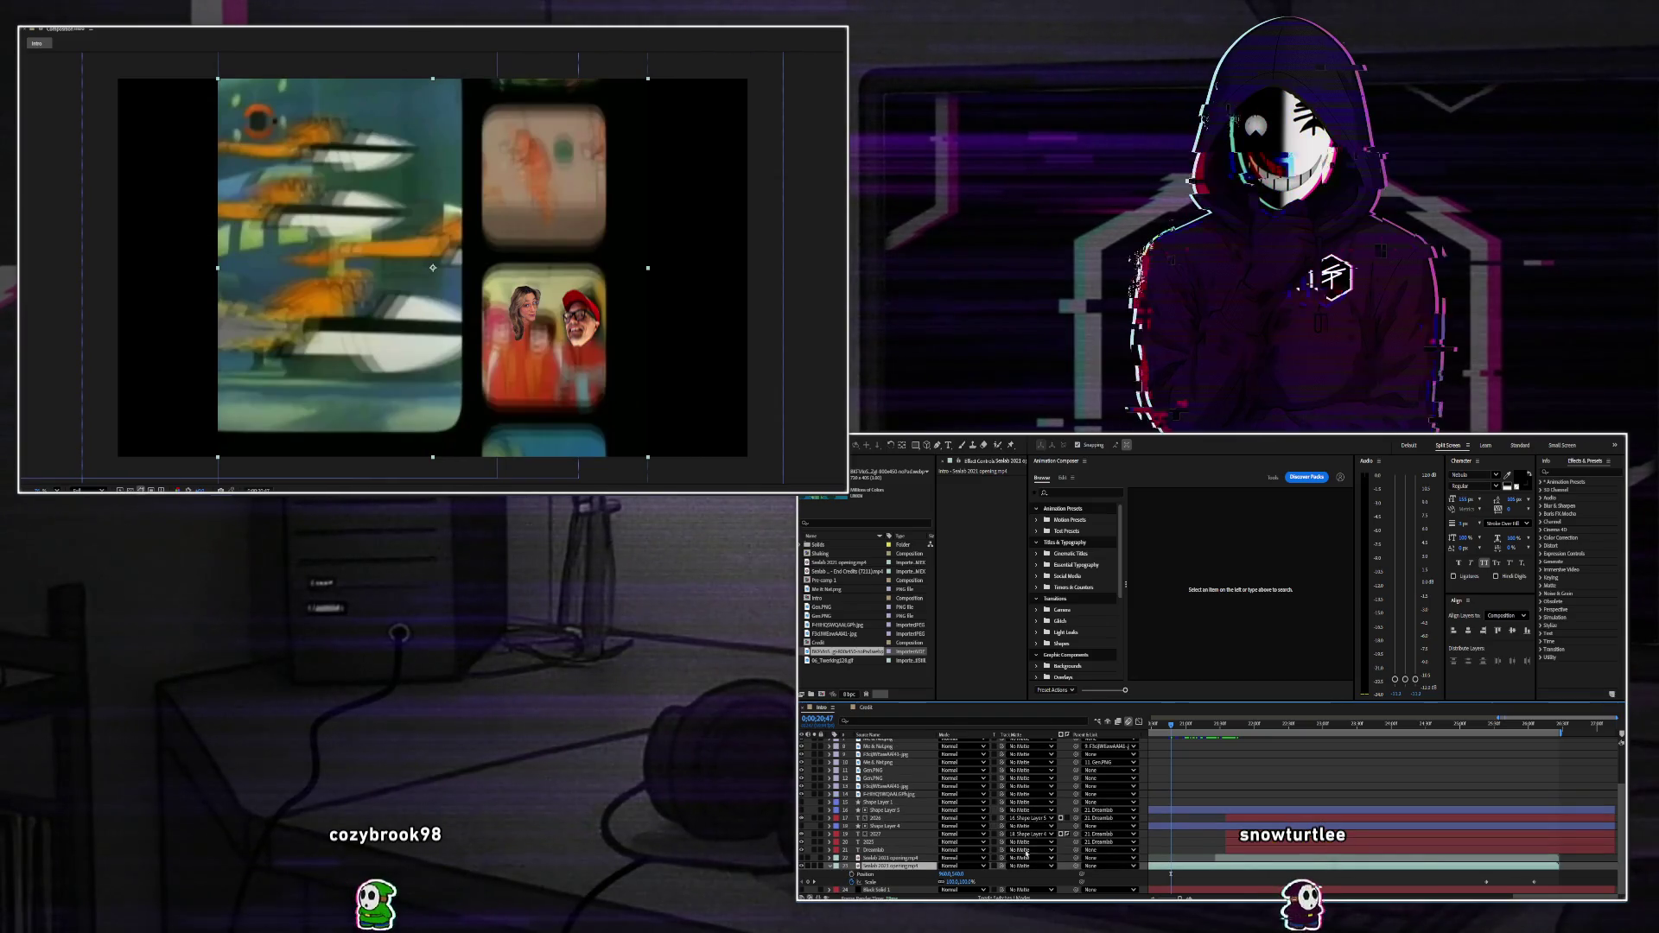
pyautogui.press('space')
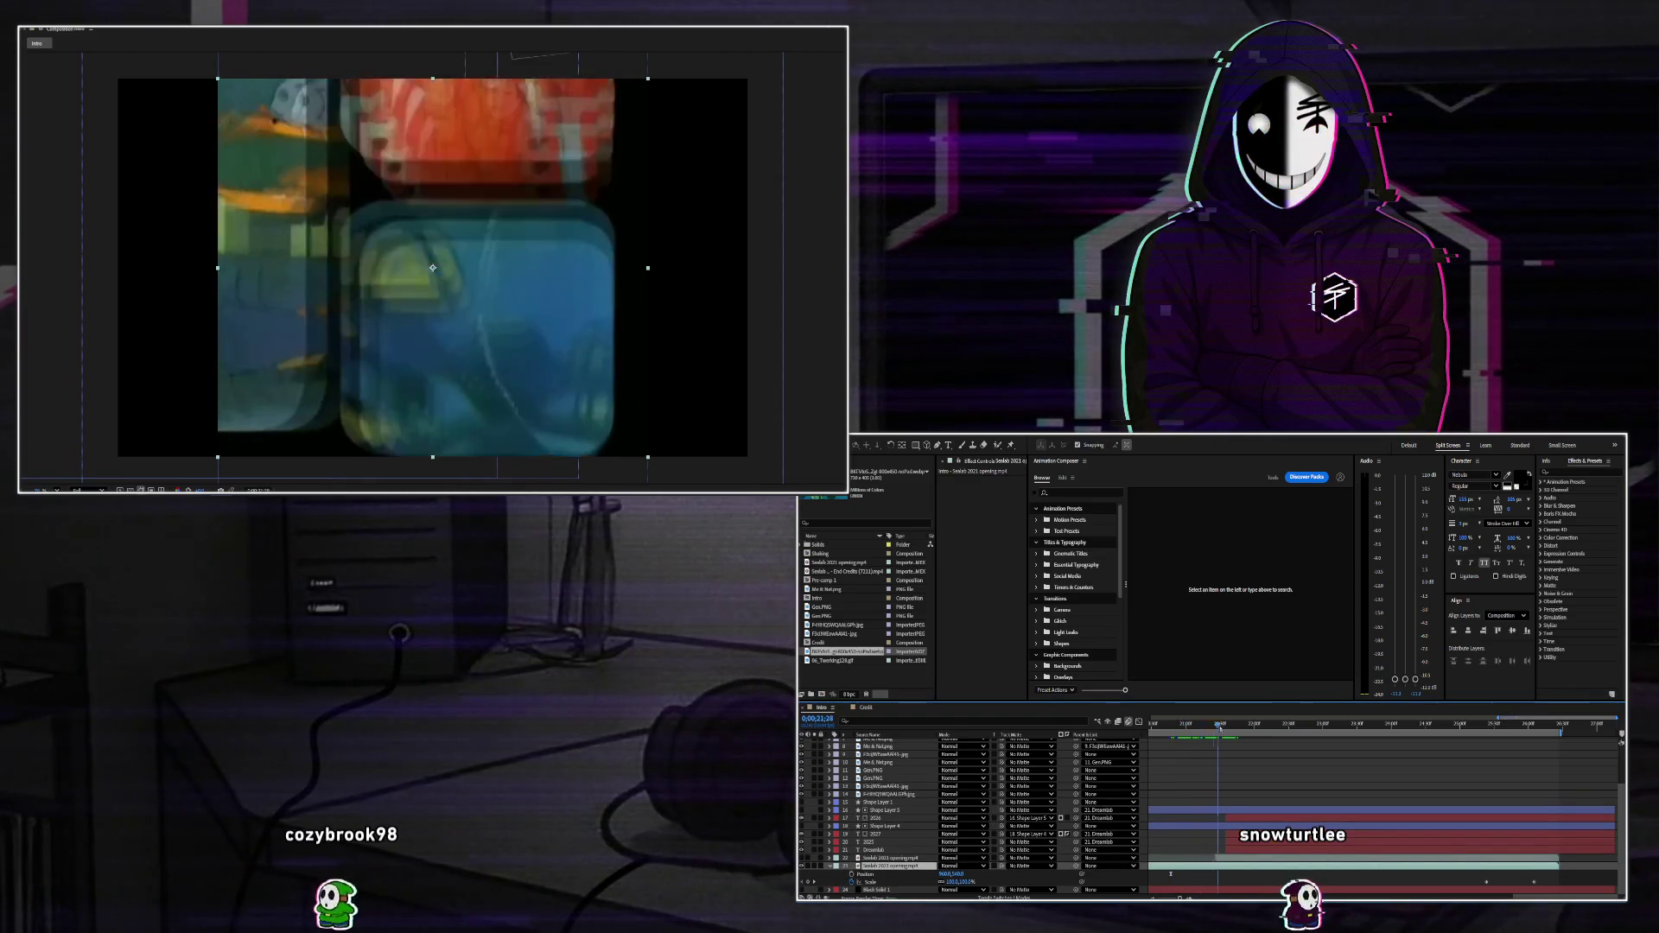
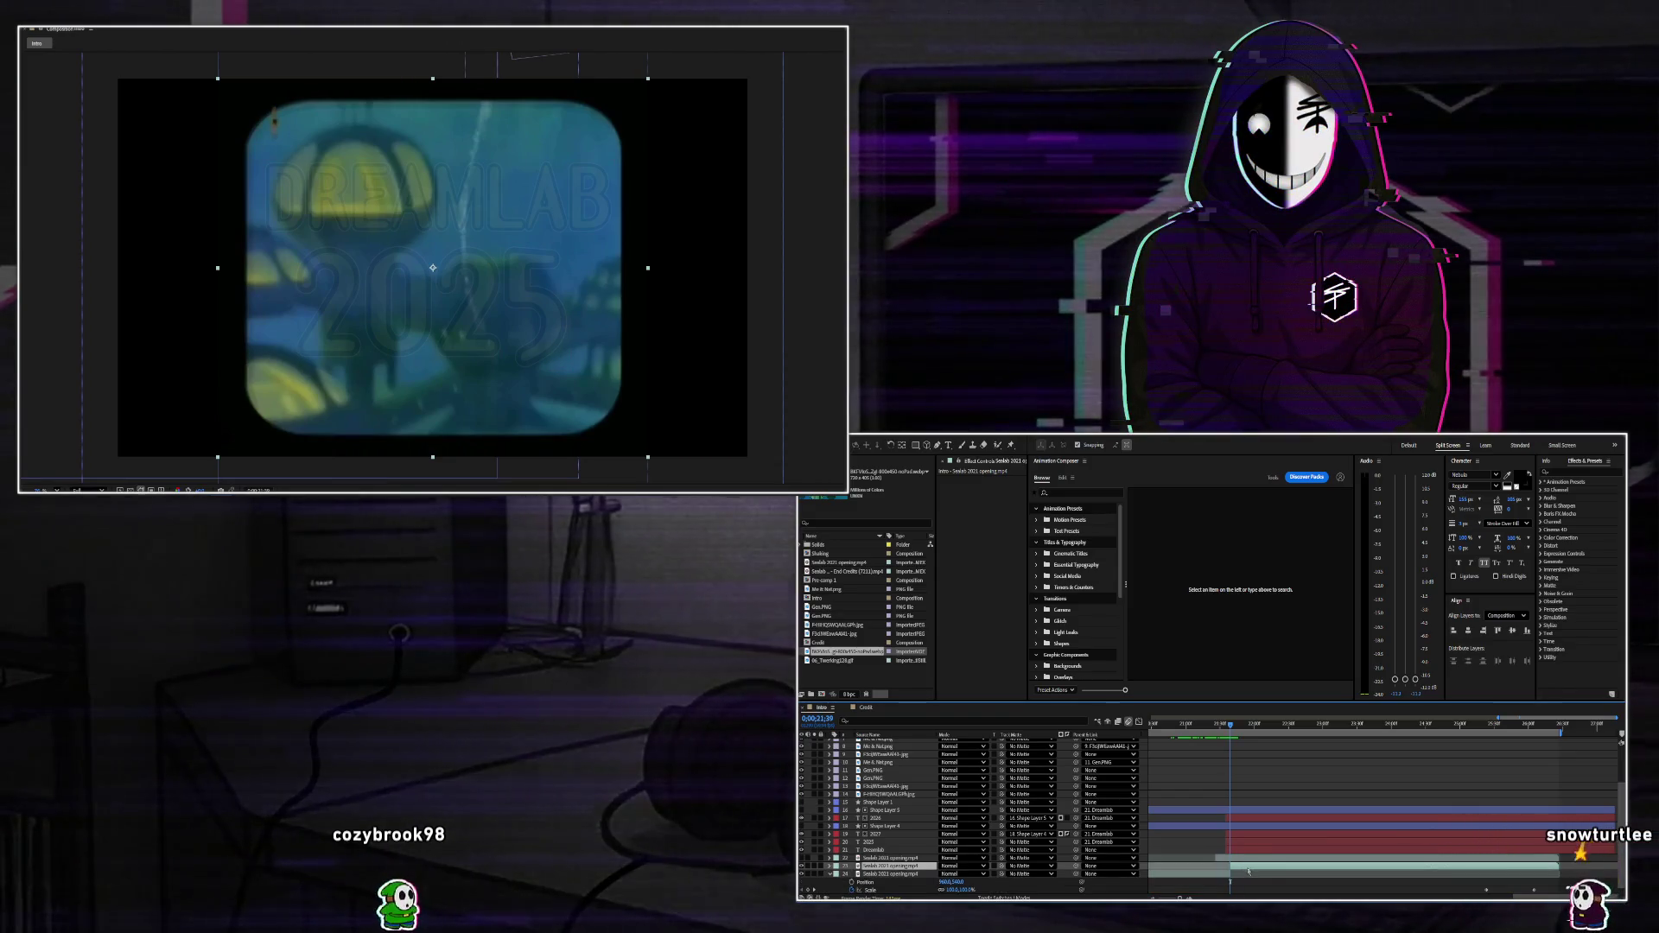
# Preview the closing DREAMLAB 2025 title section, scrubbing between about 22 and 24 seconds, with layer outlines hidden.
pyautogui.click(1228, 870)
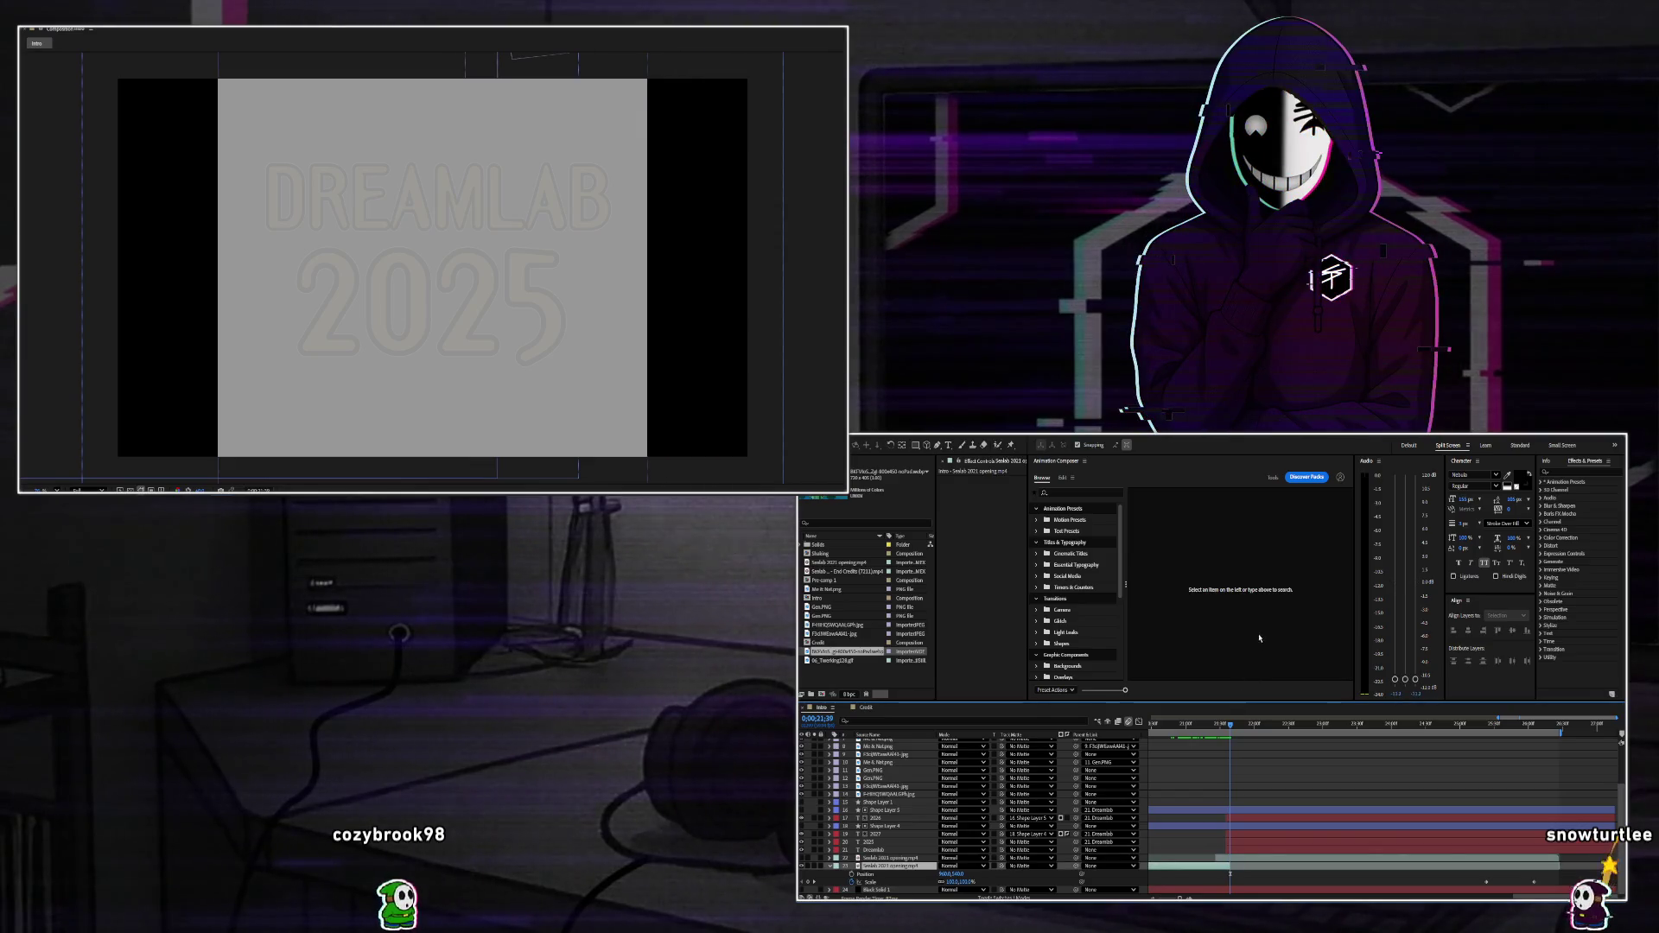
pyautogui.click(1160, 740)
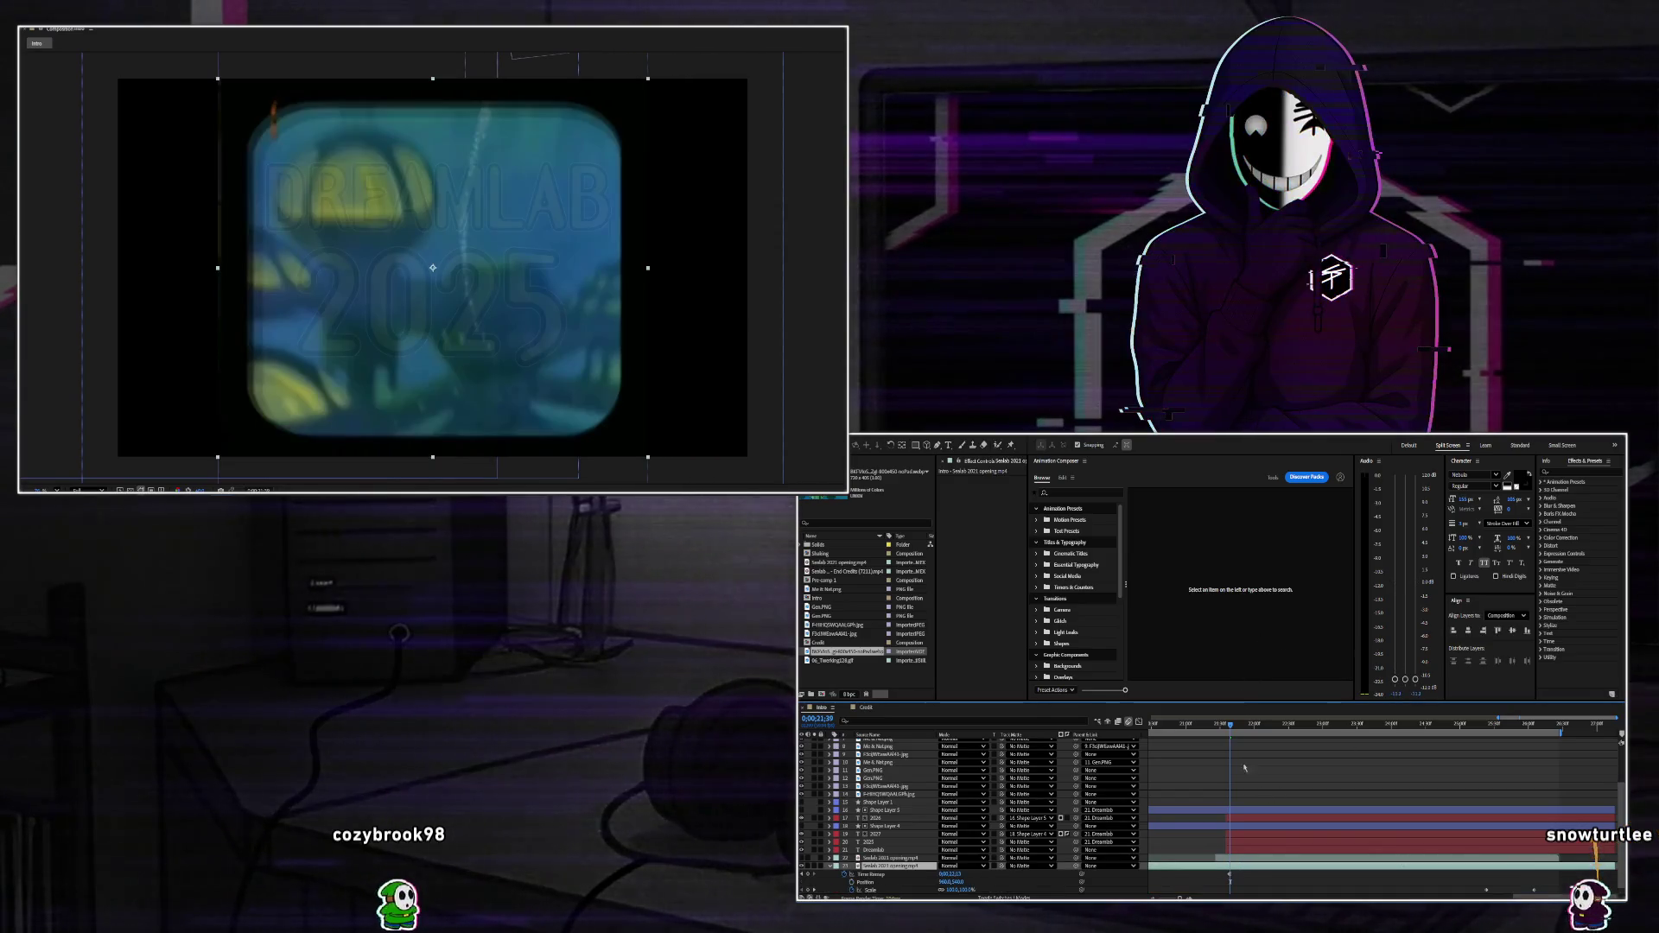
pyautogui.press('space')
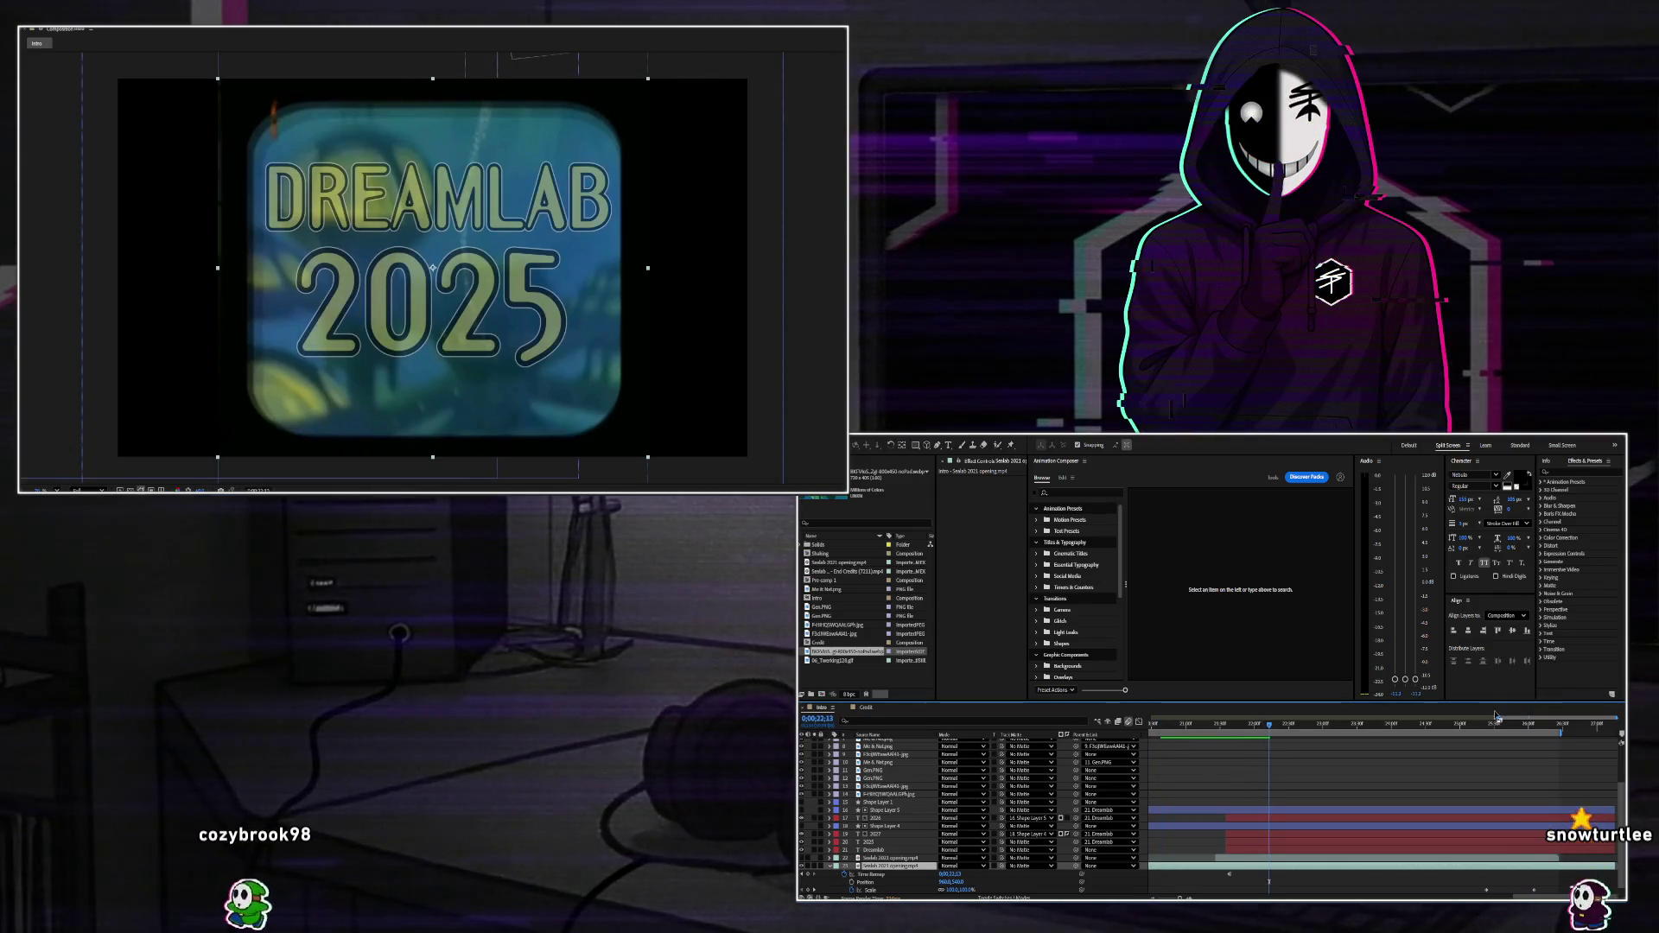
pyautogui.moveTo(1498, 718); pyautogui.dragTo(1151, 717)
pyautogui.click(1552, 728)
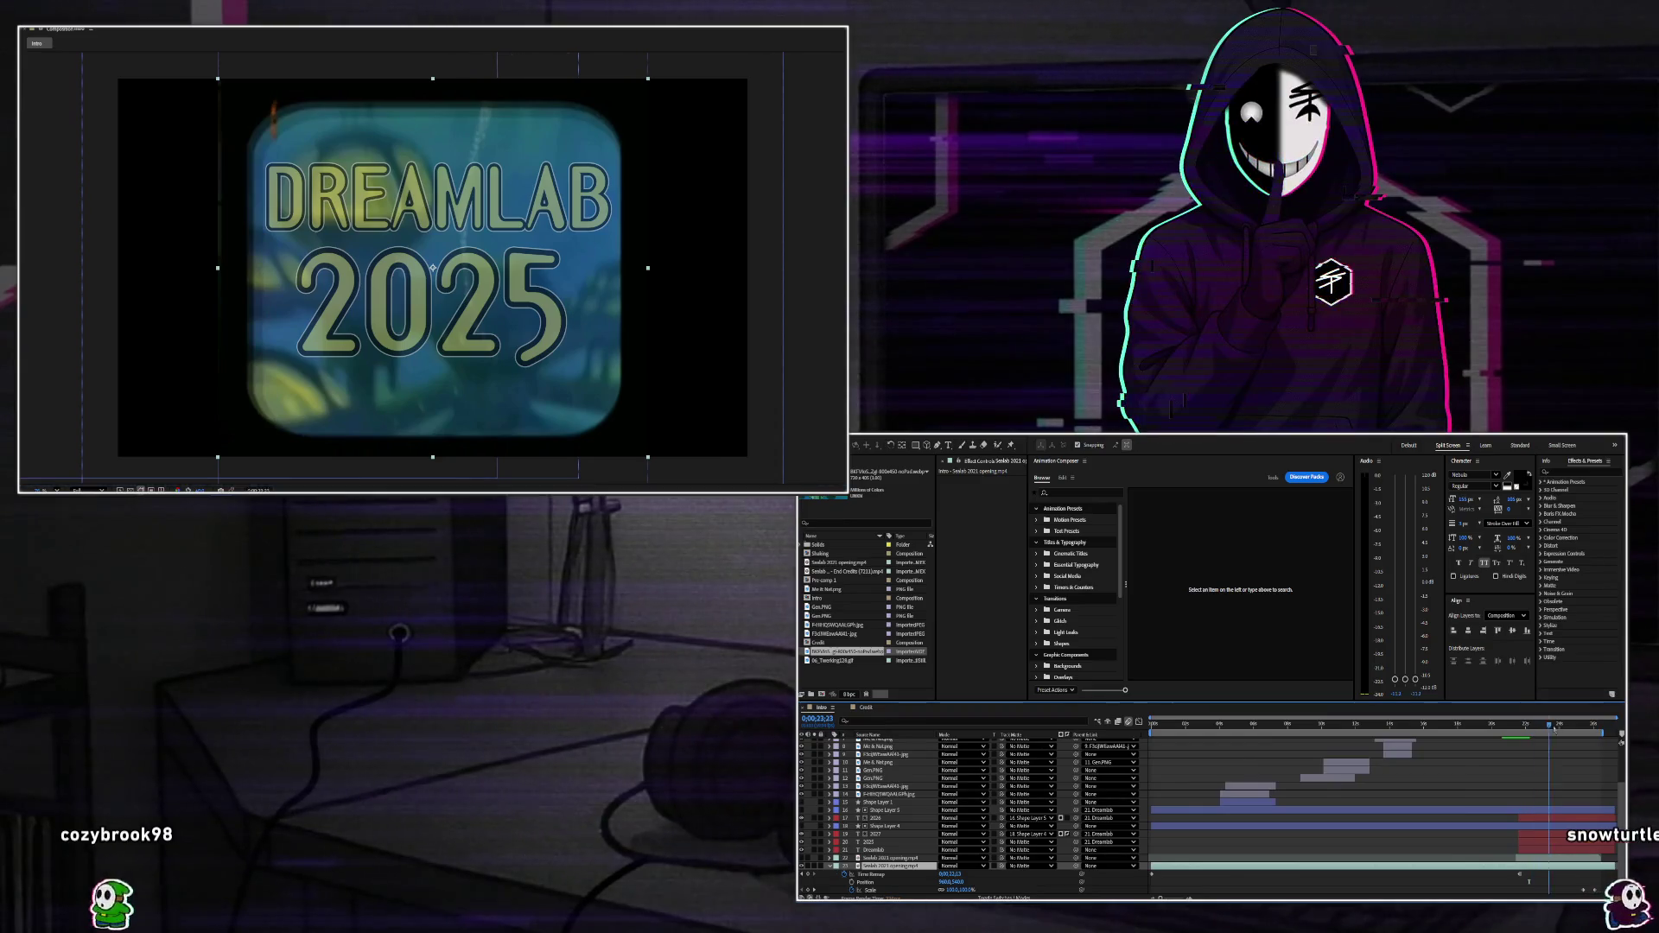
pyautogui.moveTo(1553, 729); pyautogui.dragTo(1565, 731)
pyautogui.click(1534, 730)
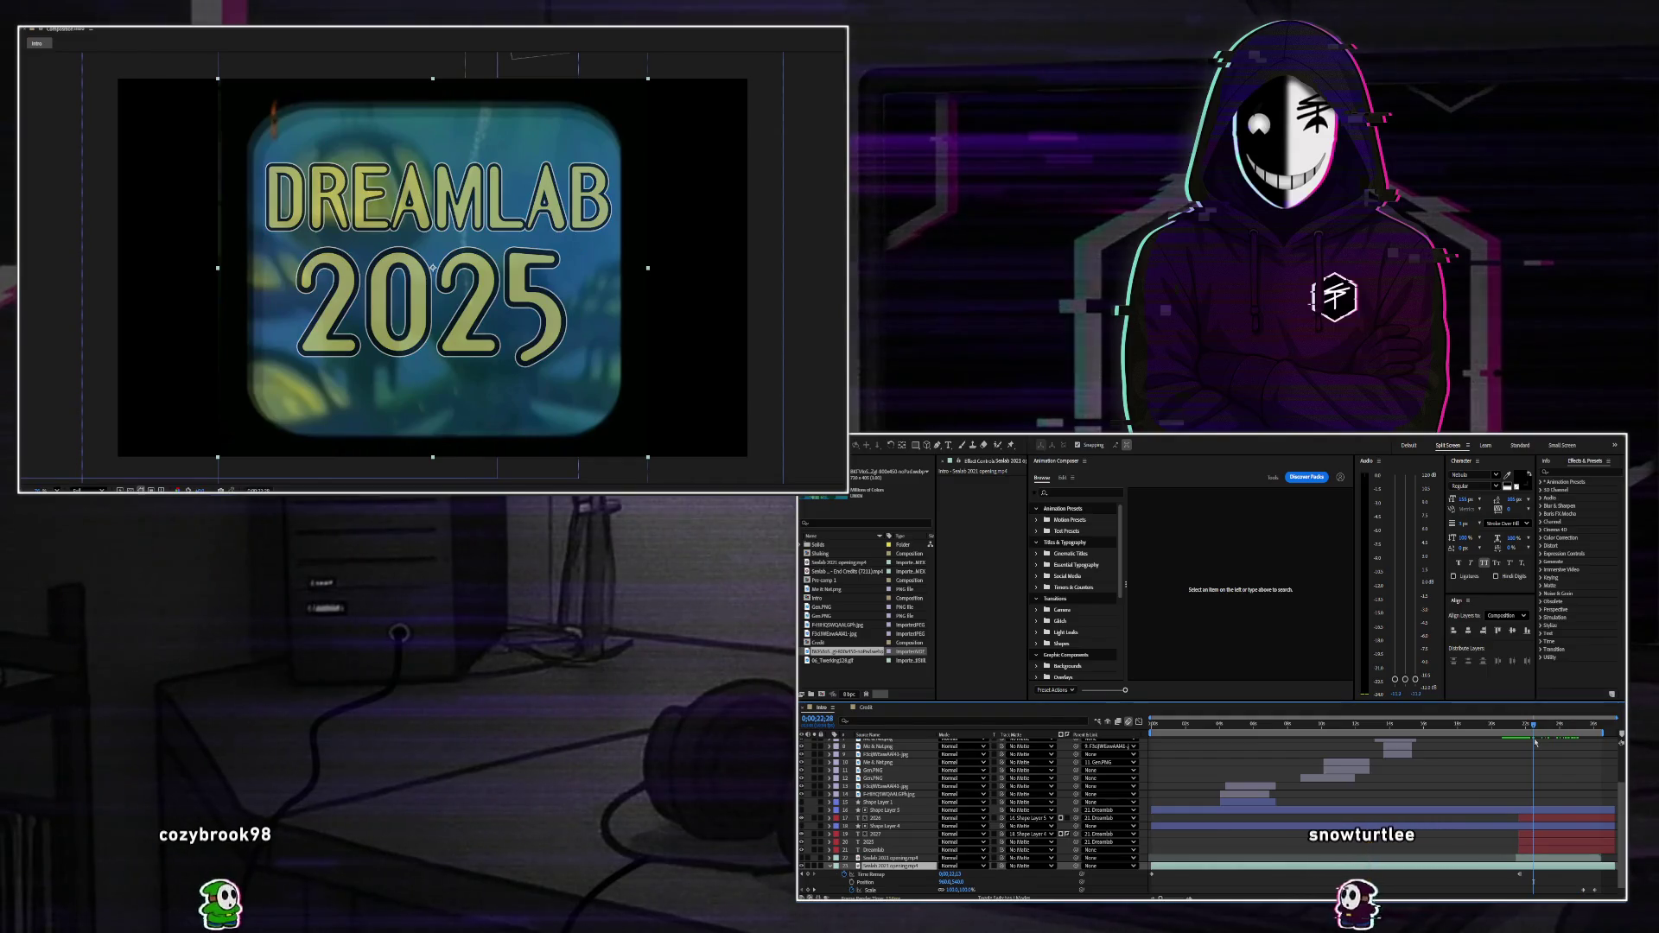
pyautogui.hotkey('ctrl', 'shift', 'h')
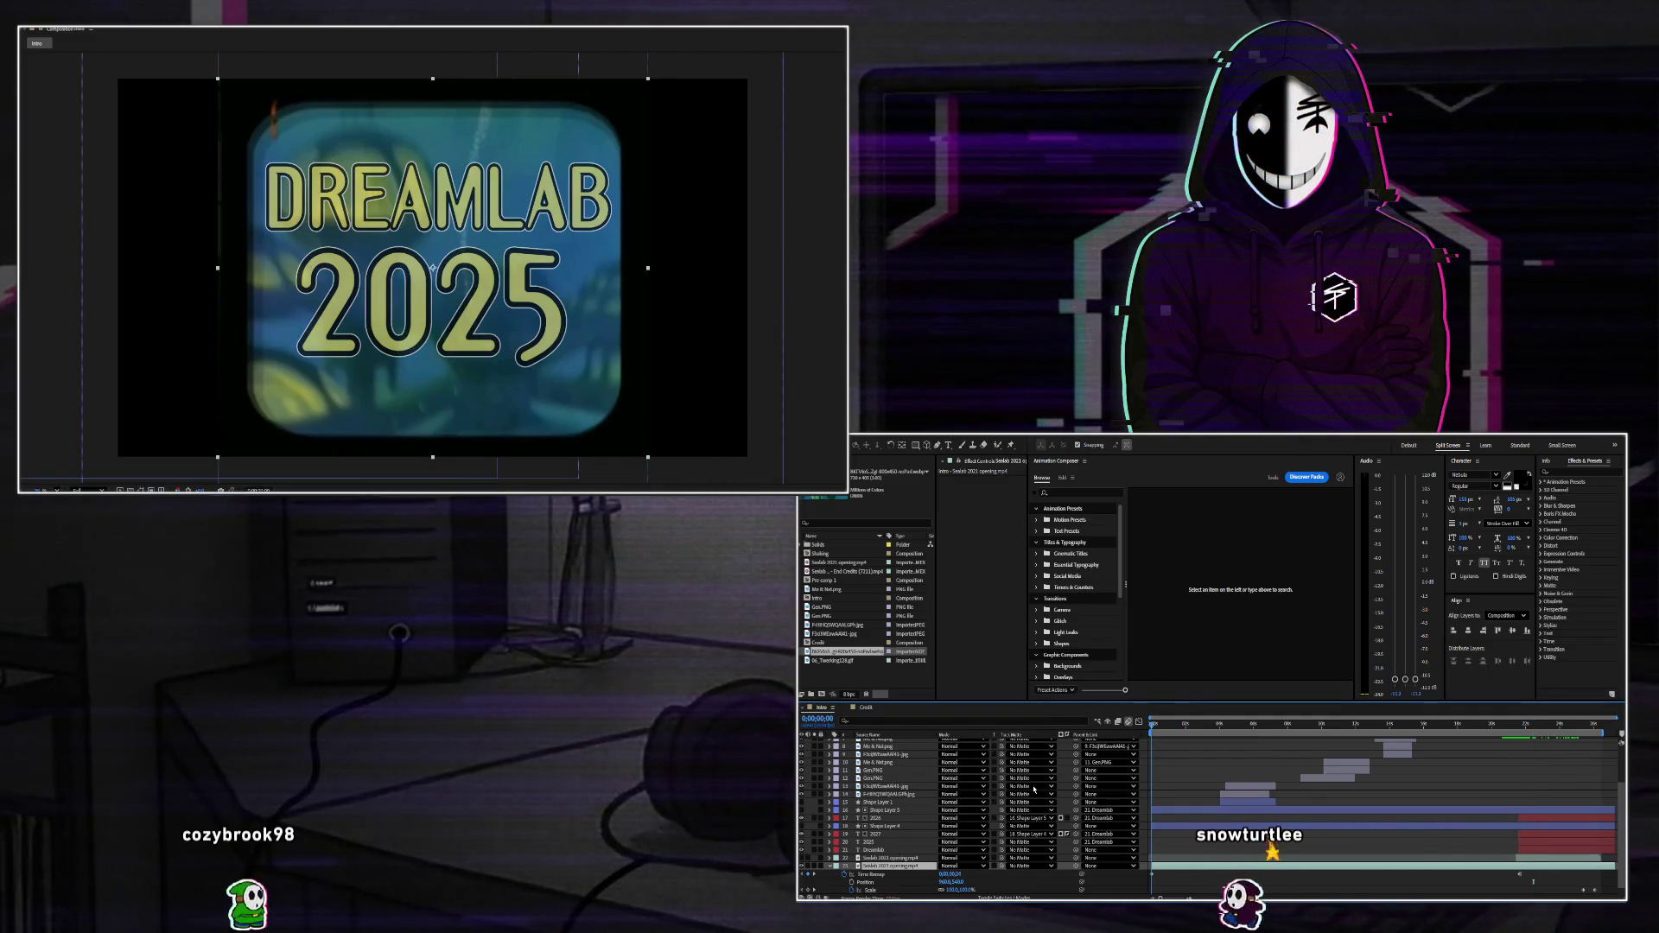
# Duplicate the Seelab 2021 opening.mp4 layer with Ctrl+D.
pyautogui.press('u')
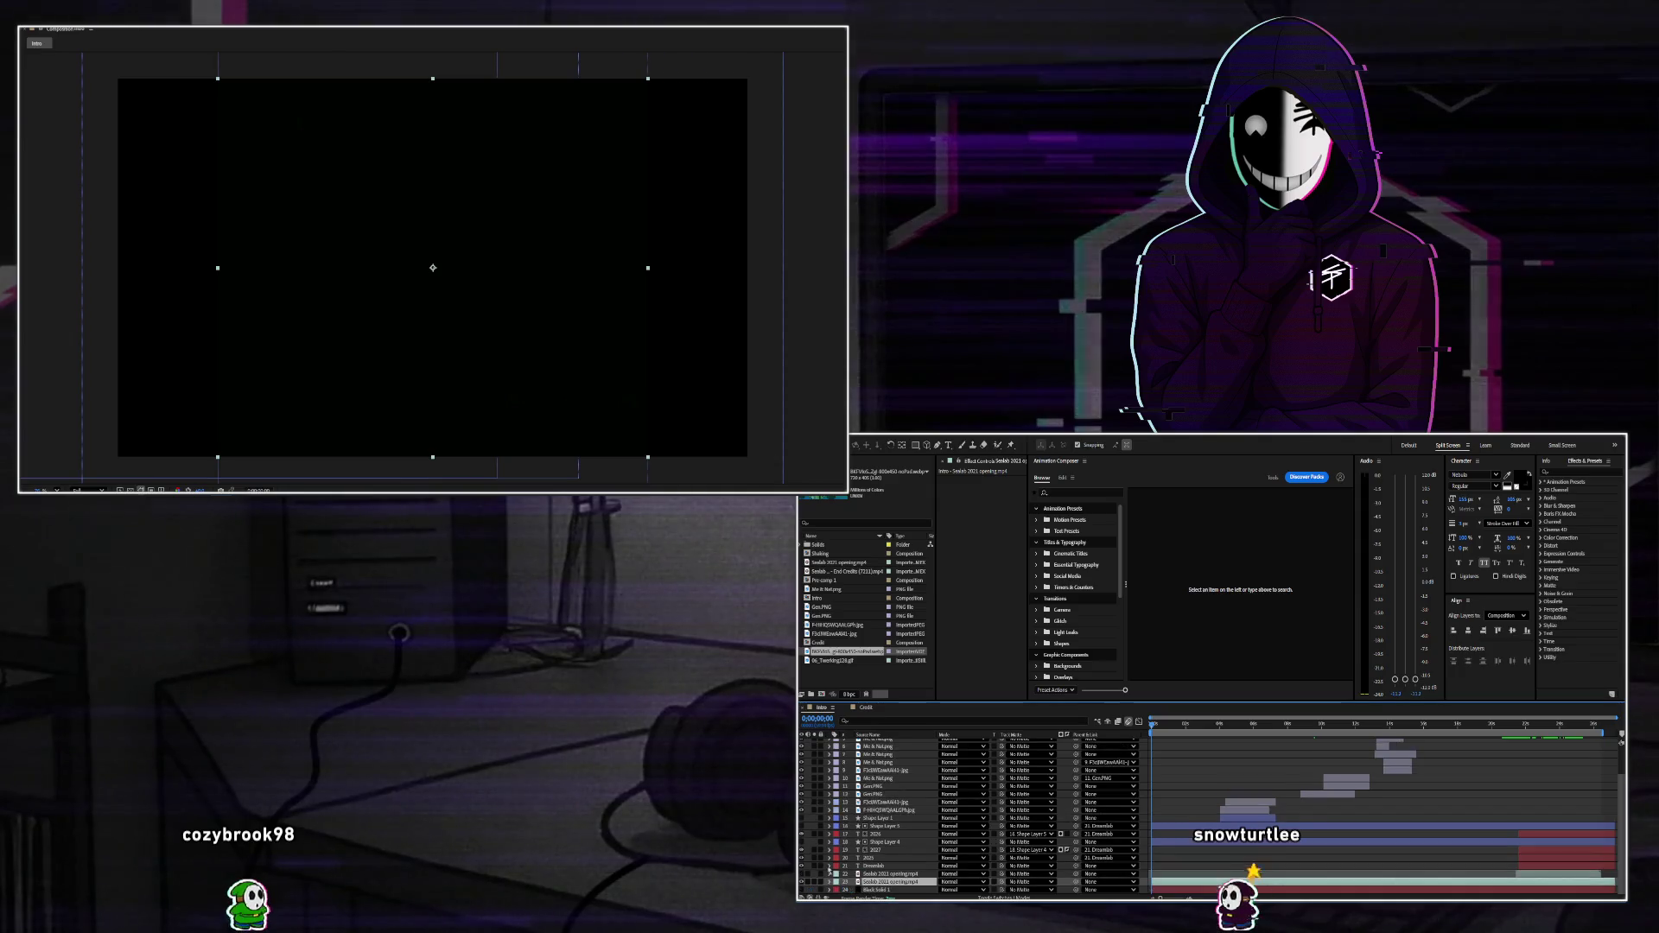
pyautogui.click(1484, 874)
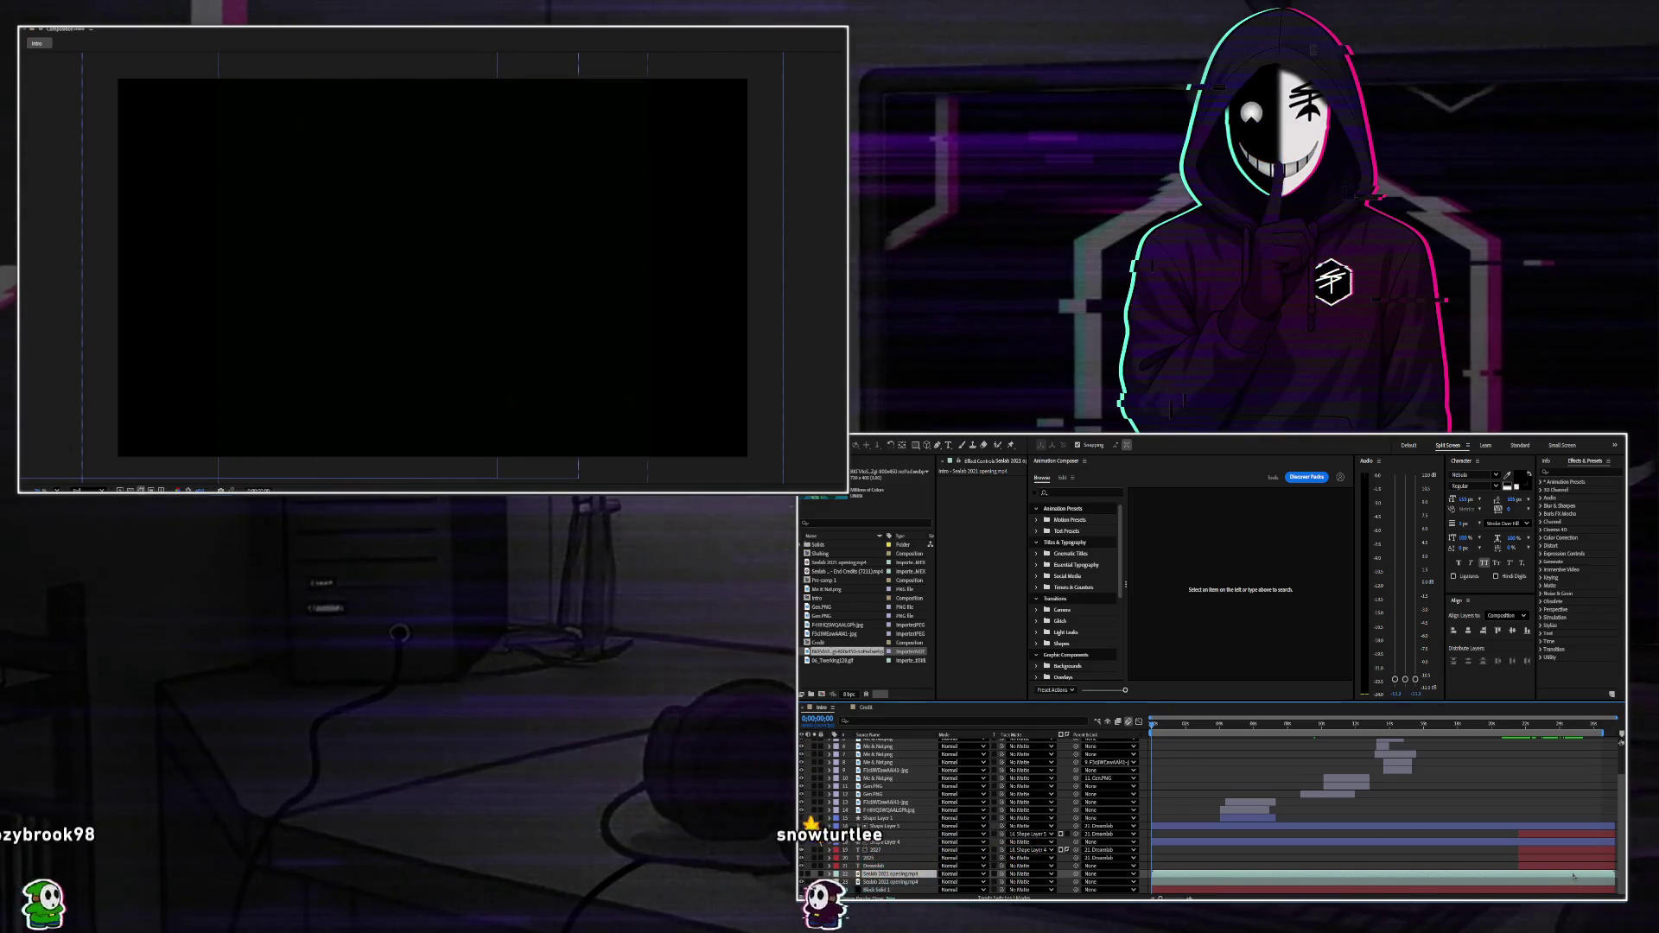
pyautogui.scroll(1, 1555, 880)
pyautogui.click(1508, 883)
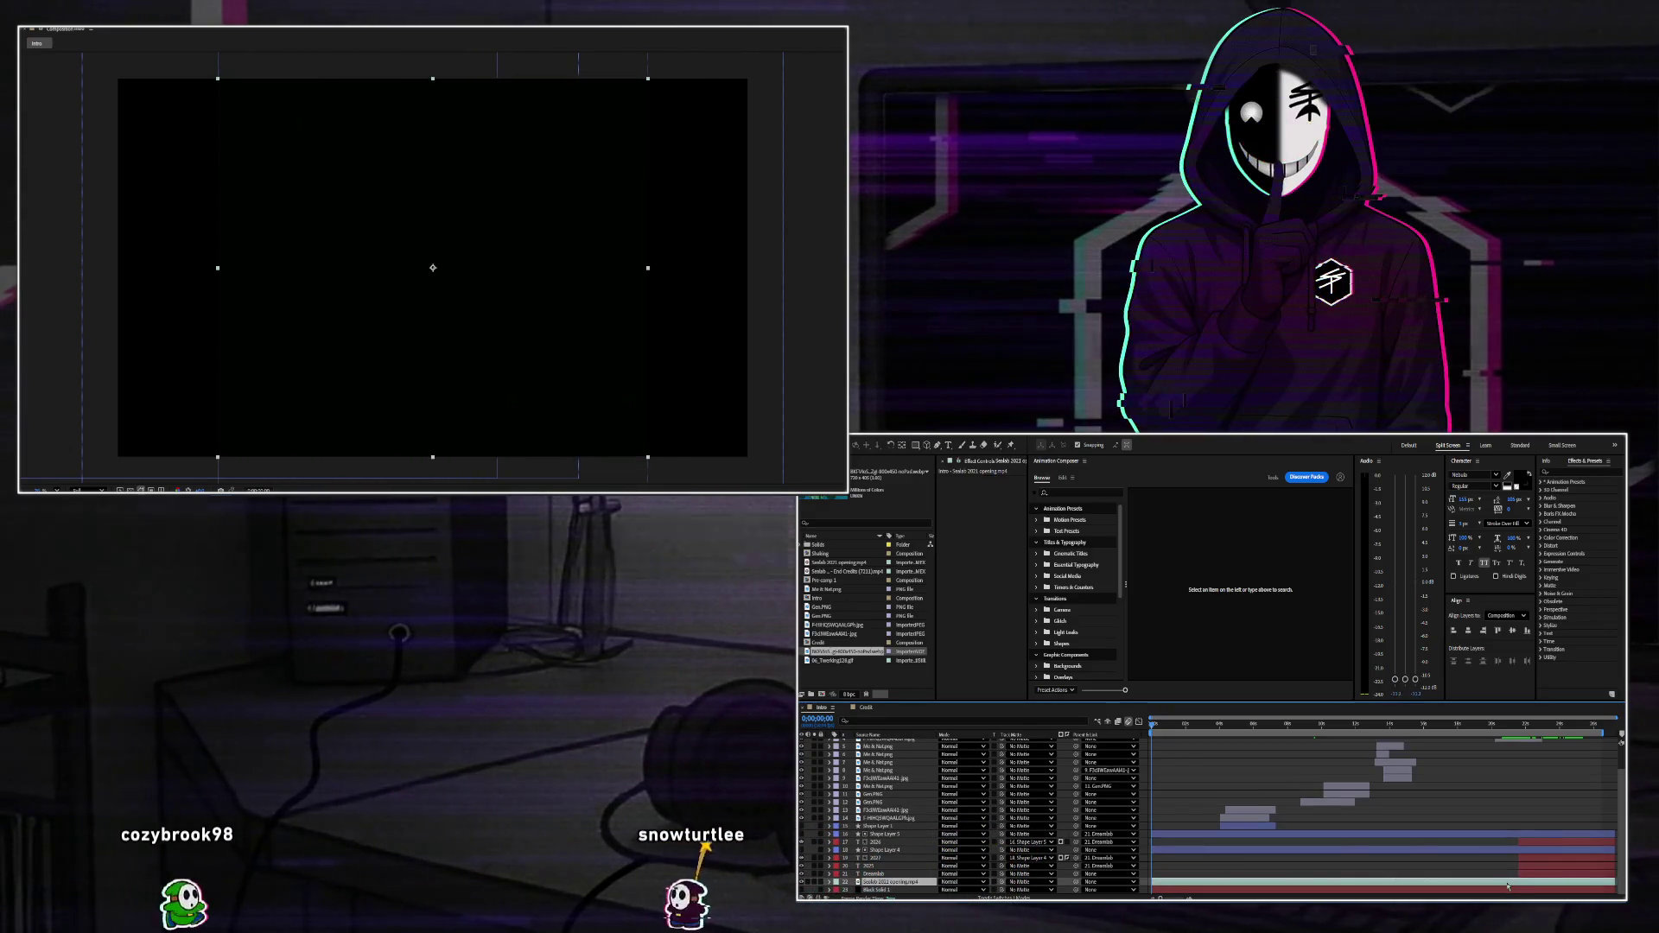
pyautogui.hotkey('ctrl', 'd')
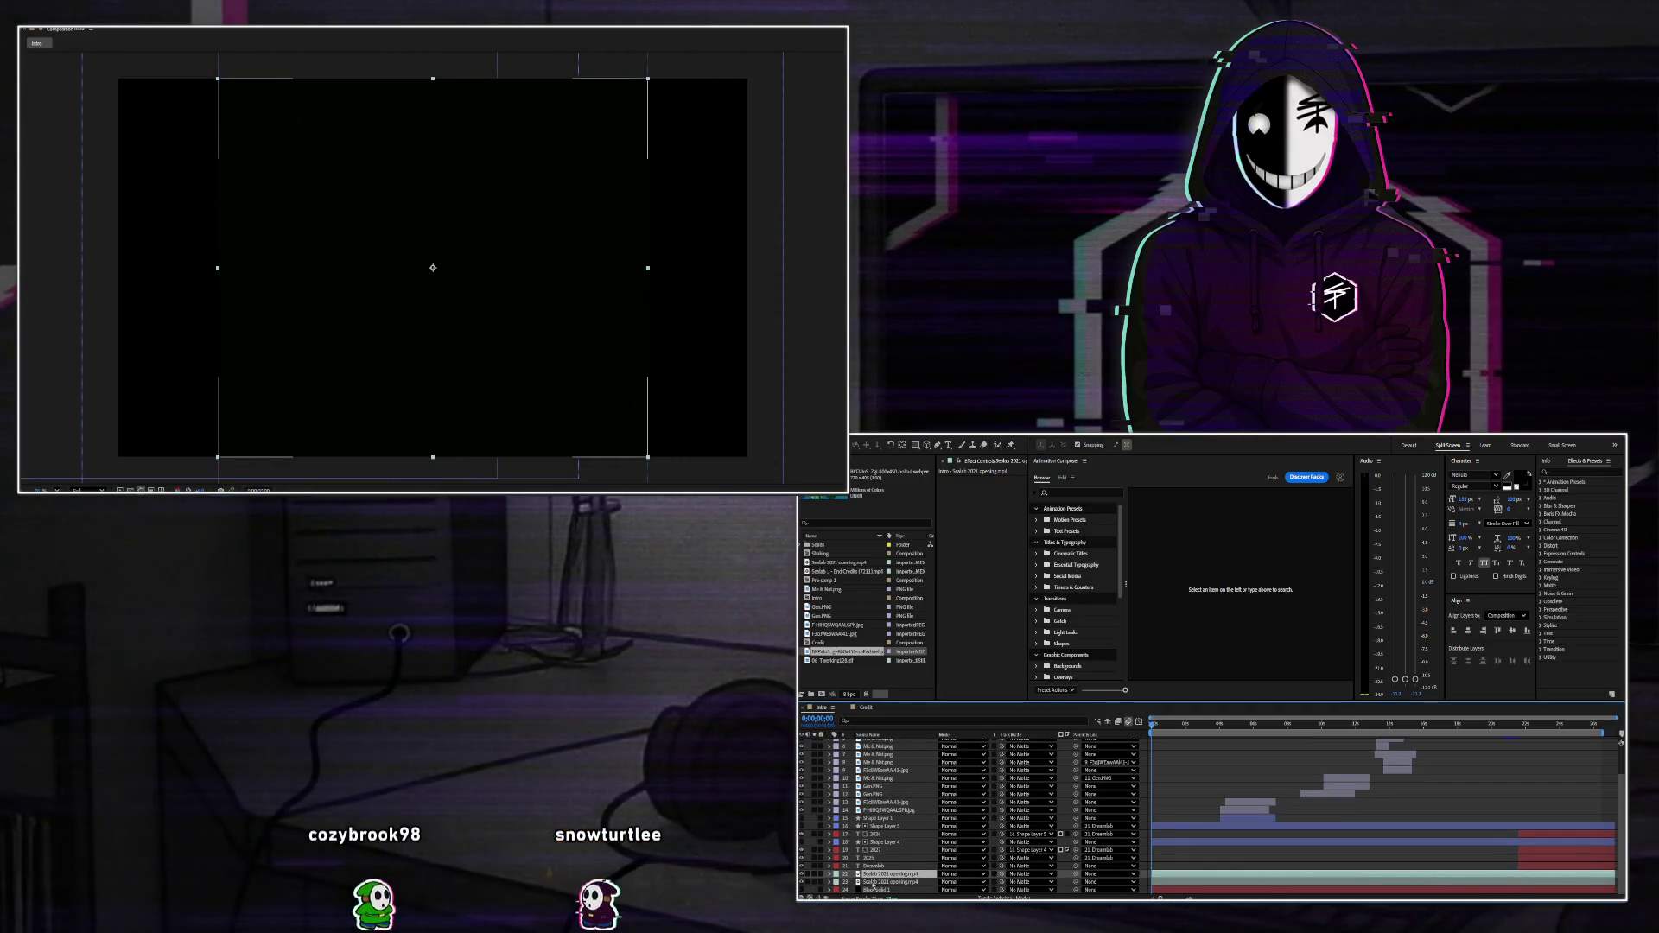
# Hide layer 22, set preview resolution to Third, and play the intro from the start.
pyautogui.click(828, 874)
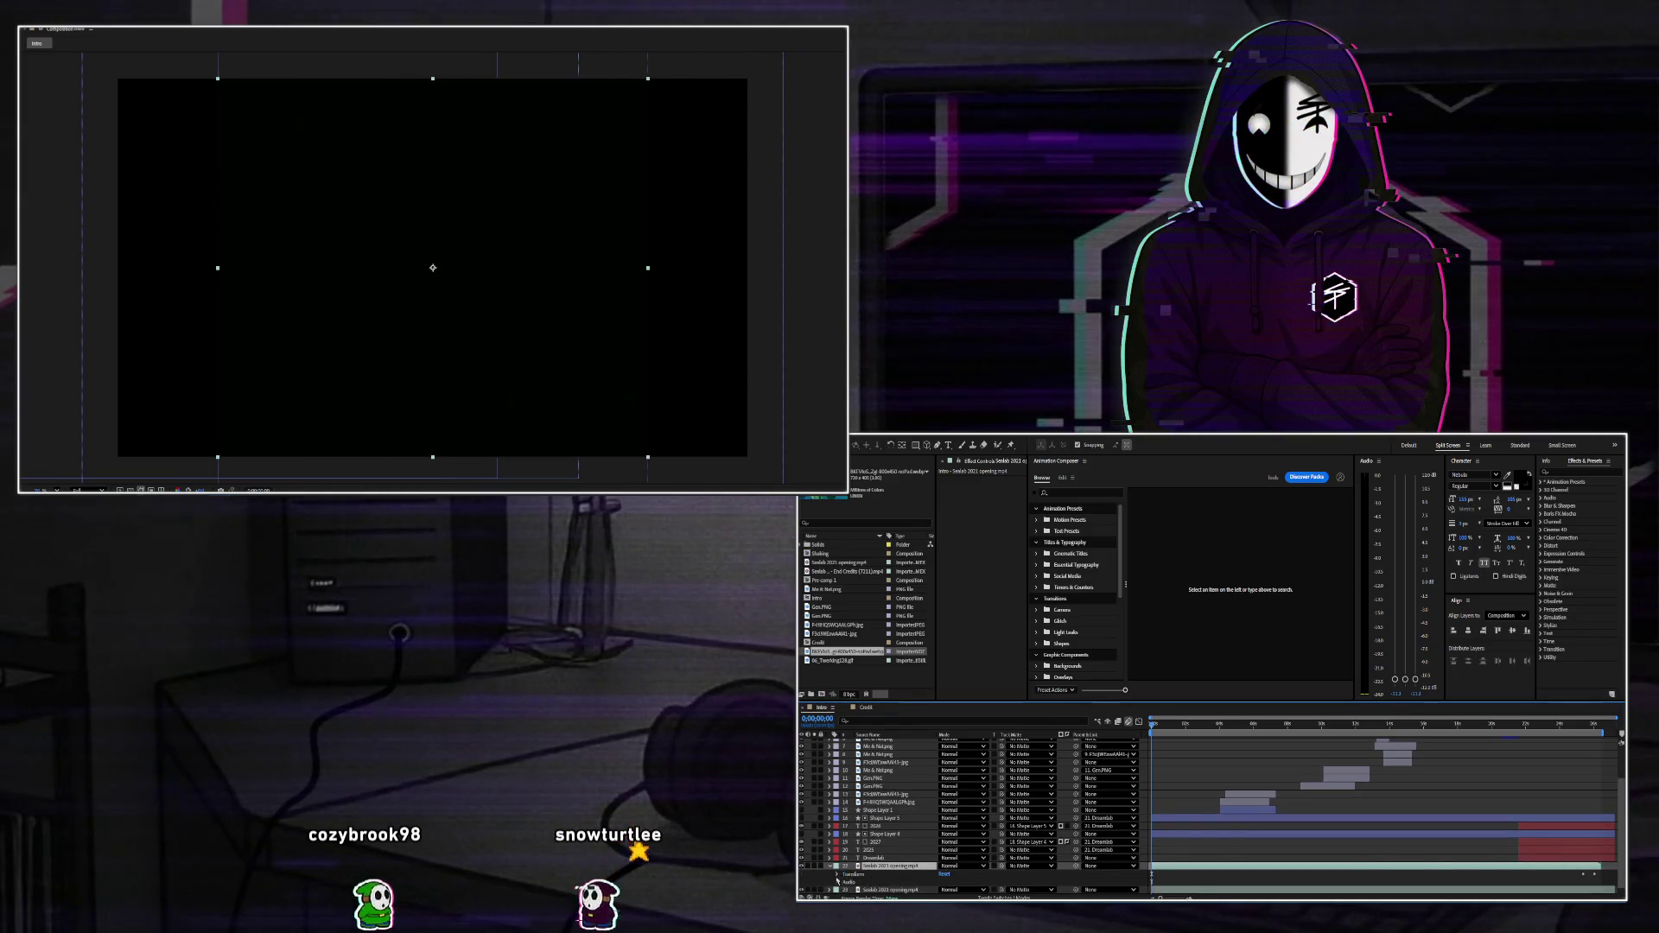
pyautogui.click(802, 866)
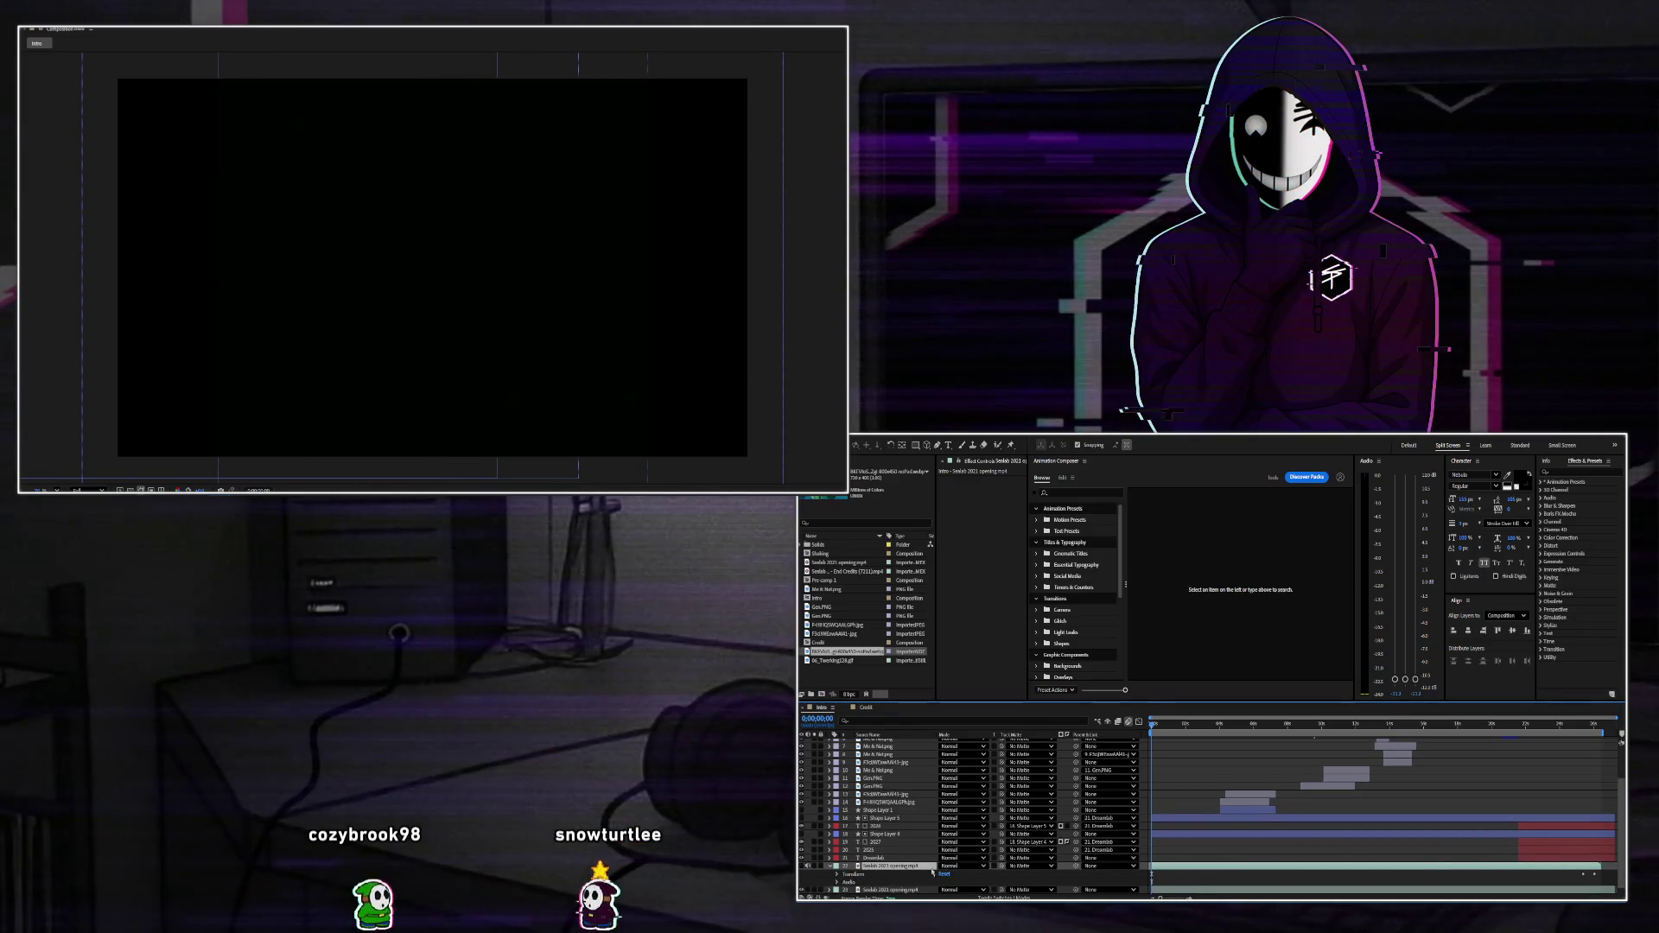
pyautogui.scroll(-1, 1141, 819)
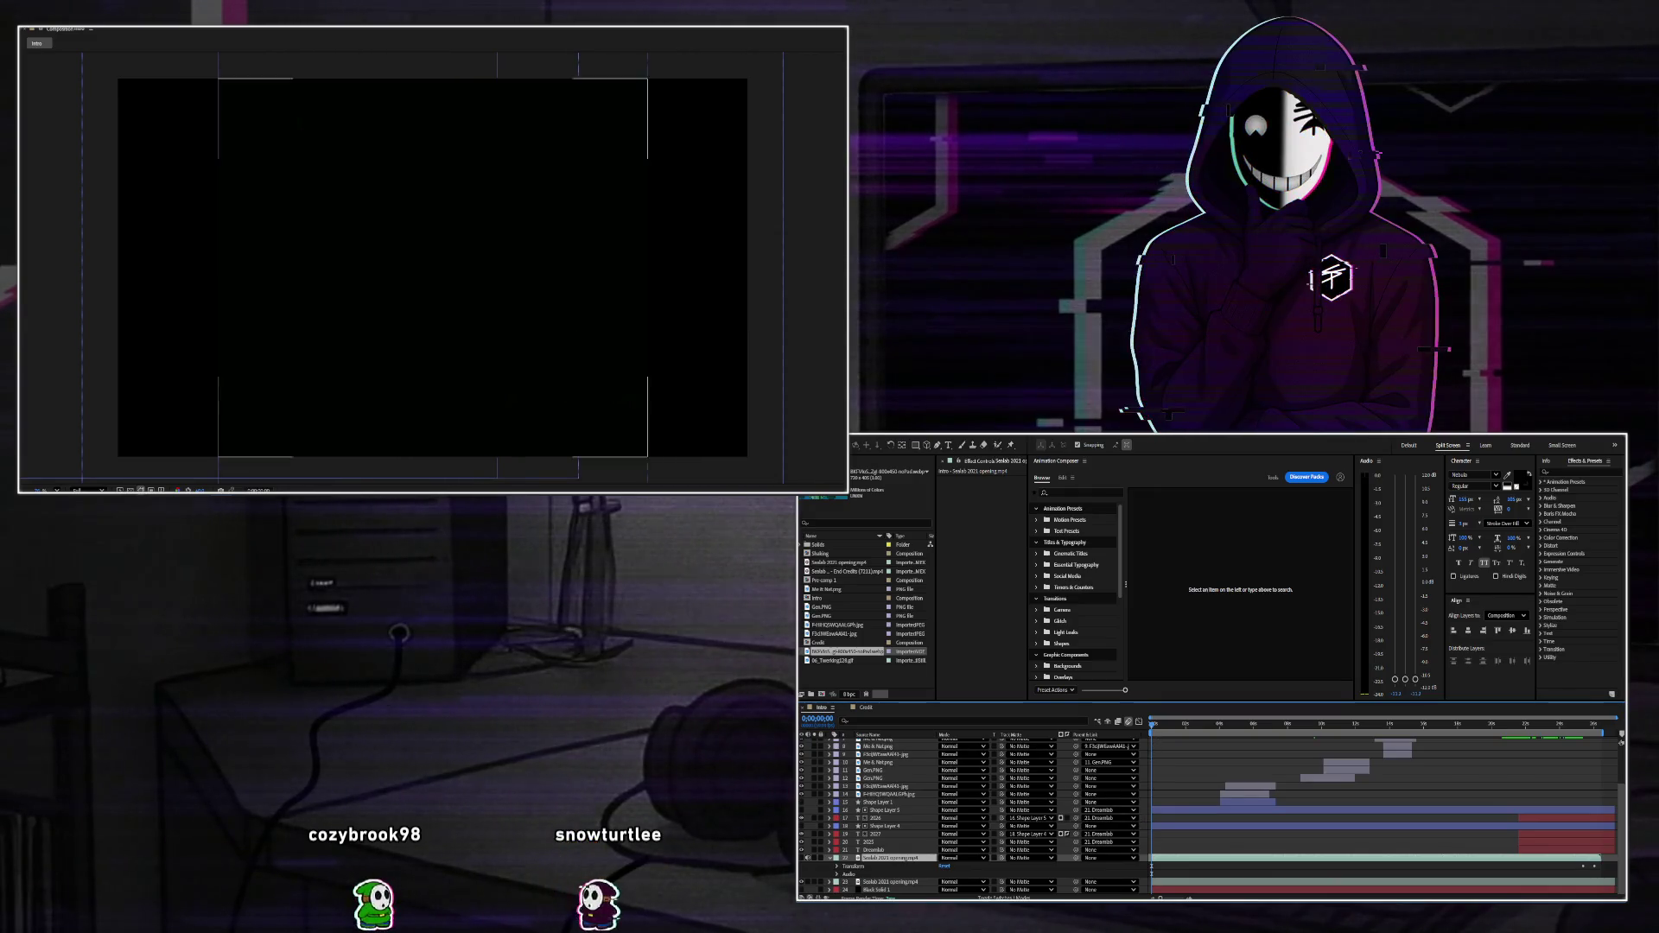
pyautogui.click(86, 450)
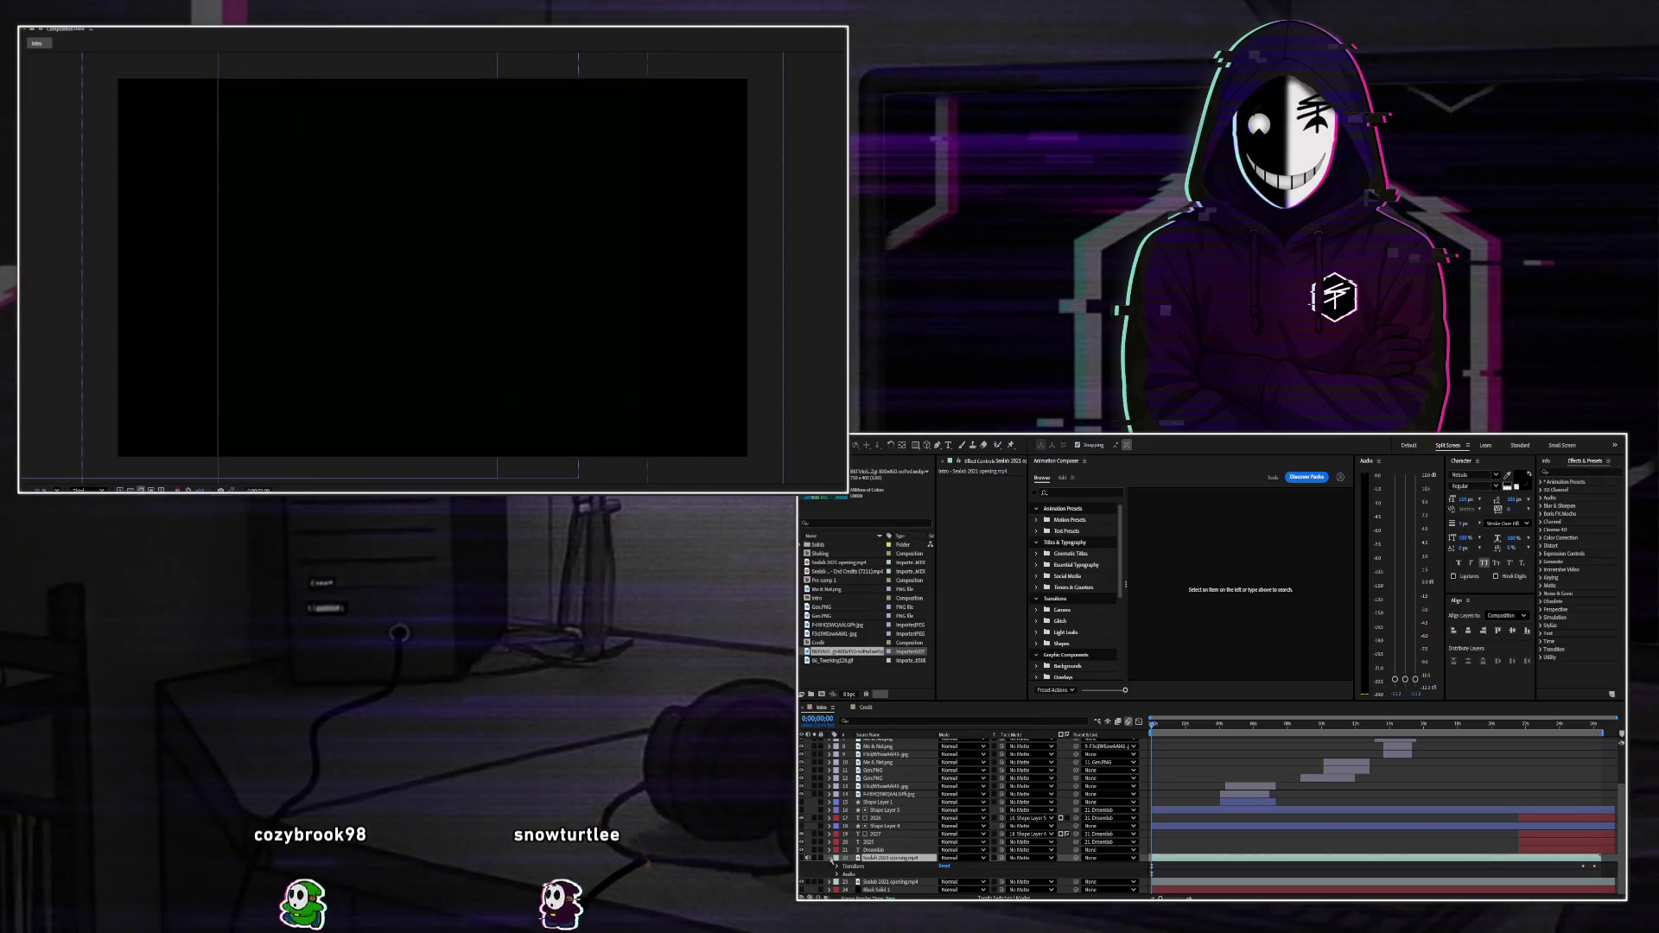
pyautogui.click(829, 858)
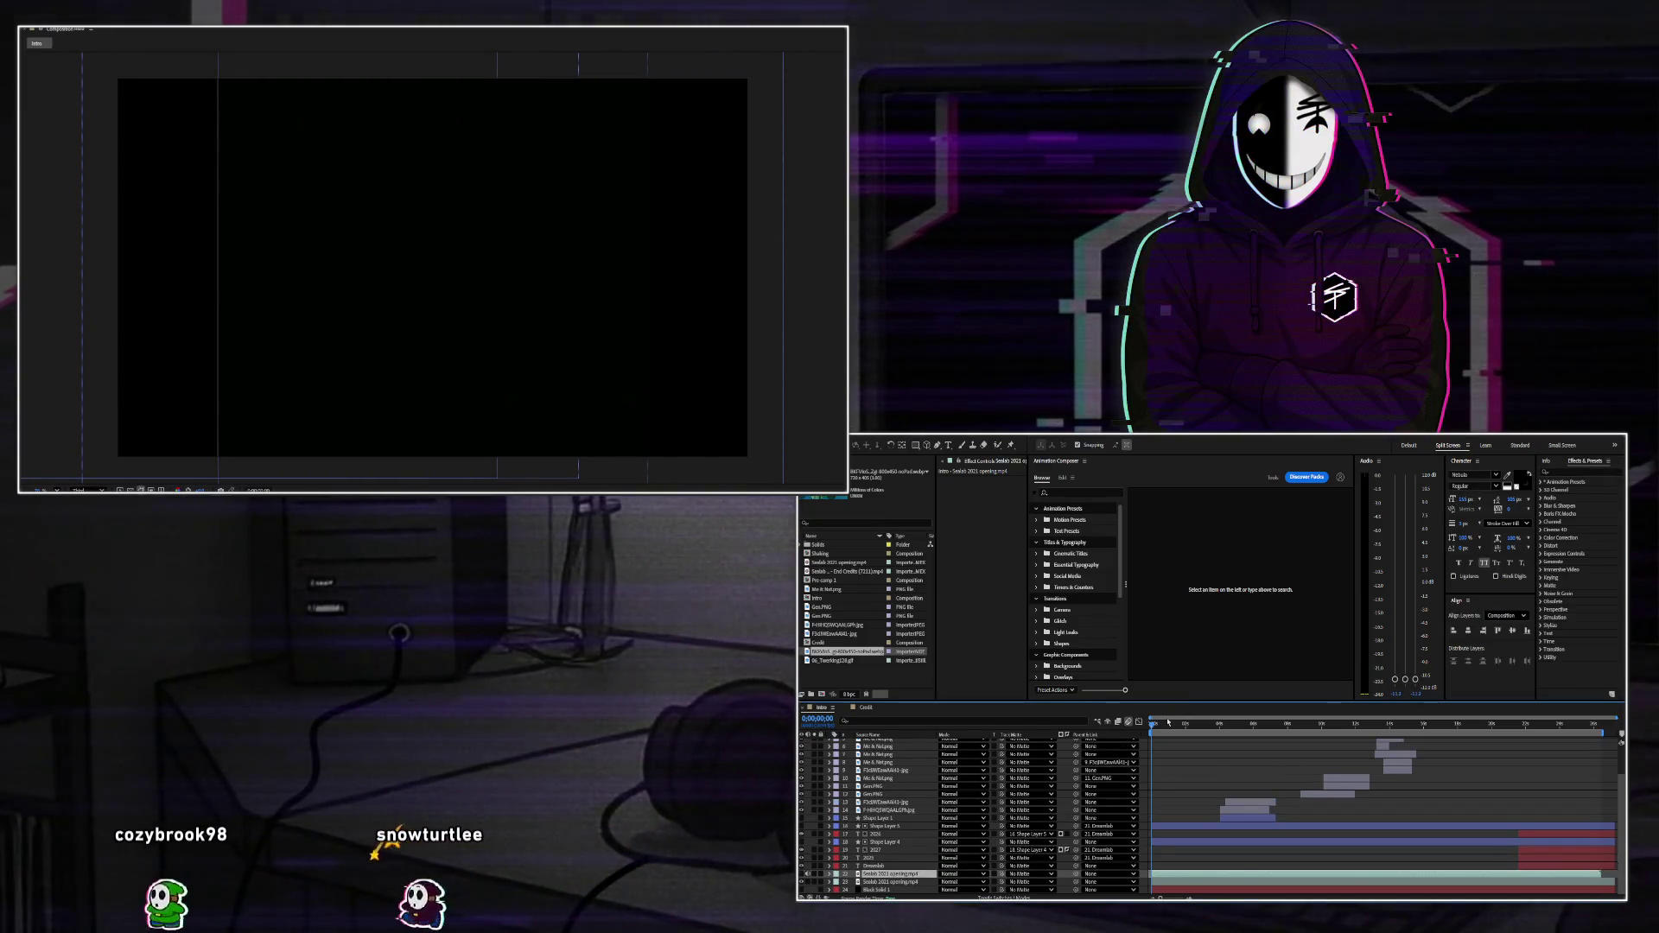
pyautogui.press('space')
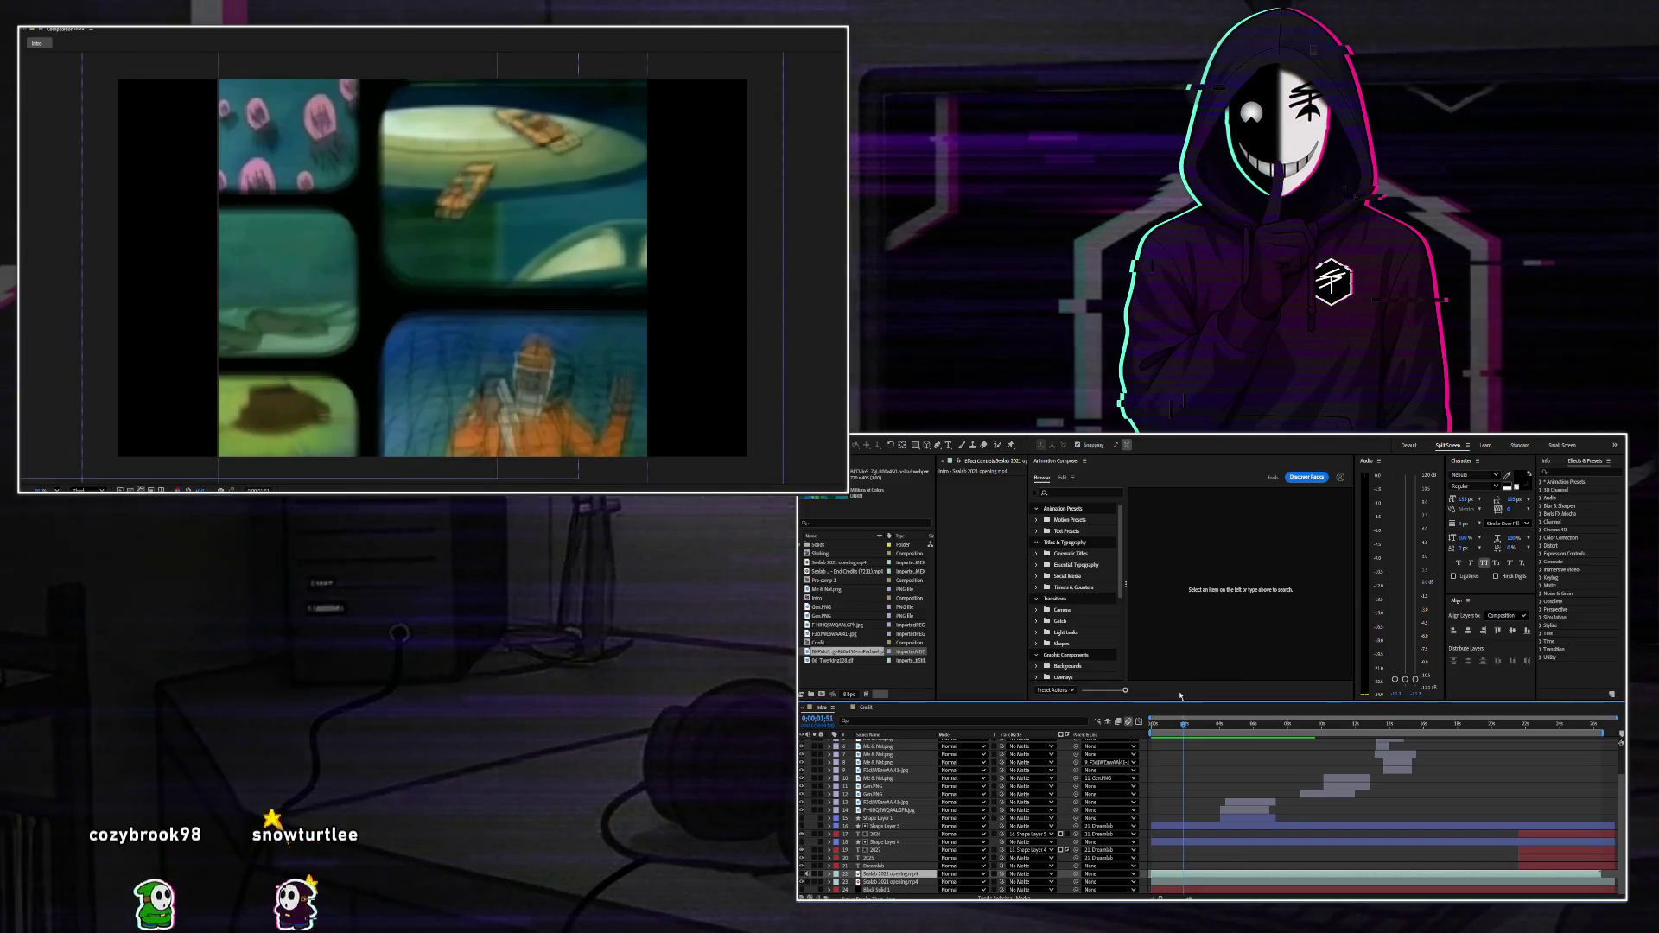
# Review the 21–27 s transition from DREAMLAB 2026 into the underwater clip, then select Seelab 2021 opening.mp4.
pyautogui.press('space')
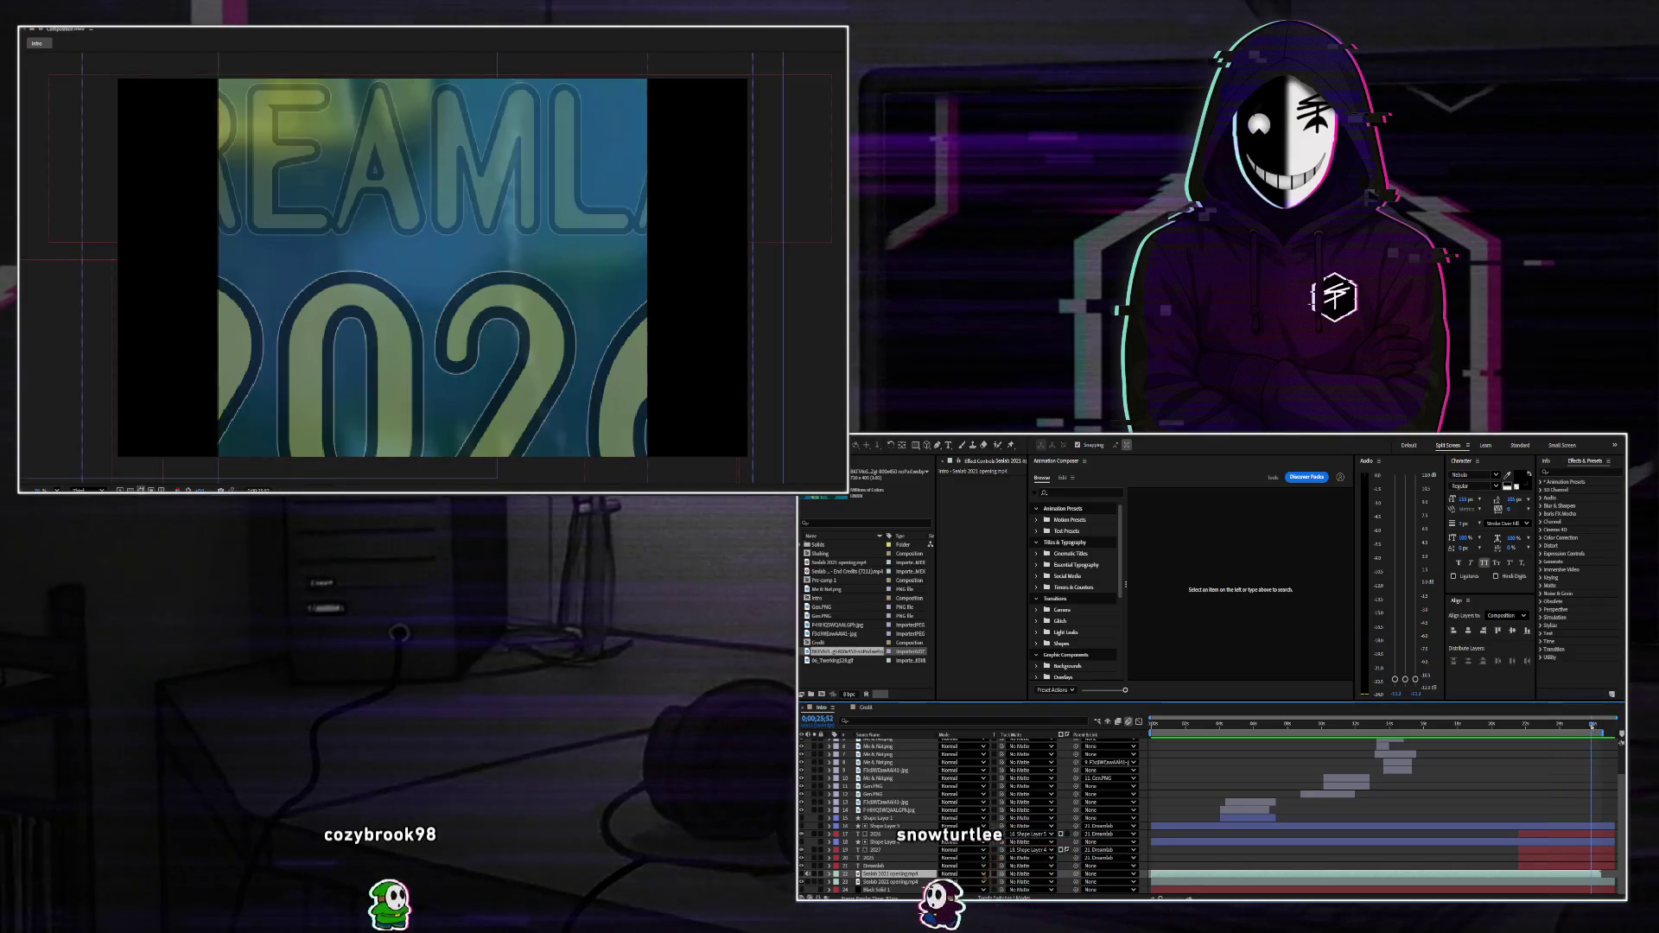
pyautogui.moveTo(1592, 730)
pyautogui.mouseDown()
pyautogui.moveTo(1391, 735)
pyautogui.moveTo(1573, 742)
pyautogui.mouseUp()
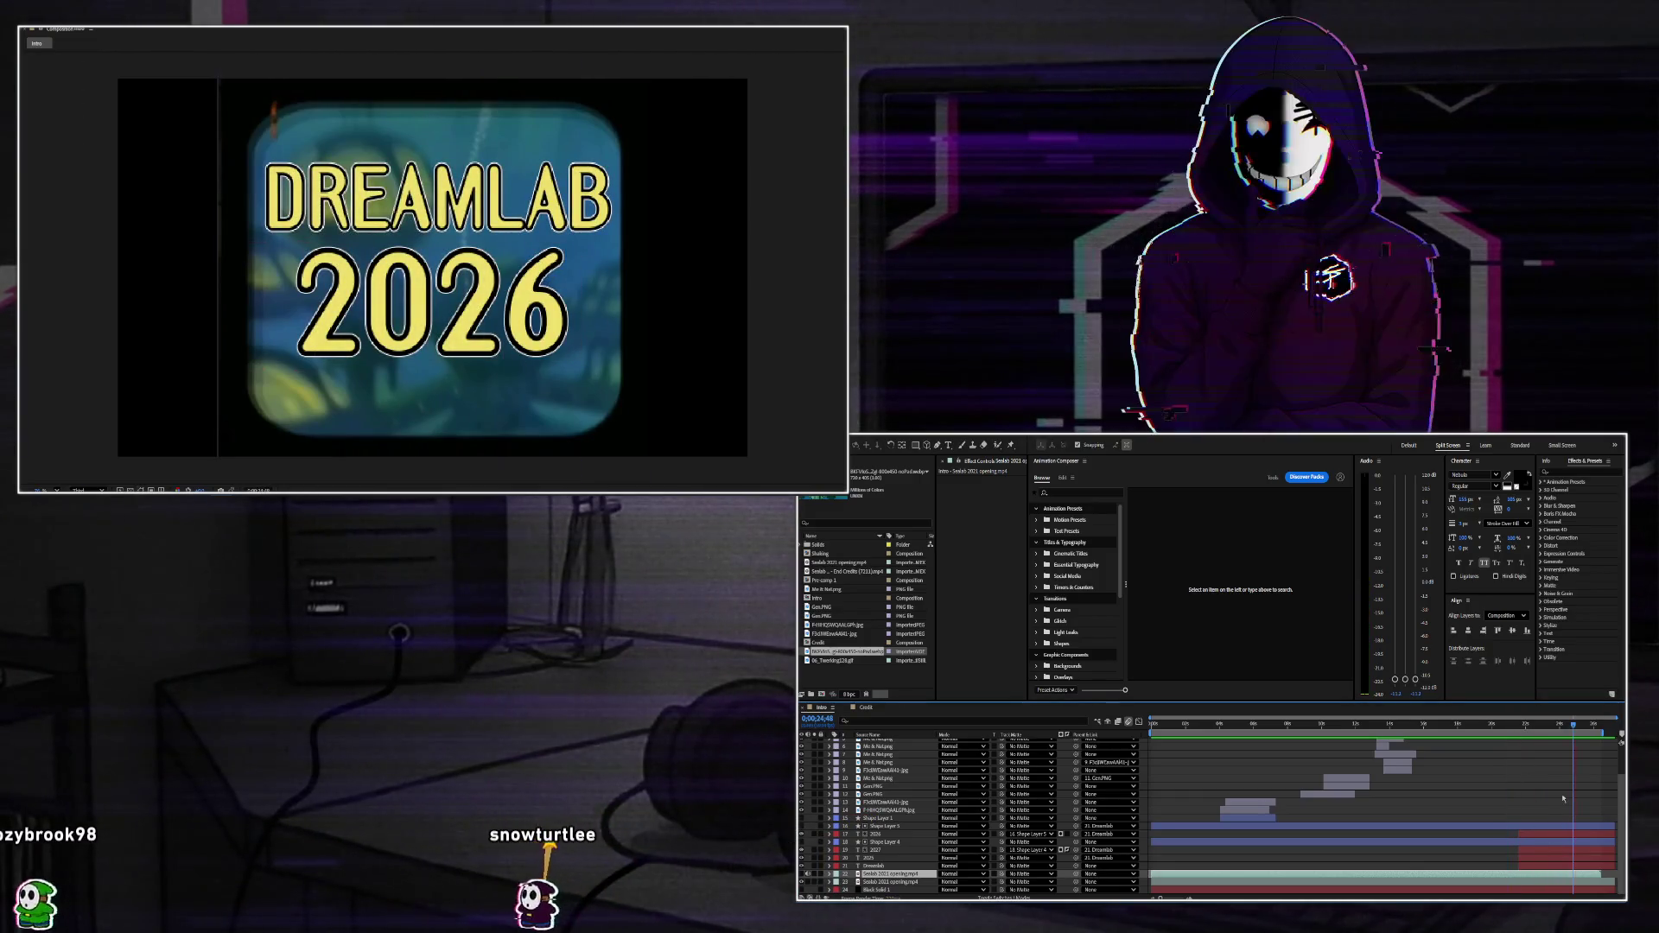
pyautogui.press('space')
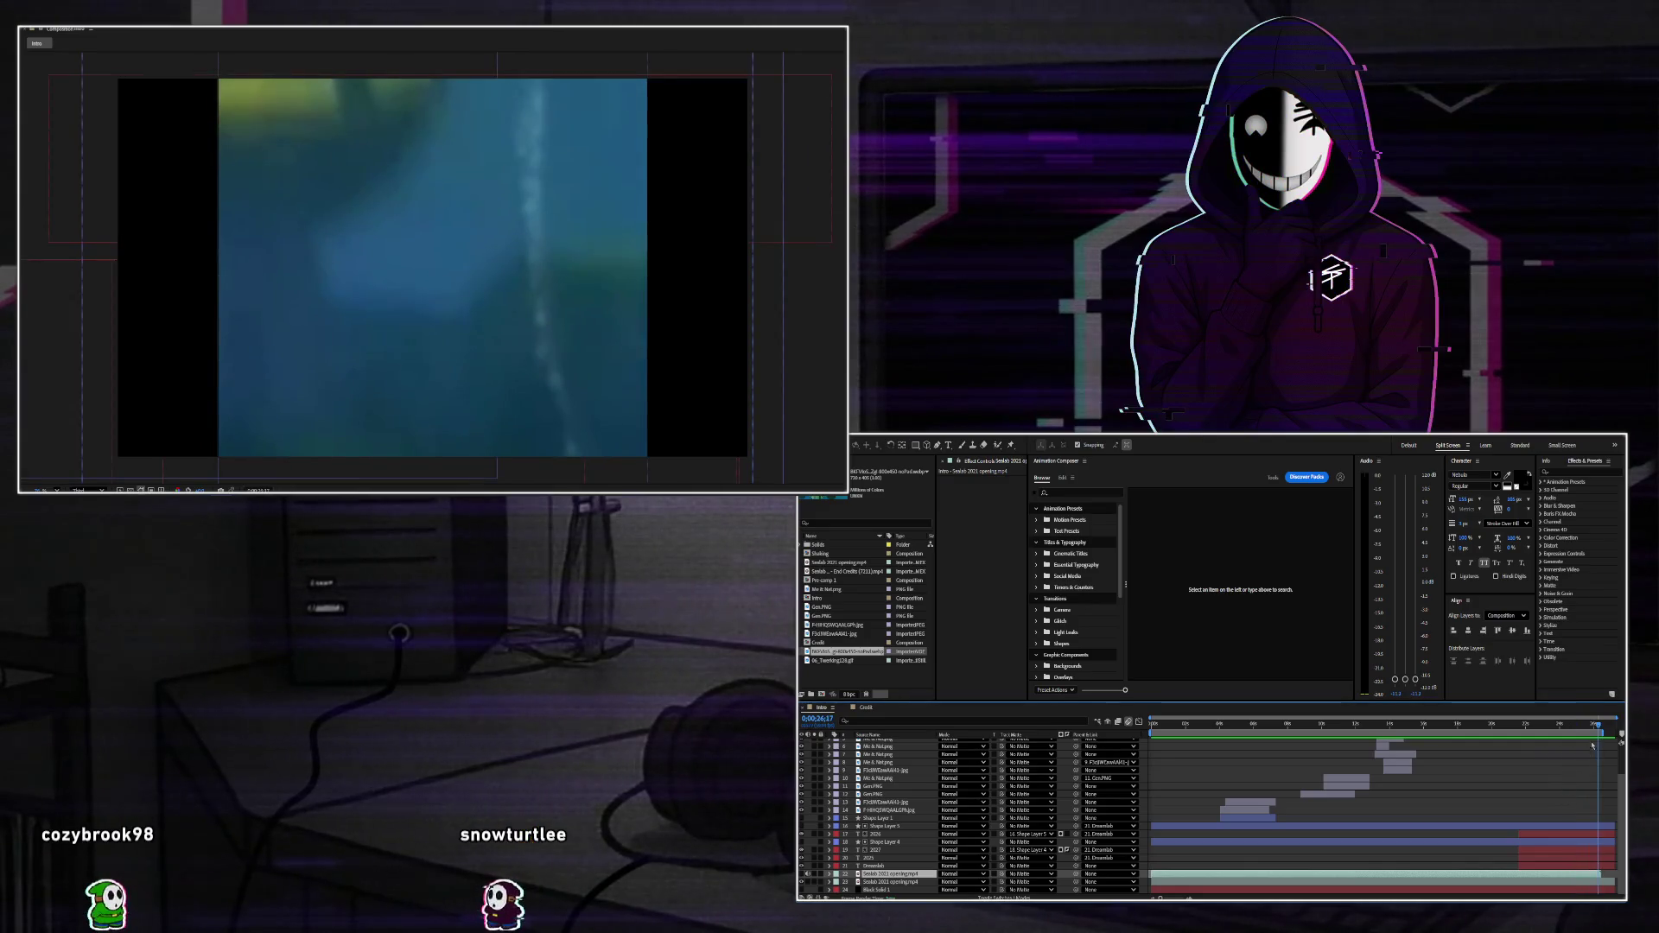
pyautogui.click(1592, 724)
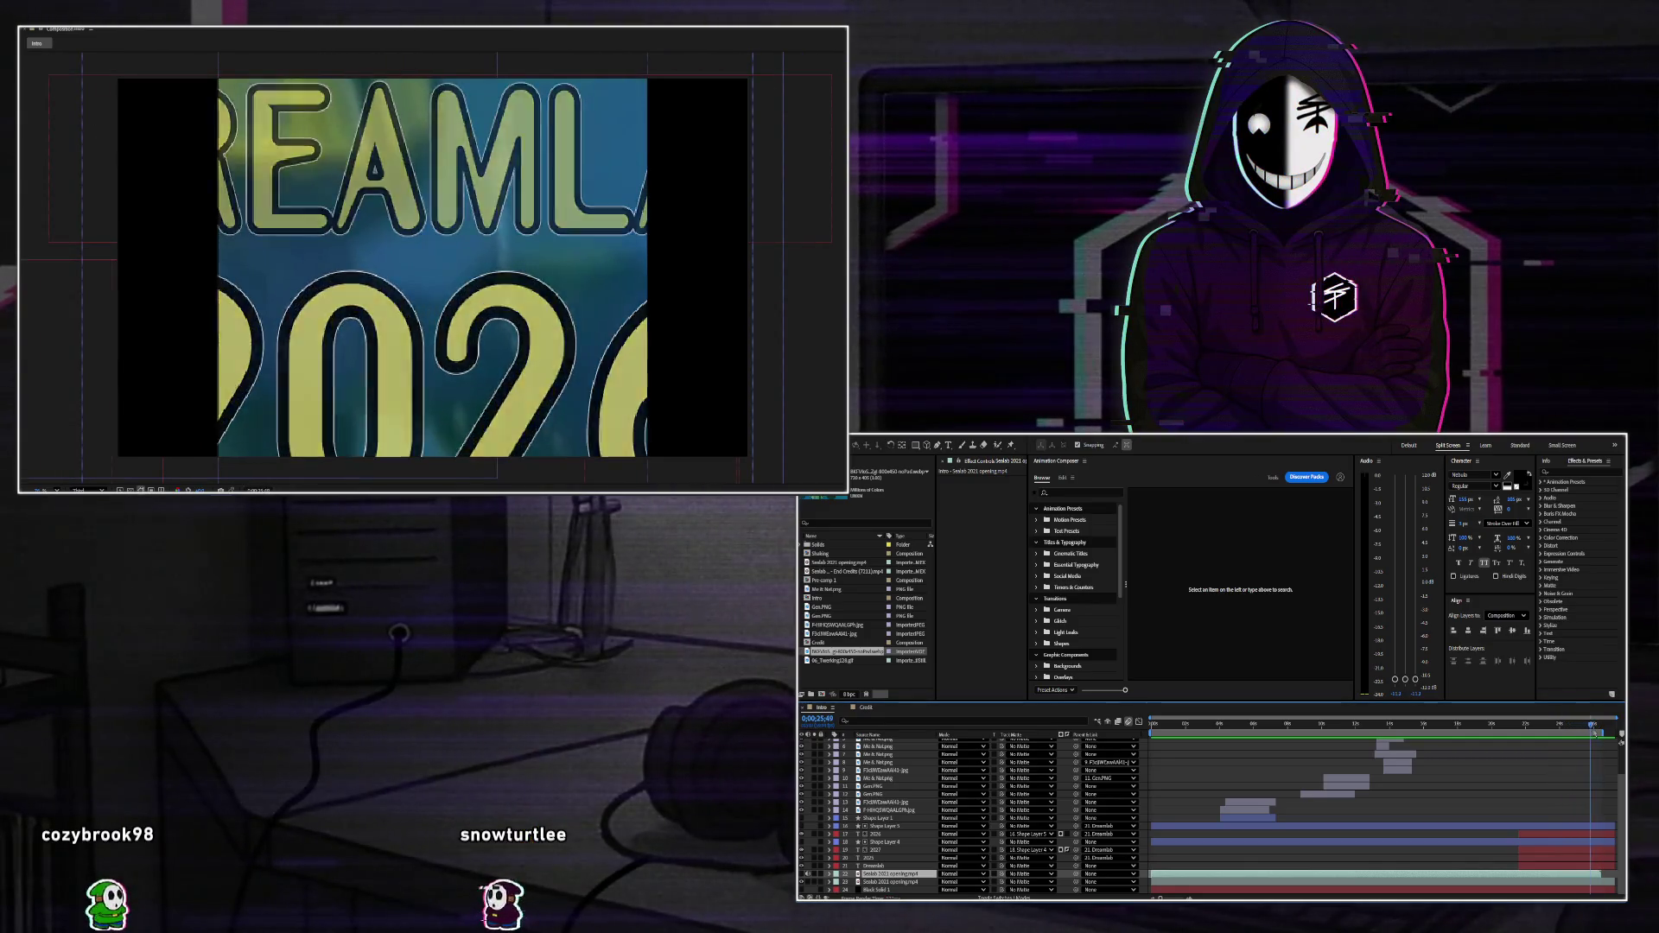
pyautogui.moveTo(1594, 725); pyautogui.dragTo(1620, 736)
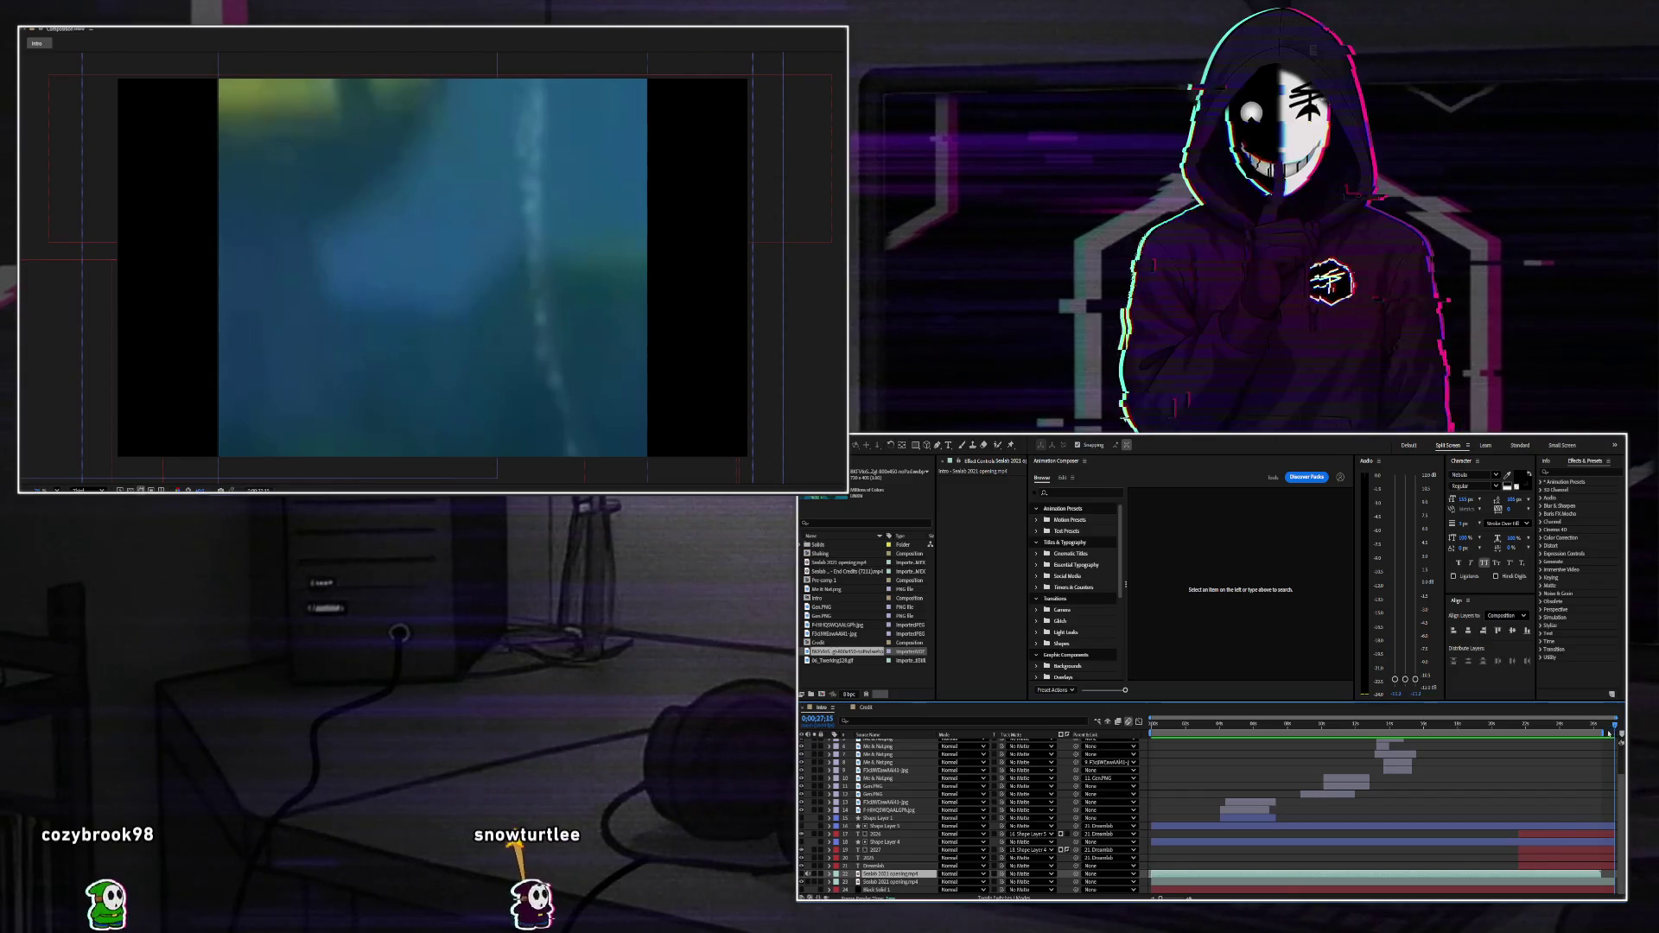
pyautogui.moveTo(1608, 732); pyautogui.dragTo(1604, 734)
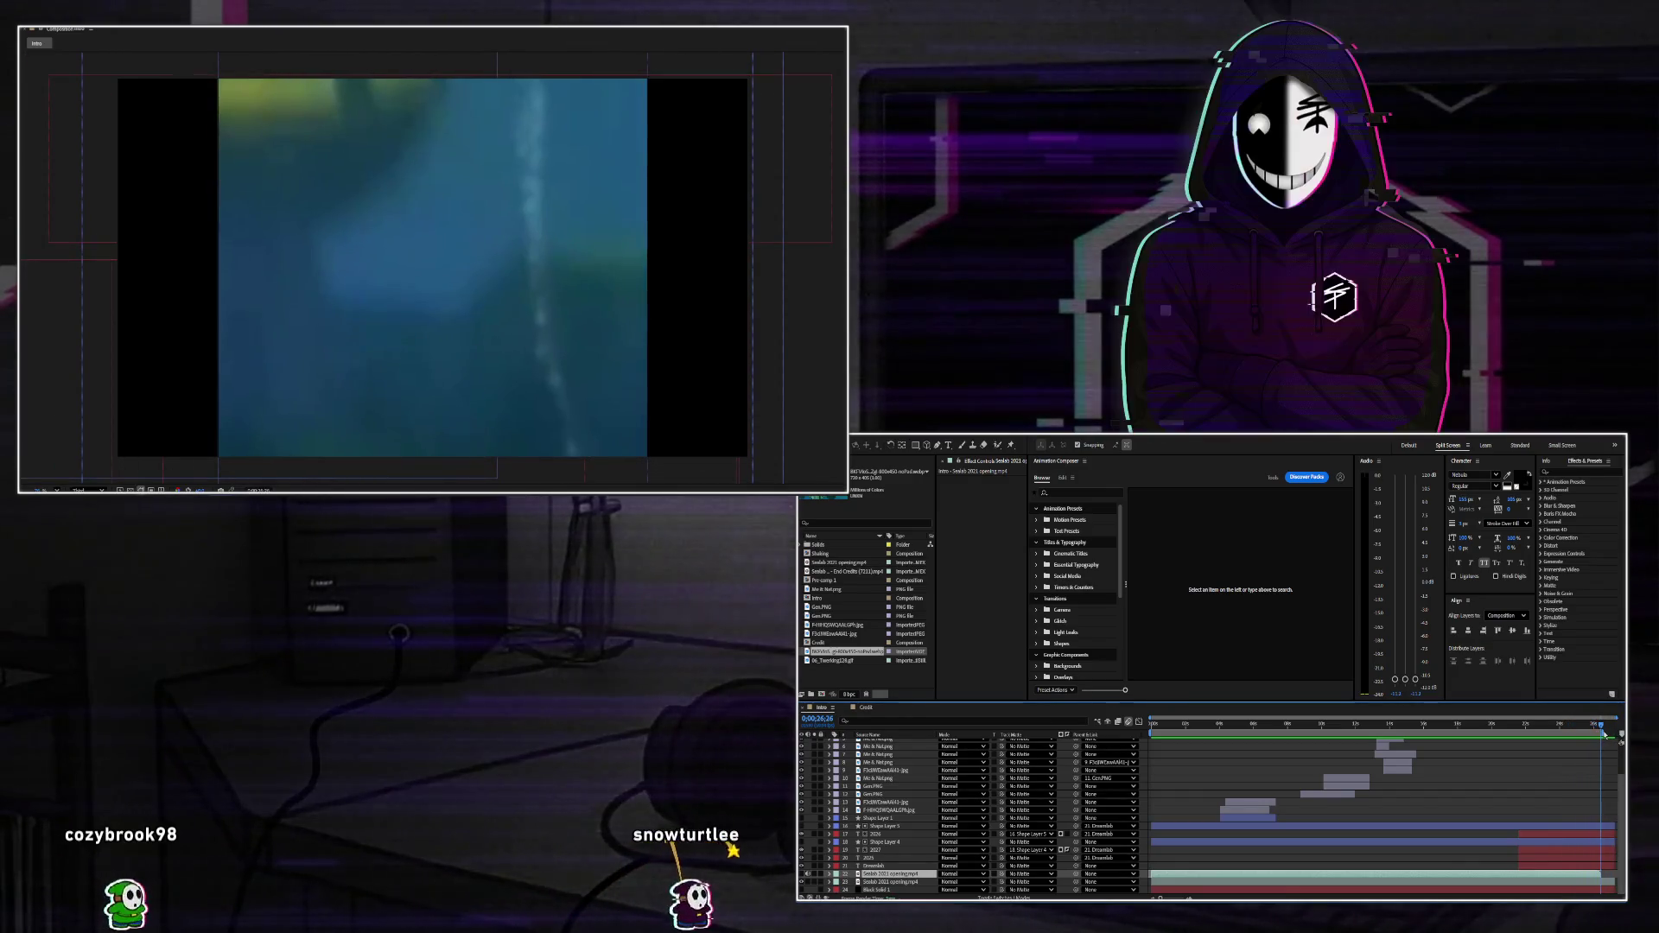
pyautogui.click(882, 881)
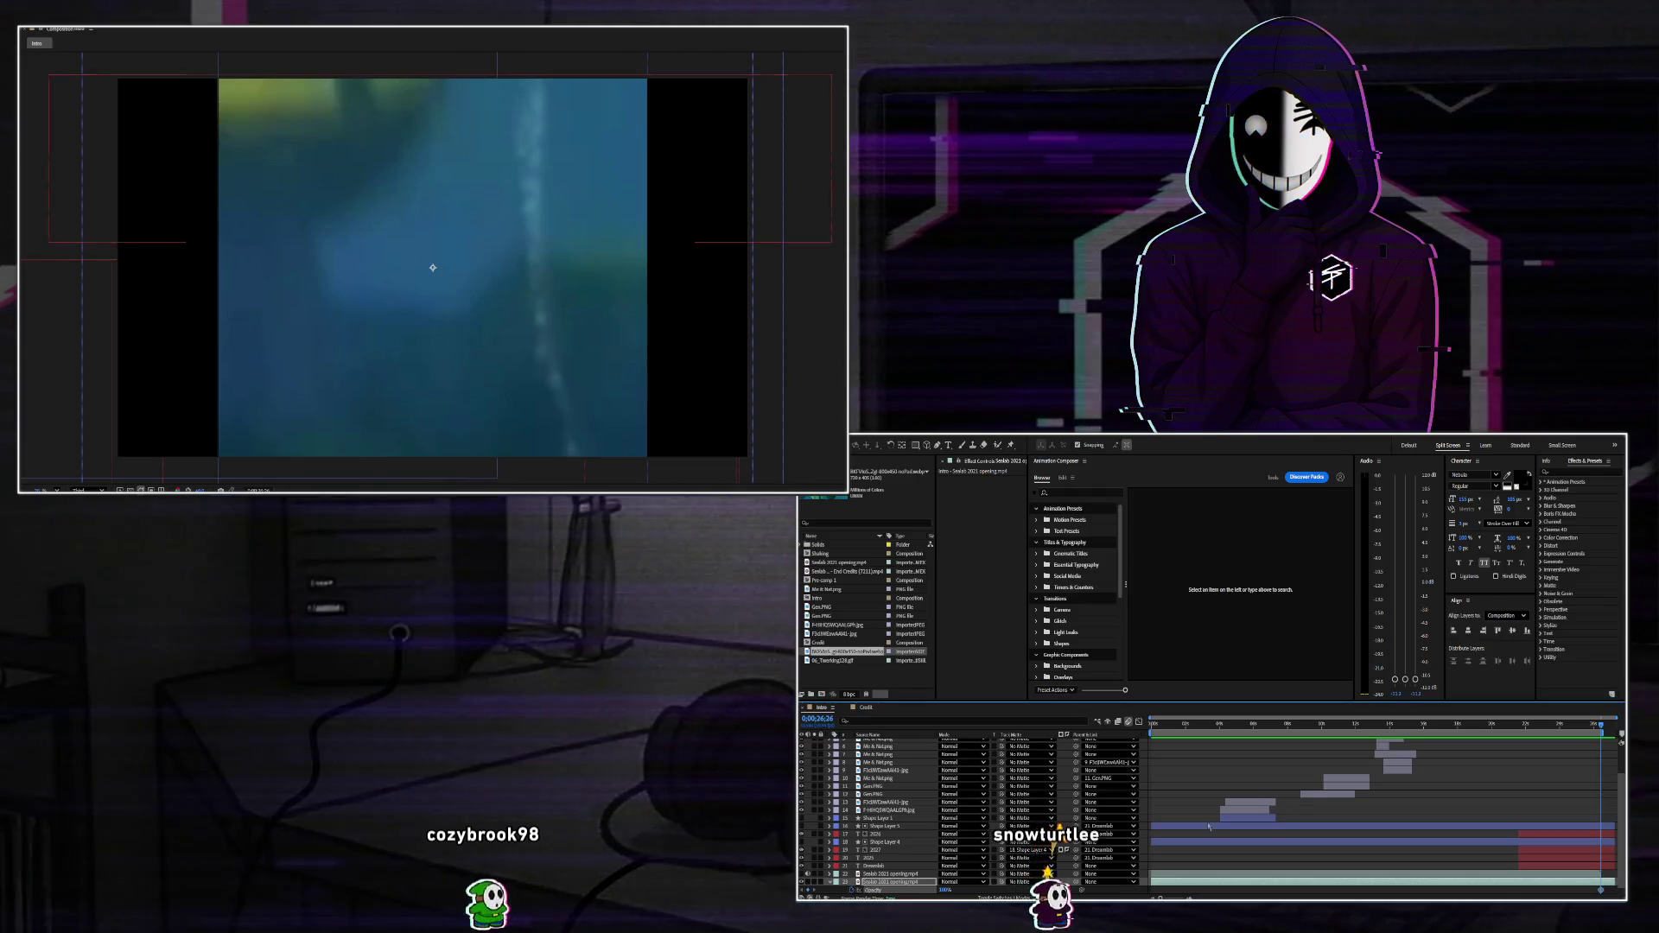
# Inspect the Scale of the 2026 and Dreamlab text layers at the 25-second title.
pyautogui.press('t')
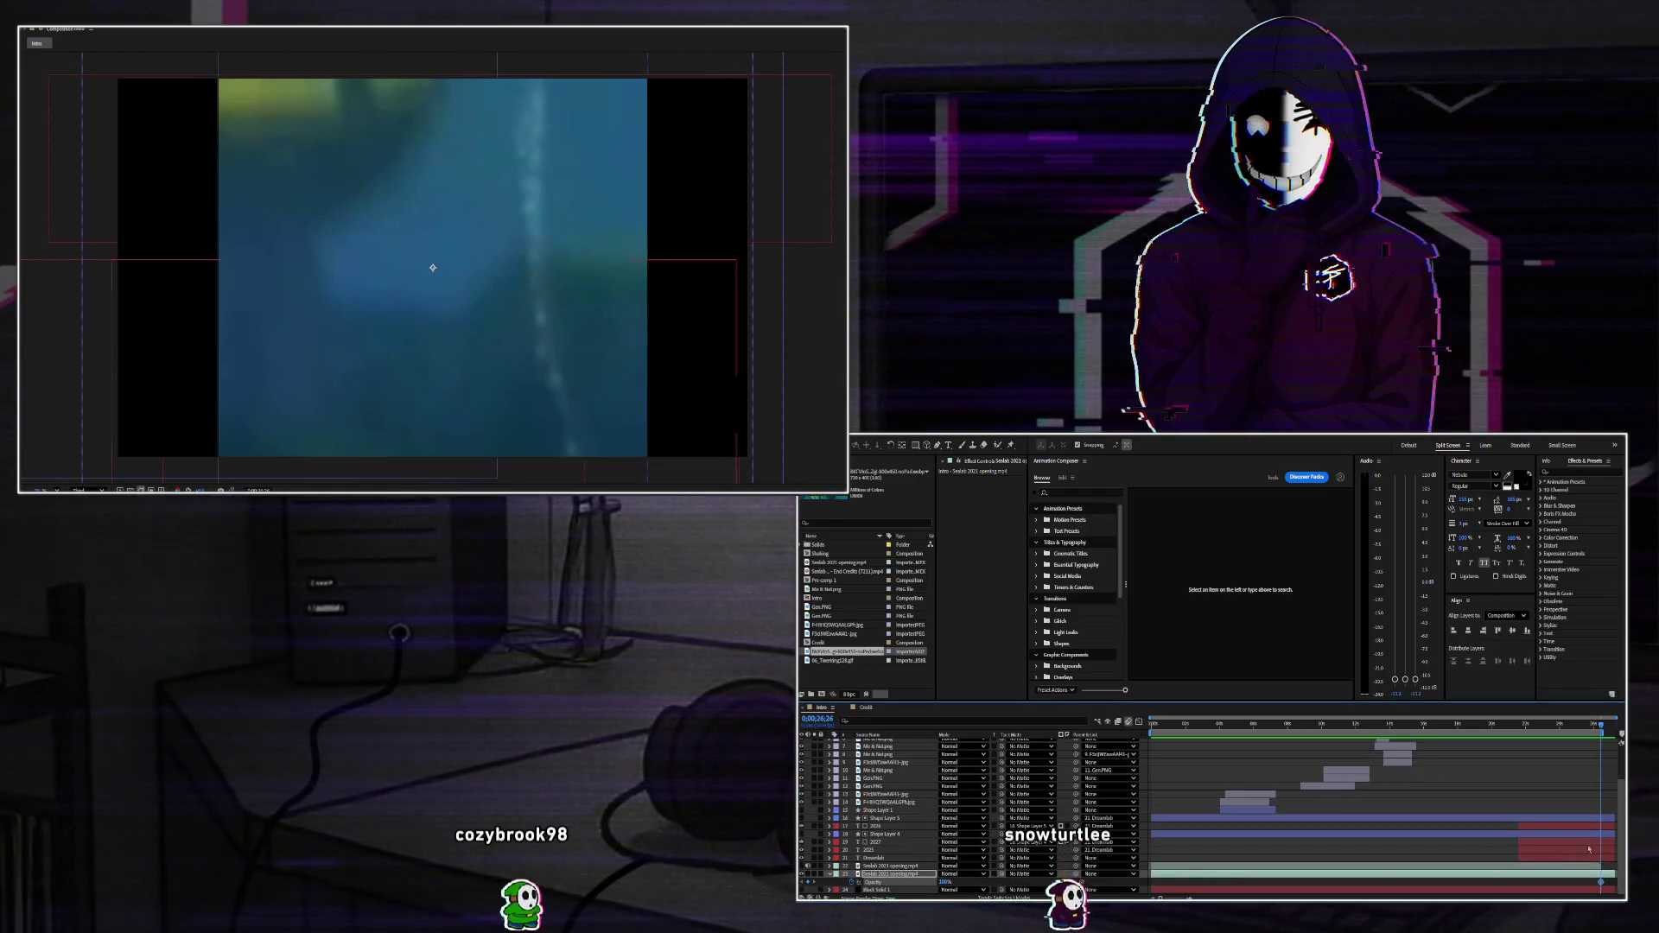
pyautogui.click(1588, 826)
pyautogui.press('u')
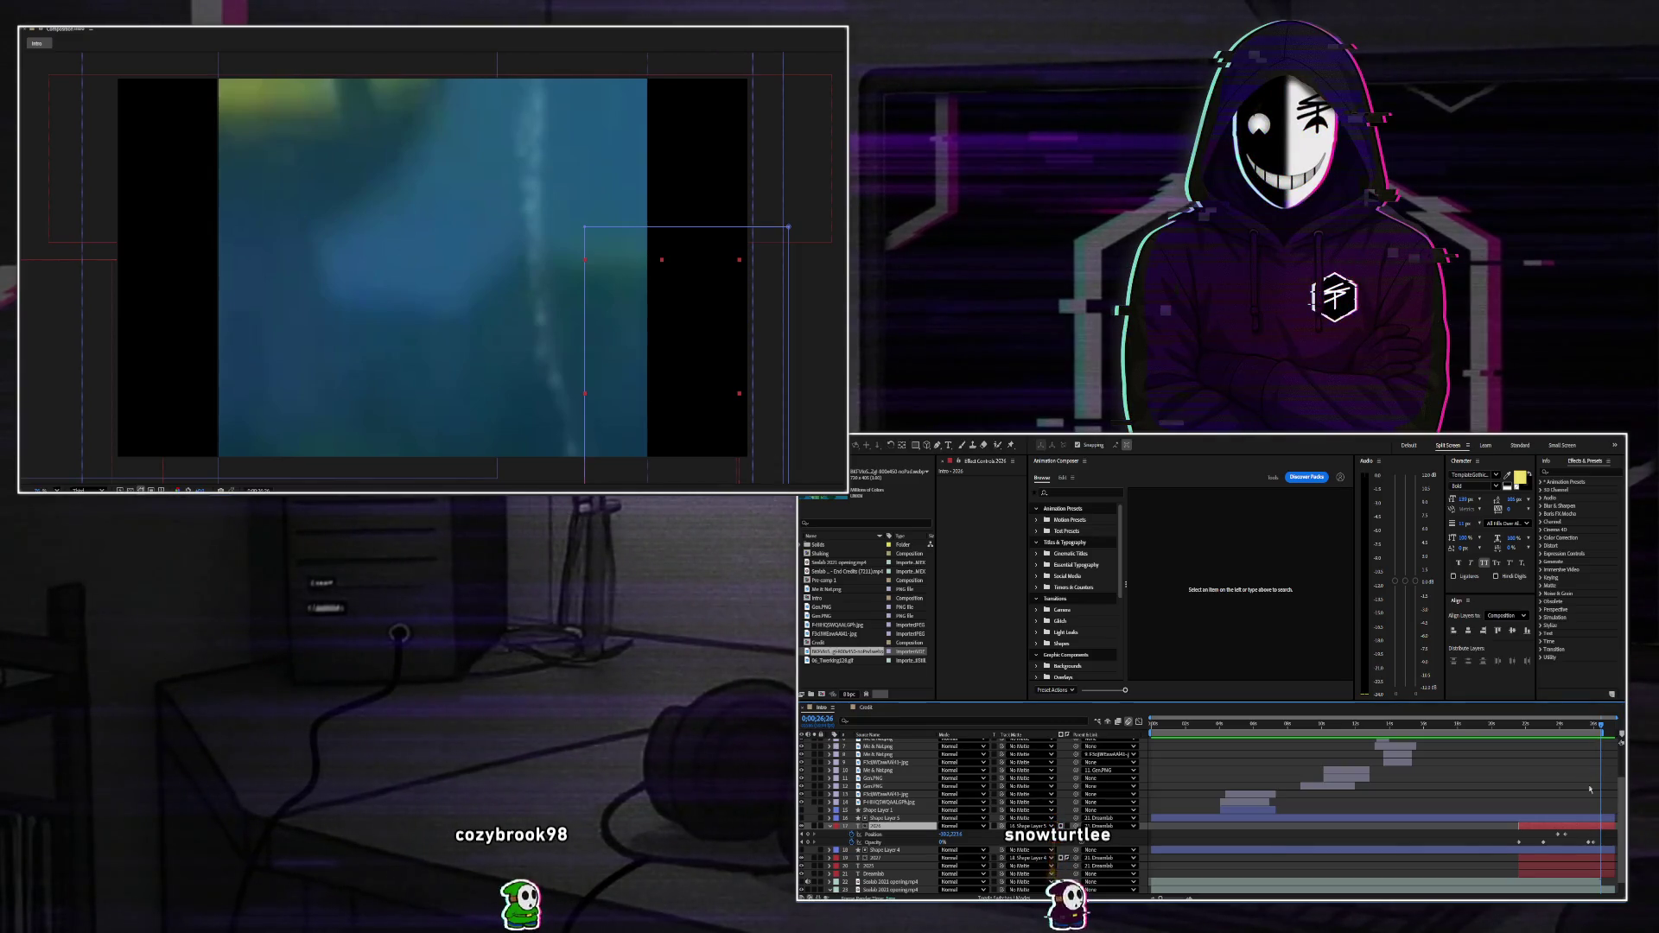
pyautogui.press('s')
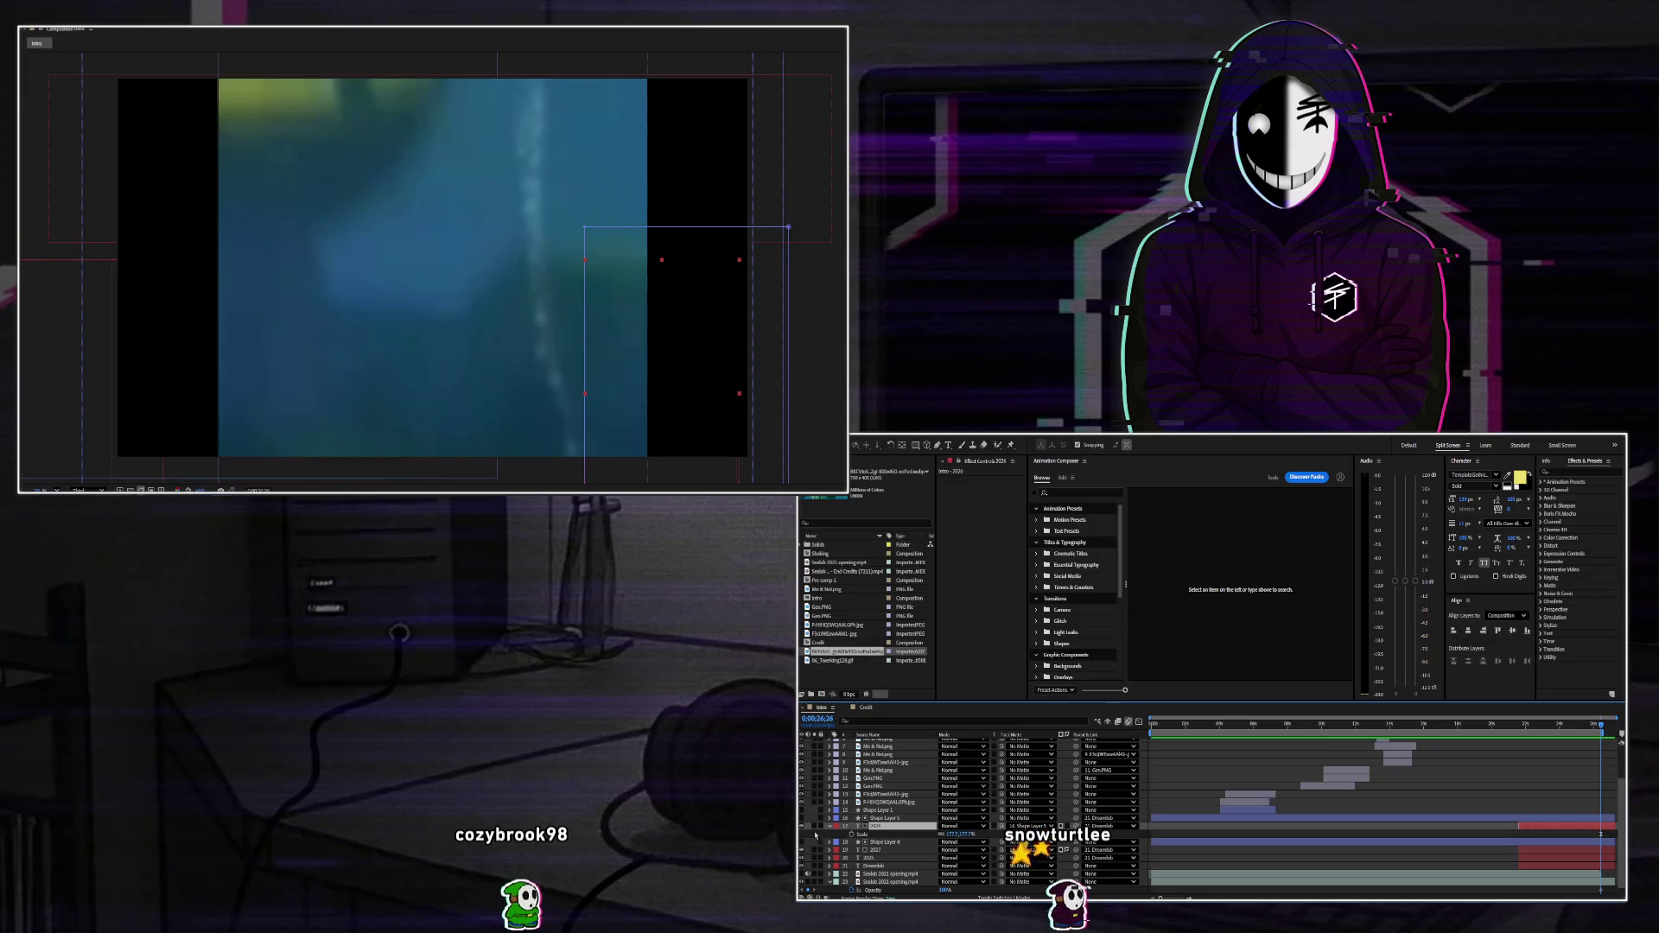
pyautogui.click(1546, 865)
pyautogui.press('s')
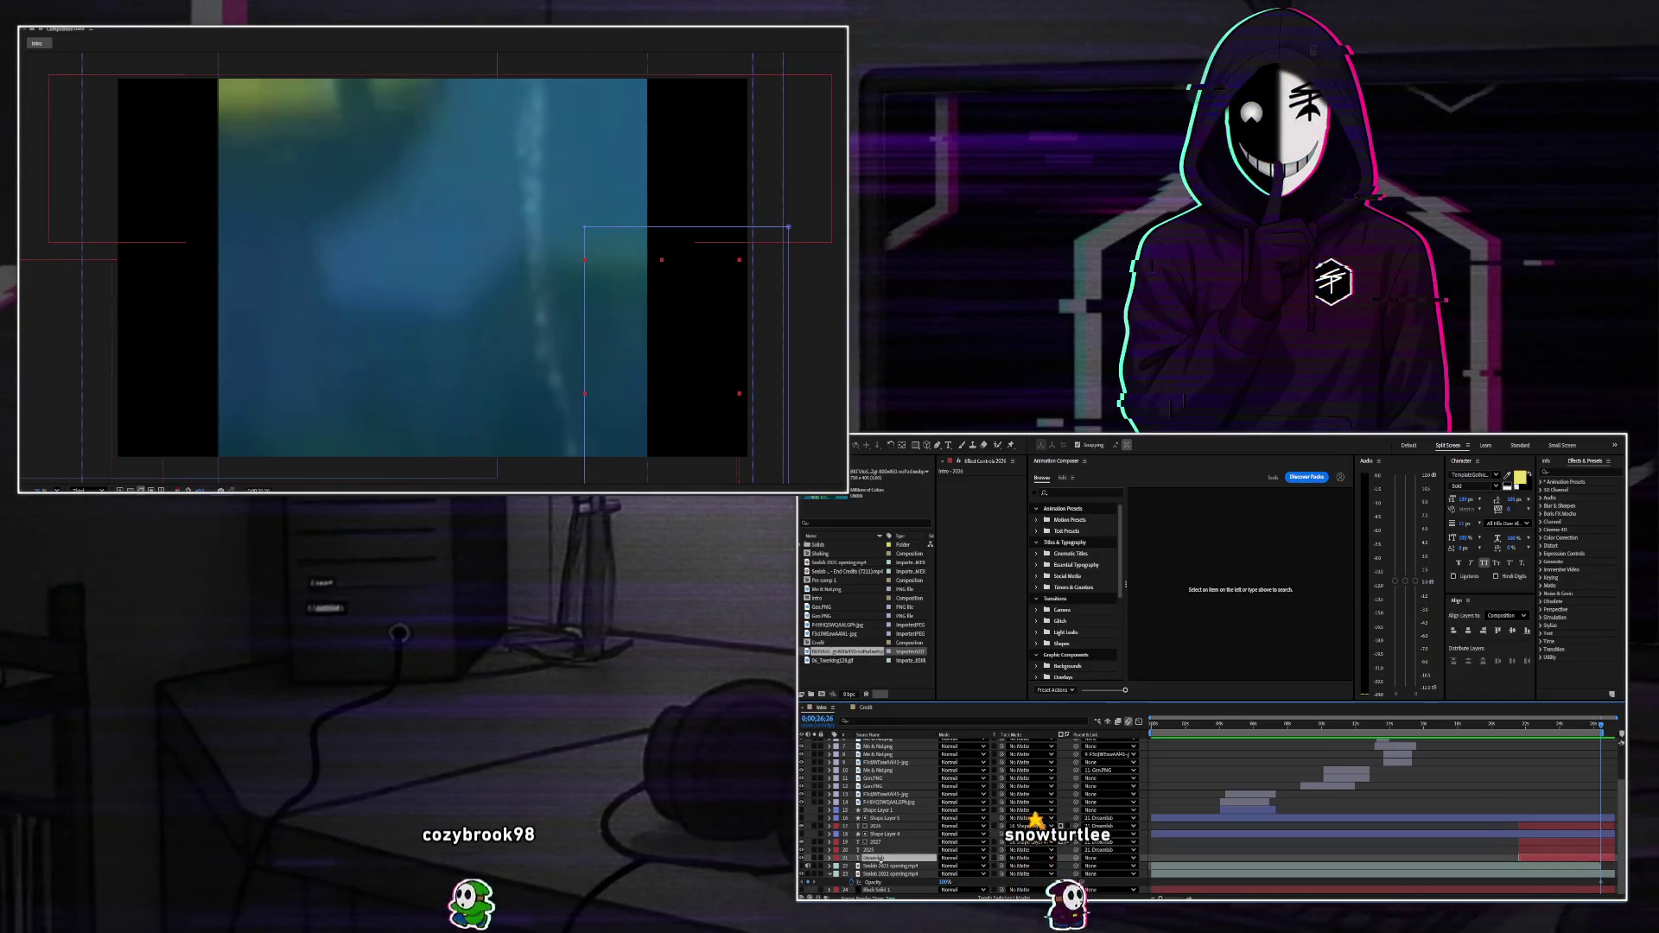
pyautogui.scroll(-1, 1499, 846)
pyautogui.moveTo(1600, 724); pyautogui.dragTo(1582, 724)
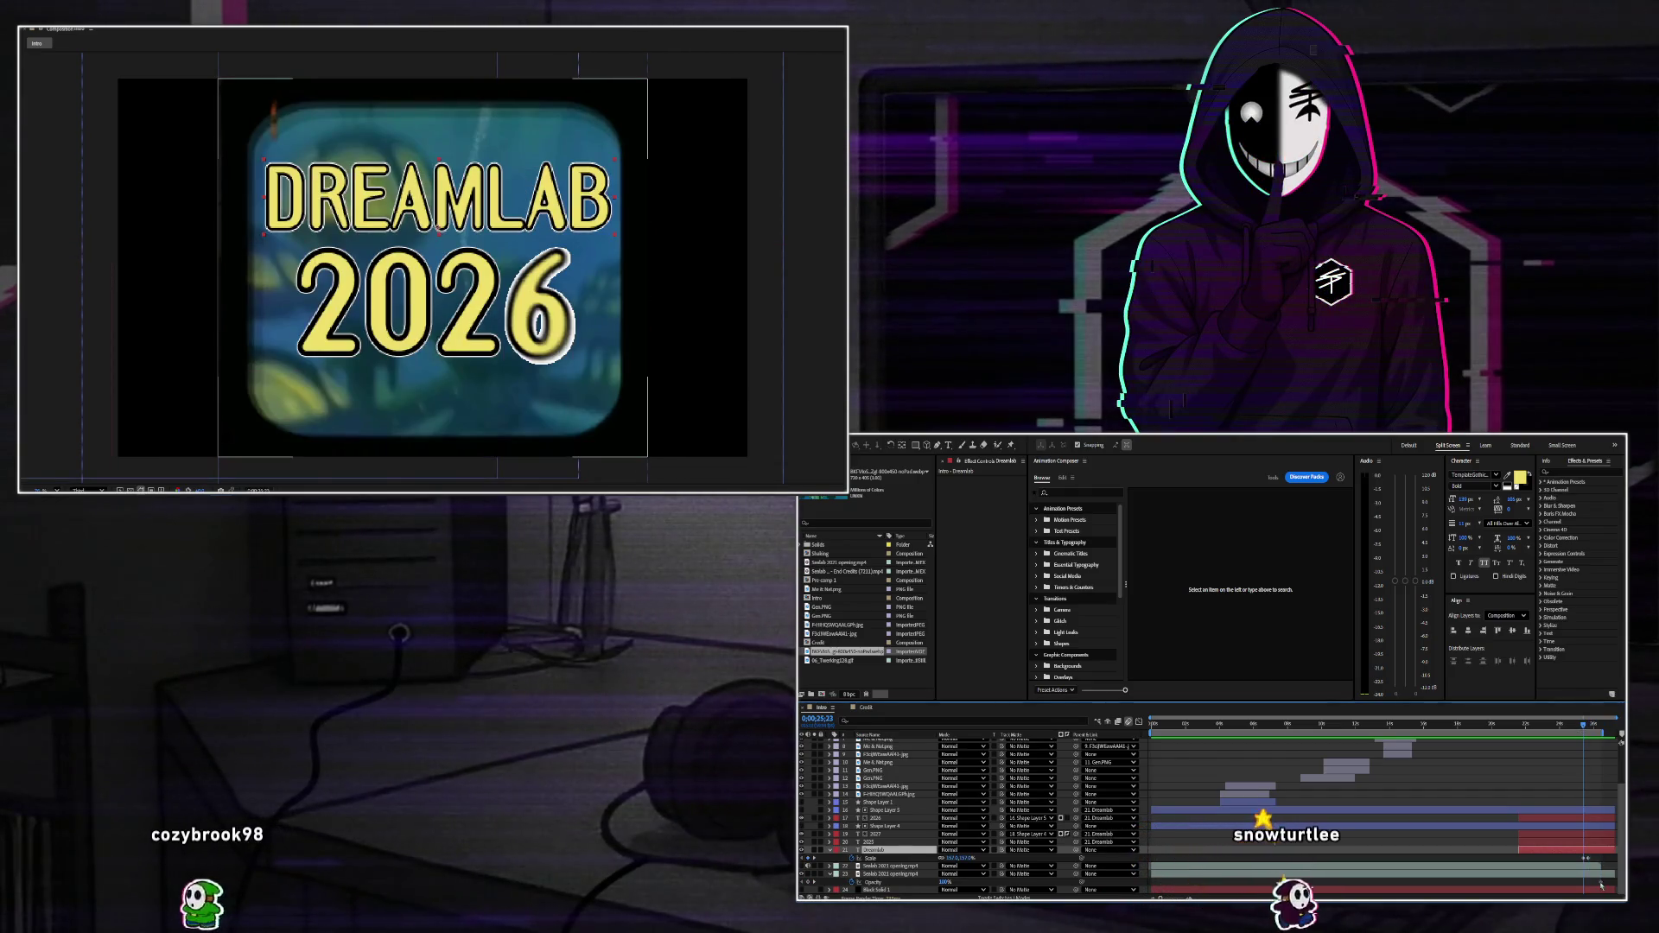
# Reveal the Dreamlab layer's opacity keyframes and jump to its Scale keyframe.
pyautogui.click(1583, 882)
pyautogui.click(1593, 852)
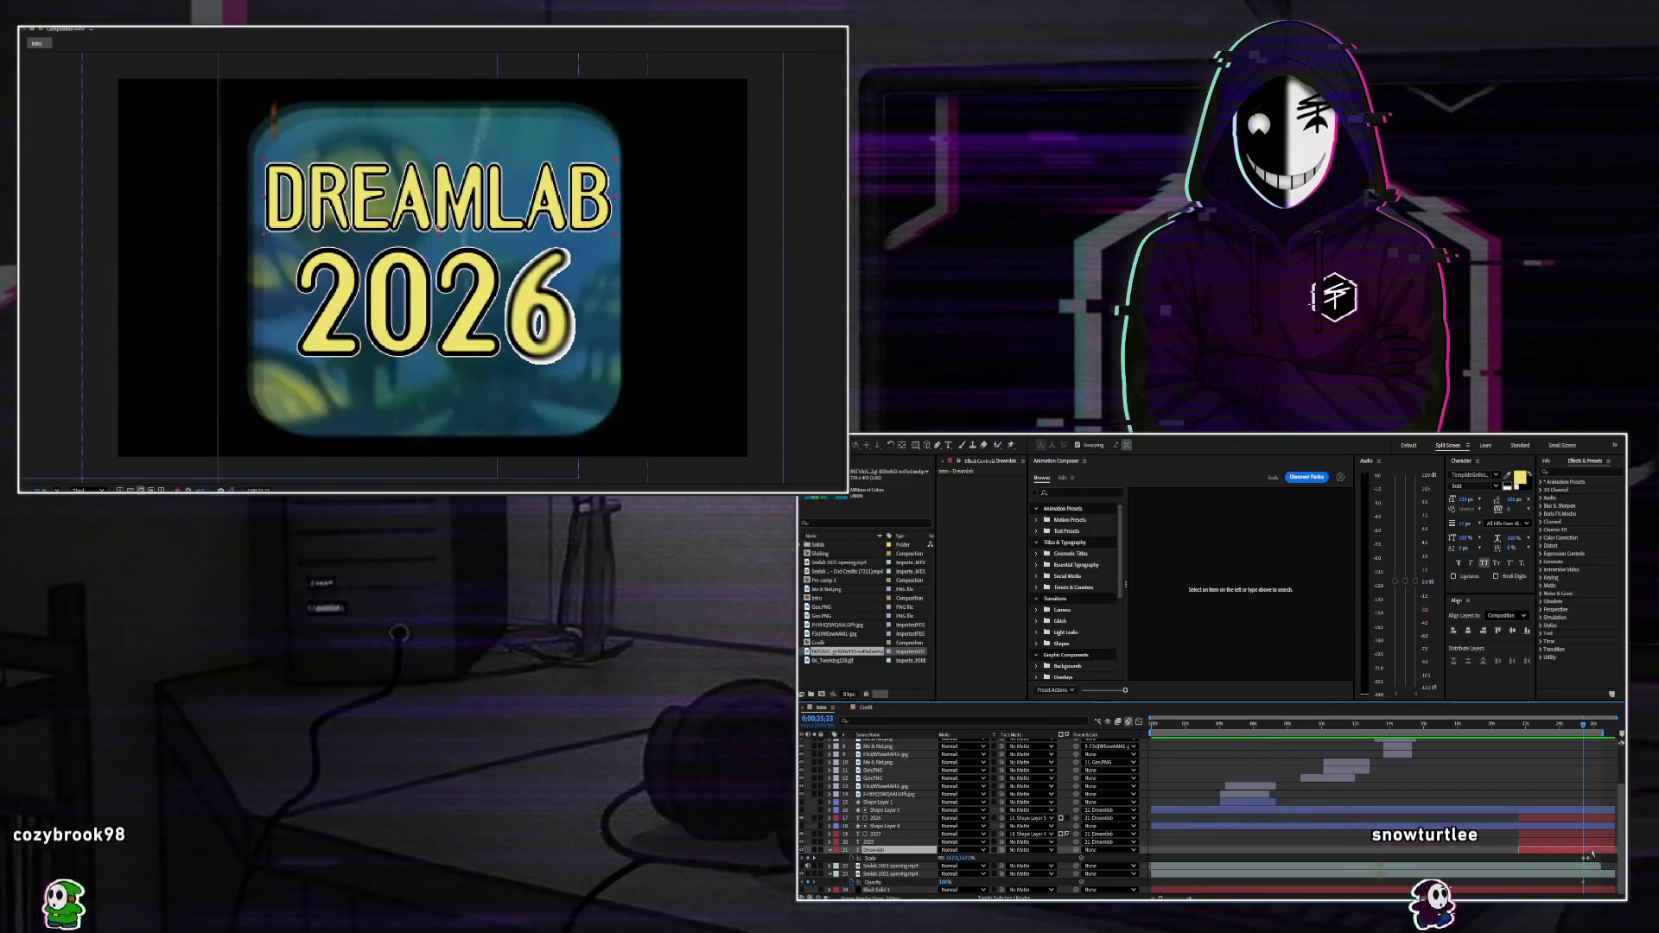
pyautogui.hotkey('shift', 't')
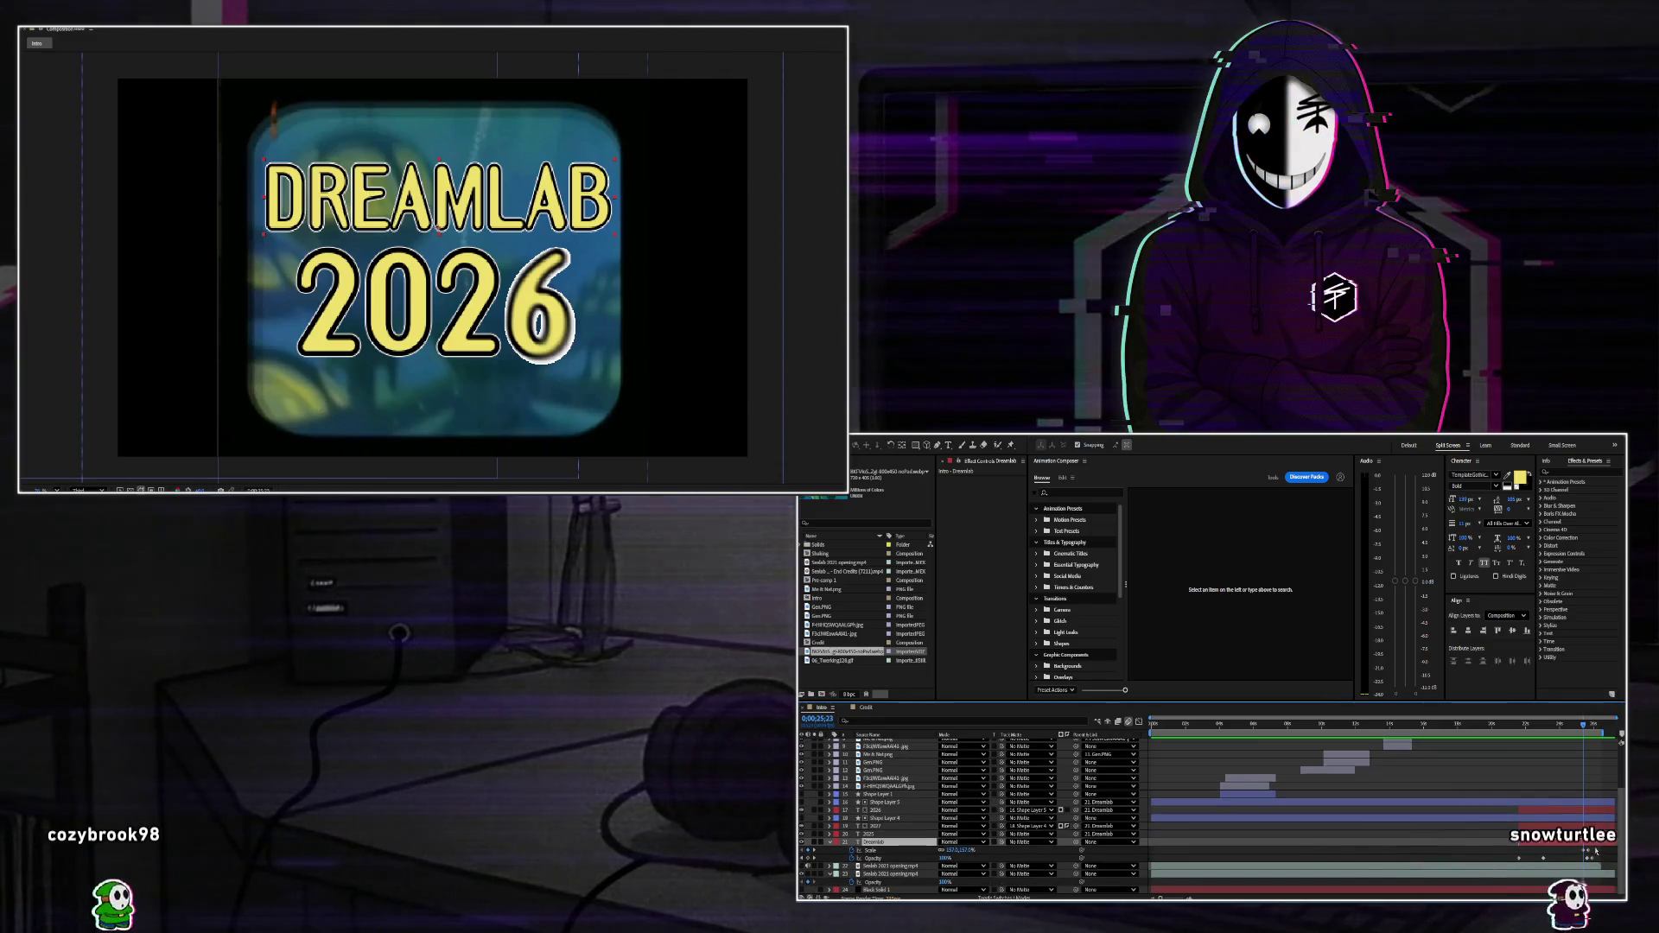
pyautogui.press('k')
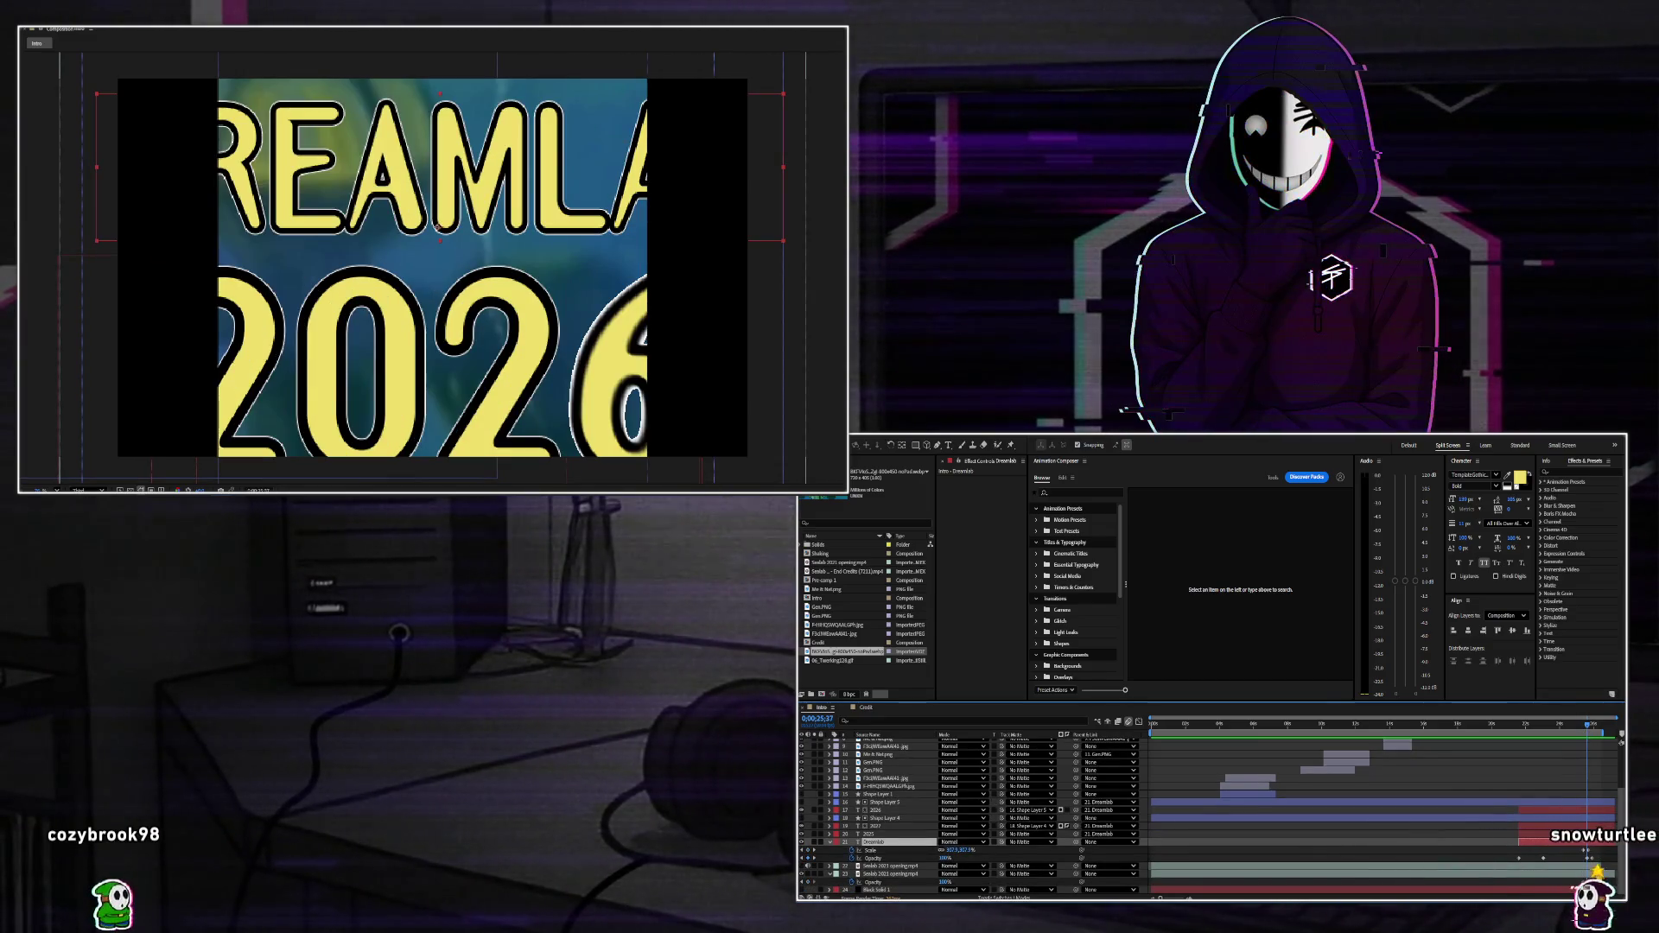
# Test the opening video at 0% opacity, undo it, and move Black Solid 1 to the top.
pyautogui.click(1590, 873)
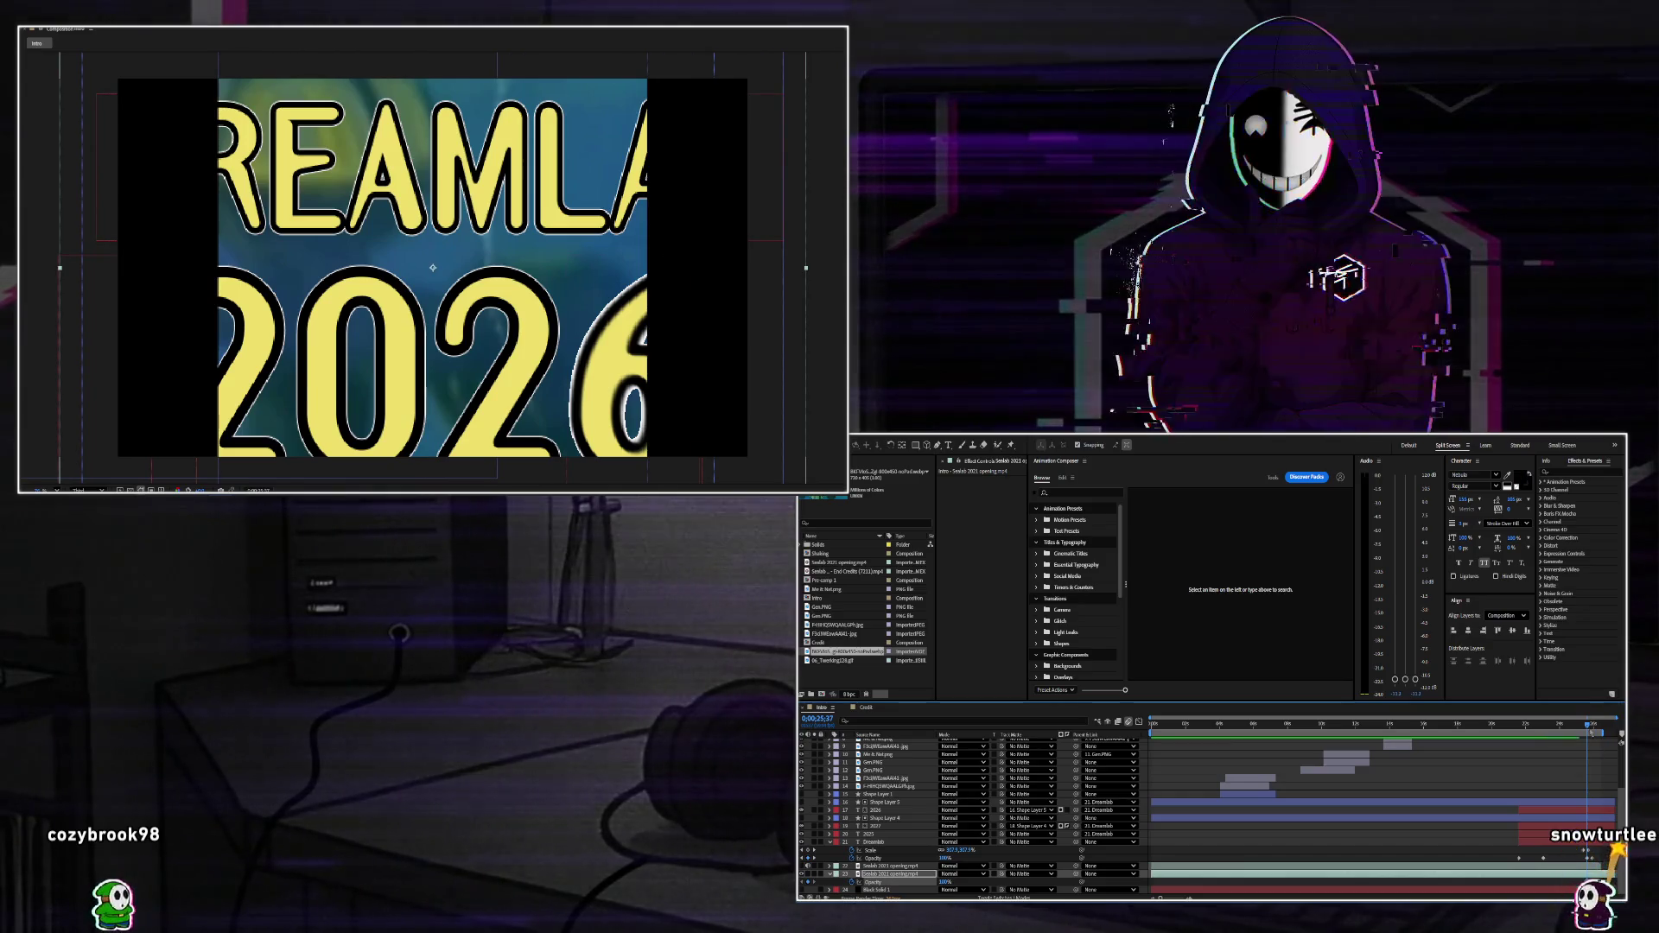
pyautogui.write('k')
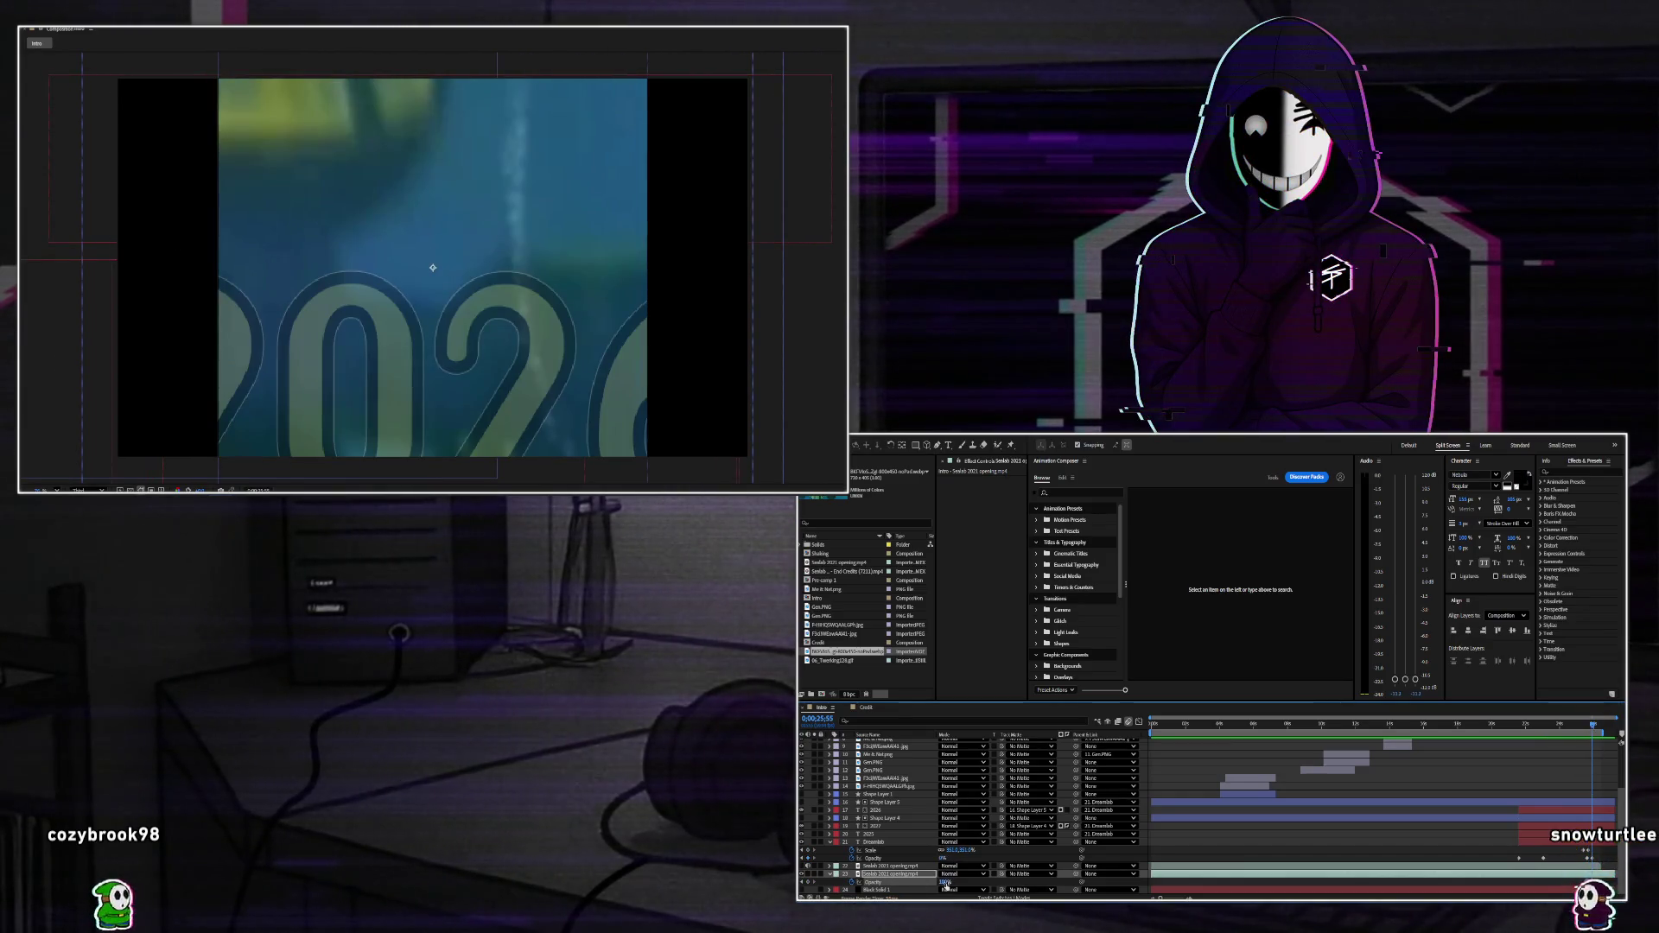
pyautogui.write('0')
pyautogui.press('Return')
pyautogui.hotkey('ctrl', 'z')
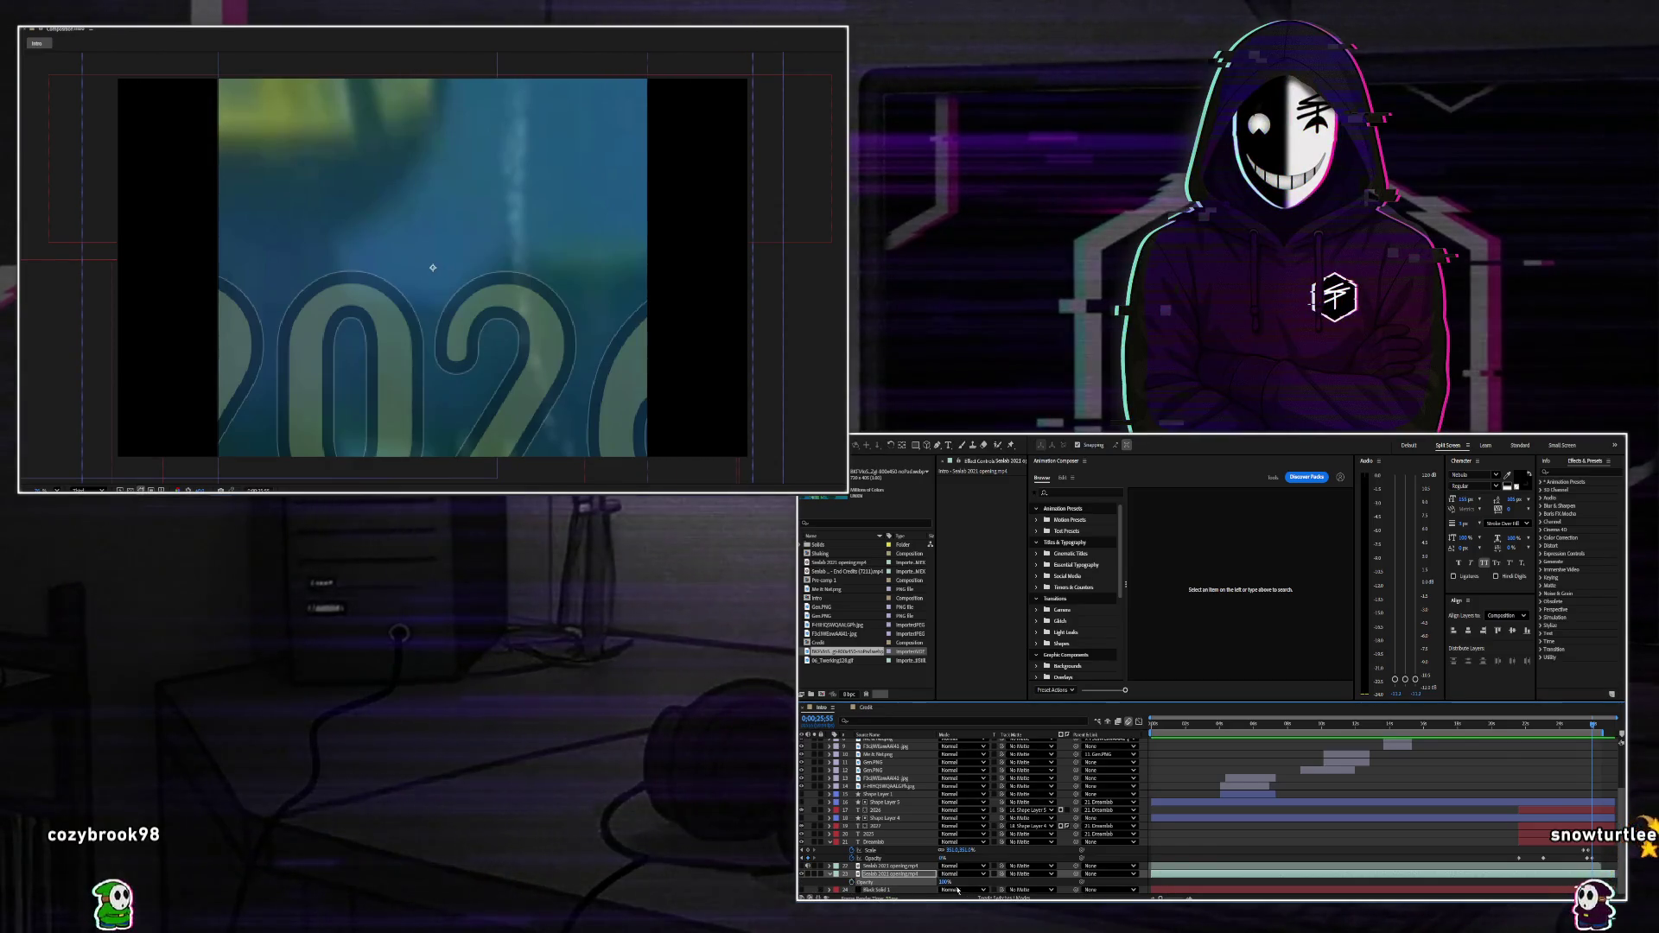
pyautogui.click(874, 890)
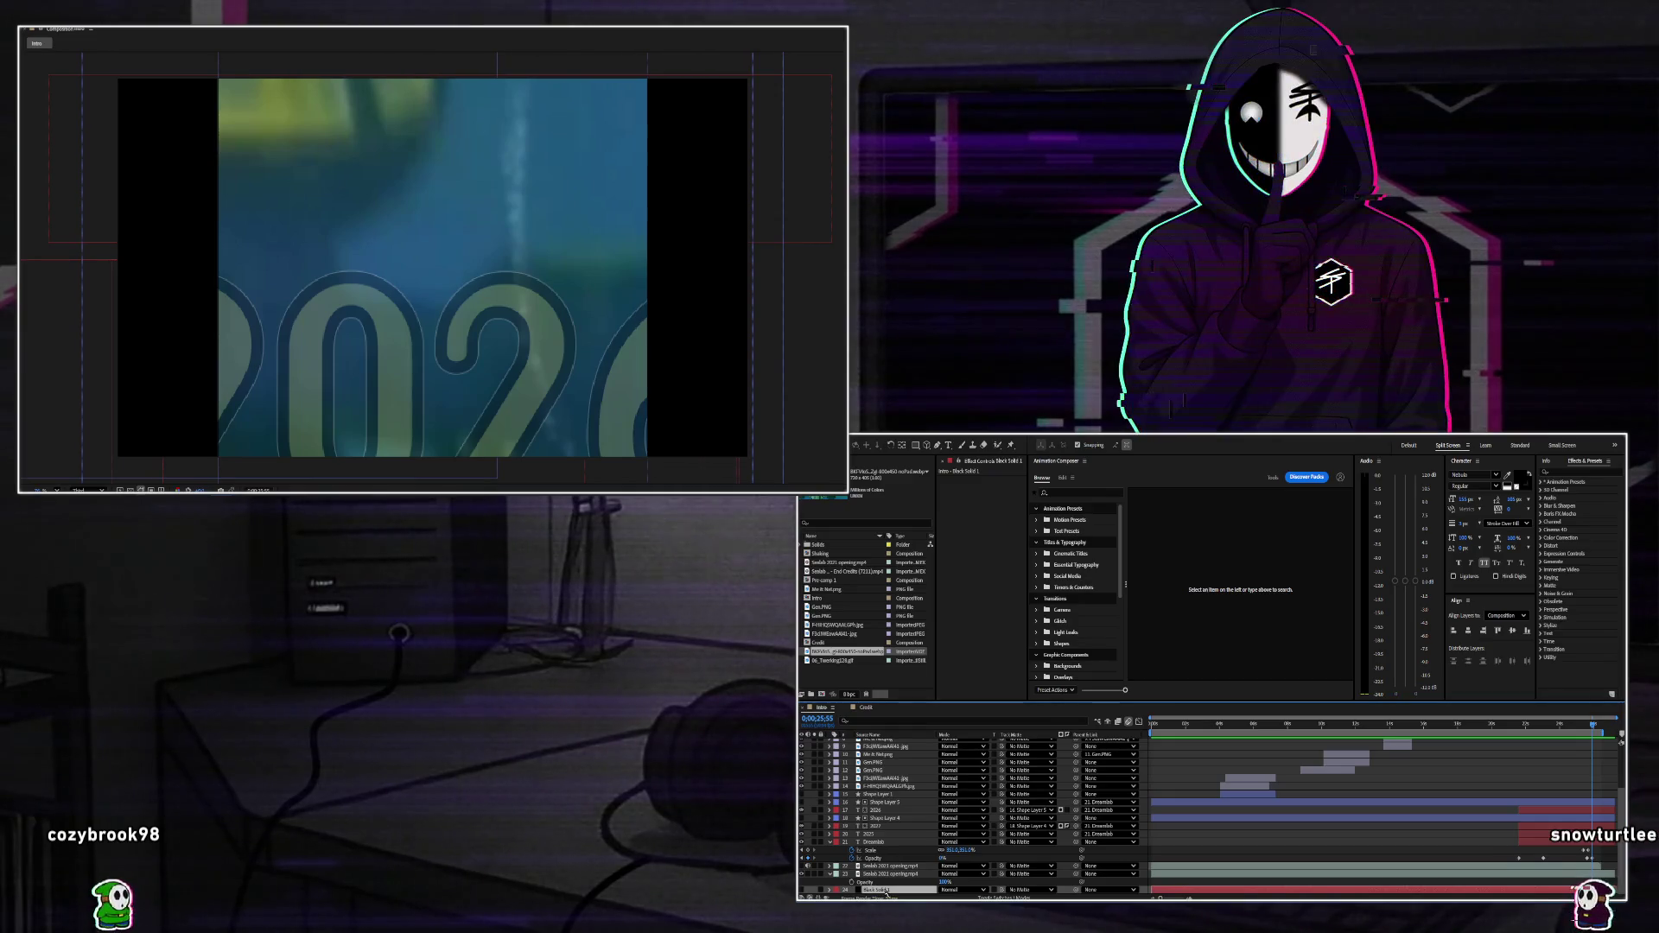
pyautogui.hotkey('ctrl', 'shift', ']')
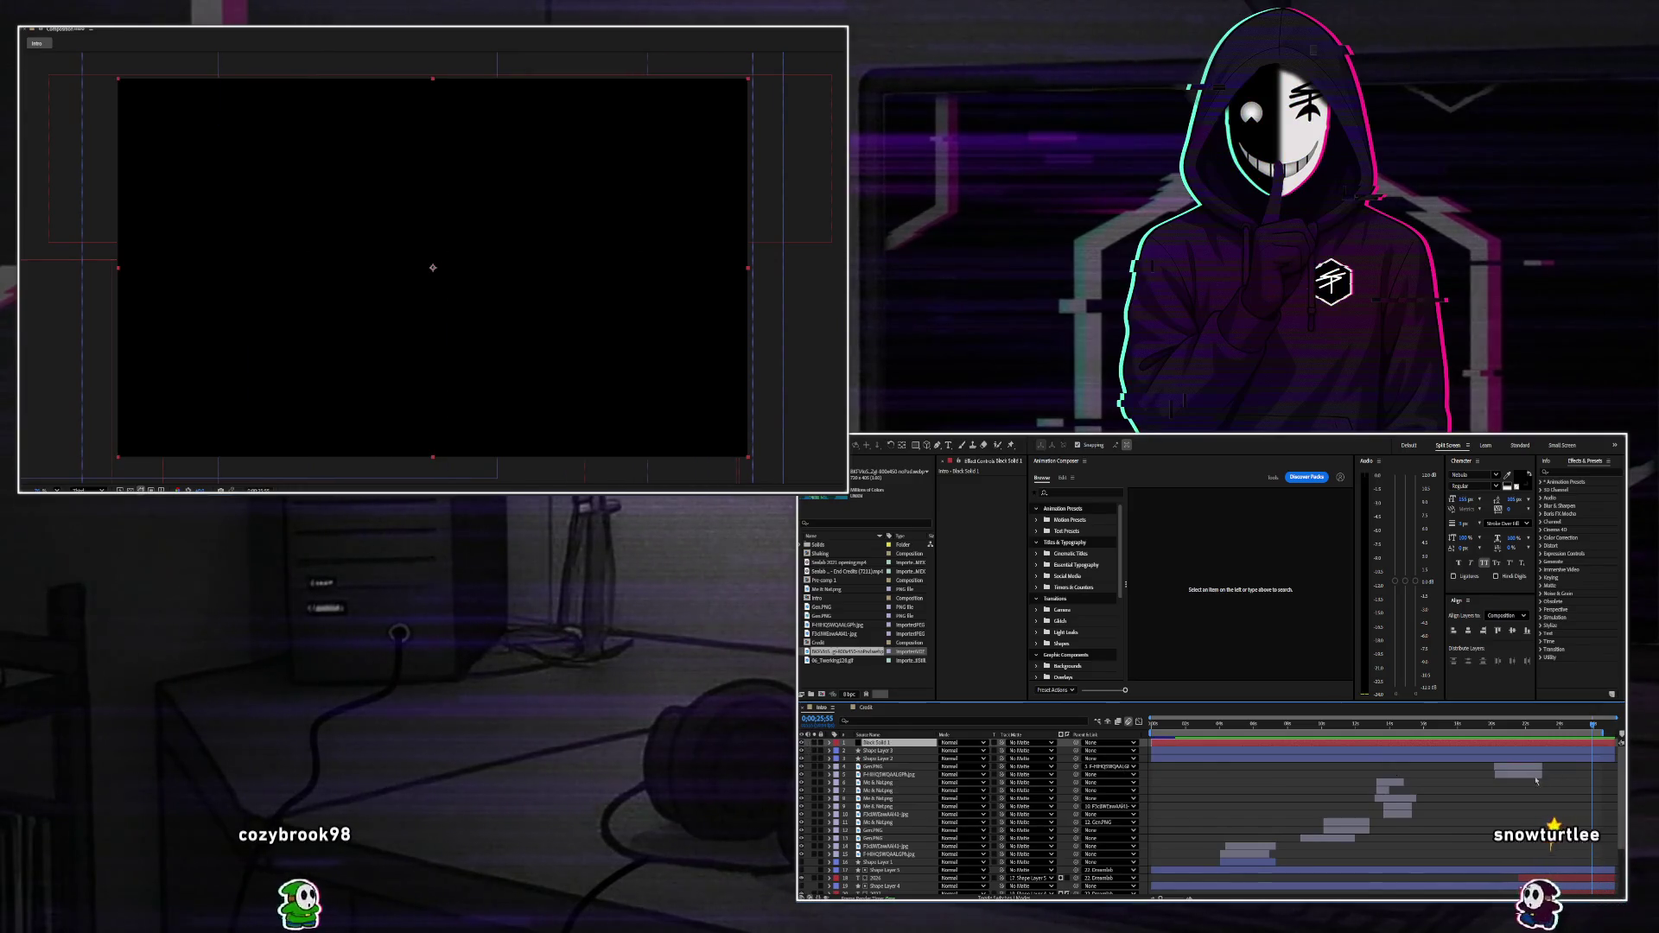
# Play the title ending from just before the zoom and scrub through the zoom-in.
pyautogui.scroll(-5, 1575, 783)
pyautogui.scroll(5, 1211, 817)
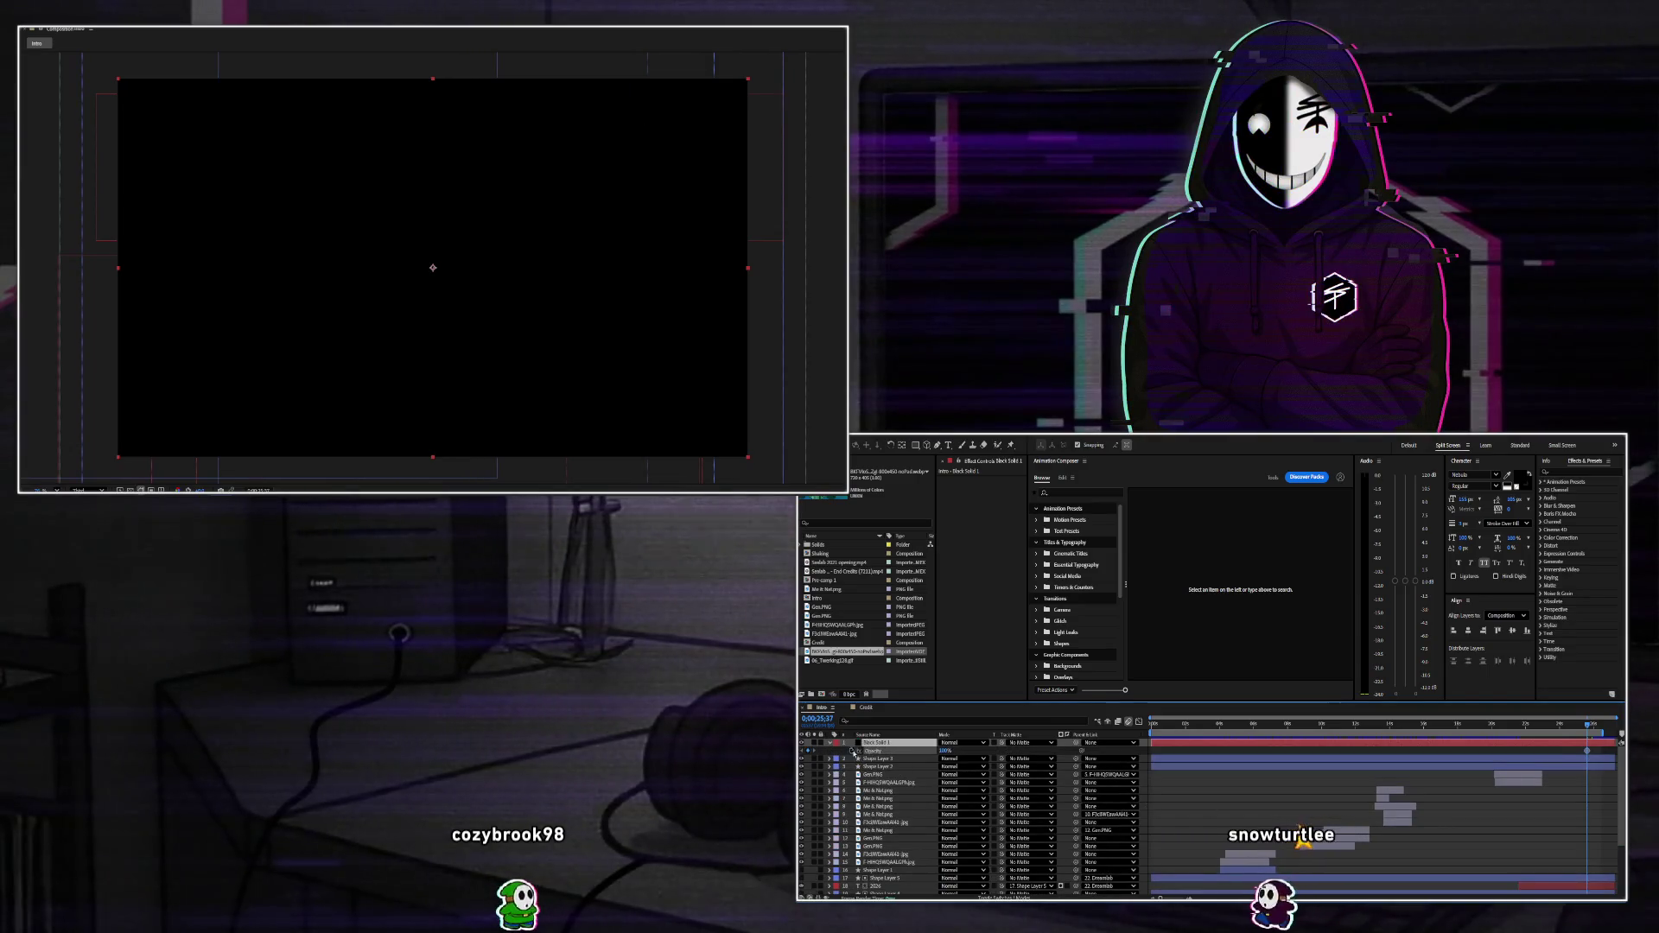
pyautogui.scroll(-5, 867, 762)
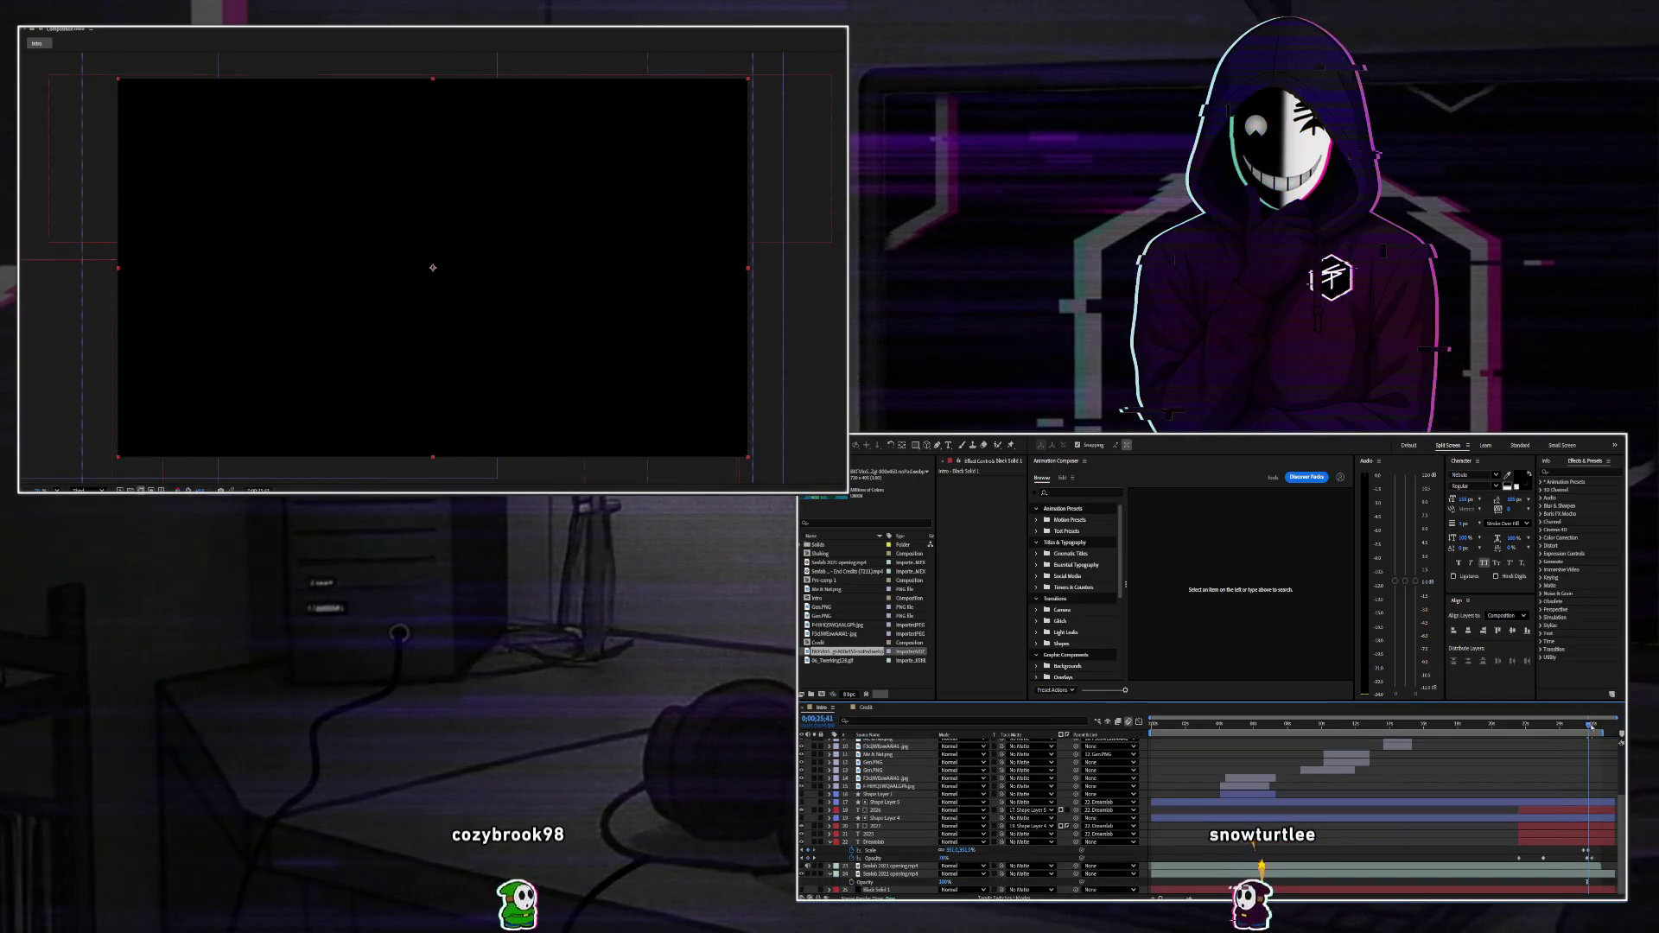
pyautogui.scroll(5, 1209, 817)
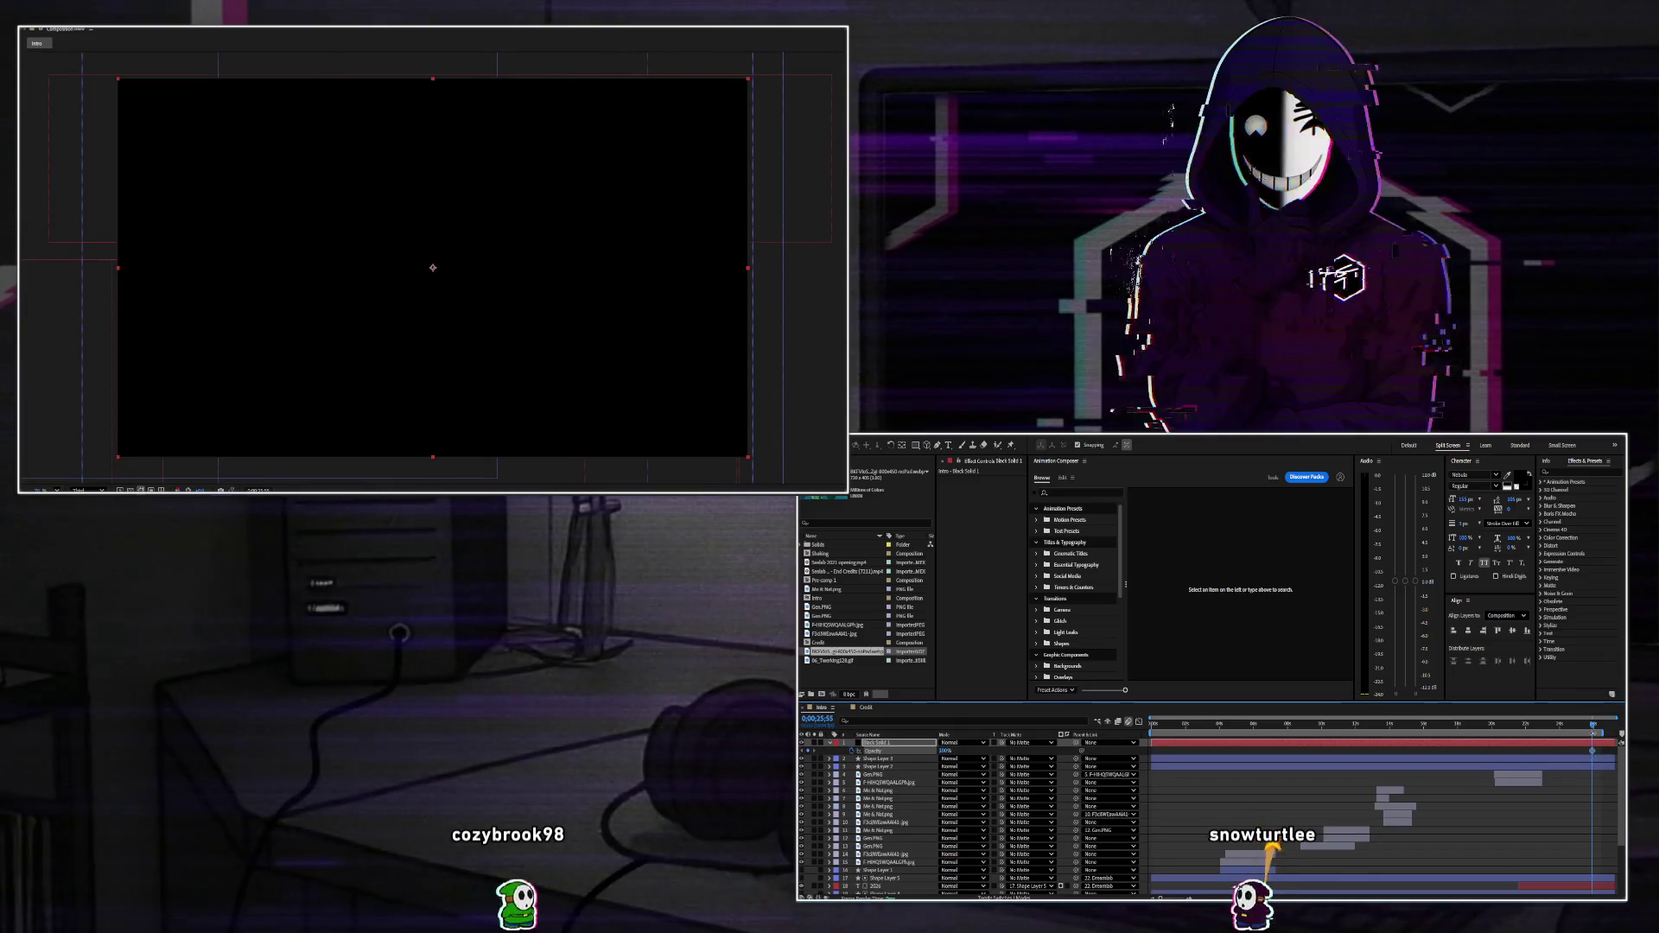
pyautogui.scroll(-5, 1590, 747)
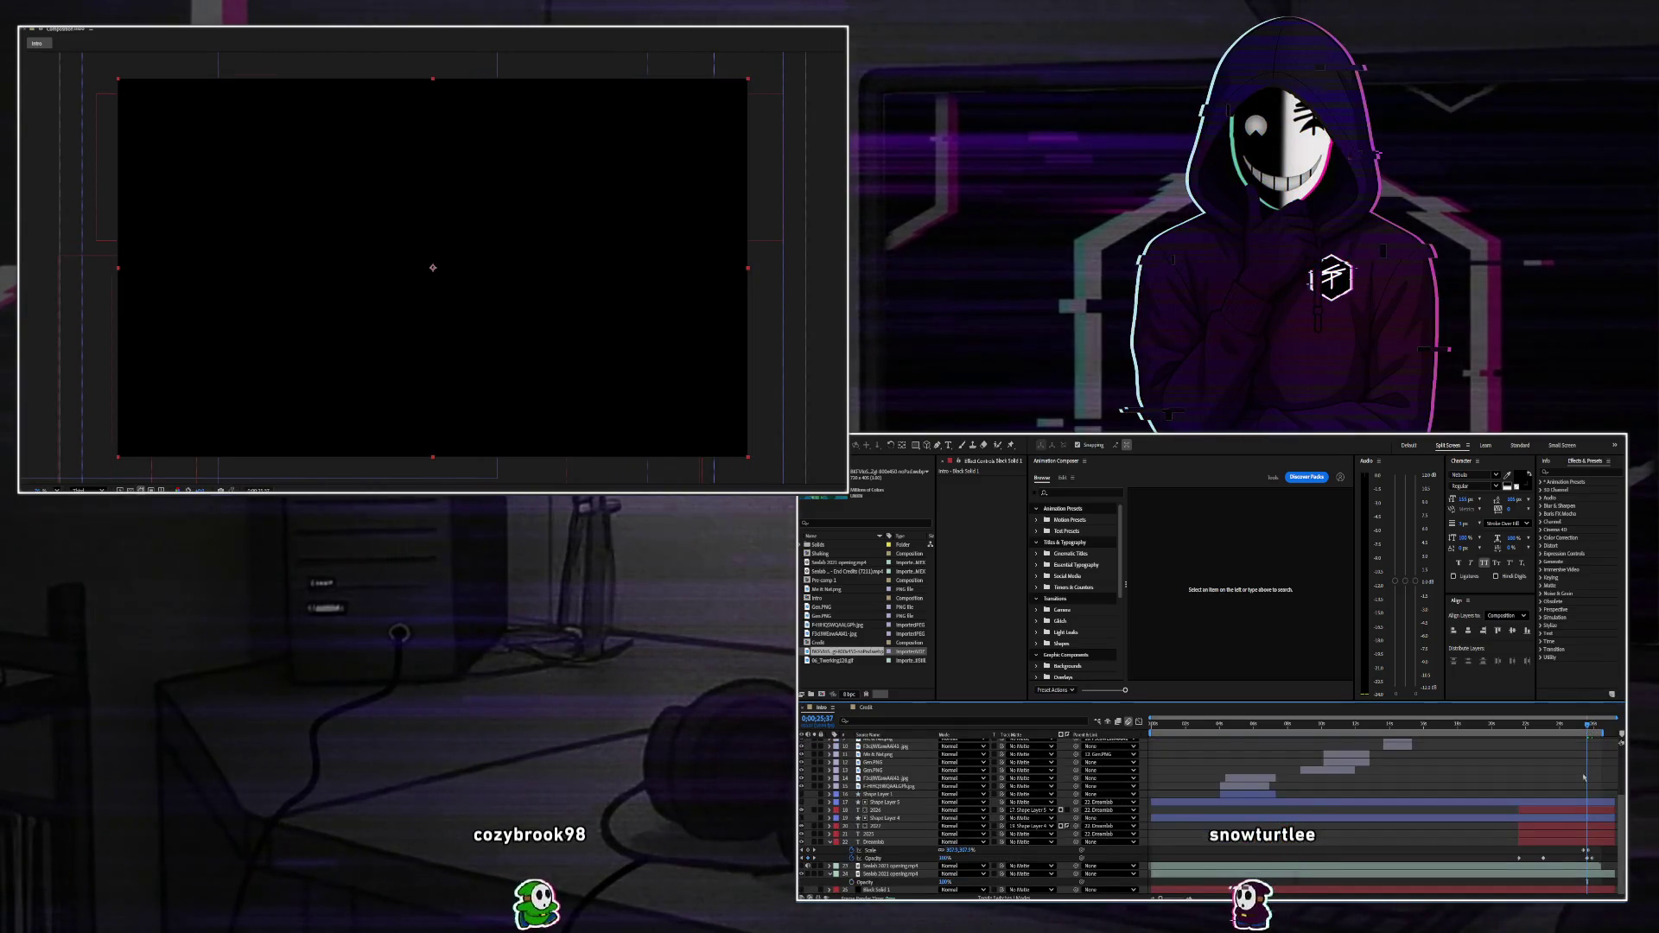
pyautogui.scroll(5, 1584, 777)
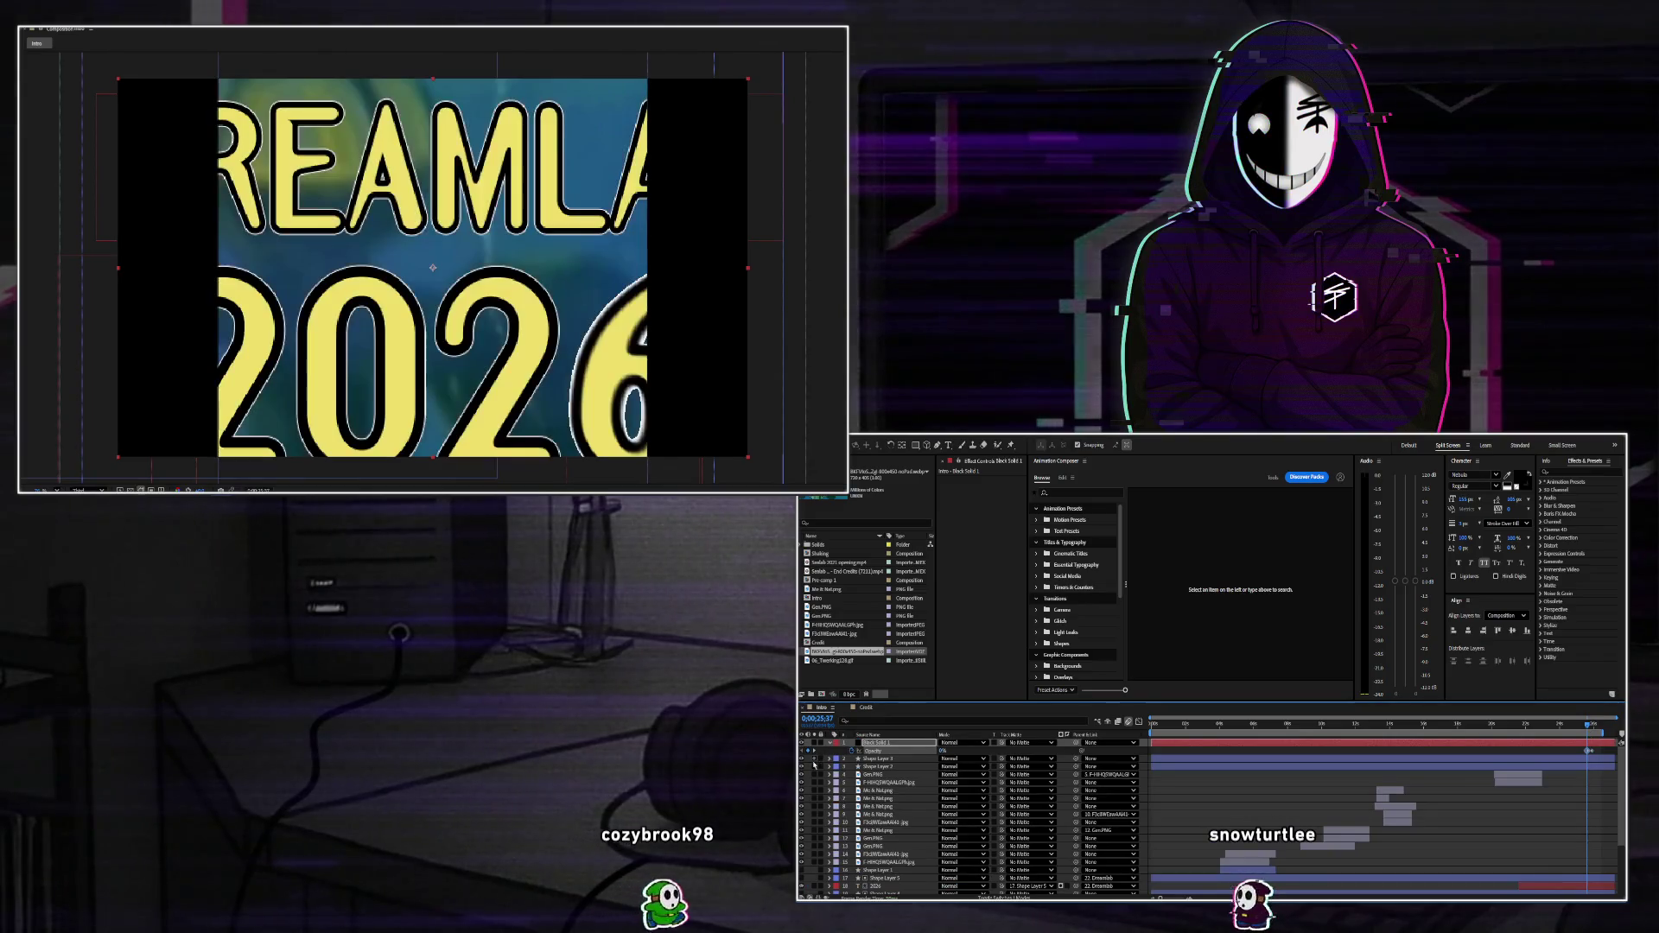
pyautogui.click(1576, 724)
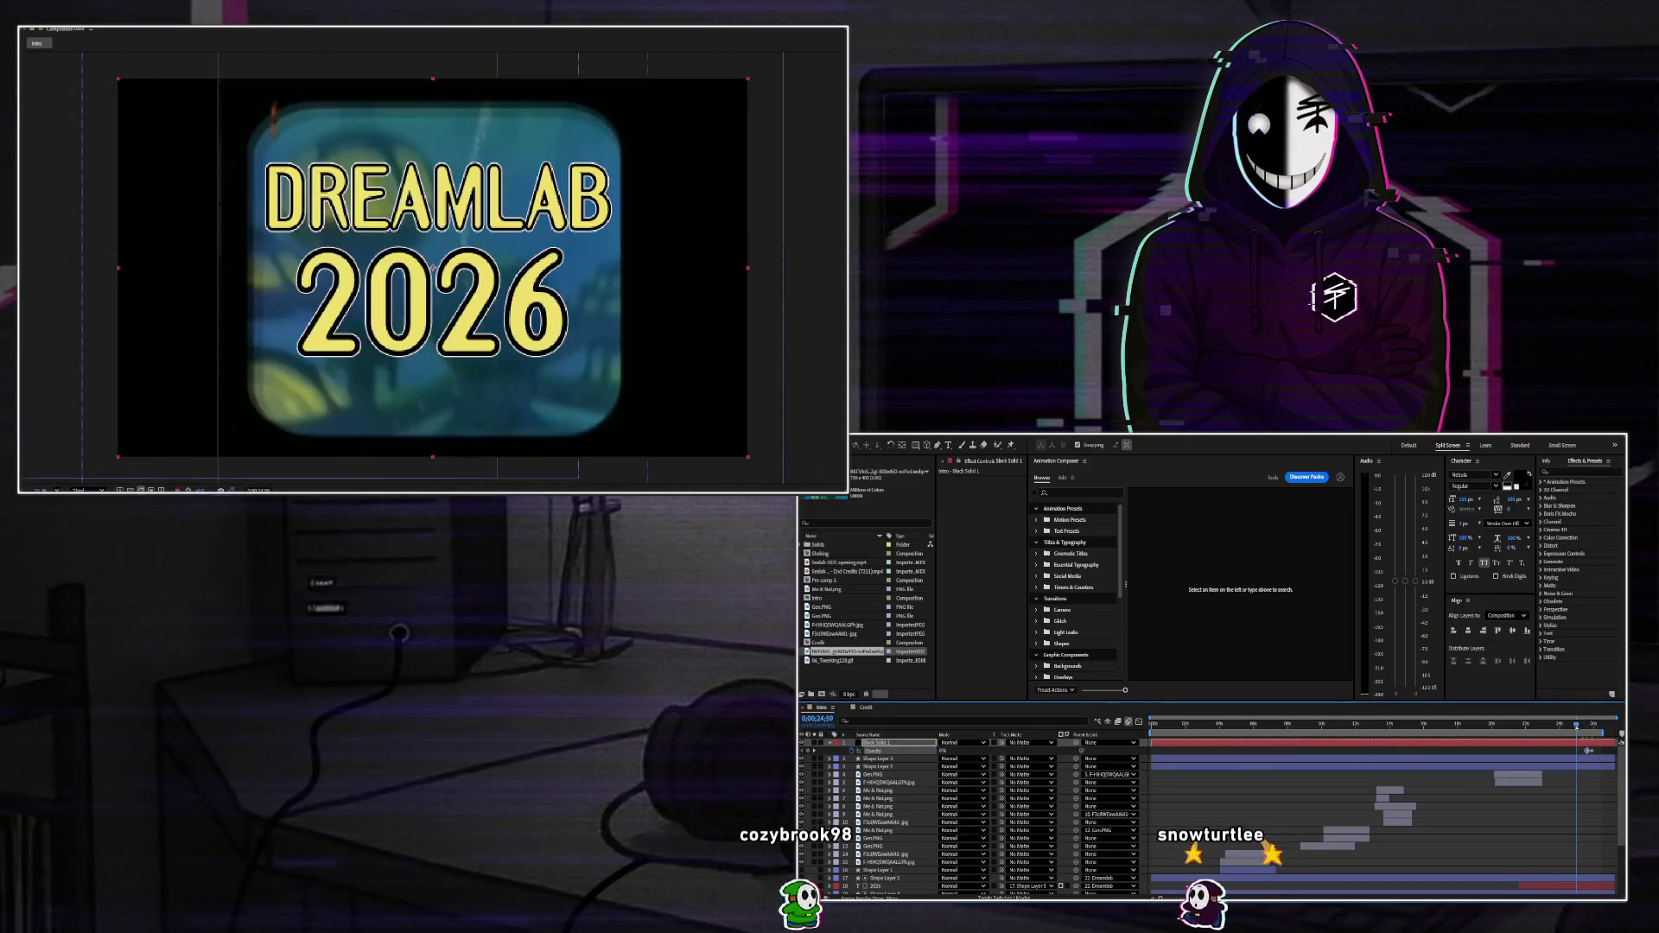
pyautogui.press('space')
pyautogui.scroll(-3, 1594, 765)
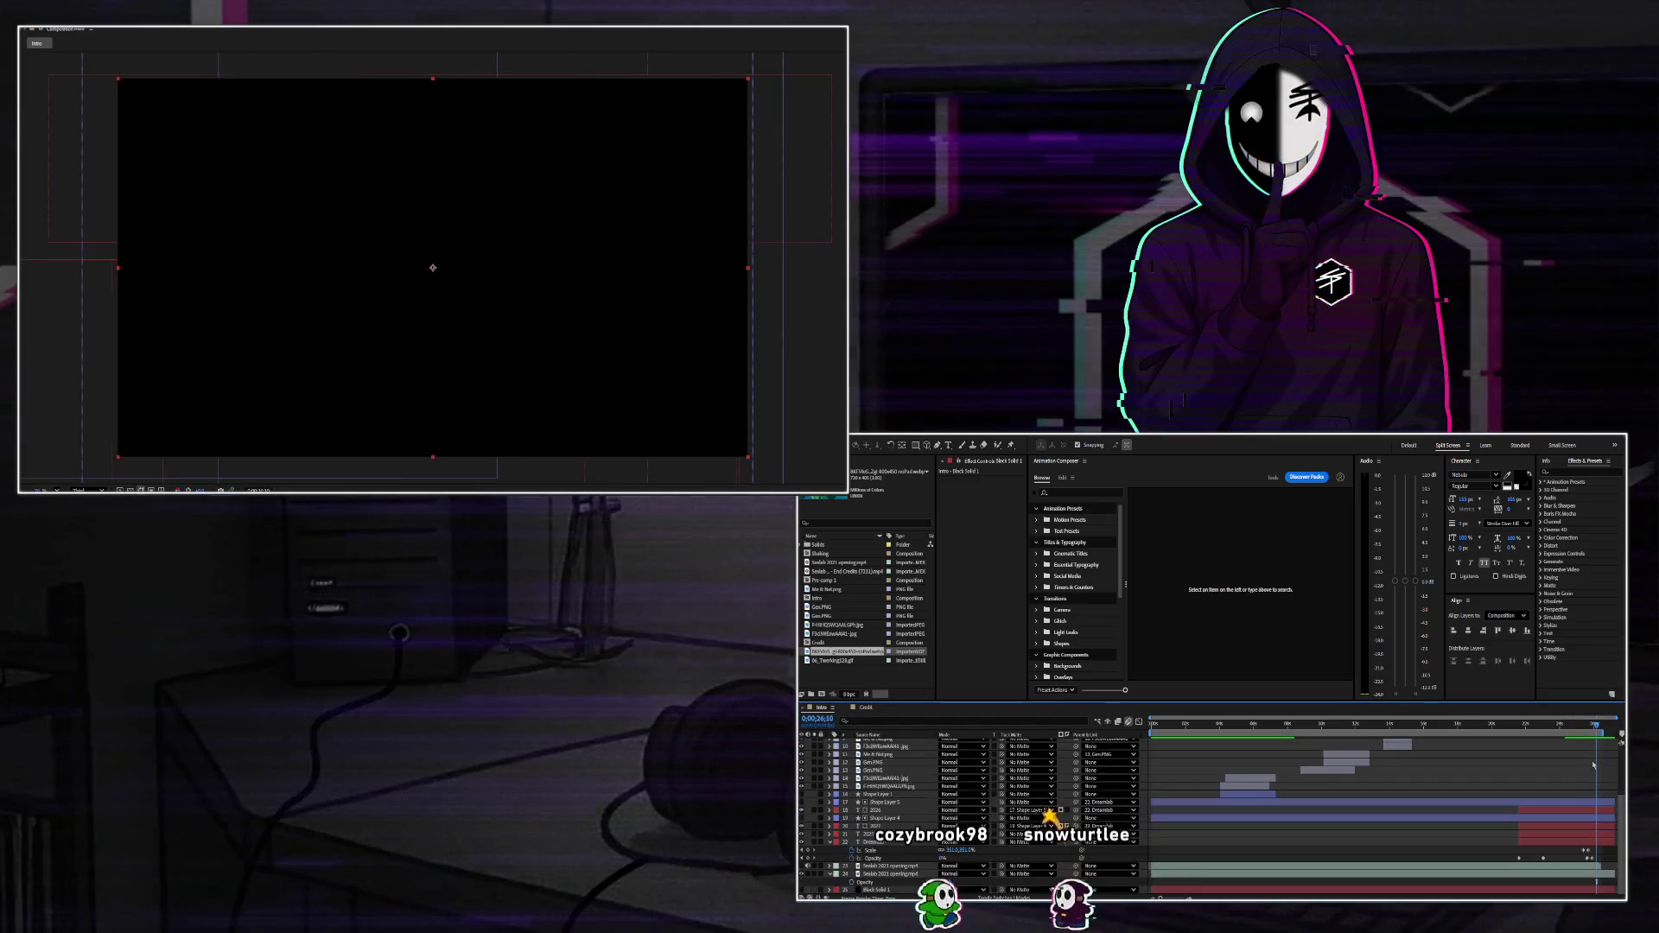
pyautogui.click(1583, 726)
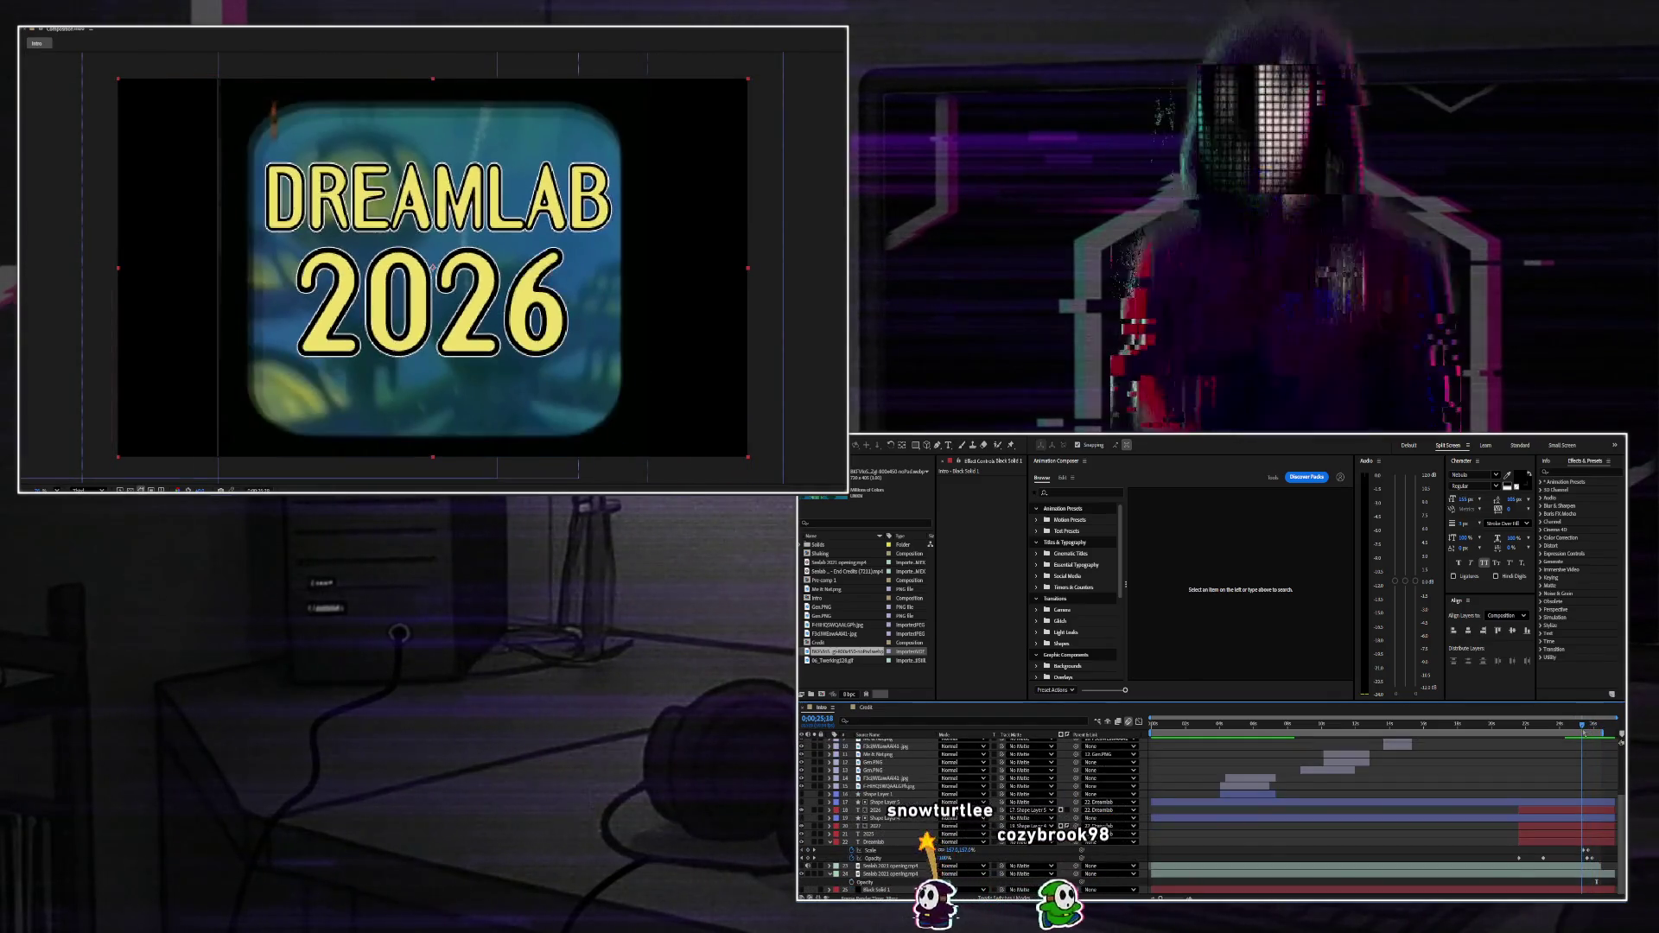
pyautogui.moveTo(1583, 733); pyautogui.dragTo(1586, 736)
# Select Black Solid 1's opacity keyframe and preview the DREAMLAB 2026 title fading to black.
pyautogui.click(437, 192)
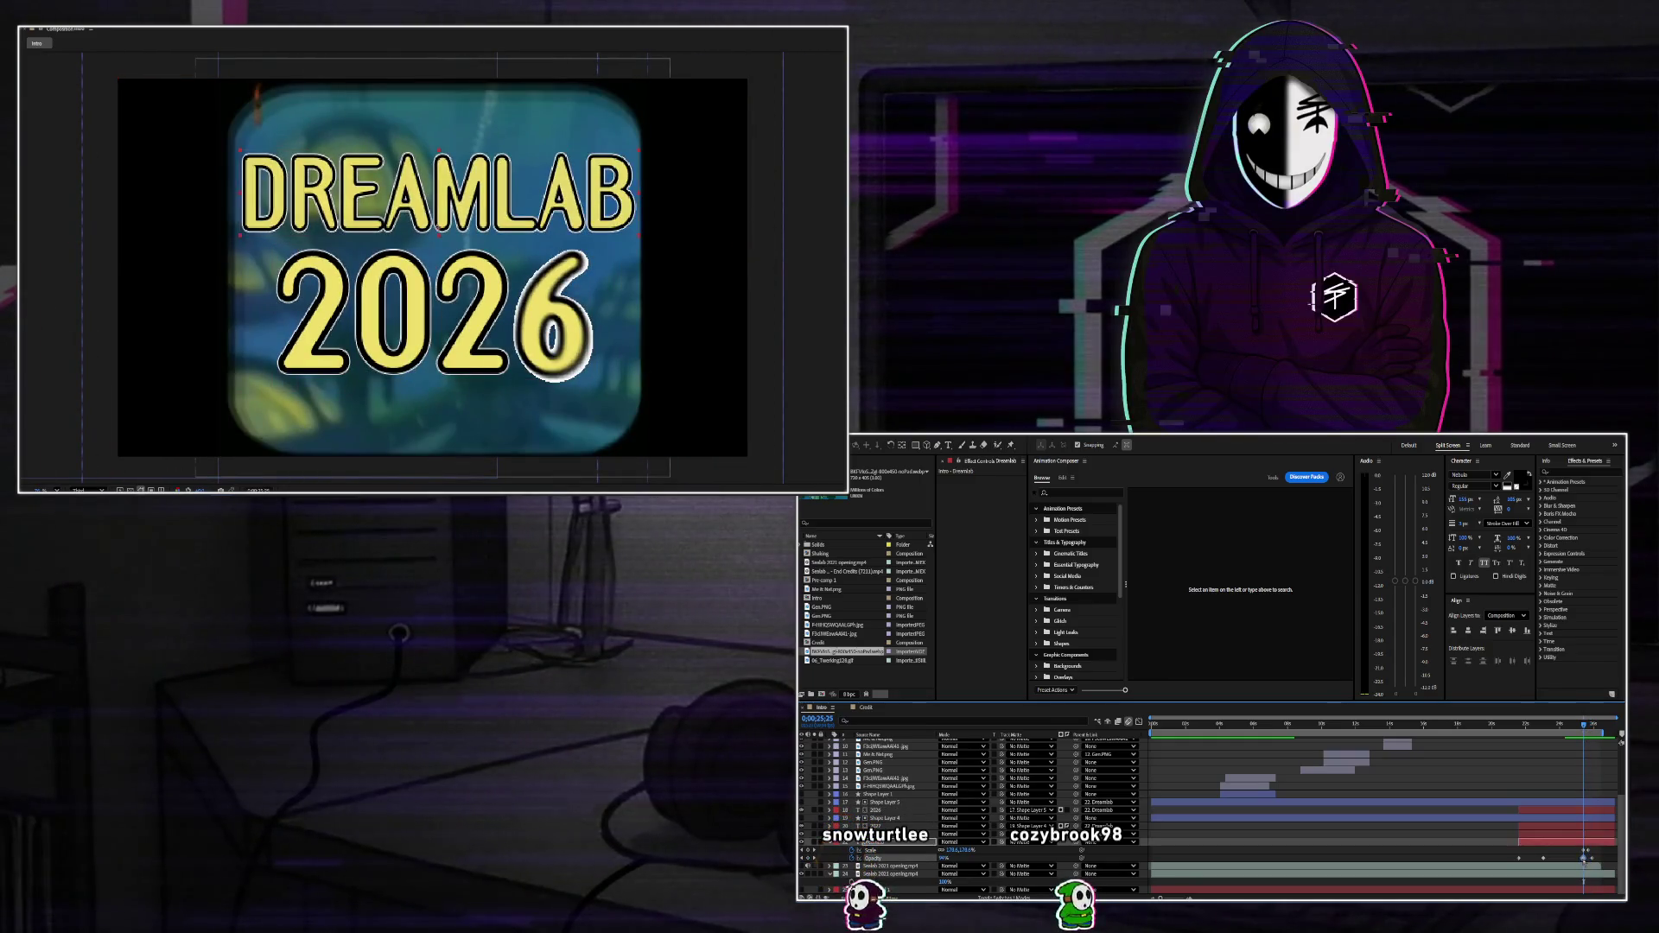
pyautogui.scroll(5, 1590, 851)
pyautogui.click(1579, 750)
pyautogui.moveTo(1584, 724); pyautogui.dragTo(1561, 724)
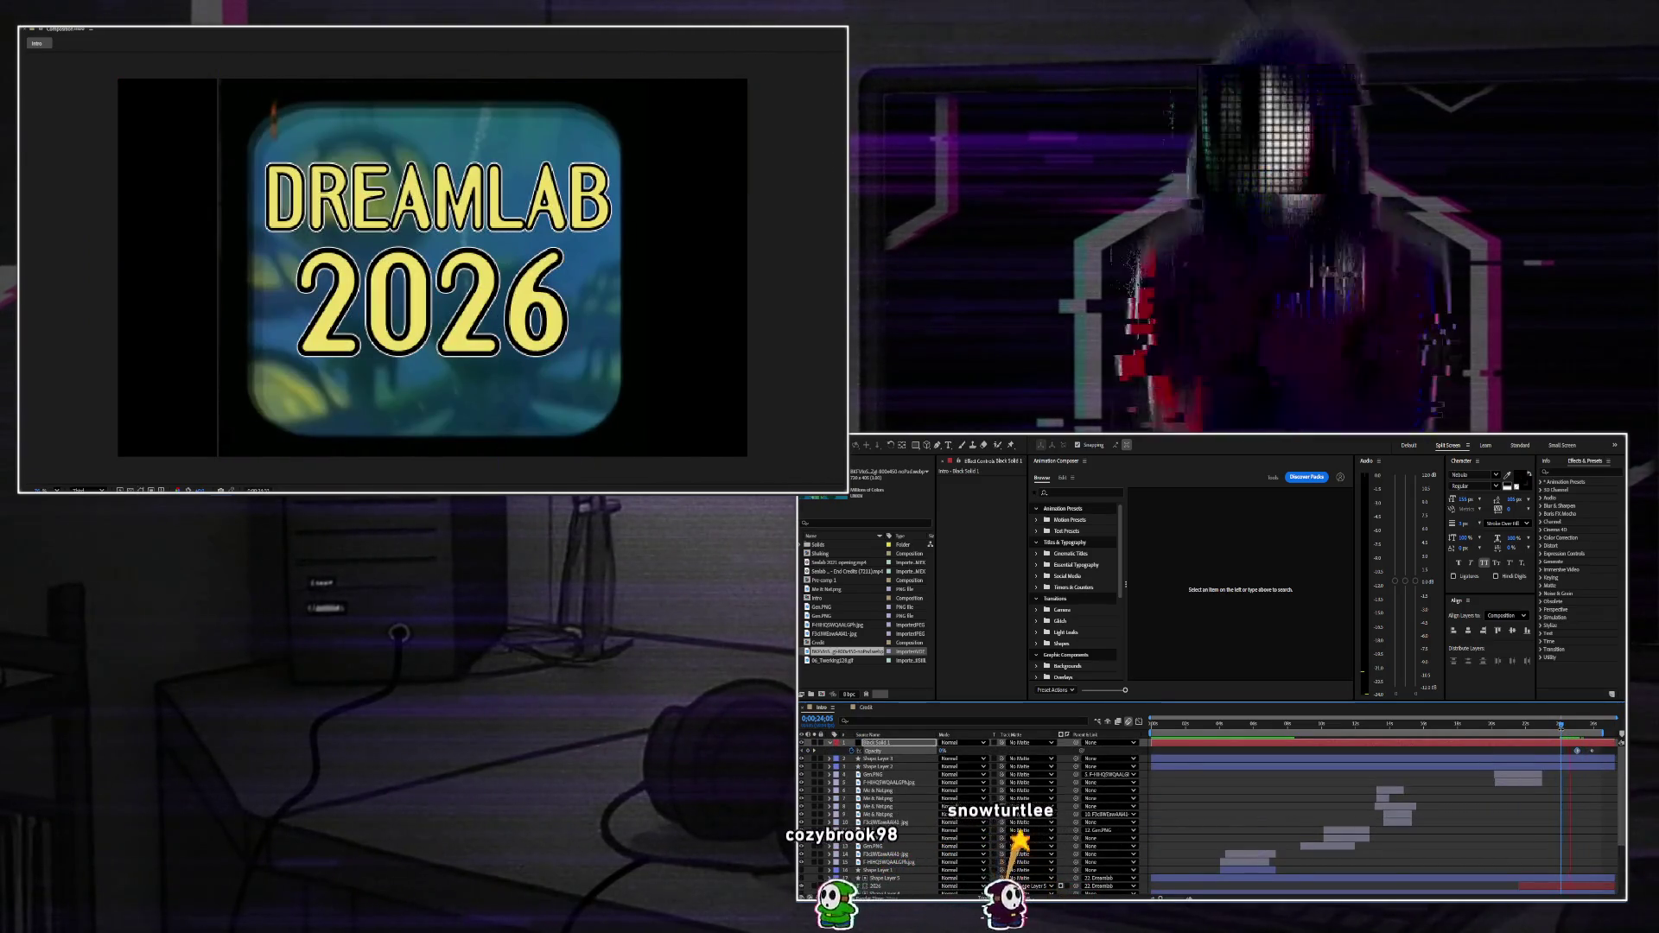
pyautogui.press('space')
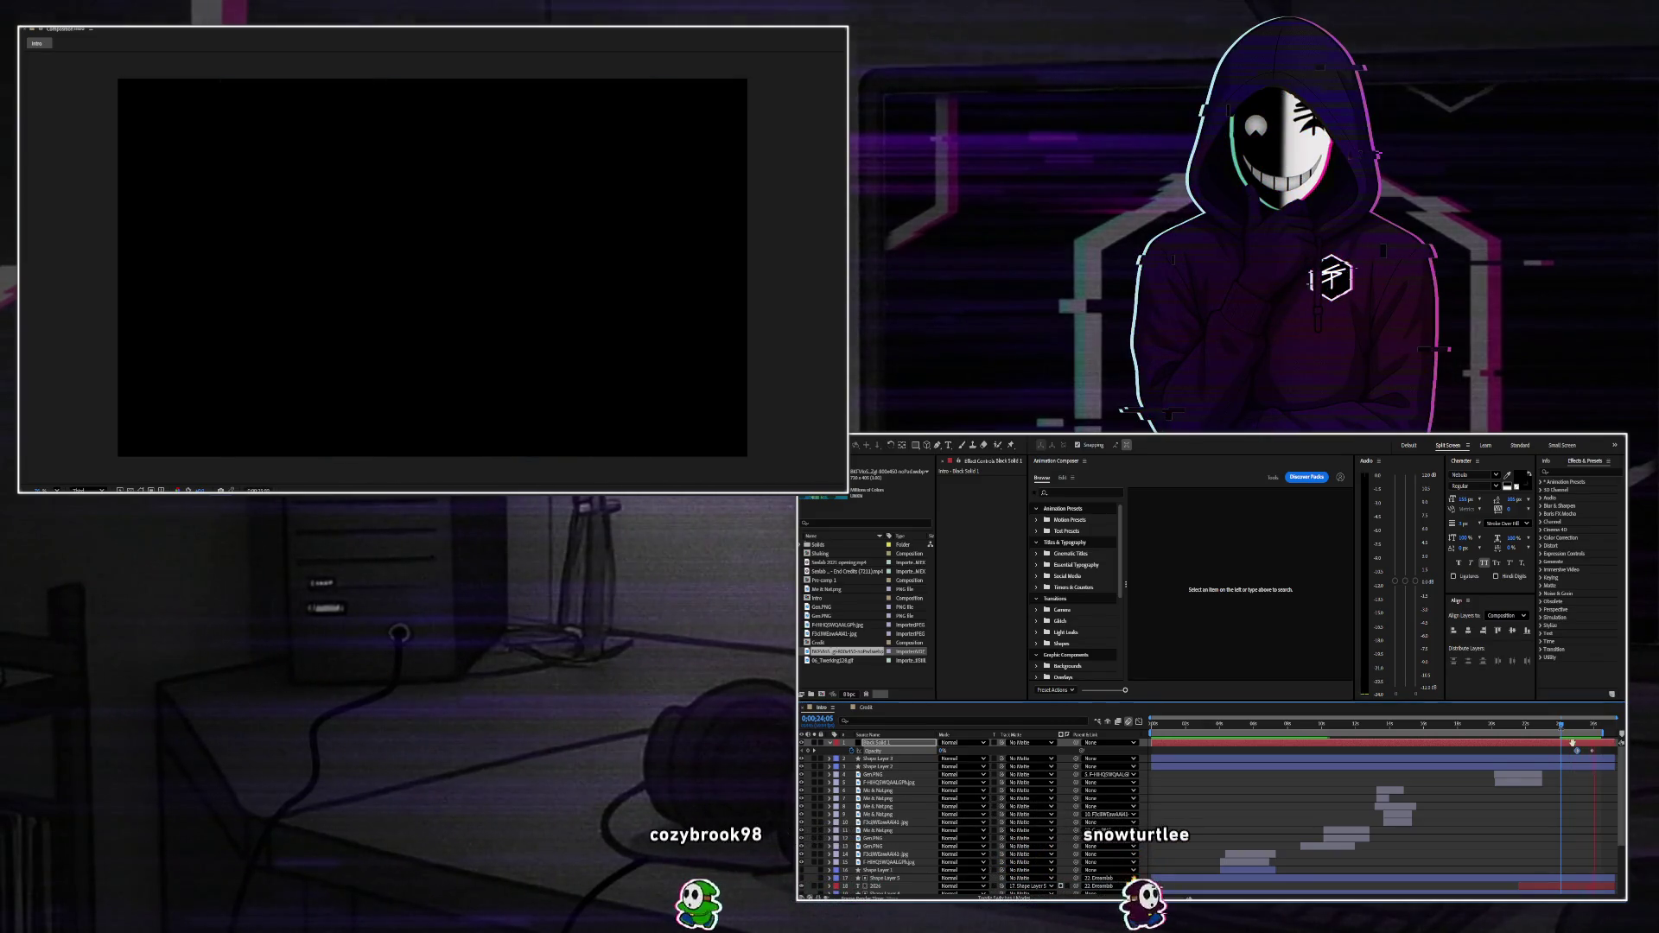
pyautogui.moveTo(1594, 724); pyautogui.dragTo(1575, 724)
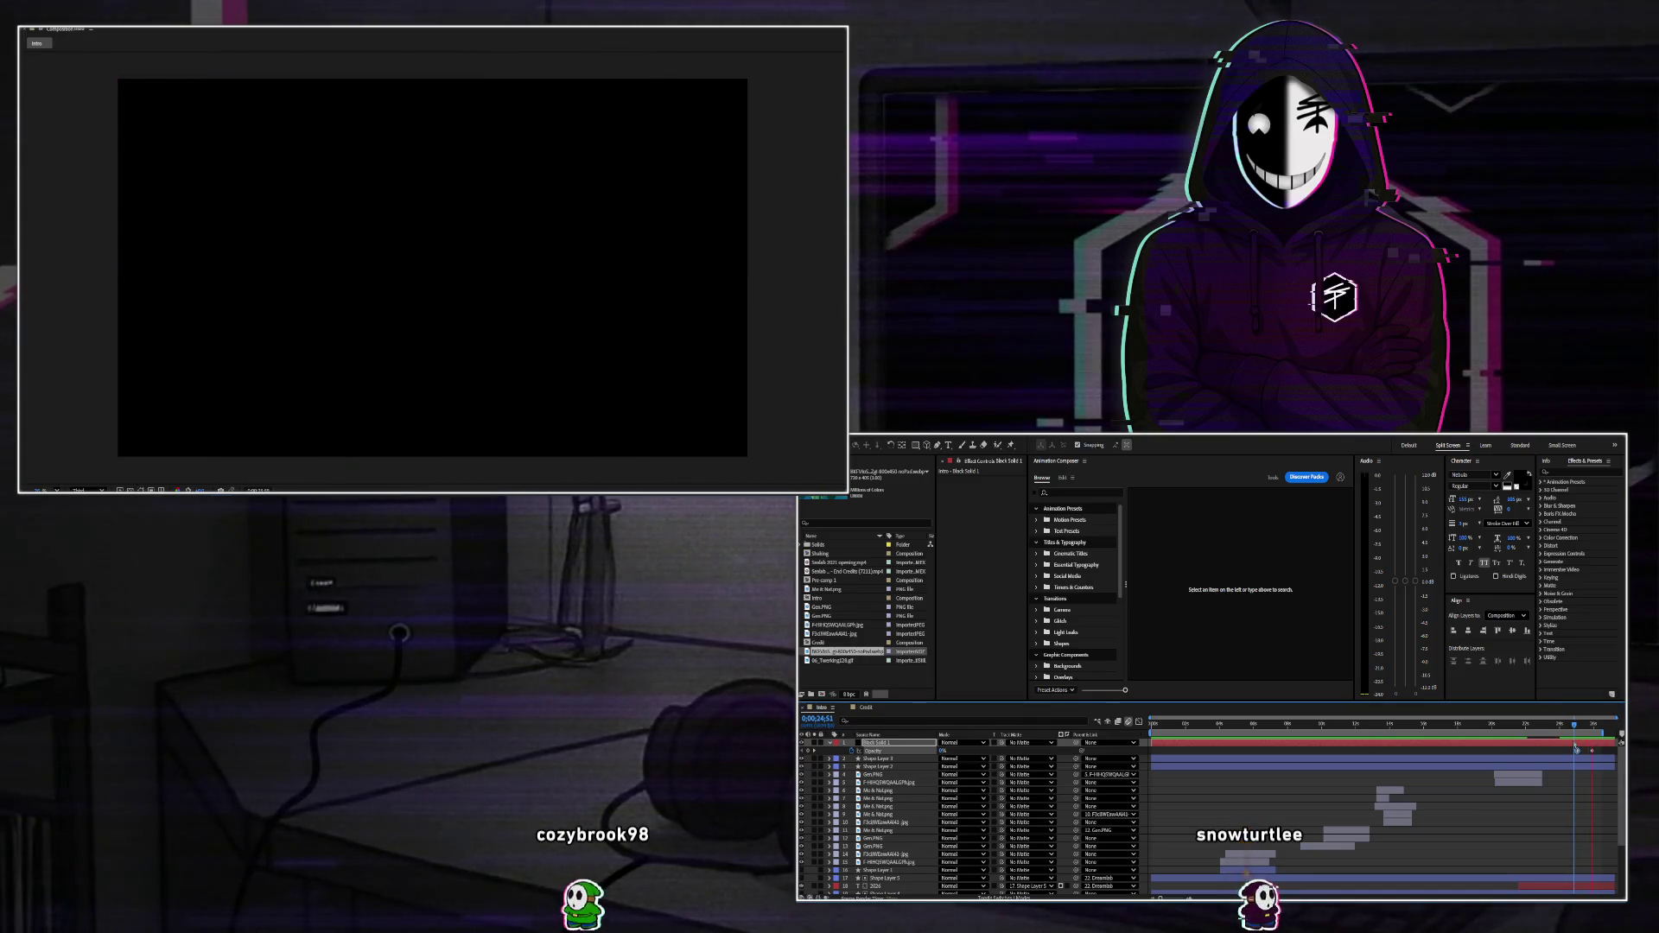
pyautogui.moveTo(1597, 724); pyautogui.dragTo(1582, 742)
# Trim Shape Layers 2 and 3 so their out points end earlier.
pyautogui.click(1582, 761)
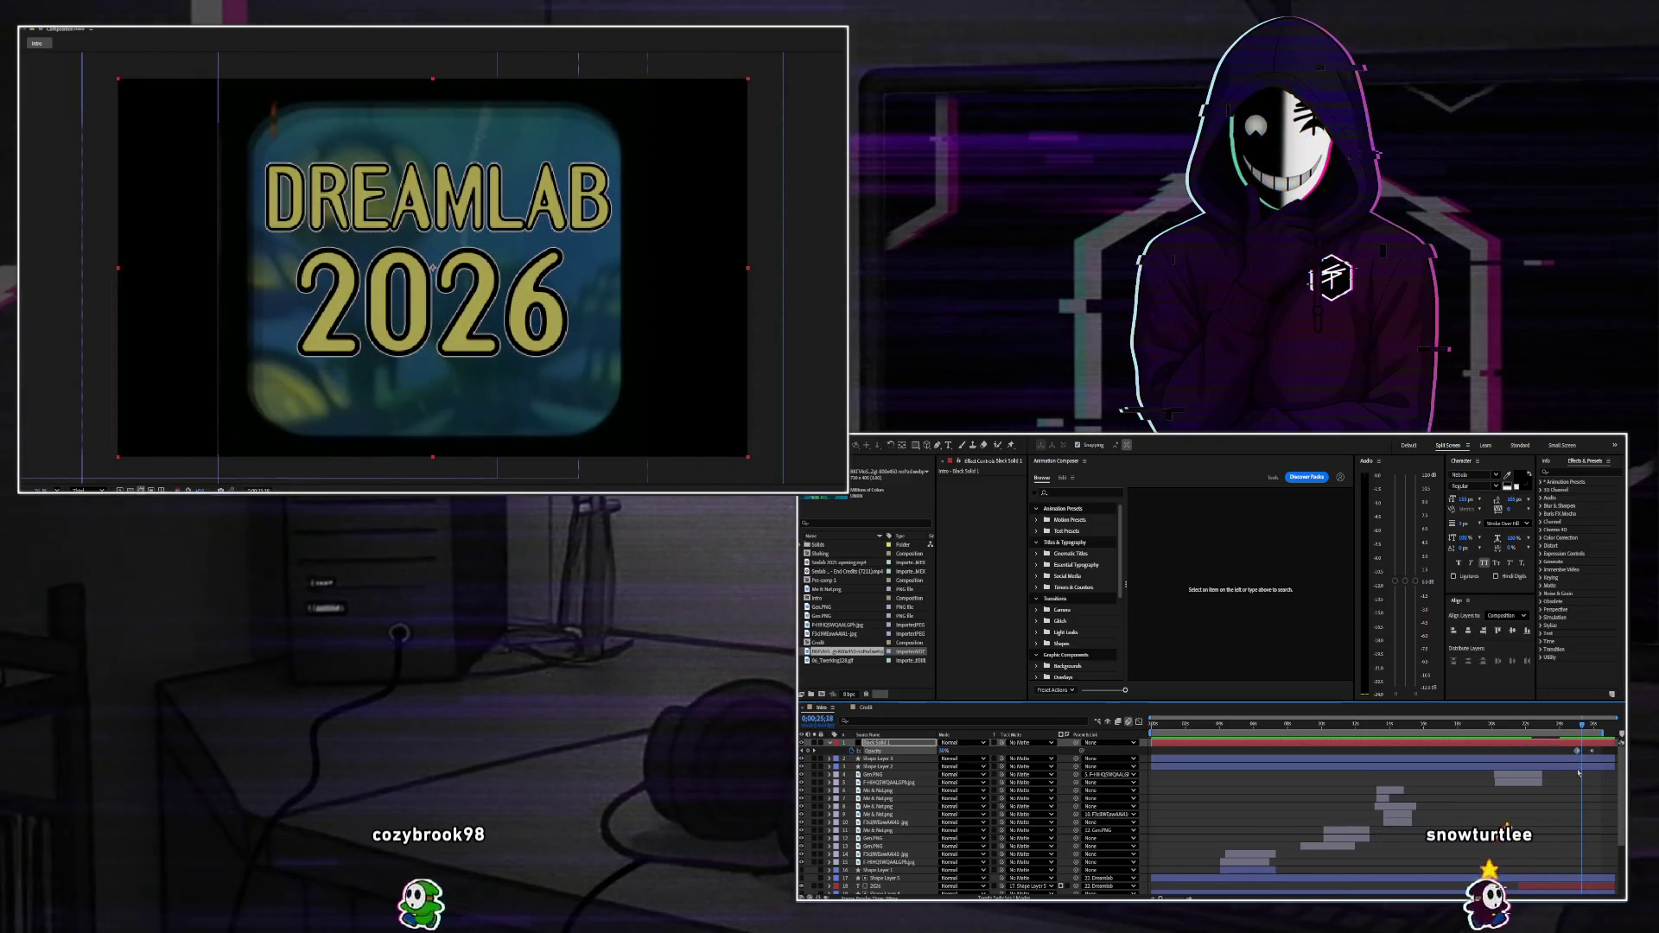
pyautogui.keyDown('shift'); pyautogui.click(1603, 758); pyautogui.keyUp('shift')
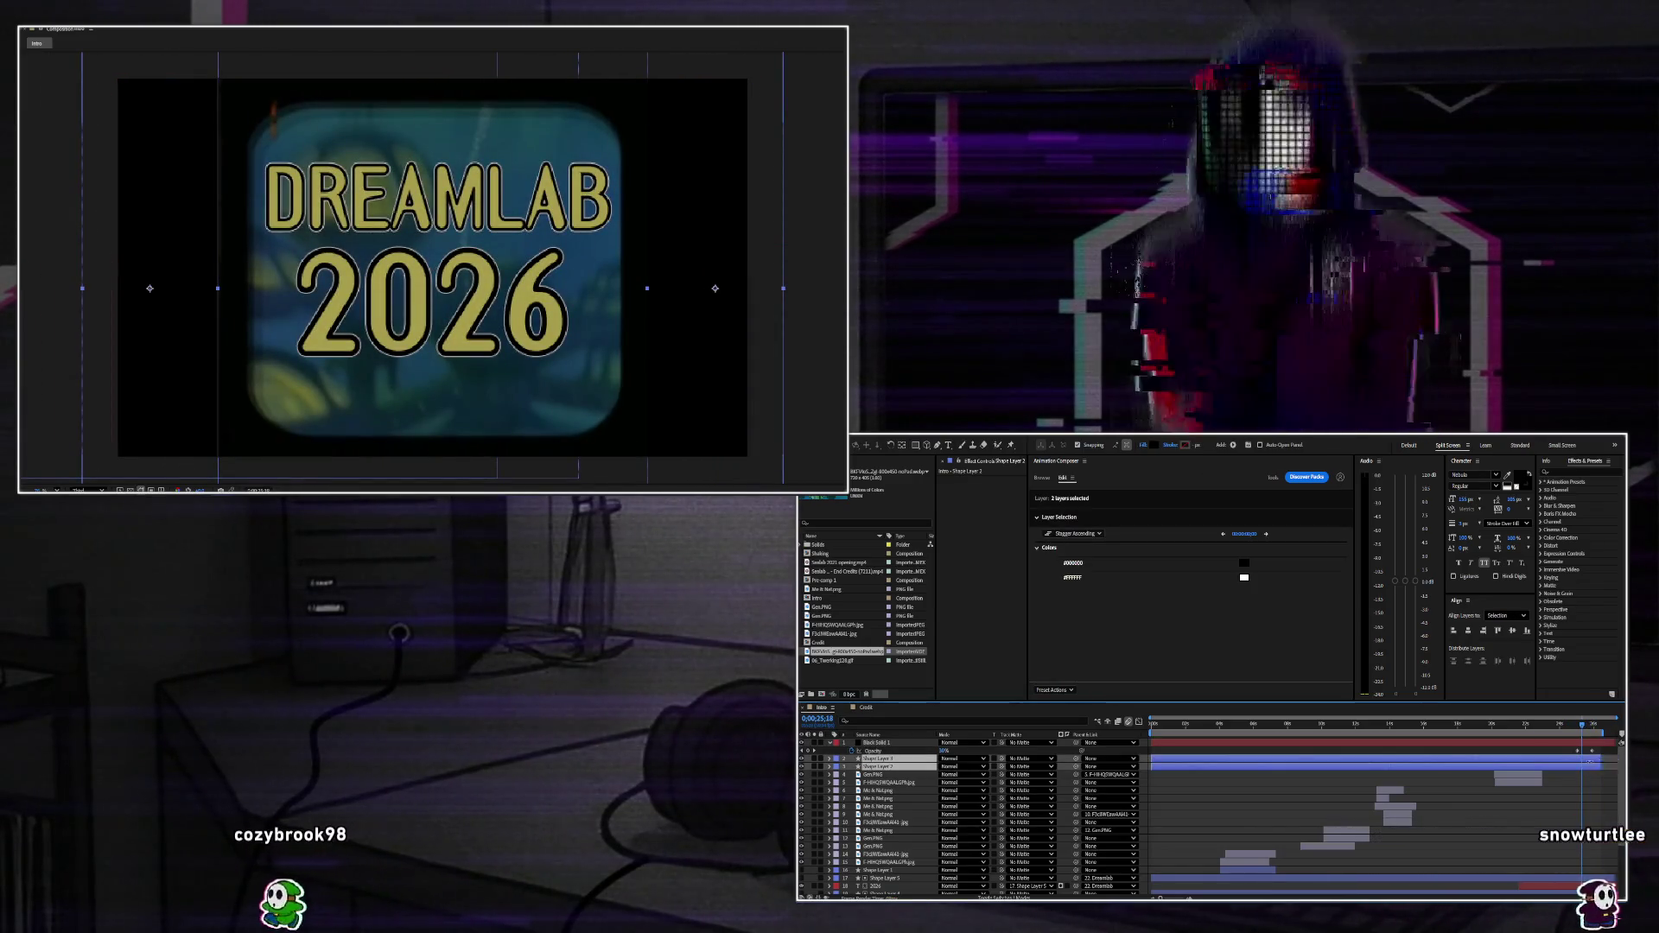
pyautogui.moveTo(1614, 761); pyautogui.dragTo(1573, 765)
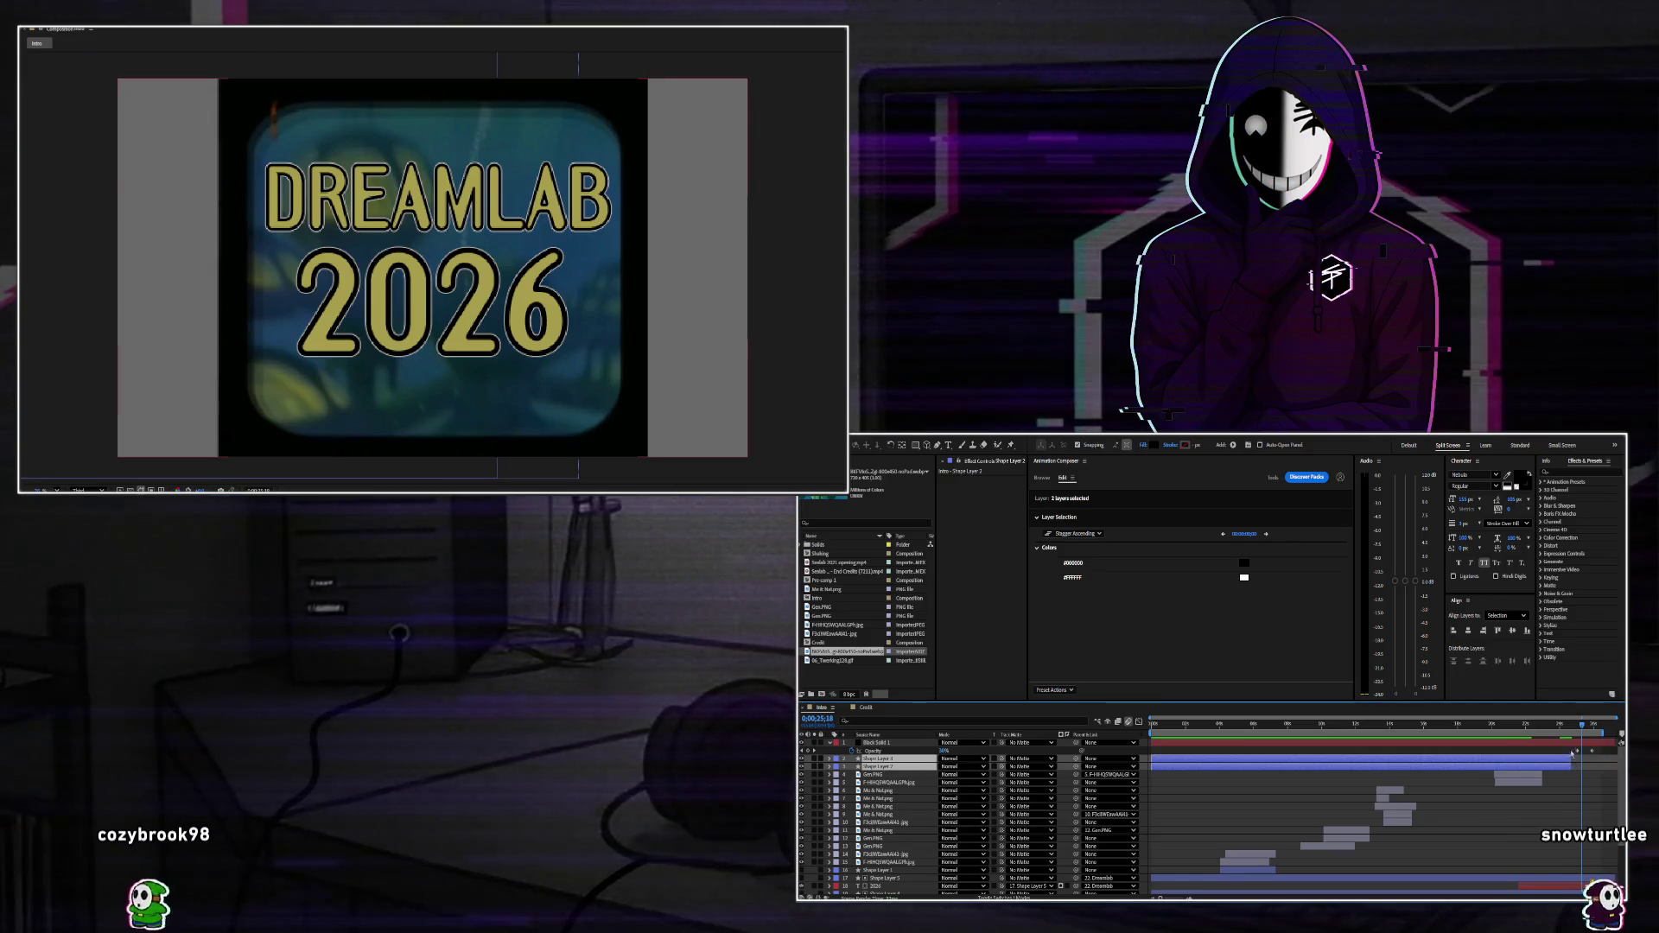
# Duplicate then delete the black solid copy, and return a visible Black Solid 1 to the top.
pyautogui.click(1567, 742)
pyautogui.hotkey('ctrl', 'd')
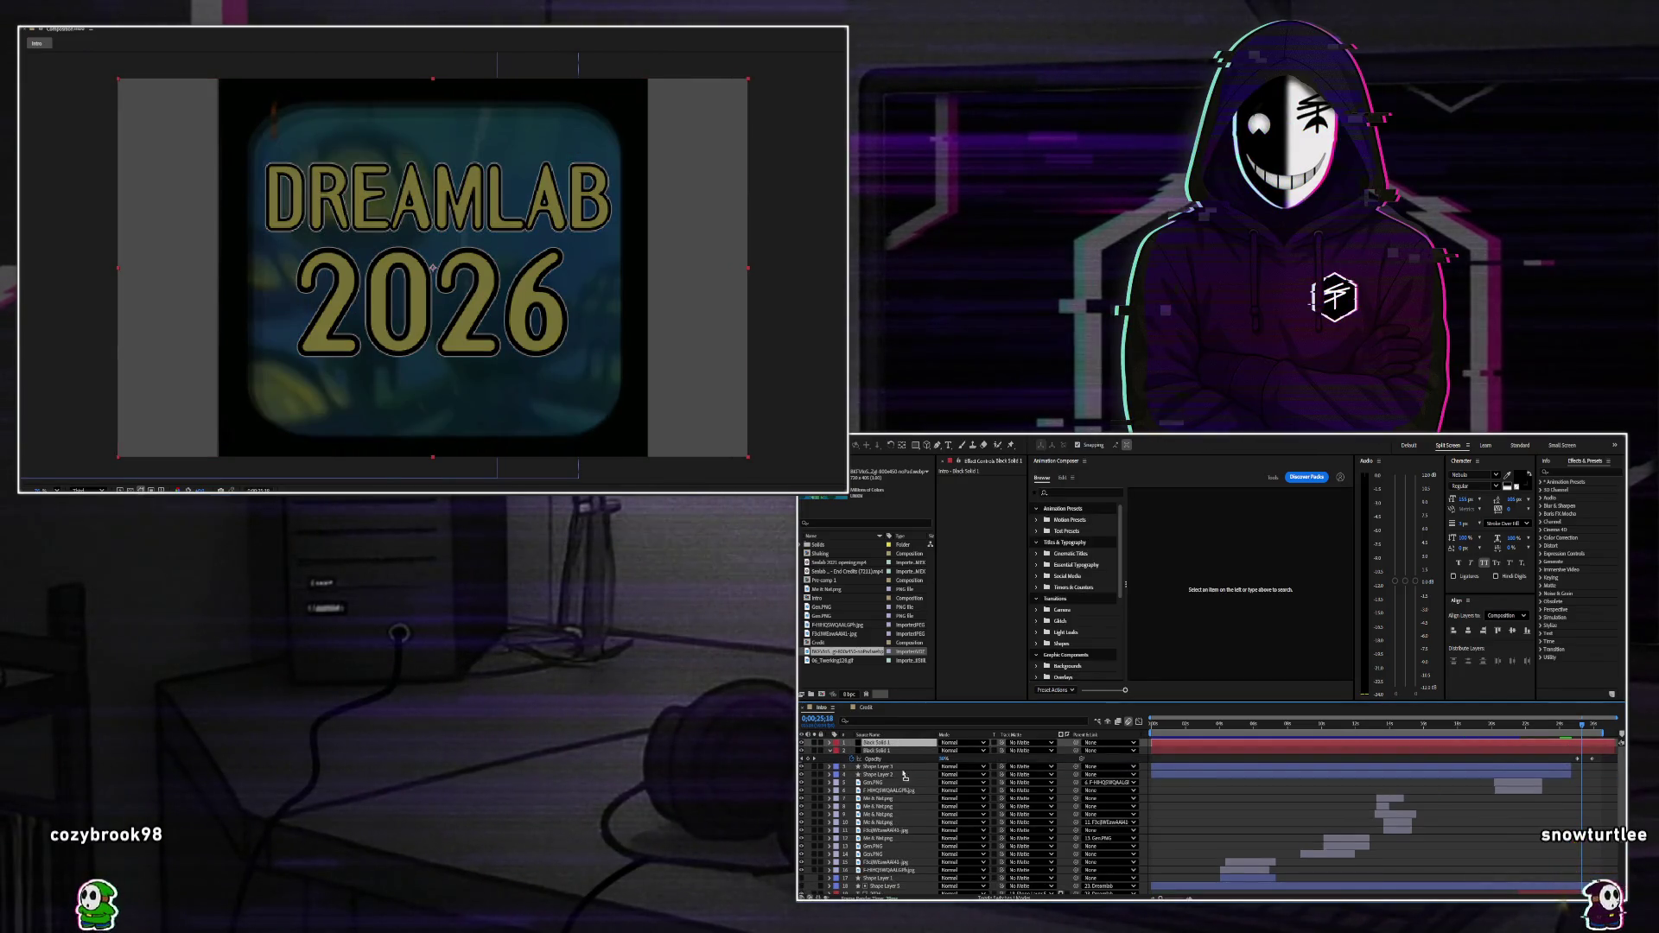
pyautogui.scroll(-3, 921, 894)
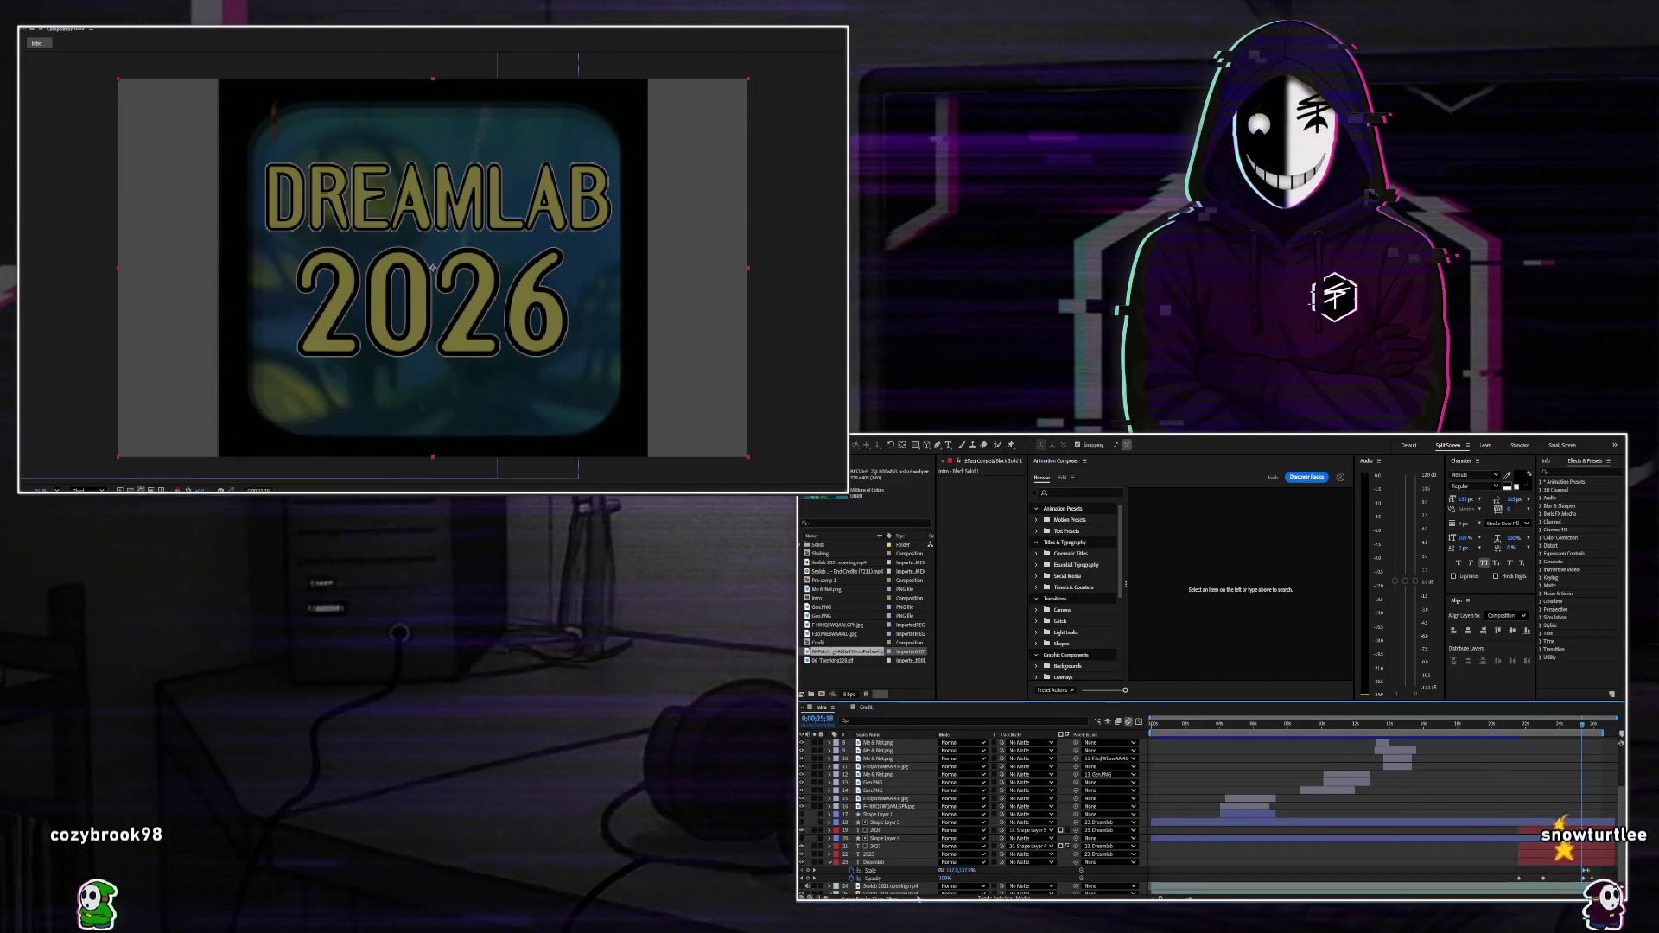
pyautogui.scroll(-2, 921, 890)
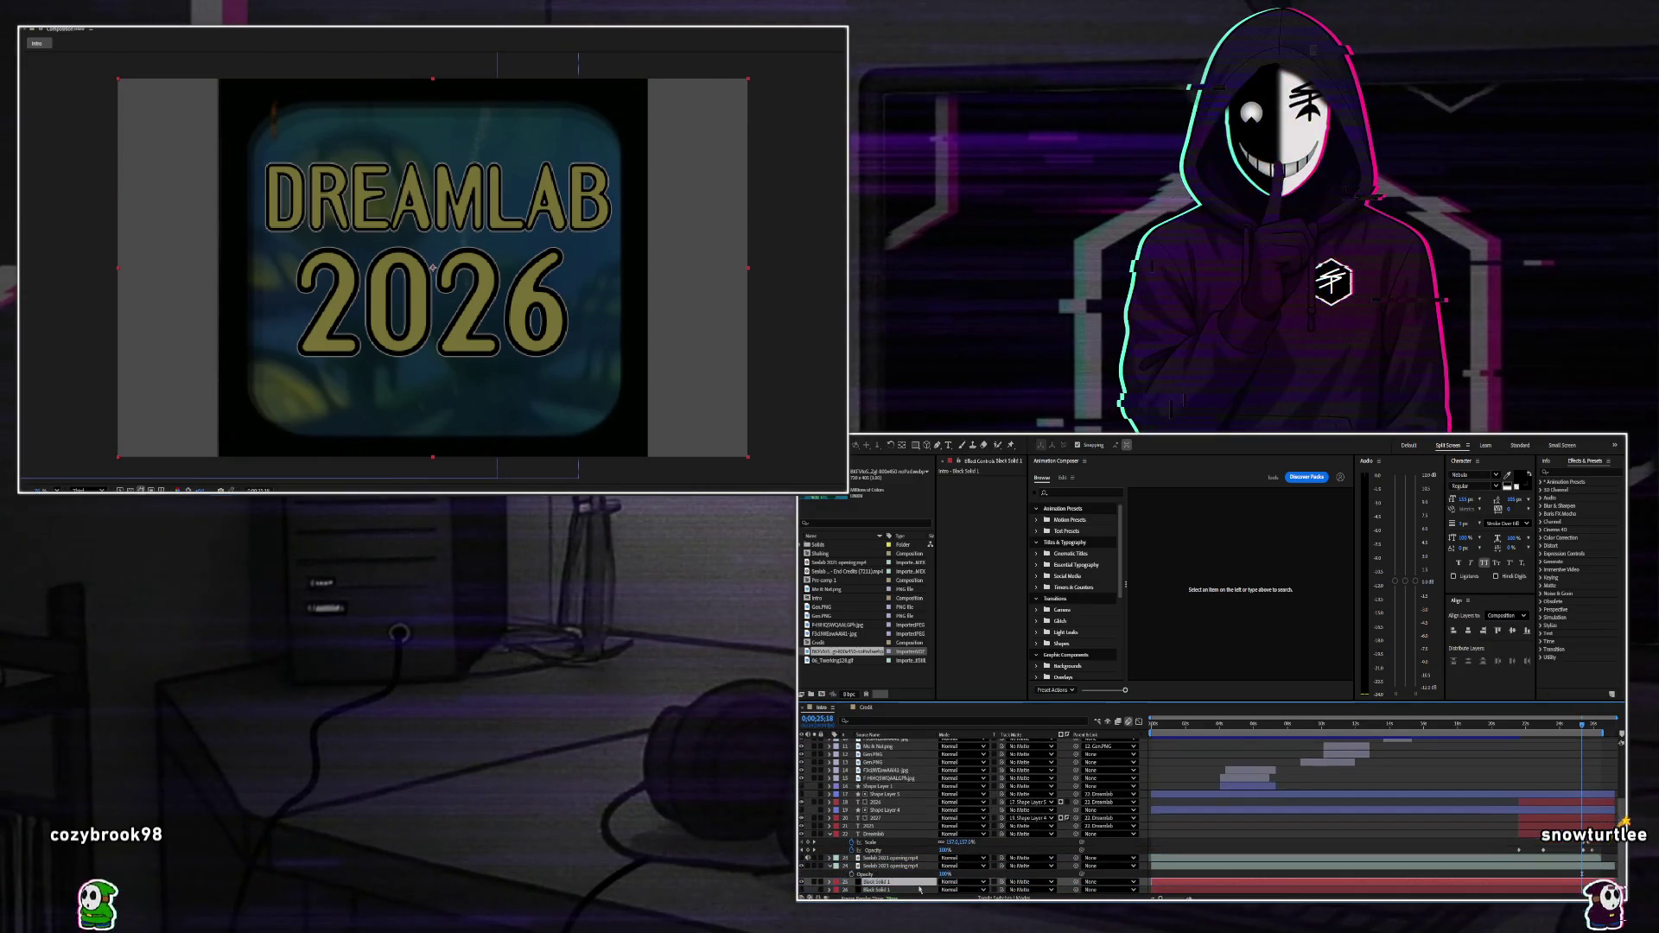
pyautogui.press('Delete')
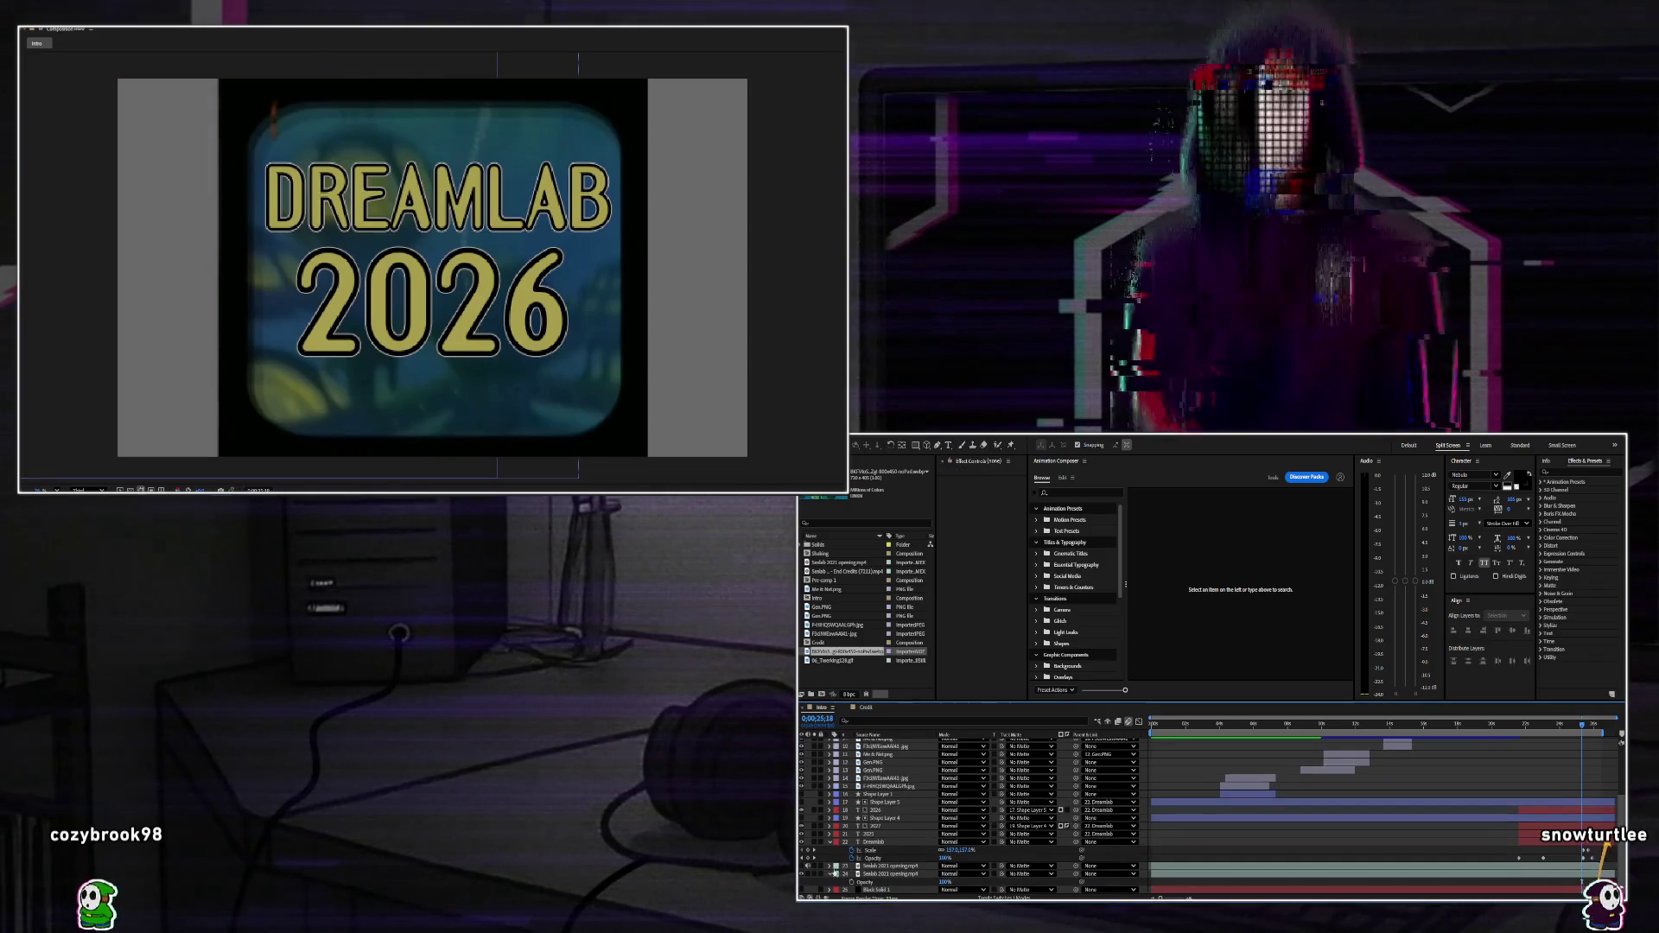
pyautogui.click(802, 890)
pyautogui.hotkey('ctrl', 'shift', ']')
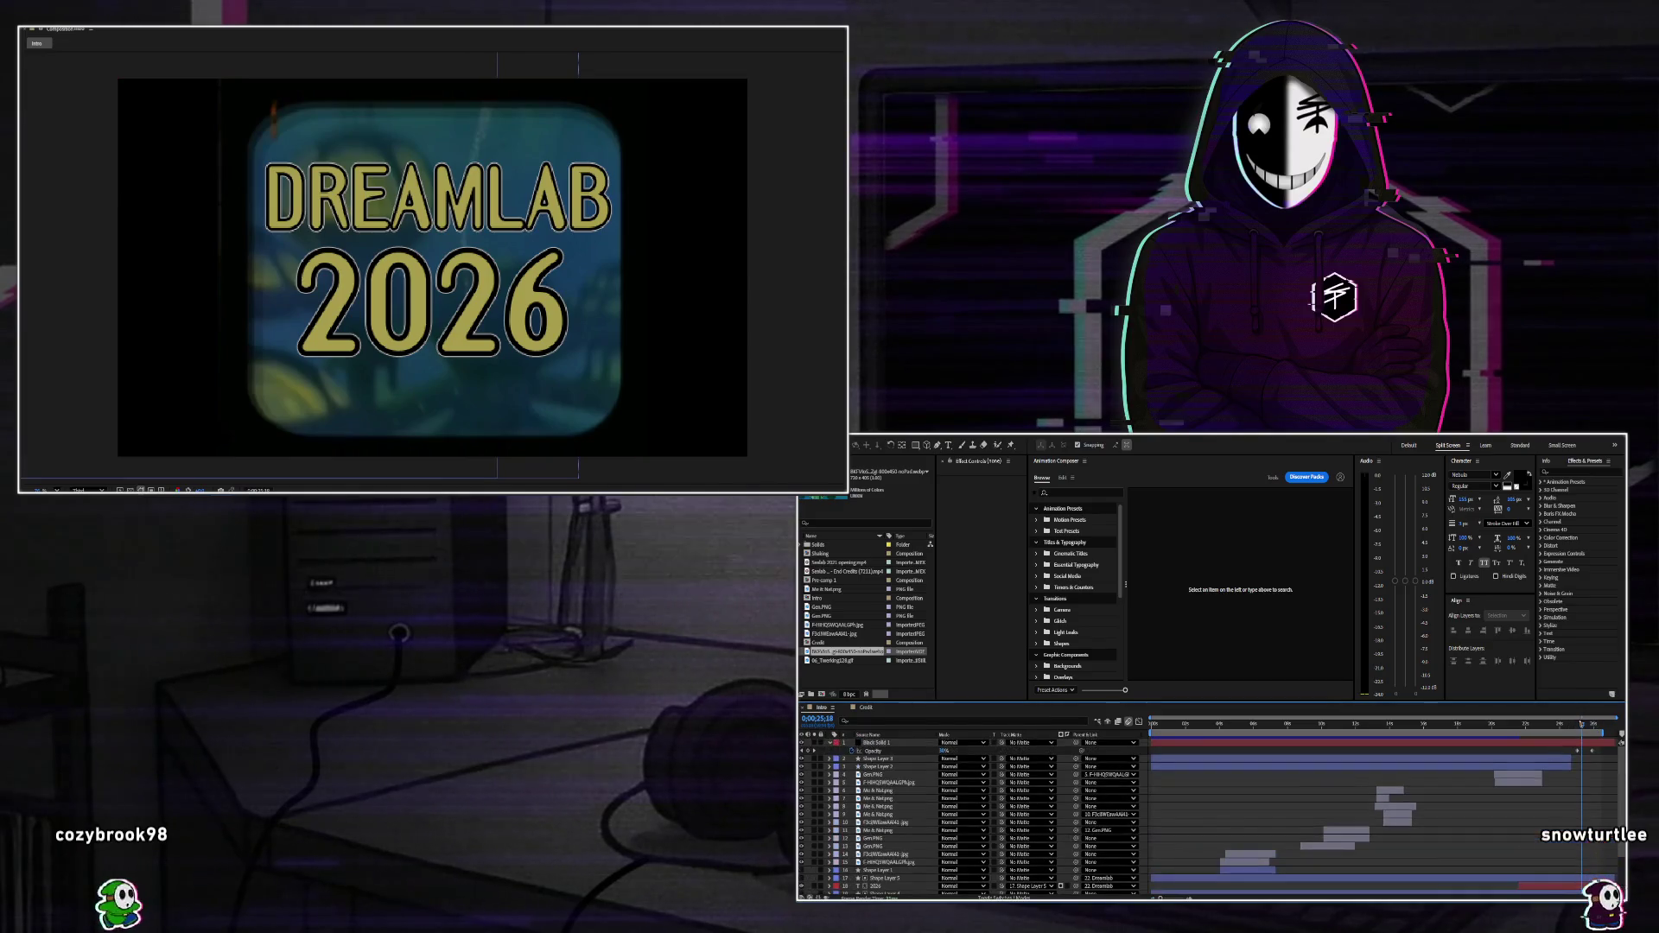
pyautogui.moveTo(1592, 742); pyautogui.dragTo(1569, 750)
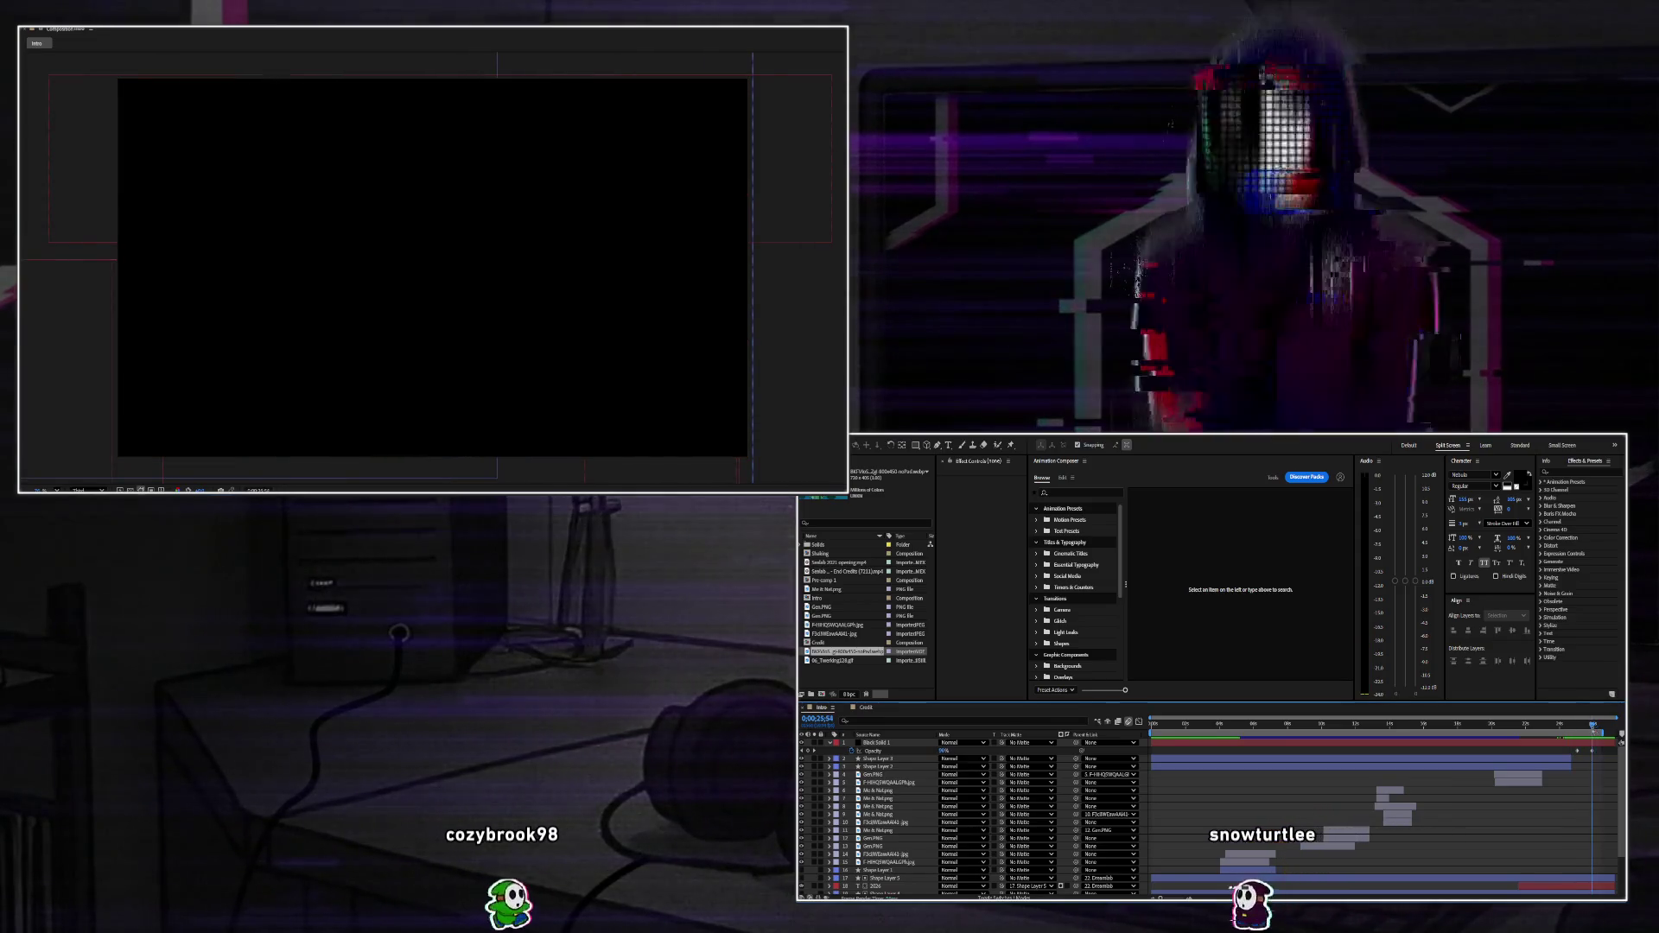
pyautogui.press('j')
pyautogui.scroll(-3, 1587, 798)
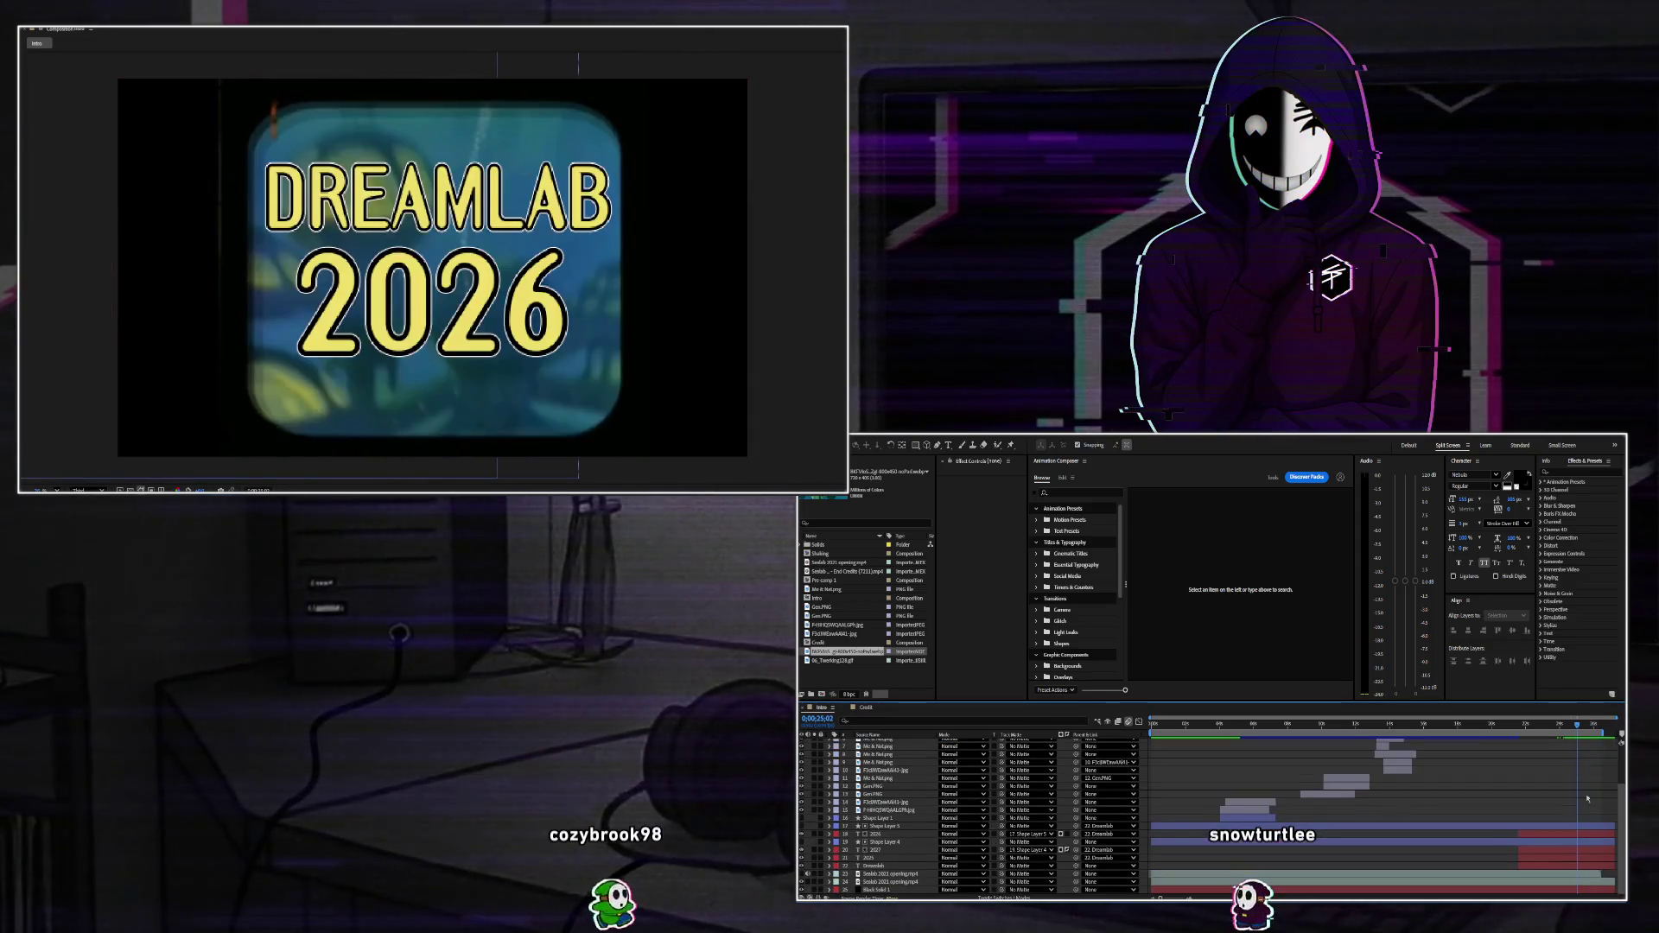
pyautogui.click(1573, 866)
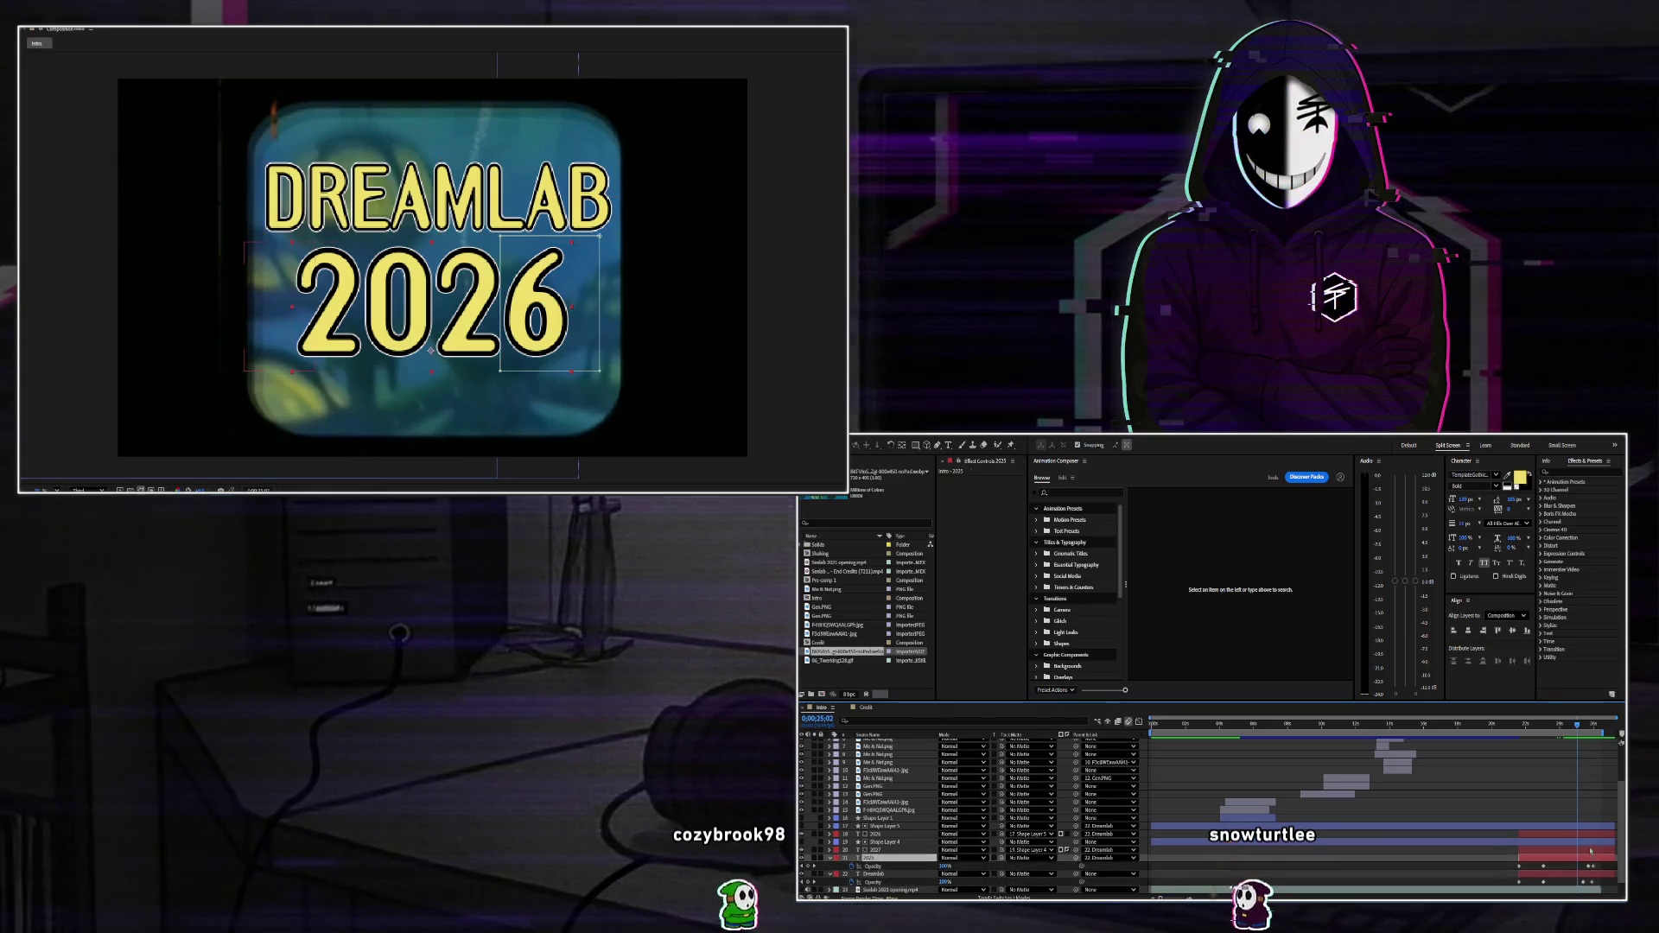
pyautogui.click(1608, 834)
pyautogui.scroll(-2, 1605, 837)
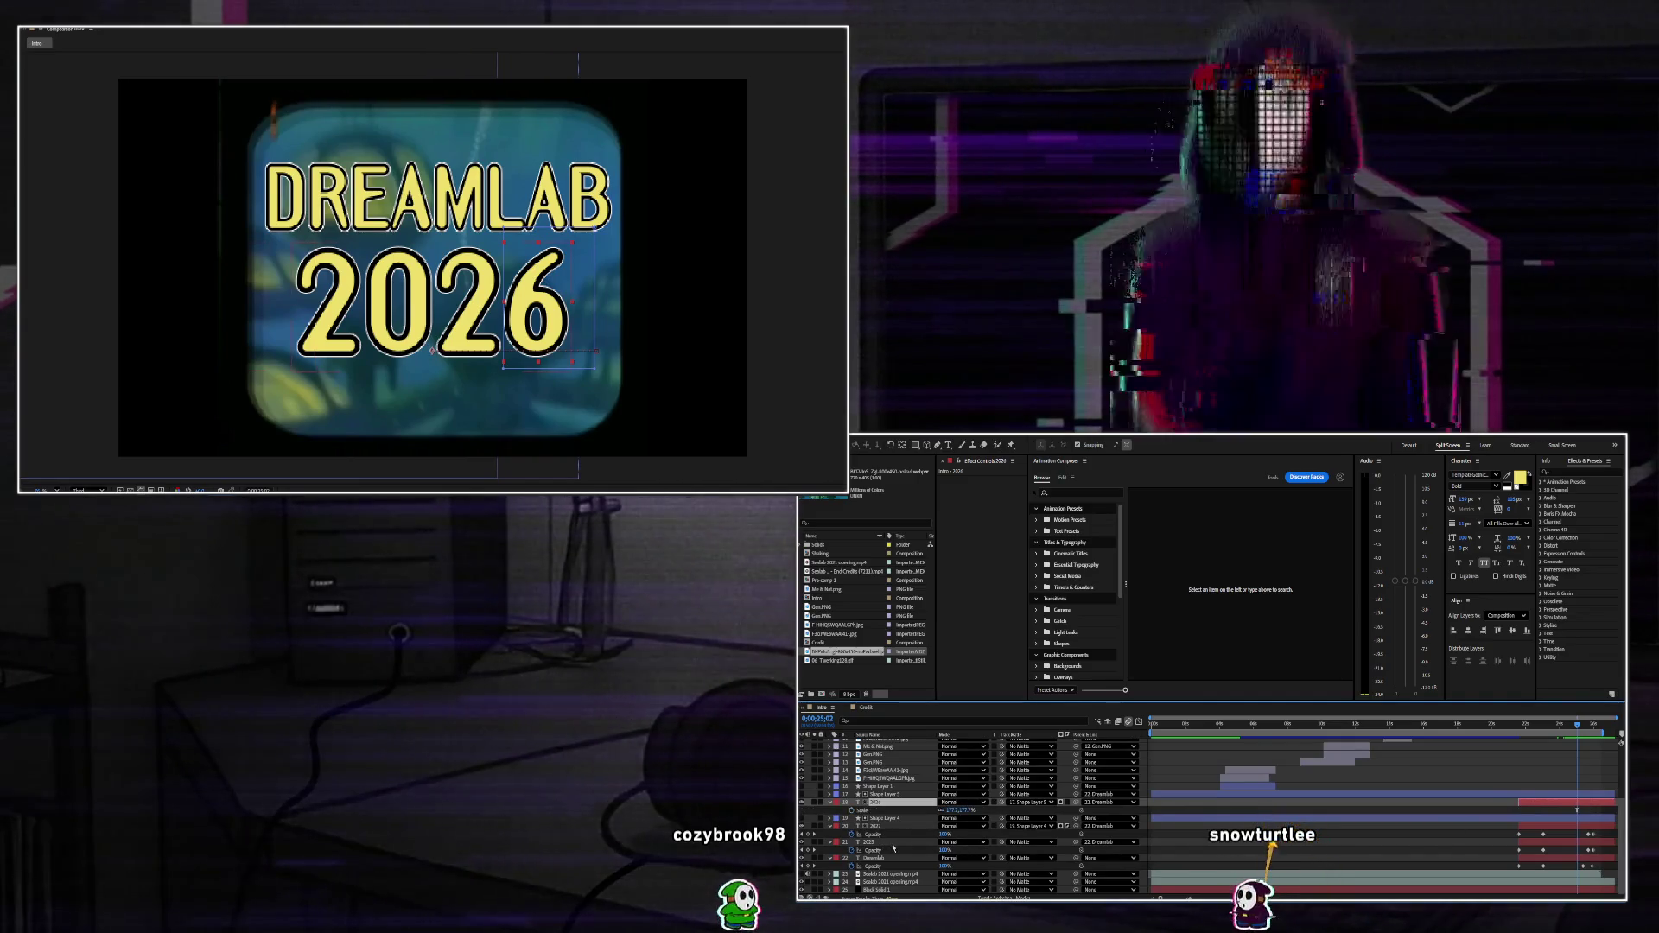
pyautogui.press('s')
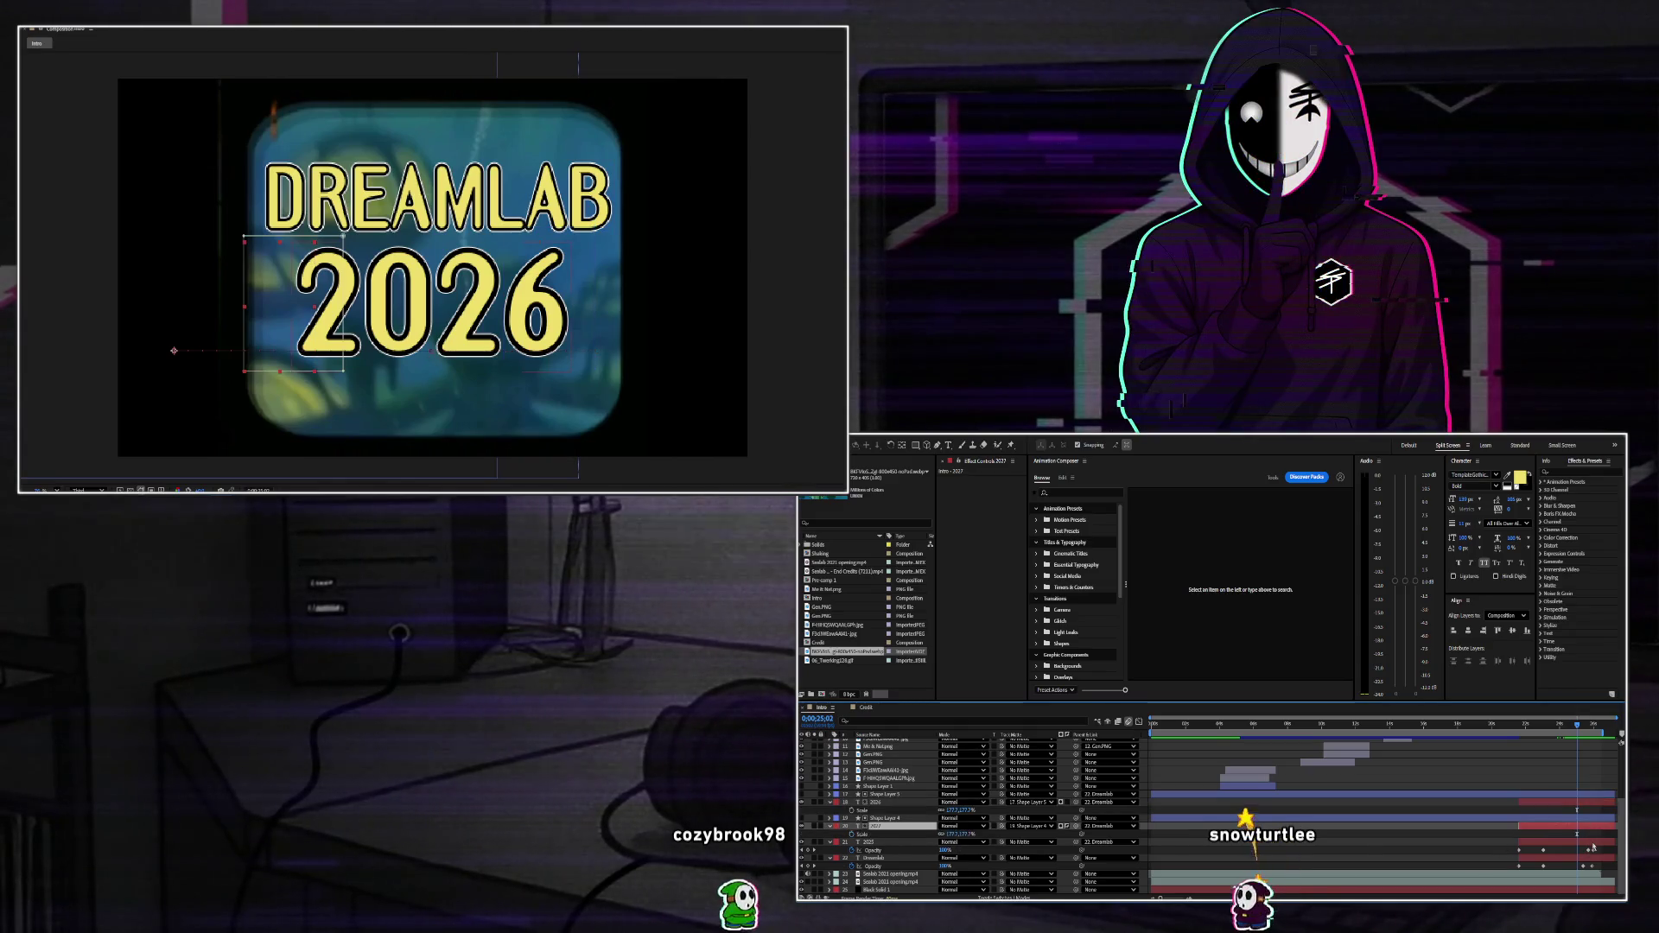
pyautogui.click(1590, 866)
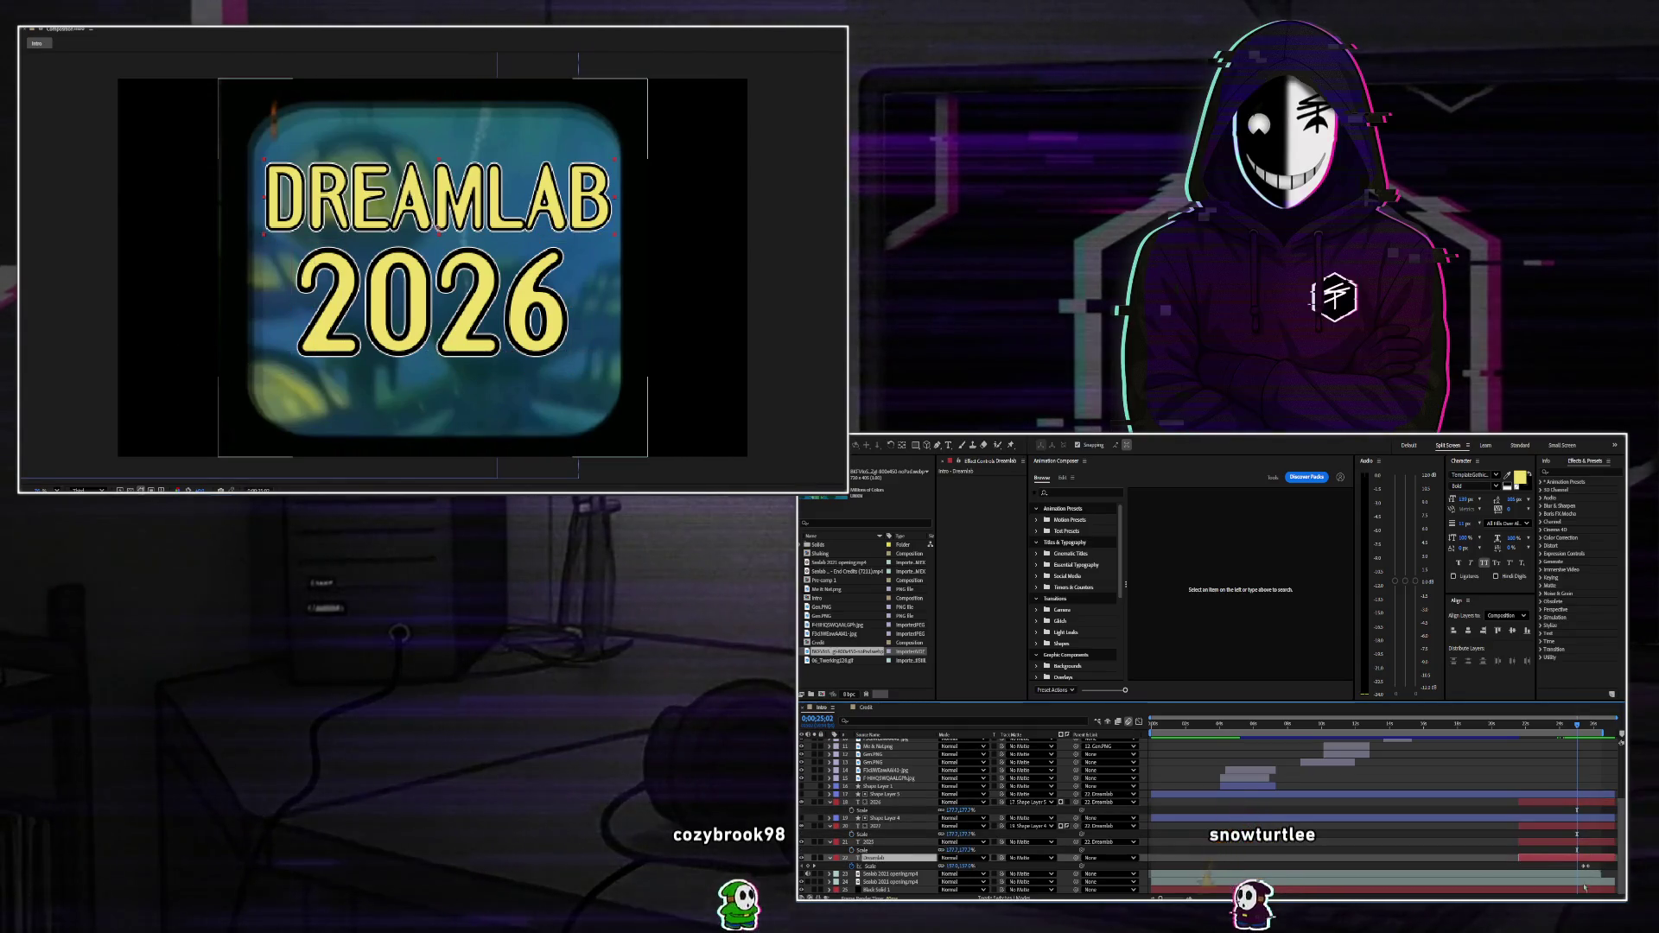
pyautogui.click(1588, 888)
pyautogui.click(1590, 882)
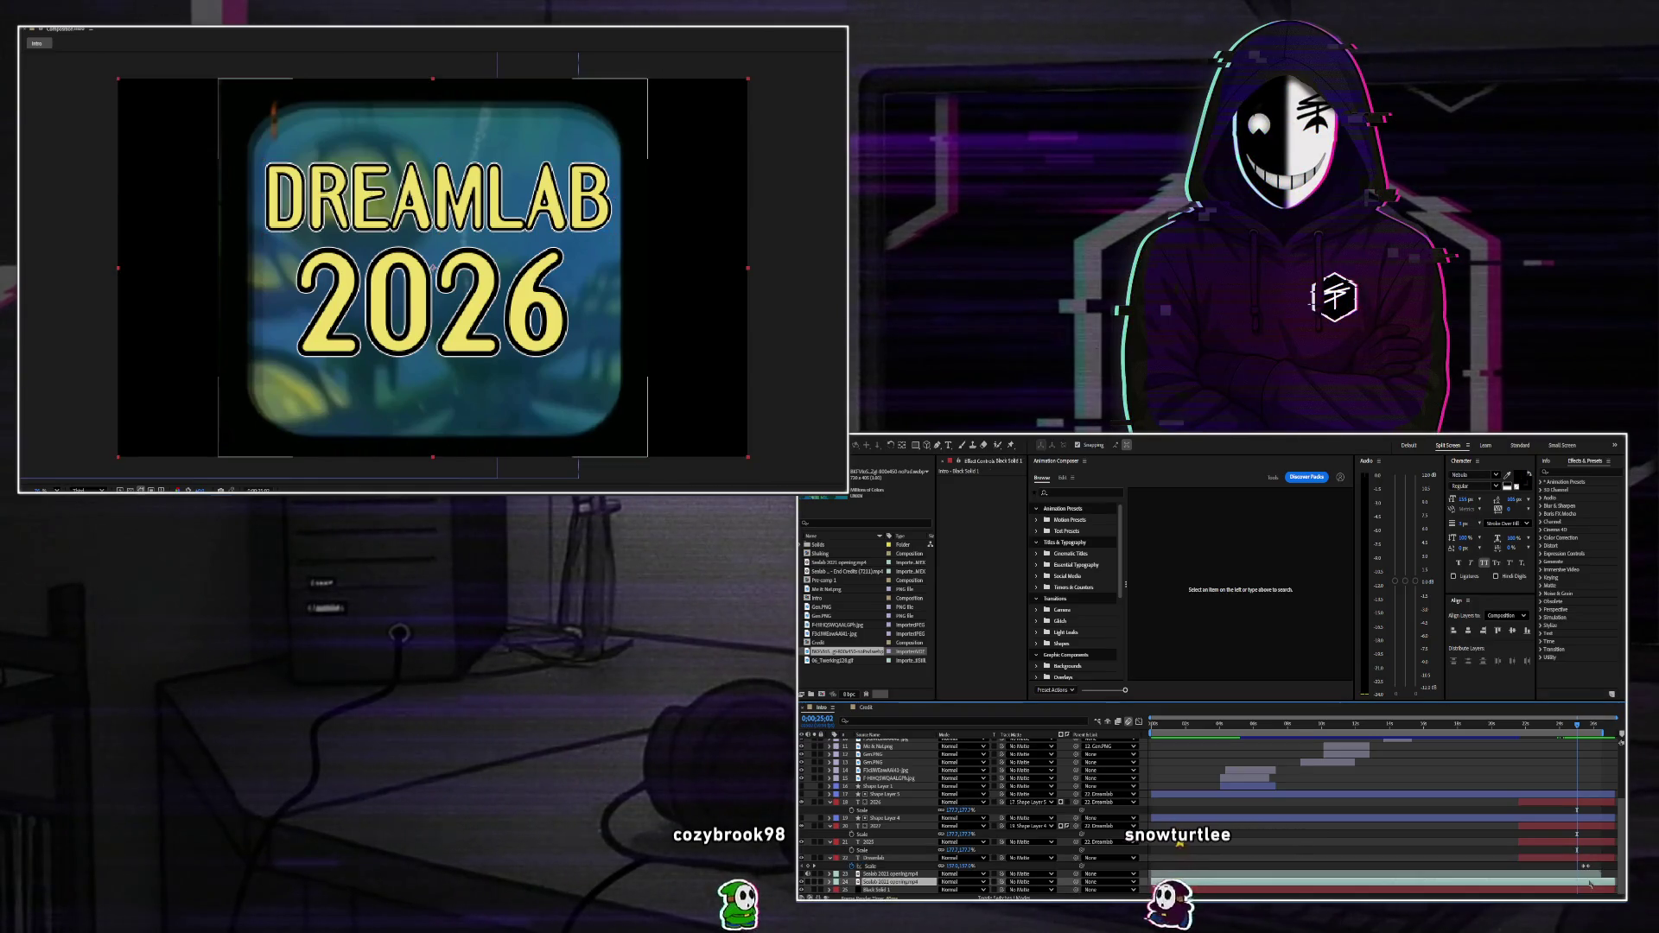
pyautogui.scroll(-1, 968, 817)
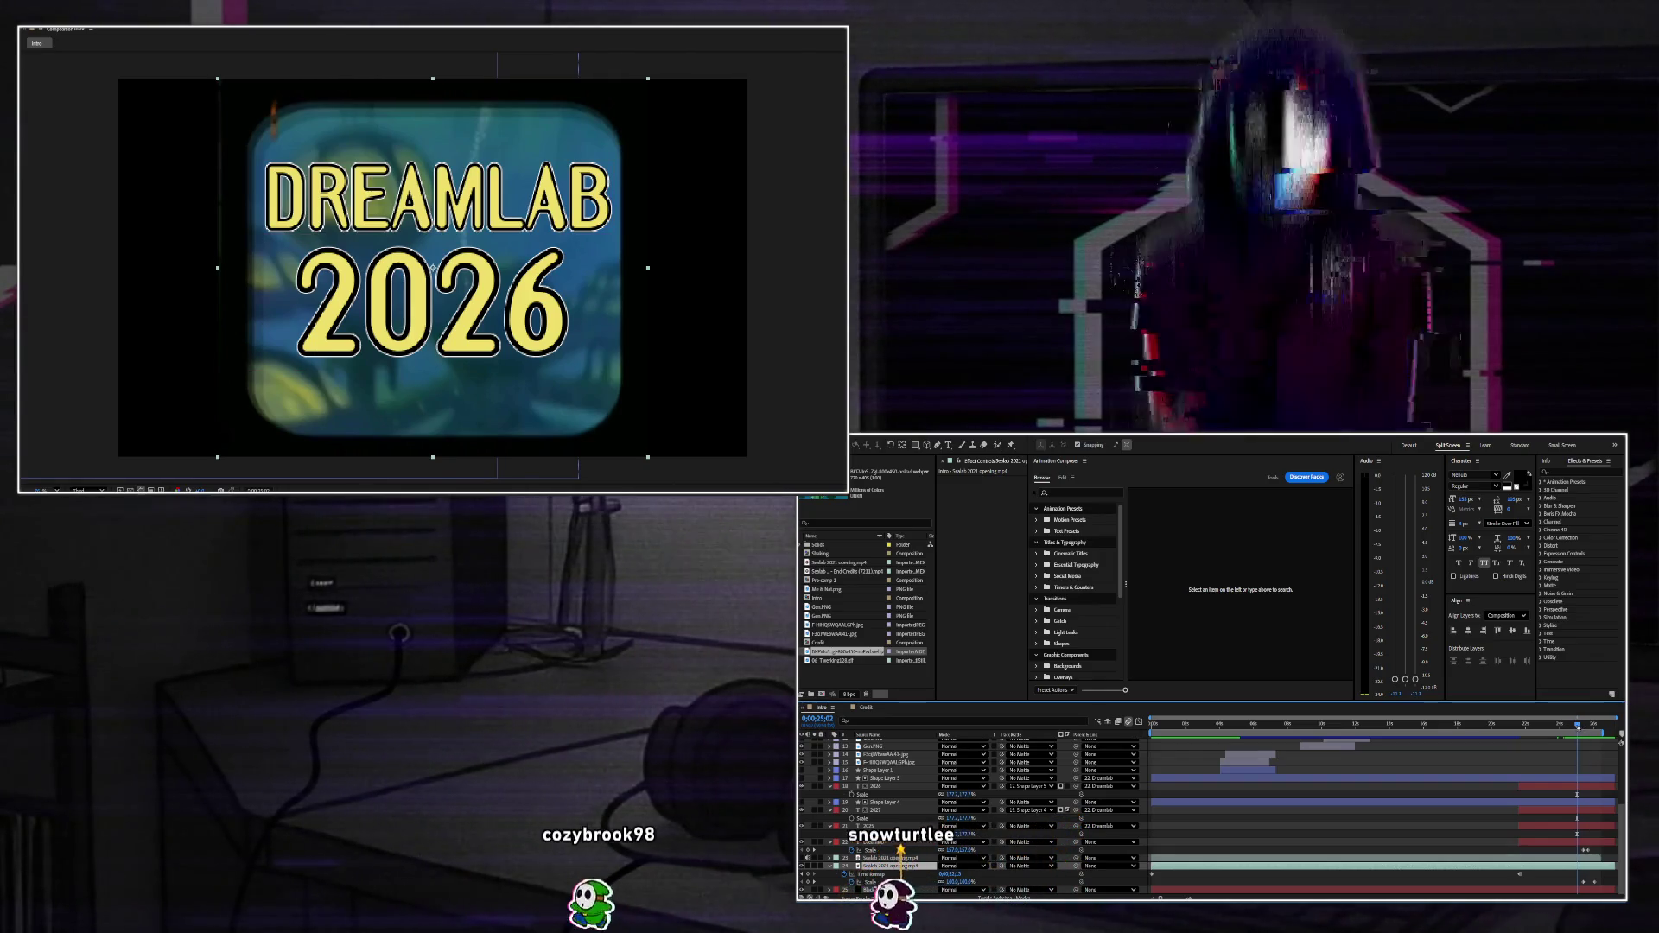
pyautogui.click(1583, 726)
pyautogui.click(1588, 851)
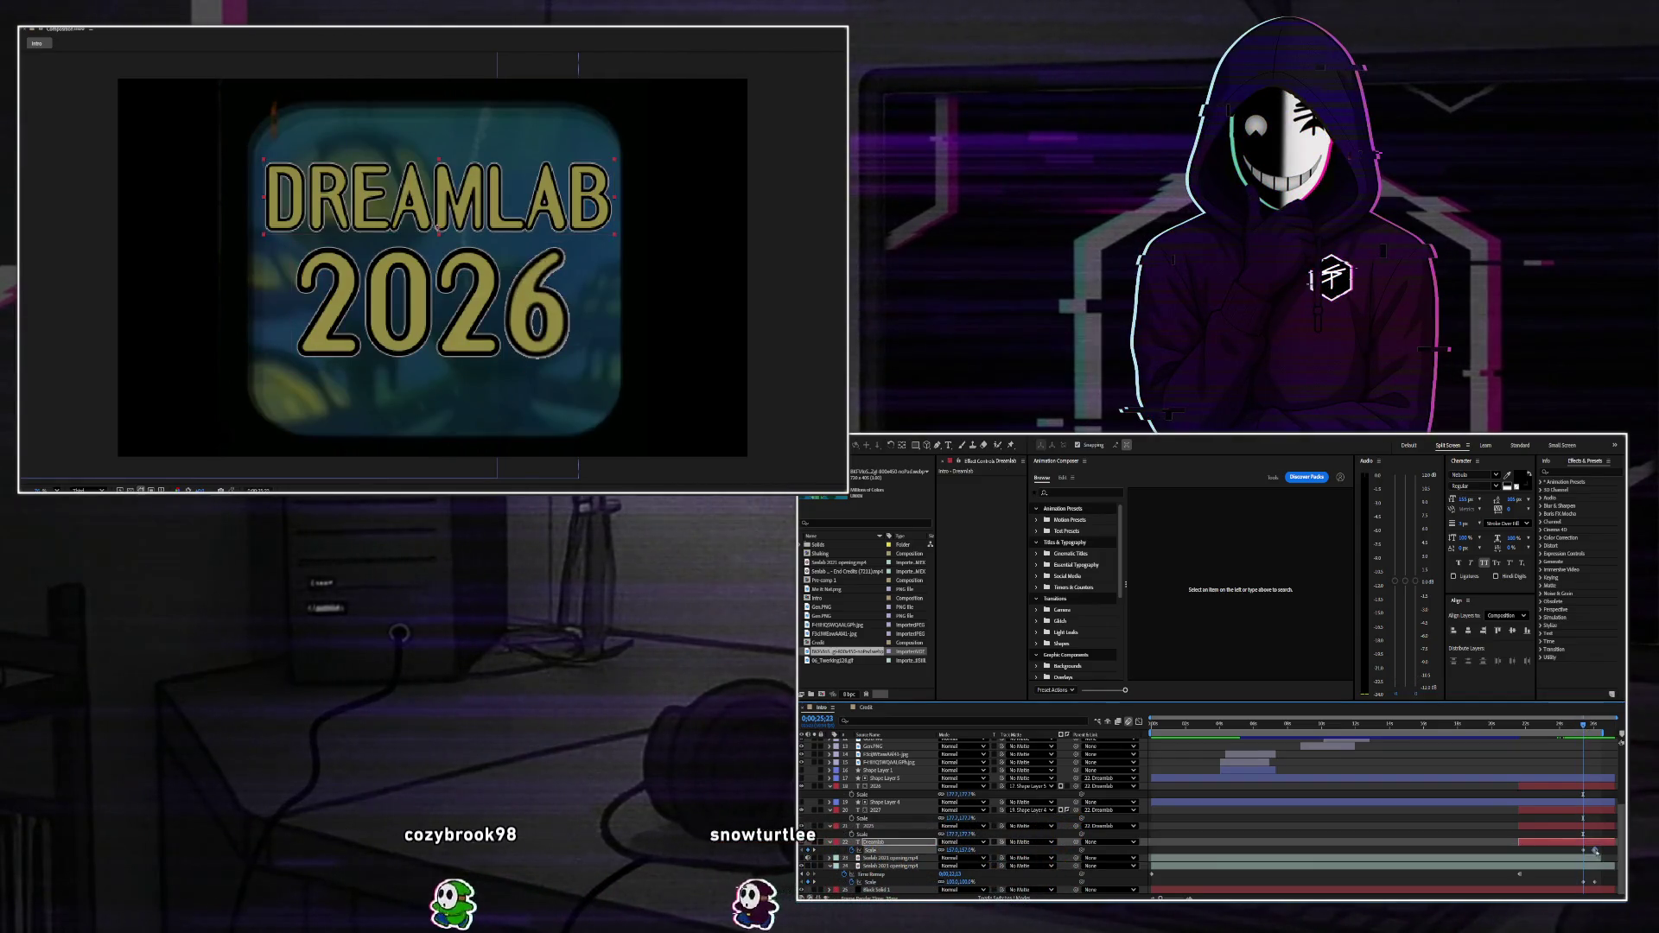
pyautogui.moveTo(1586, 730); pyautogui.dragTo(1580, 728)
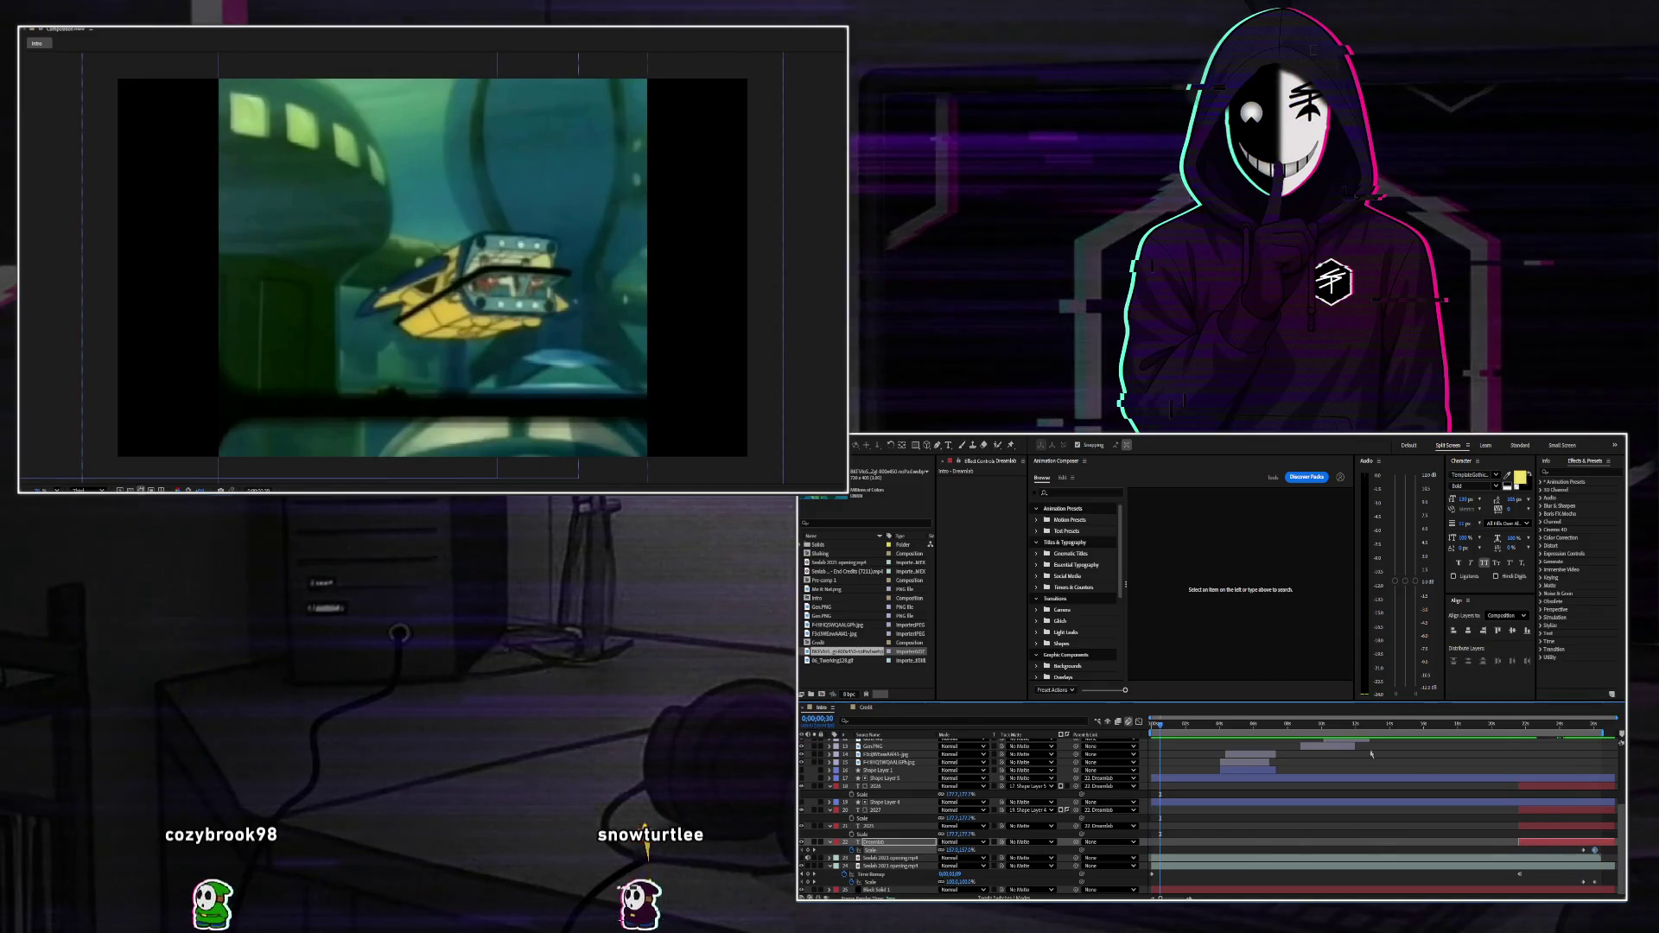
# Reveal the face cutout layer's keyframes and shift one Position keyframe earlier.
pyautogui.scroll(5, 1382, 821)
pyautogui.click(1454, 724)
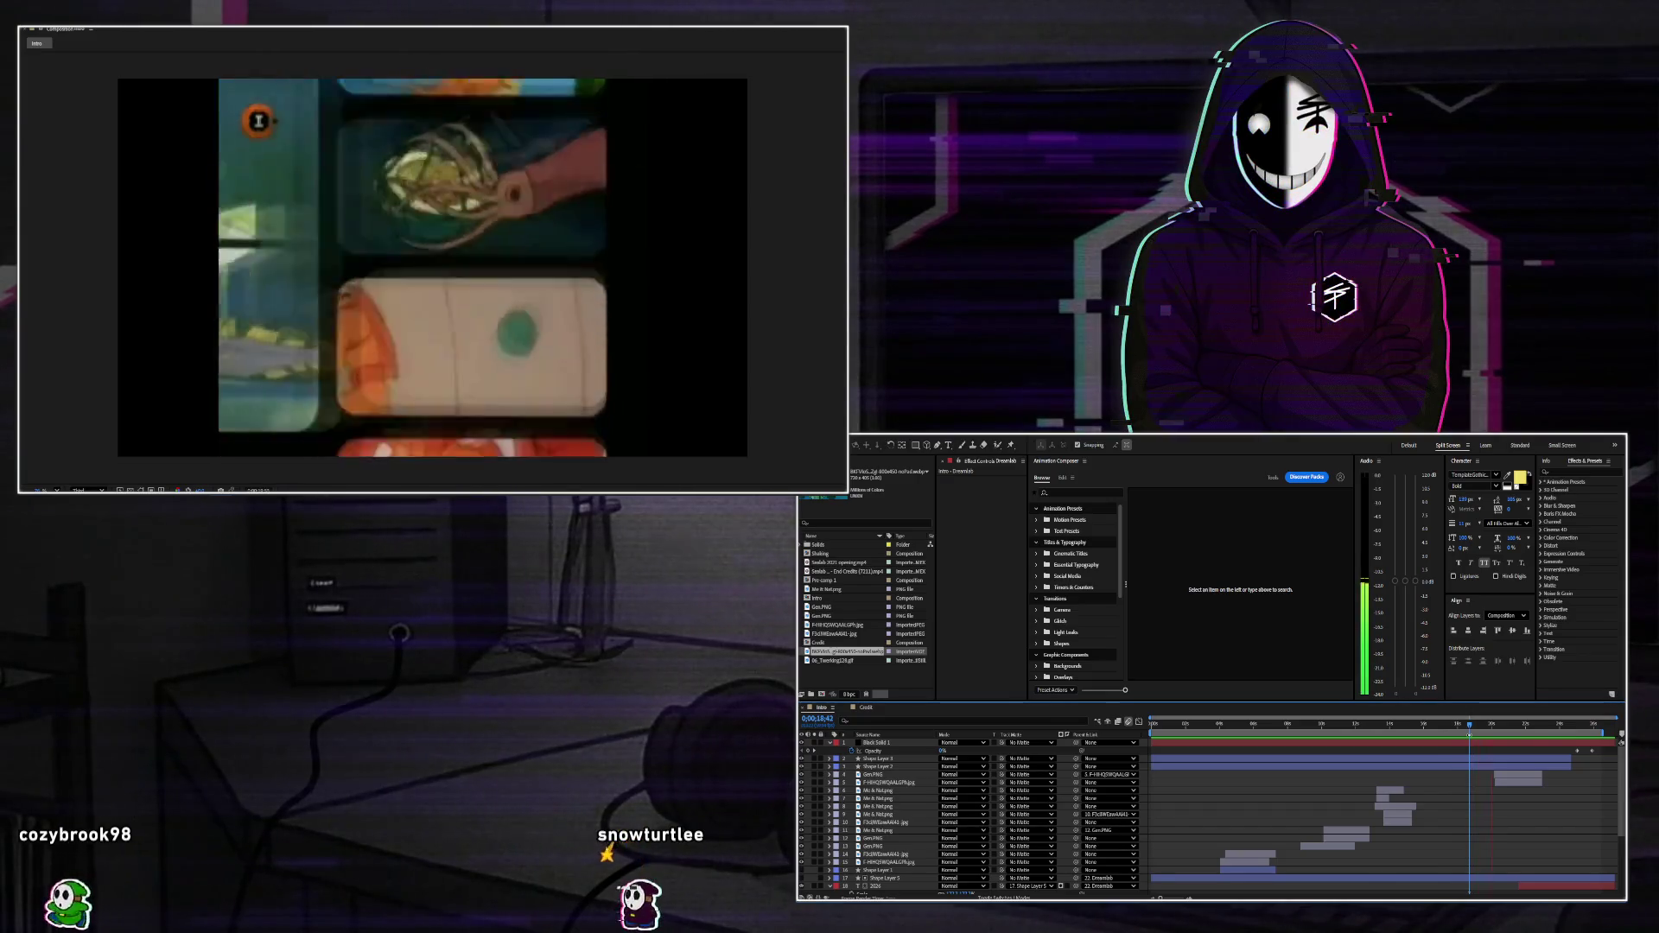
pyautogui.click(1519, 780)
pyautogui.press('u')
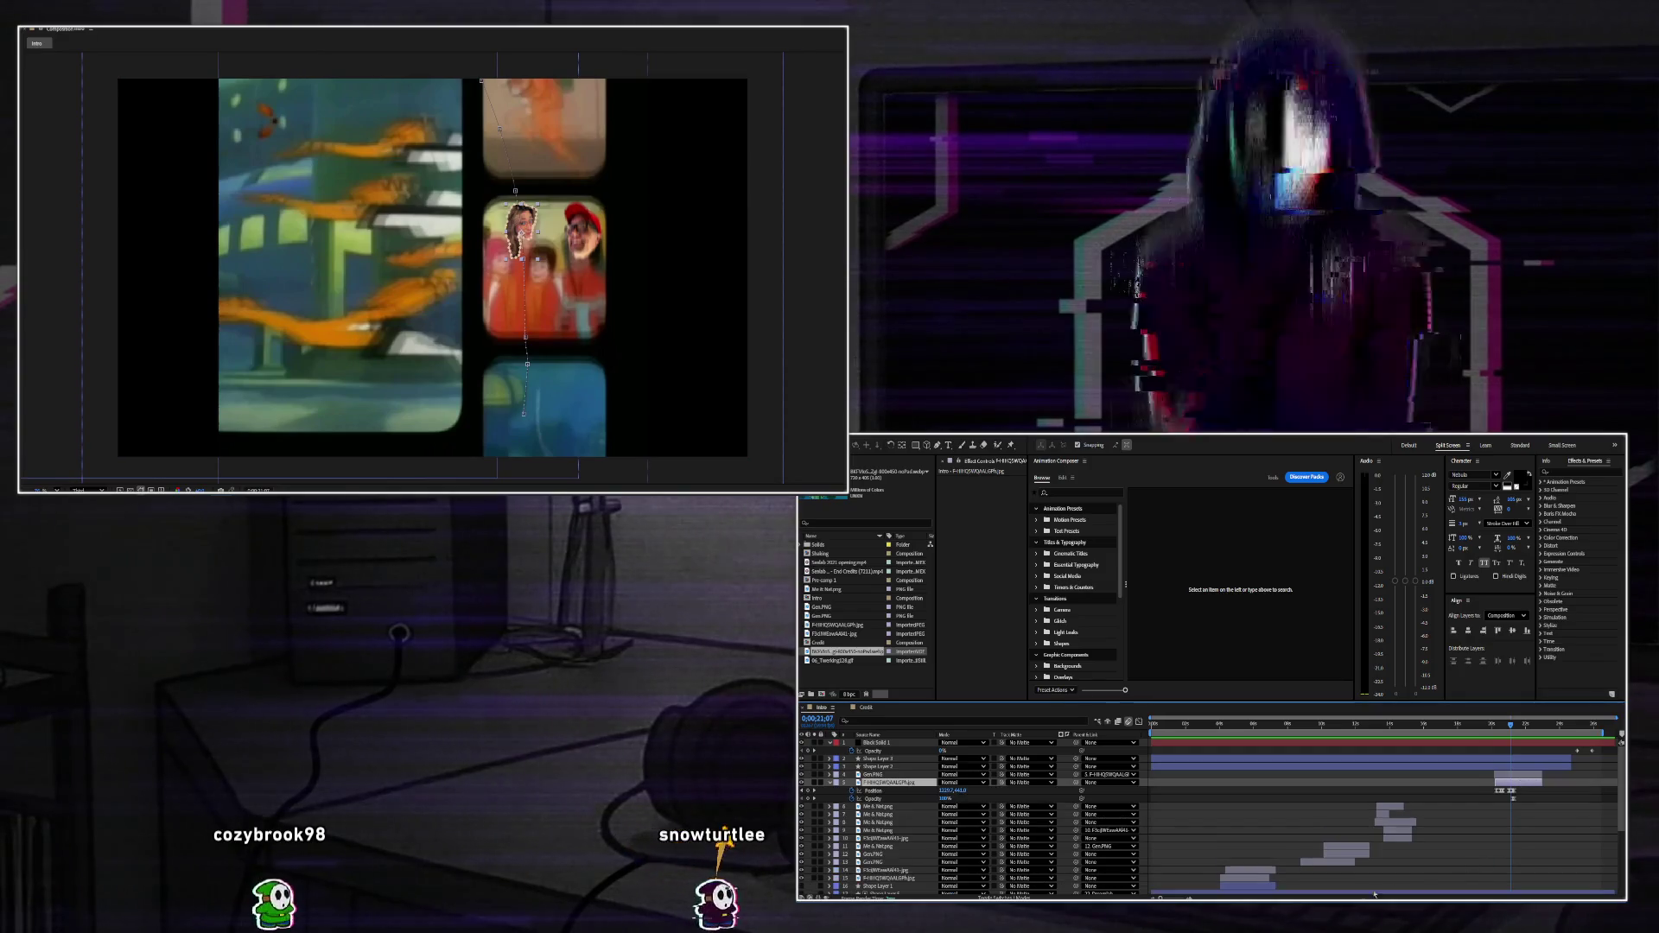
pyautogui.press('=')
pyautogui.press('=')
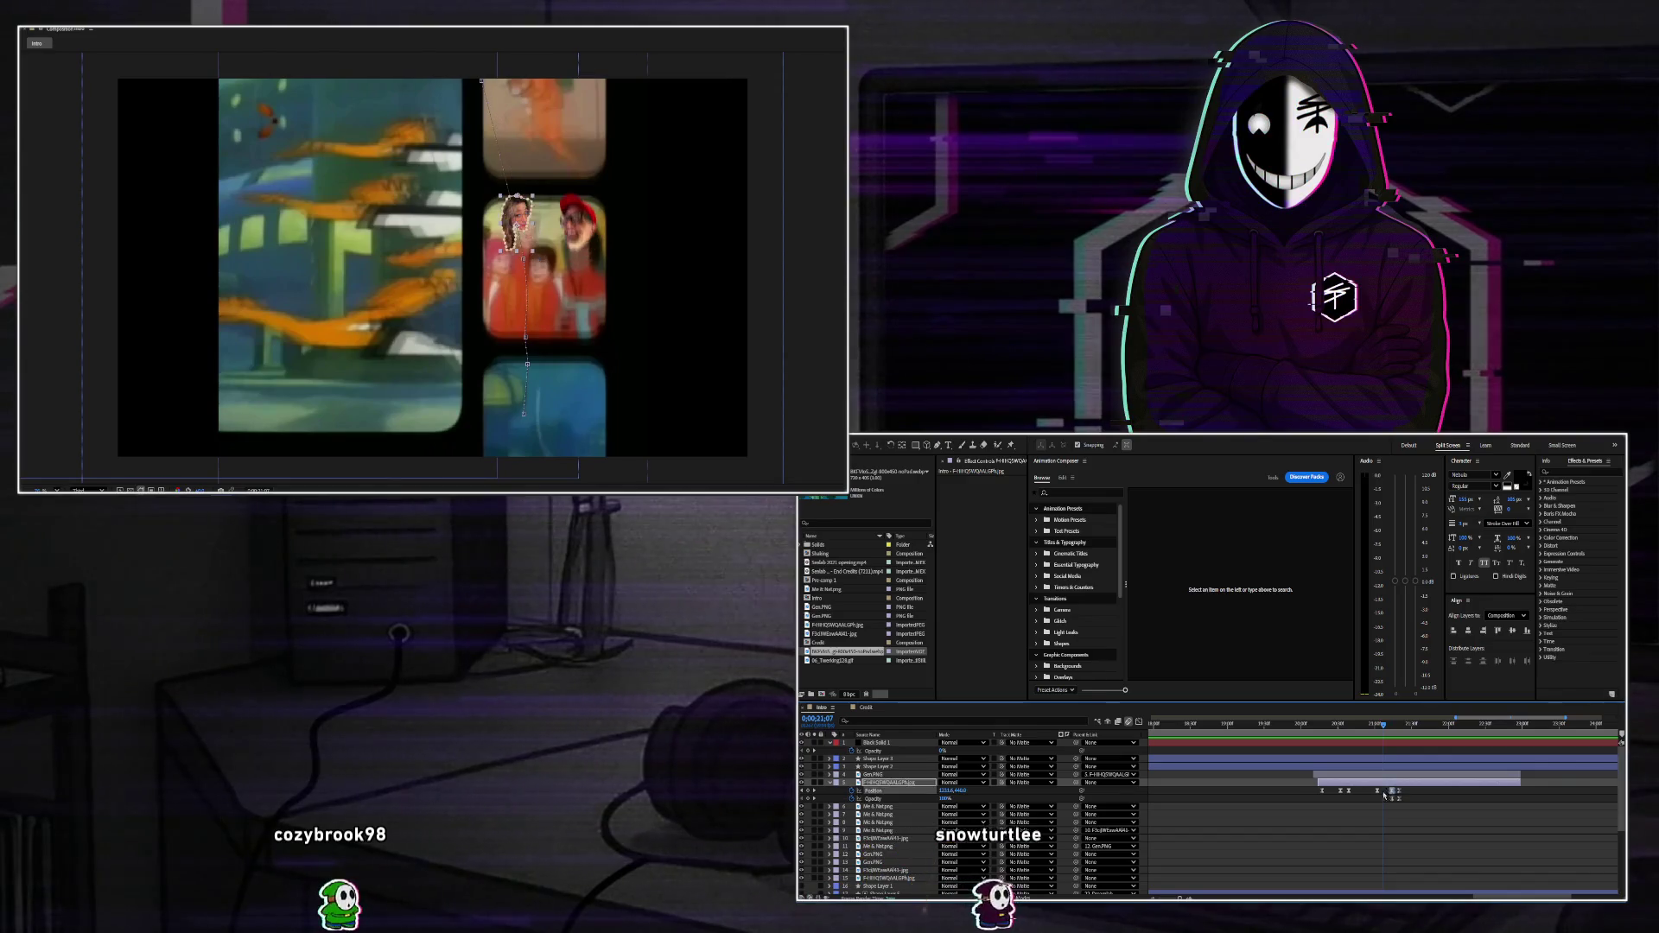
pyautogui.moveTo(1360, 790); pyautogui.dragTo(1341, 791)
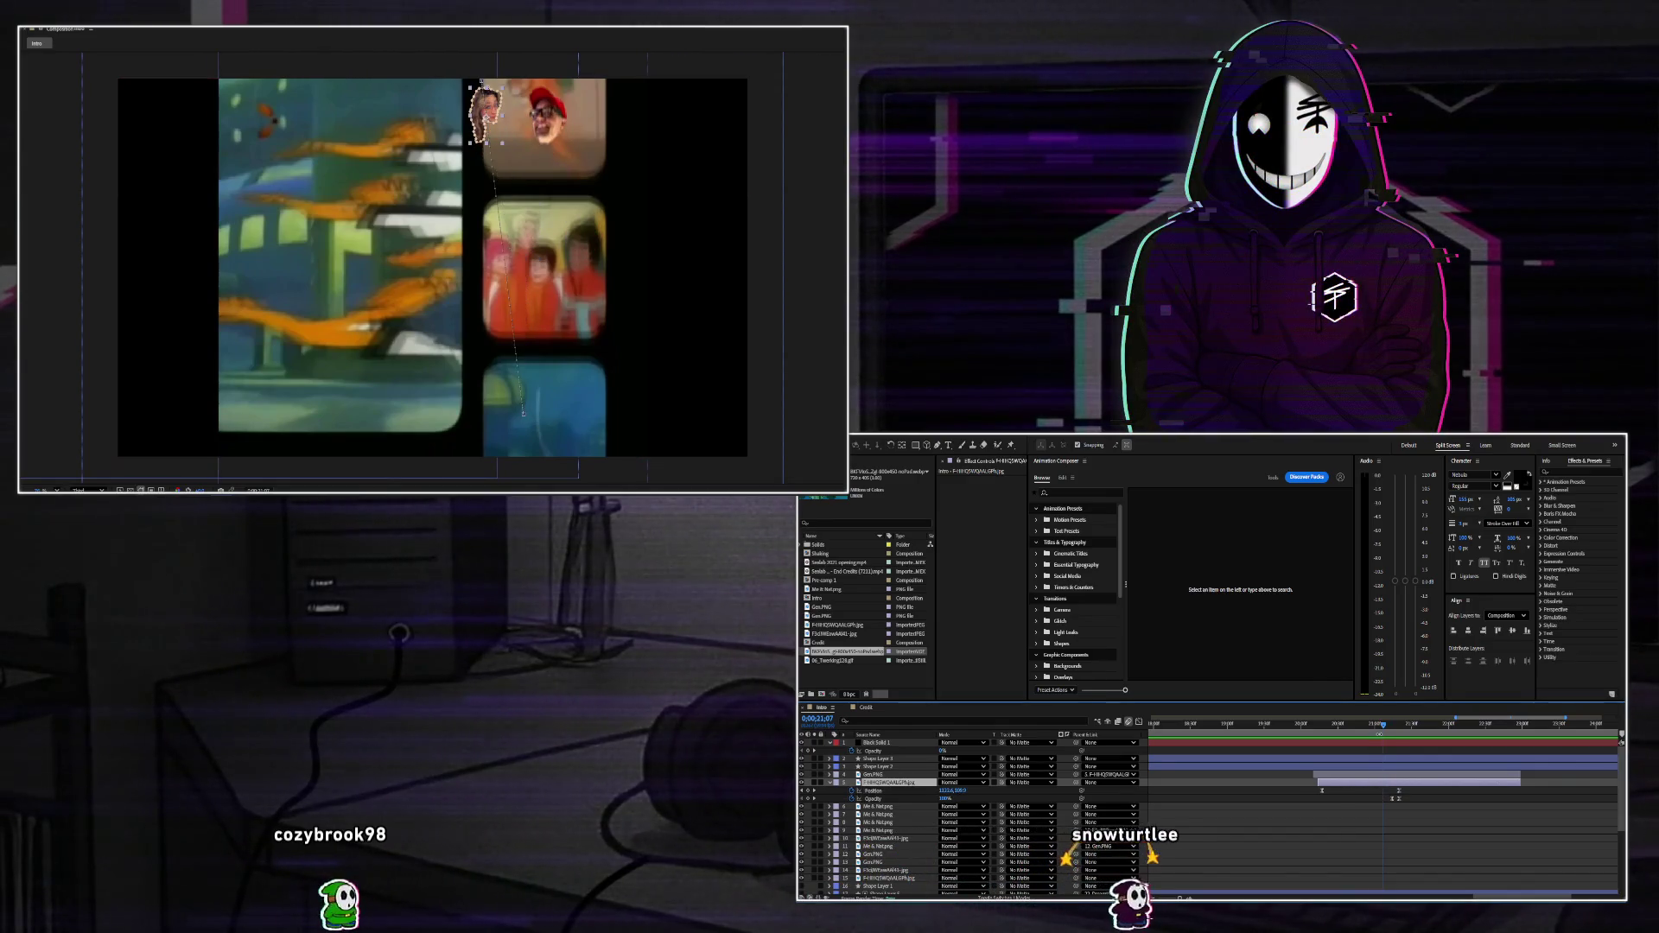
# Add Position keyframes around 21 seconds, nudging the face upward with Shift+Up.
pyautogui.moveTo(1379, 728)
pyautogui.mouseDown()
pyautogui.moveTo(1352, 751)
pyautogui.moveTo(1400, 795)
pyautogui.mouseUp()
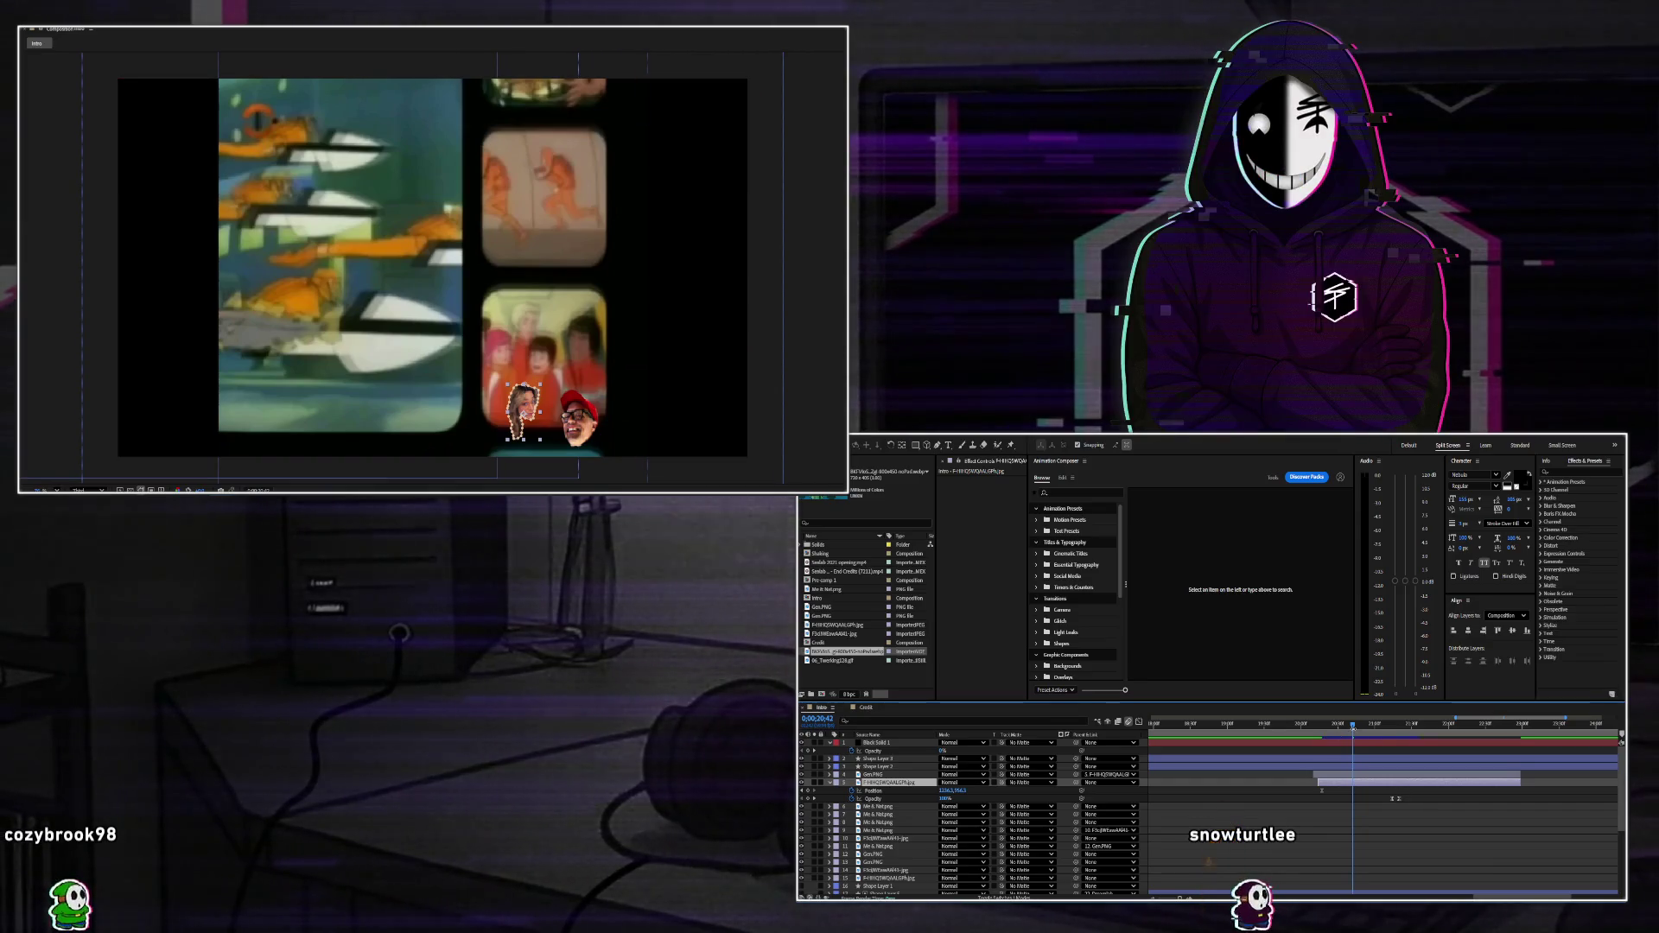
pyautogui.click(1327, 737)
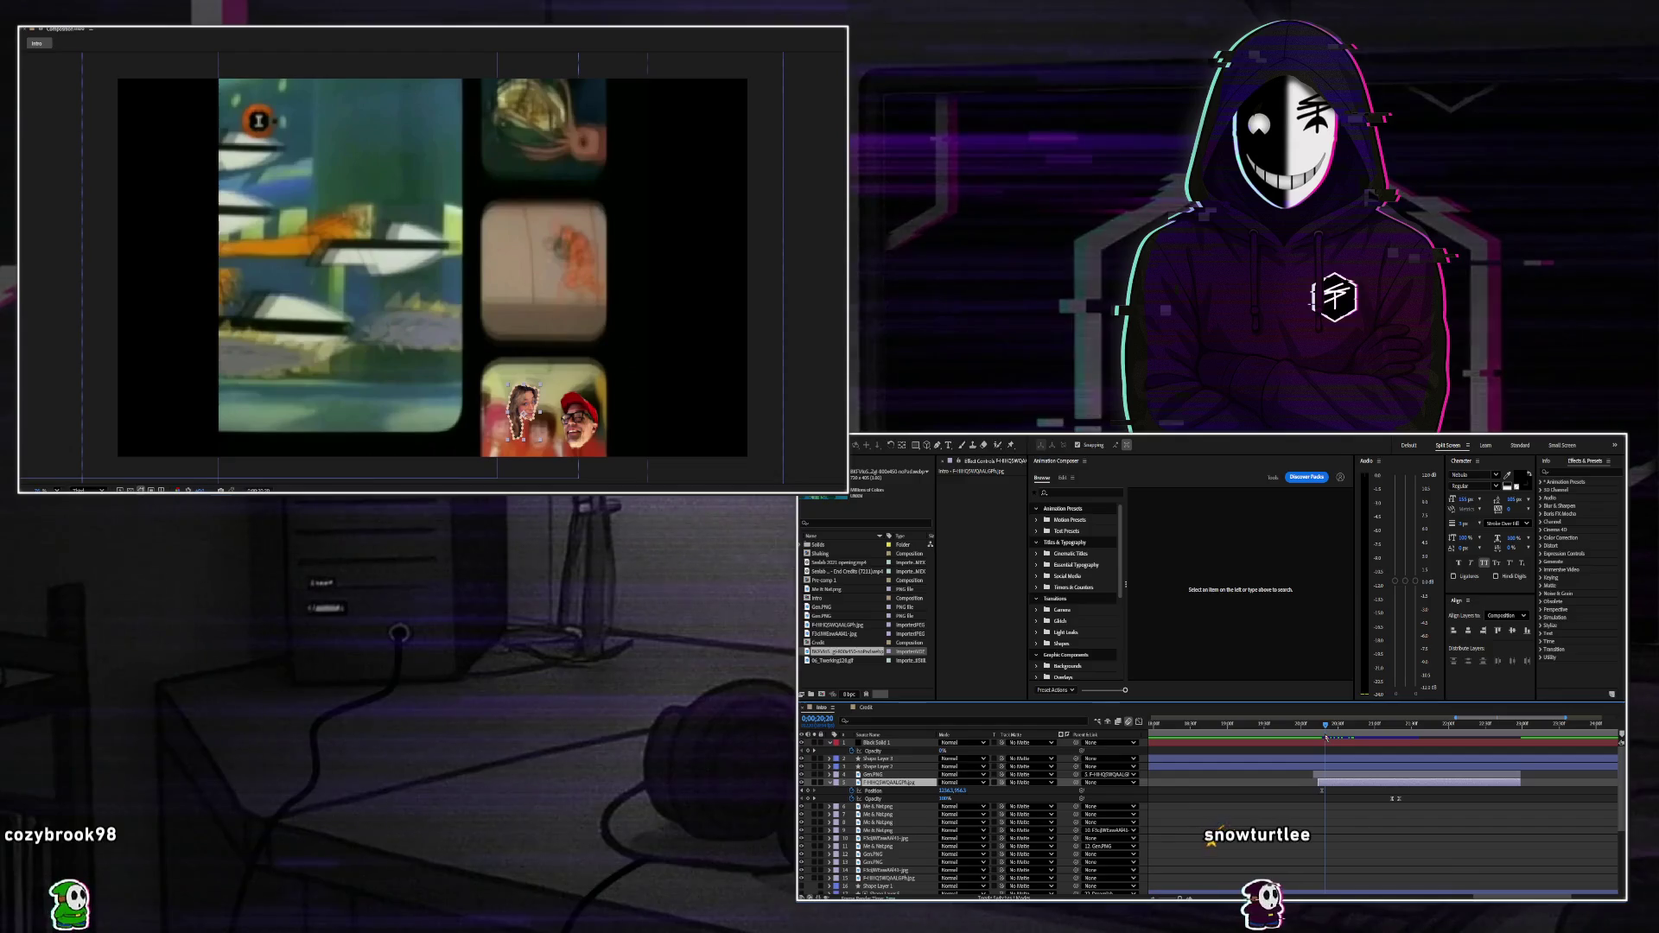
pyautogui.moveTo(1327, 737); pyautogui.dragTo(1336, 737)
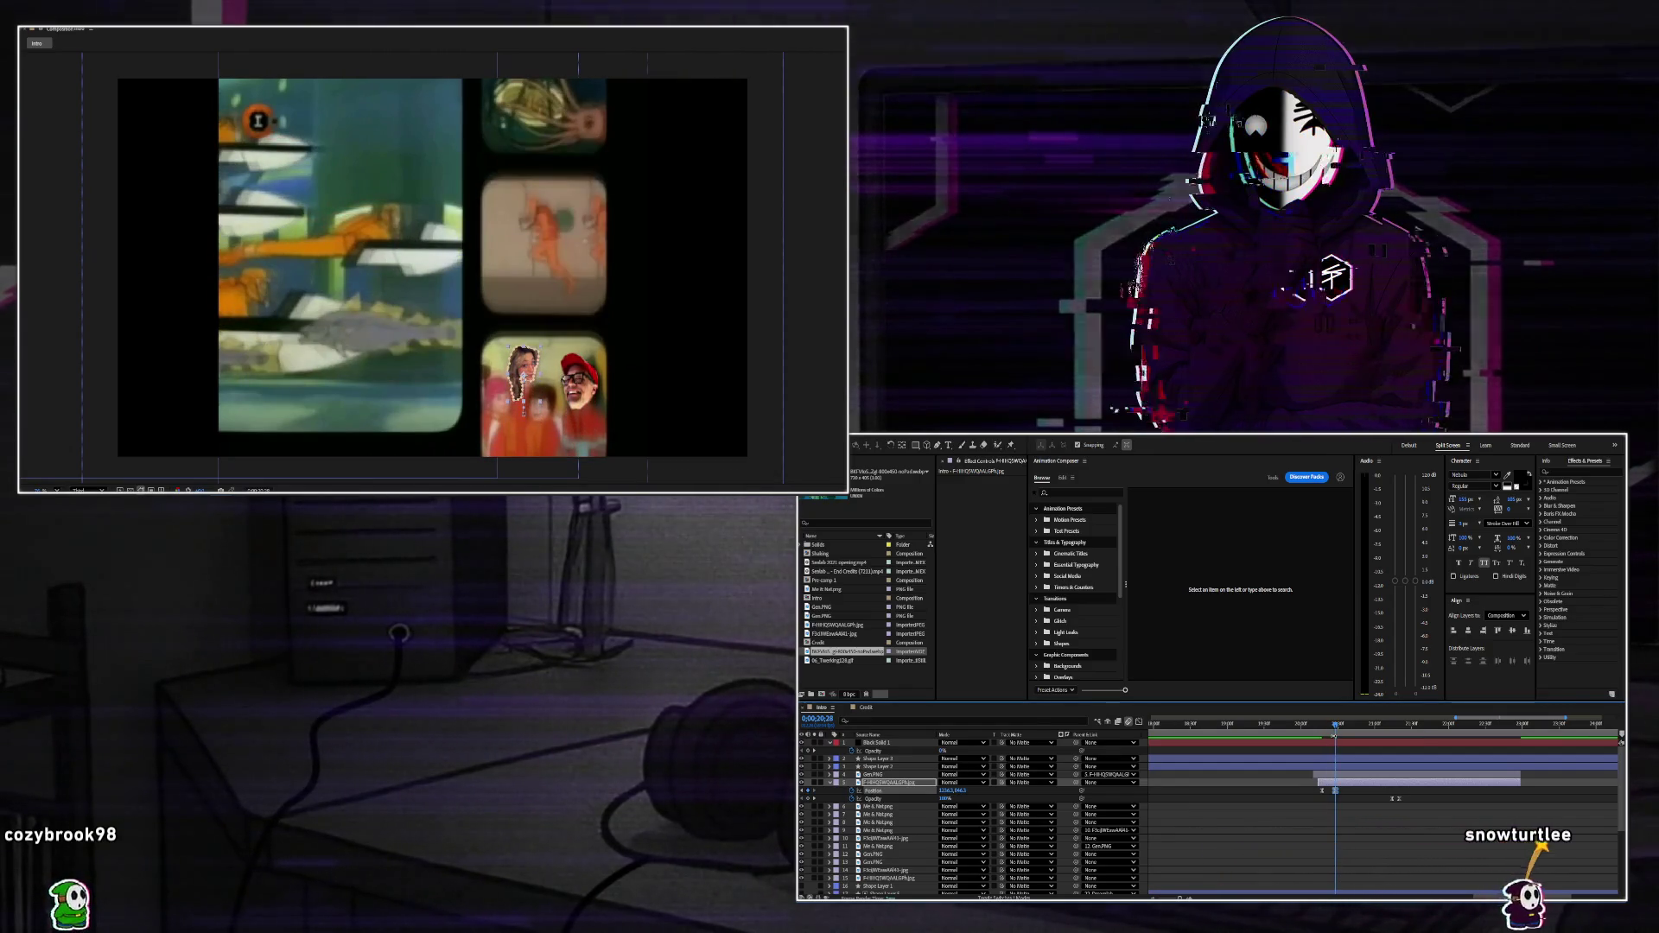
pyautogui.moveTo(1341, 727); pyautogui.dragTo(1350, 730)
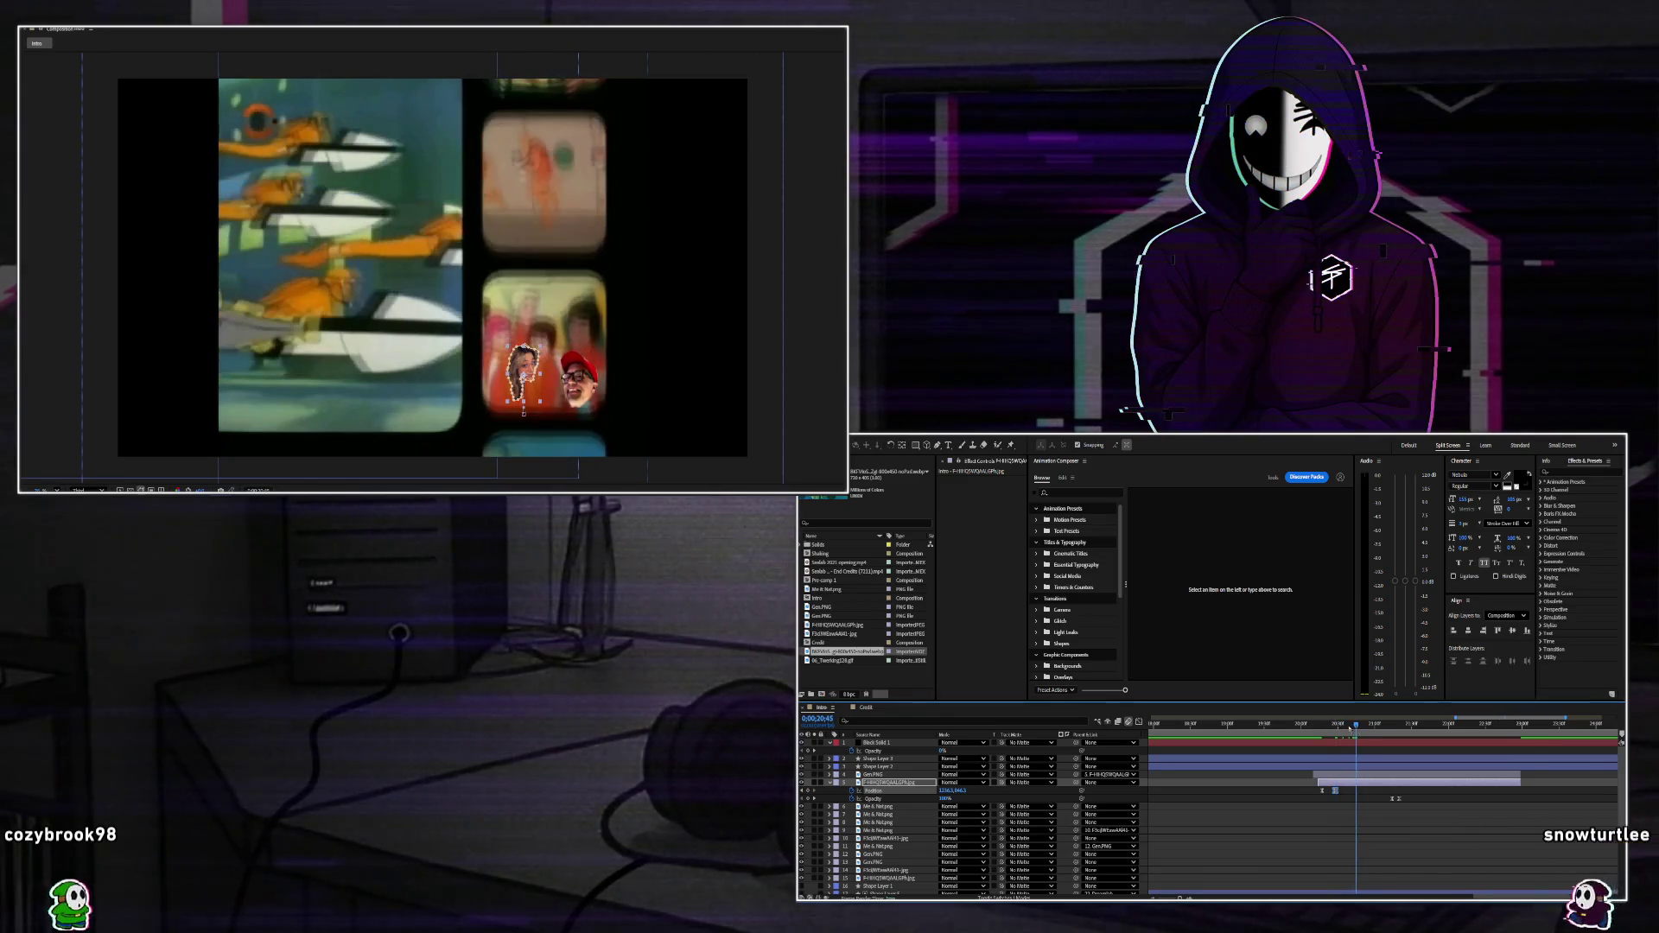
pyautogui.hotkey('alt', 'shift', 'p')
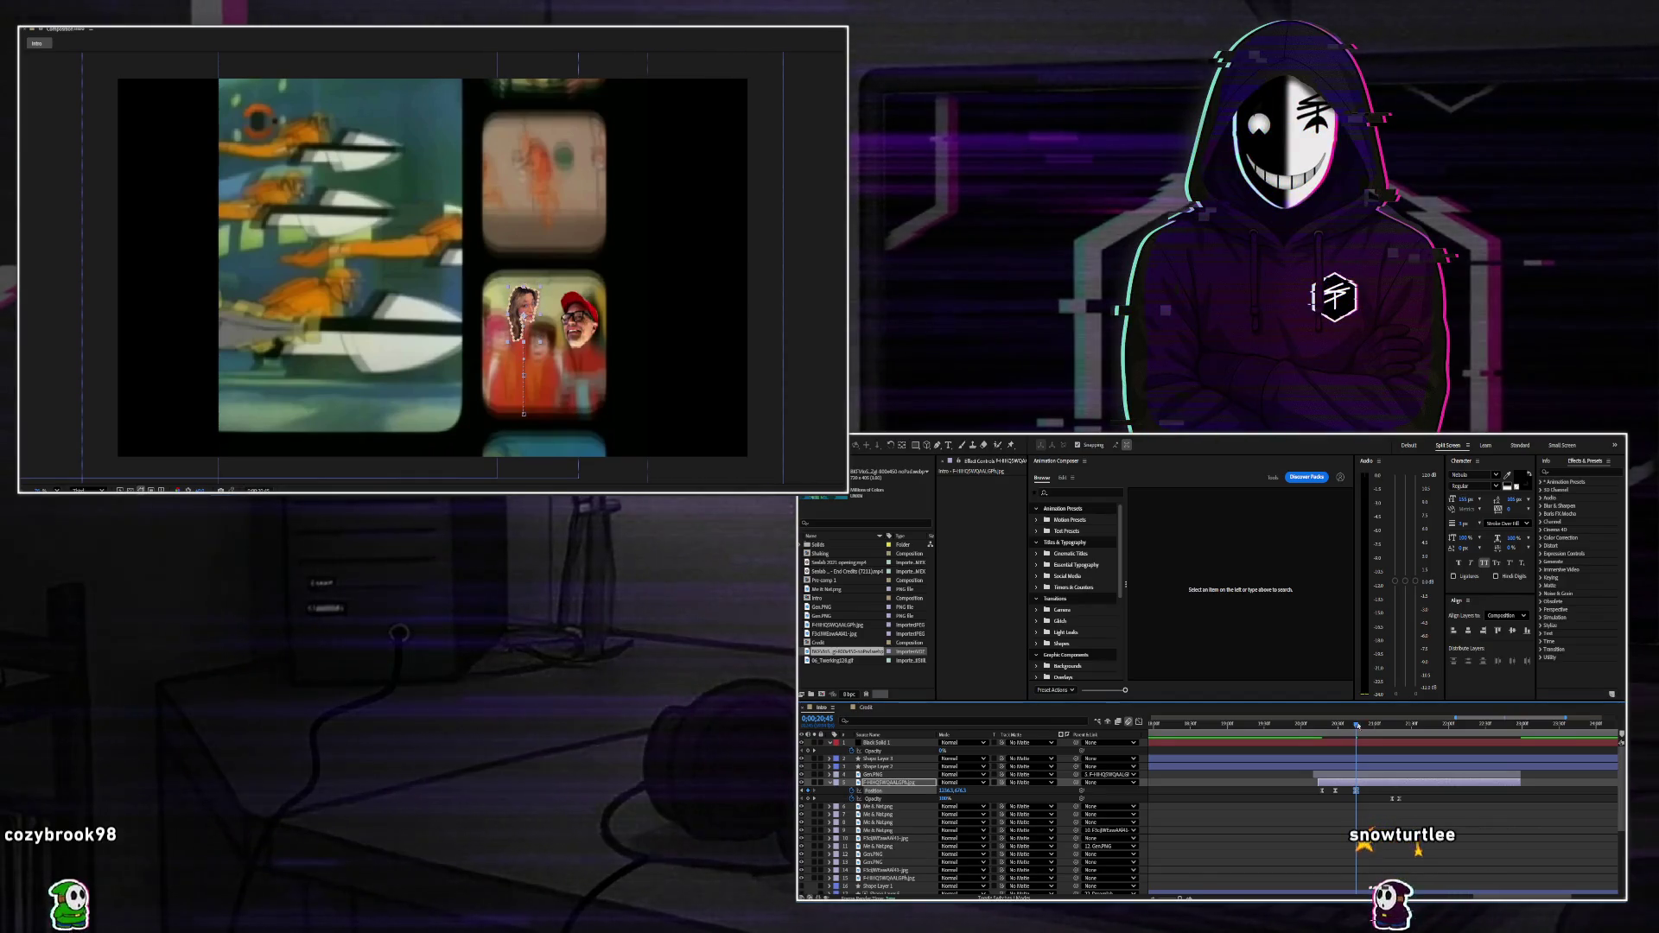
pyautogui.moveTo(1348, 728); pyautogui.dragTo(1368, 729)
pyautogui.hotkey('shift', 'pagedown')
pyautogui.hotkey('shift', 'Up')
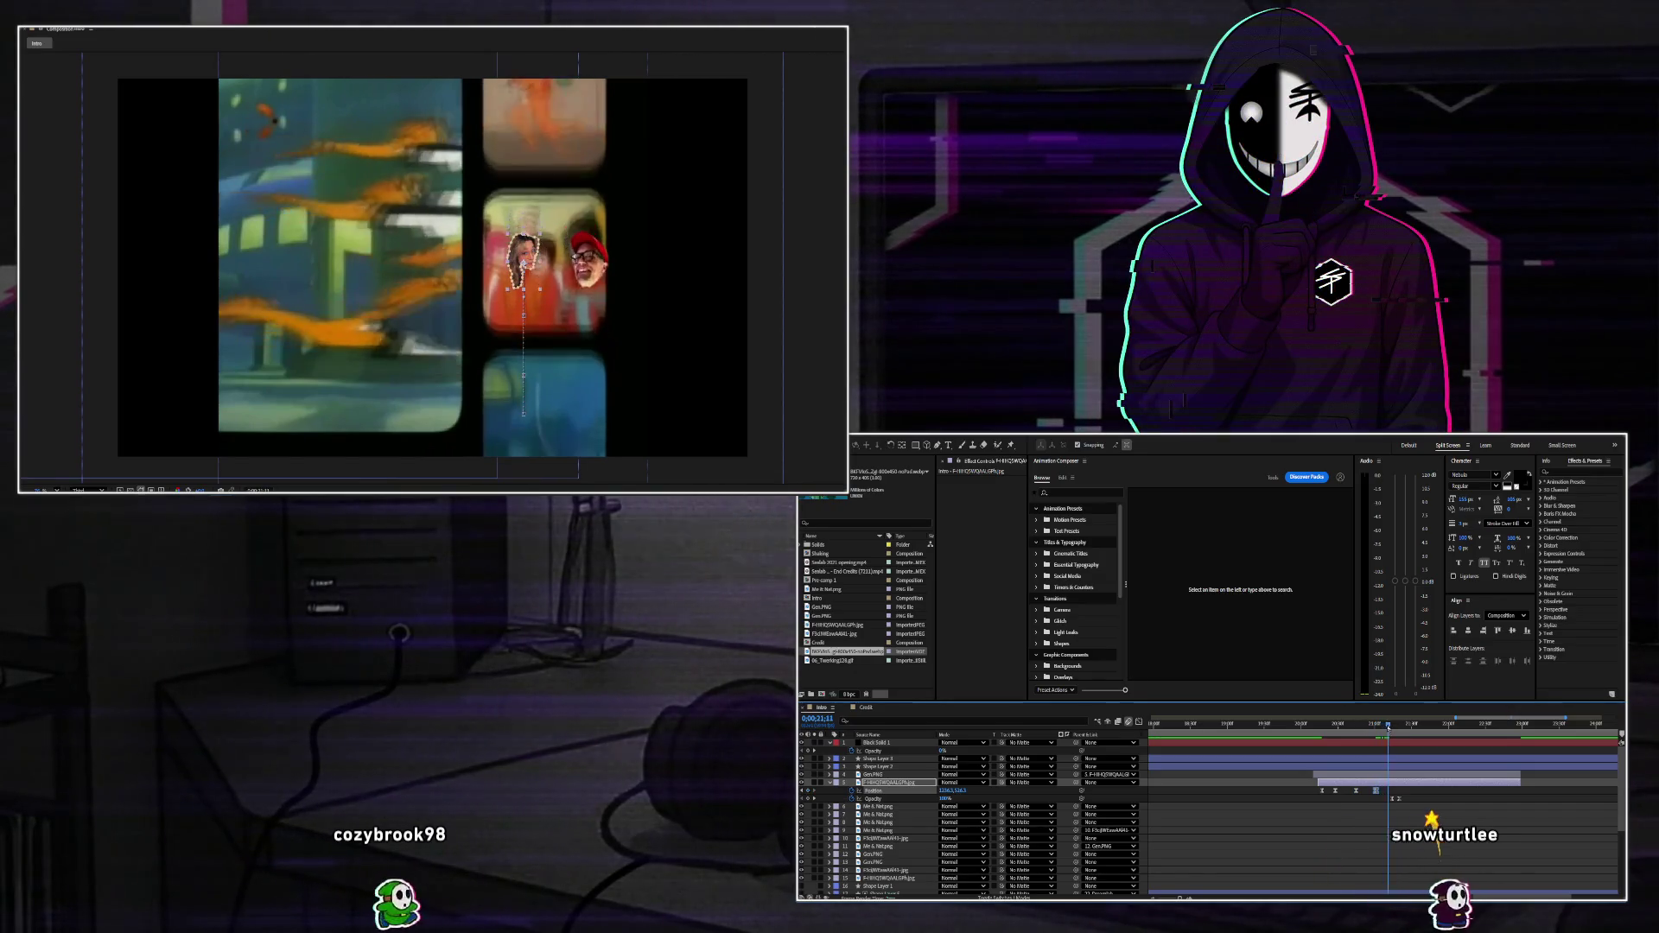
# Shift the Gen.PNG face layer's keyframes earlier in time.
pyautogui.click(1395, 775)
pyautogui.press('p')
pyautogui.hotkey('shift', 's')
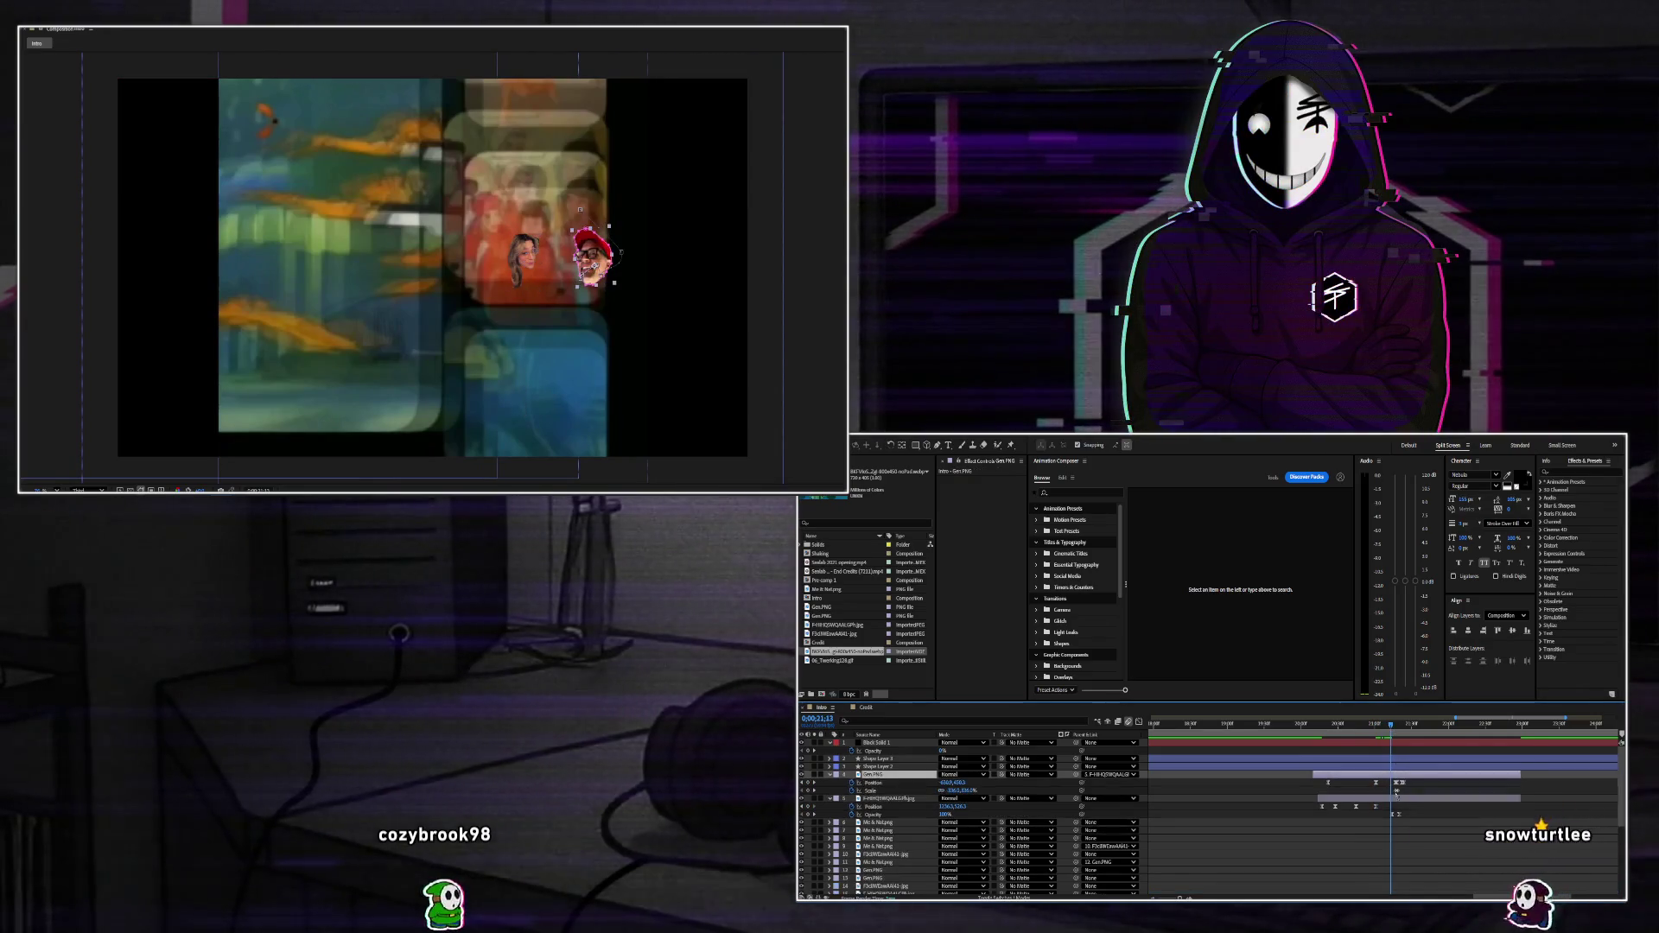
pyautogui.moveTo(1366, 783)
pyautogui.mouseDown()
pyautogui.moveTo(1337, 786)
pyautogui.moveTo(1391, 782)
pyautogui.mouseUp()
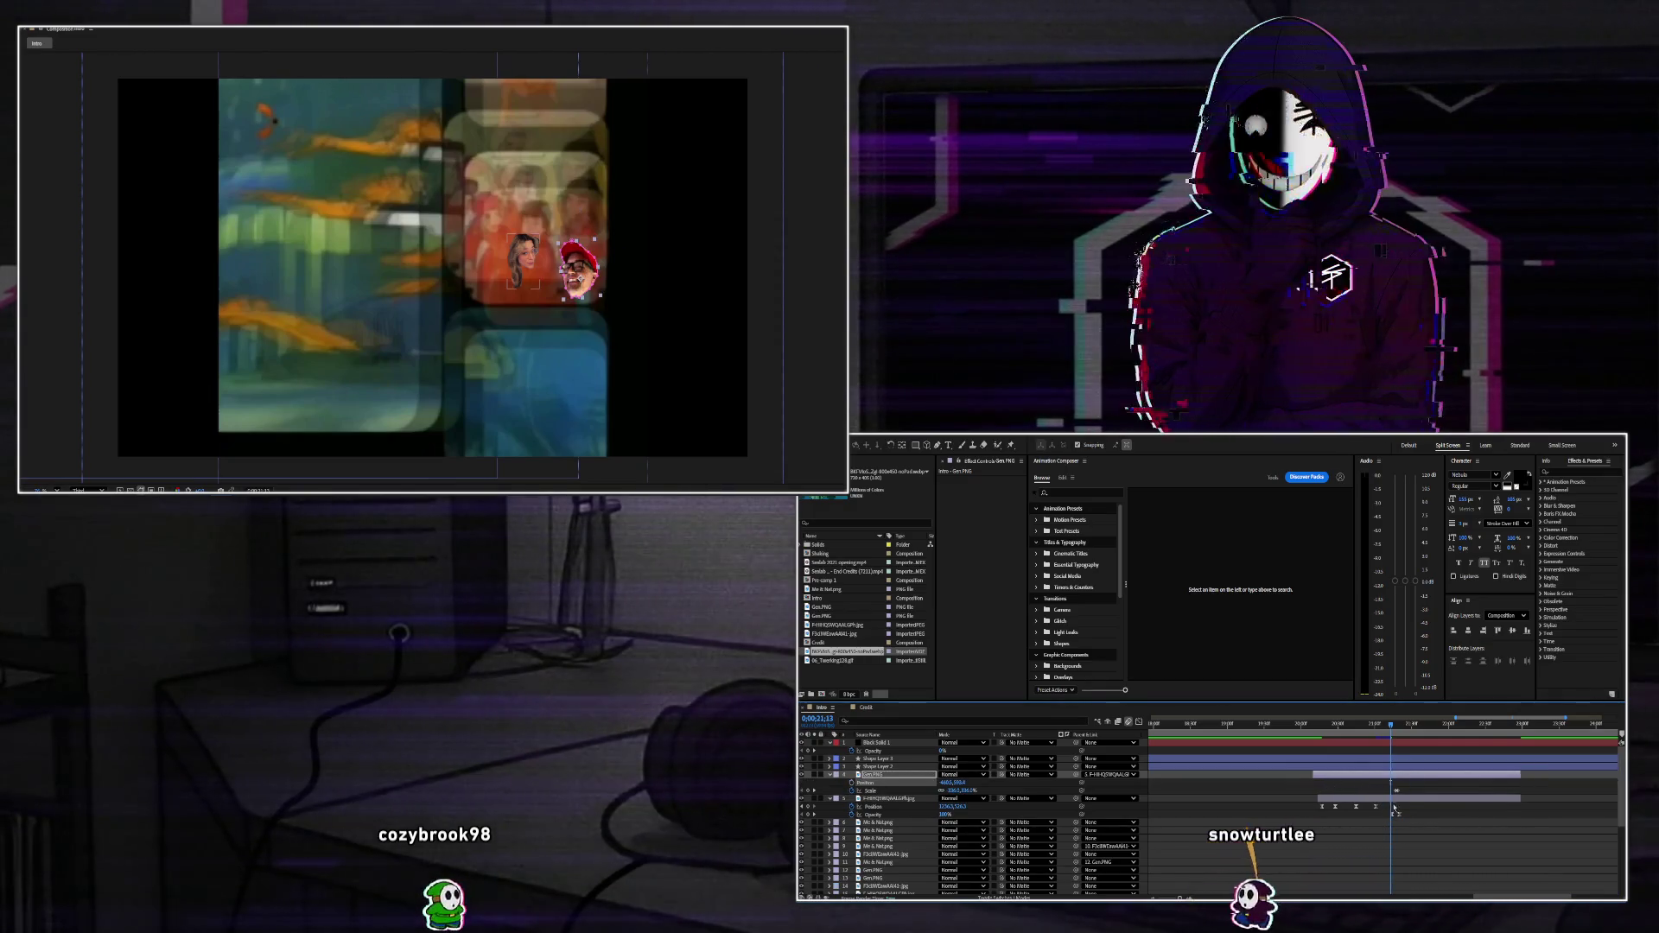
# Start Scale keyframing on the other face cutout and shrink it slightly at one frame.
pyautogui.click(1393, 798)
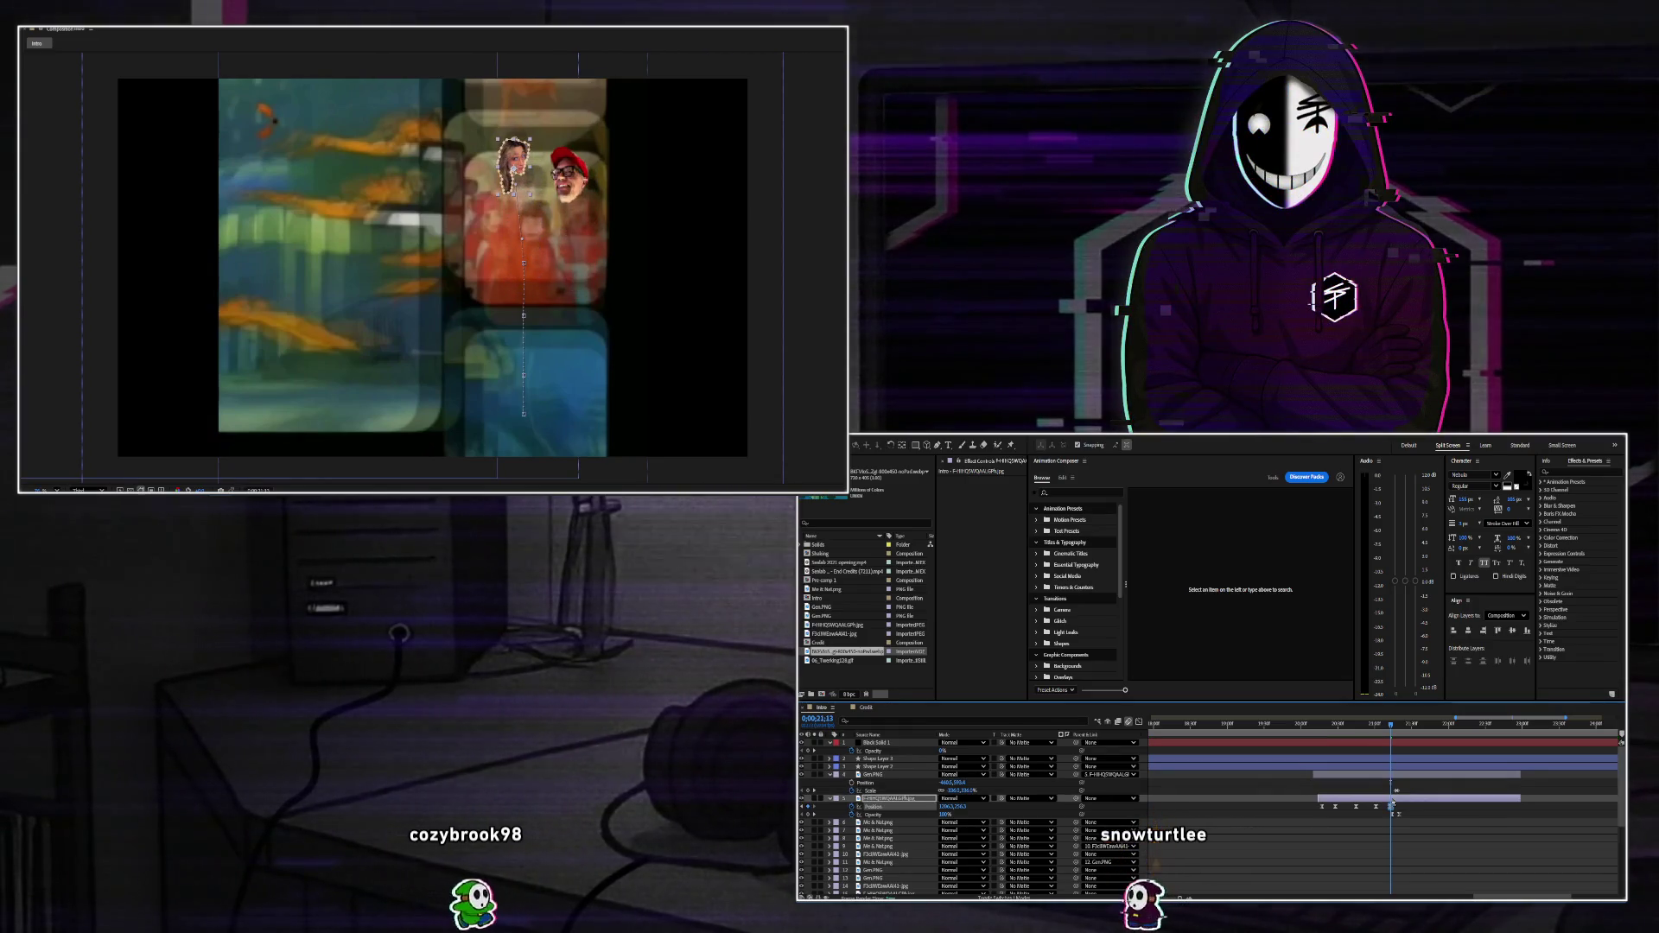
pyautogui.hotkey('shift', 's')
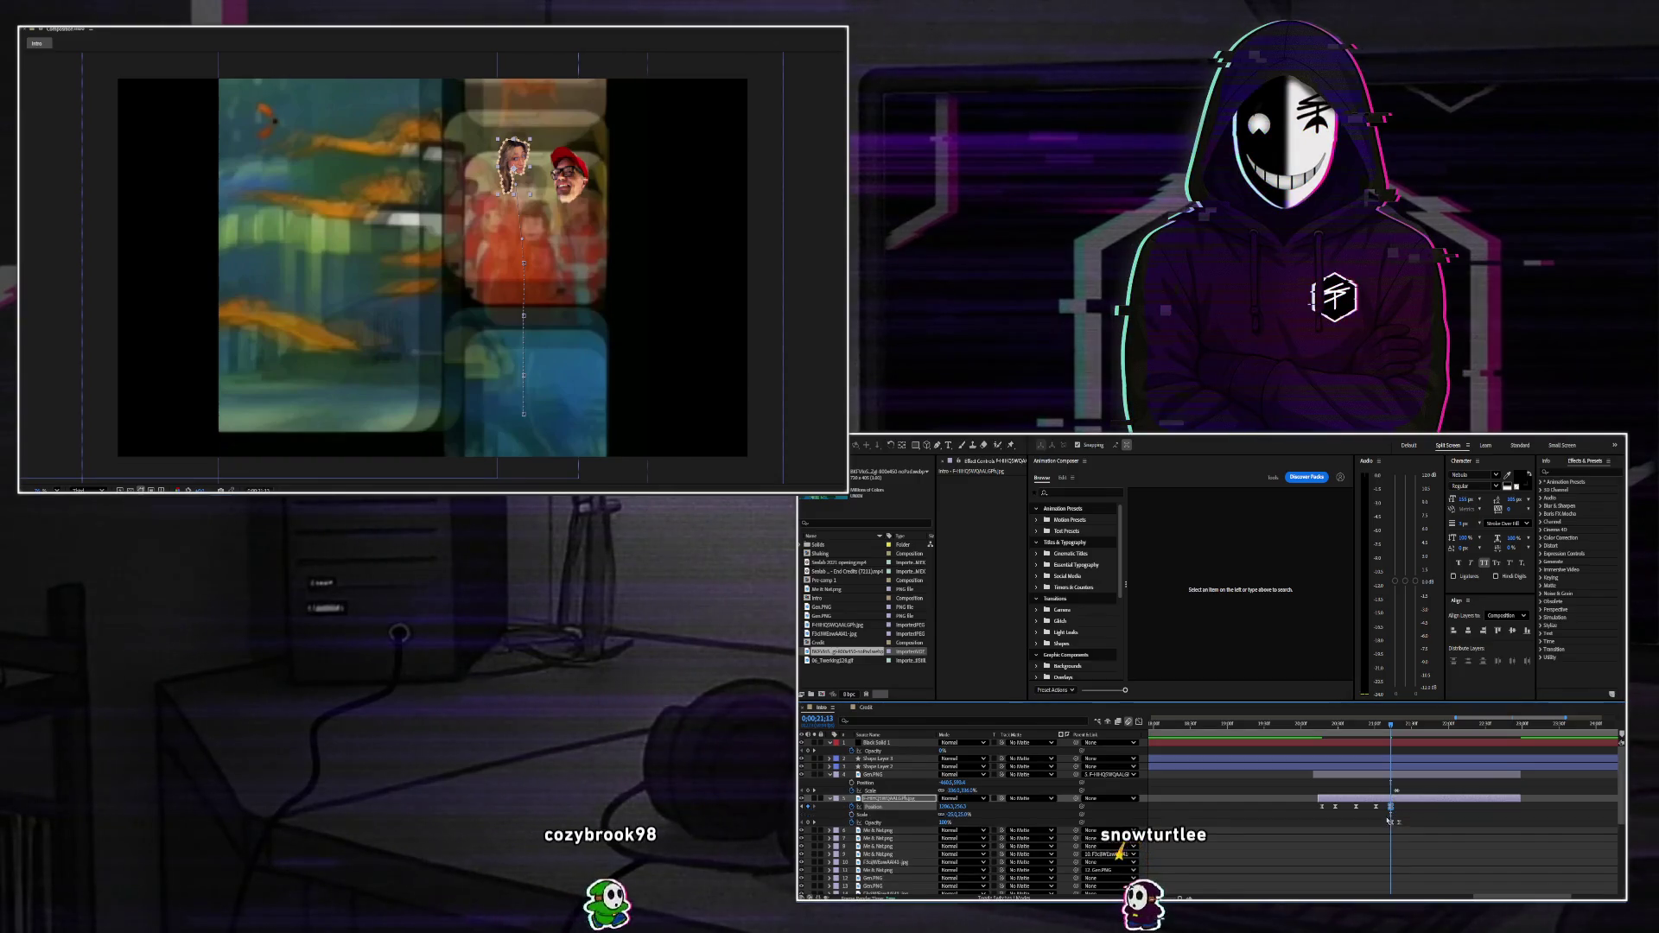
pyautogui.click(852, 814)
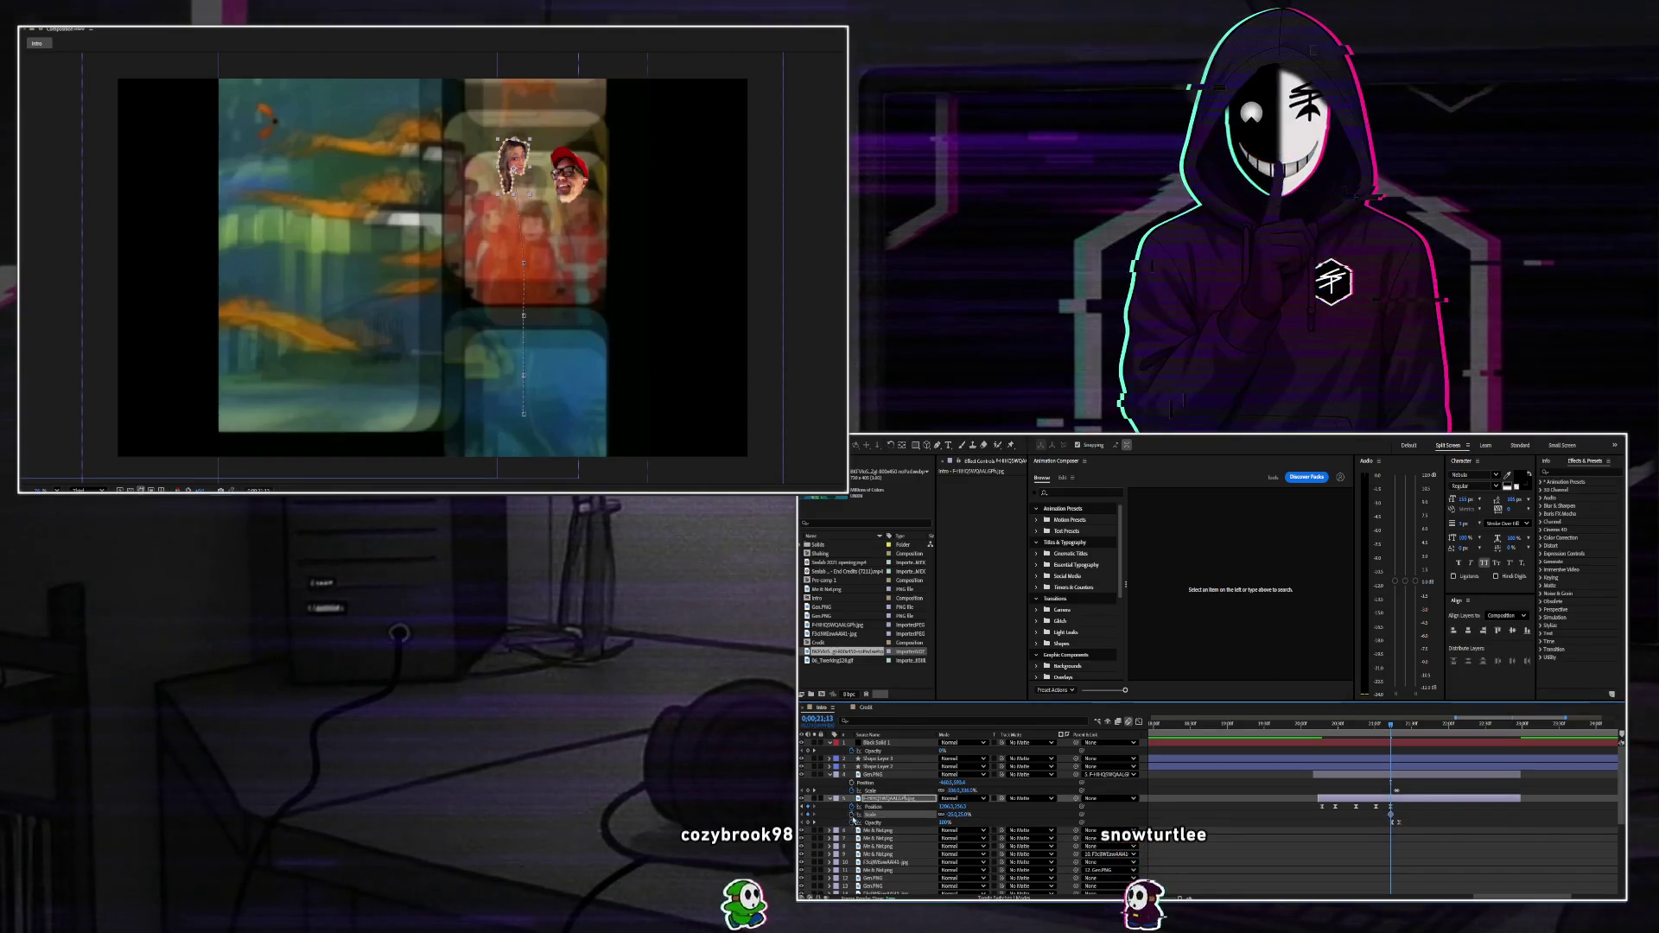
pyautogui.moveTo(1391, 726); pyautogui.dragTo(1376, 725)
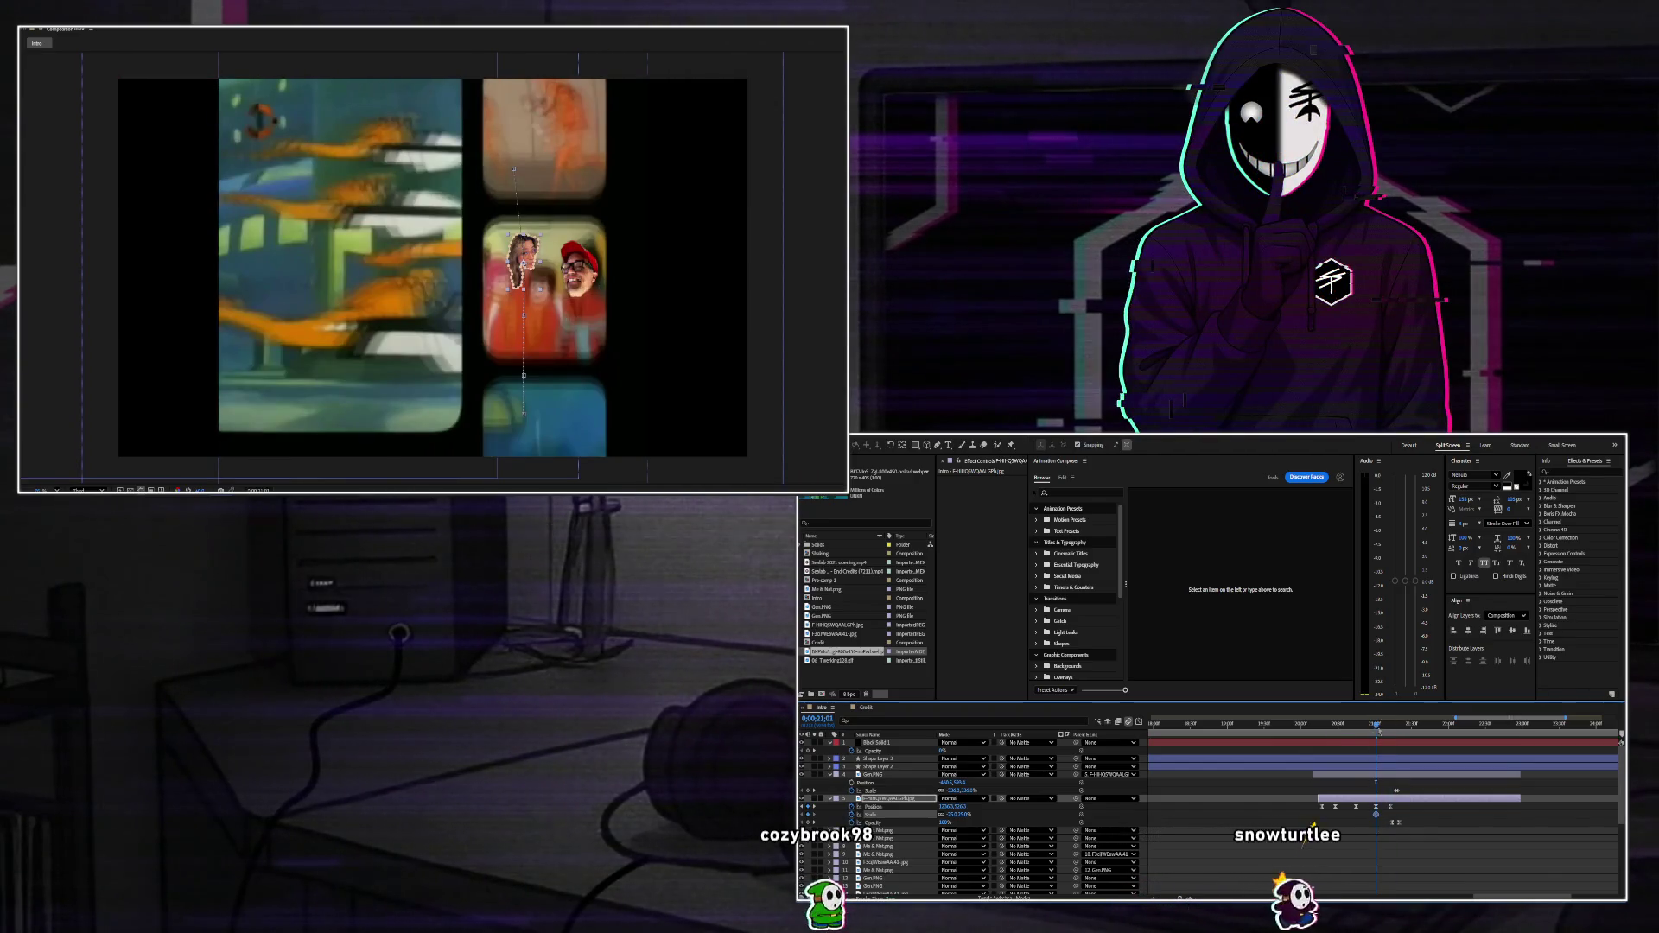
pyautogui.moveTo(1379, 730); pyautogui.dragTo(1392, 728)
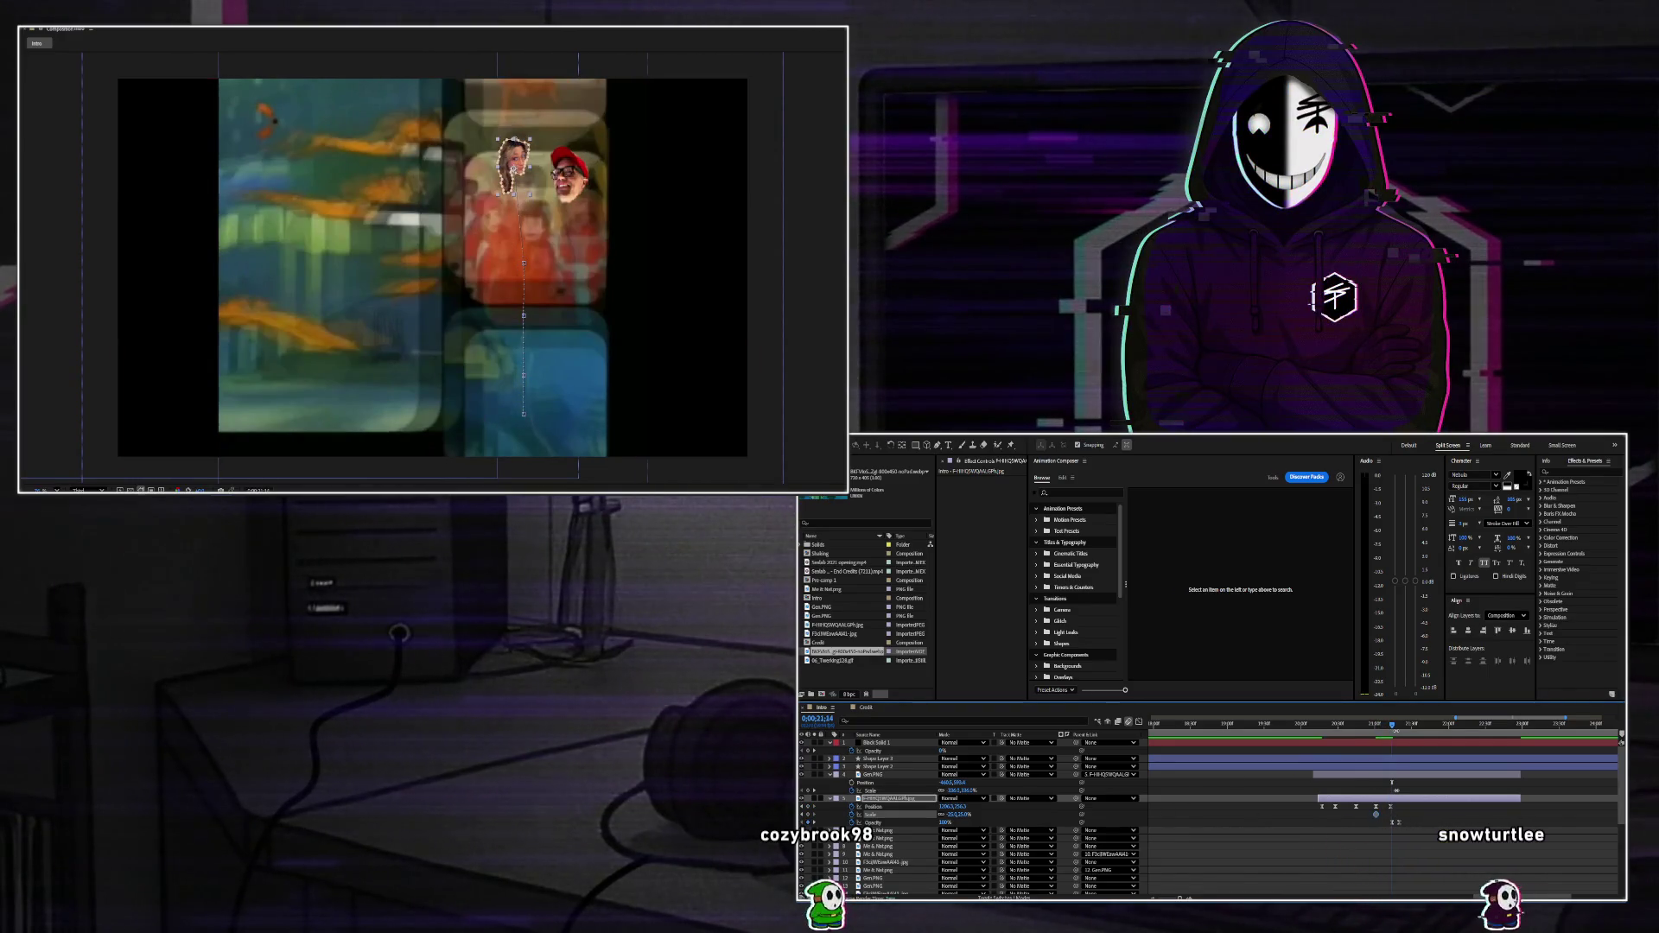
pyautogui.press('pageup')
pyautogui.press('pageup')
pyautogui.press('pagedown')
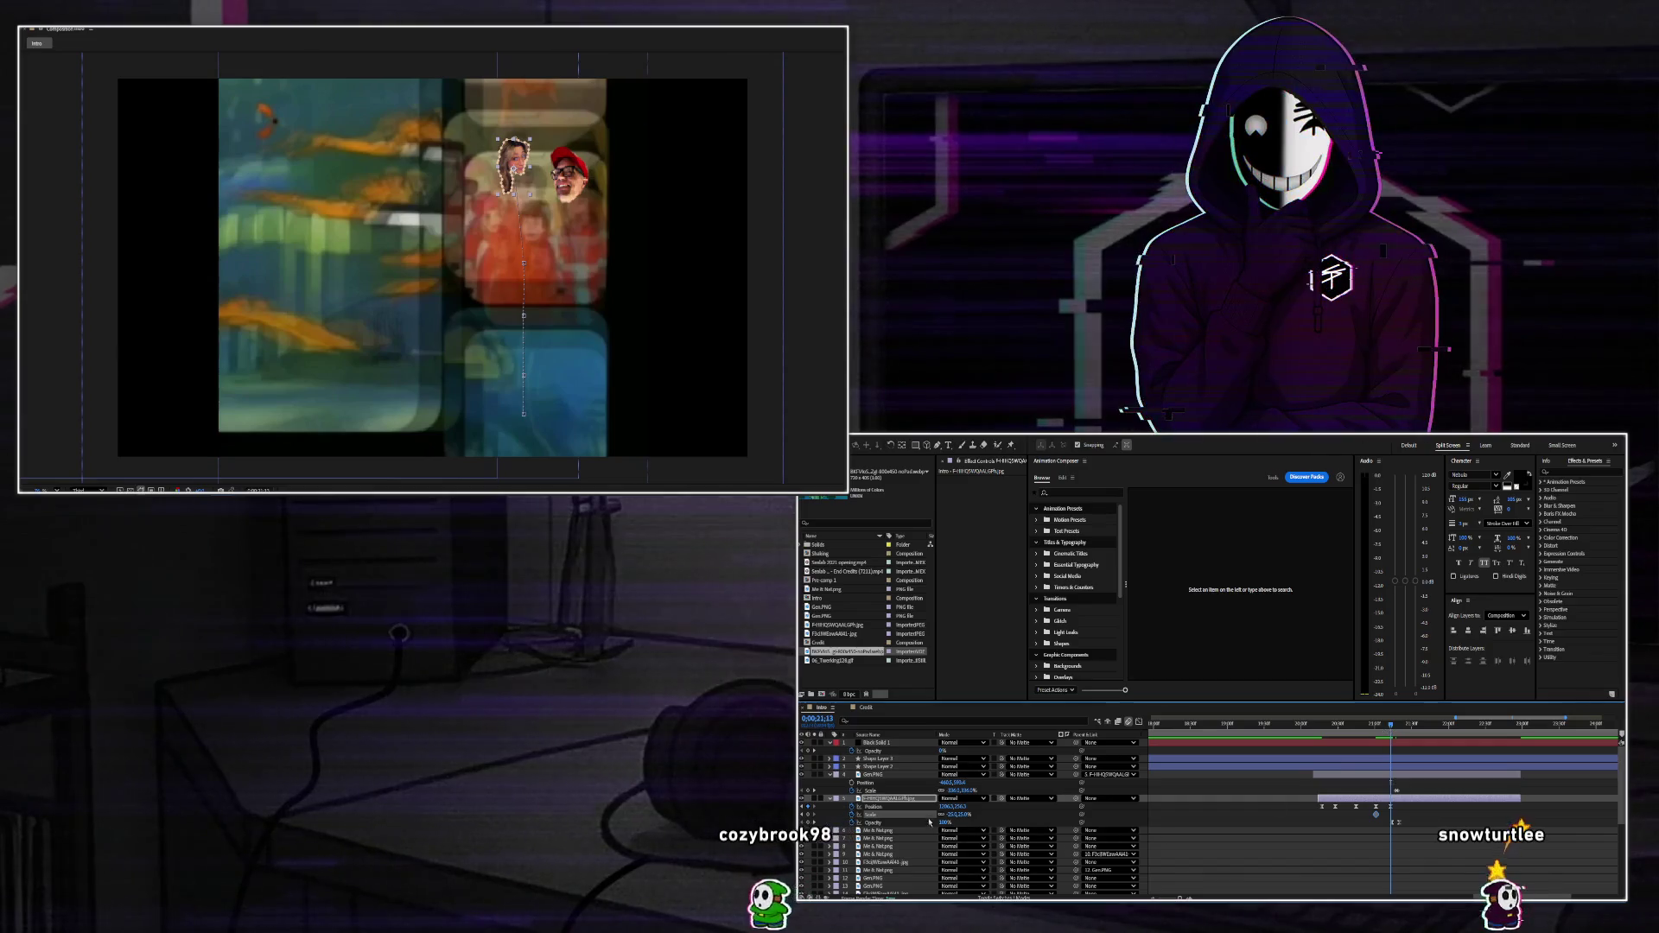
pyautogui.moveTo(950, 814); pyautogui.dragTo(959, 814)
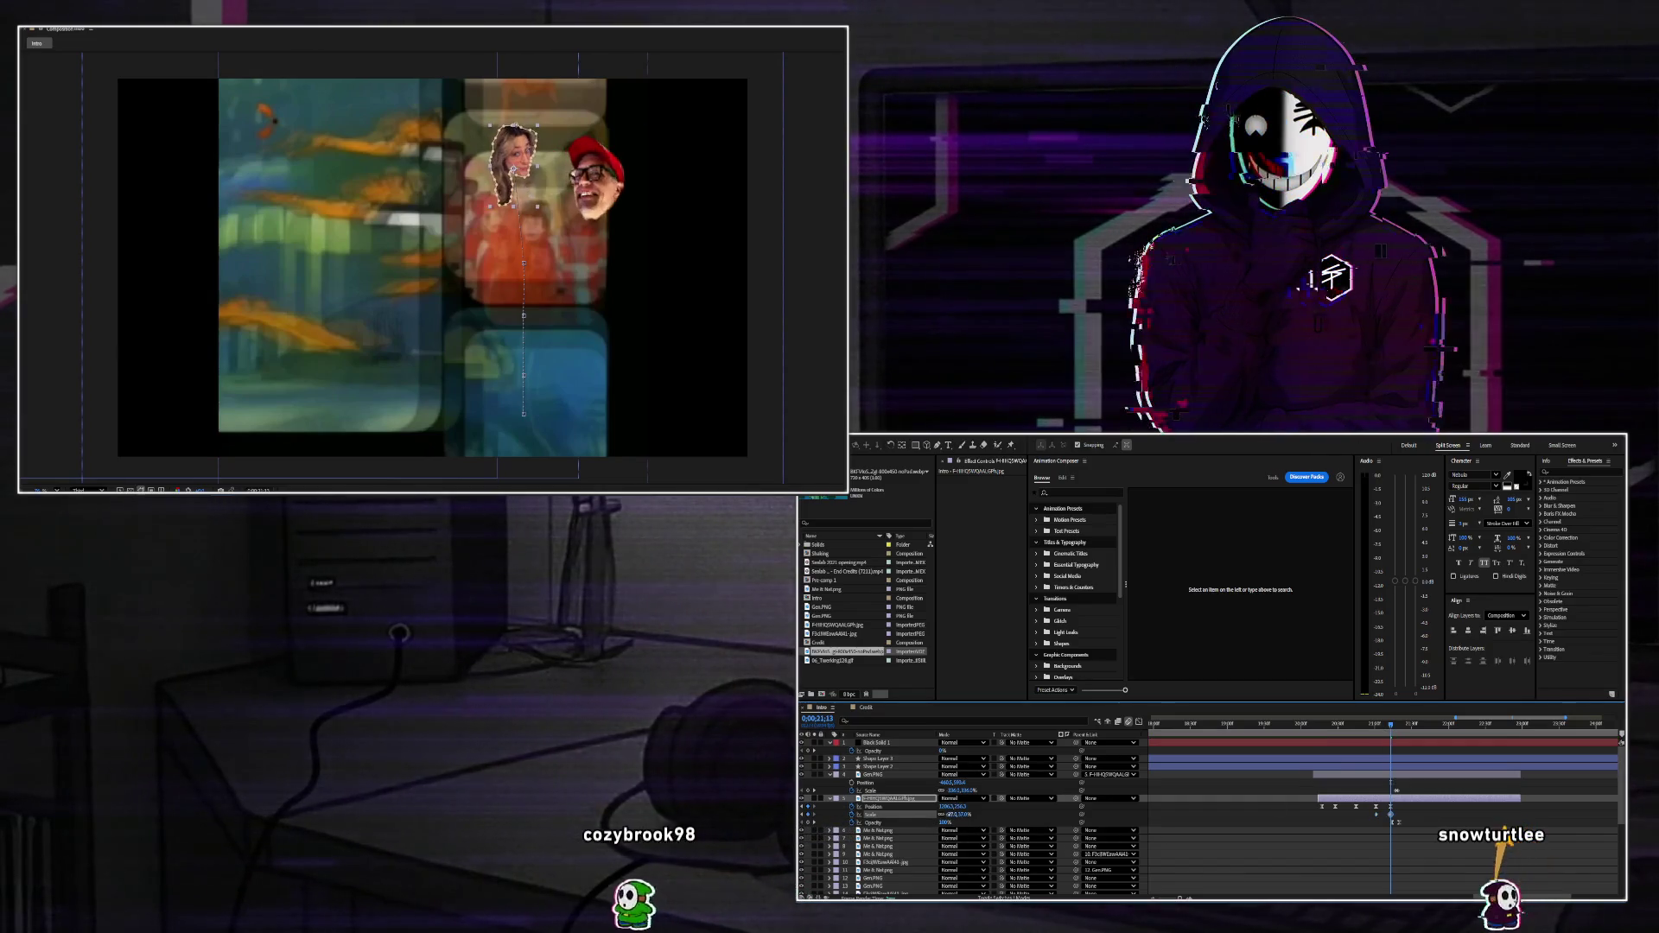
pyautogui.press('space')
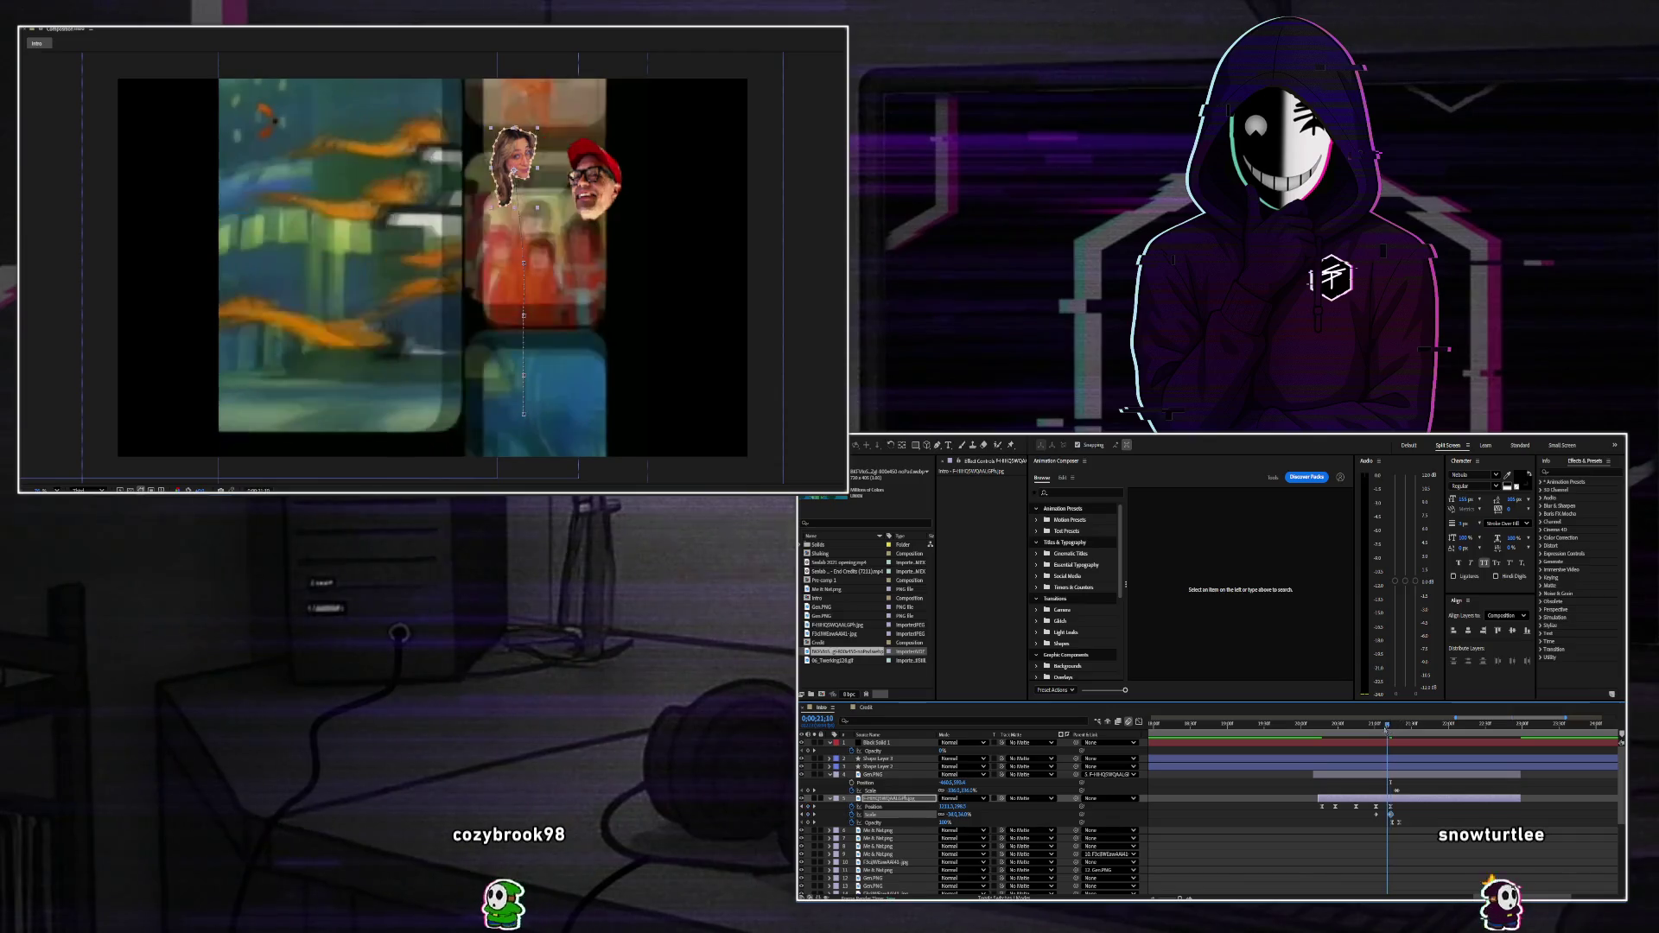
pyautogui.press('space')
# Keyframe the face cutout rising up over the next frames, then stop preview at 0;00;21;43.
pyautogui.moveTo(1392, 736); pyautogui.dragTo(1389, 737)
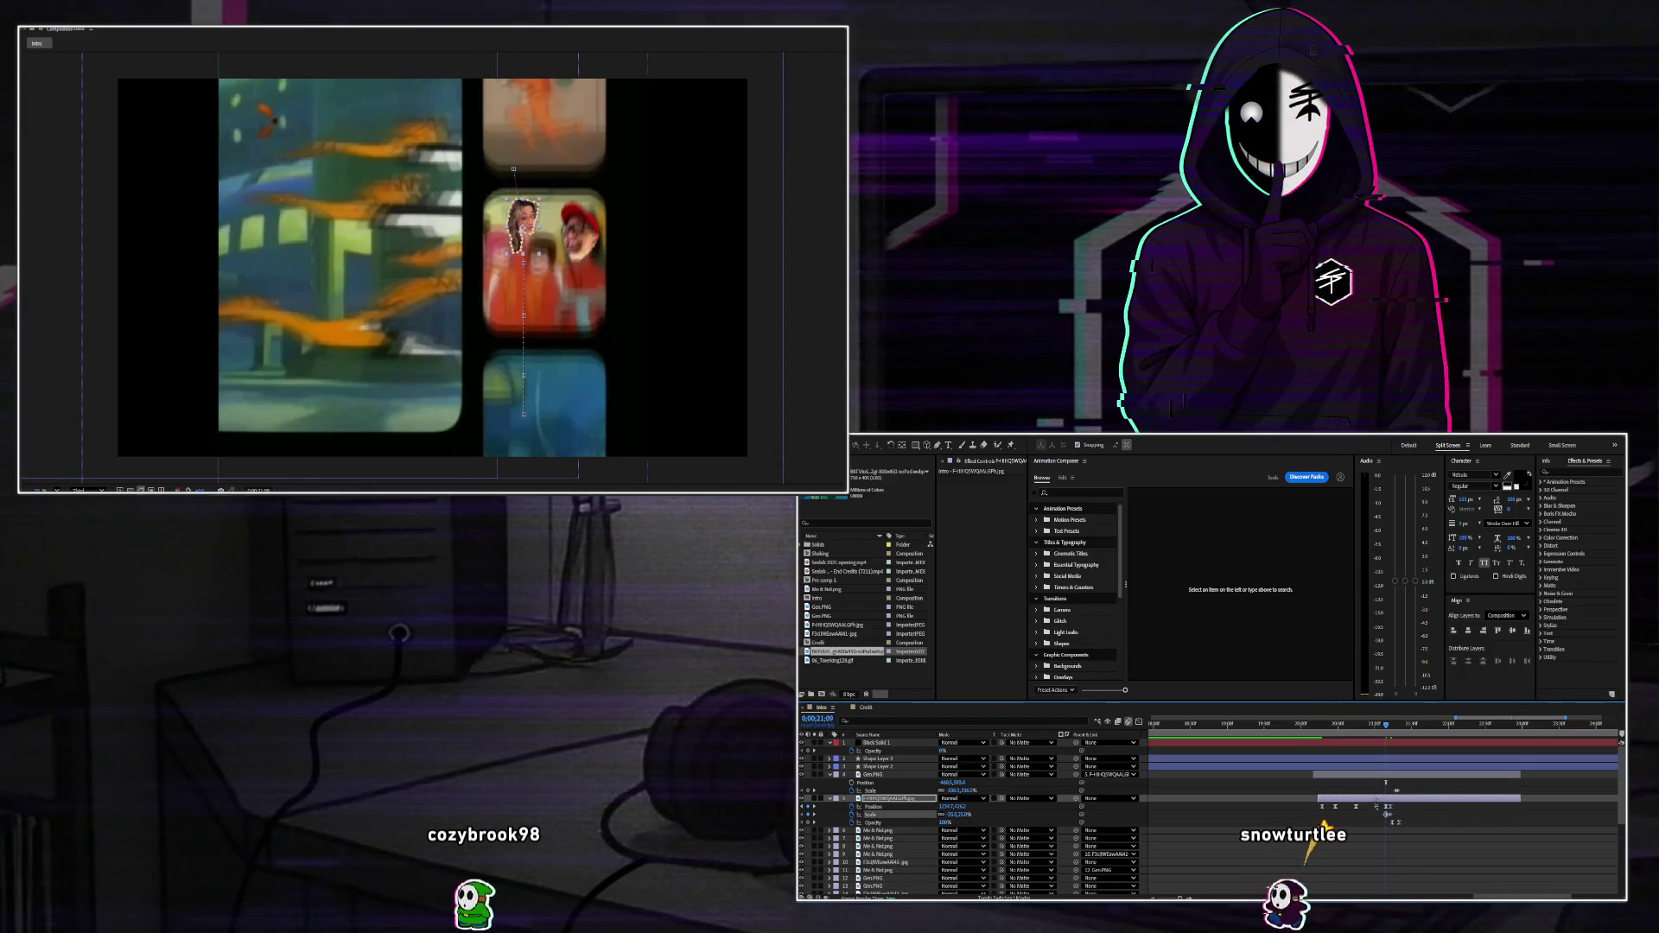
pyautogui.press('pagedown')
pyautogui.press('pagedown')
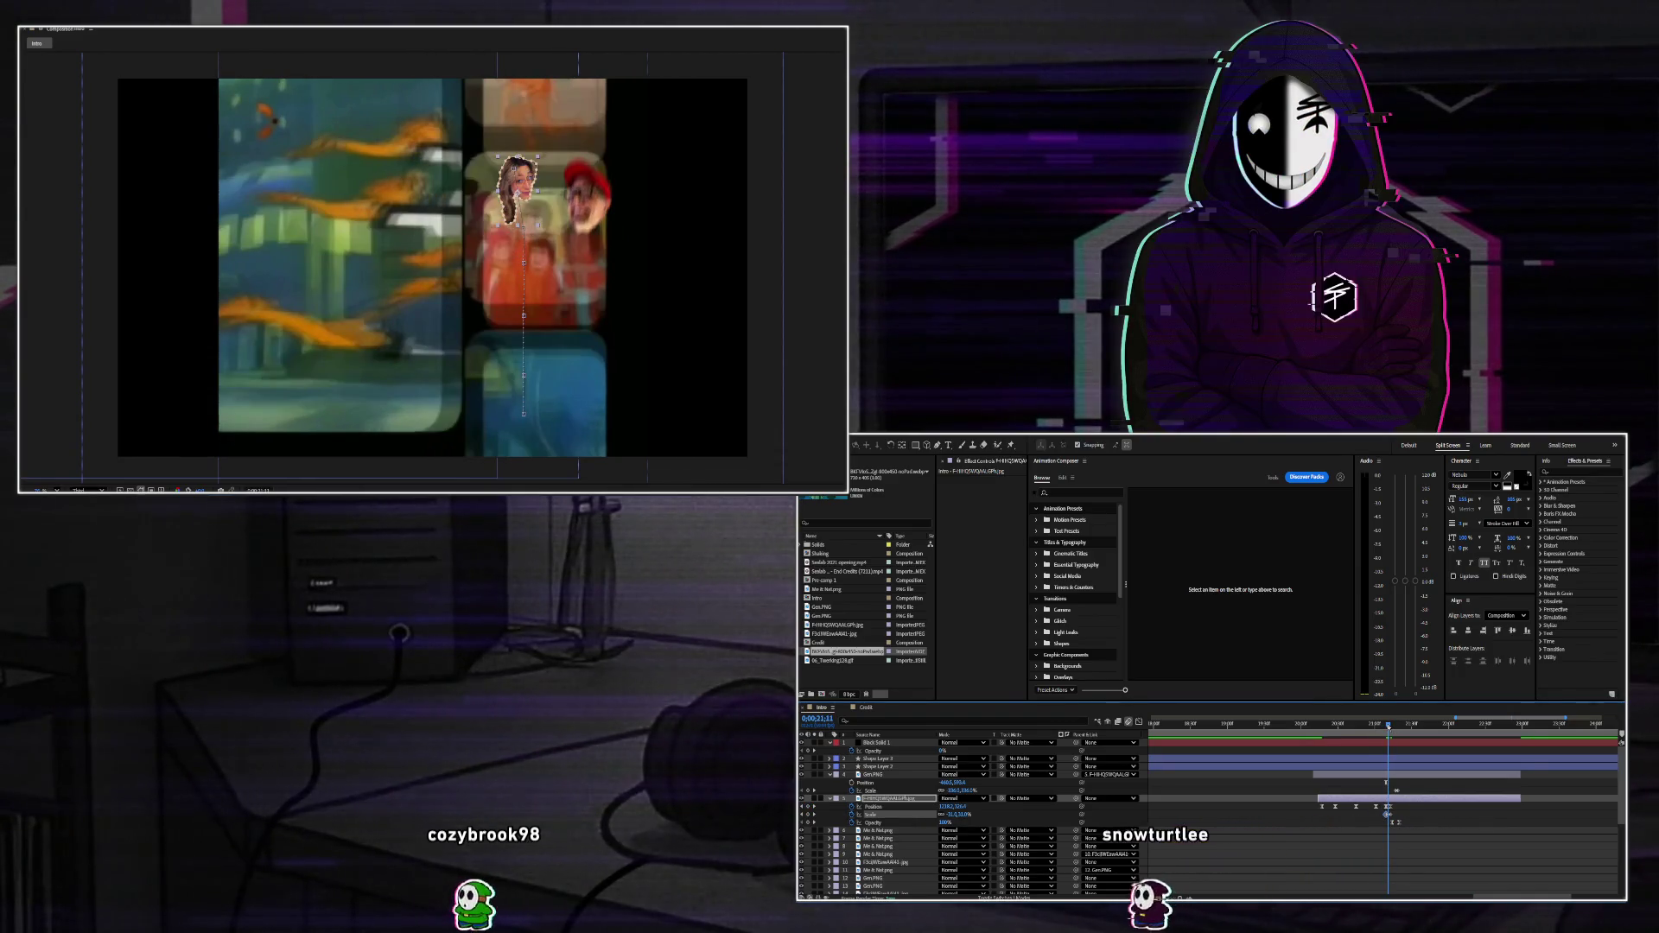
pyautogui.press('pagedown')
pyautogui.press('pagedown')
pyautogui.press('pagedown')
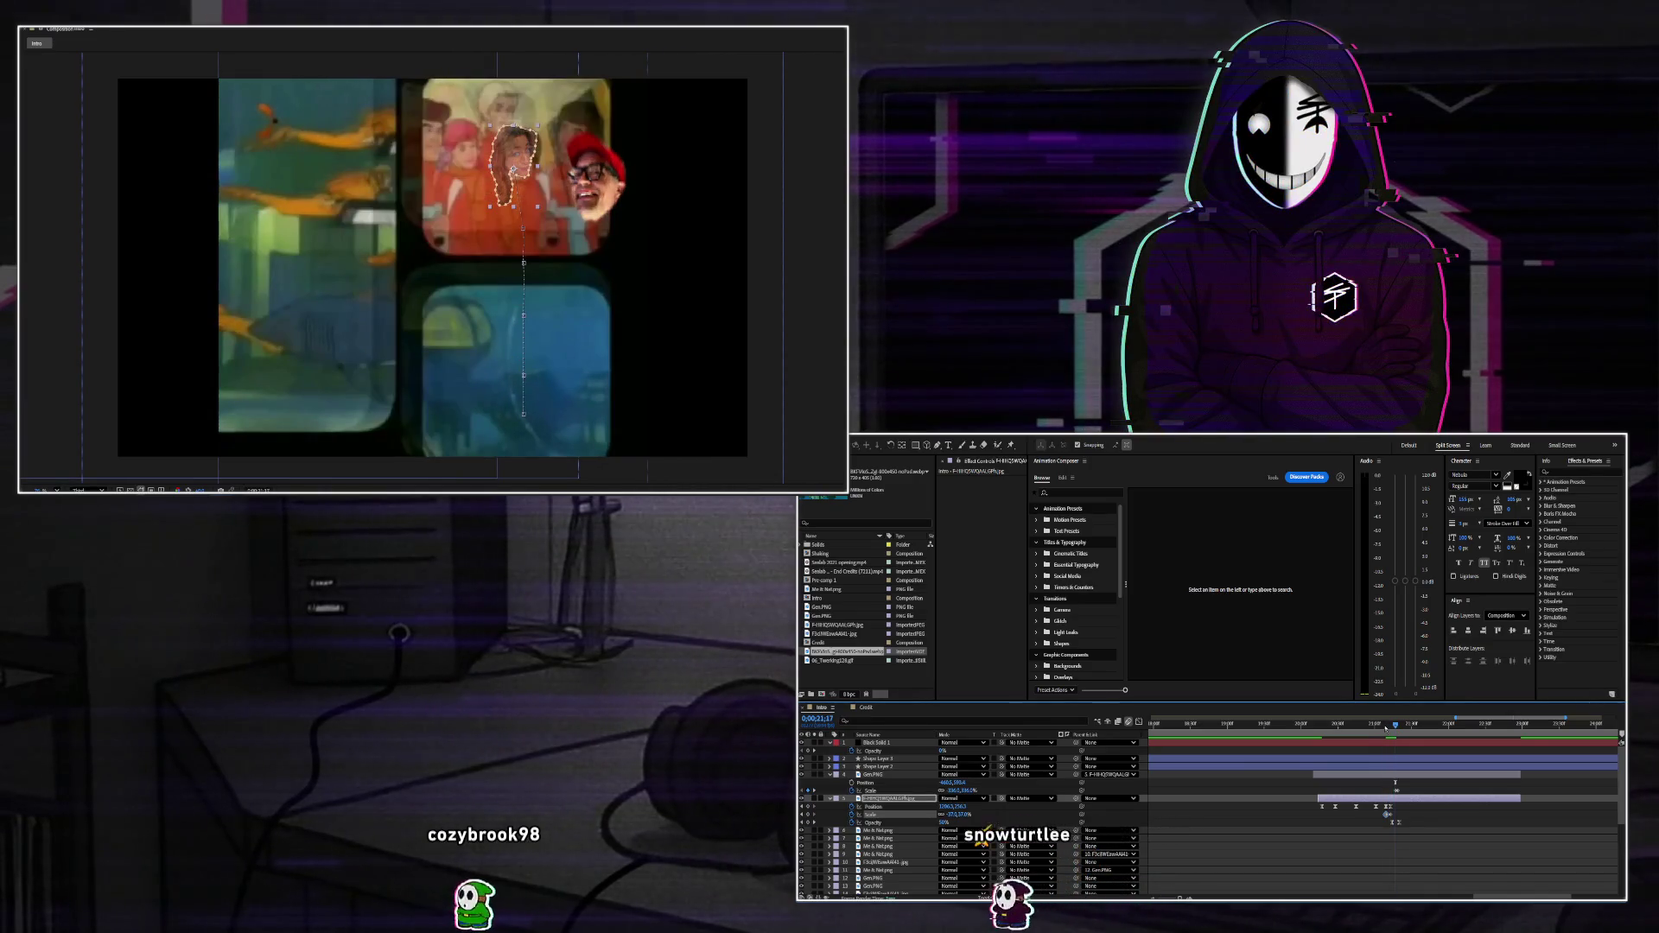
pyautogui.hotkey('shift', 'Up')
pyautogui.hotkey('shift', 'Up')
pyautogui.hotkey('shift', 'Up')
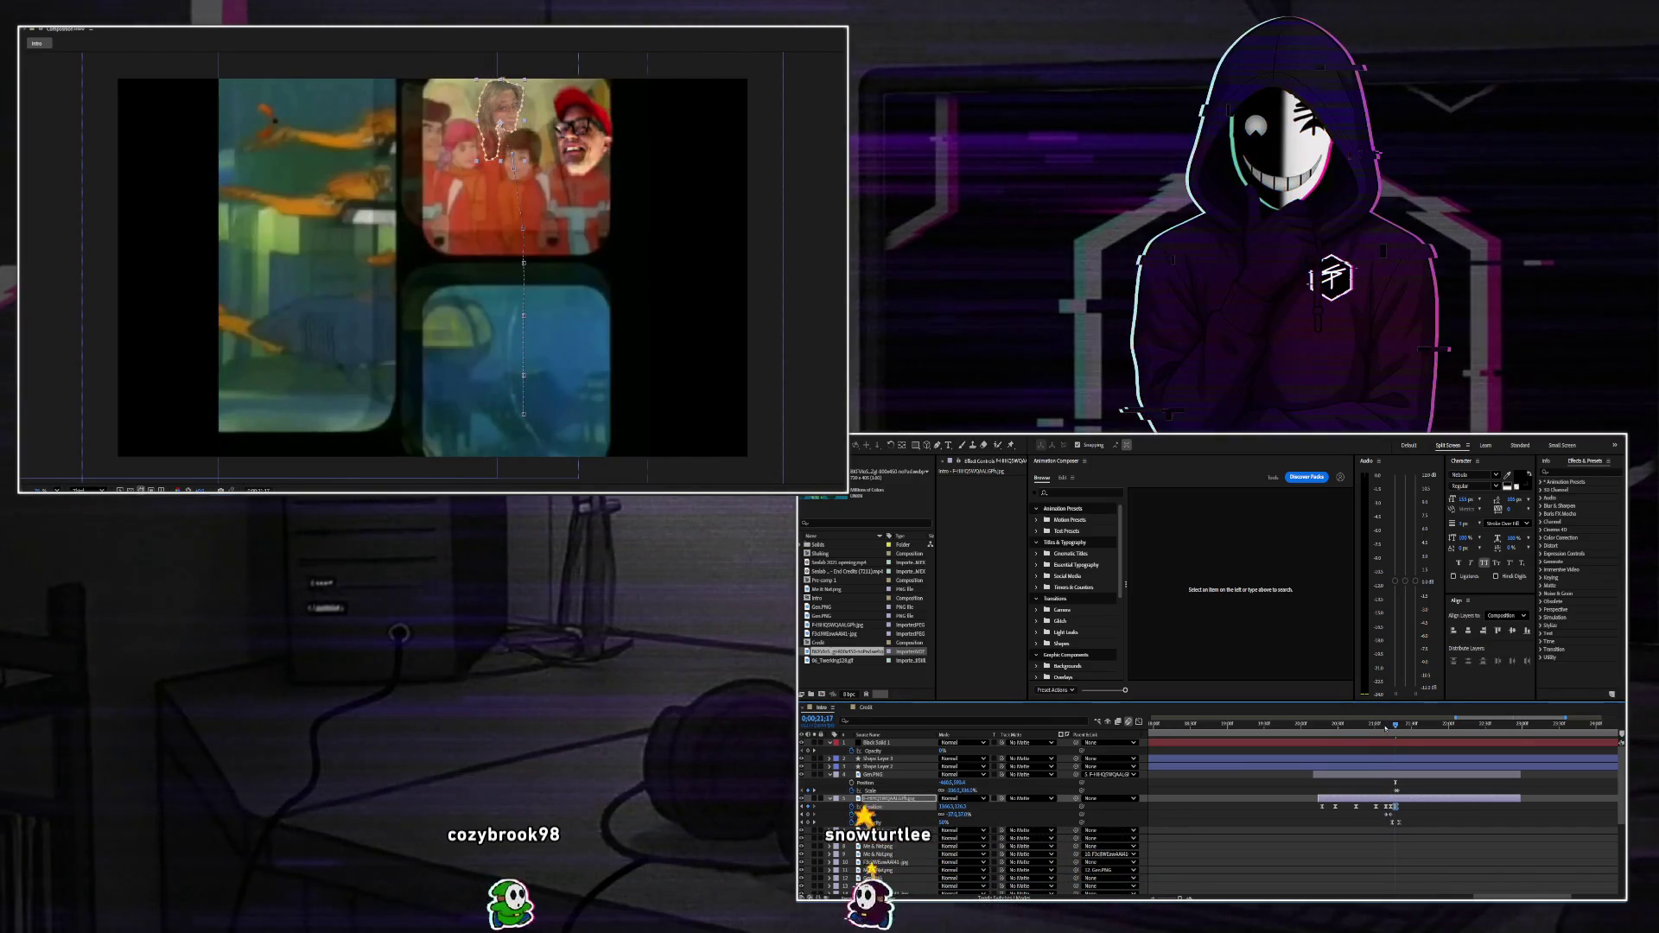
pyautogui.hotkey('shift', 'Up')
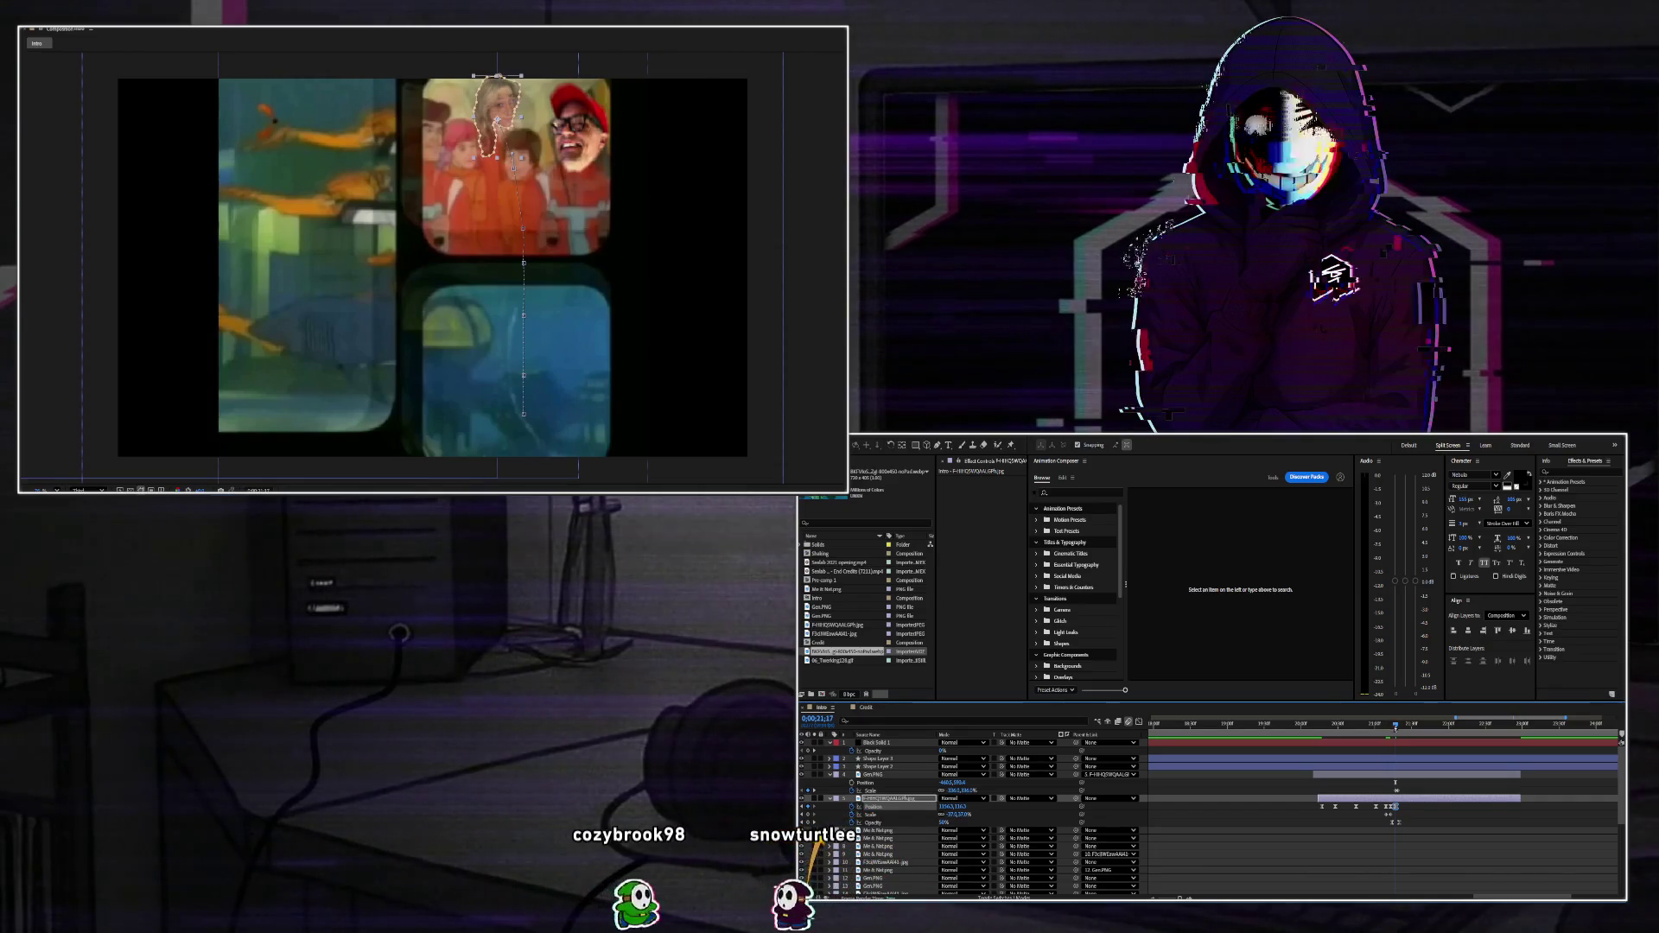
pyautogui.press('pagedown')
pyautogui.press('pagedown')
pyautogui.press('pagedown')
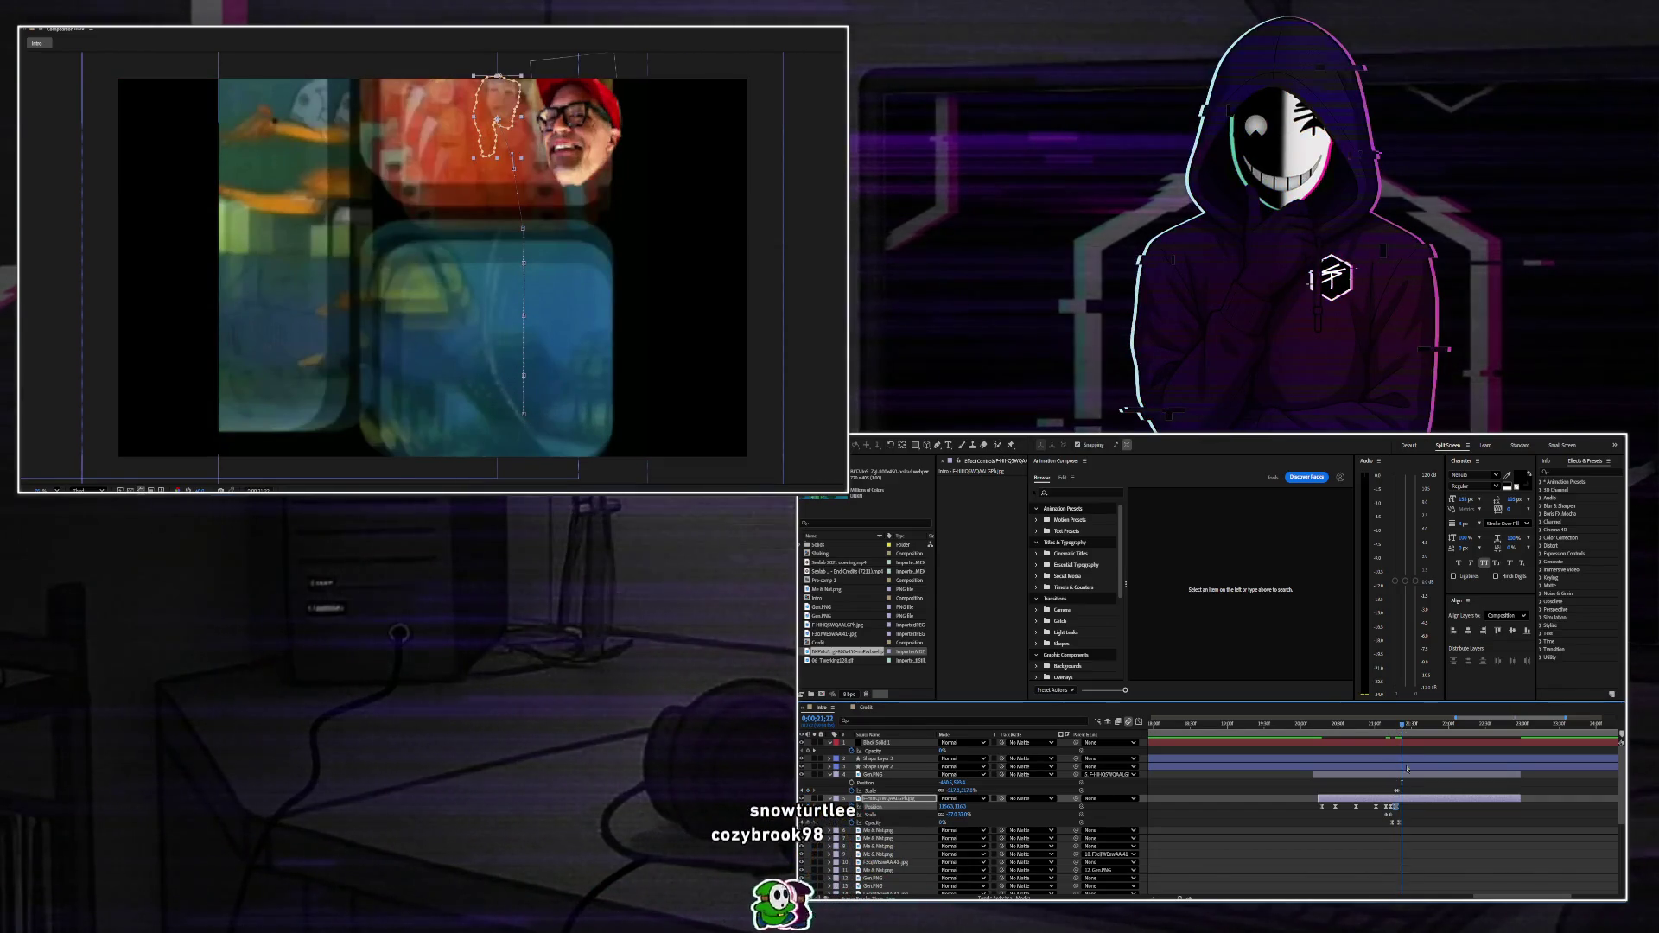
pyautogui.hotkey('shift', 'Up')
pyautogui.hotkey('shift', 'Up')
pyautogui.hotkey('shift', 'Up')
pyautogui.hotkey('shift', 'Up')
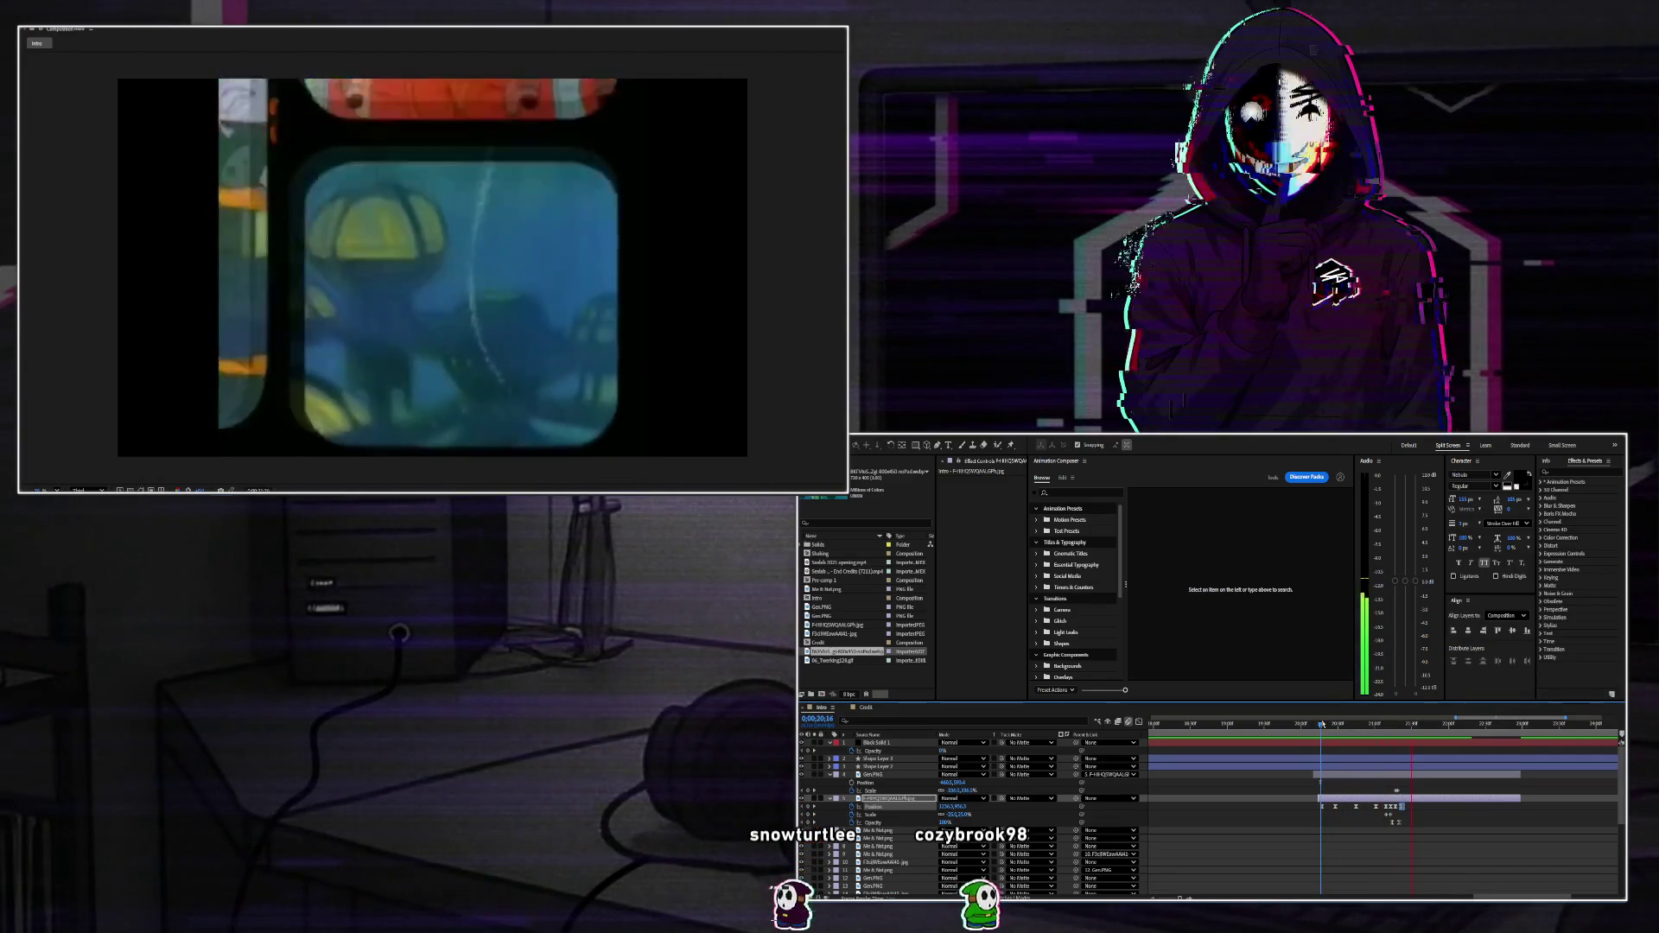
pyautogui.press('space')
pyautogui.press('space')
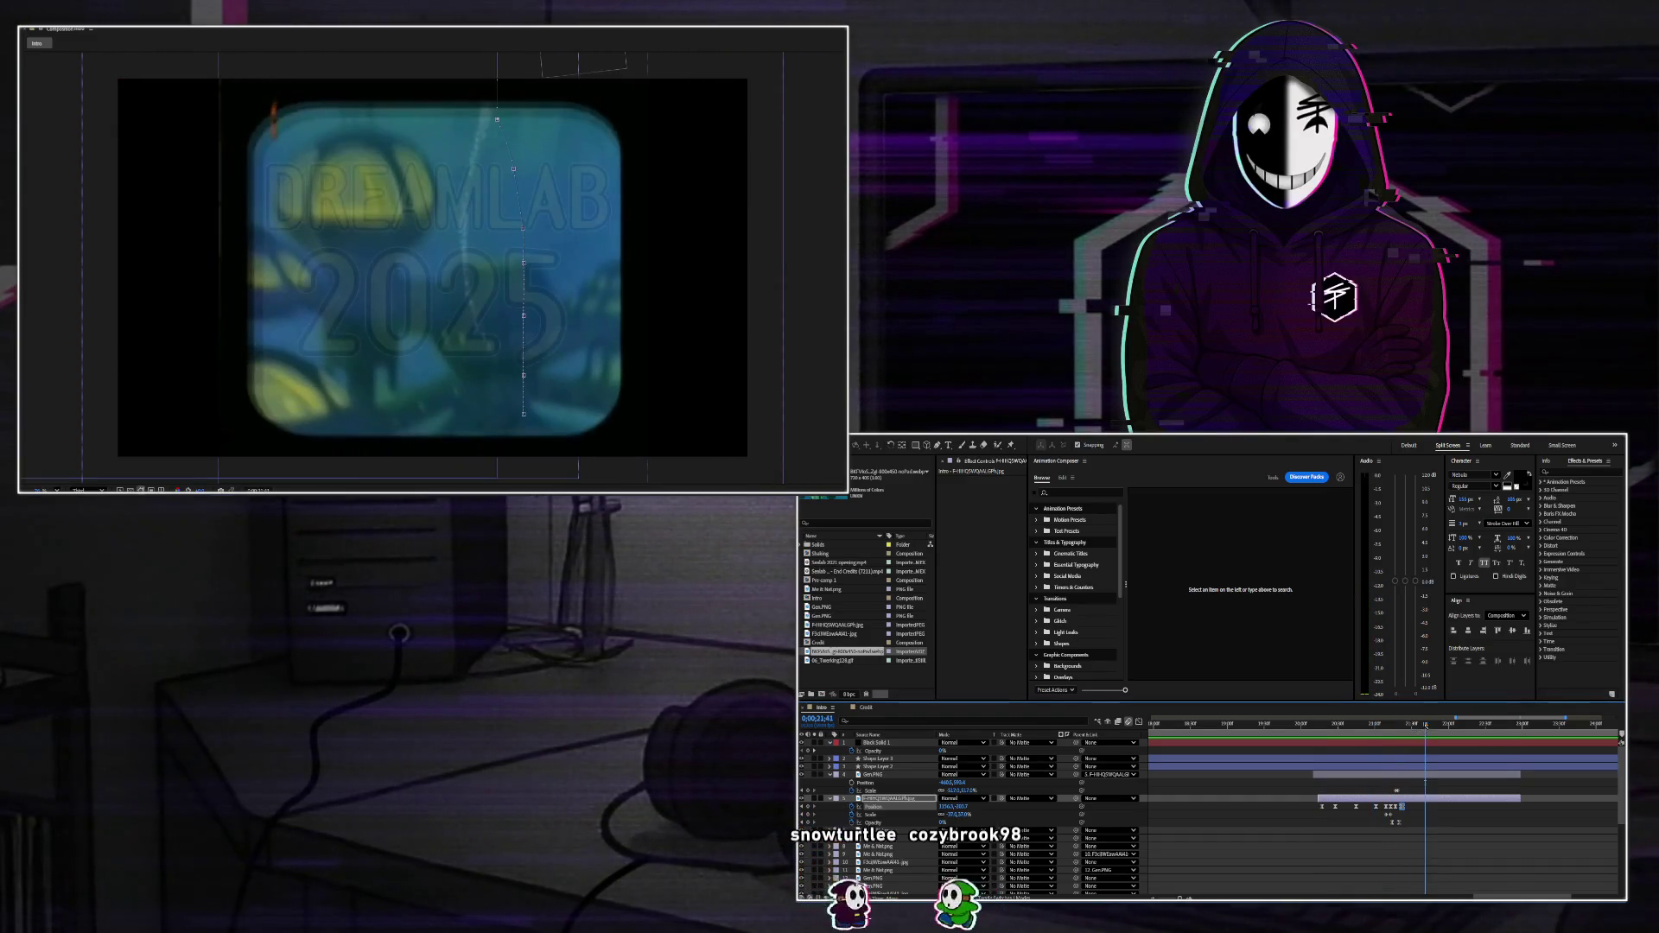
# Move the Gen.PNG face cutout up and left to Position 3795,447 at 0;00;21;17.
pyautogui.click(1404, 777)
pyautogui.press('u')
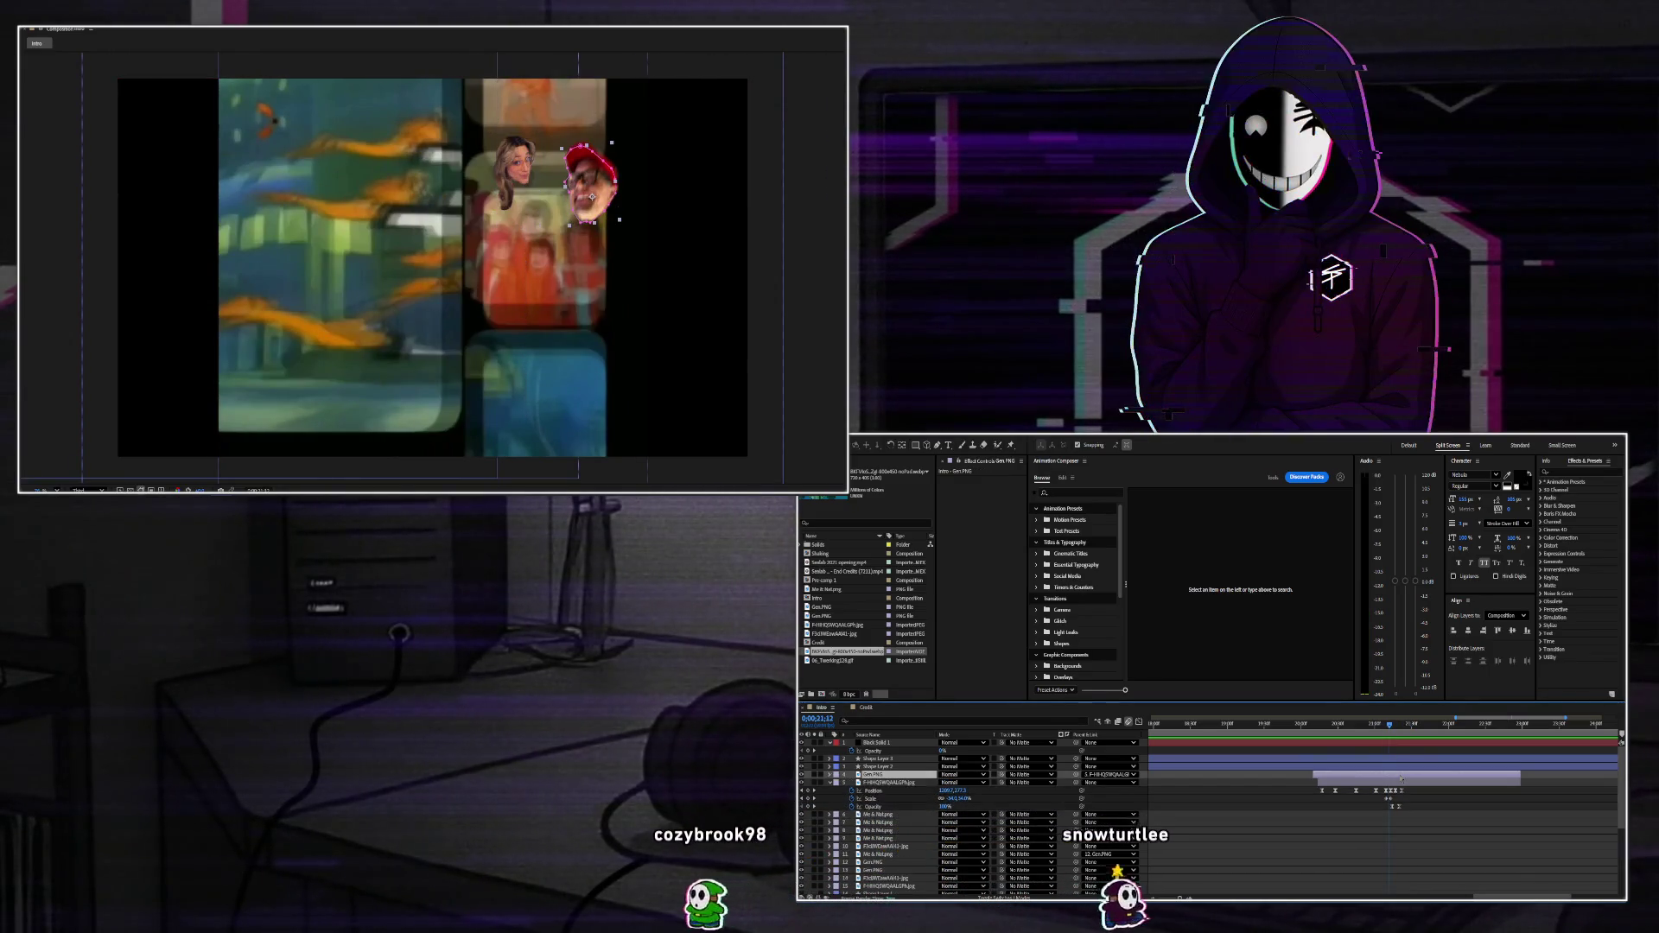
pyautogui.press('p')
pyautogui.moveTo(1390, 726); pyautogui.dragTo(1393, 726)
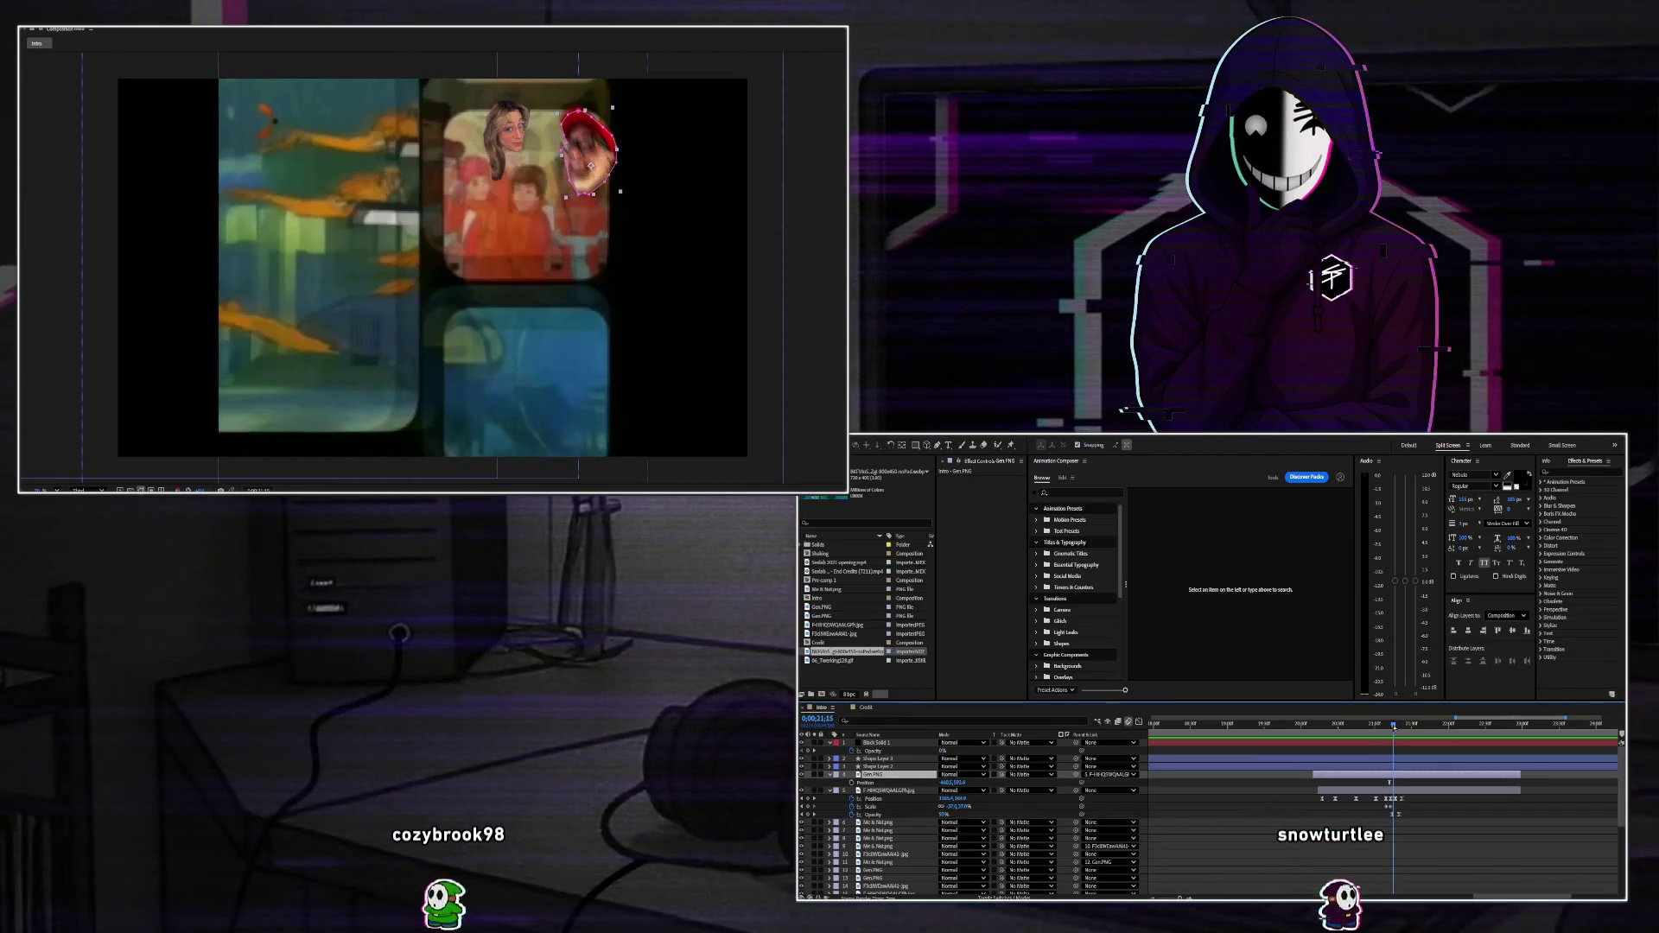
pyautogui.click(1402, 782)
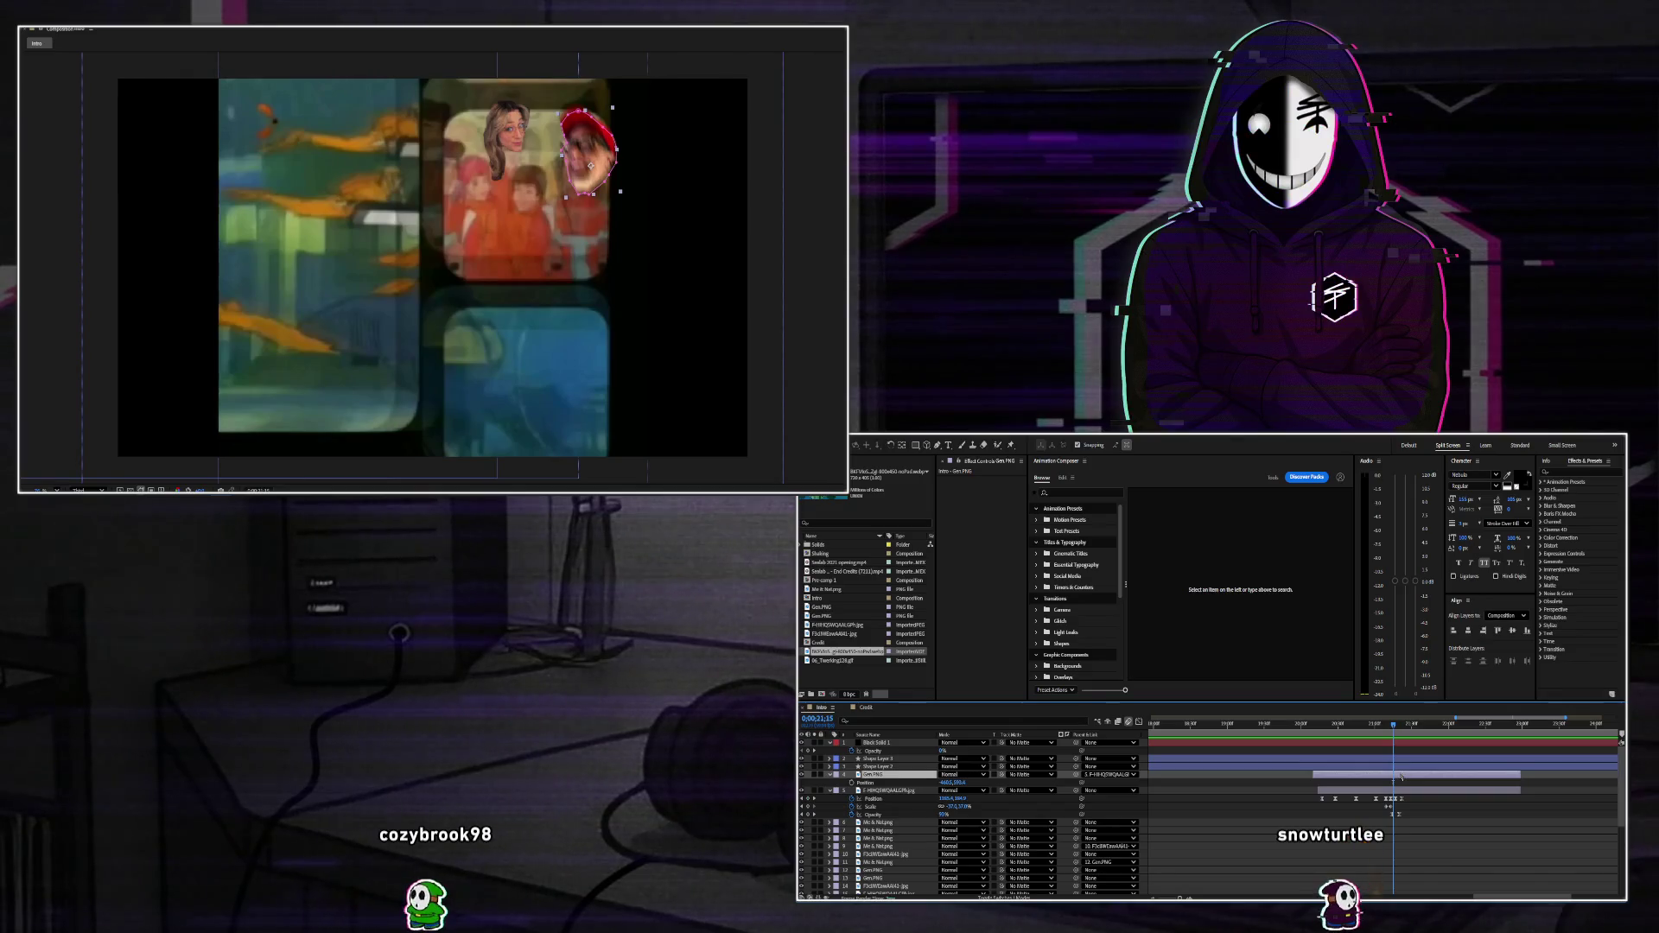
pyautogui.hotkey('ctrl', 'z')
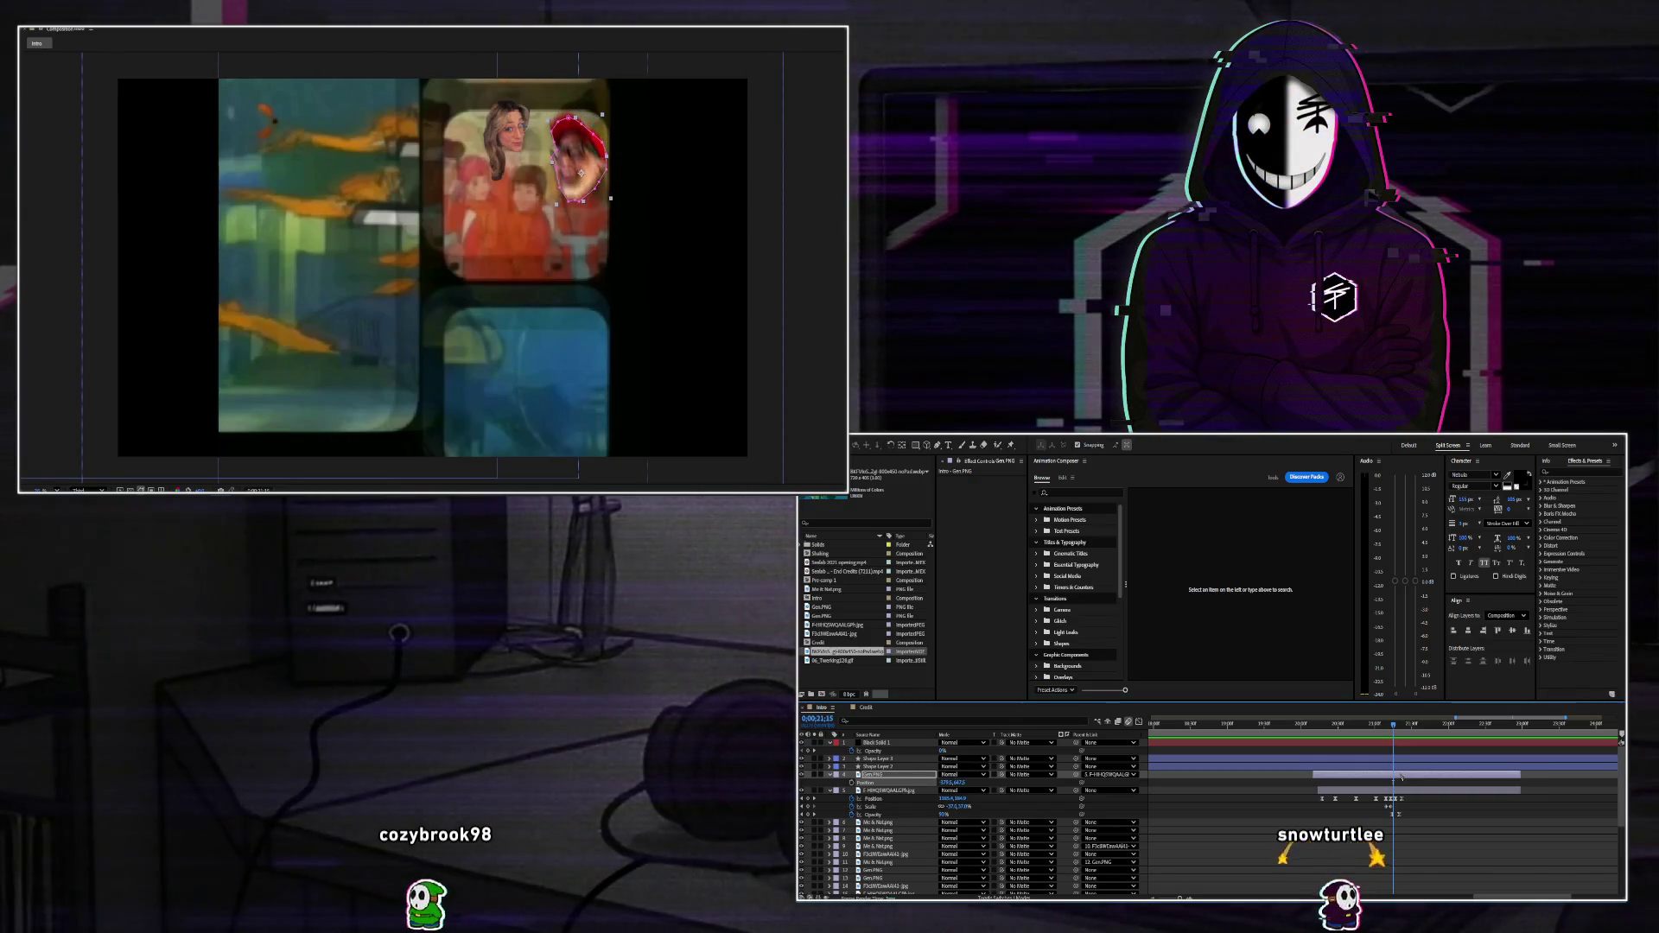
pyautogui.moveTo(1393, 726); pyautogui.dragTo(1396, 726)
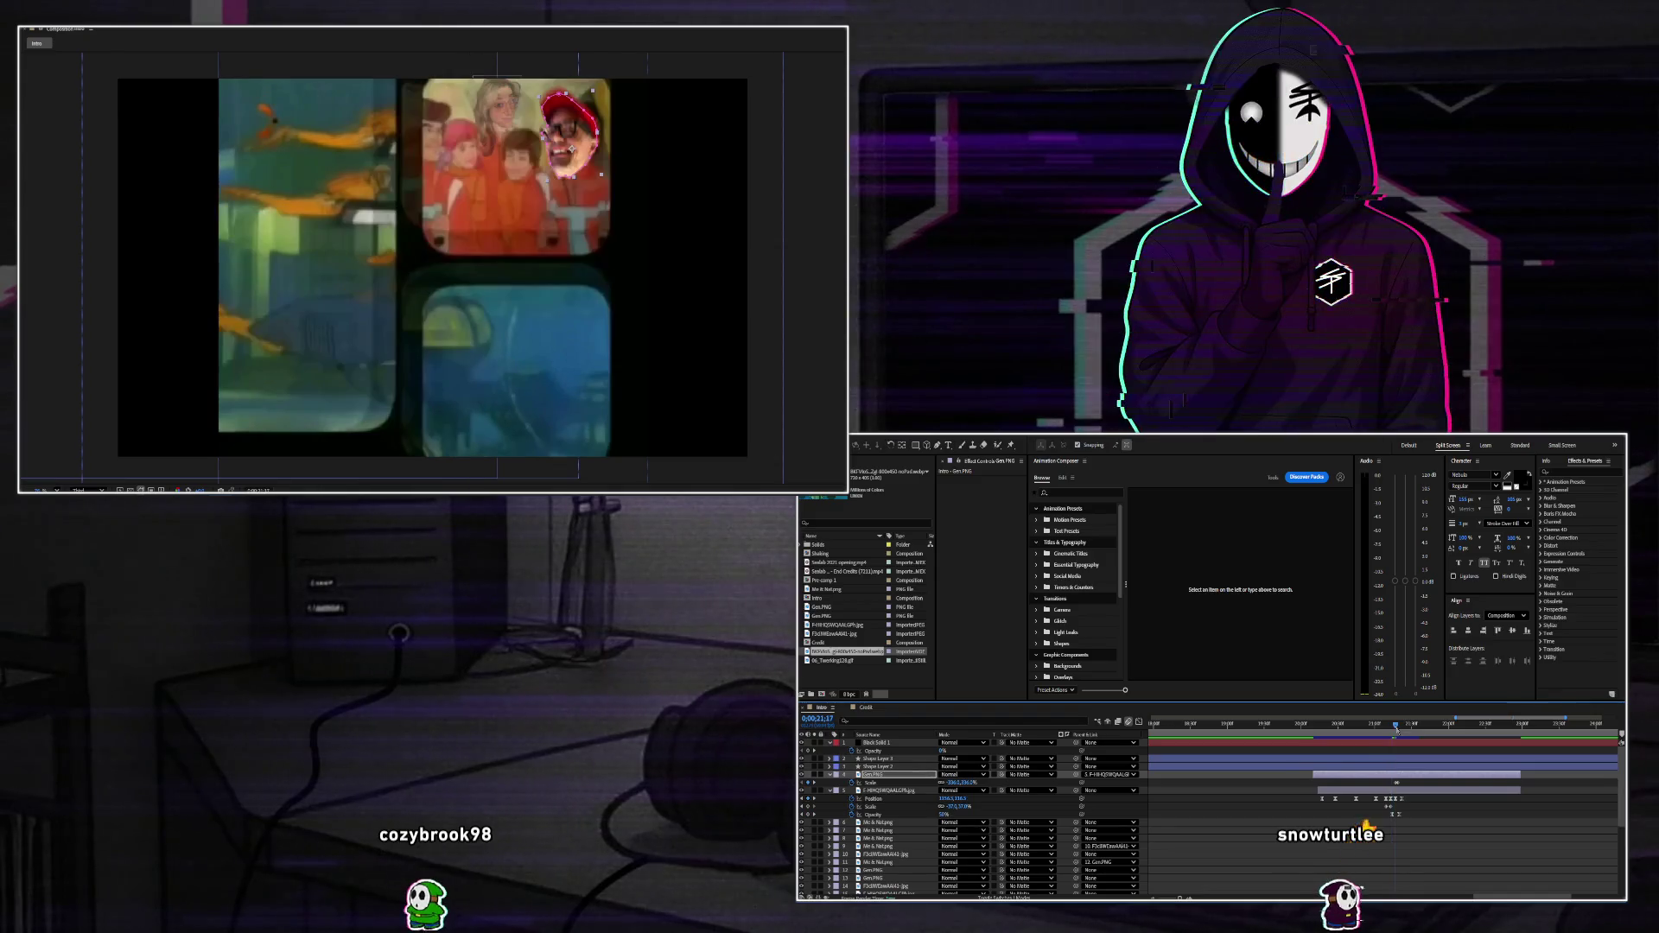
# Shrink Gen.PNG to -259,259% scale and scrub between 0;00;21;09 and 0;00;21;22.
pyautogui.moveTo(949, 782); pyautogui.dragTo(991, 788)
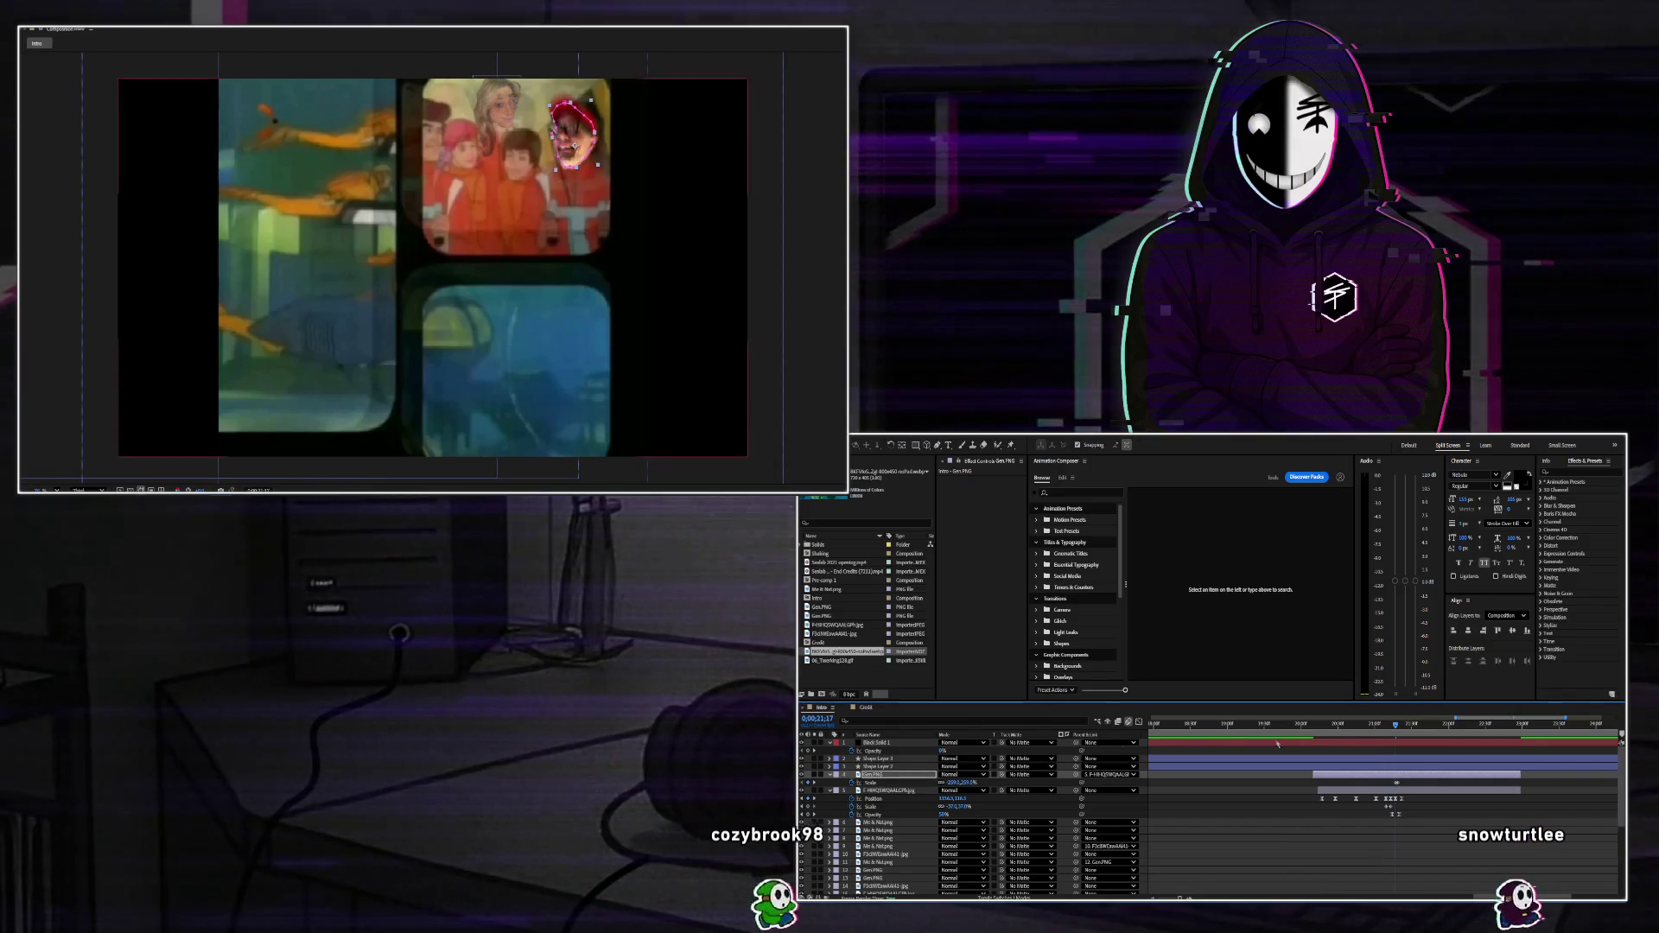
pyautogui.click(1401, 726)
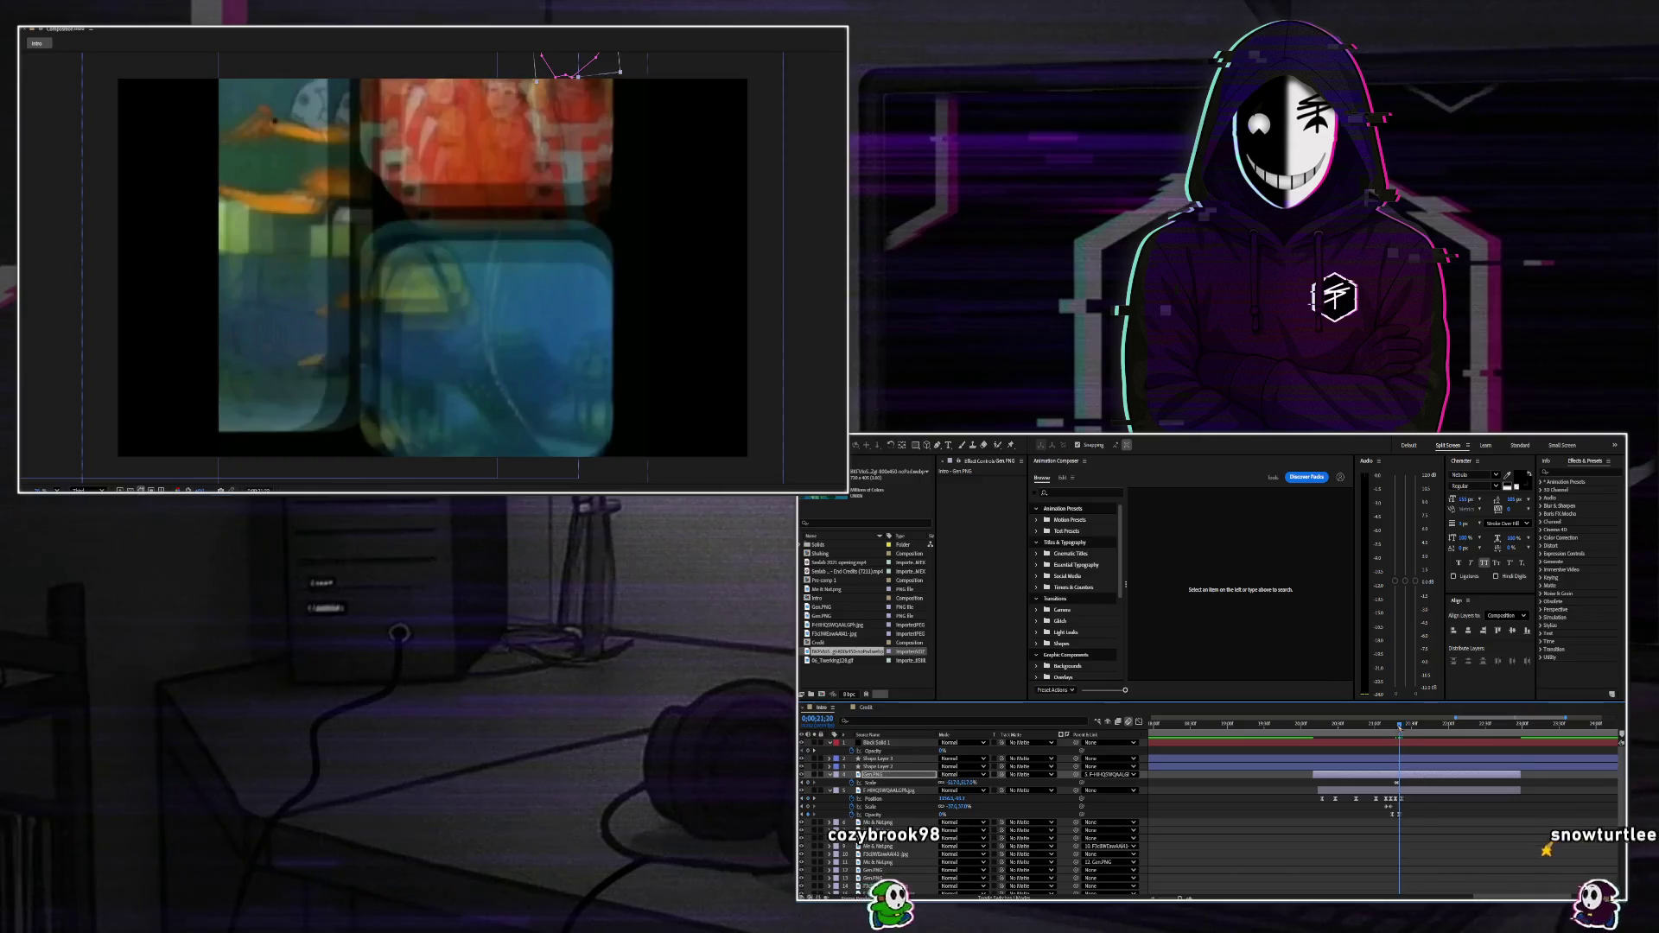
pyautogui.moveTo(1400, 726); pyautogui.dragTo(1385, 725)
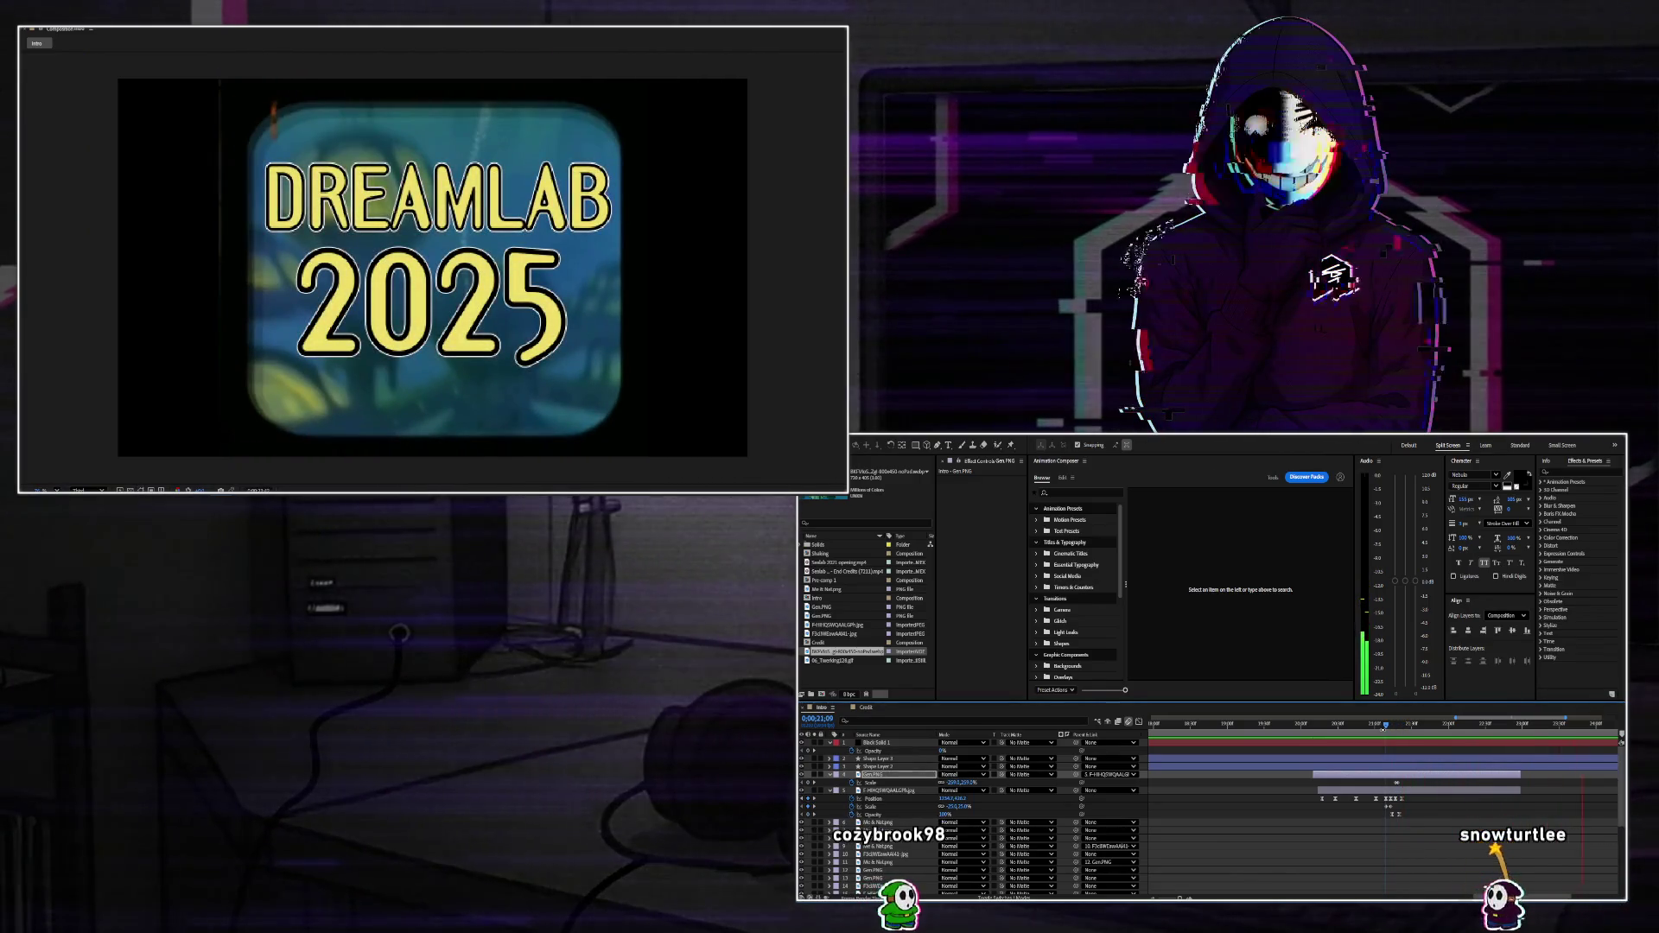
# Jump to the end title near 24 seconds and collapse the title layers' properties.
pyautogui.moveTo(1385, 726); pyautogui.dragTo(1430, 725)
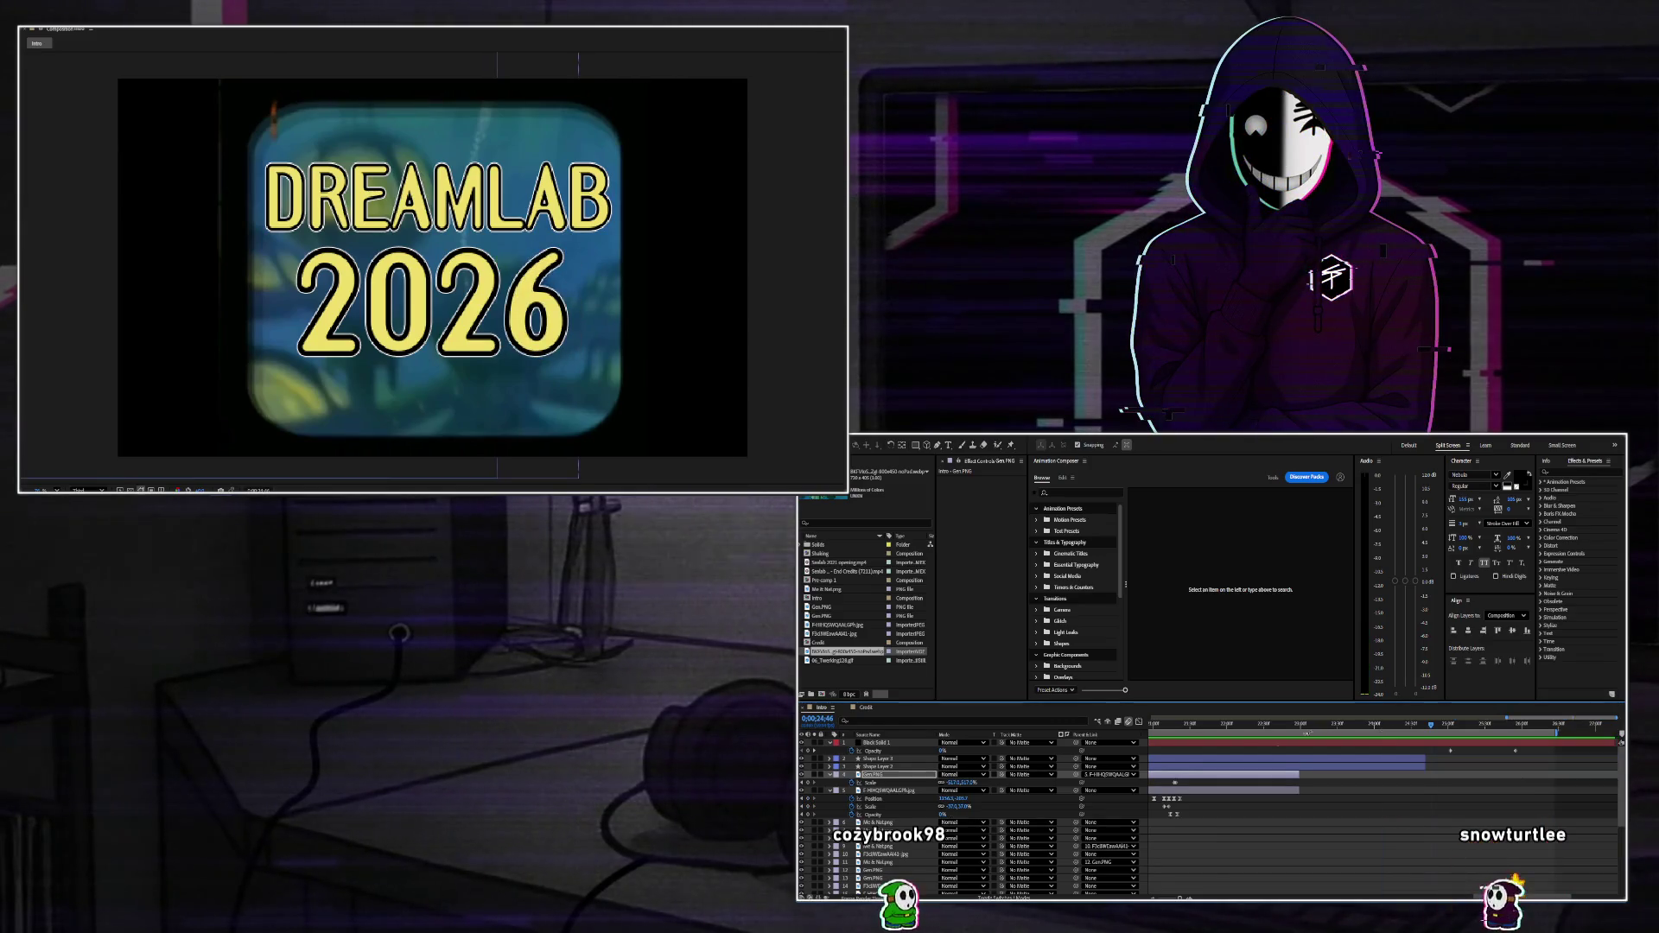
pyautogui.press('u')
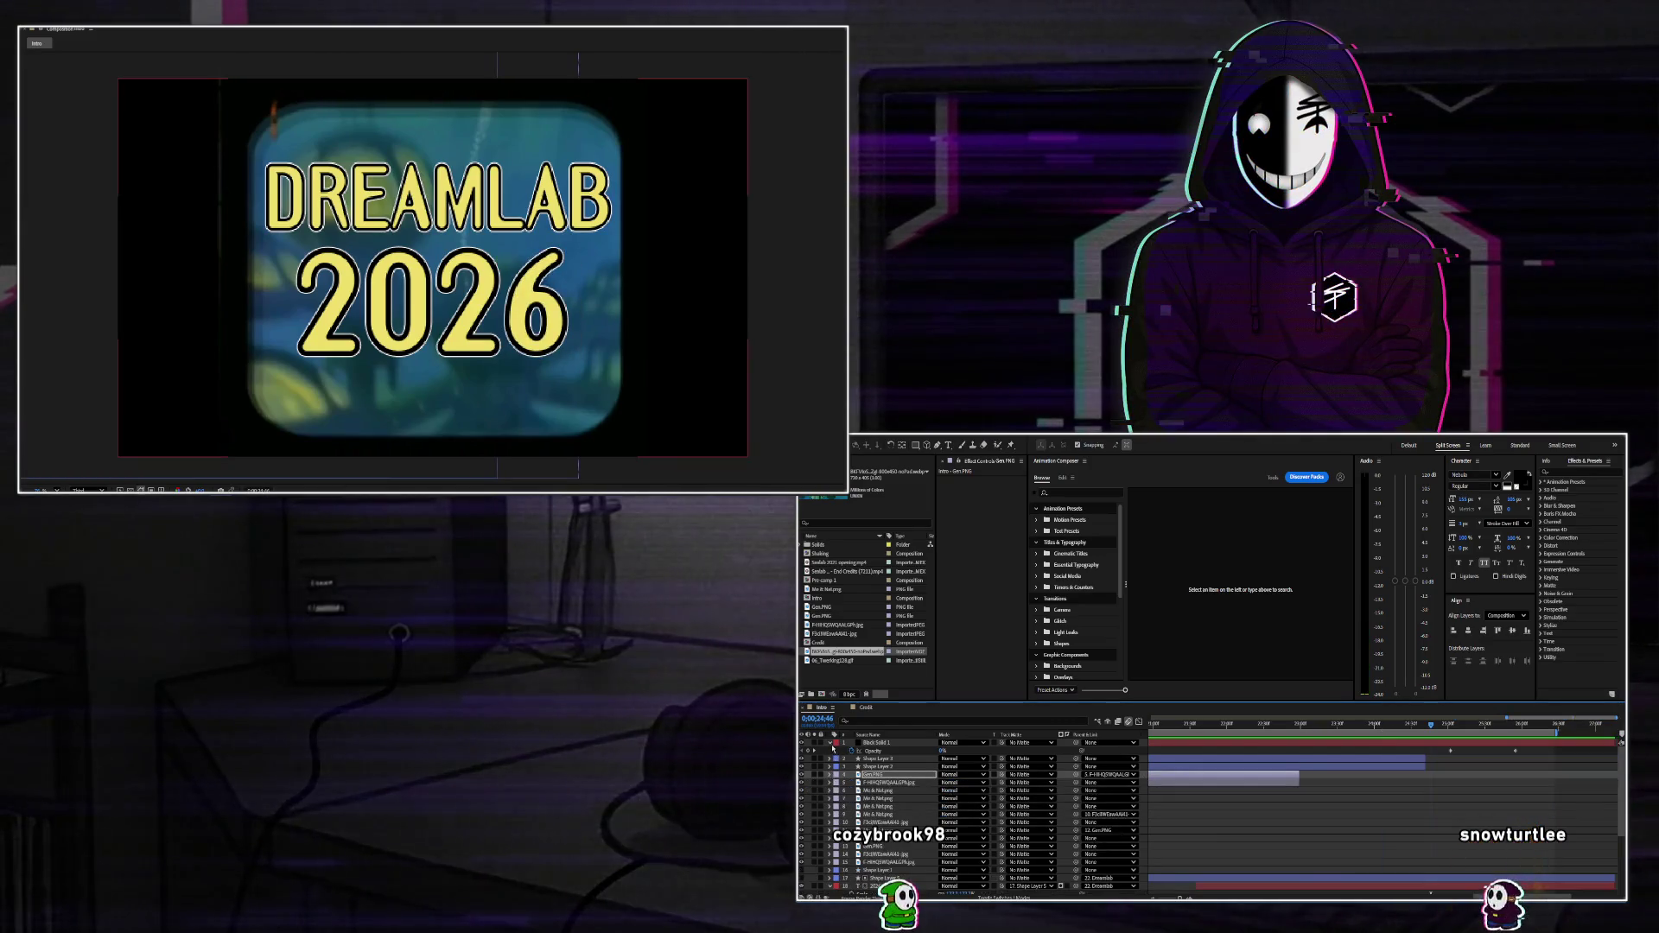
pyautogui.scroll(-5, 1116, 775)
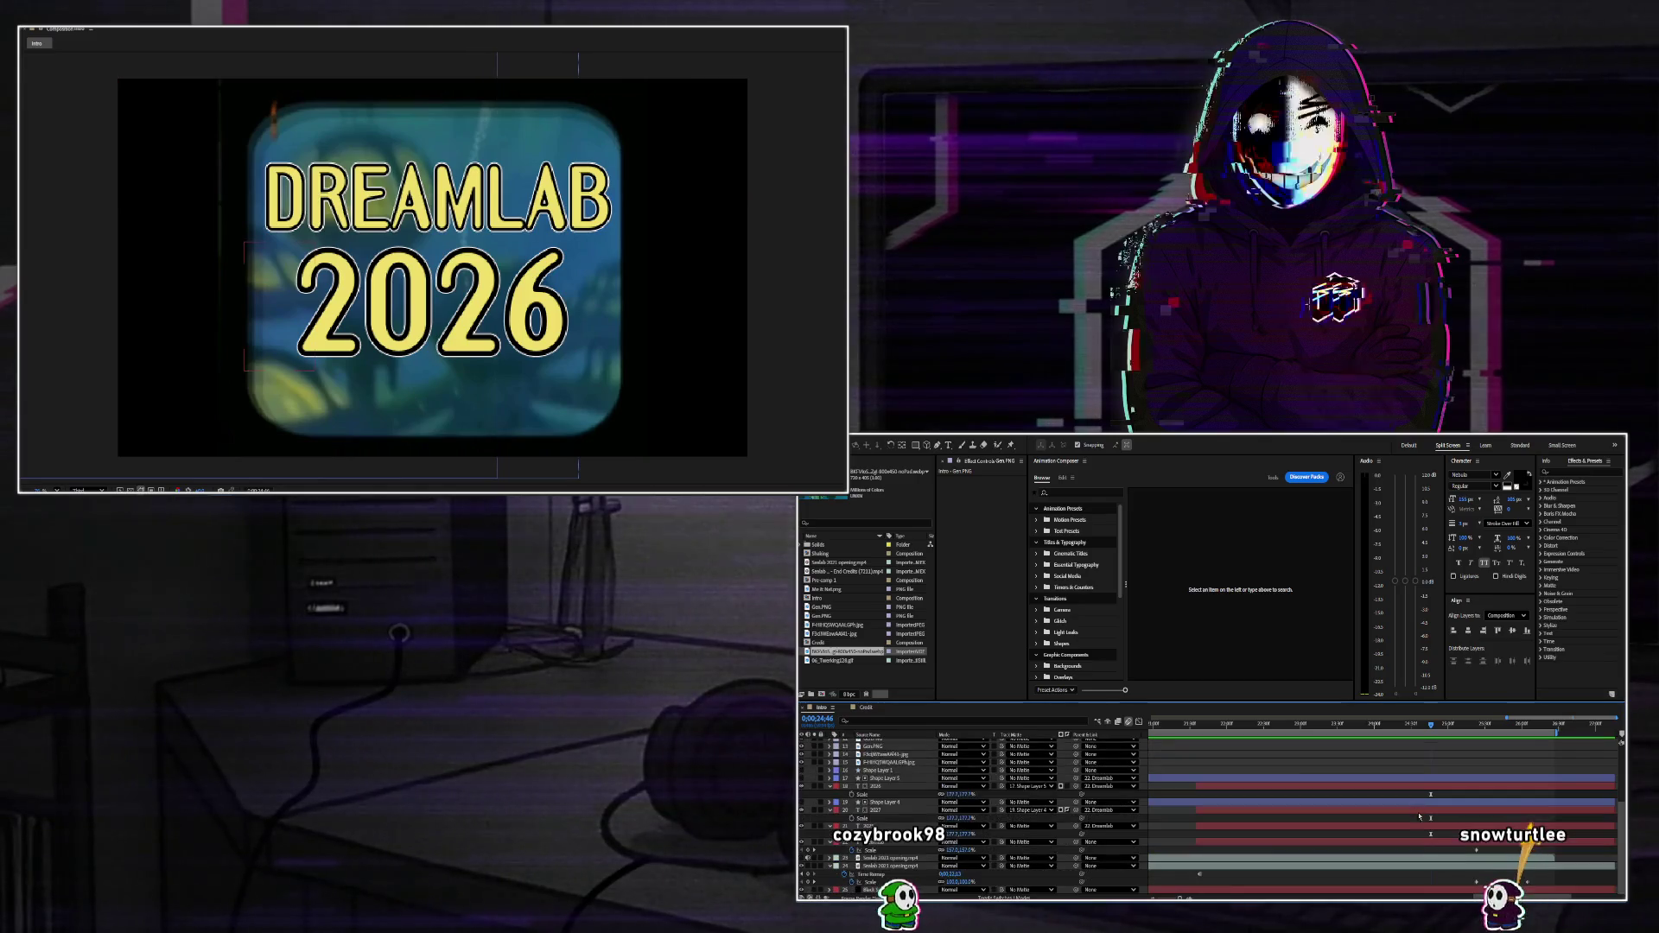
pyautogui.click(831, 787)
pyautogui.click(830, 809)
pyautogui.click(831, 825)
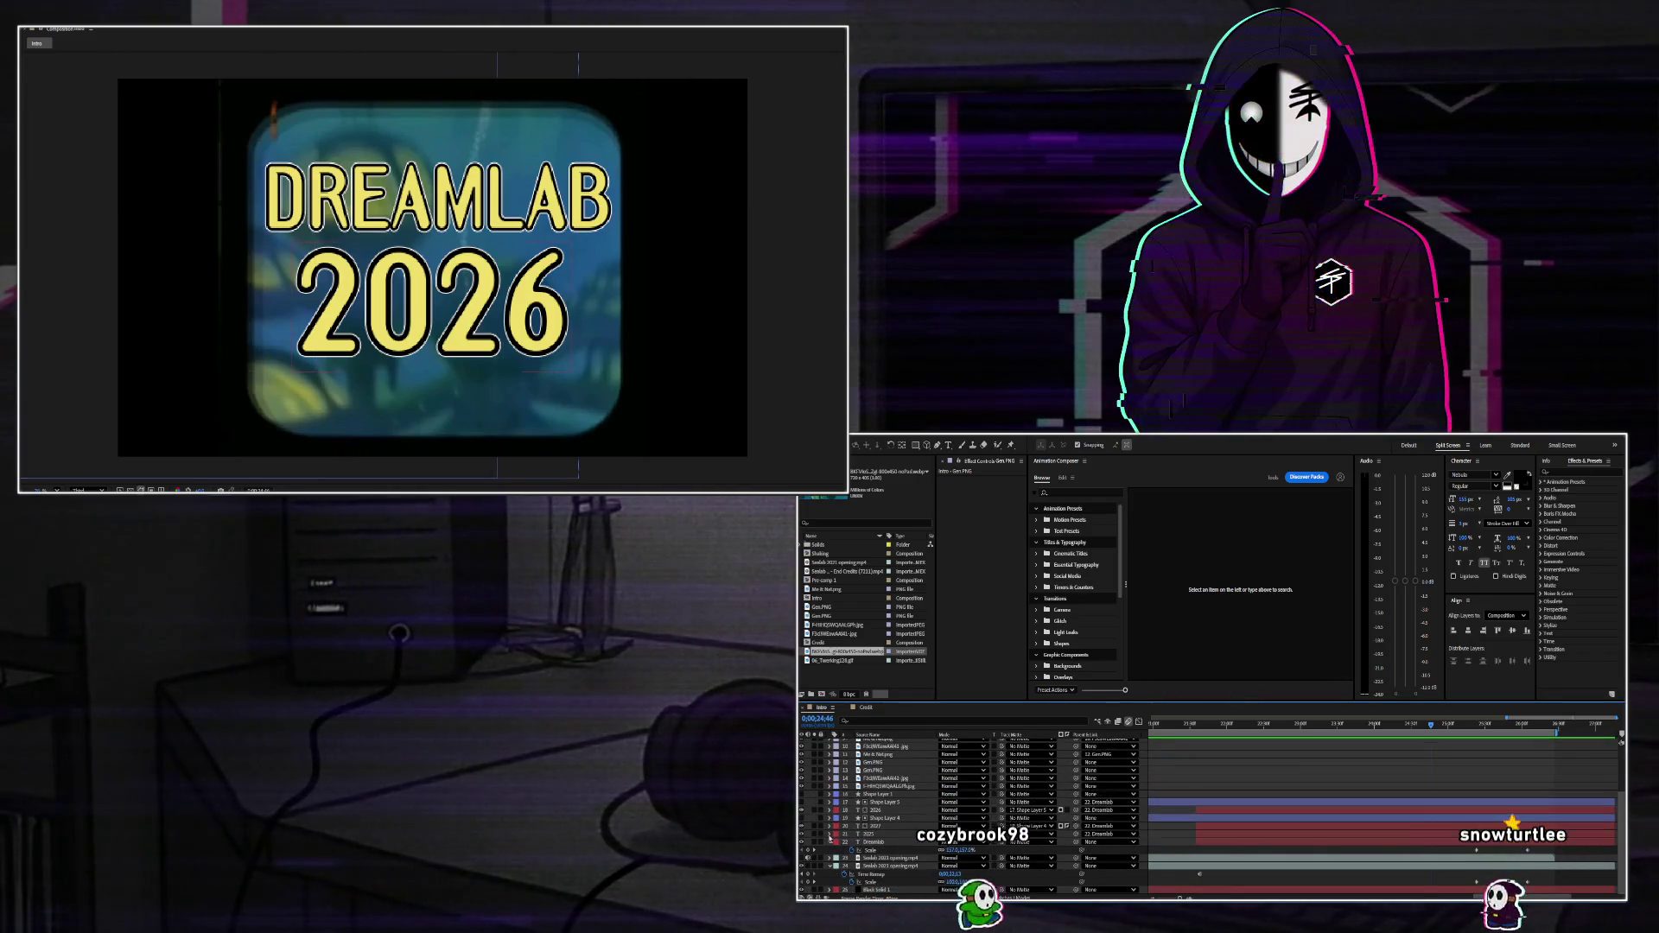
pyautogui.click(831, 841)
# Show the 2025 layer's Opacity and scrub its fade-in up to 0;00;23;00.
pyautogui.click(830, 865)
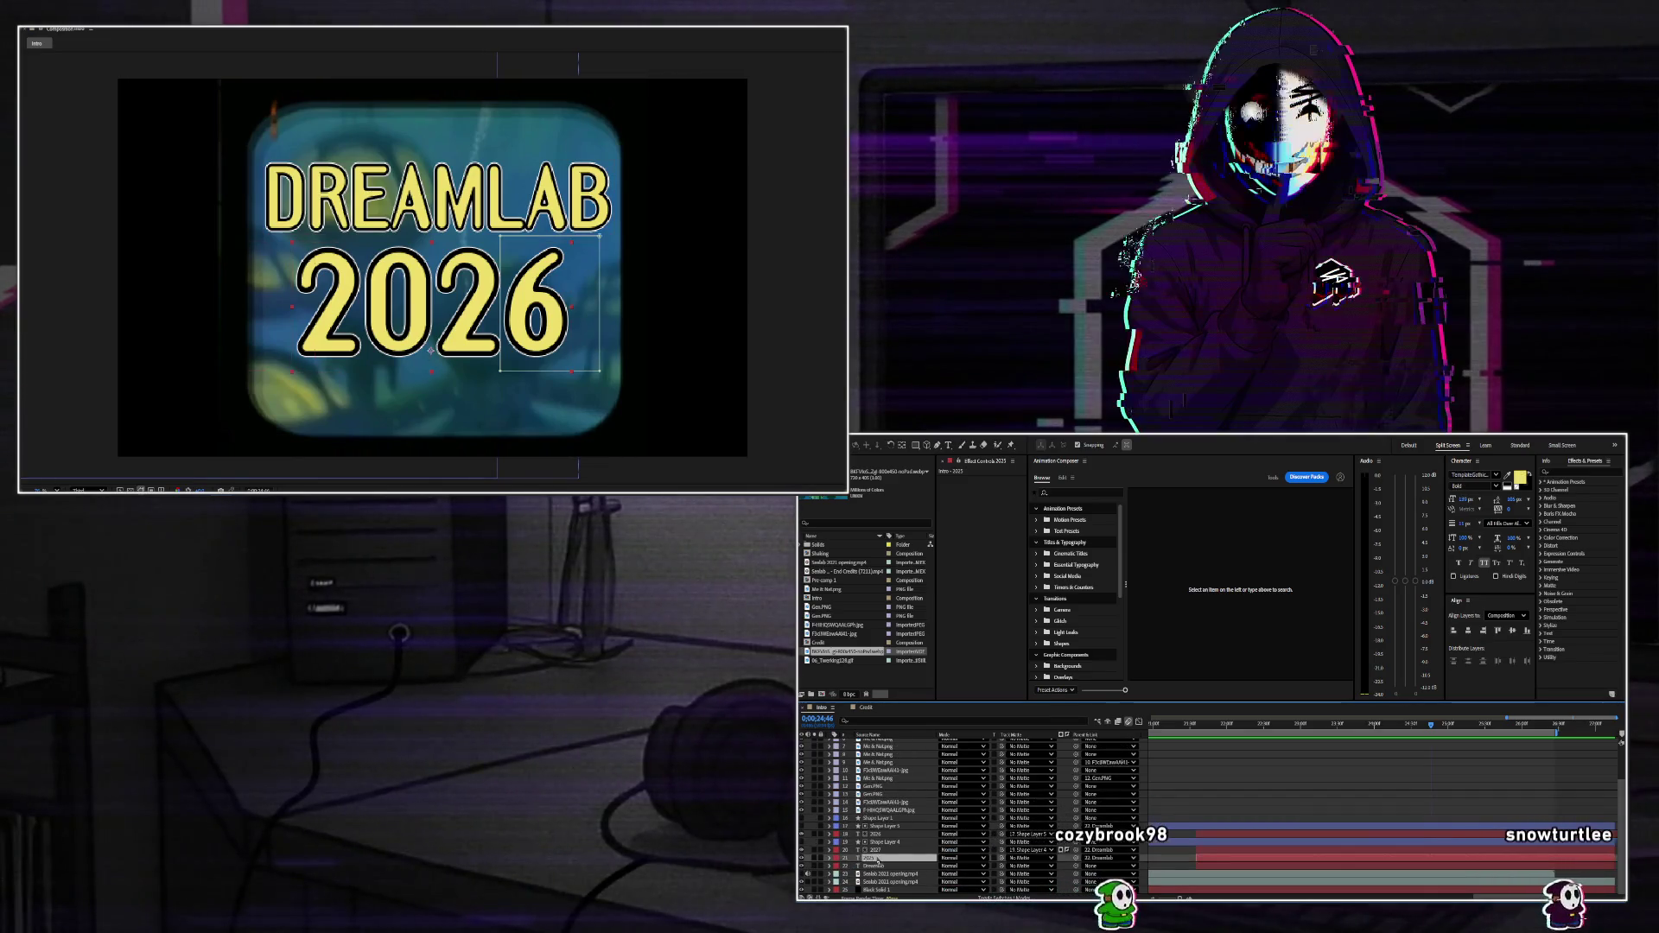
pyautogui.click(1425, 853)
pyautogui.press('t')
pyautogui.scroll(-1, 1446, 821)
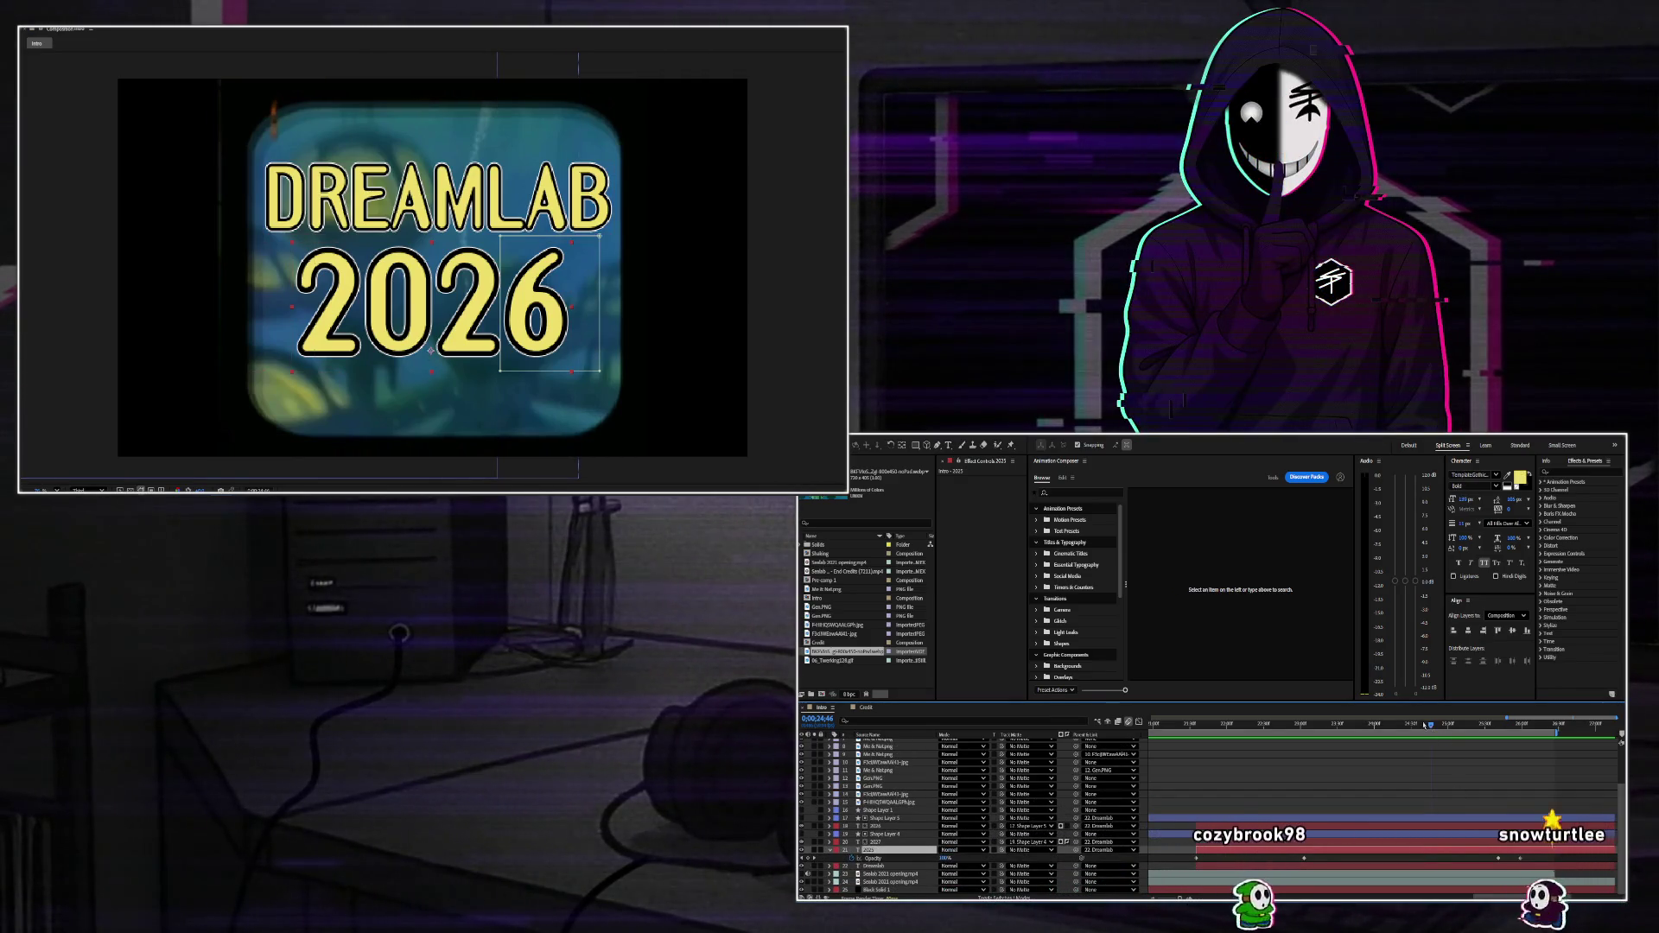
pyautogui.click(1220, 724)
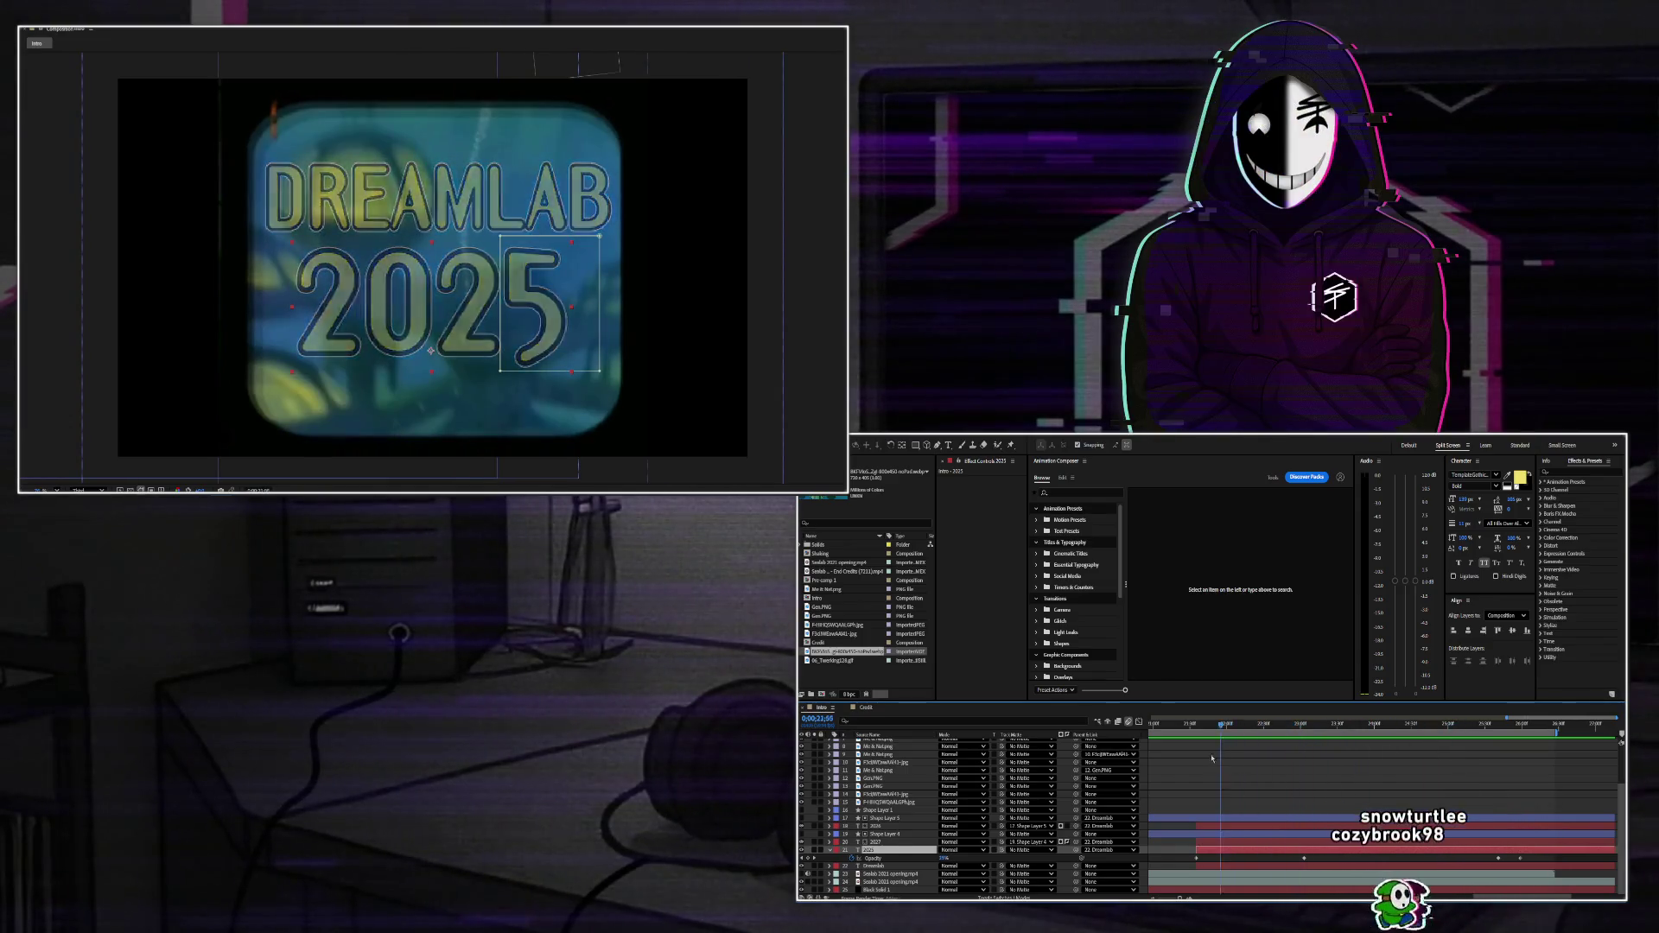
pyautogui.moveTo(1212, 758); pyautogui.dragTo(1384, 775)
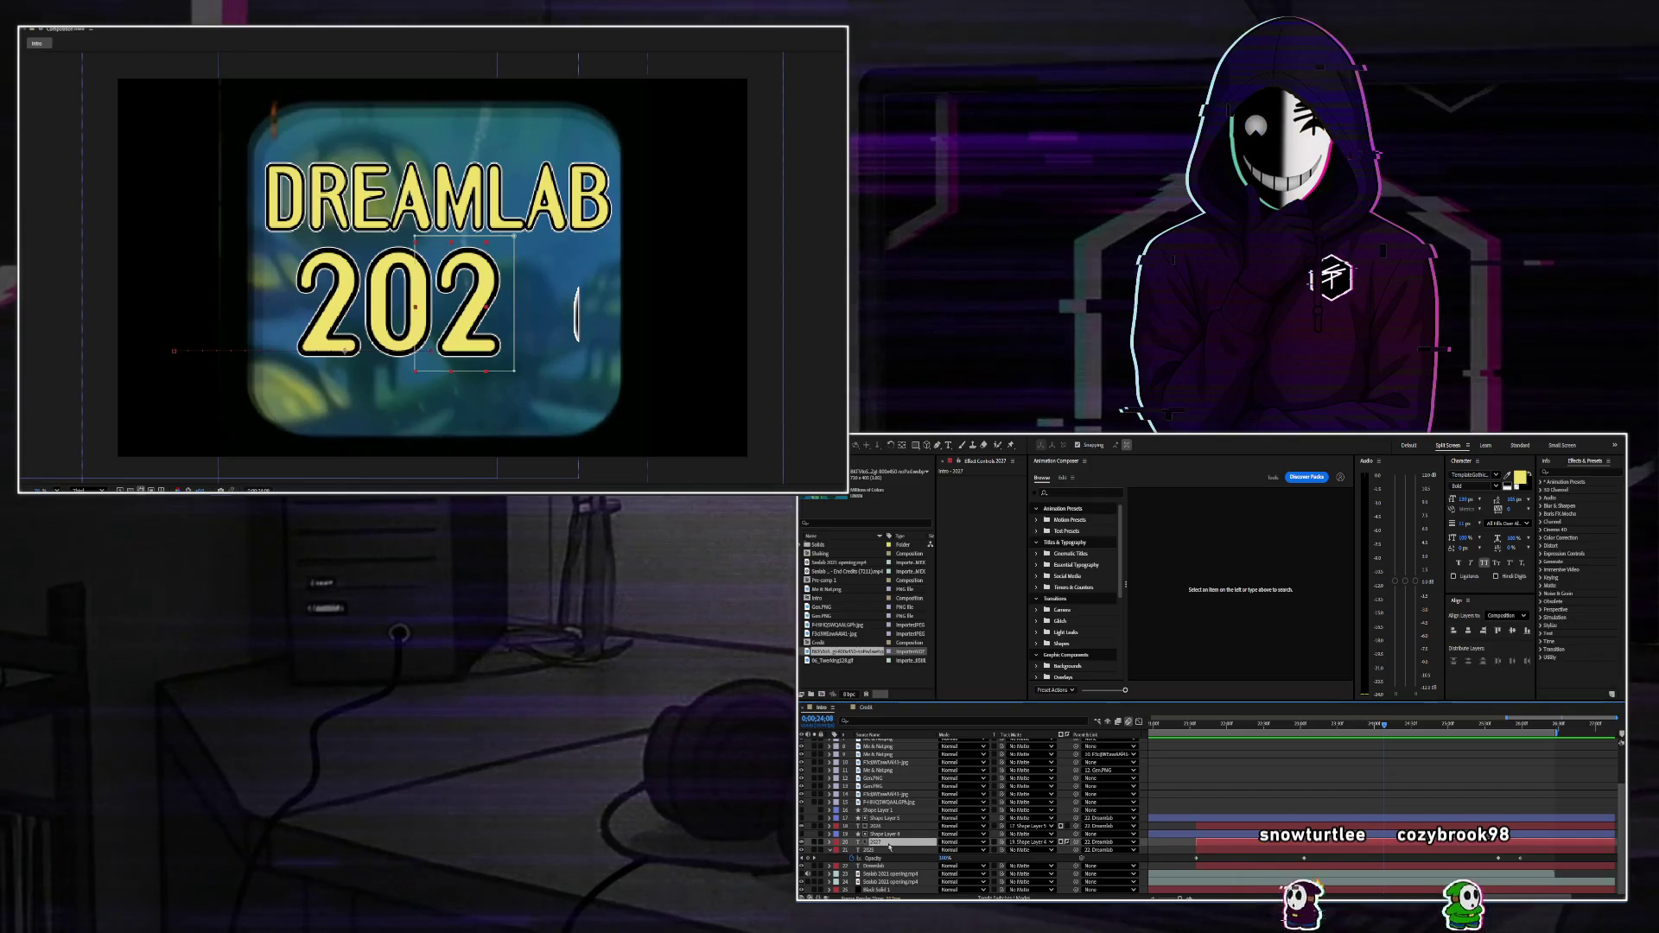
pyautogui.press('u')
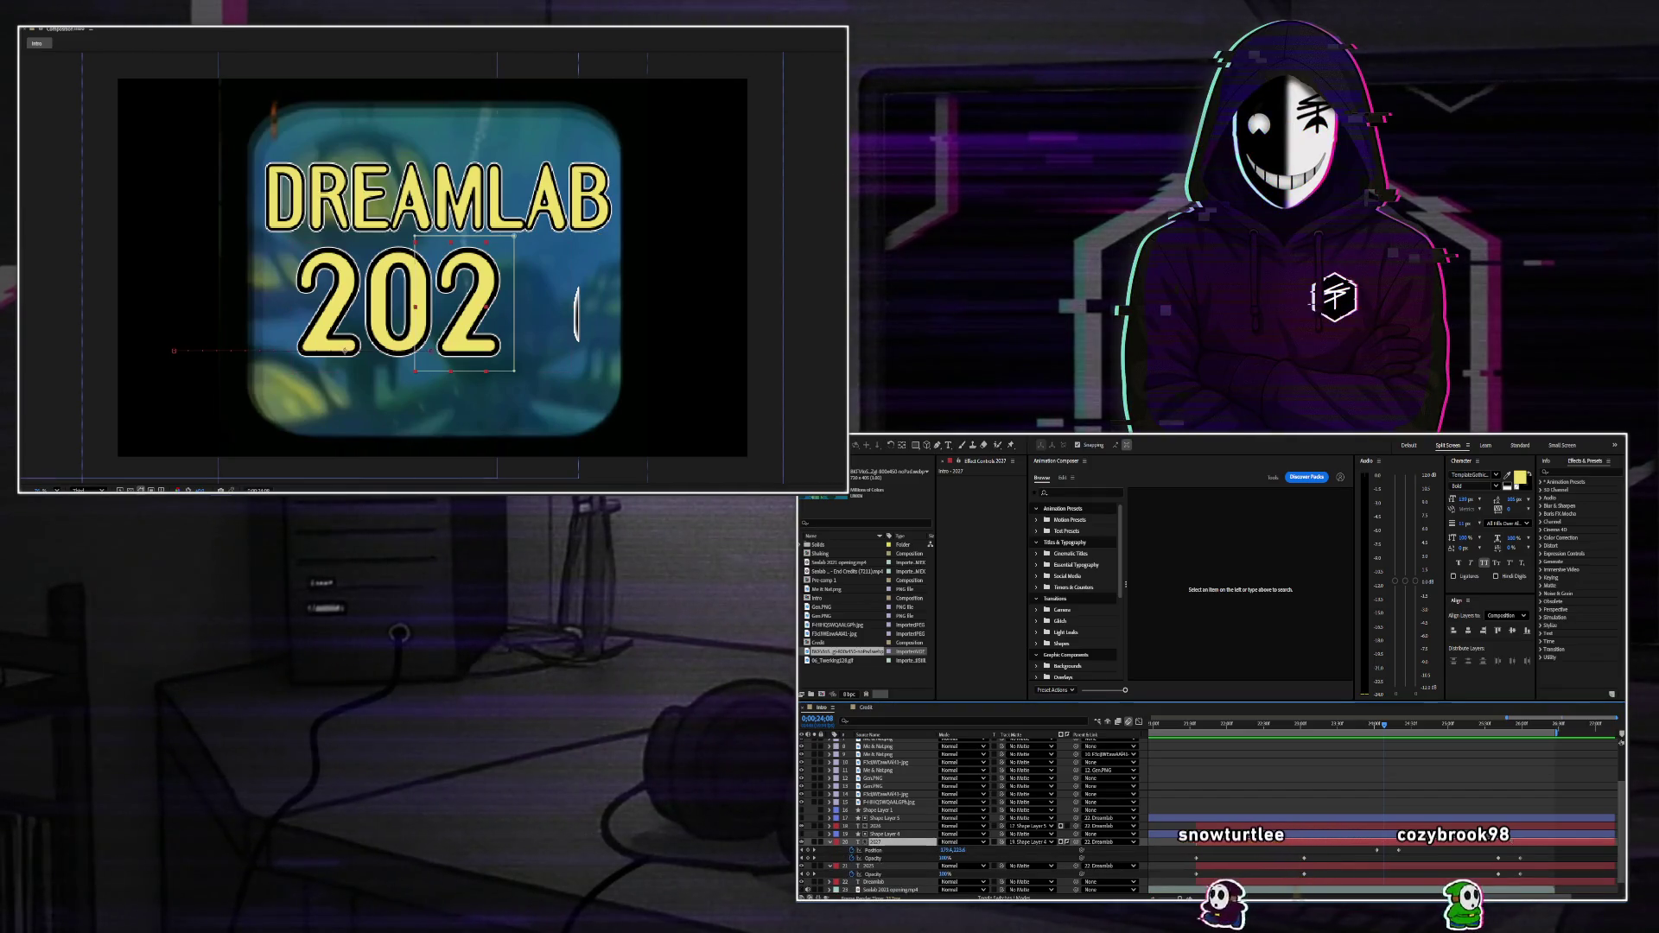
# Preview the year swap and shift the 2026 layer's Position keyframe slightly earlier.
pyautogui.click(1381, 827)
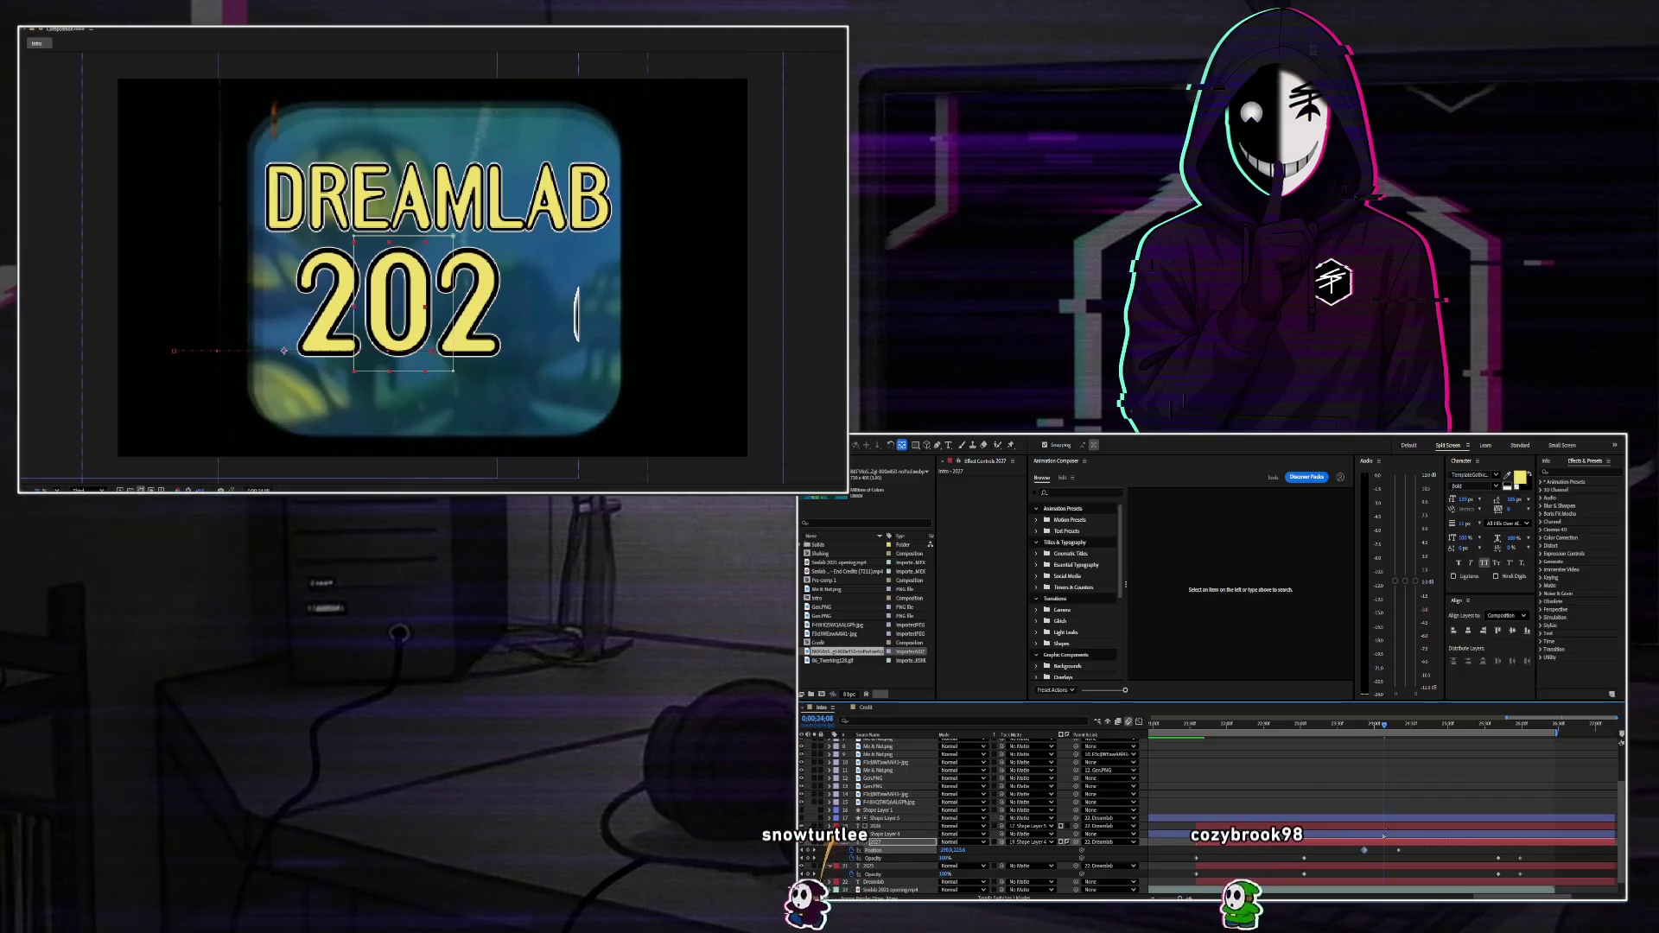
pyautogui.press('space')
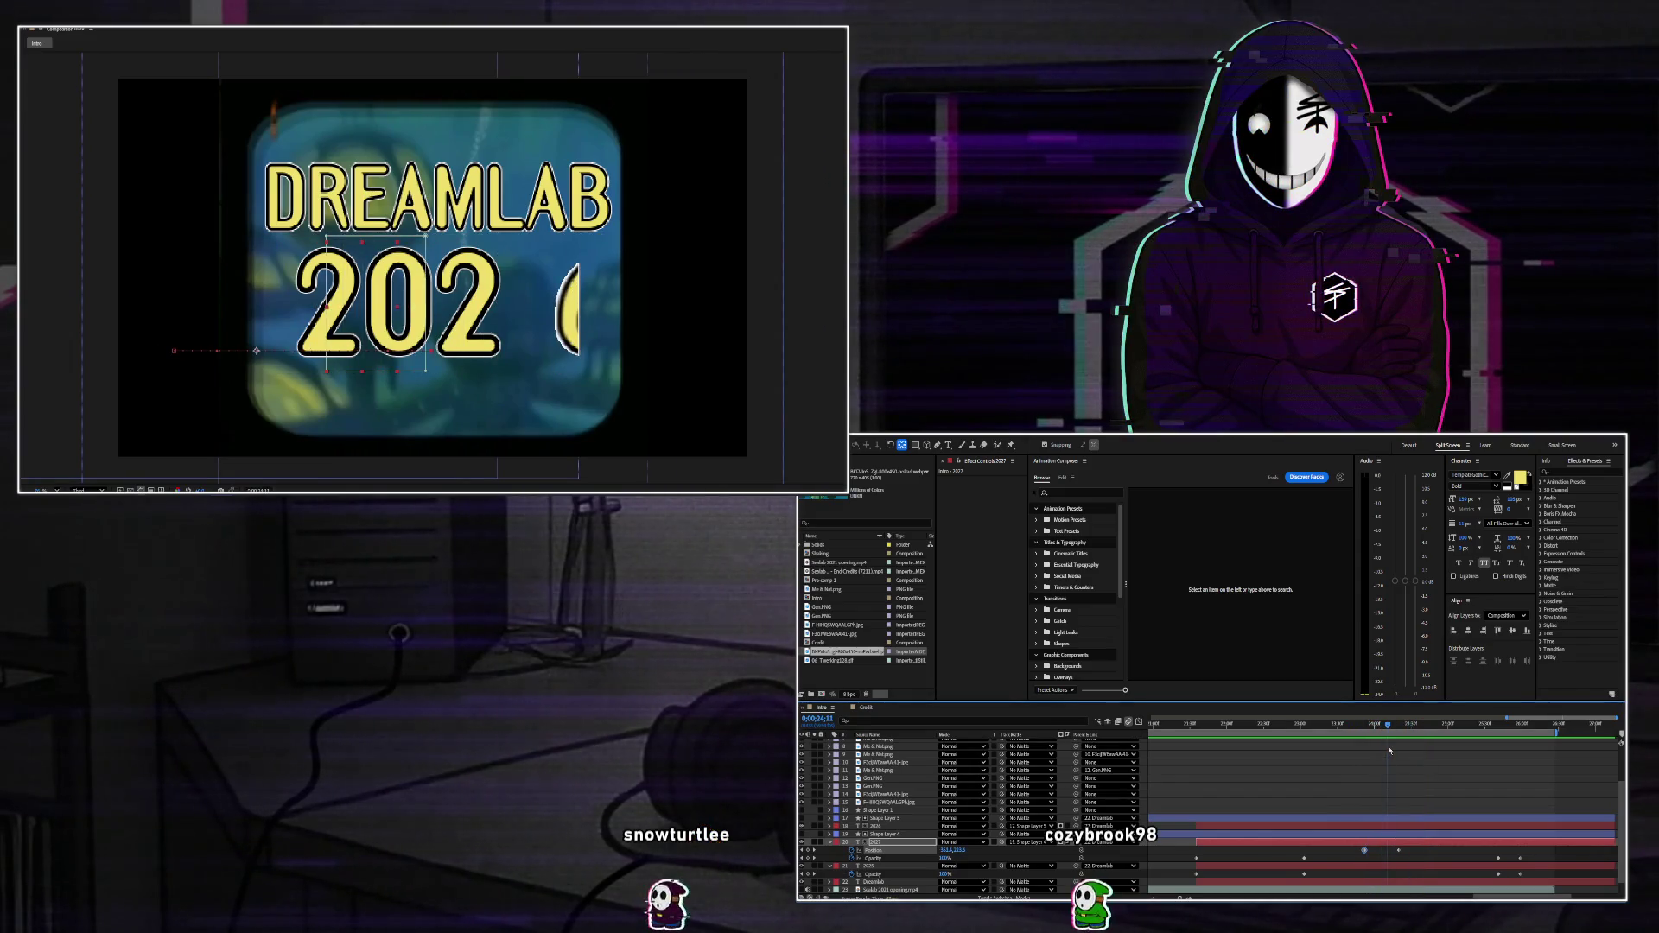
pyautogui.click(1386, 828)
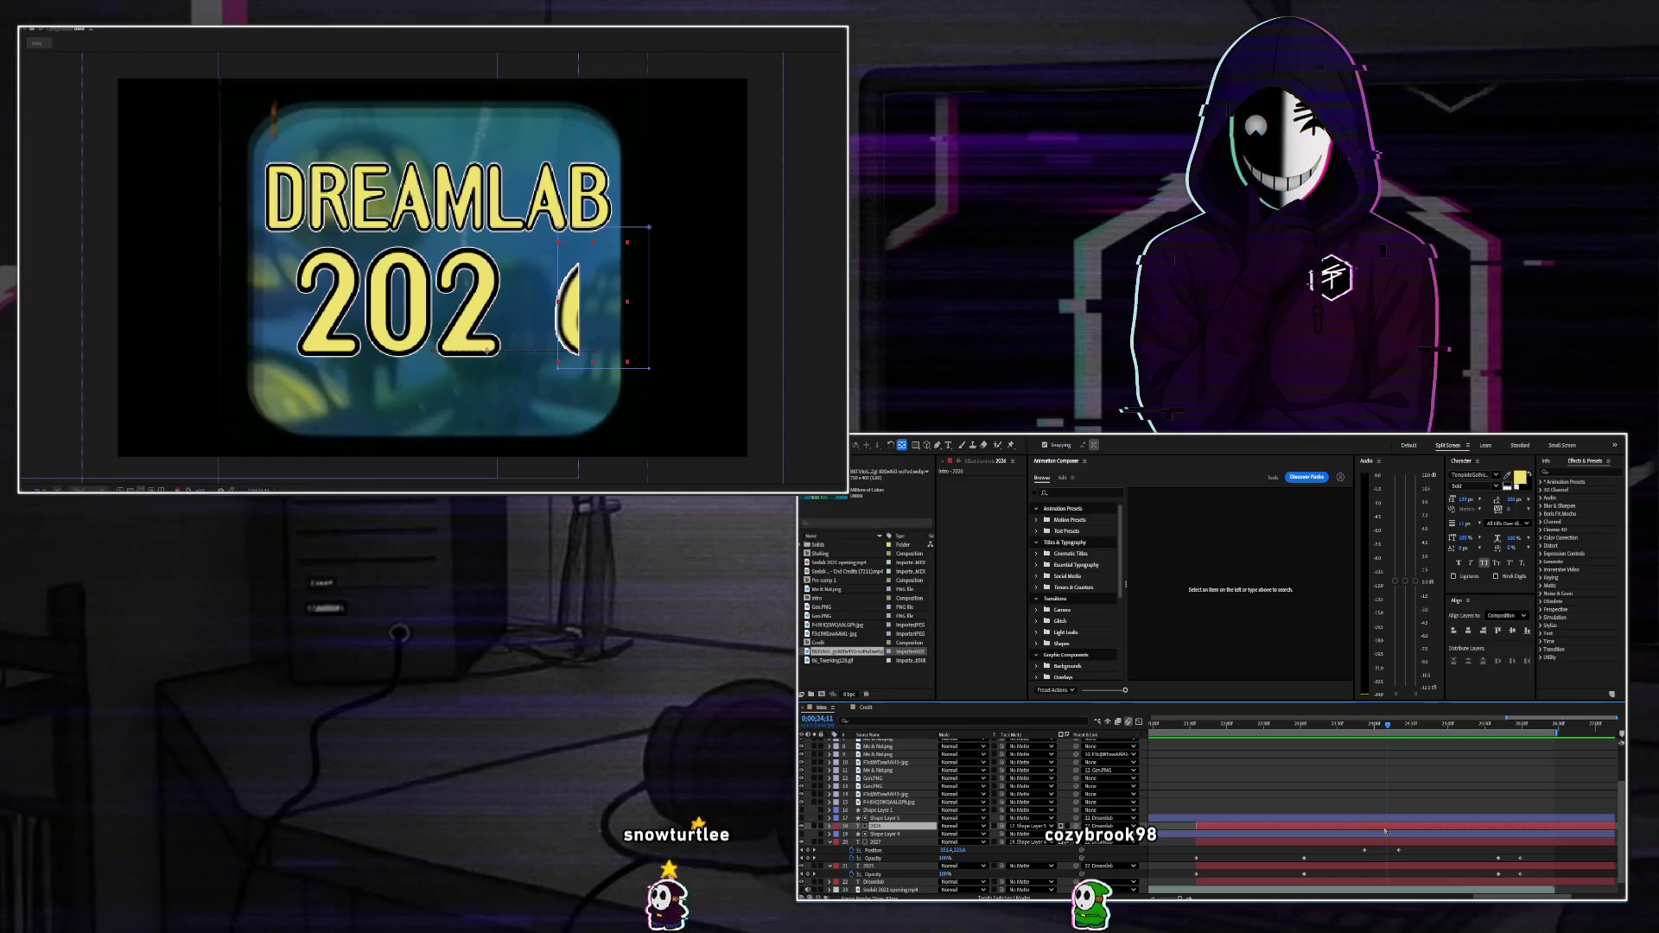
pyautogui.press('u')
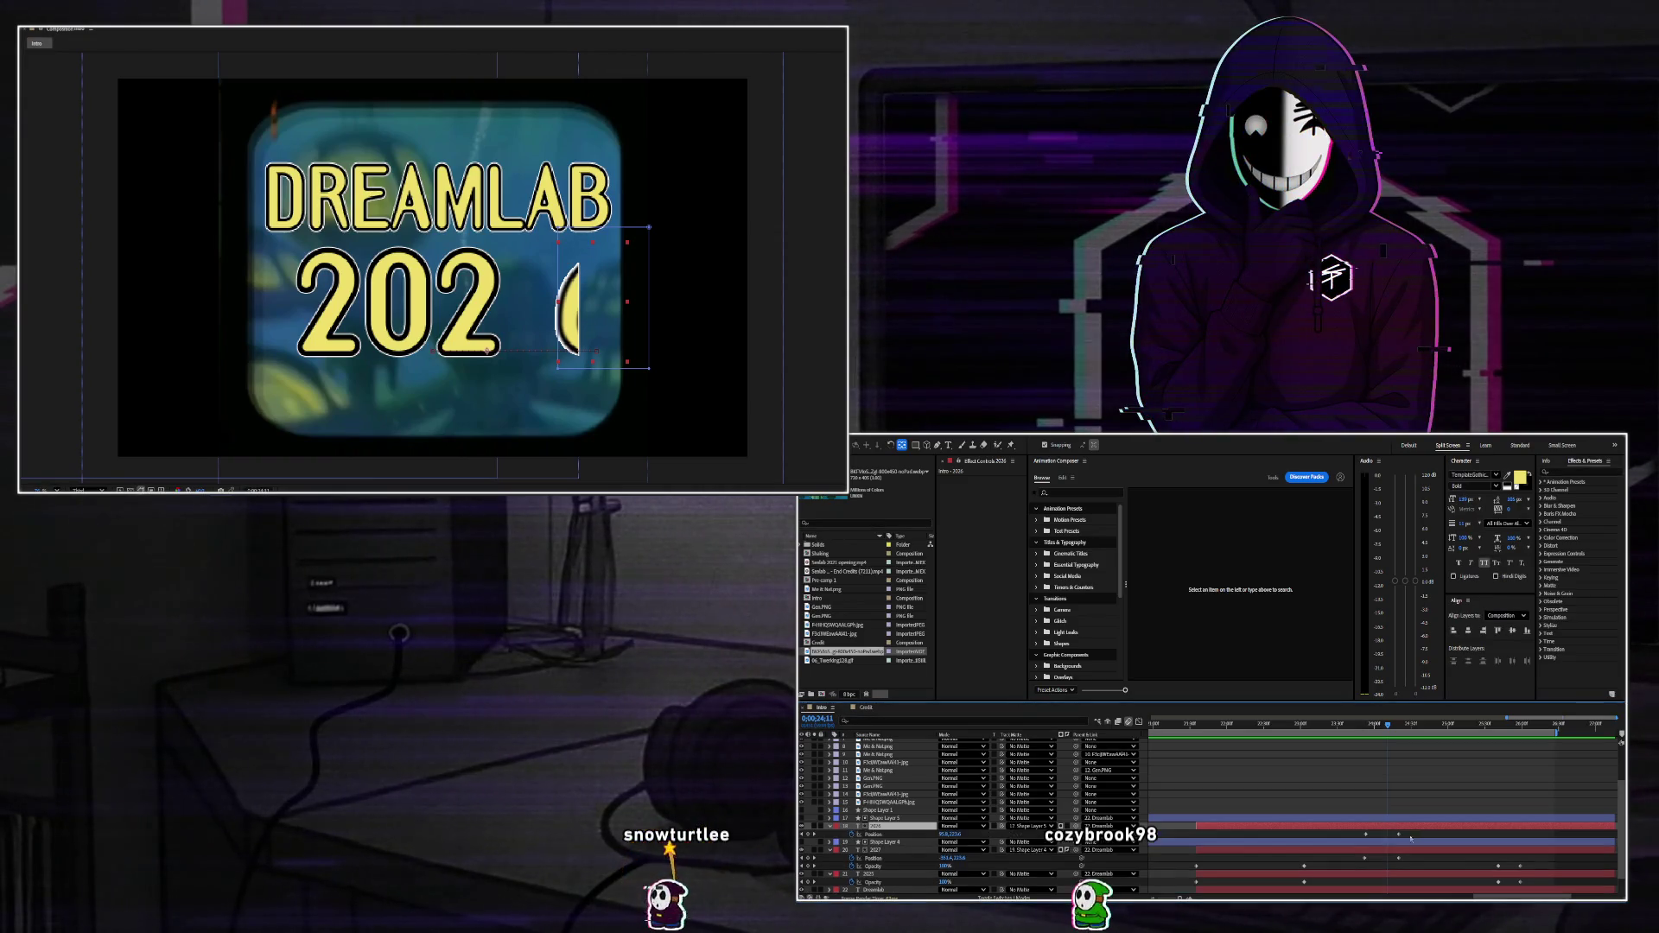
pyautogui.moveTo(1366, 811); pyautogui.dragTo(1365, 811)
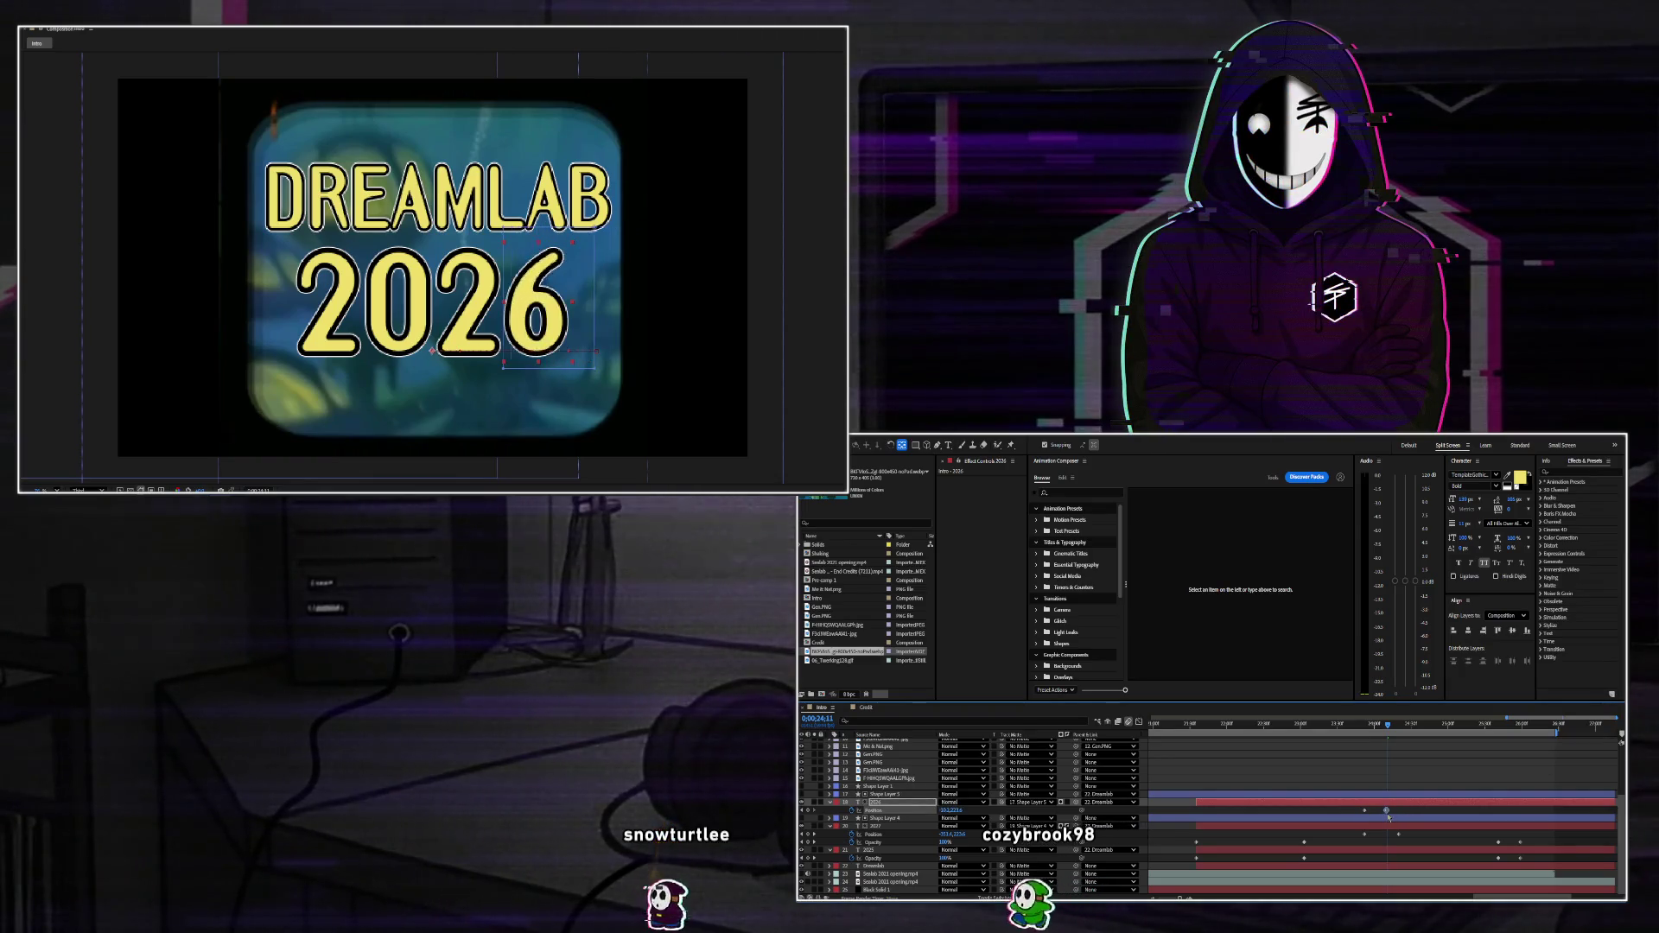
pyautogui.moveTo(1382, 728)
pyautogui.mouseDown()
pyautogui.moveTo(1317, 728)
pyautogui.moveTo(1365, 730)
pyautogui.moveTo(1352, 742)
pyautogui.mouseUp()
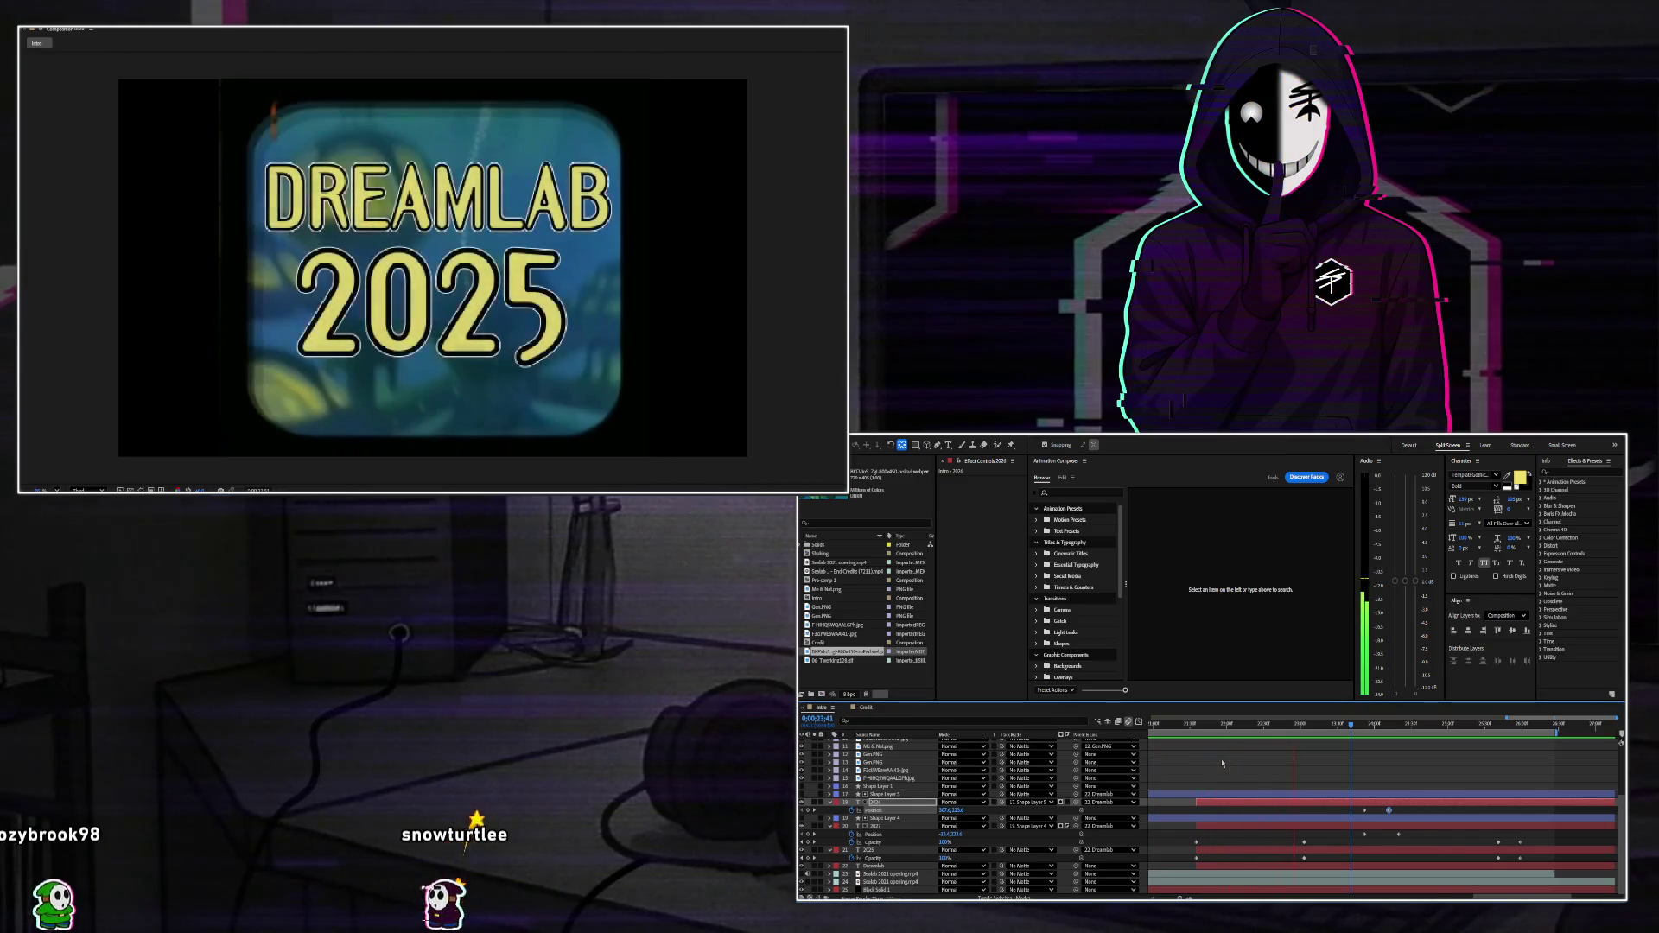
pyautogui.press('space')
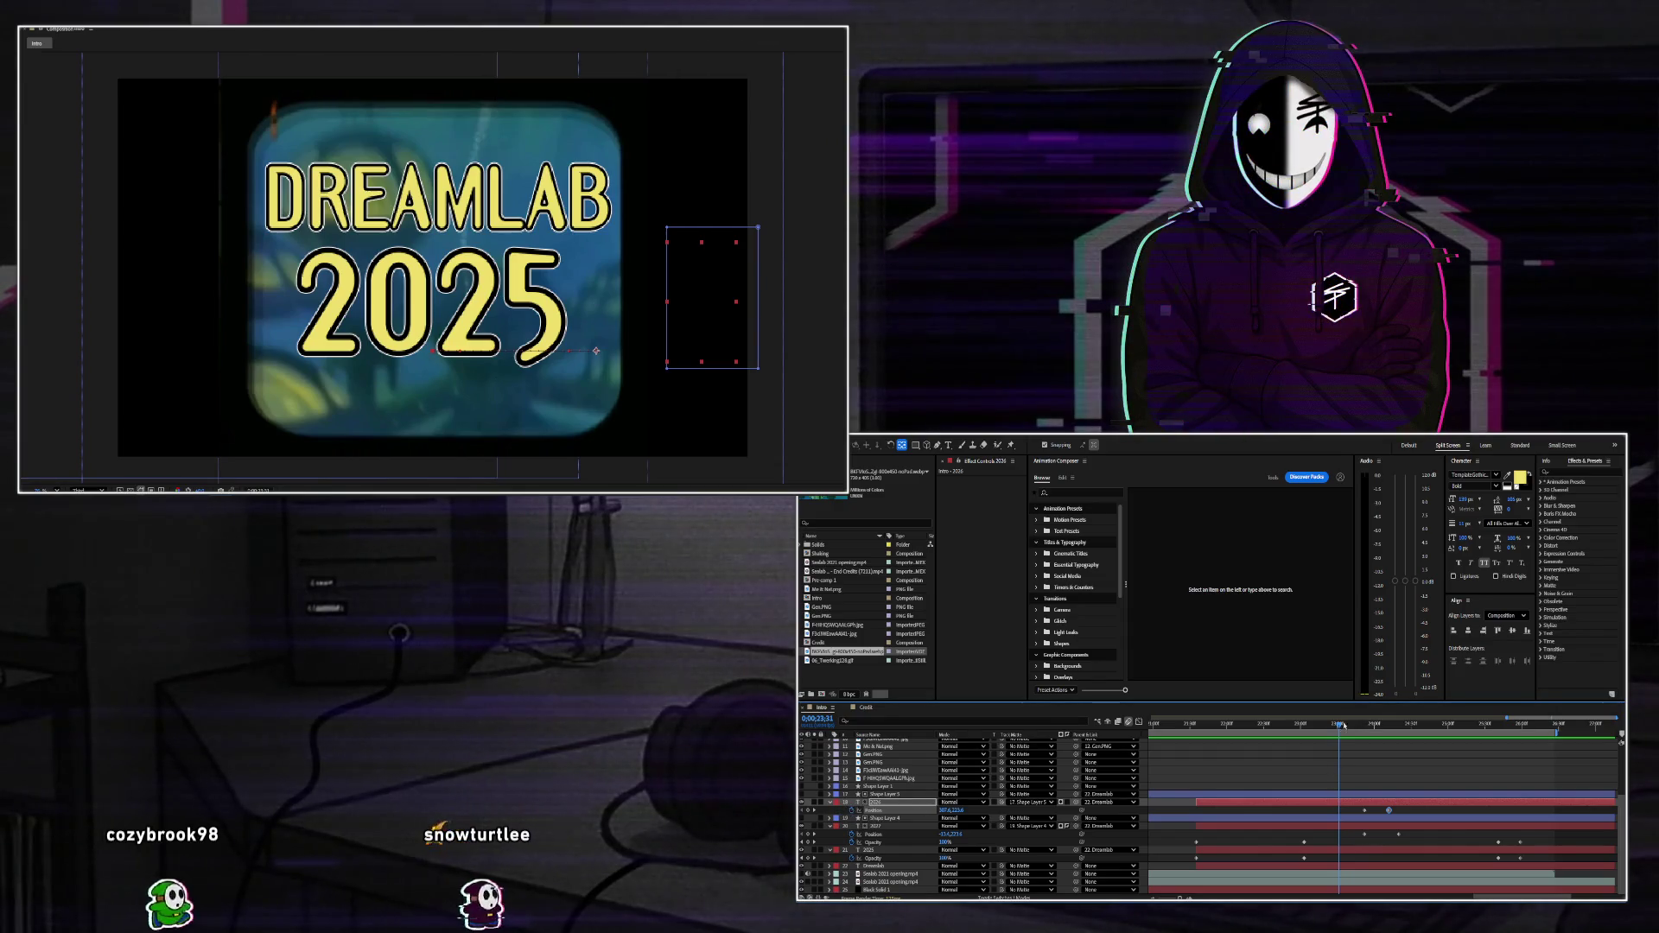
pyautogui.press('space')
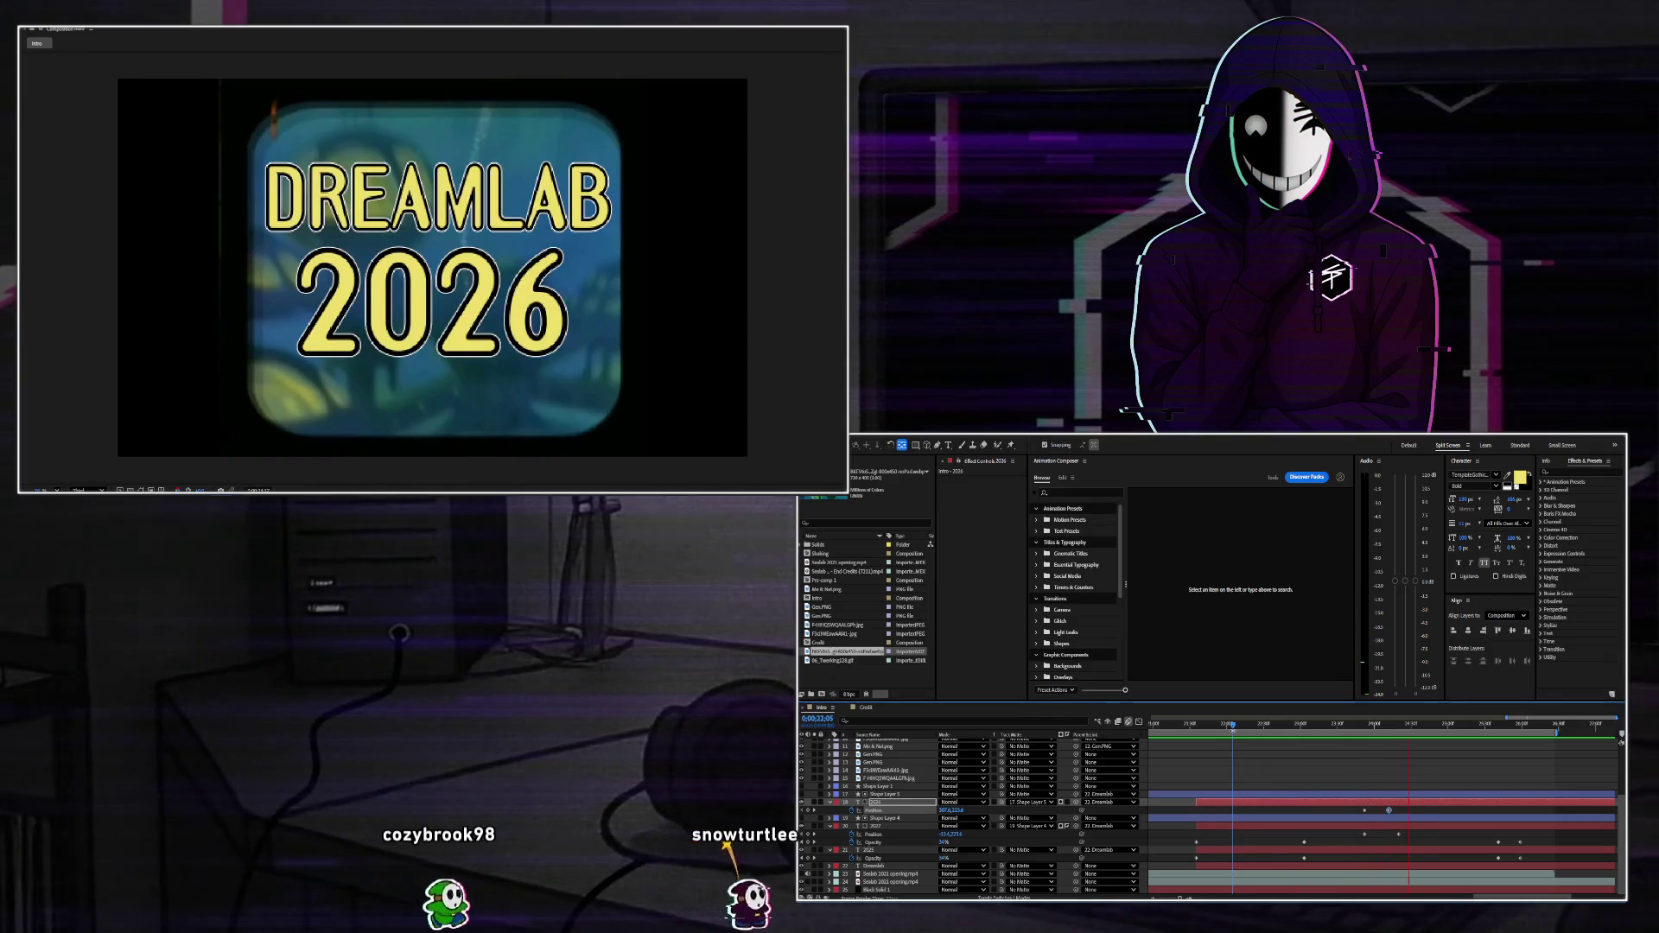
pyautogui.press('space')
pyautogui.scroll(1, 951, 812)
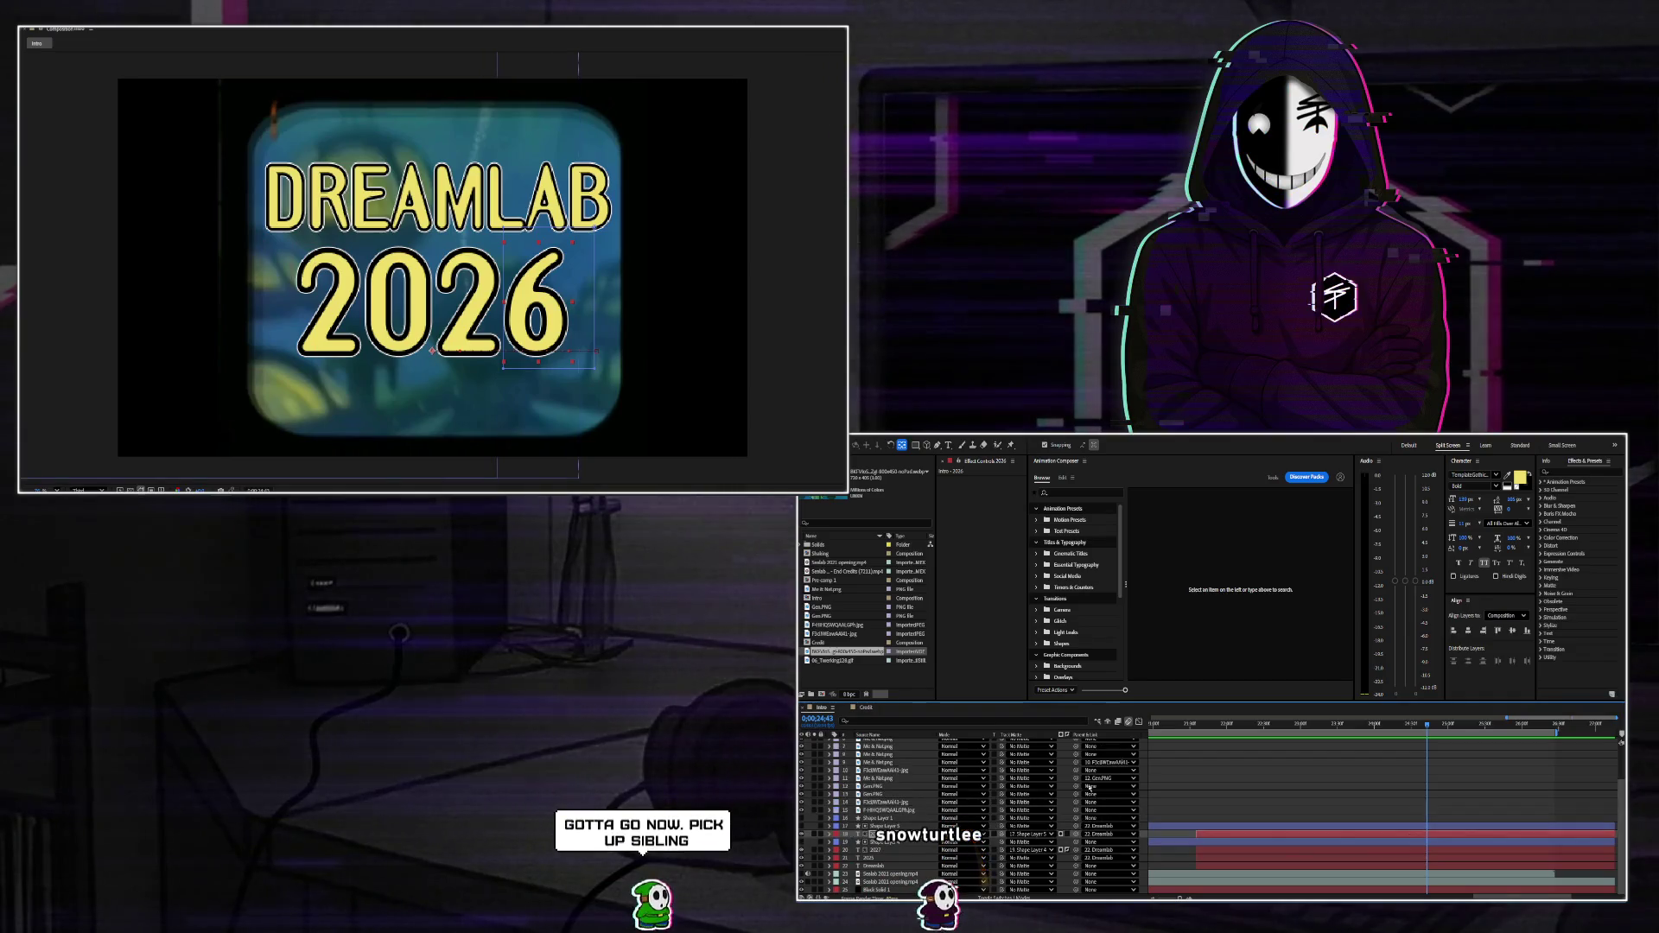
pyautogui.scroll(4, 1345, 745)
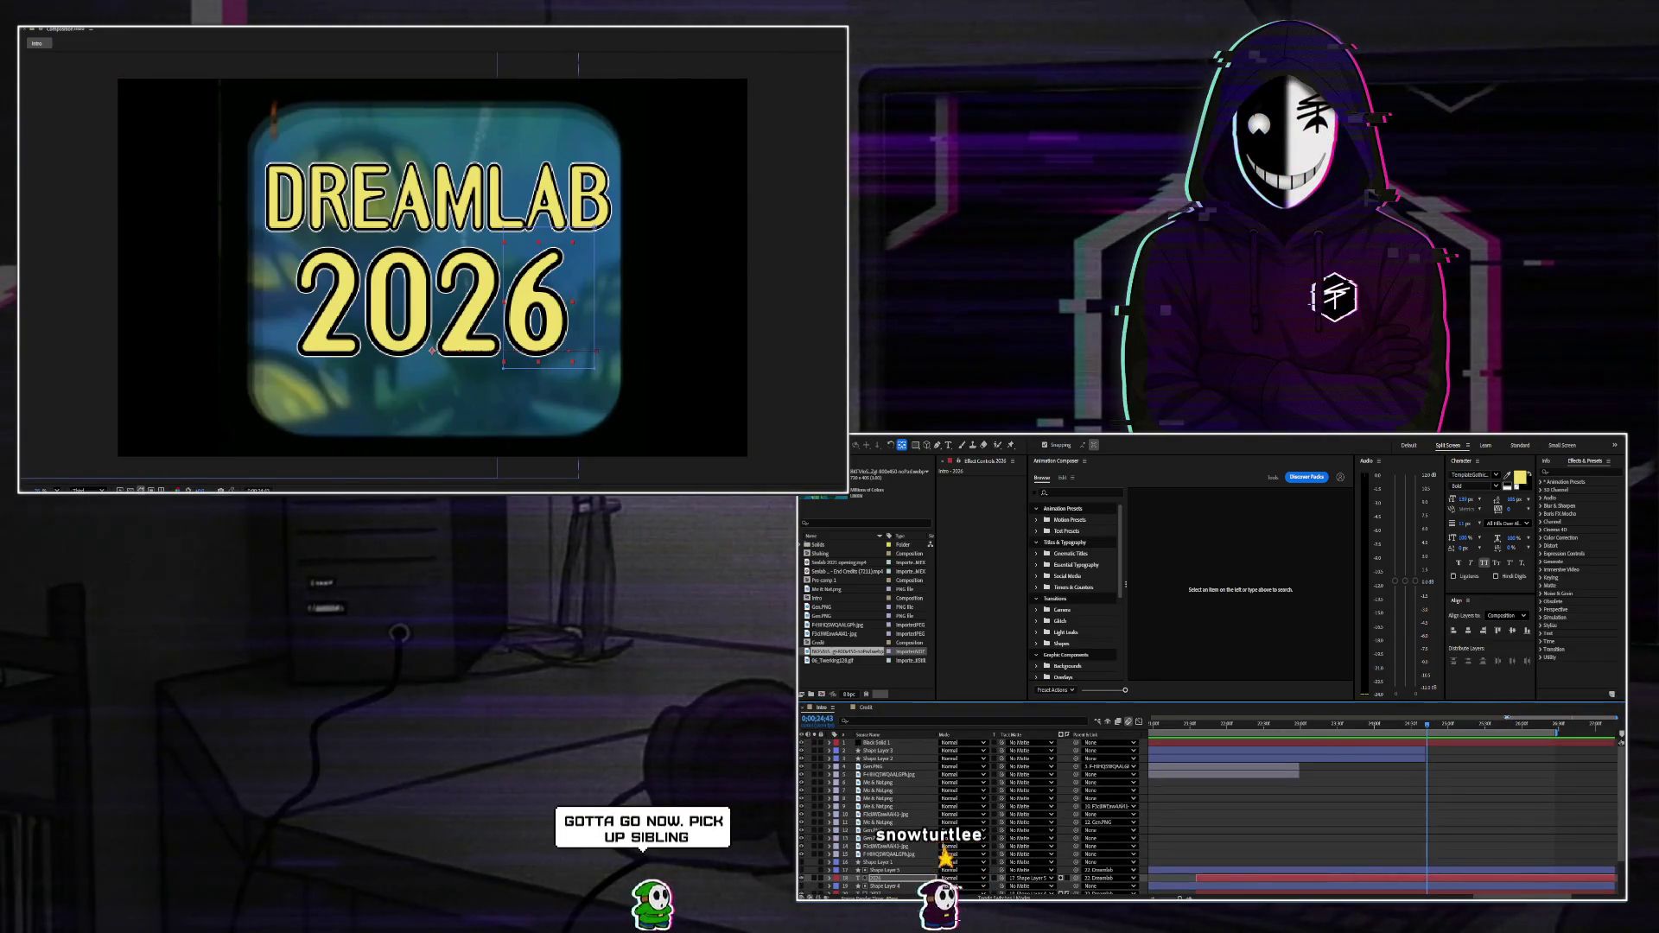
# Play the intro from around 0;00;19;30 to review the collage motion.
pyautogui.moveTo(1506, 717); pyautogui.dragTo(1418, 718)
pyautogui.click(1301, 724)
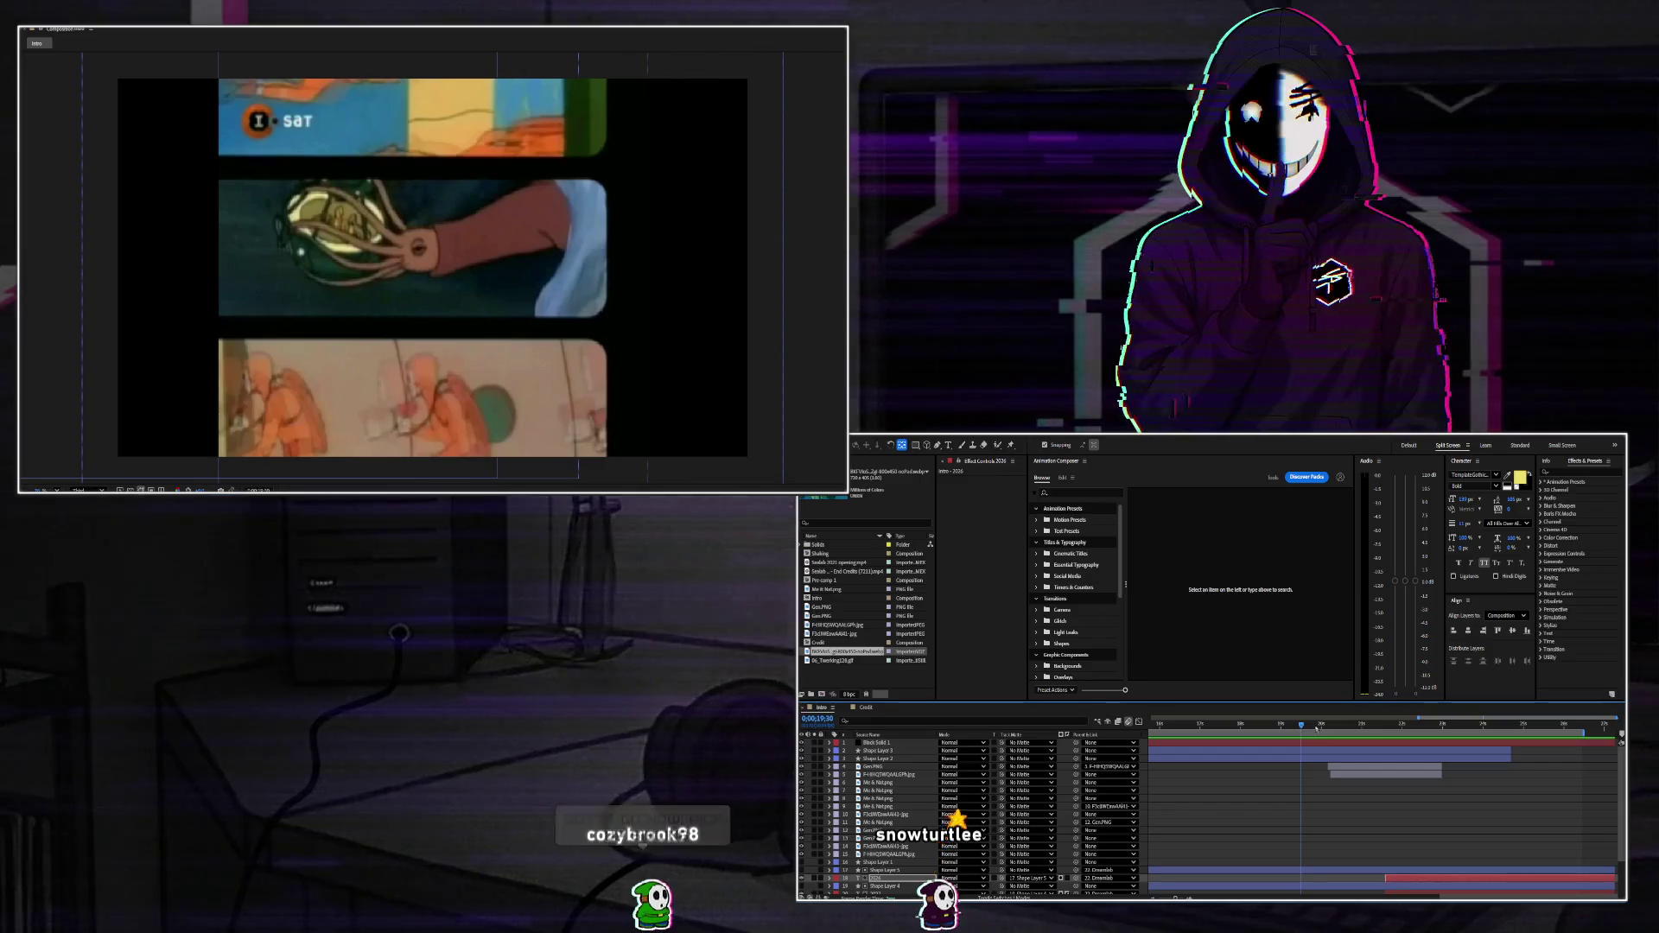
pyautogui.press('space')
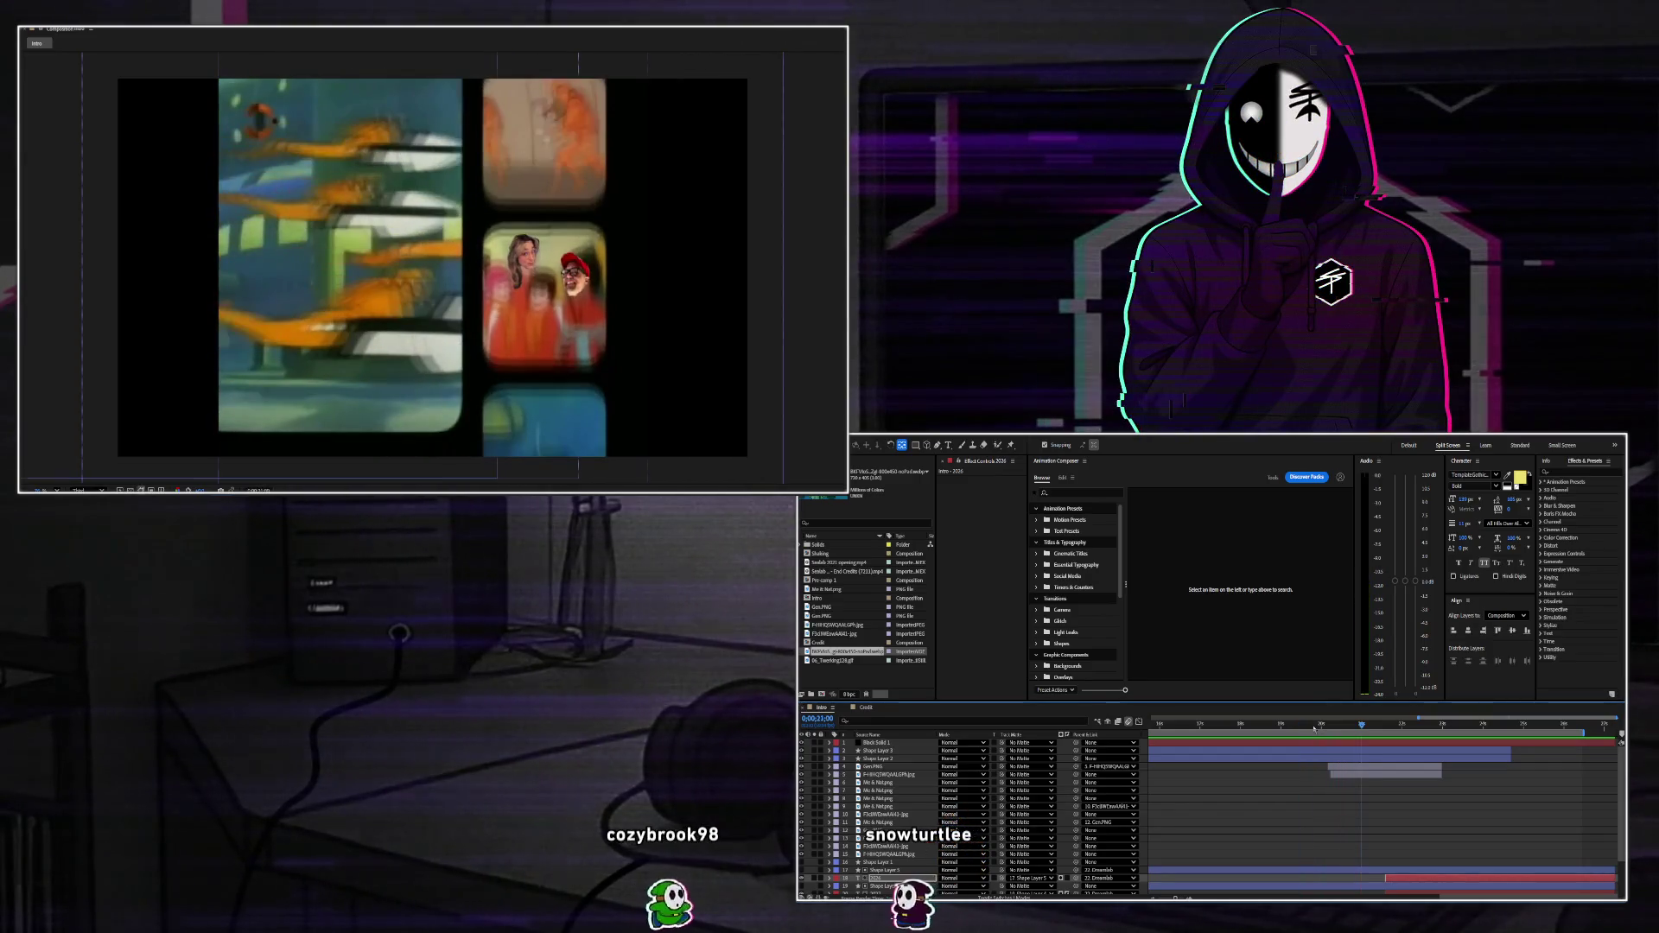
pyautogui.click(1370, 723)
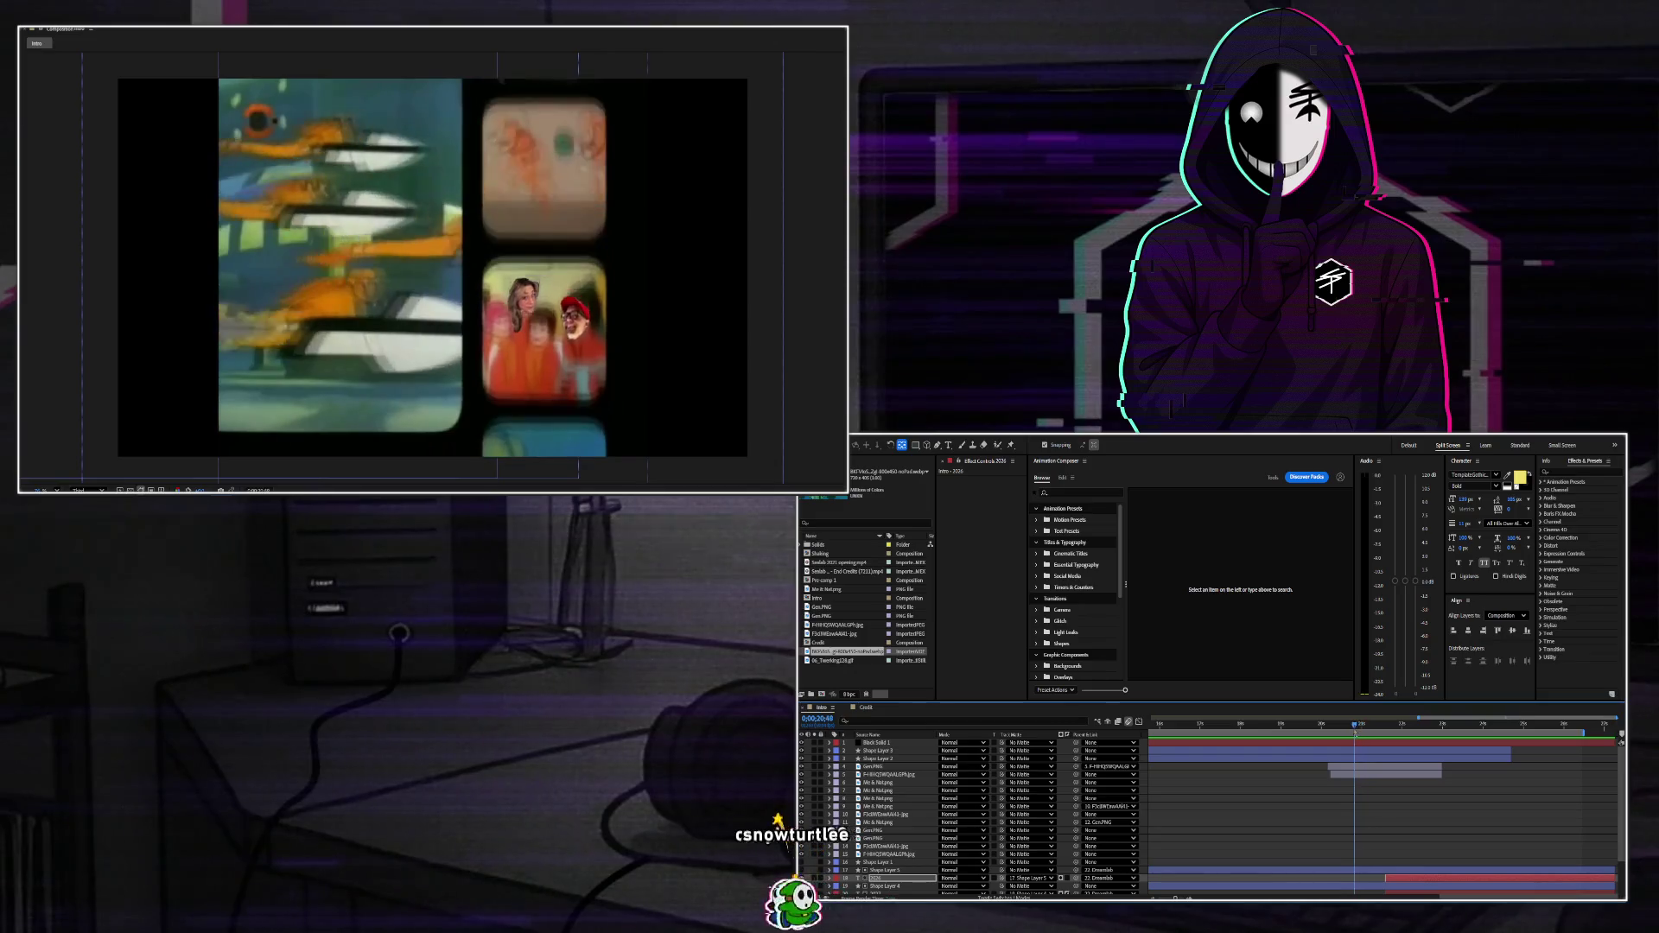
# Nudge the F-HHQ5WQAALGPh.jpg face cutout down at 0;00;20;40, keying its Position.
pyautogui.click(1359, 774)
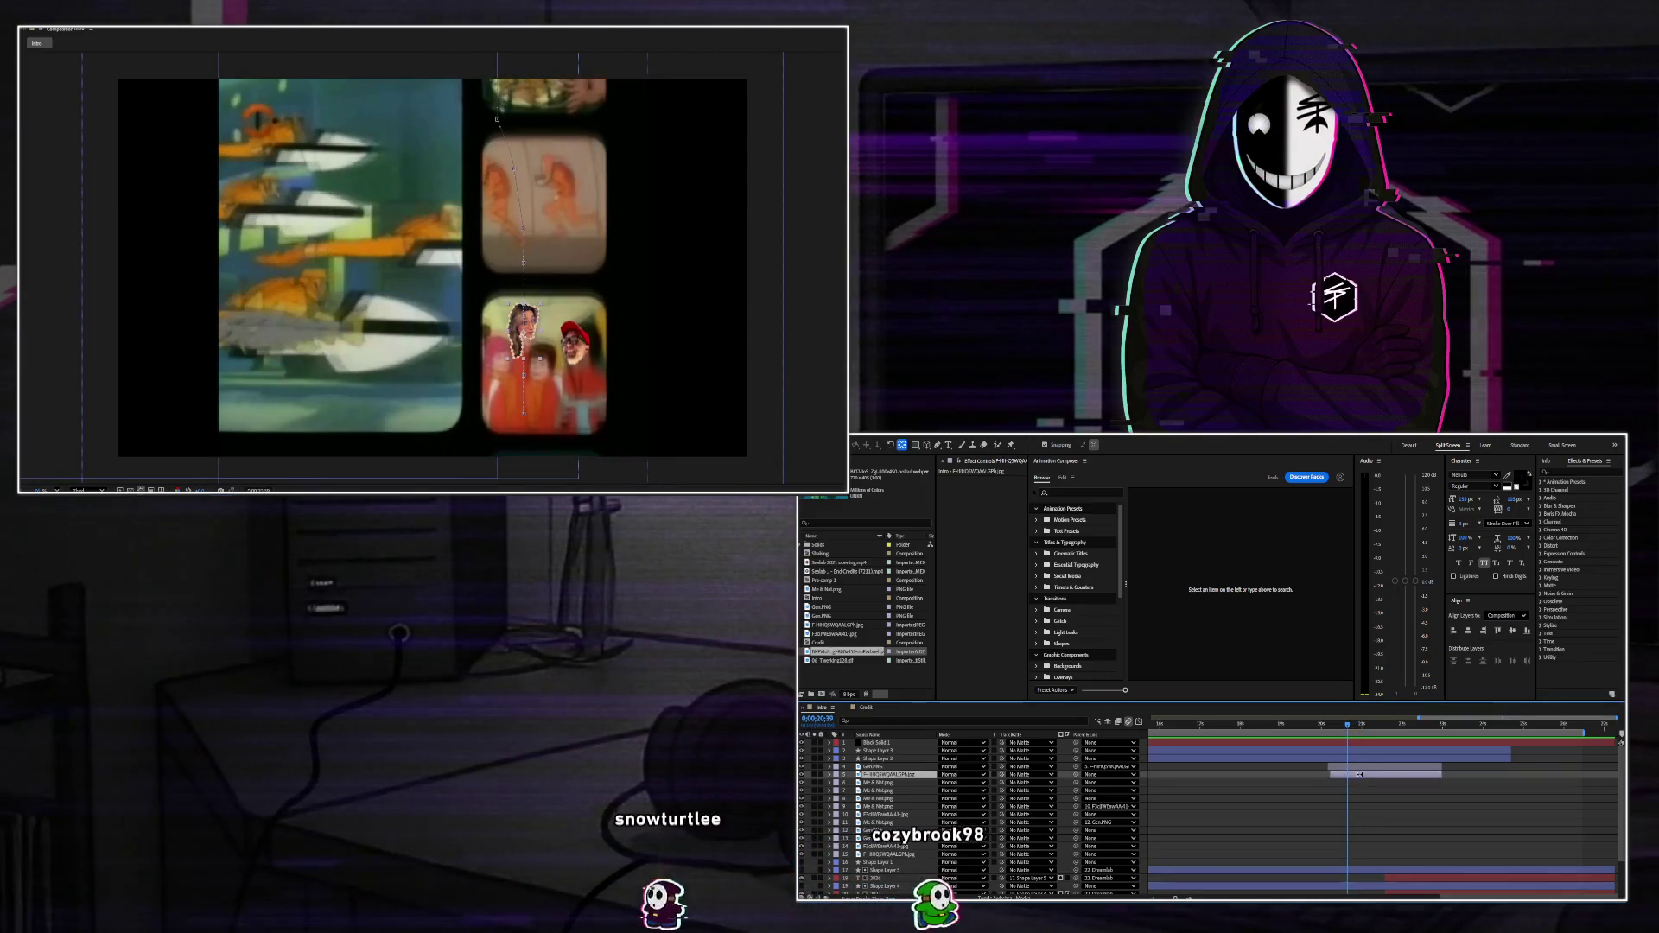
pyautogui.press('u')
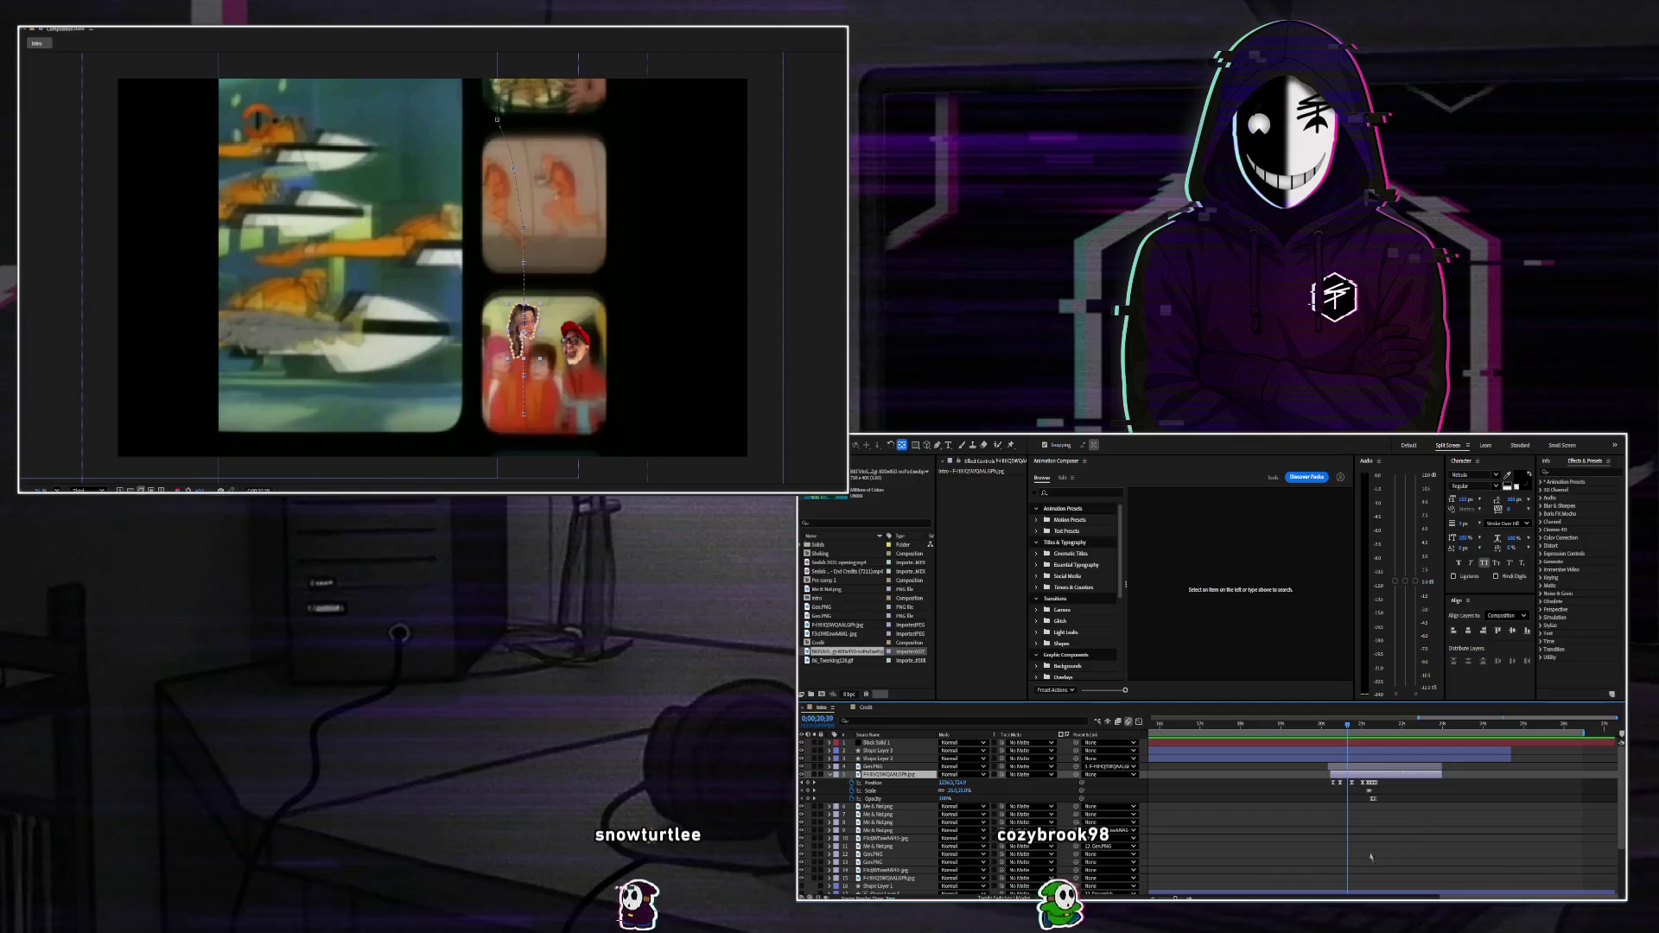
pyautogui.moveTo(1564, 724); pyautogui.dragTo(1516, 720)
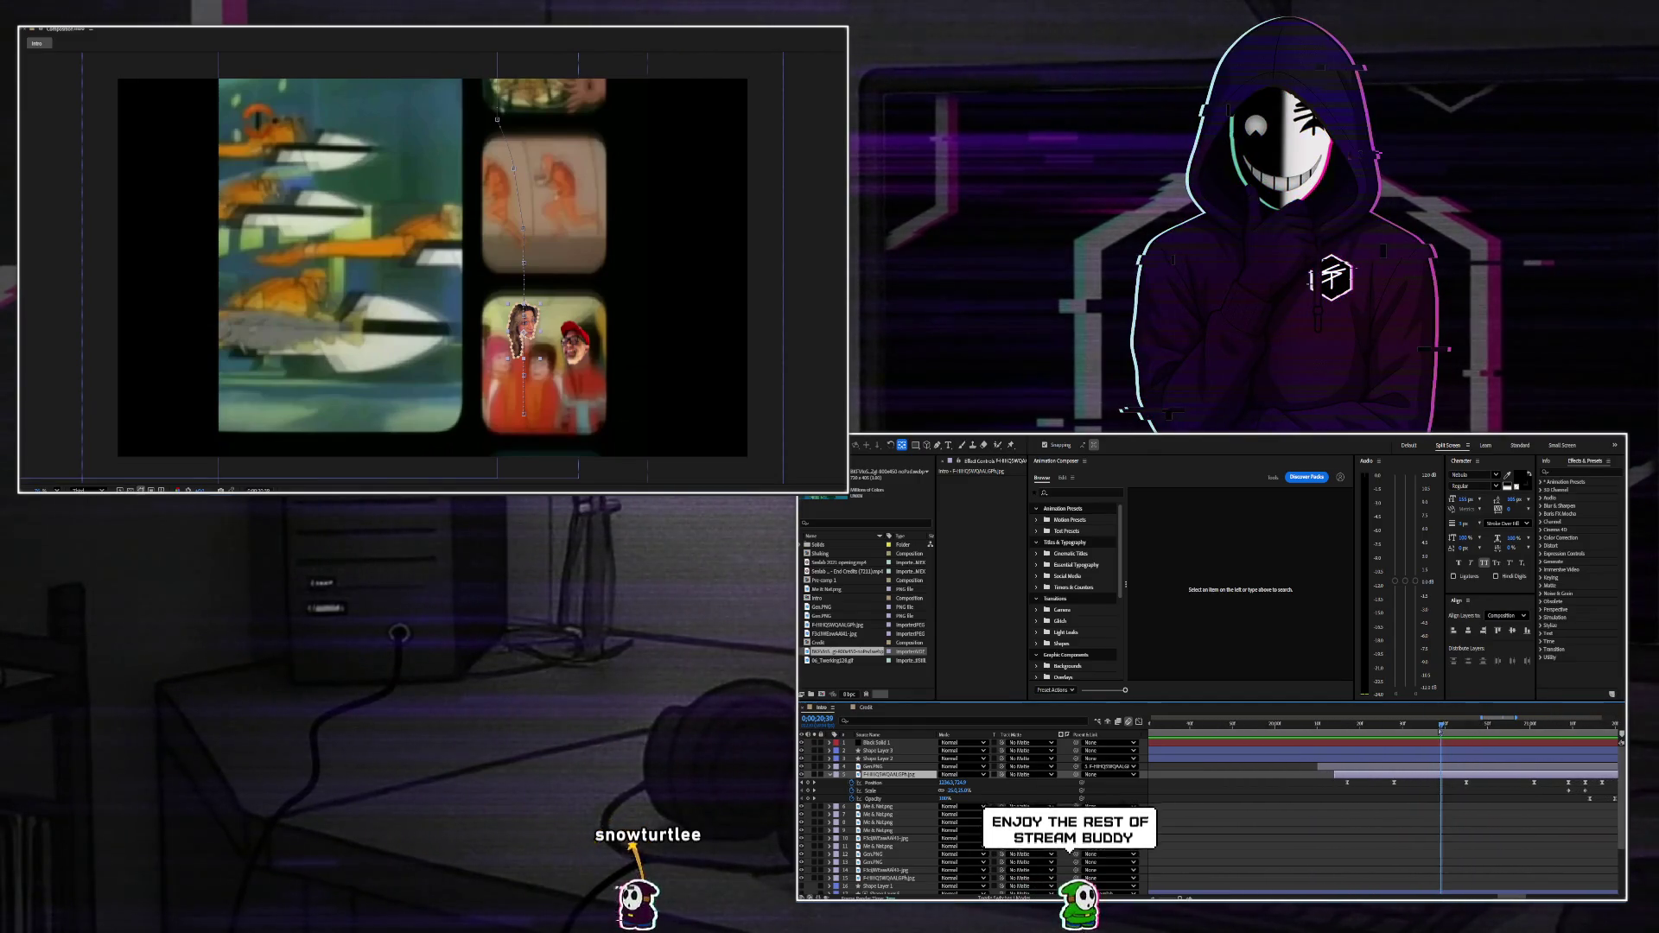
pyautogui.moveTo(1441, 726)
pyautogui.mouseDown()
pyautogui.moveTo(1346, 726)
pyautogui.moveTo(1386, 741)
pyautogui.mouseUp()
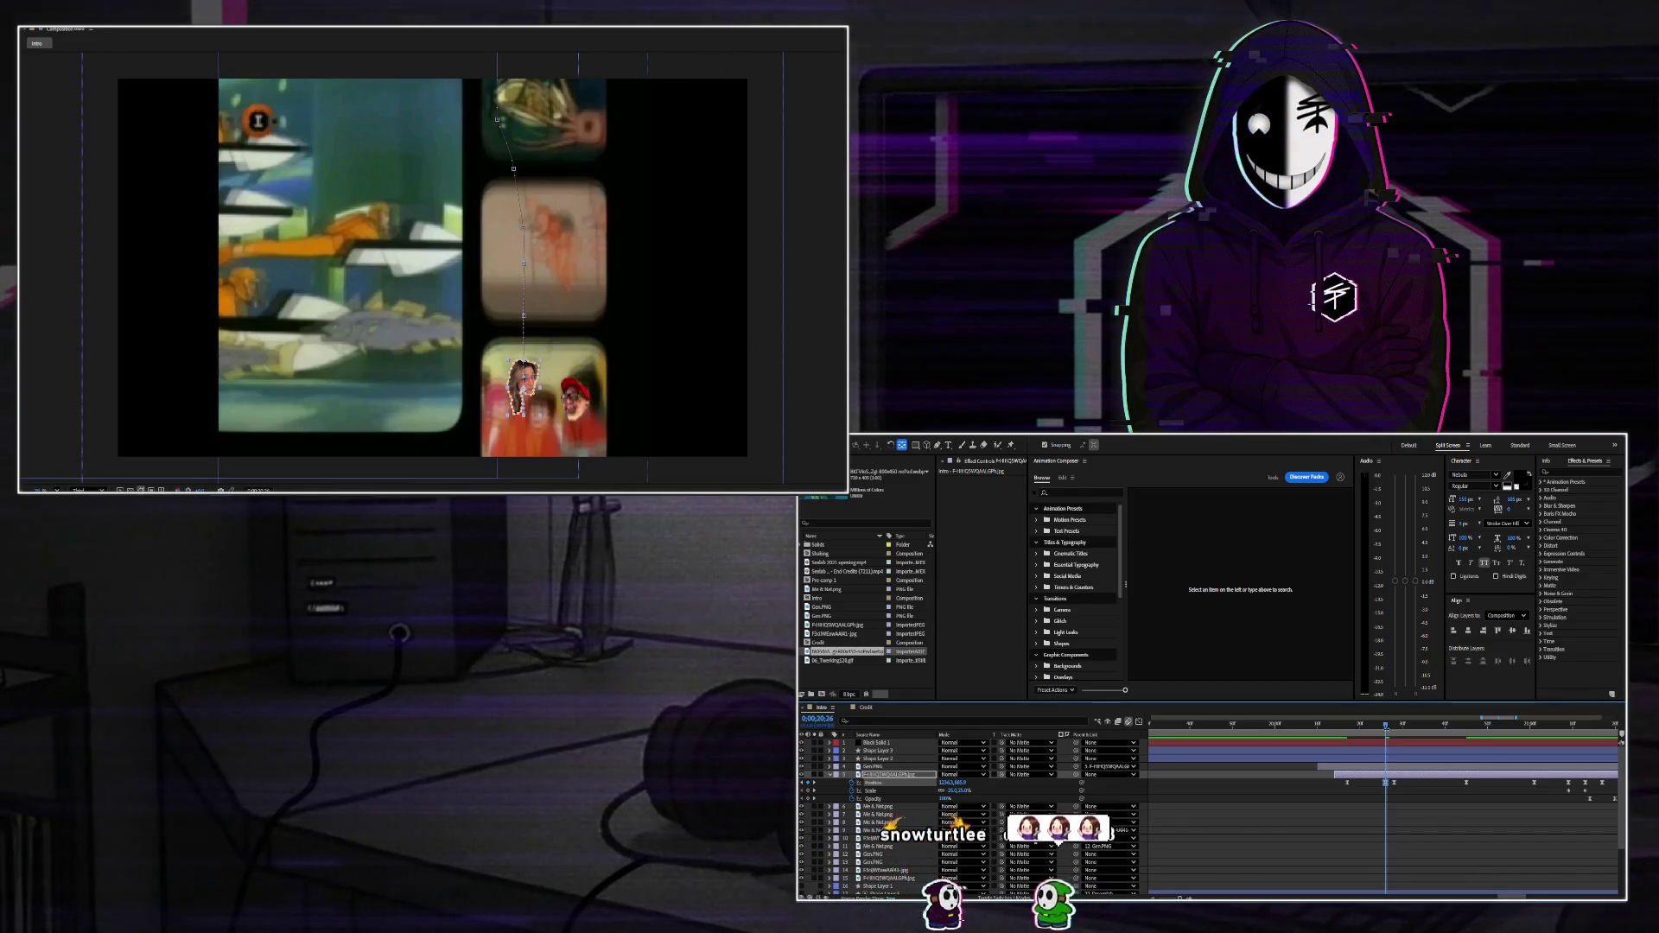
pyautogui.click(1394, 727)
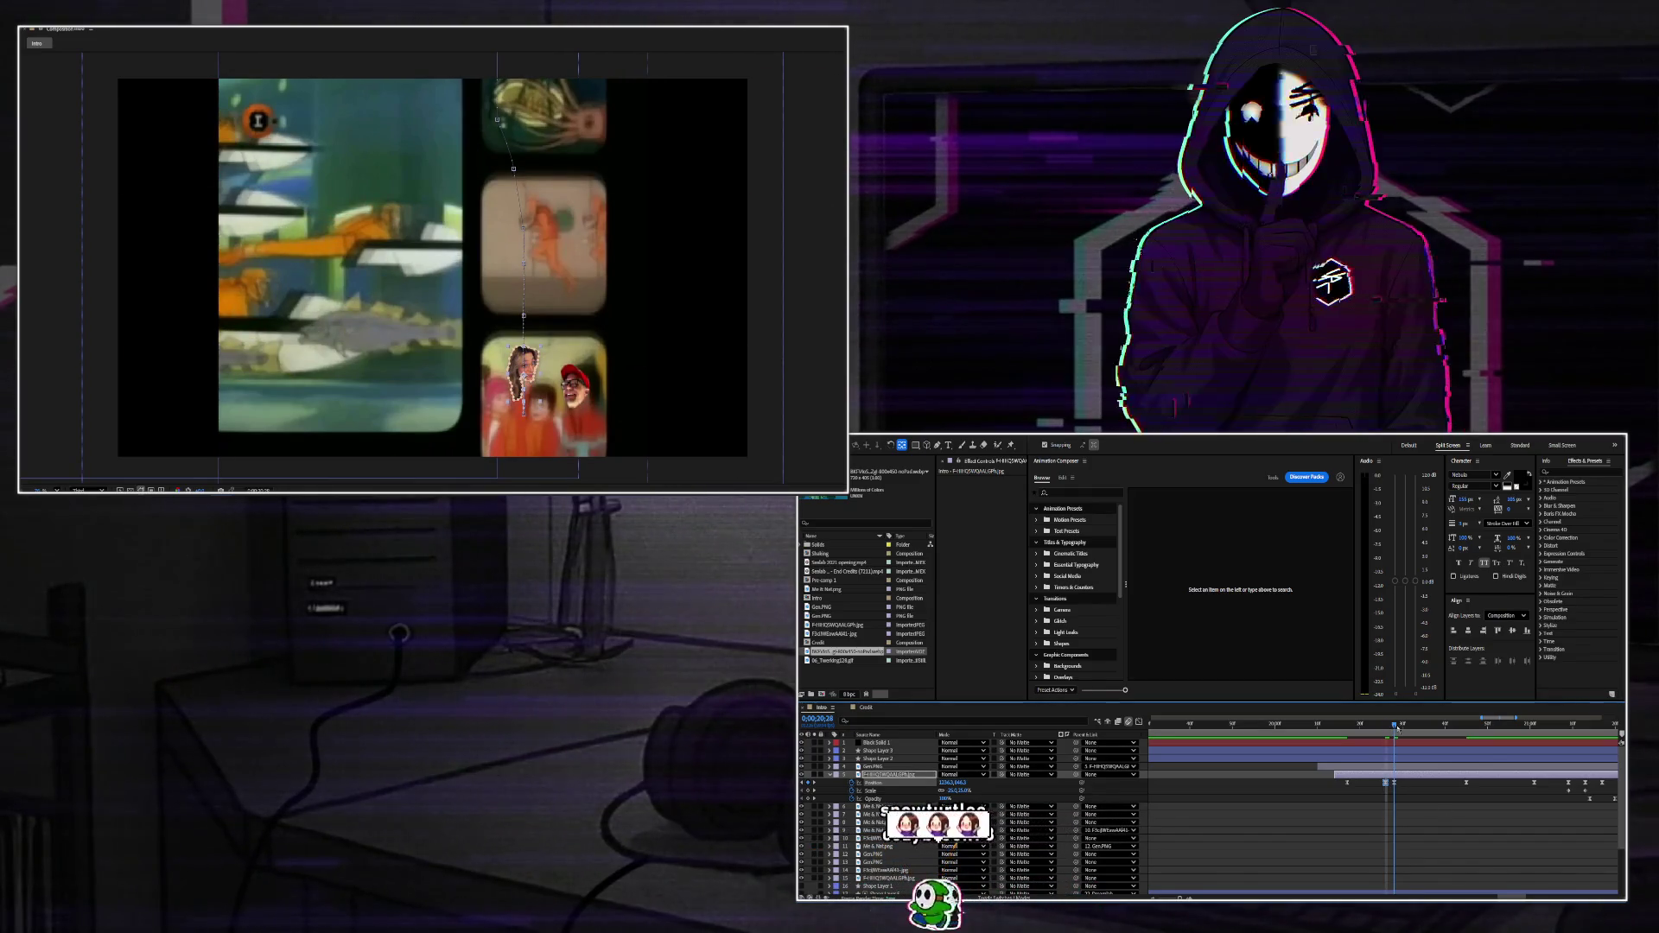
pyautogui.moveTo(1397, 728); pyautogui.dragTo(1445, 728)
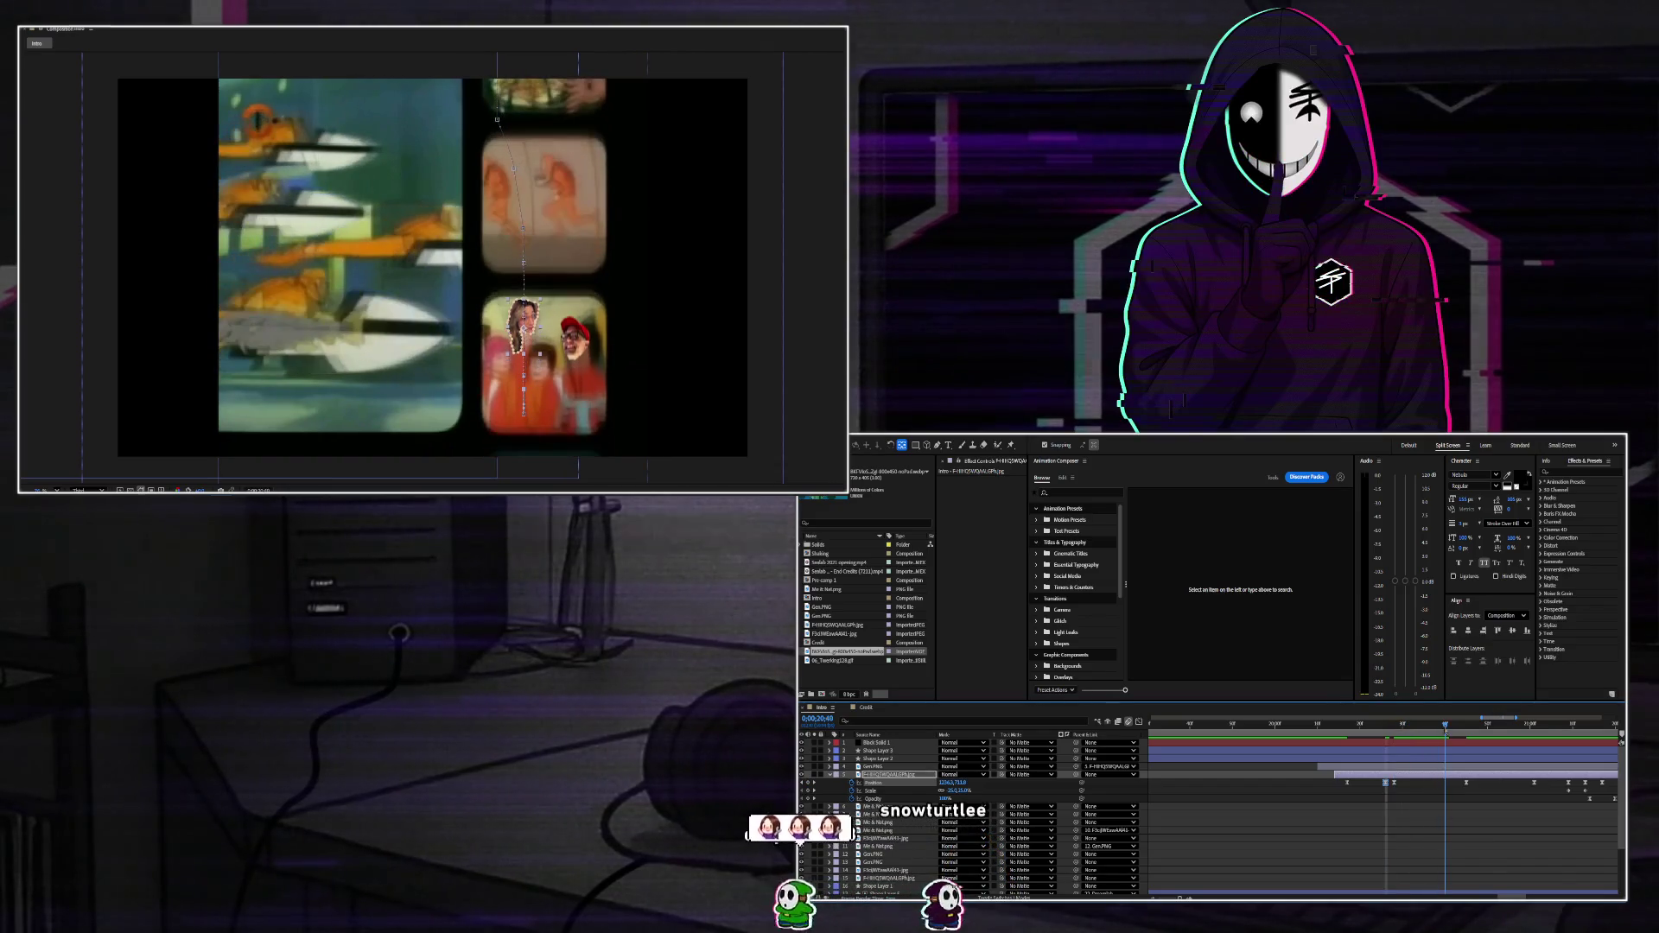
pyautogui.hotkey('shift', 'Down')
pyautogui.hotkey('shift', 'Down')
pyautogui.hotkey('shift', 'Down')
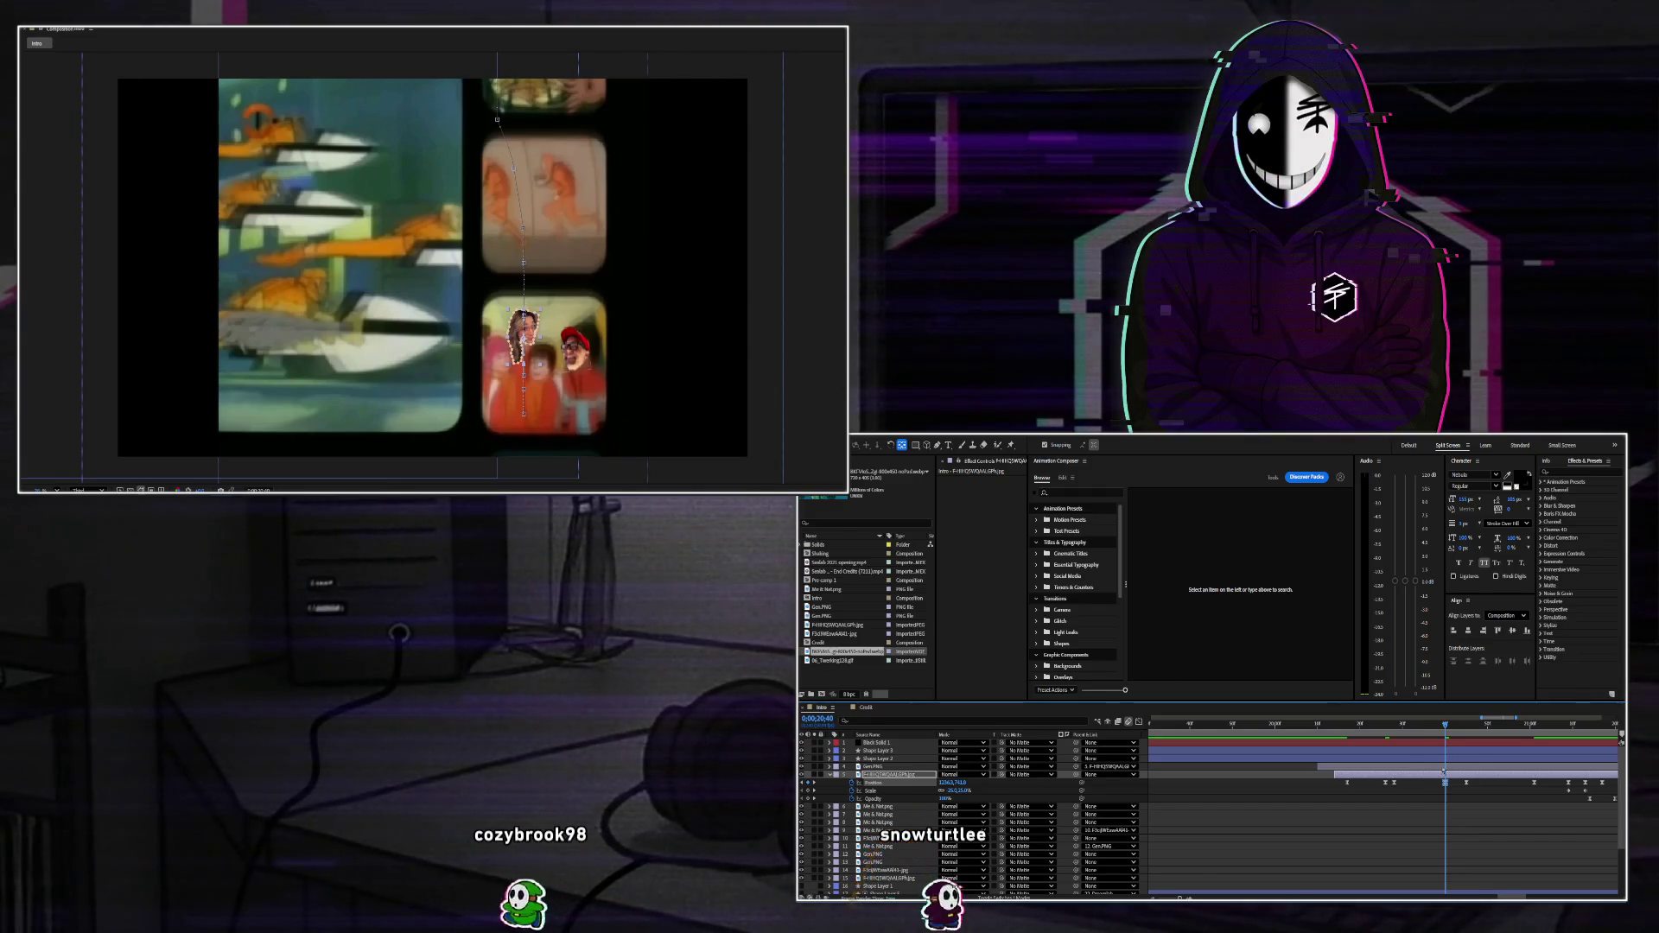
# Review the cutout's new motion between 0;00;20;08 and 0;00;21;01, ending at 20;32.
pyautogui.click(1438, 763)
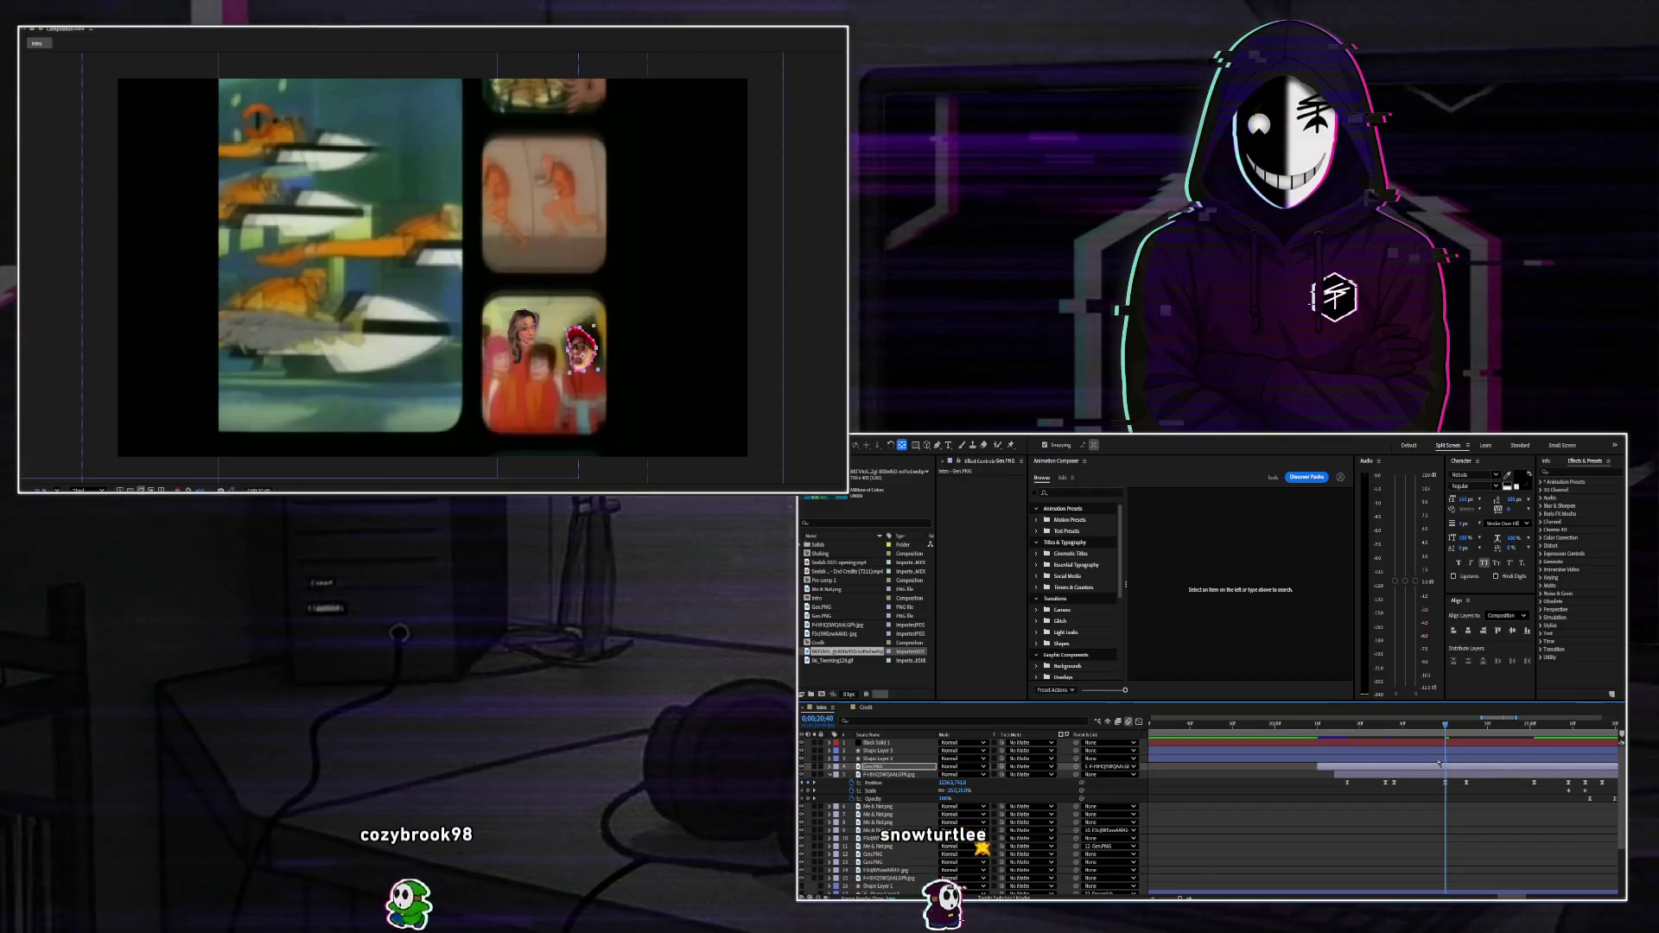
pyautogui.press('pageup')
pyautogui.press('pageup')
pyautogui.moveTo(1413, 735); pyautogui.dragTo(1317, 750)
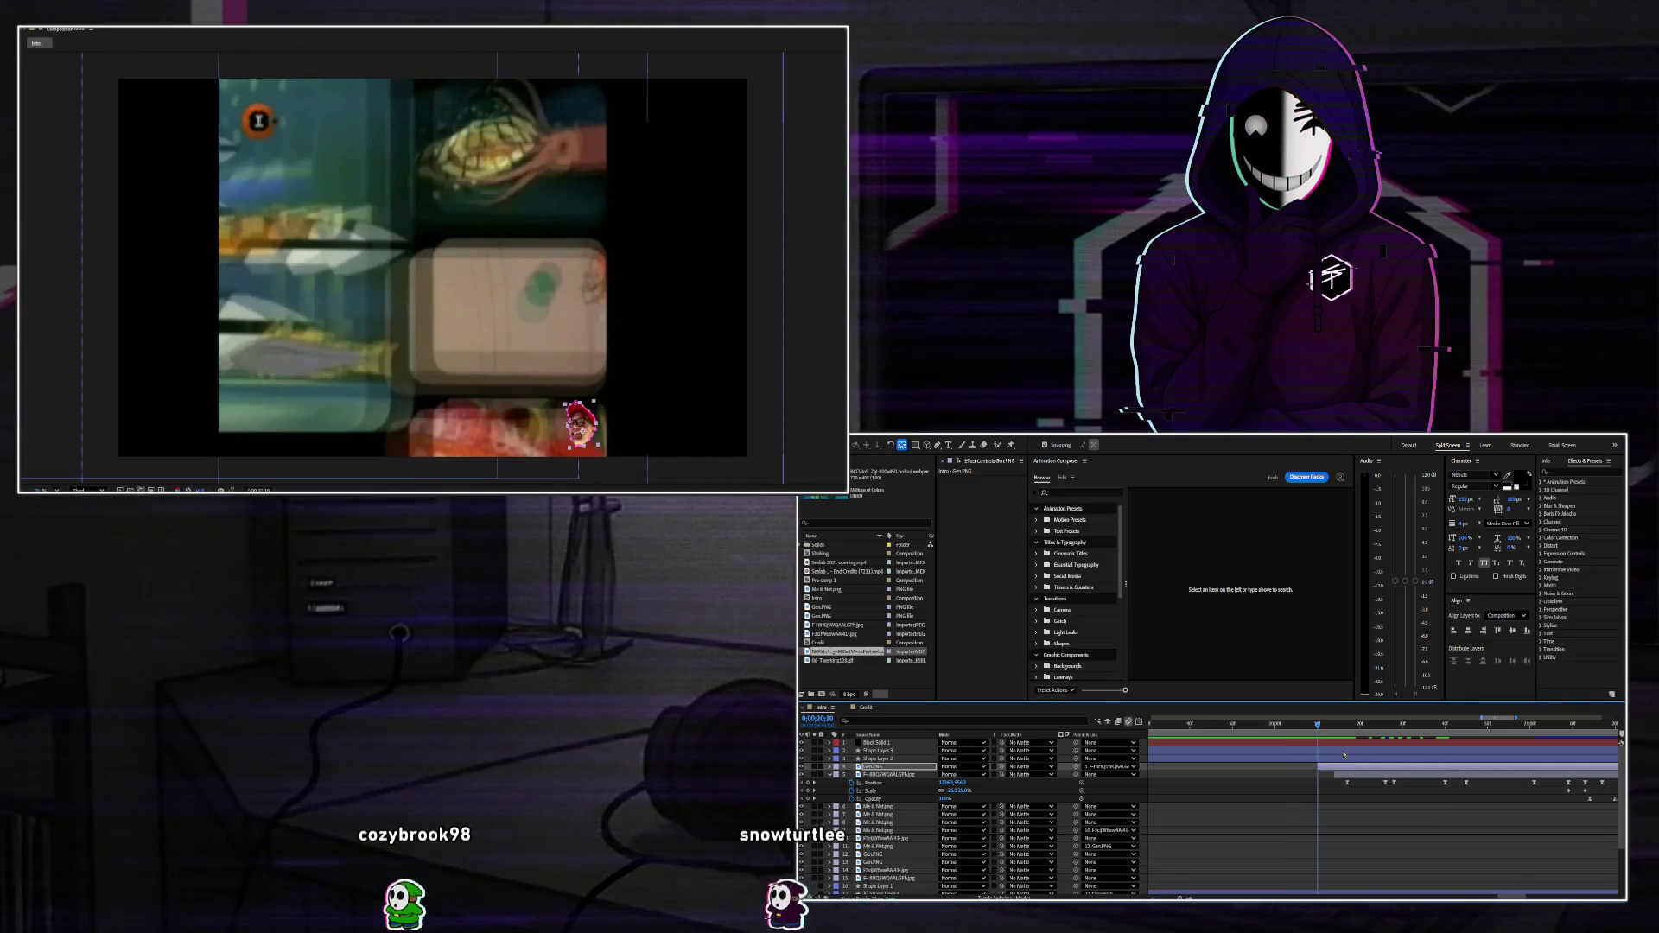
pyautogui.press('space')
pyautogui.press('space')
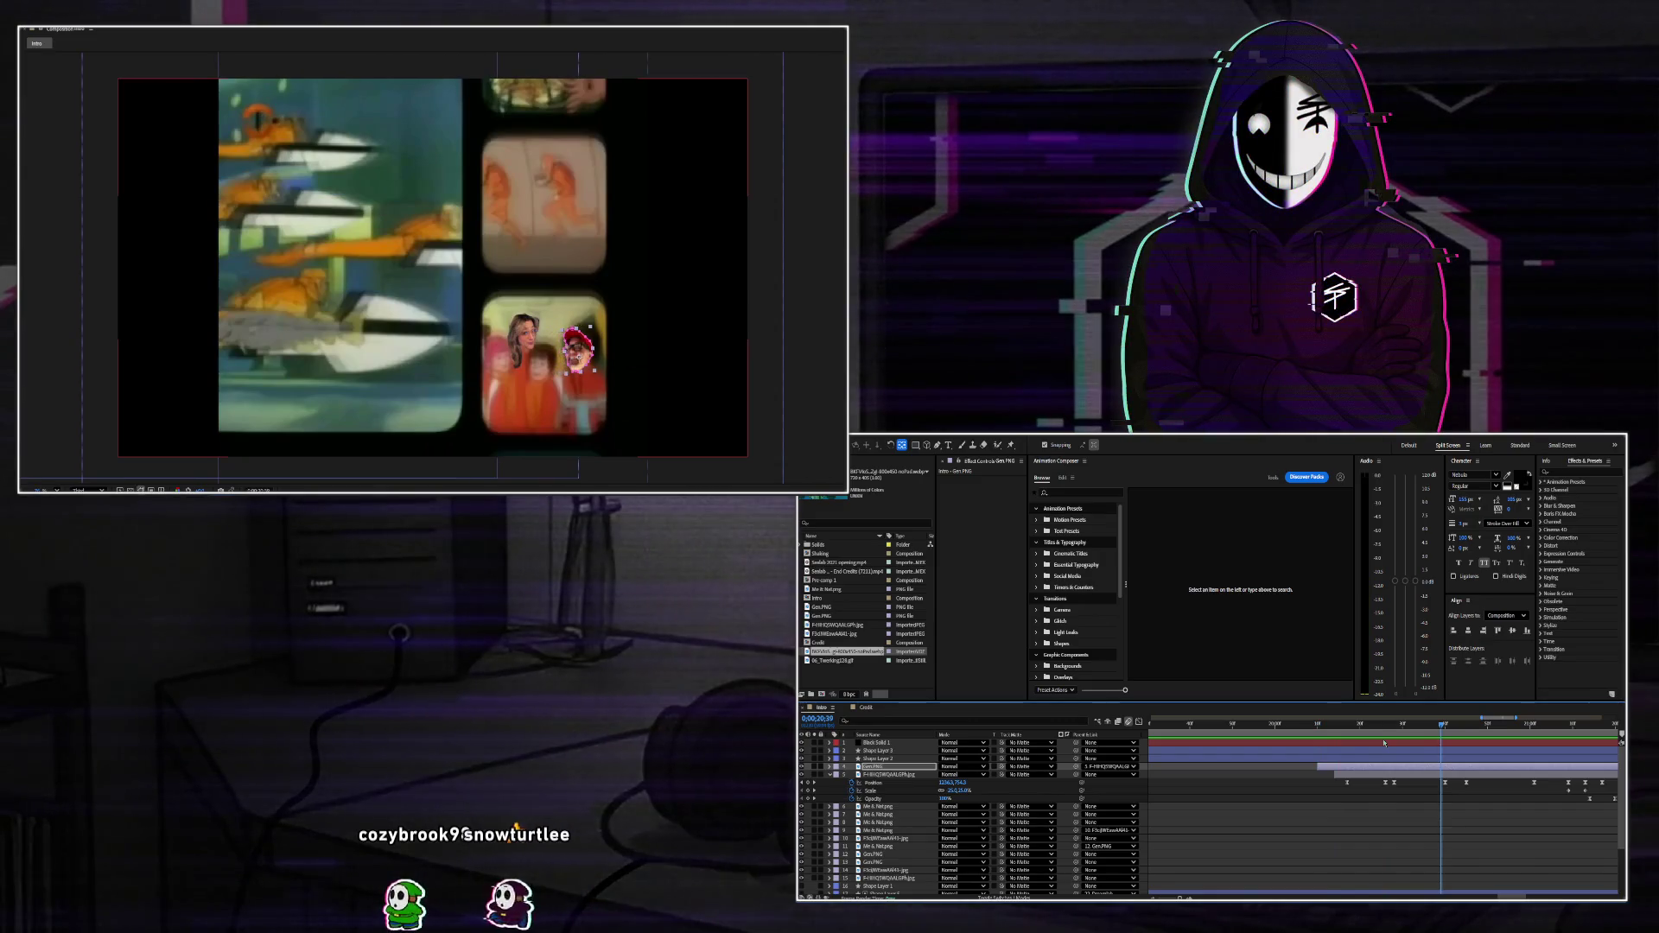
pyautogui.moveTo(1430, 729)
pyautogui.mouseDown()
pyautogui.moveTo(1328, 741)
pyautogui.moveTo(1424, 752)
pyautogui.moveTo(1383, 757)
pyautogui.moveTo(1397, 785)
pyautogui.mouseUp()
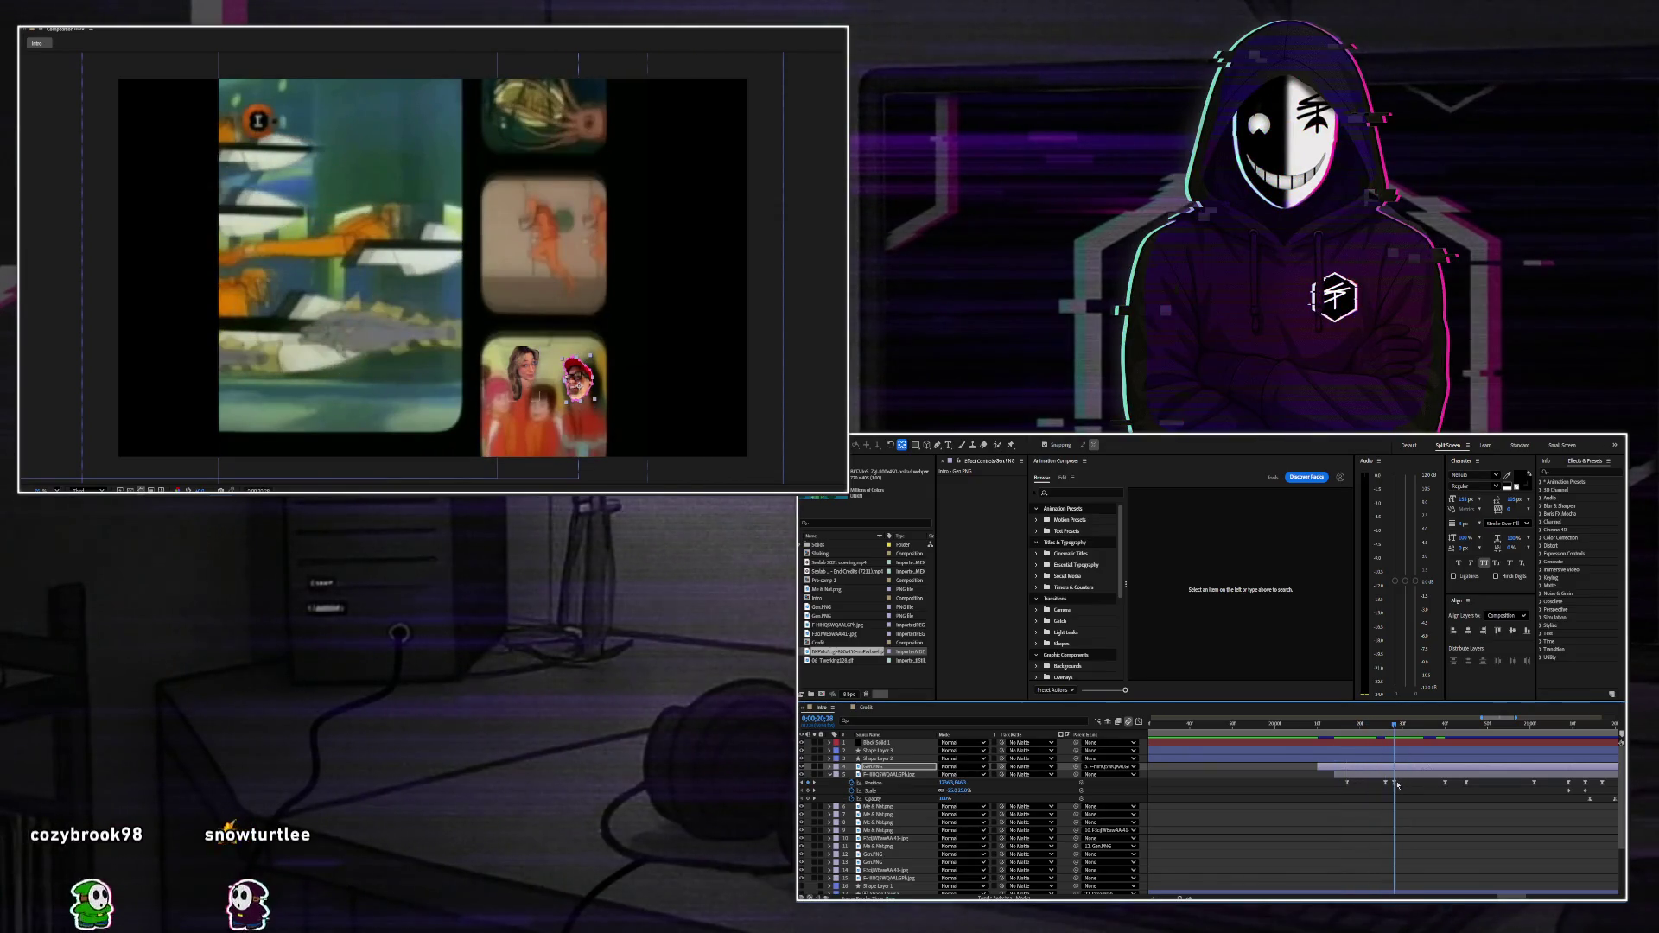
pyautogui.moveTo(1397, 785); pyautogui.dragTo(1453, 752)
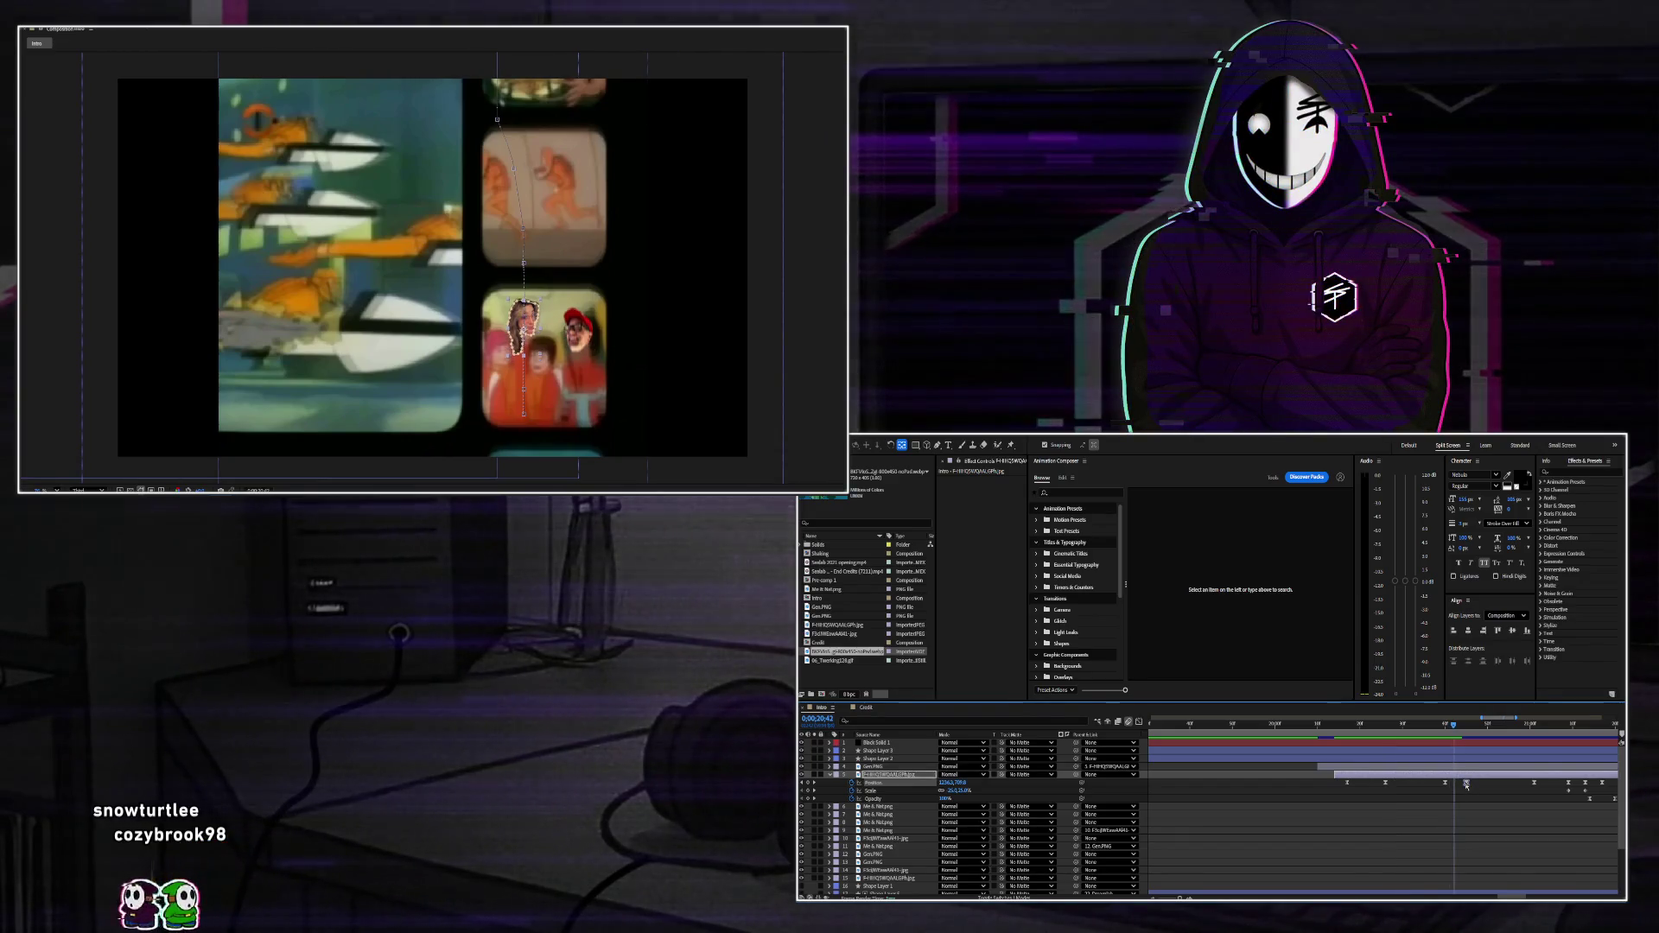
pyautogui.moveTo(1459, 731); pyautogui.dragTo(1476, 728)
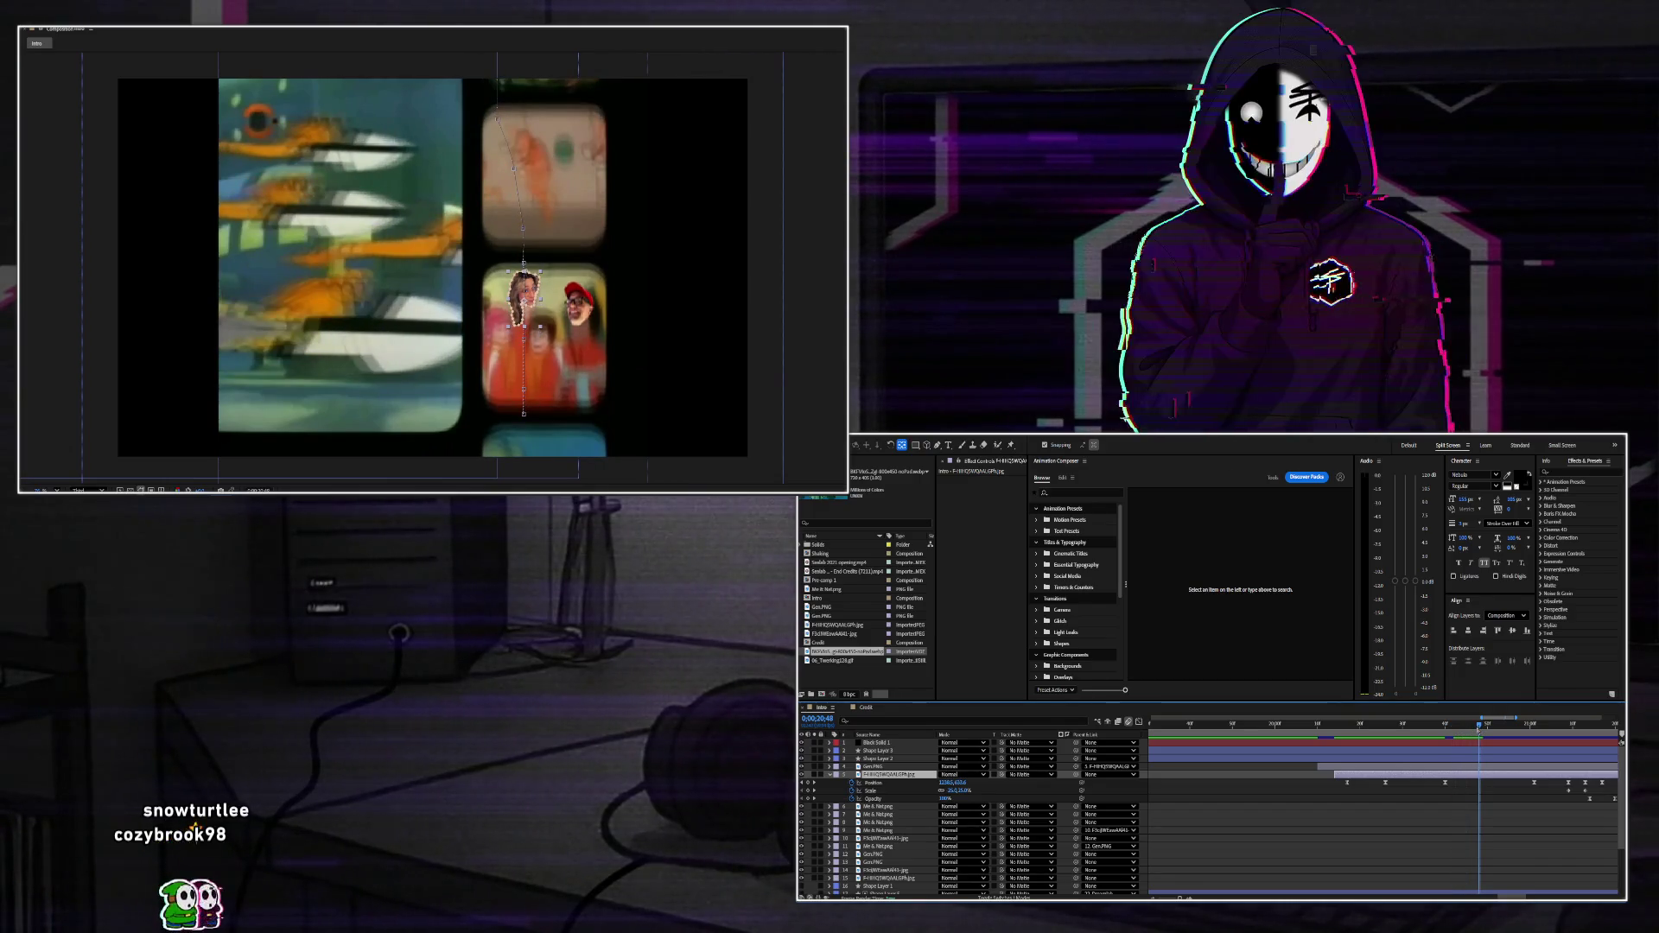
pyautogui.click(1478, 782)
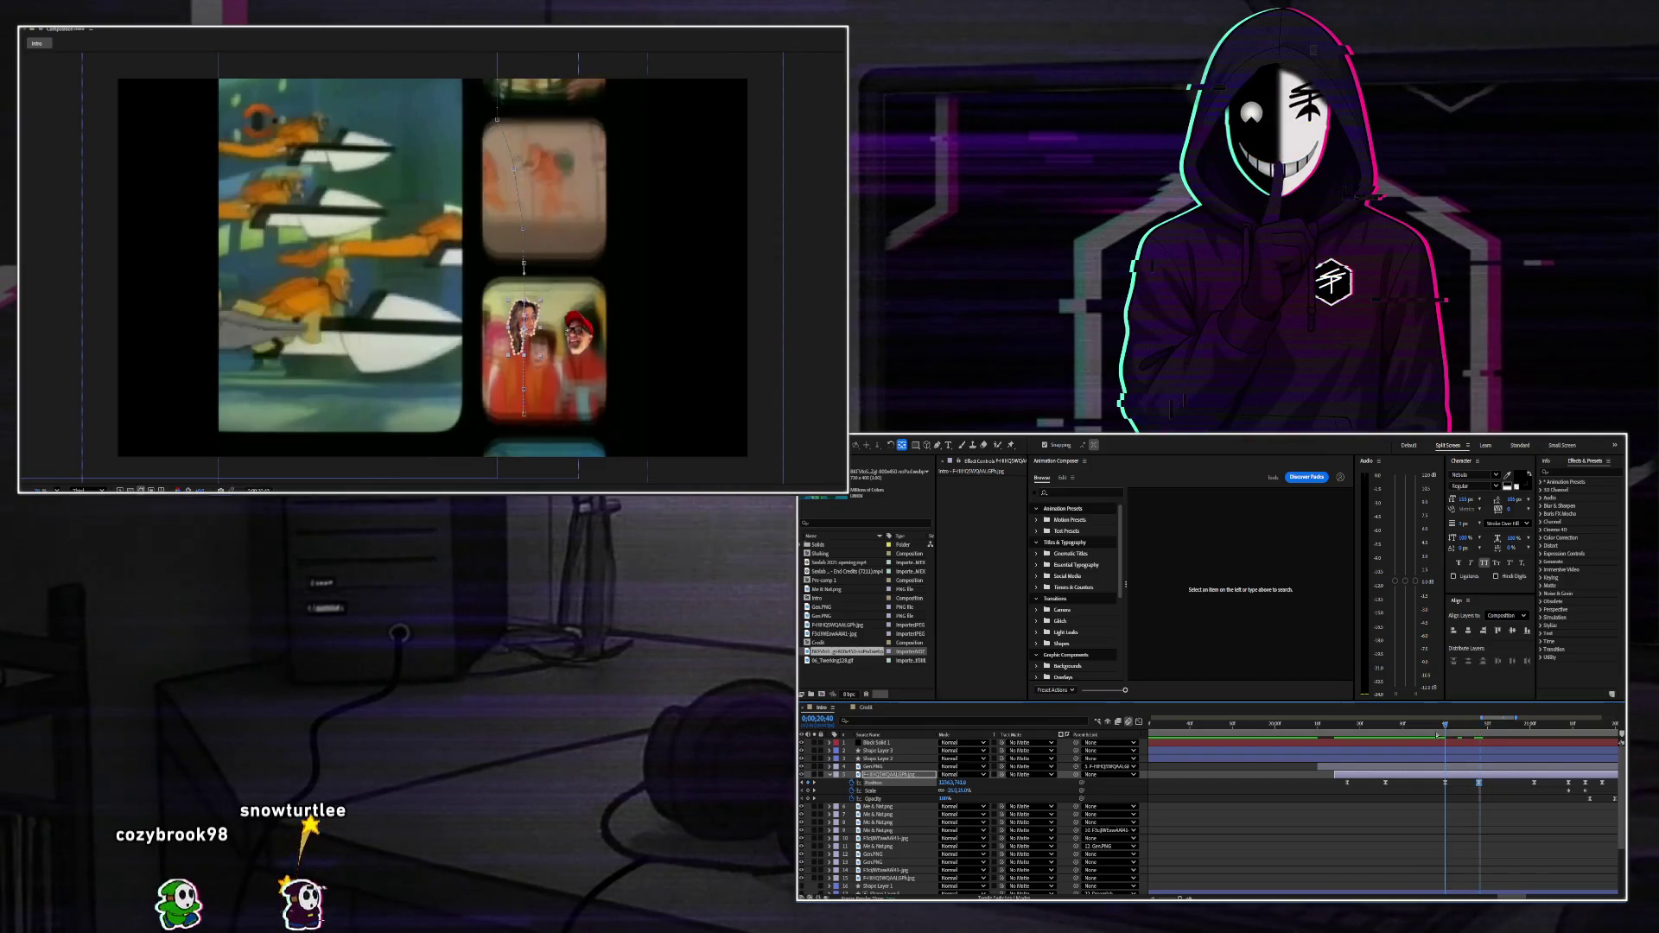
pyautogui.moveTo(1478, 728); pyautogui.dragTo(1520, 737)
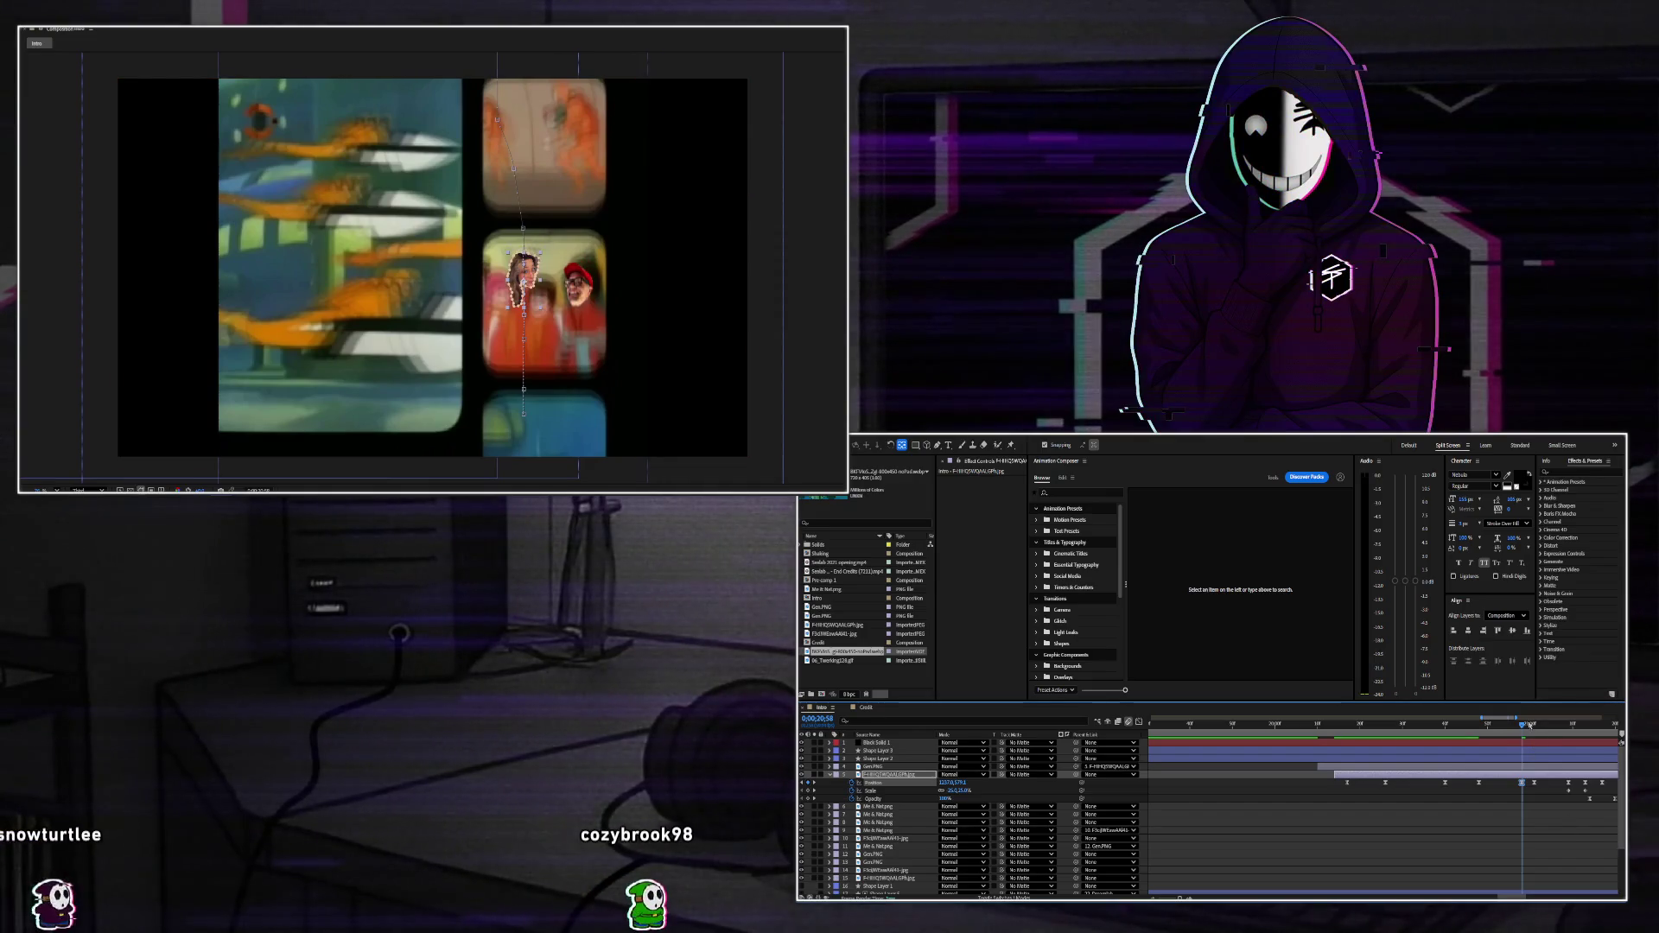
pyautogui.click(1535, 726)
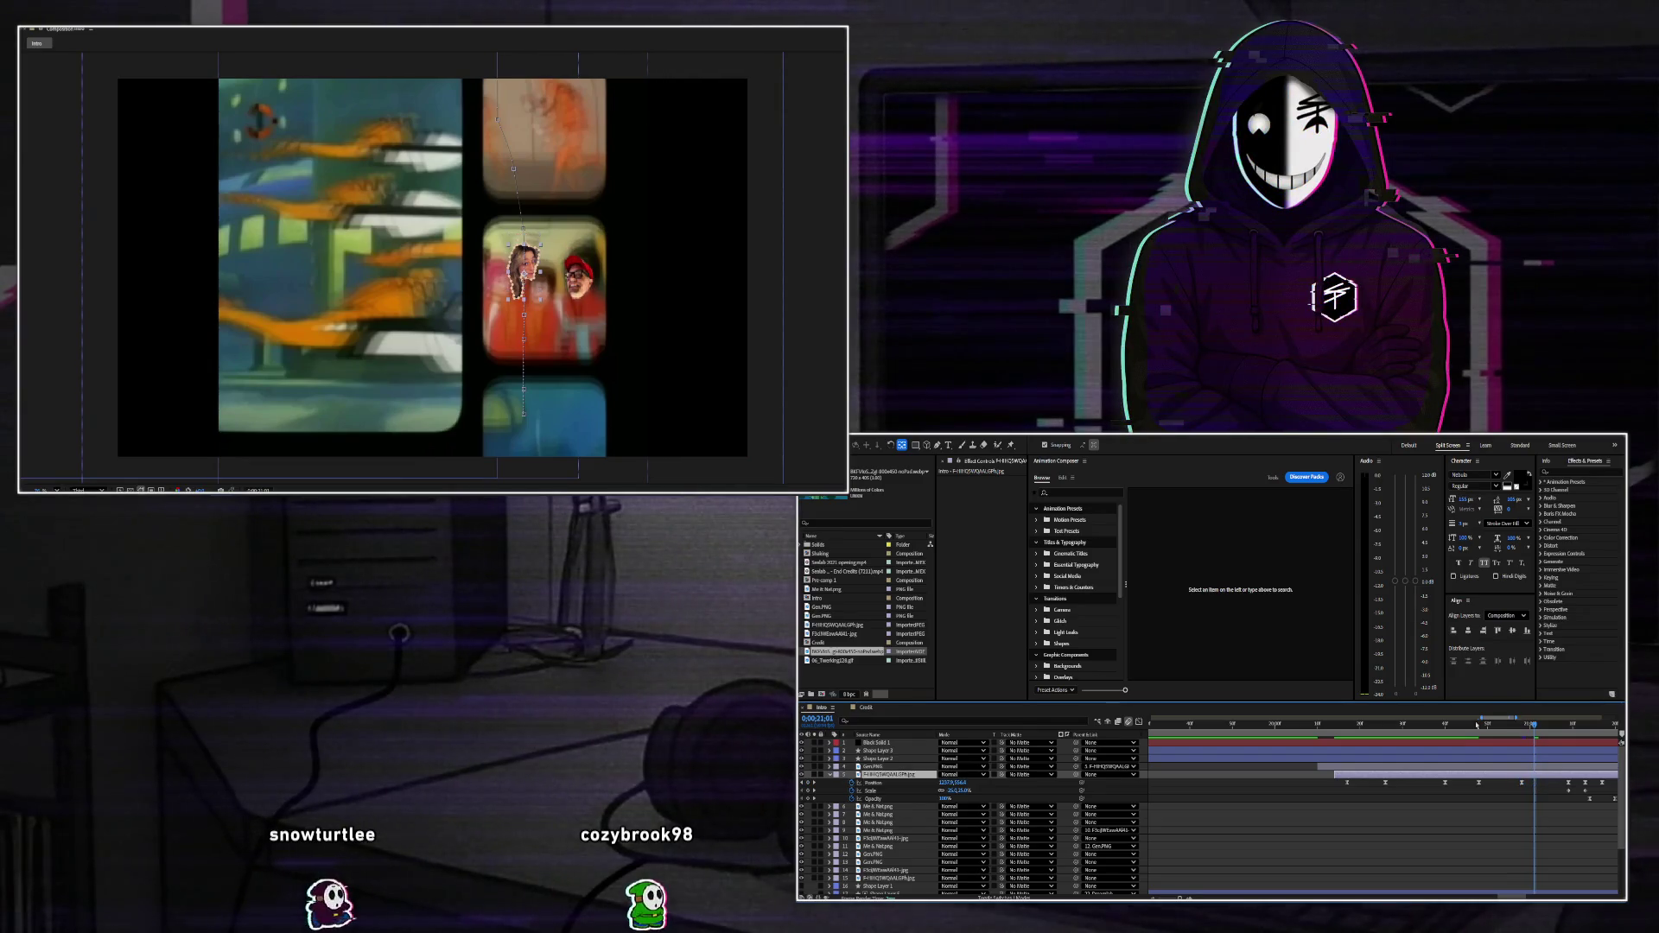
pyautogui.click(1255, 724)
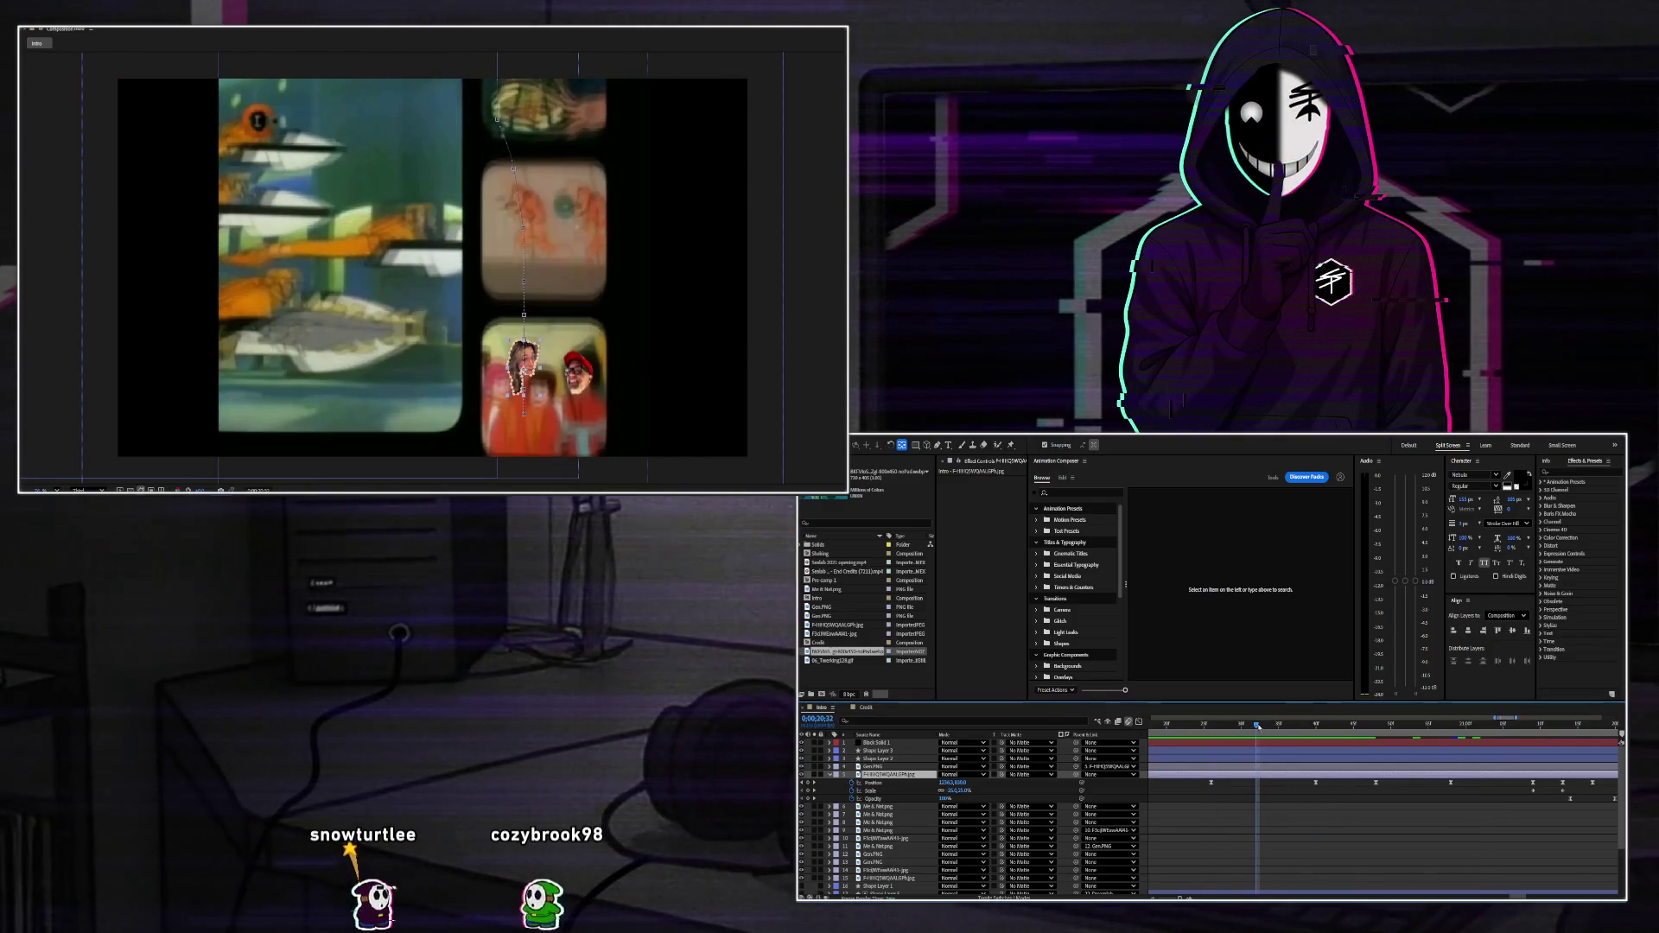
# Key Position at 0;00;20;48 and nudge the face cutout up at 0;00;21;09.
pyautogui.moveTo(1258, 725); pyautogui.dragTo(1522, 766)
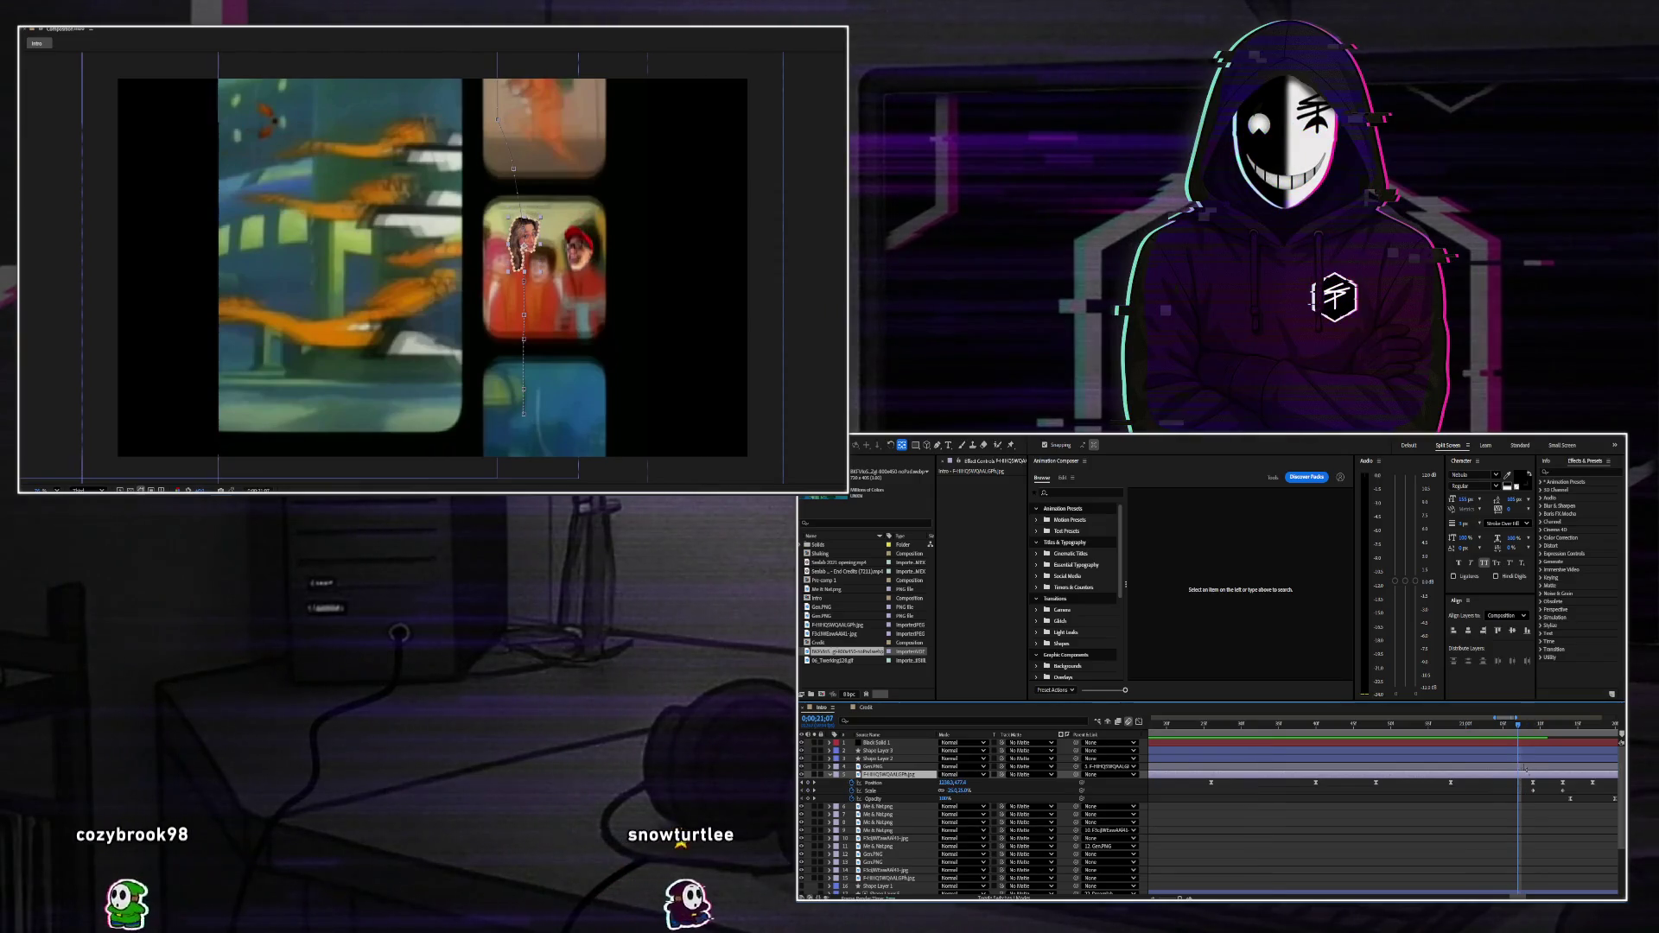
pyautogui.hotkey('alt', 'shift', 'p')
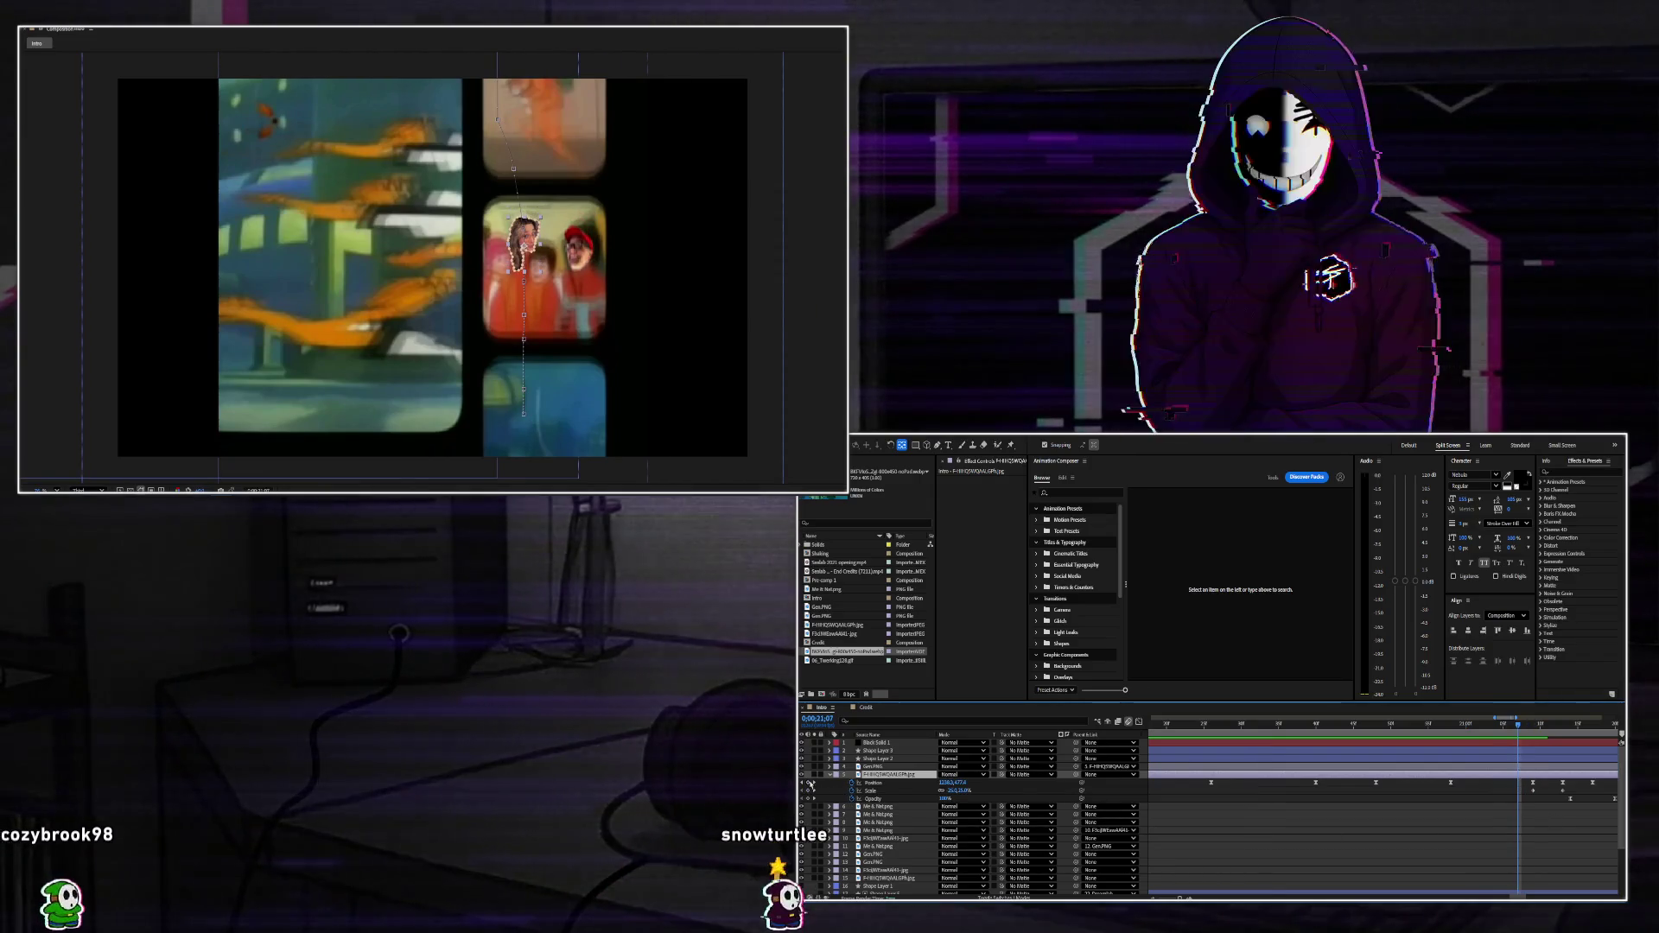
pyautogui.click(1534, 726)
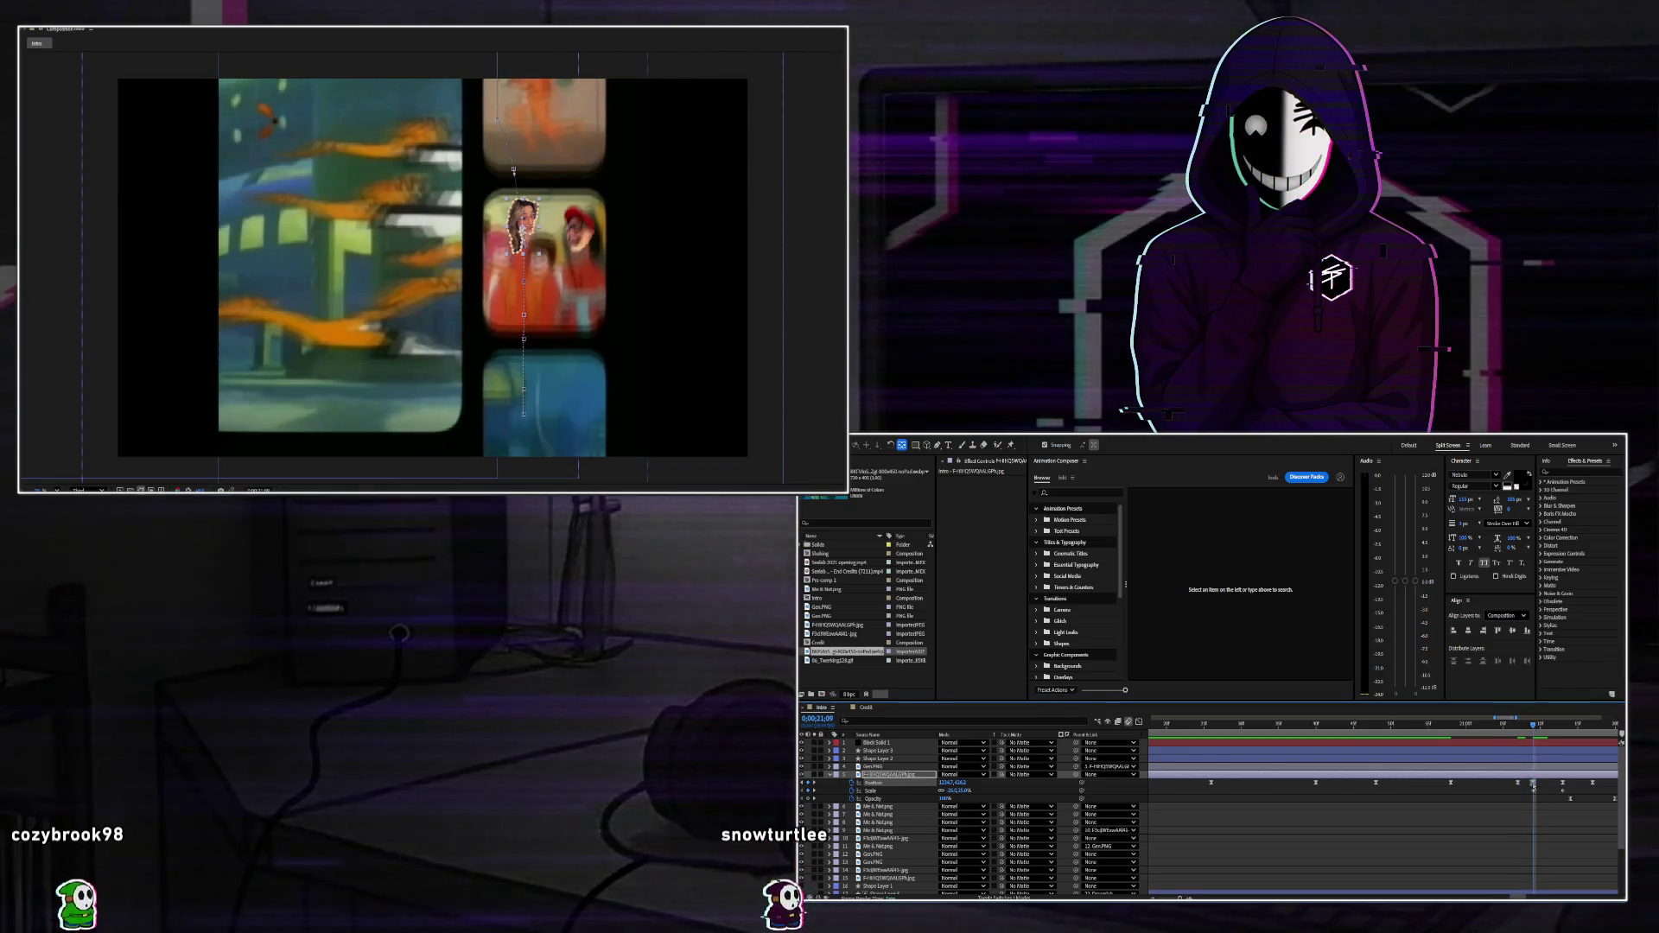
pyautogui.hotkey('shift', 'Up')
pyautogui.hotkey('shift', 'Up')
pyautogui.hotkey('shift', 'Up')
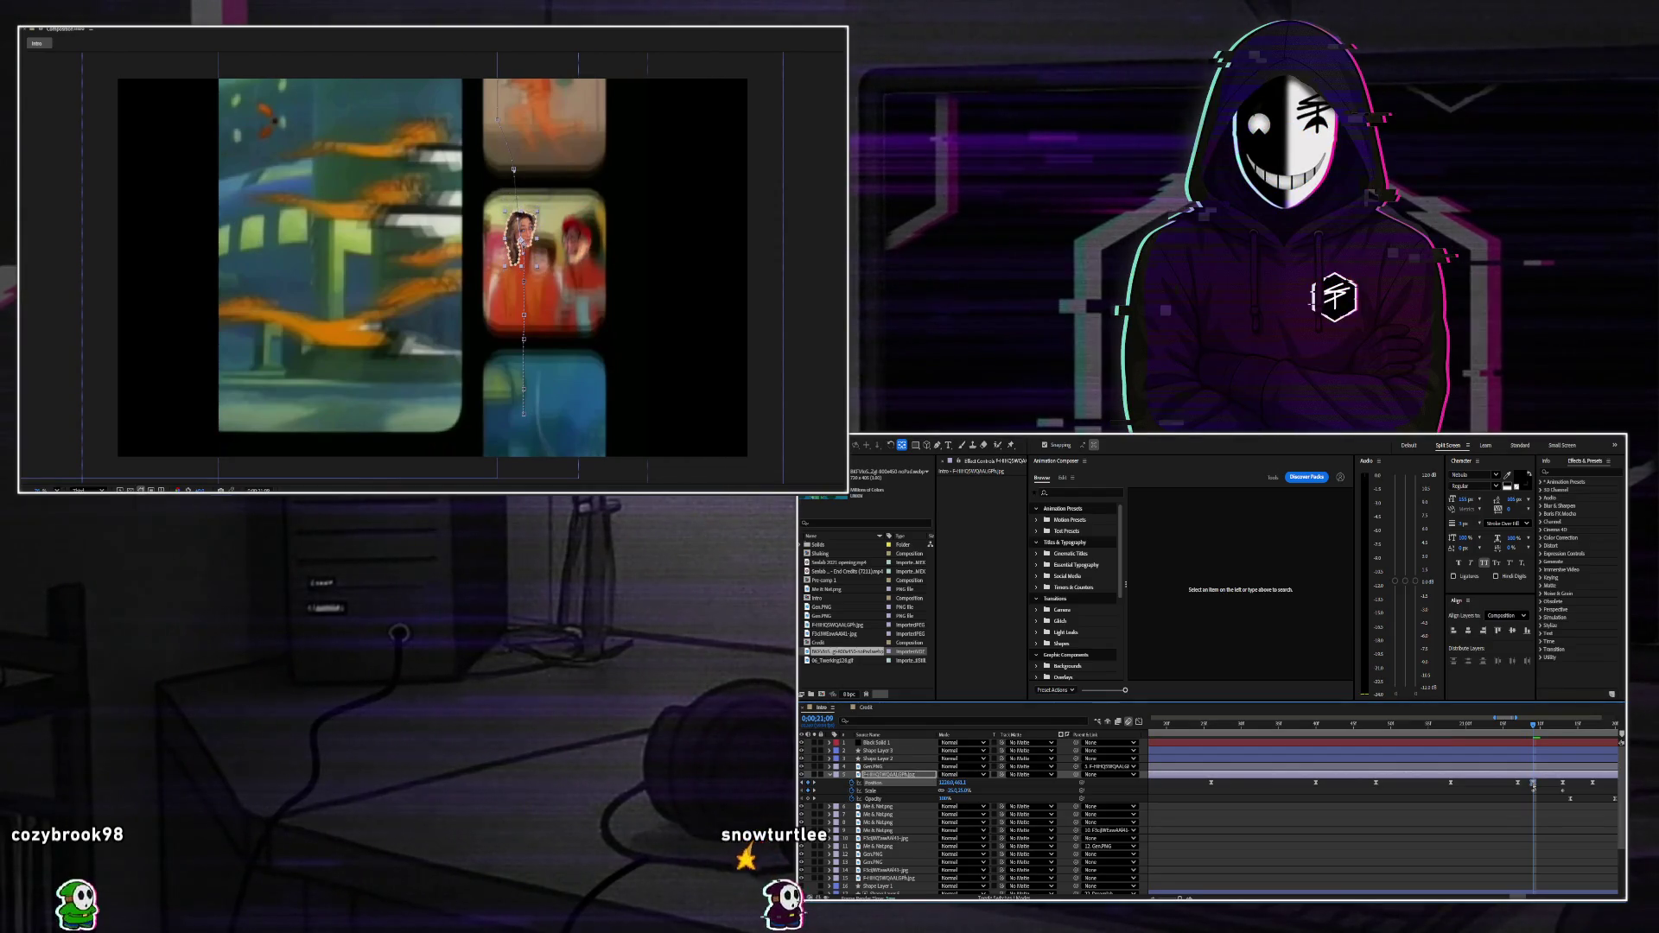
pyautogui.press('pageup')
pyautogui.press('pageup')
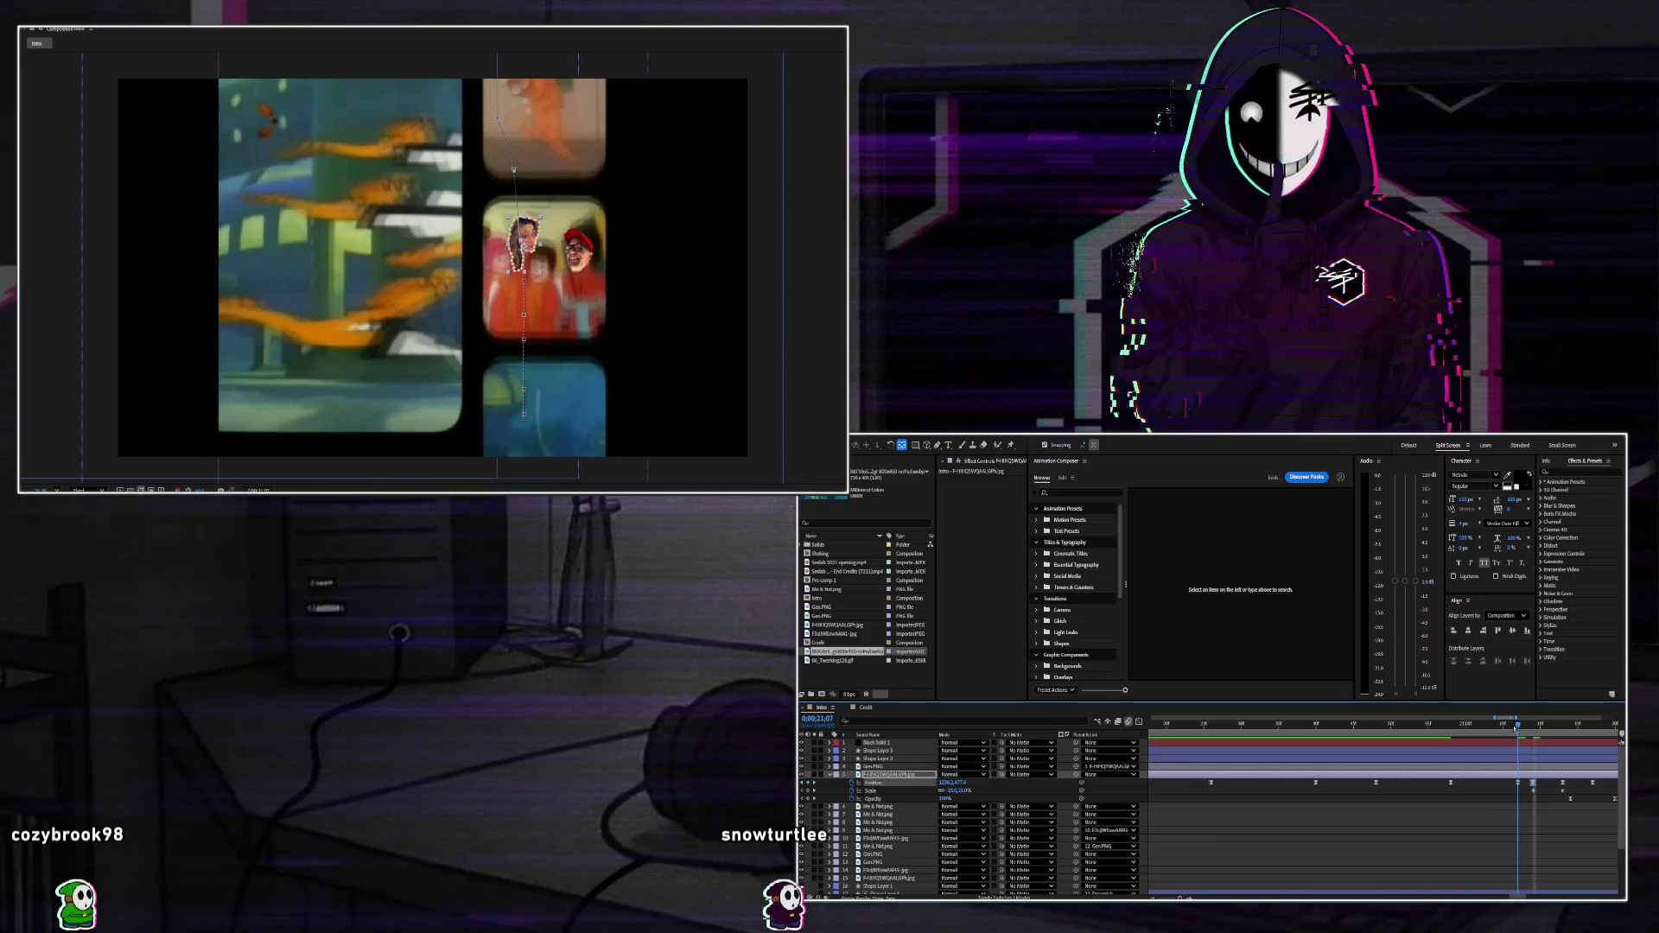
pyautogui.press('pagedown')
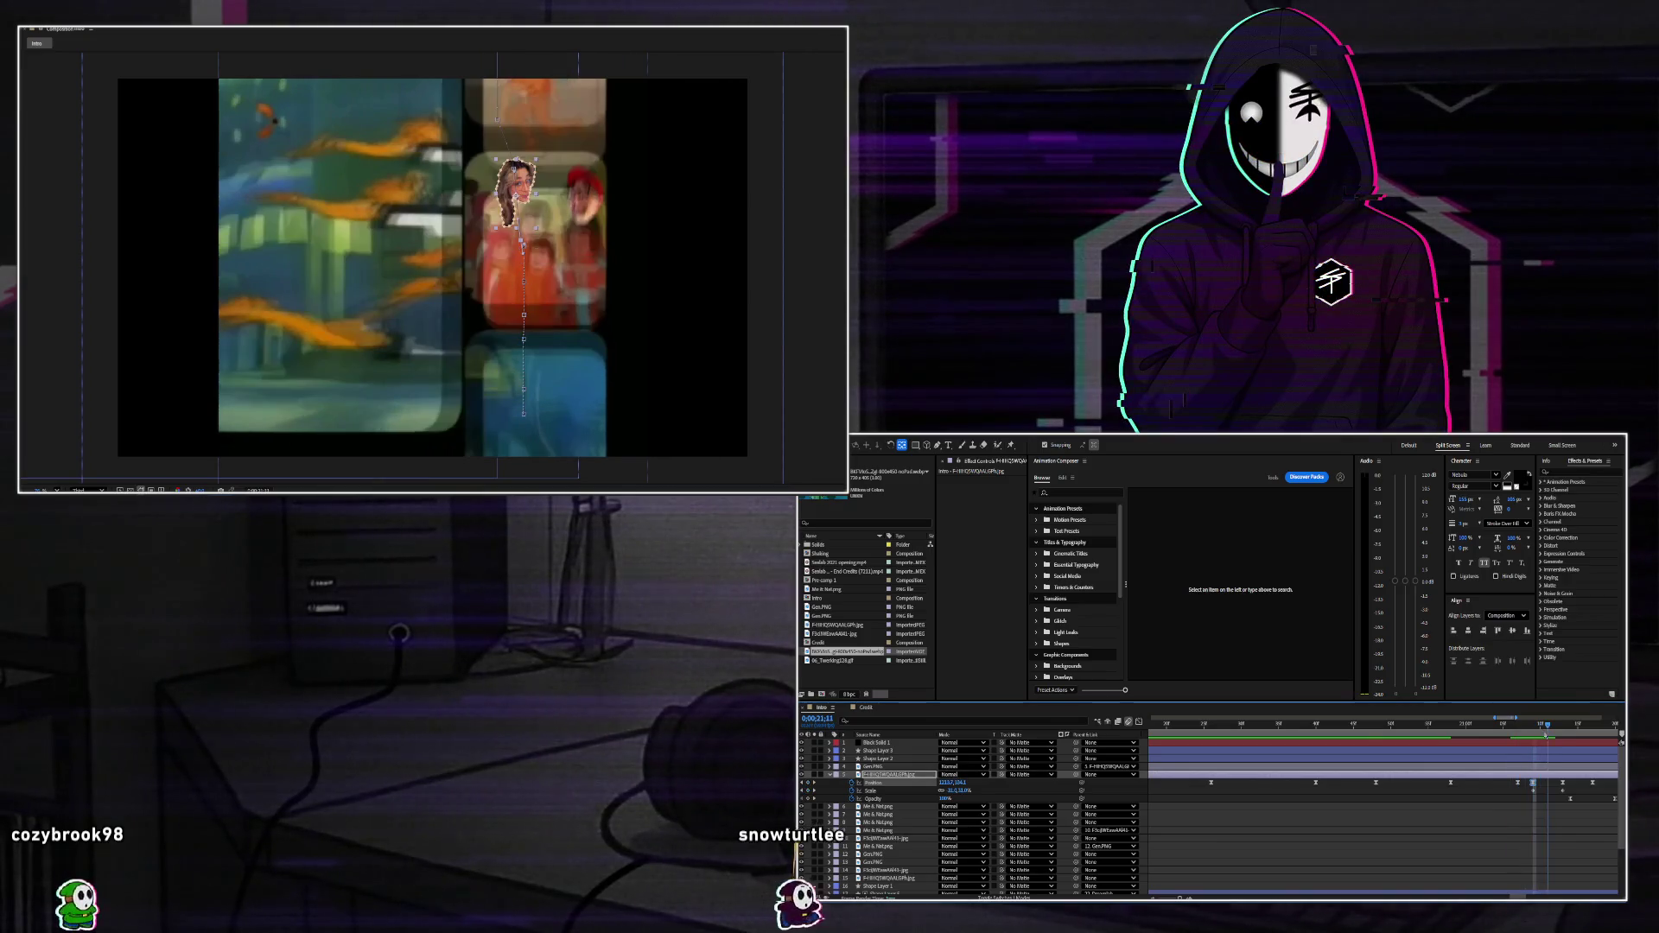
# Retime the face cutout's Position keyframes to around 0;00;21;08.
pyautogui.press('F2')
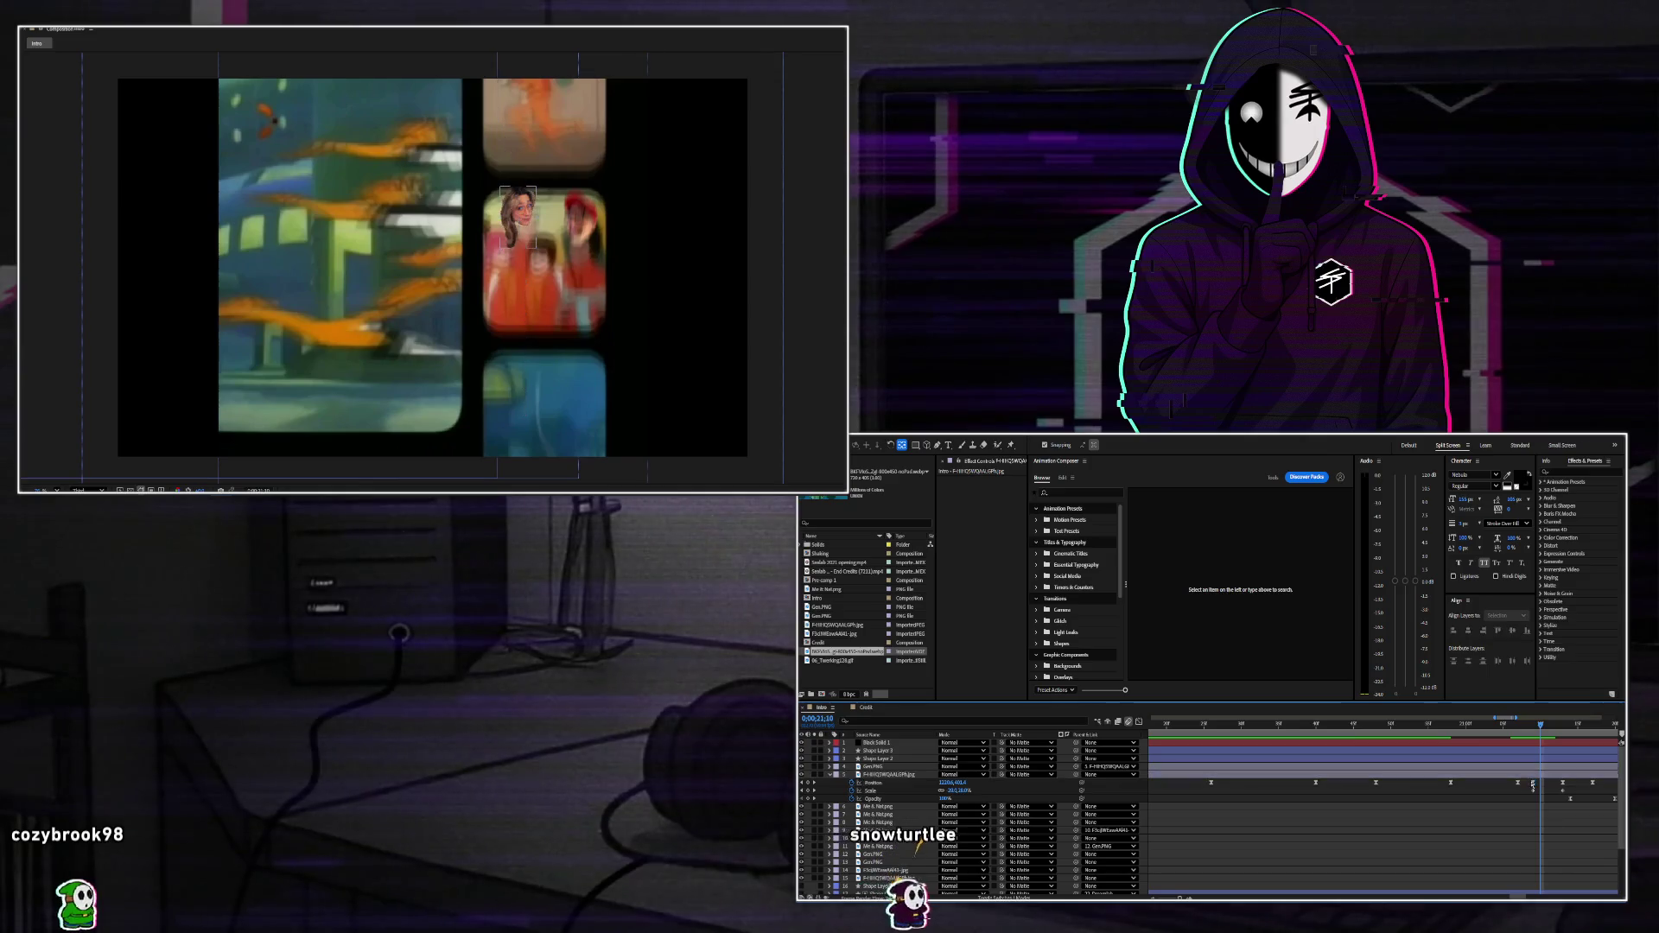
pyautogui.click(1533, 784)
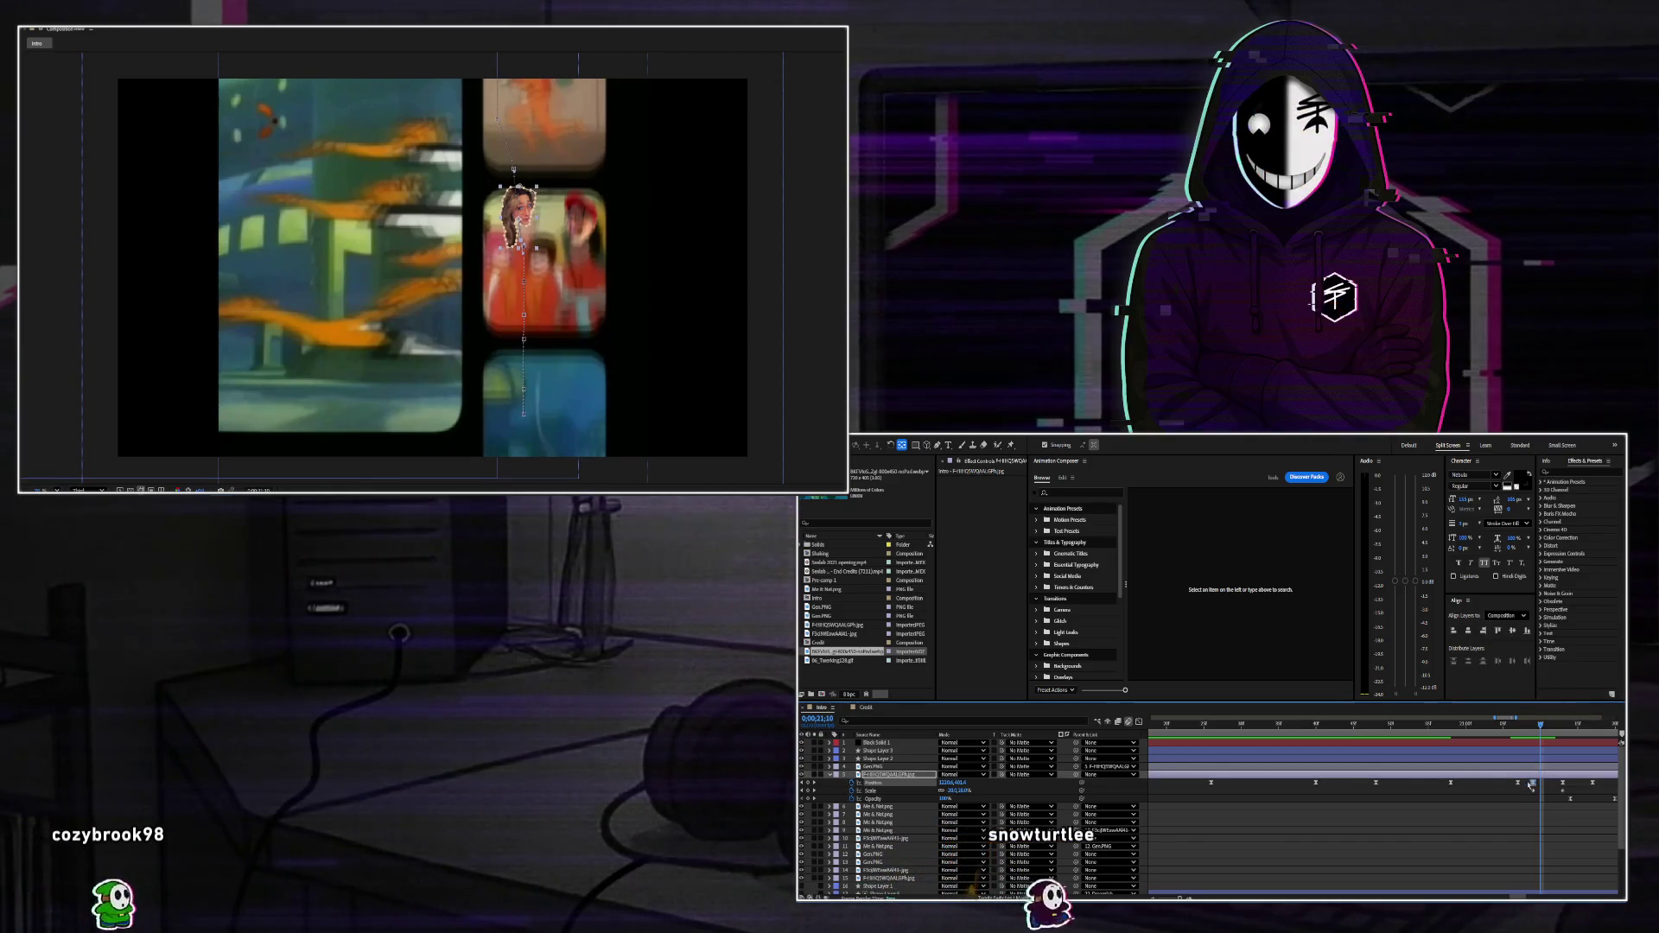
pyautogui.moveTo(1532, 784); pyautogui.dragTo(1519, 784)
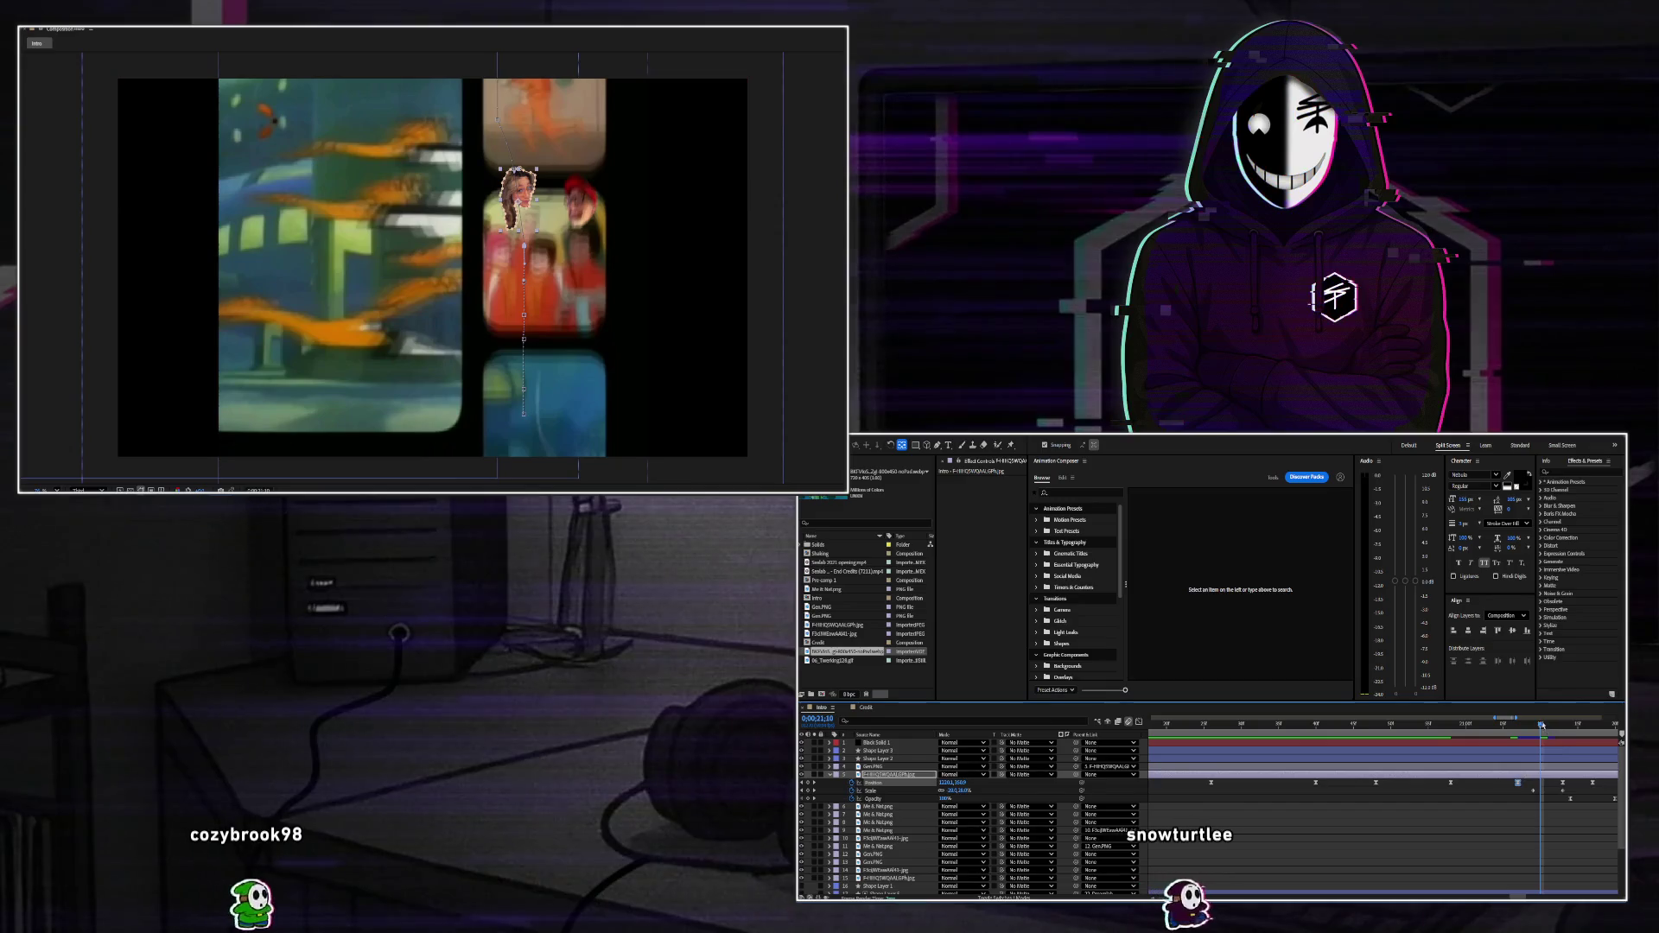
pyautogui.press('pageup')
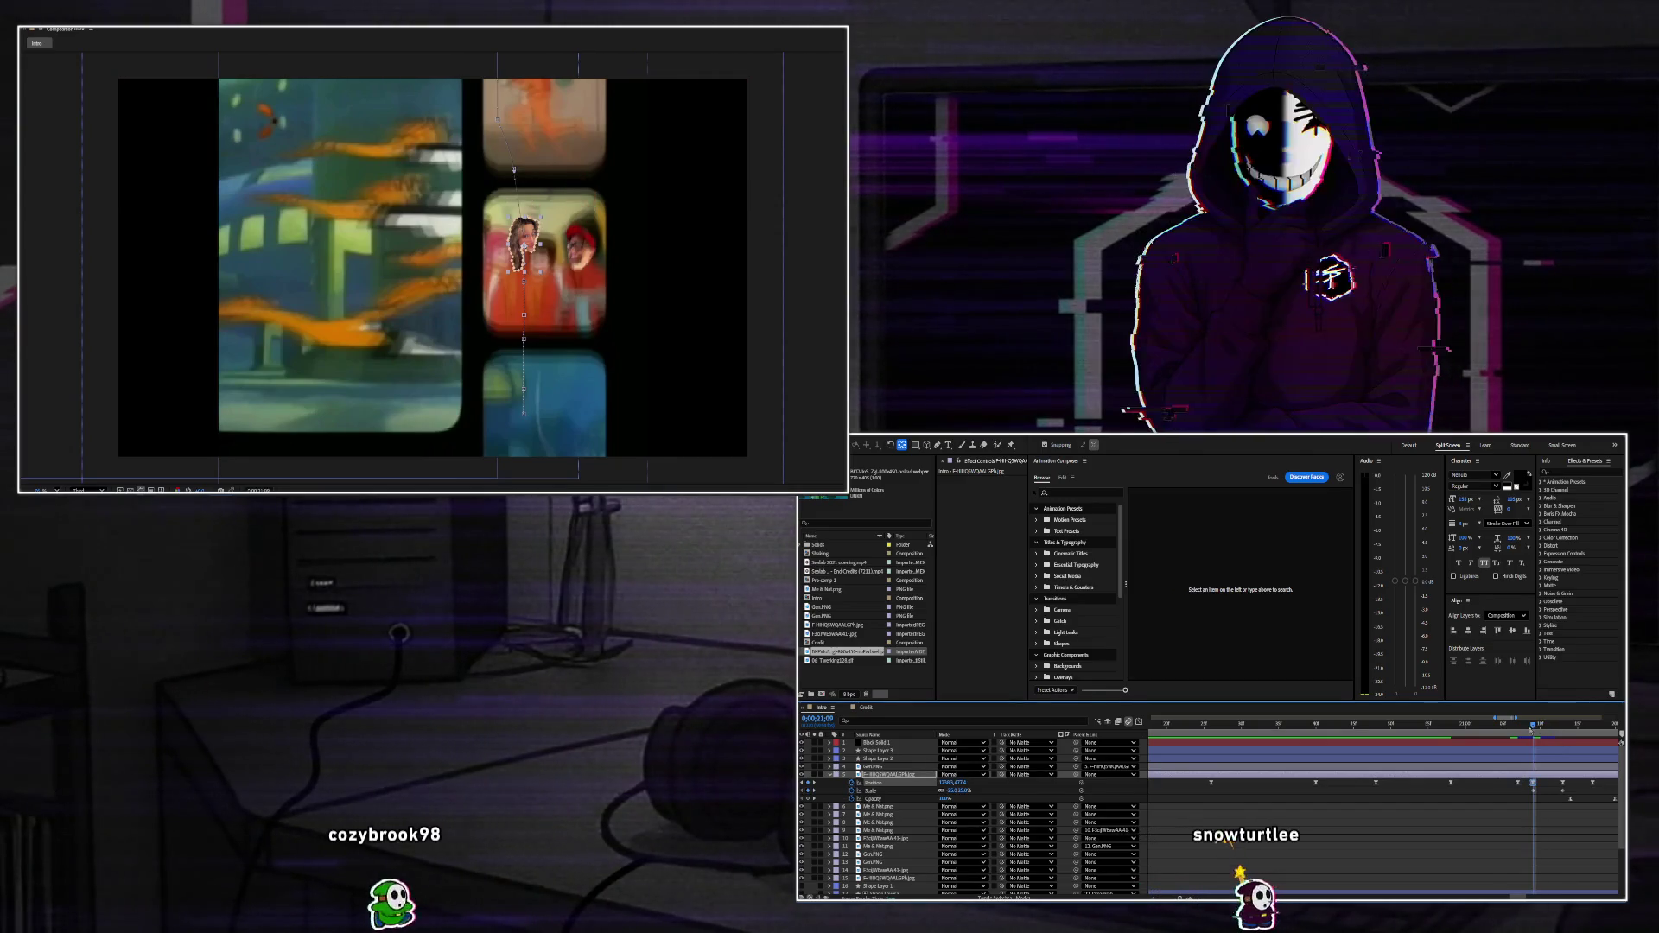
pyautogui.press('pageup')
pyautogui.press('pageup')
pyautogui.press('pageup')
pyautogui.moveTo(1477, 743); pyautogui.dragTo(1521, 743)
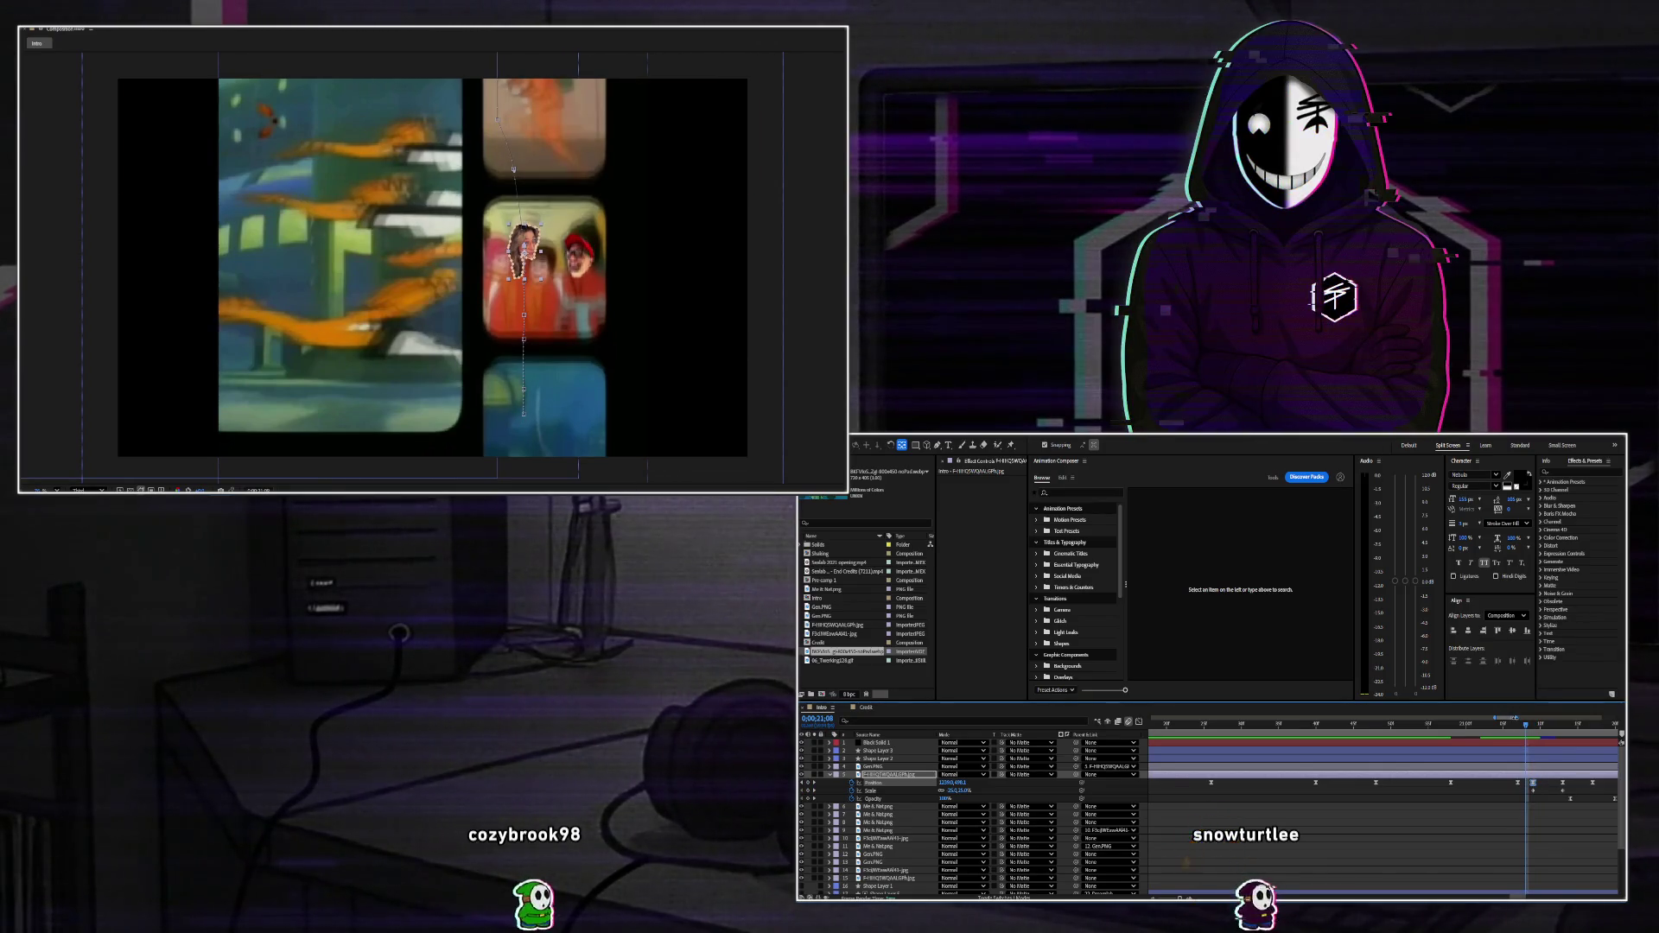
pyautogui.moveTo(1294, 783); pyautogui.dragTo(1264, 784)
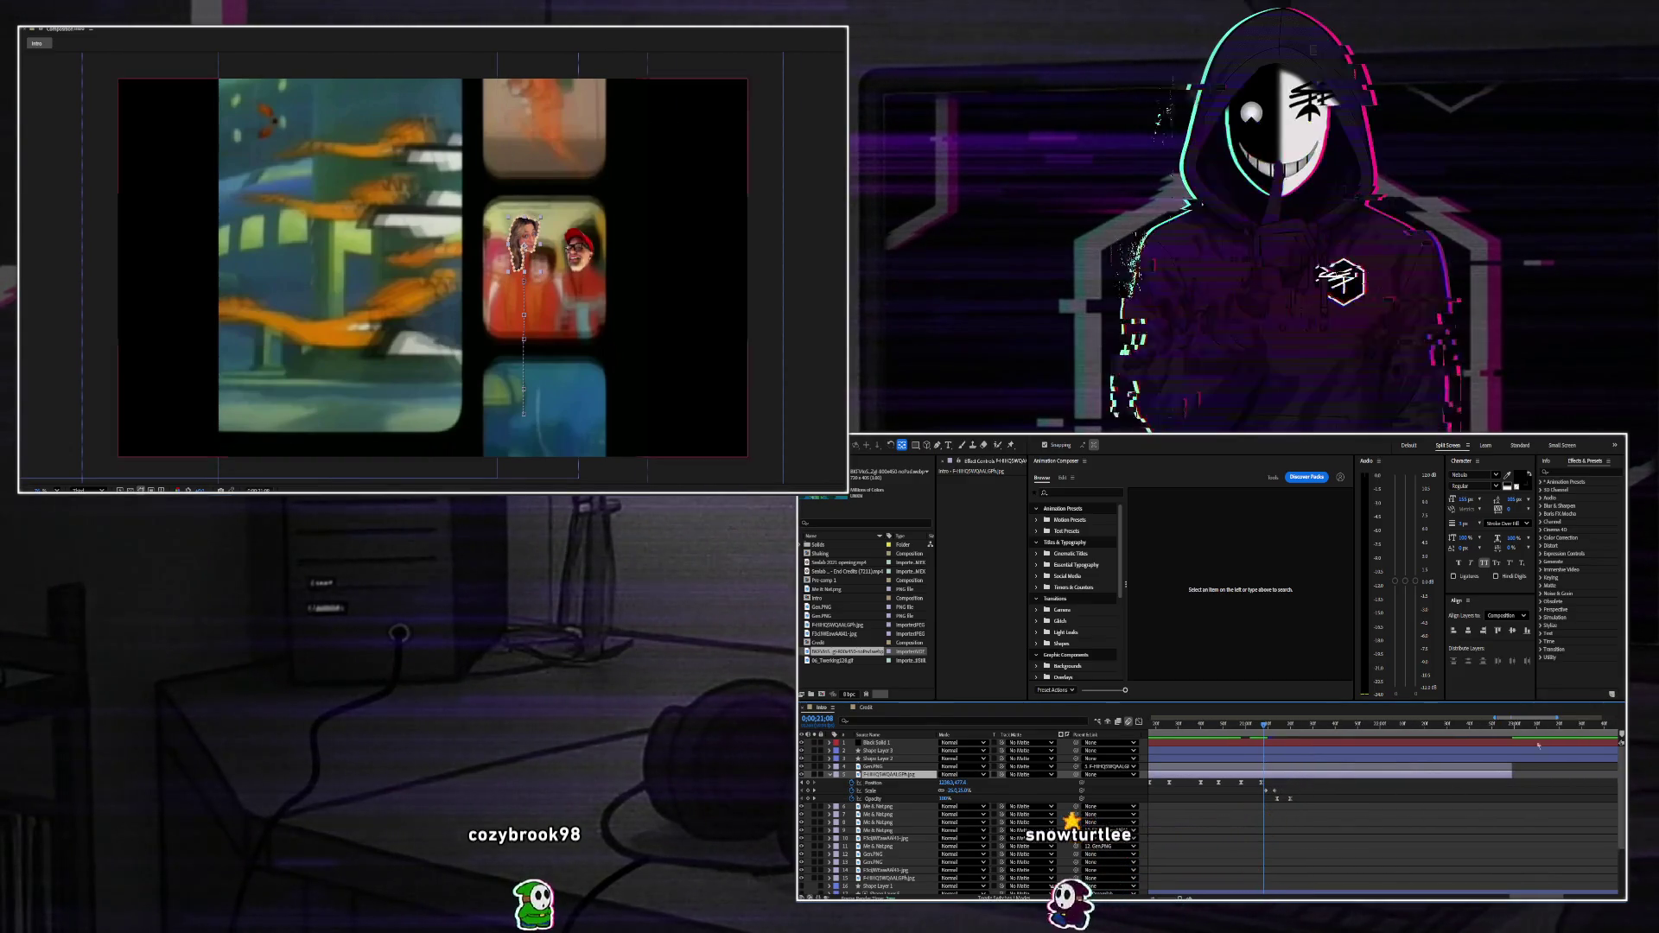
# Nudge the face cutout left and further up two frames later, then return to 0;00;21;07.
pyautogui.scroll(3, 1499, 730)
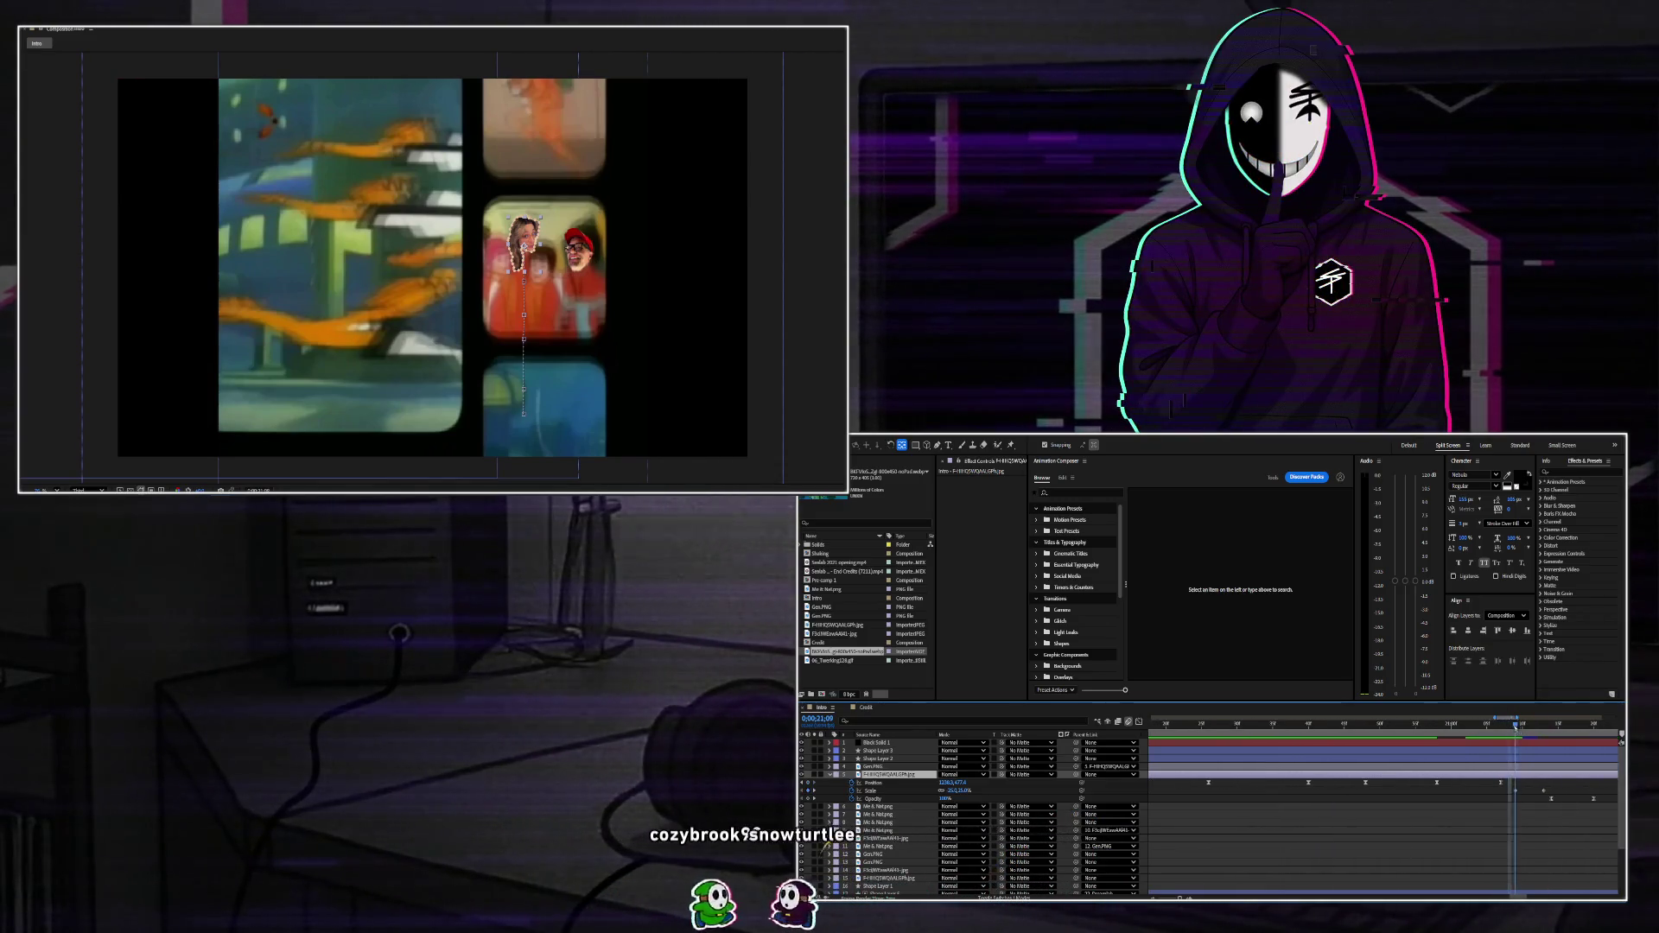
pyautogui.moveTo(1514, 724); pyautogui.dragTo(1530, 726)
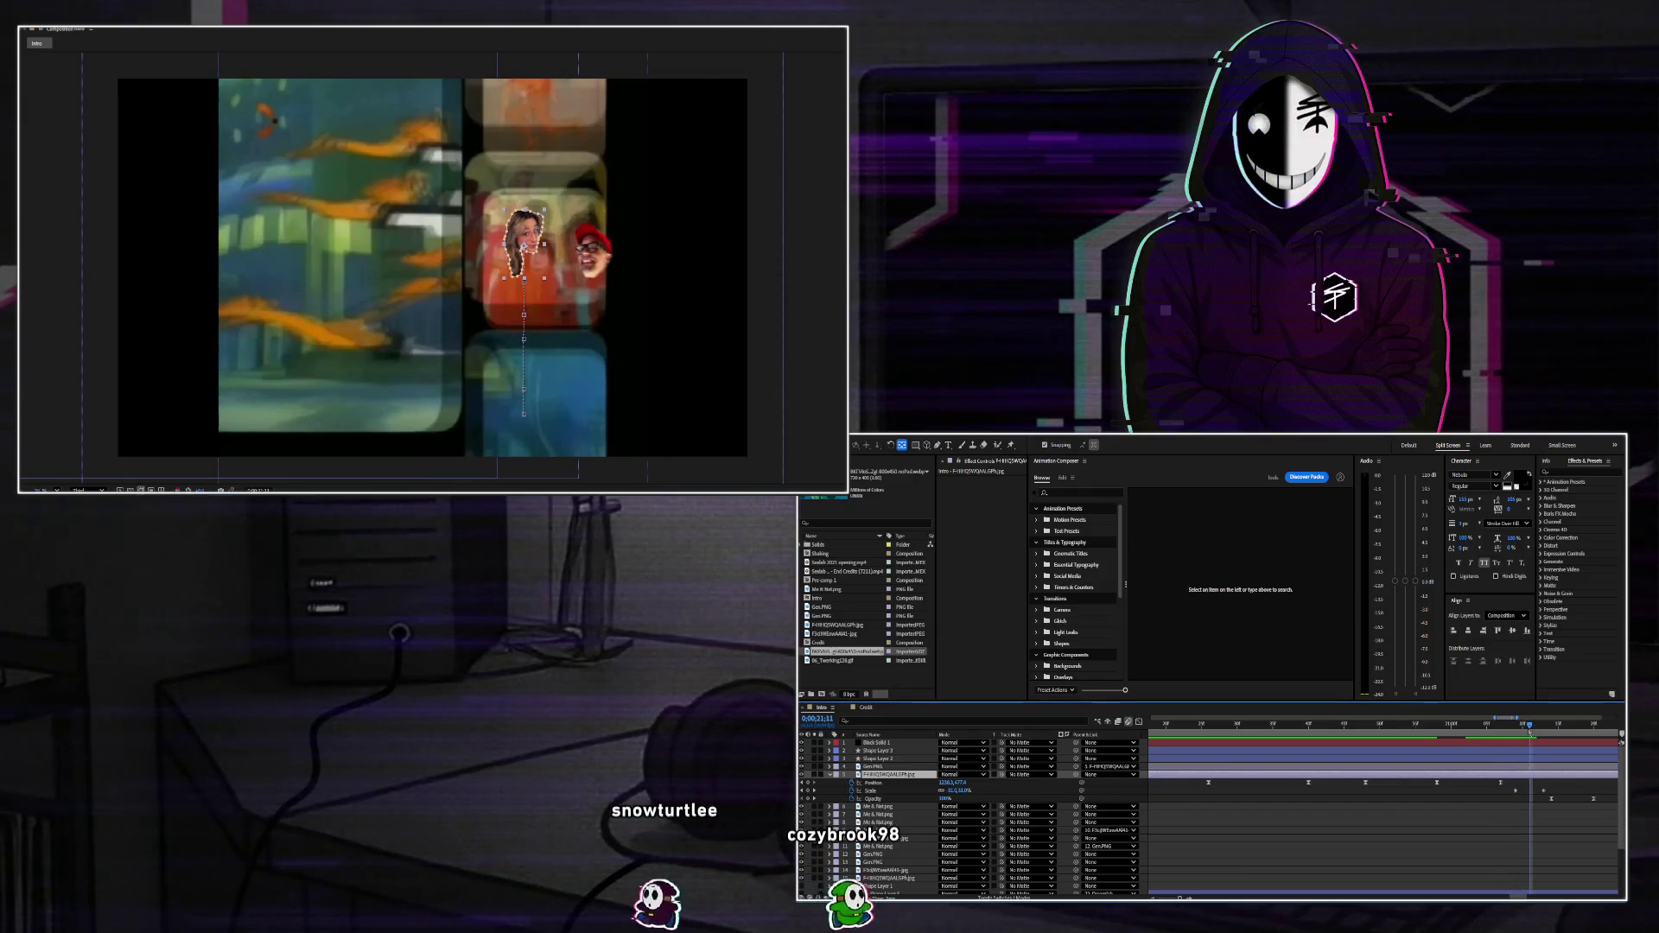
pyautogui.hotkey('shift', 'Left')
pyautogui.hotkey('shift', 'Left')
pyautogui.hotkey('shift', 'Left')
pyautogui.hotkey('shift', 'Up')
pyautogui.hotkey('shift', 'Up')
pyautogui.hotkey('shift', 'Up')
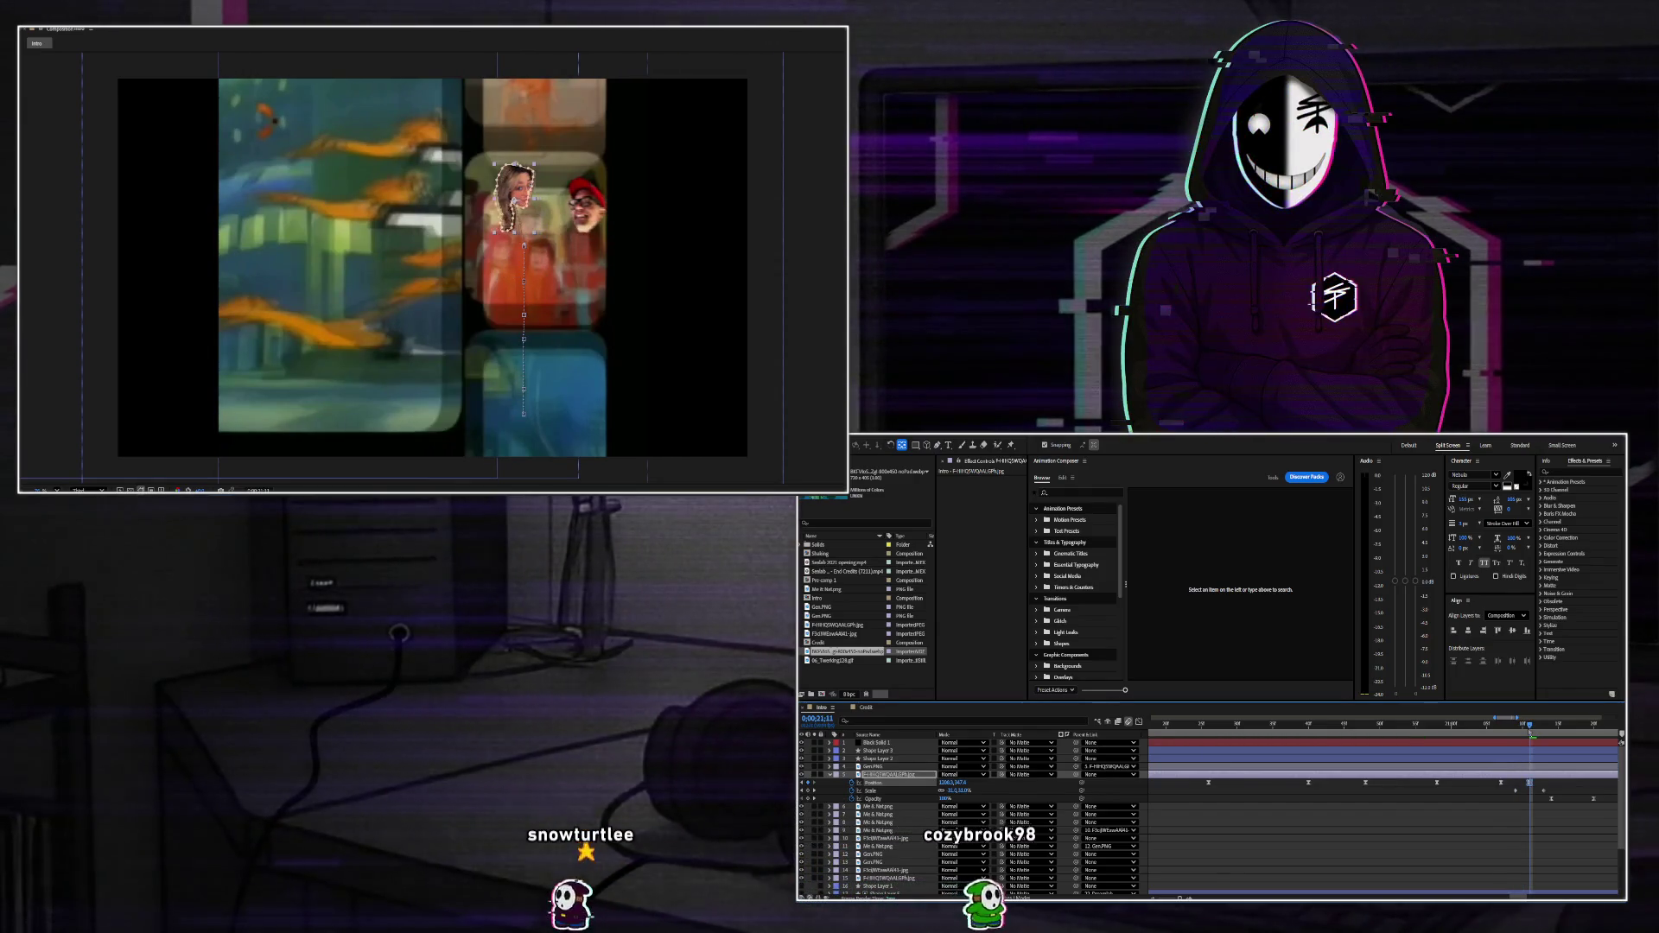
pyautogui.moveTo(1529, 726)
pyautogui.mouseDown()
pyautogui.moveTo(1500, 724)
pyautogui.moveTo(1511, 740)
pyautogui.mouseUp()
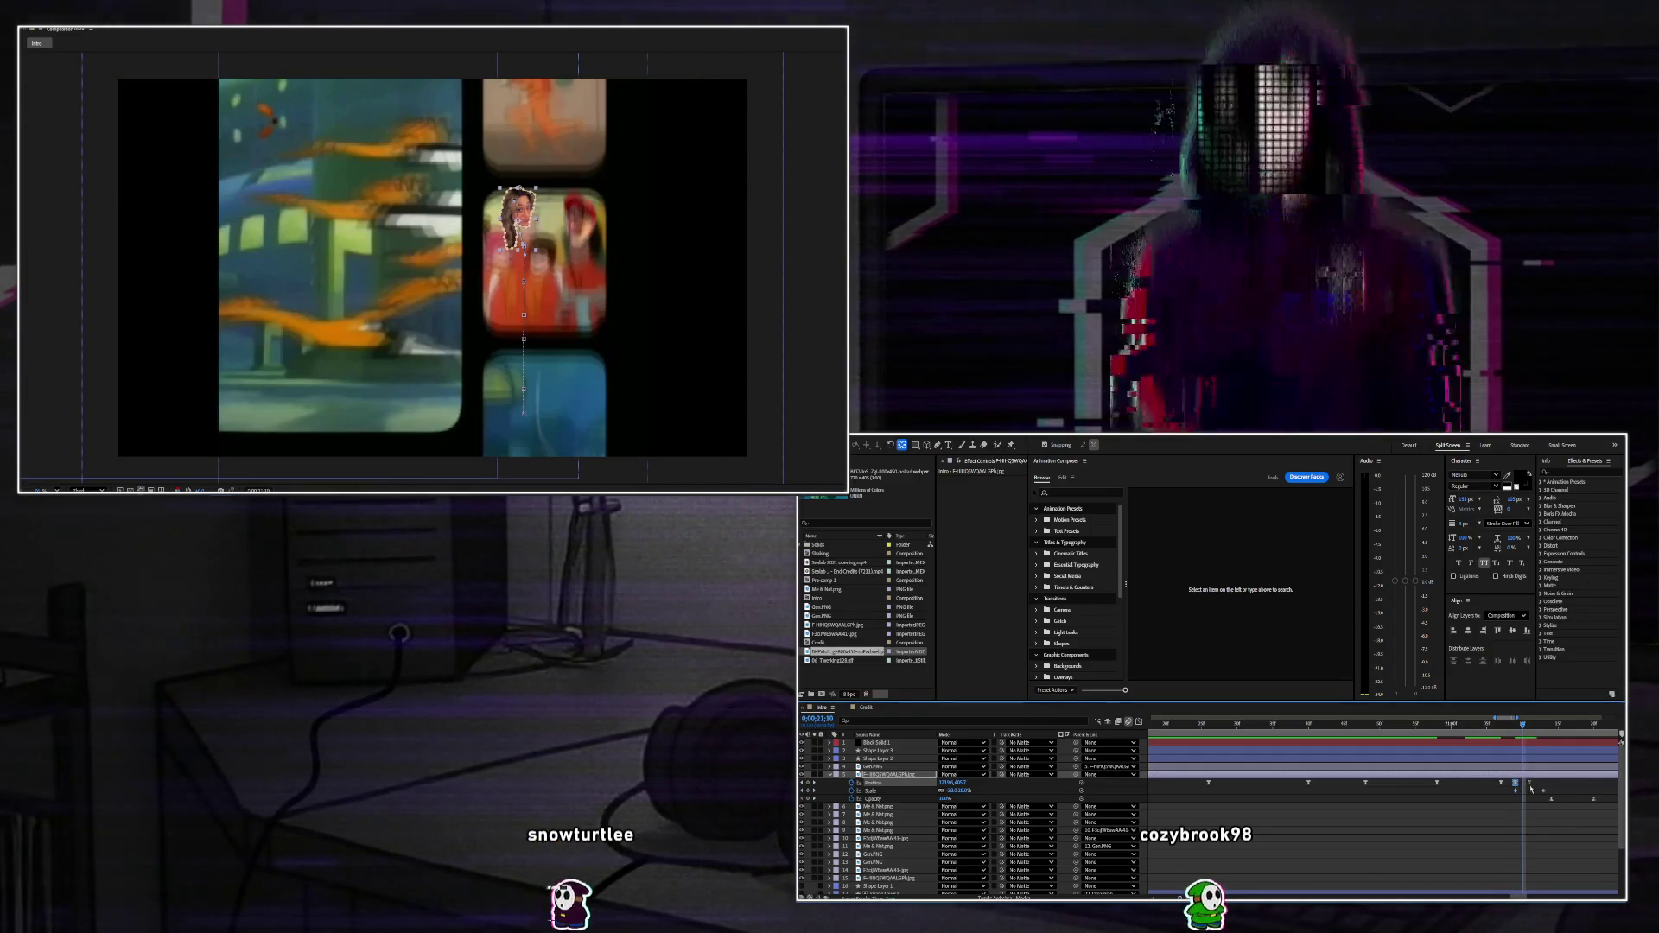
# Slide the Position keyframe later onto 0;00;21;15 and review the cutout's motion.
pyautogui.moveTo(1529, 782); pyautogui.dragTo(1551, 784)
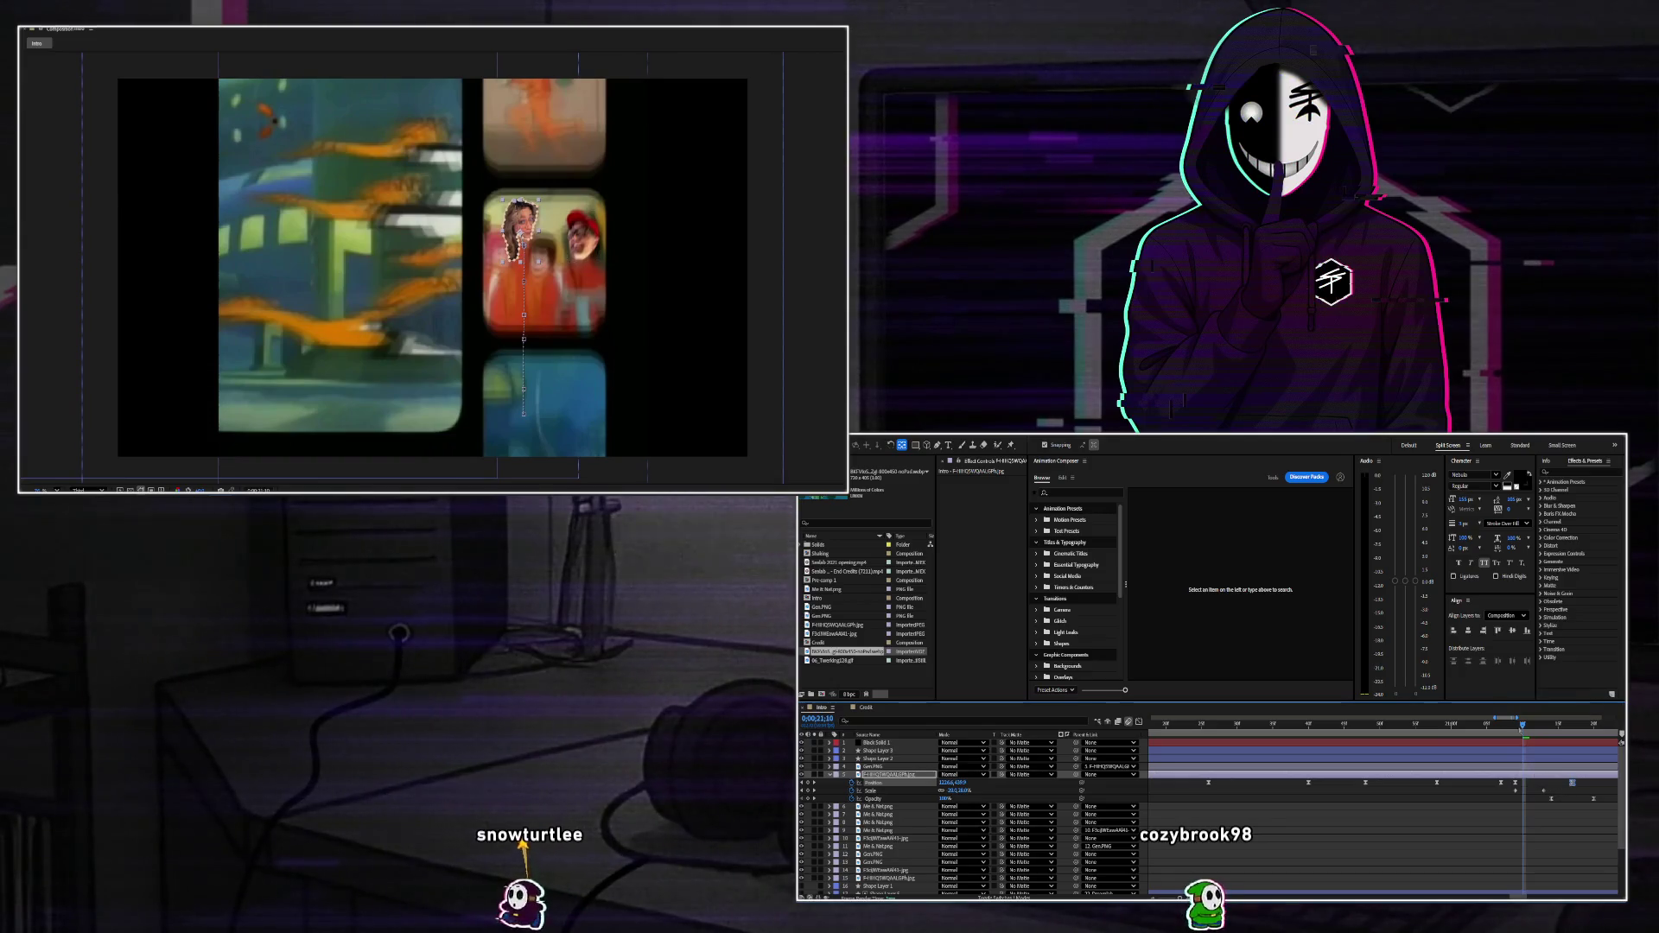
pyautogui.click(1536, 726)
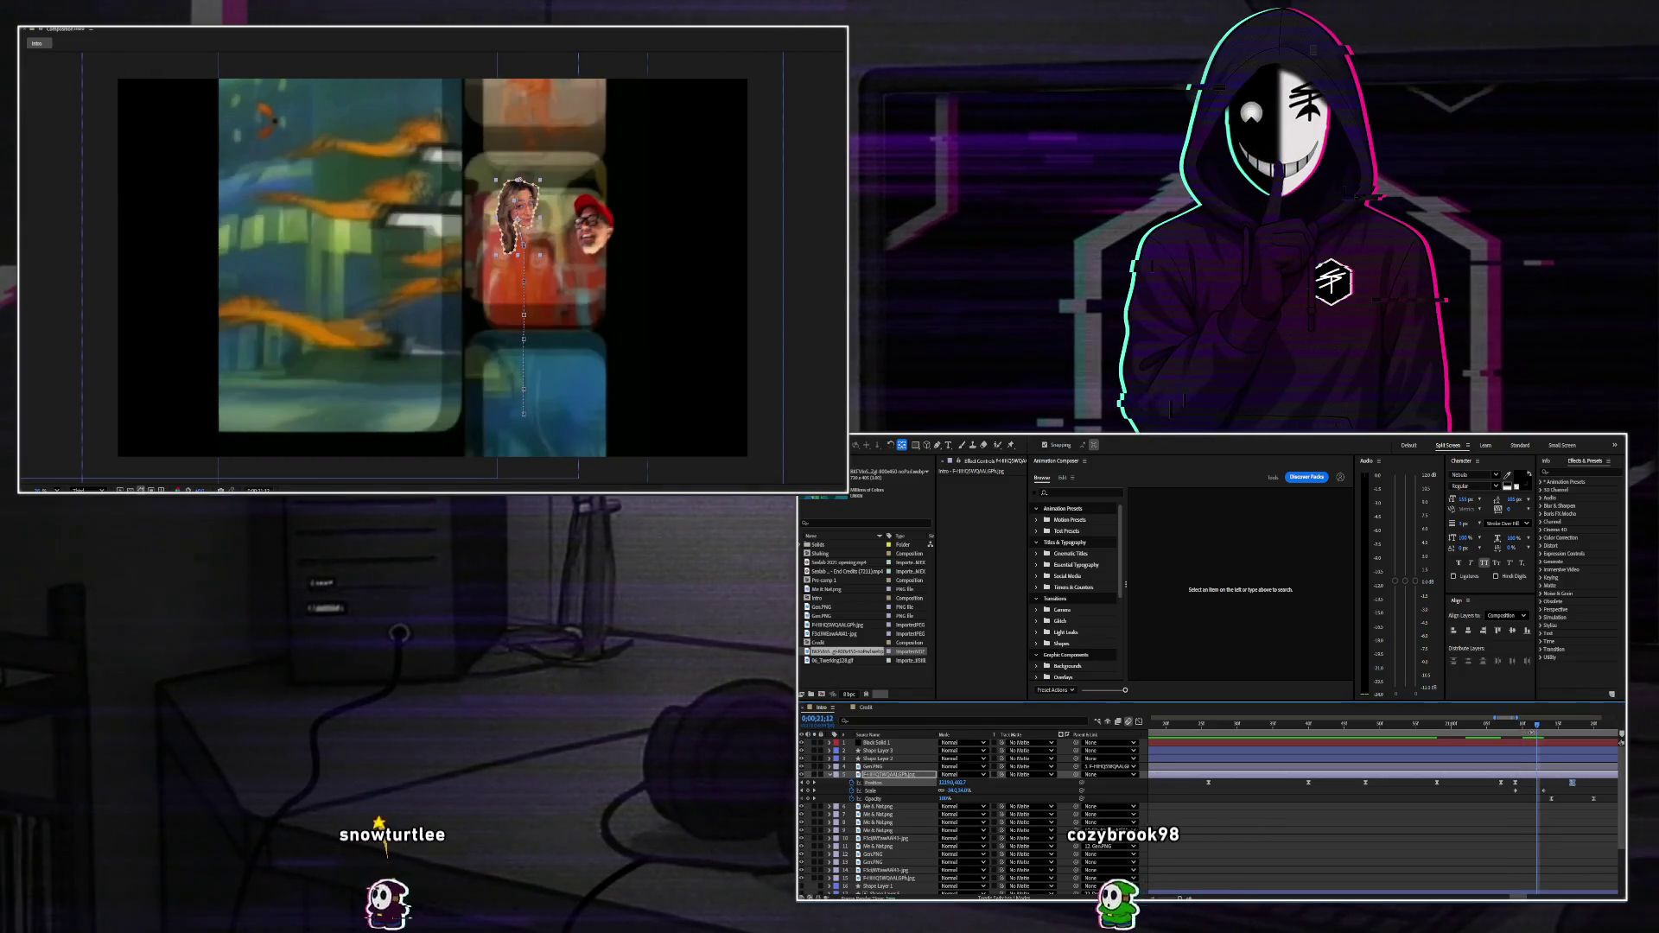
pyautogui.click(1559, 724)
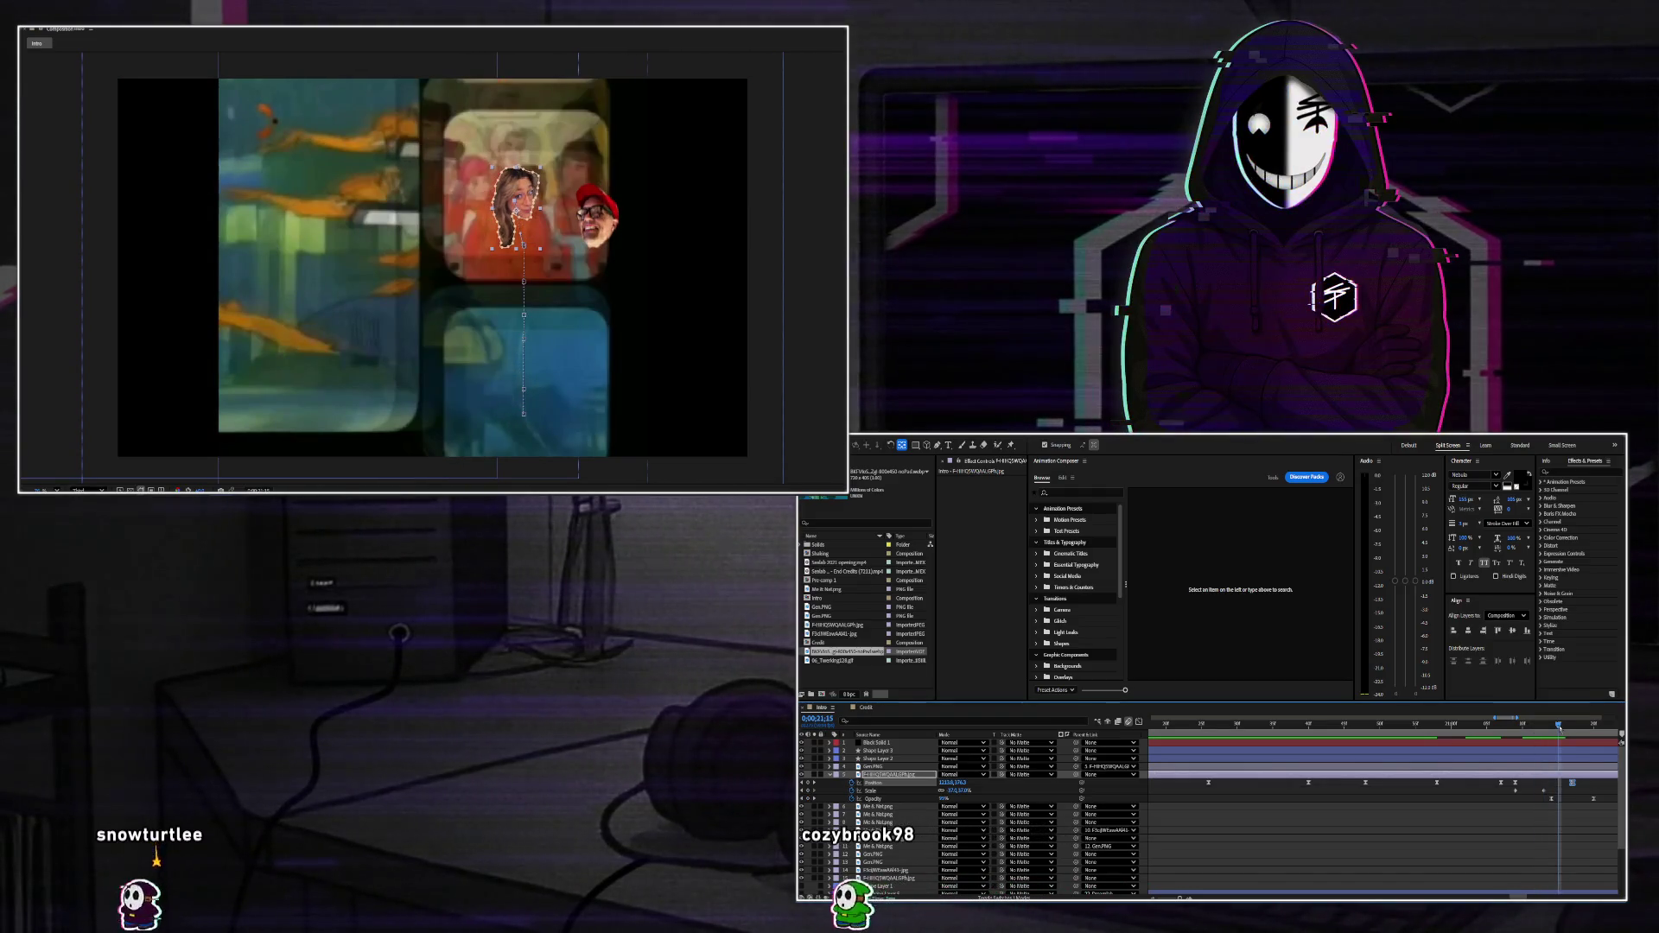
pyautogui.moveTo(1572, 784); pyautogui.dragTo(1565, 783)
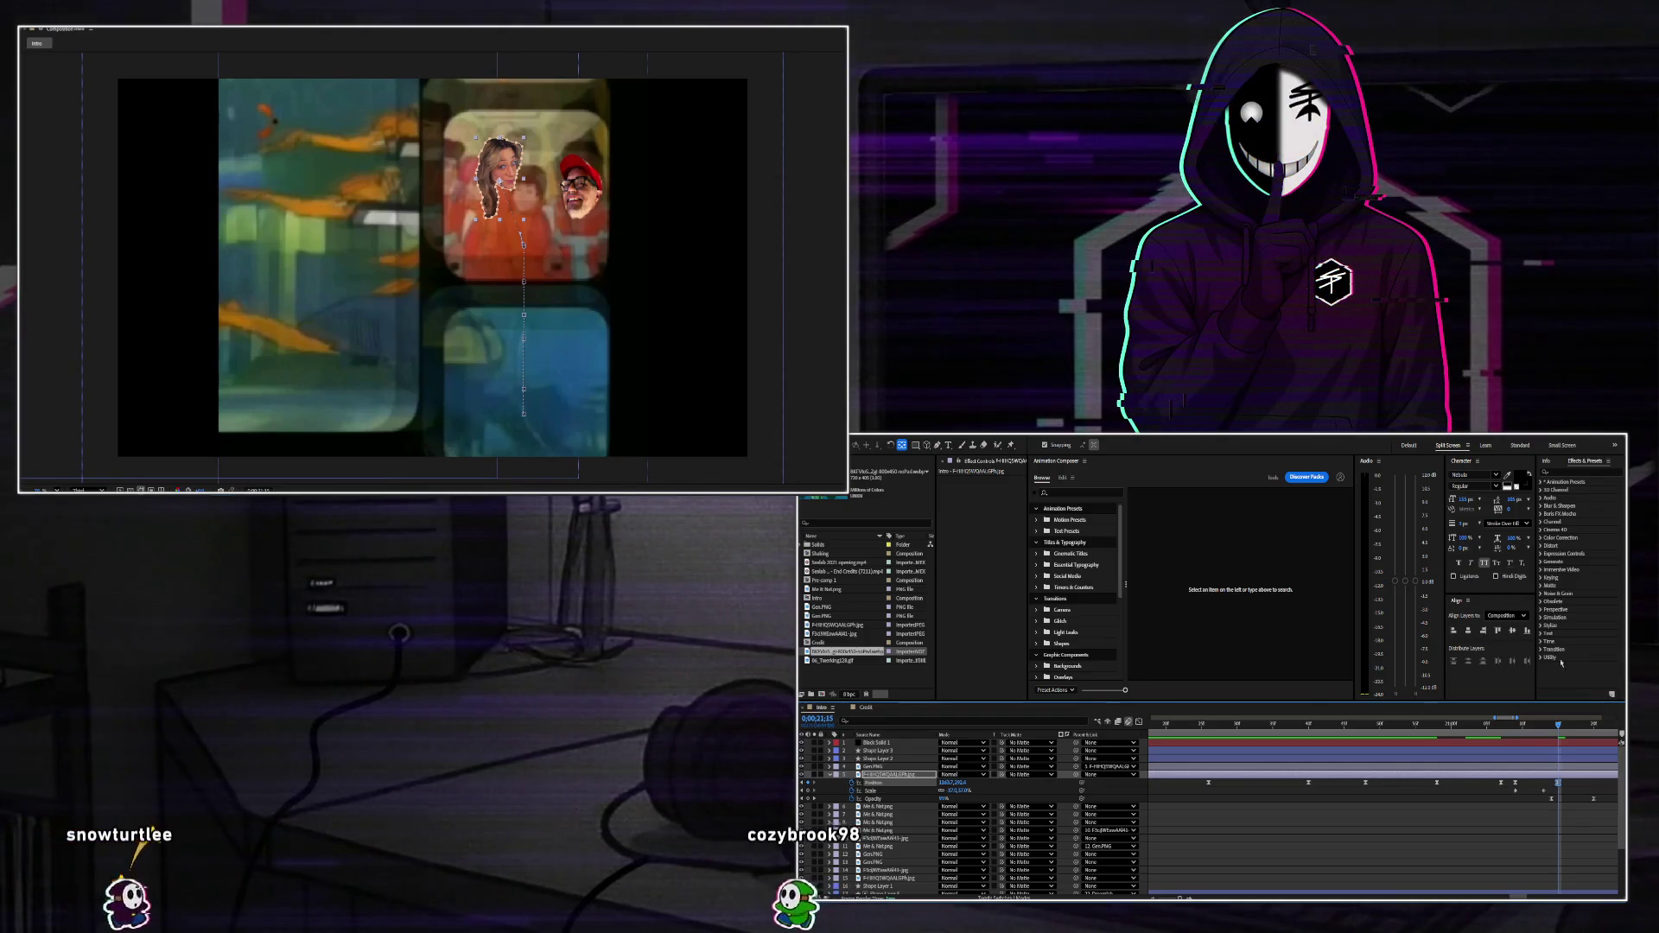
pyautogui.moveTo(1558, 741); pyautogui.dragTo(1498, 742)
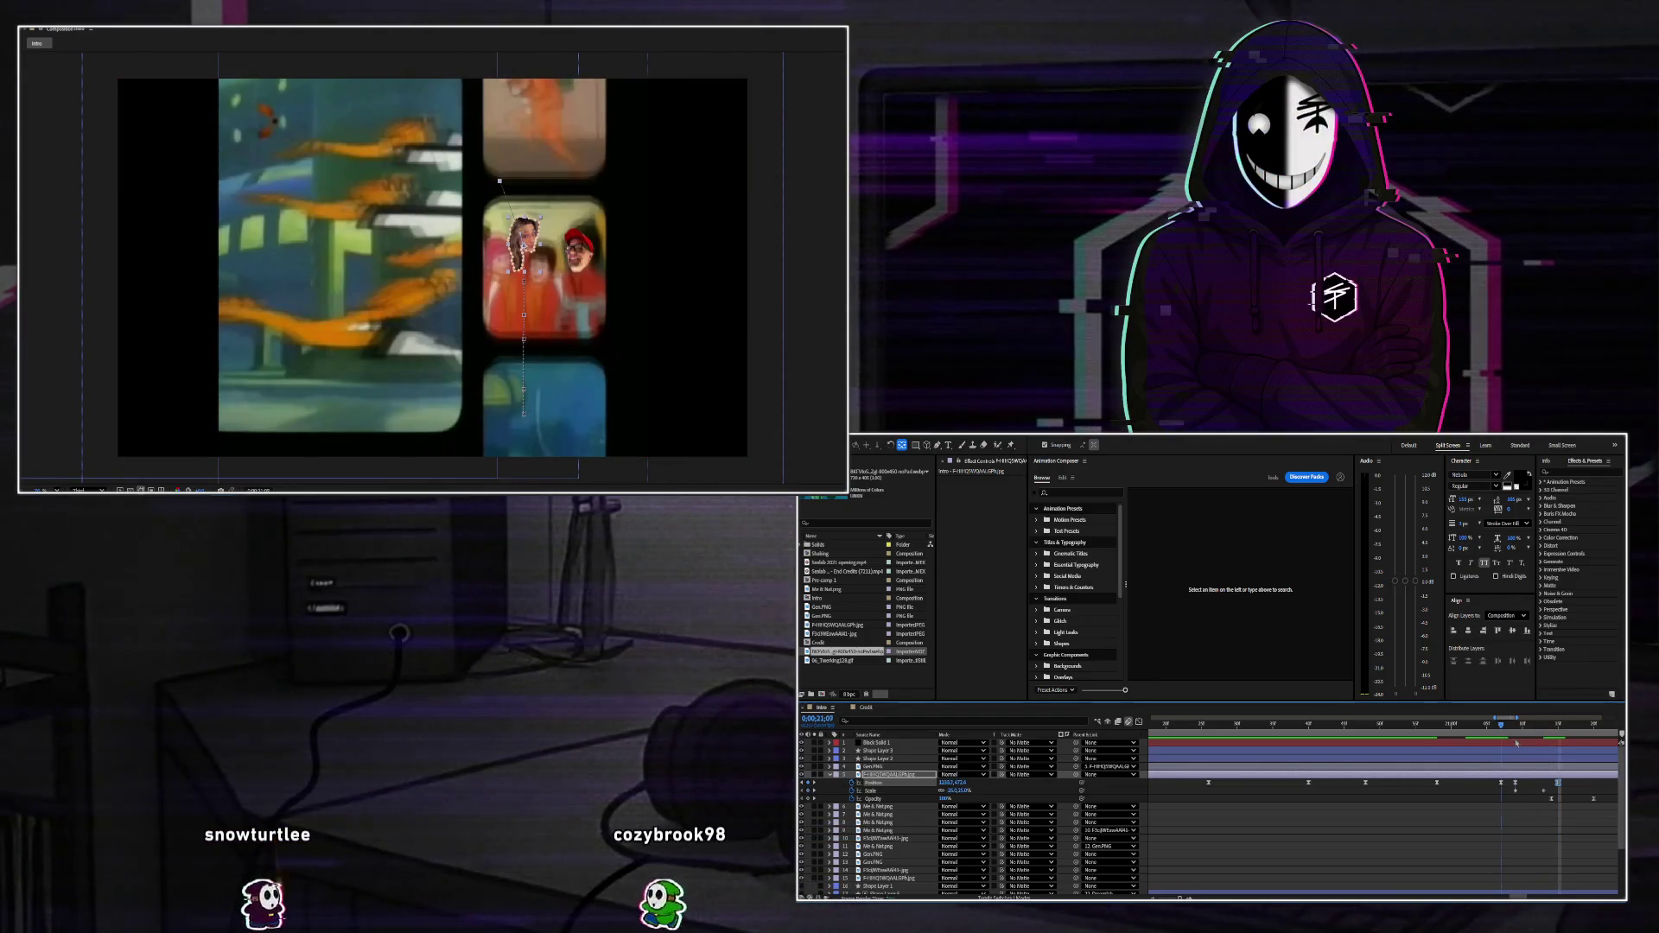
pyautogui.click(1516, 742)
pyautogui.click(1535, 743)
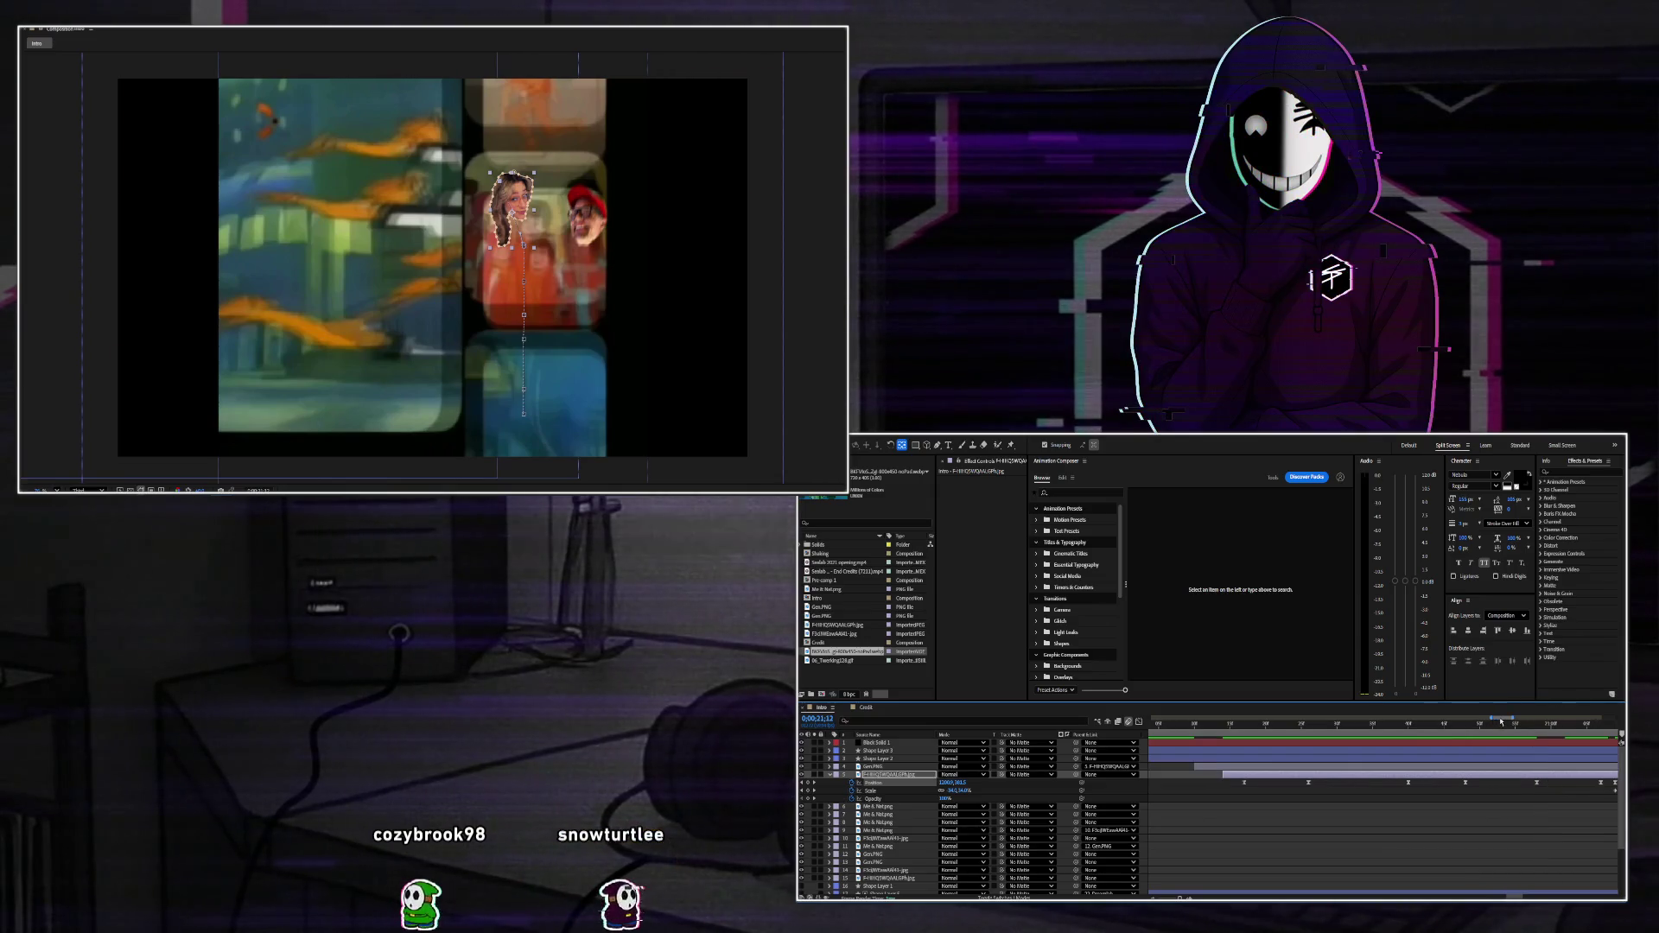
pyautogui.moveTo(1501, 722); pyautogui.dragTo(1509, 723)
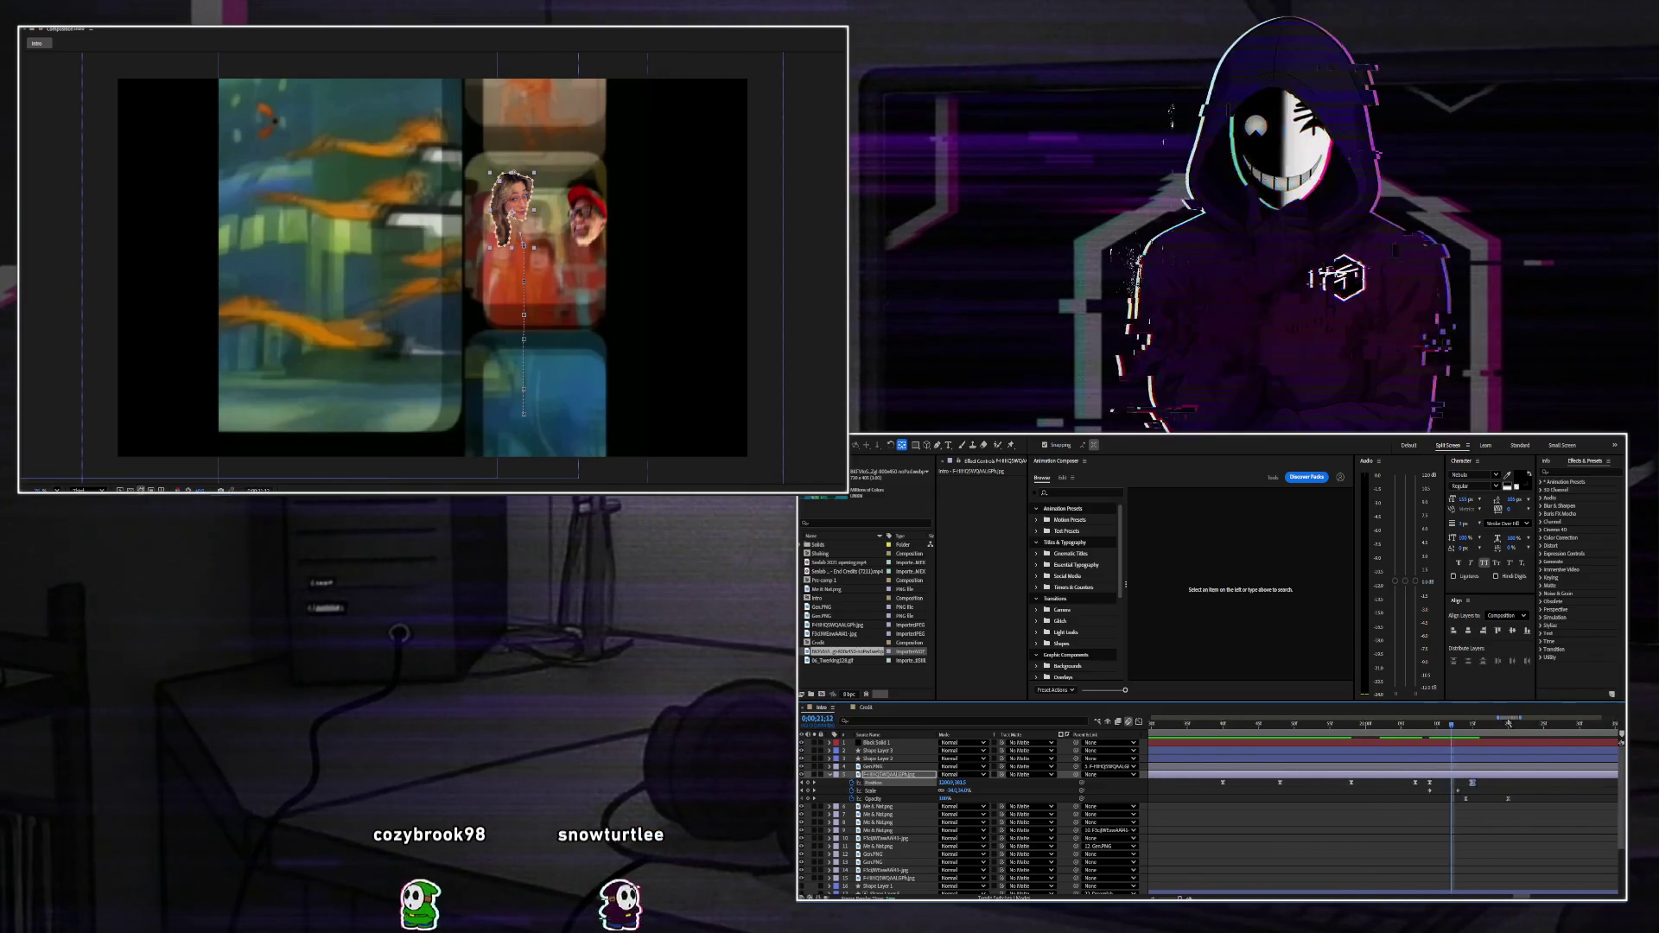
# Raise the masked cutout at 0;00;21;18 and 0;00;21;20, then show Gen.PNG's Scale.
pyautogui.click(1423, 726)
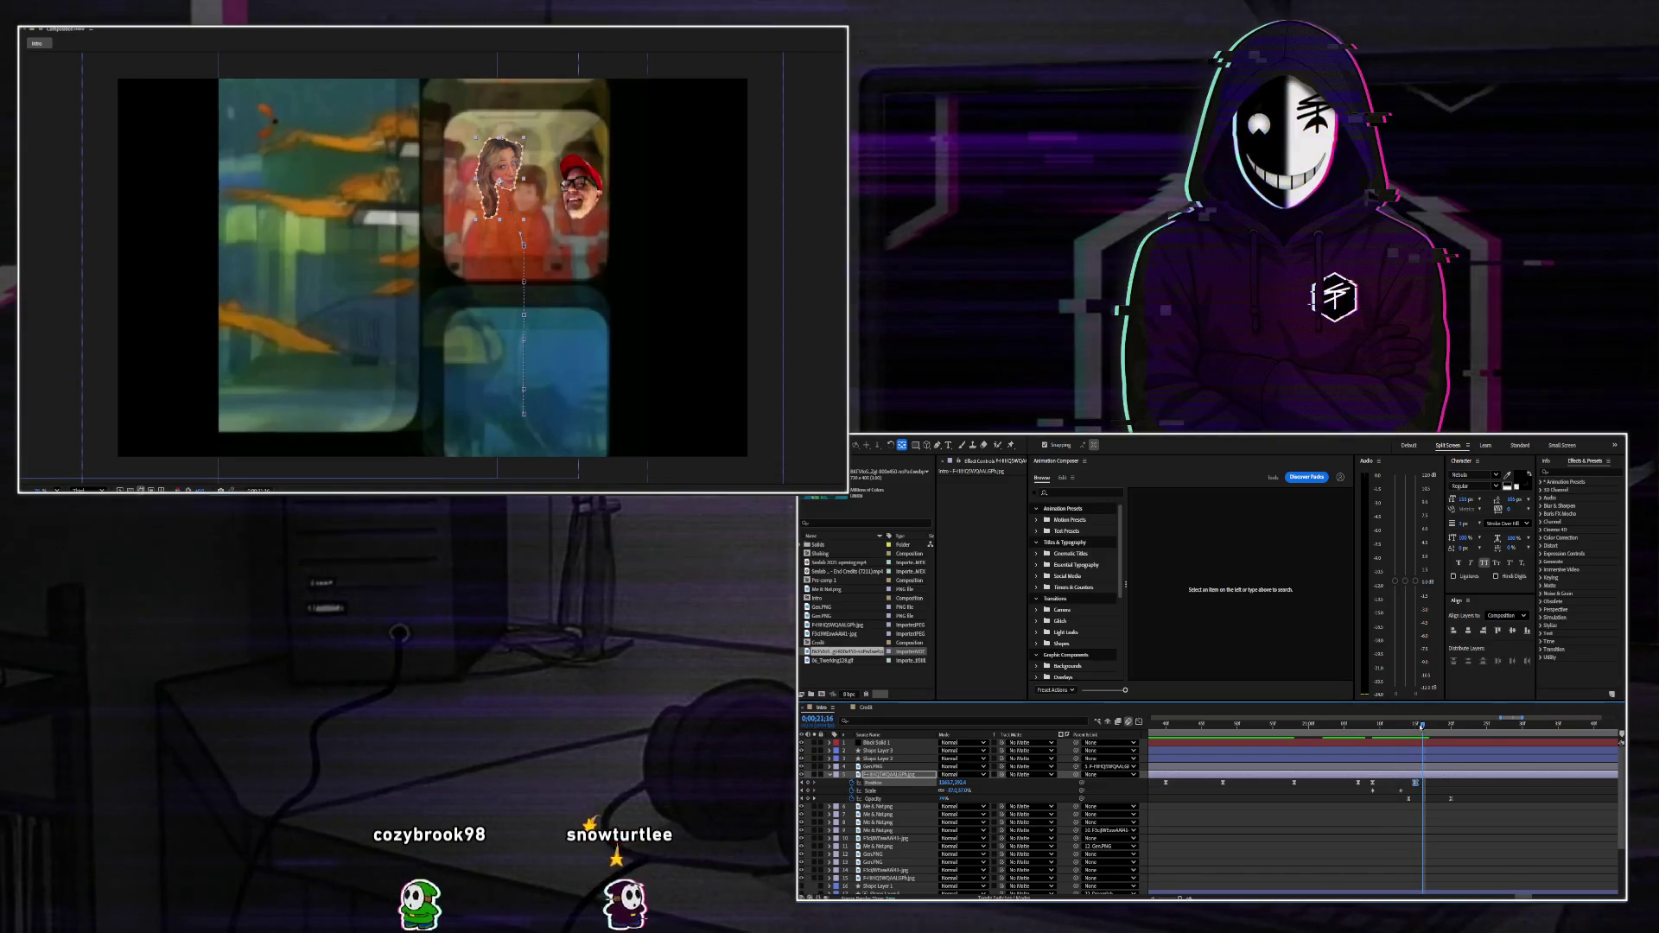
pyautogui.press('pagedown')
pyautogui.press('pagedown')
pyautogui.hotkey('shift', 'Up')
pyautogui.hotkey('shift', 'Up')
pyautogui.hotkey('shift', 'Up')
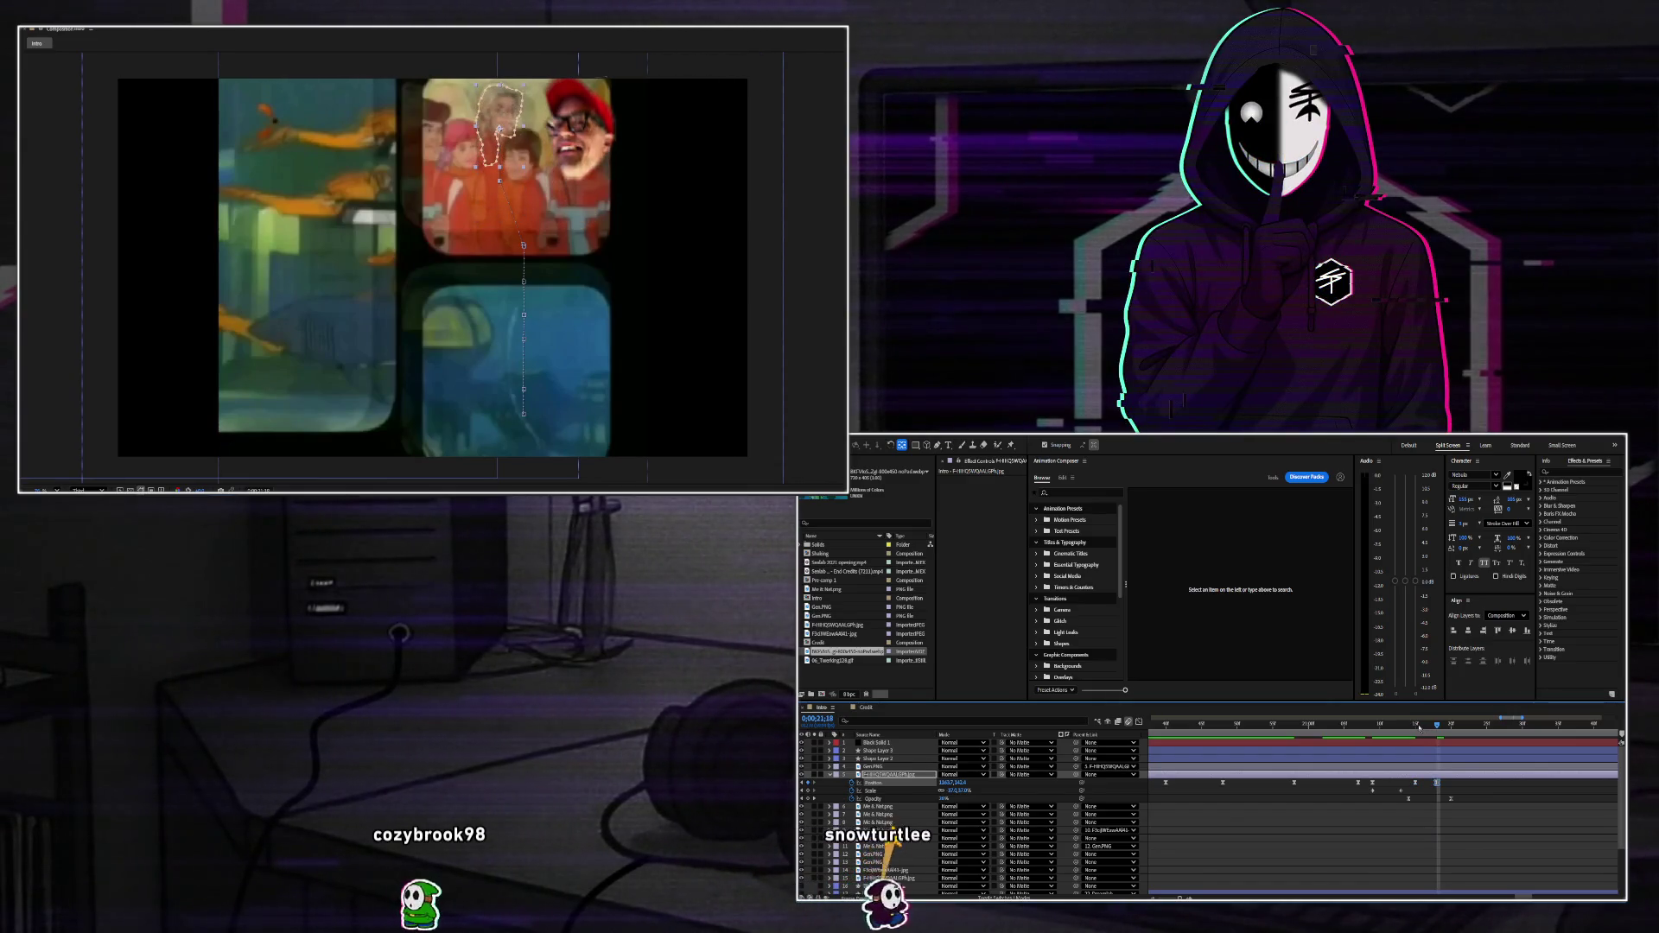
pyautogui.press('pagedown')
pyautogui.press('pagedown')
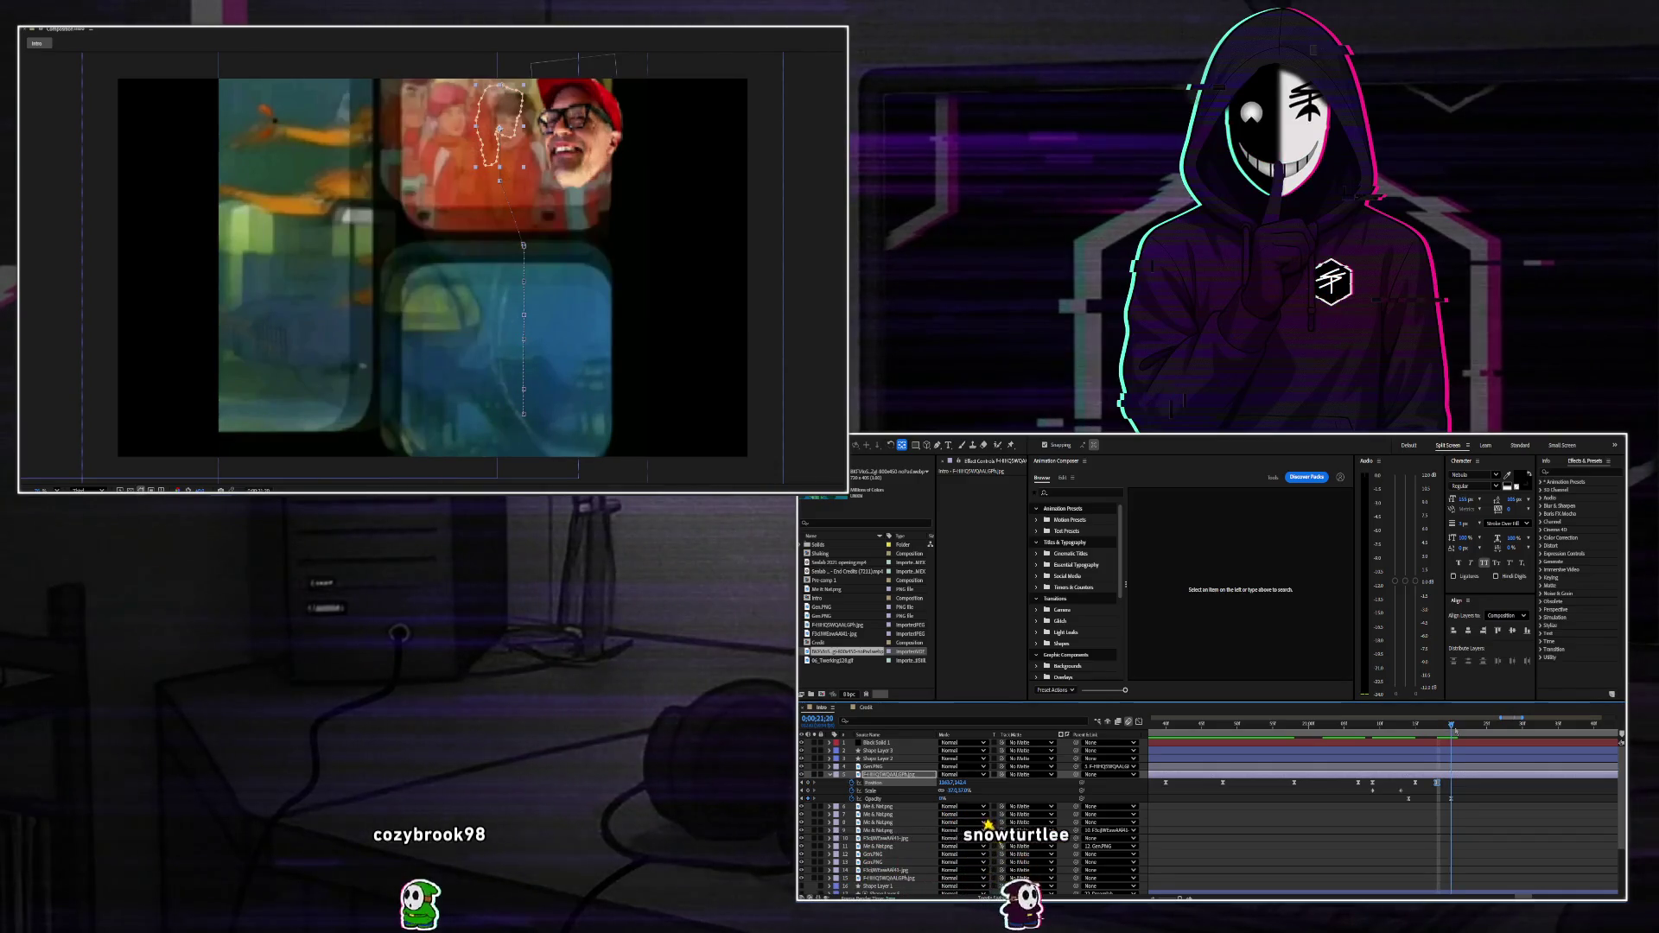
pyautogui.hotkey('shift', 'Up')
pyautogui.hotkey('shift', 'Up')
pyautogui.hotkey('shift', 'Up')
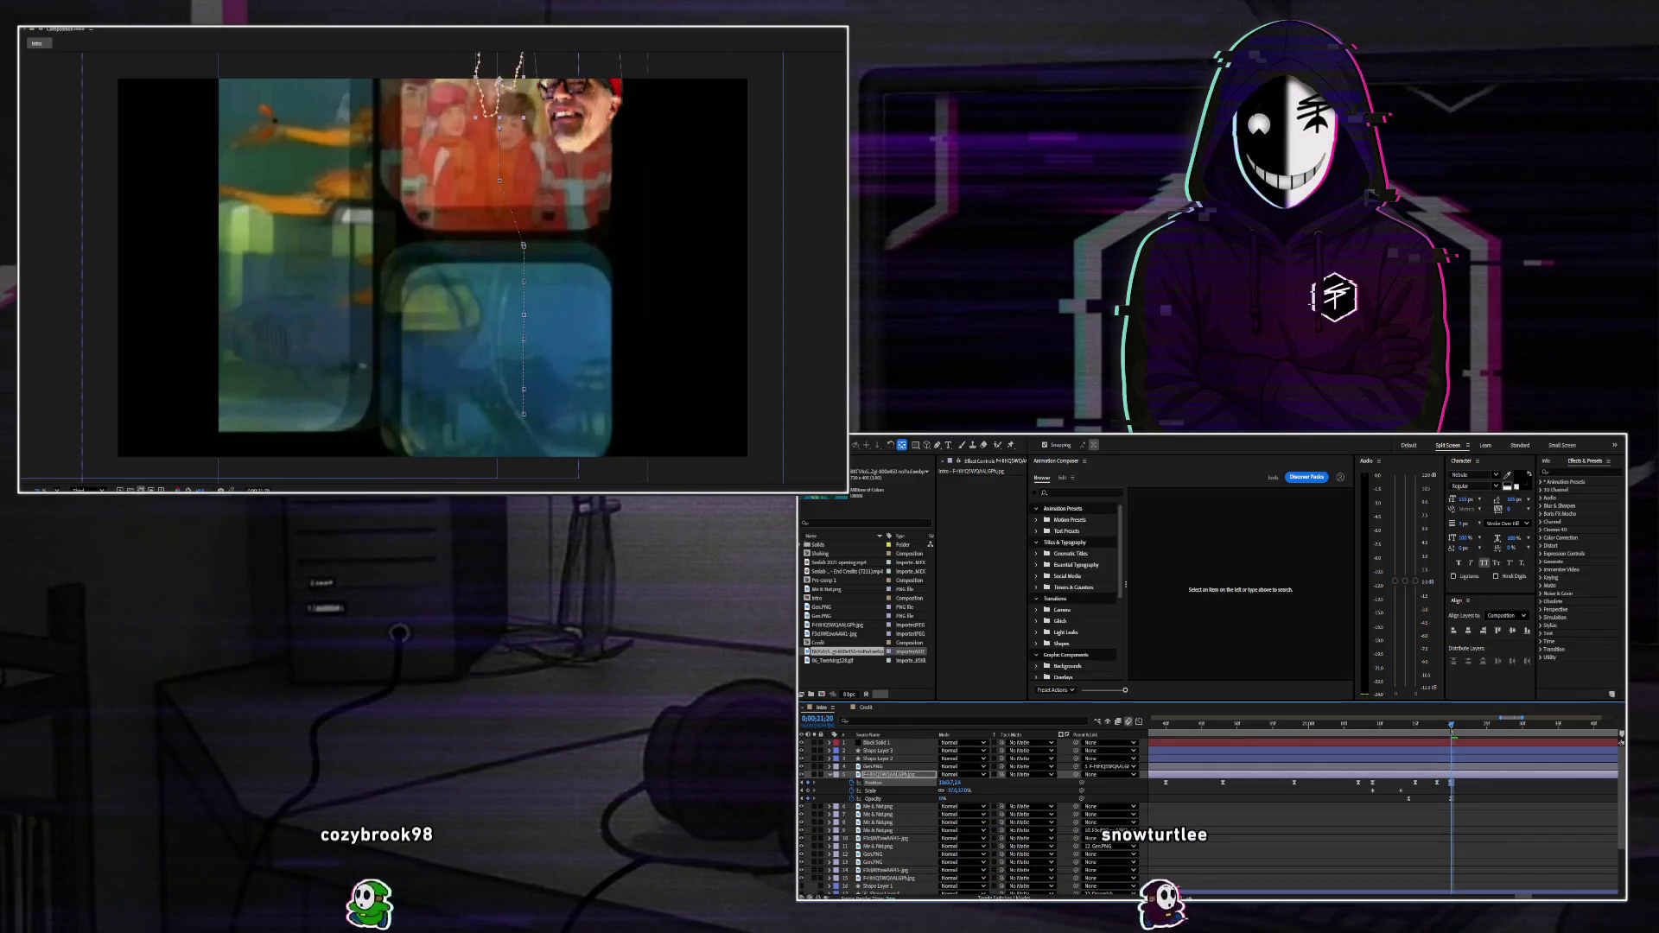
pyautogui.click(897, 768)
pyautogui.press('s')
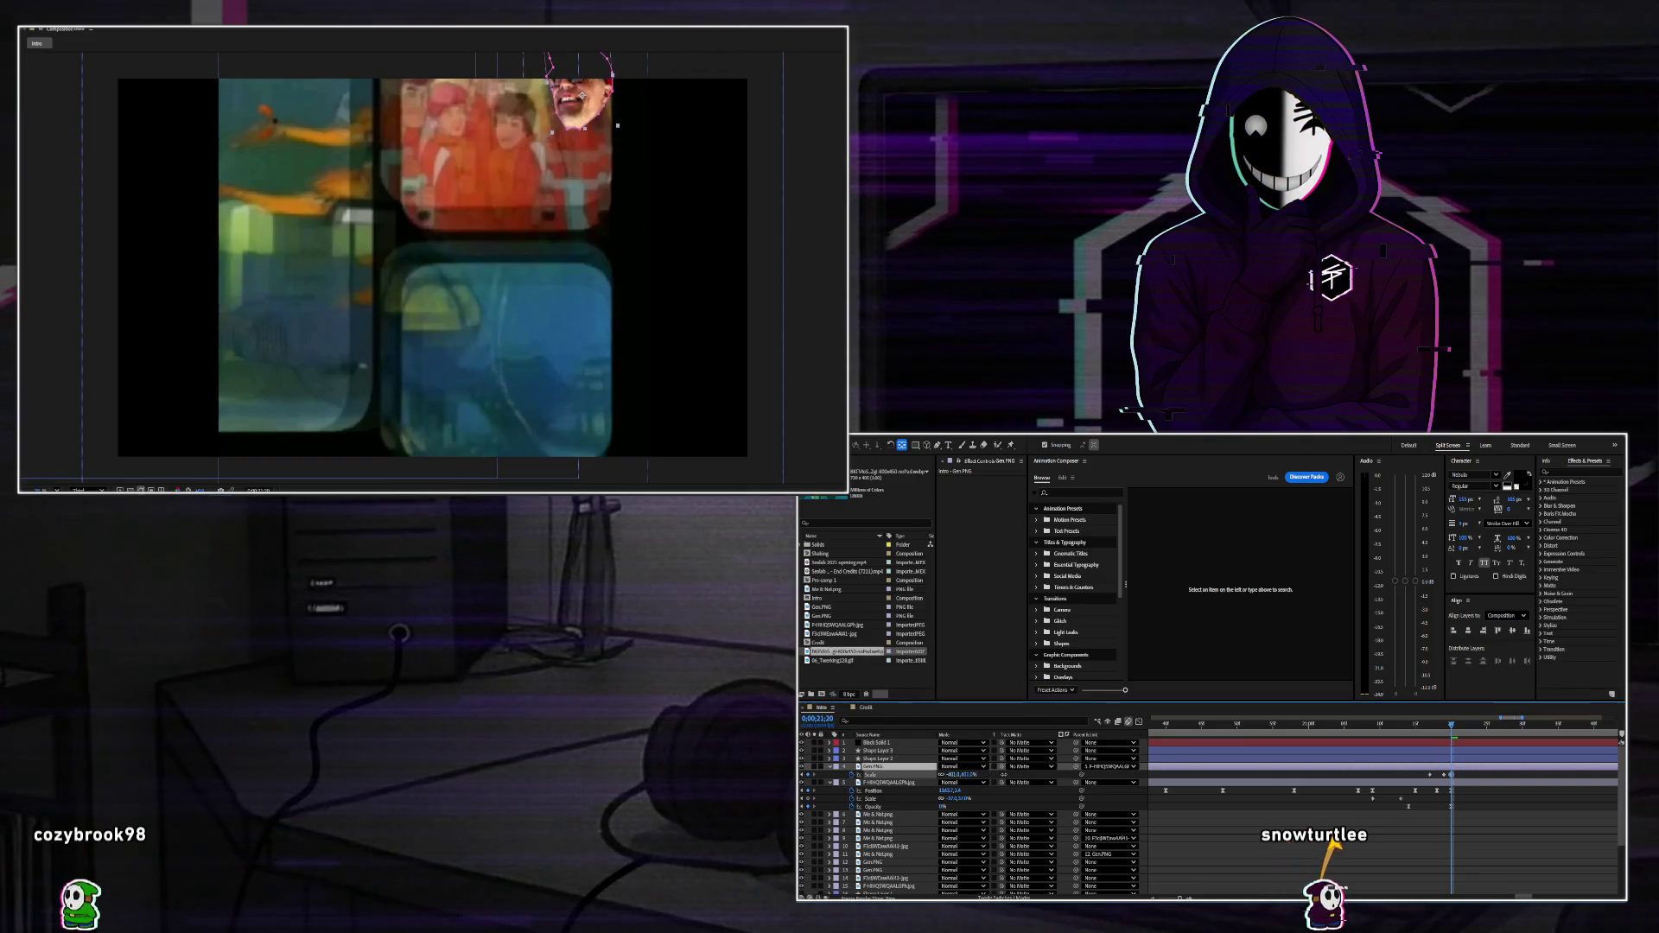
# Shrink Gen.PNG to about 386% scale and preview the intro from the start.
pyautogui.moveTo(950, 774); pyautogui.dragTo(937, 774)
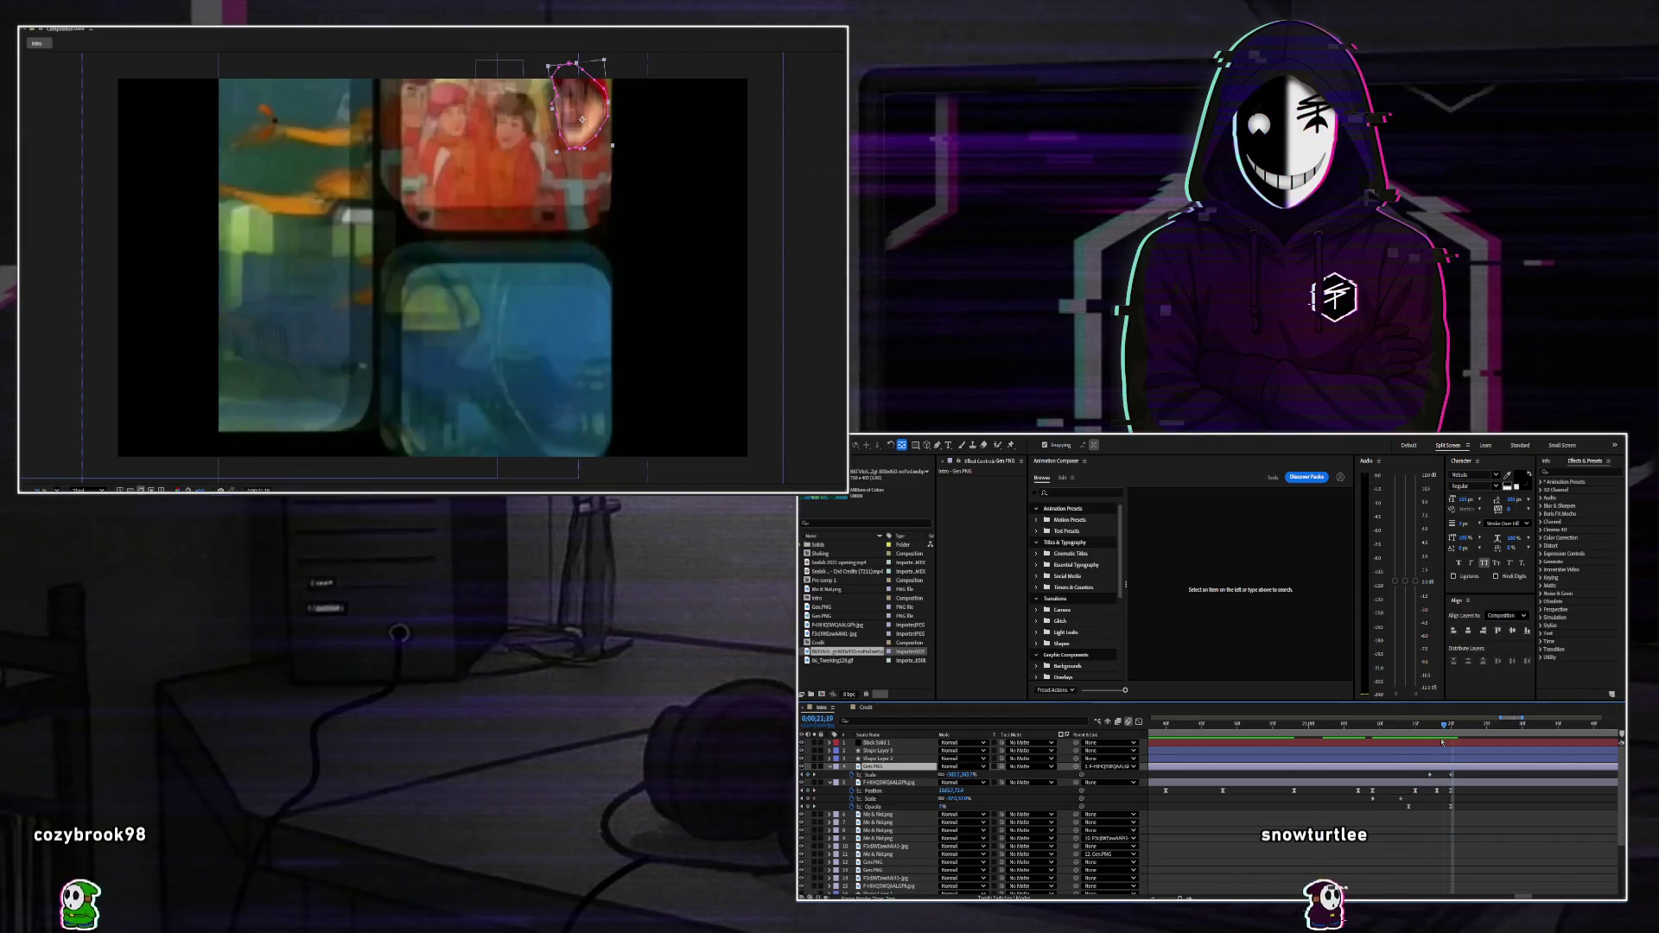
pyautogui.click(1449, 741)
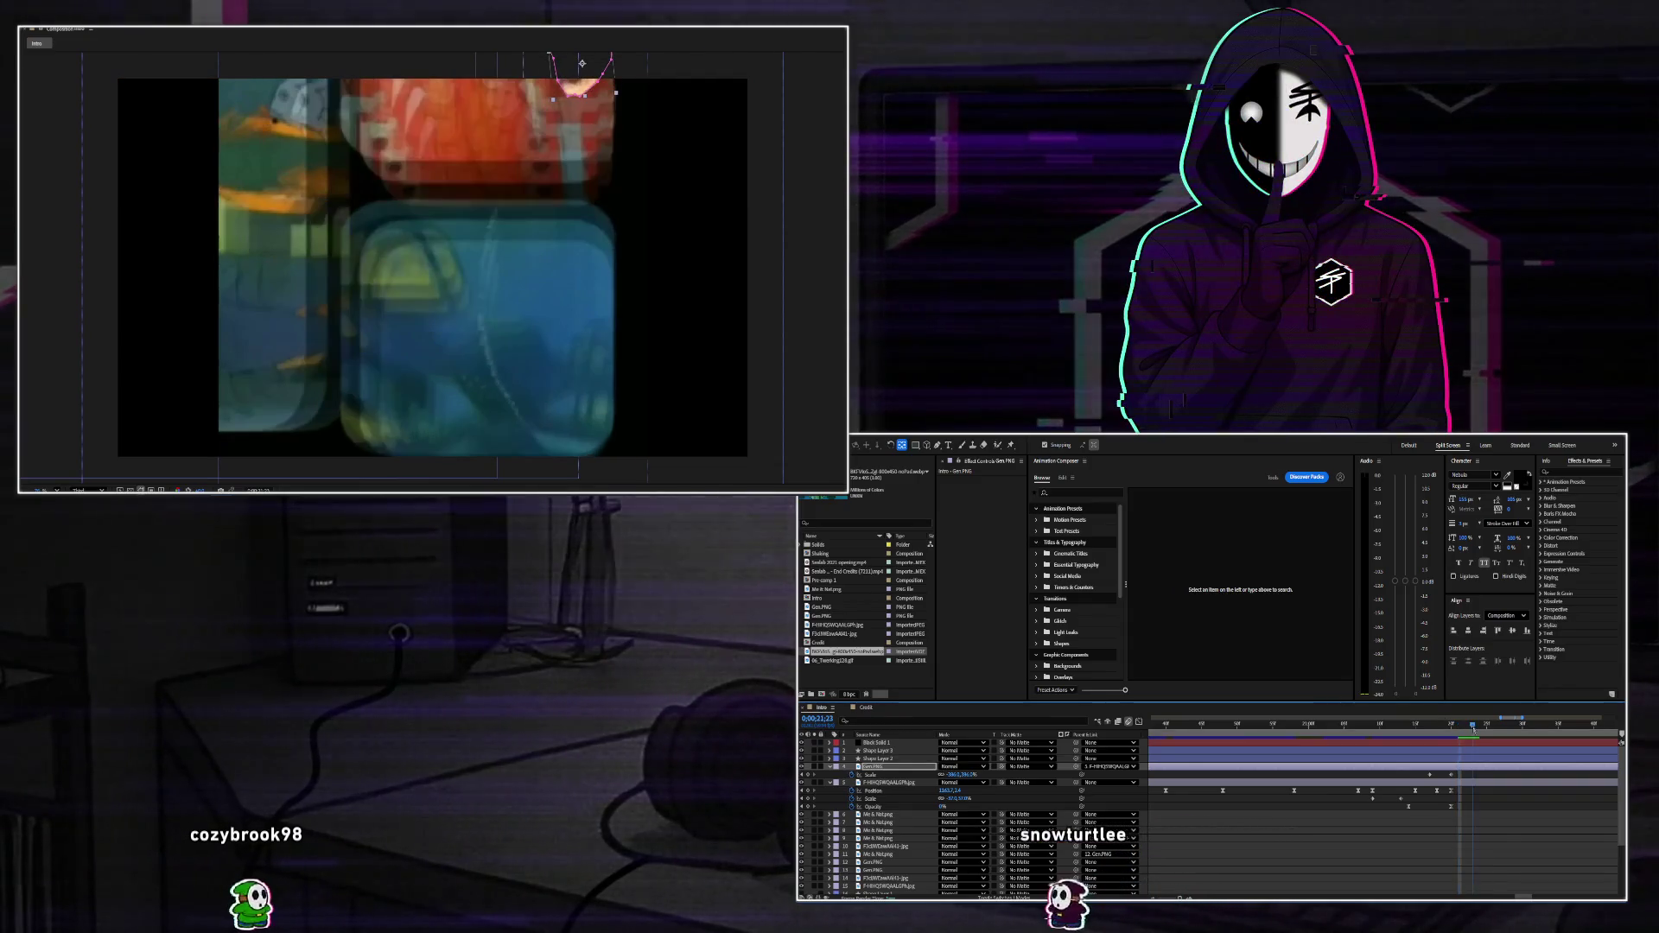
pyautogui.press('Home')
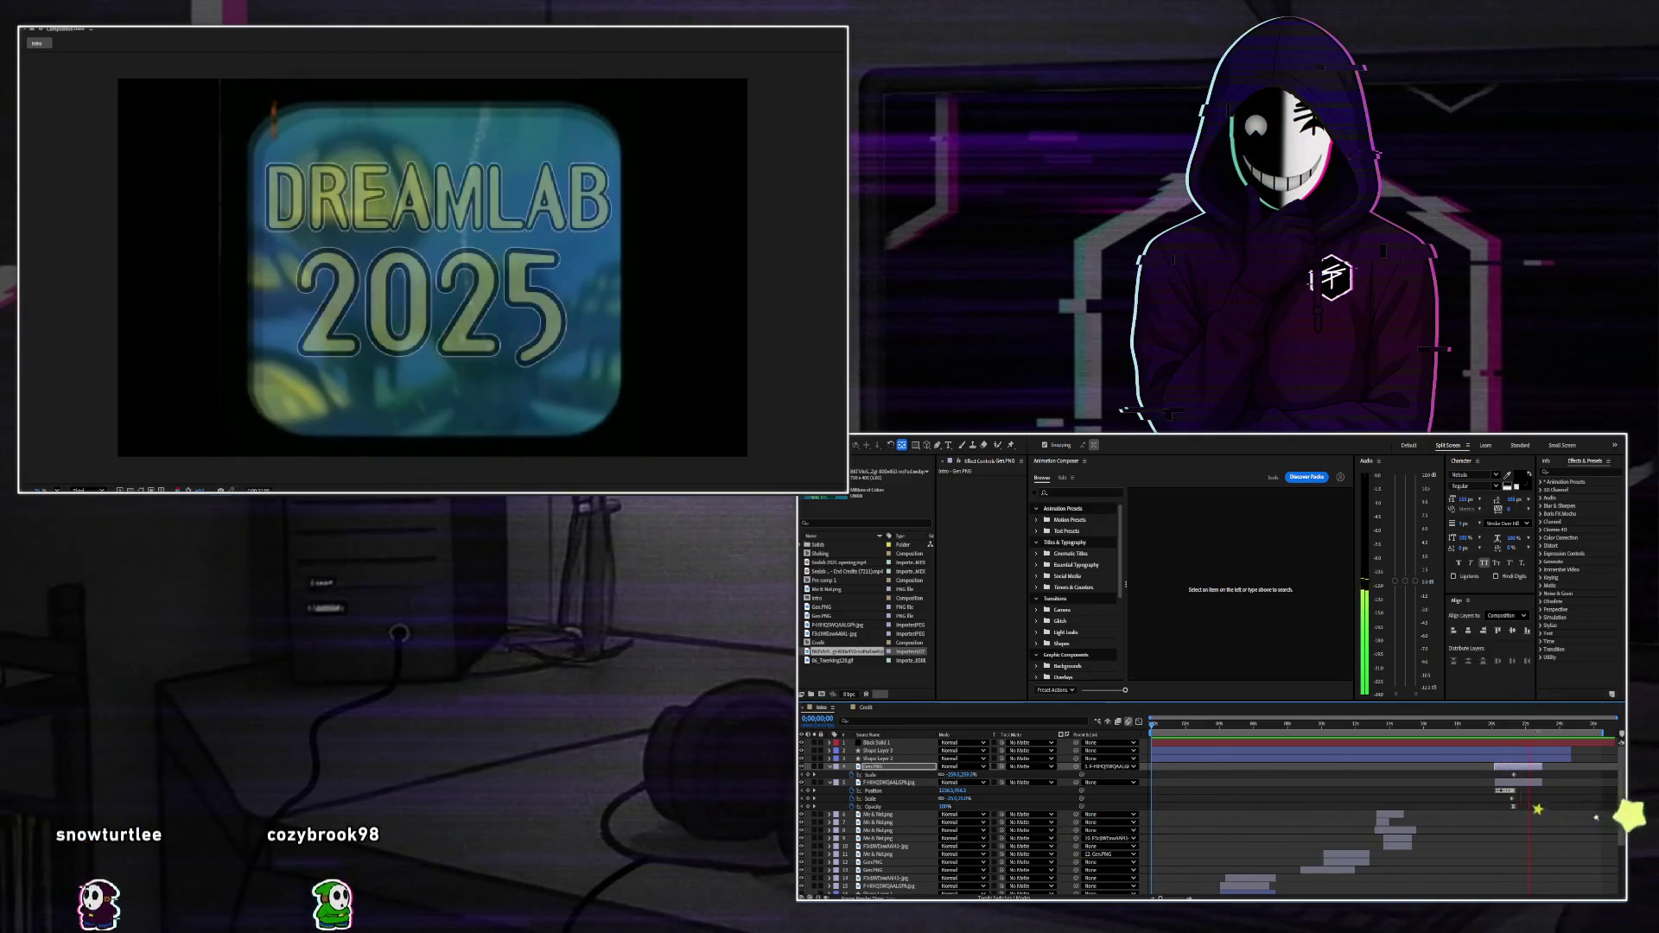
pyautogui.press('space')
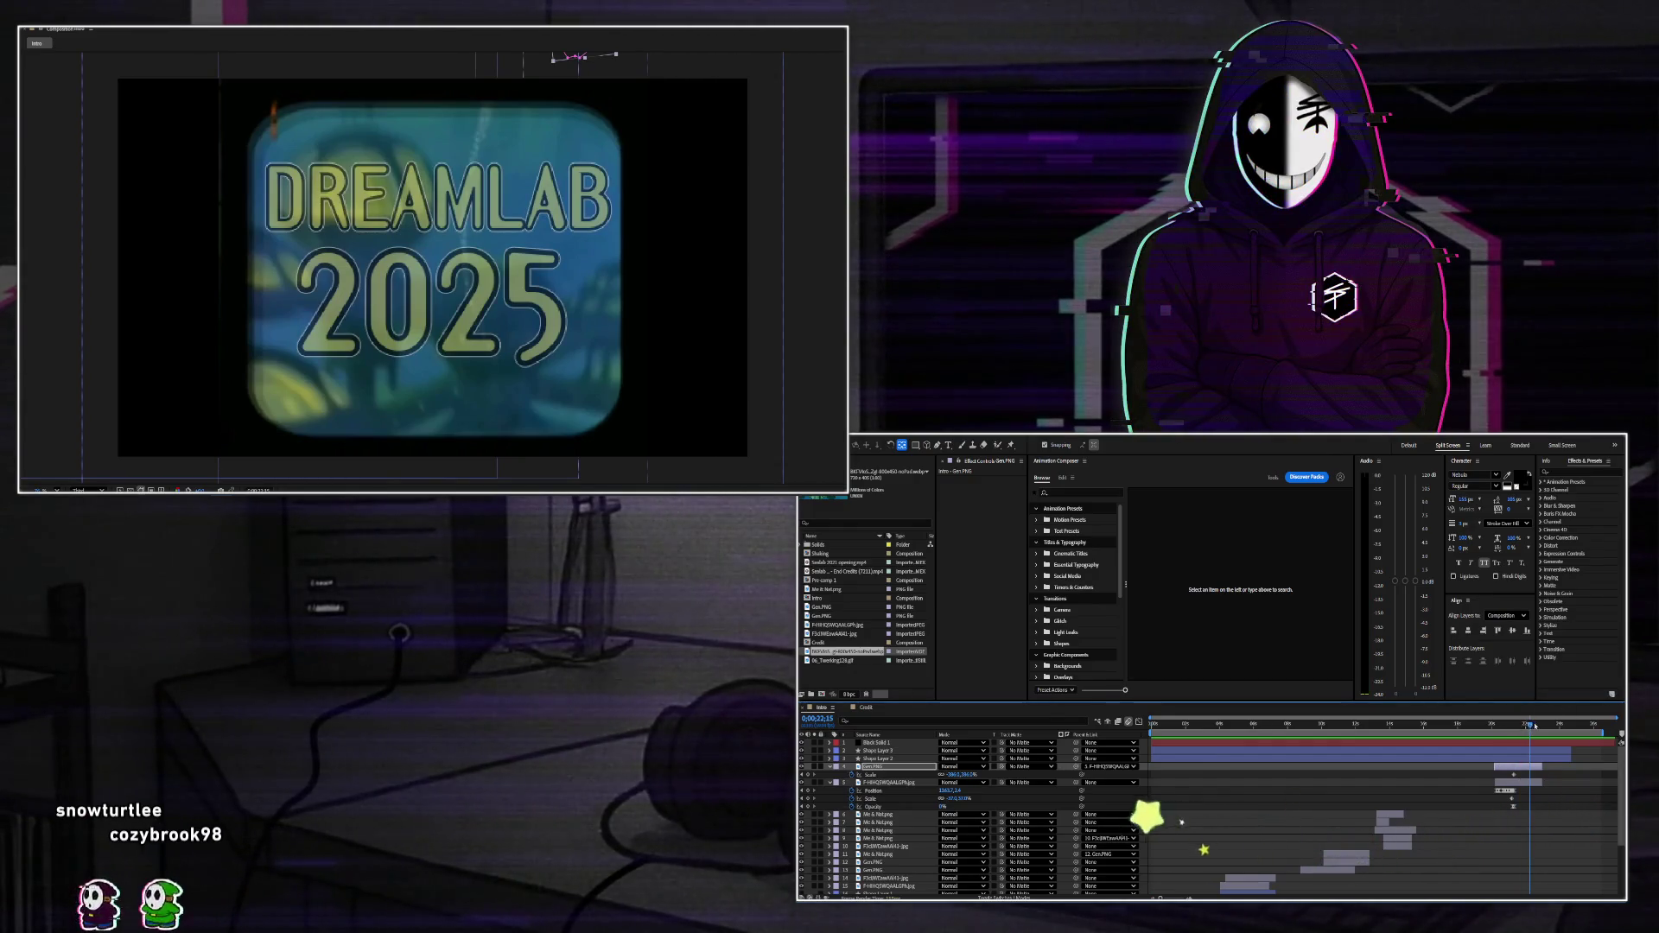
# Start Gen.PNG's face lower at 0;00;20;50 and check the motion to 0;00;21;10.
pyautogui.moveTo(1535, 726); pyautogui.dragTo(1506, 724)
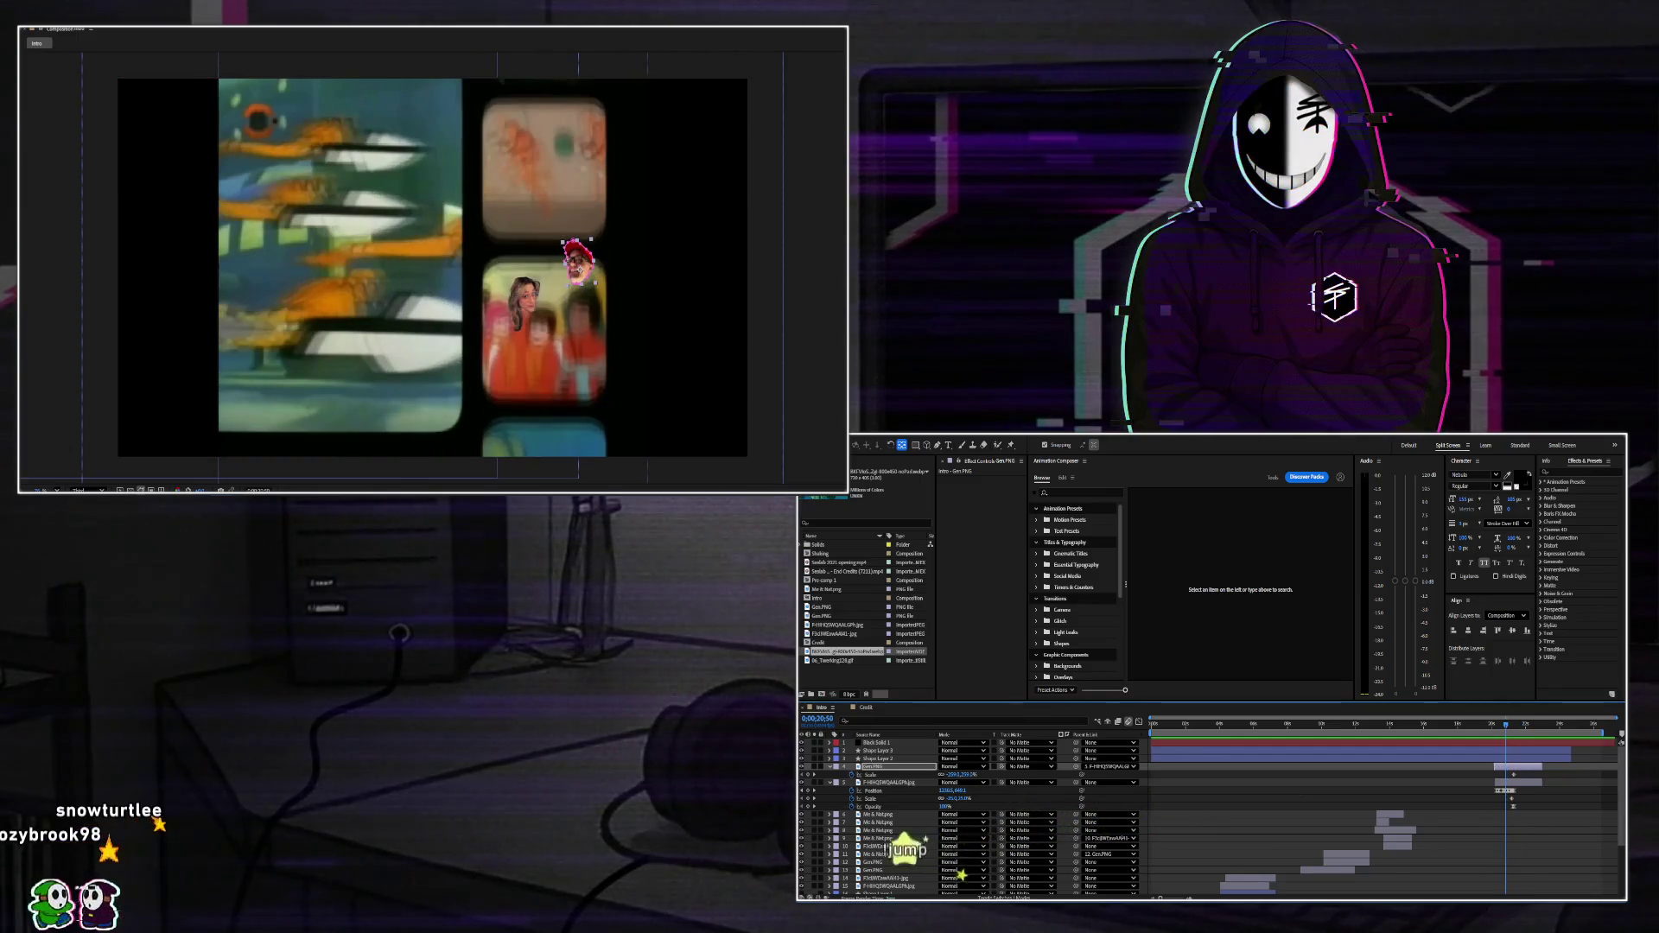
pyautogui.press('=')
pyautogui.press('=')
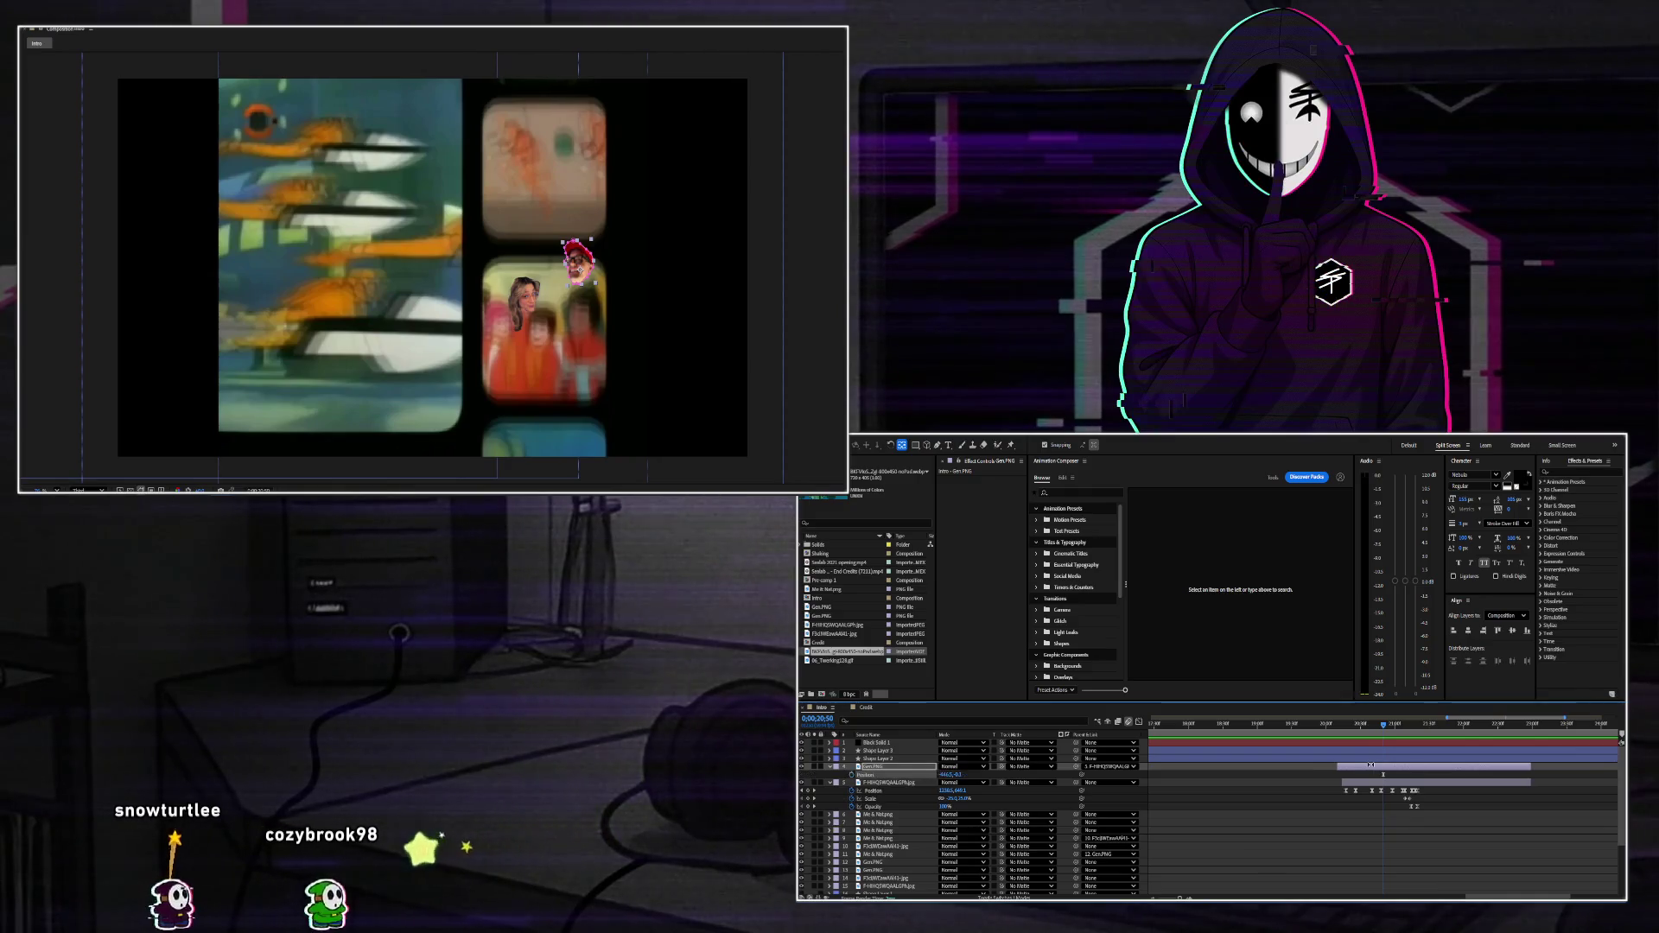
pyautogui.hotkey('shift', 'Down')
pyautogui.hotkey('shift', 'Down')
pyautogui.hotkey('shift', 'Down')
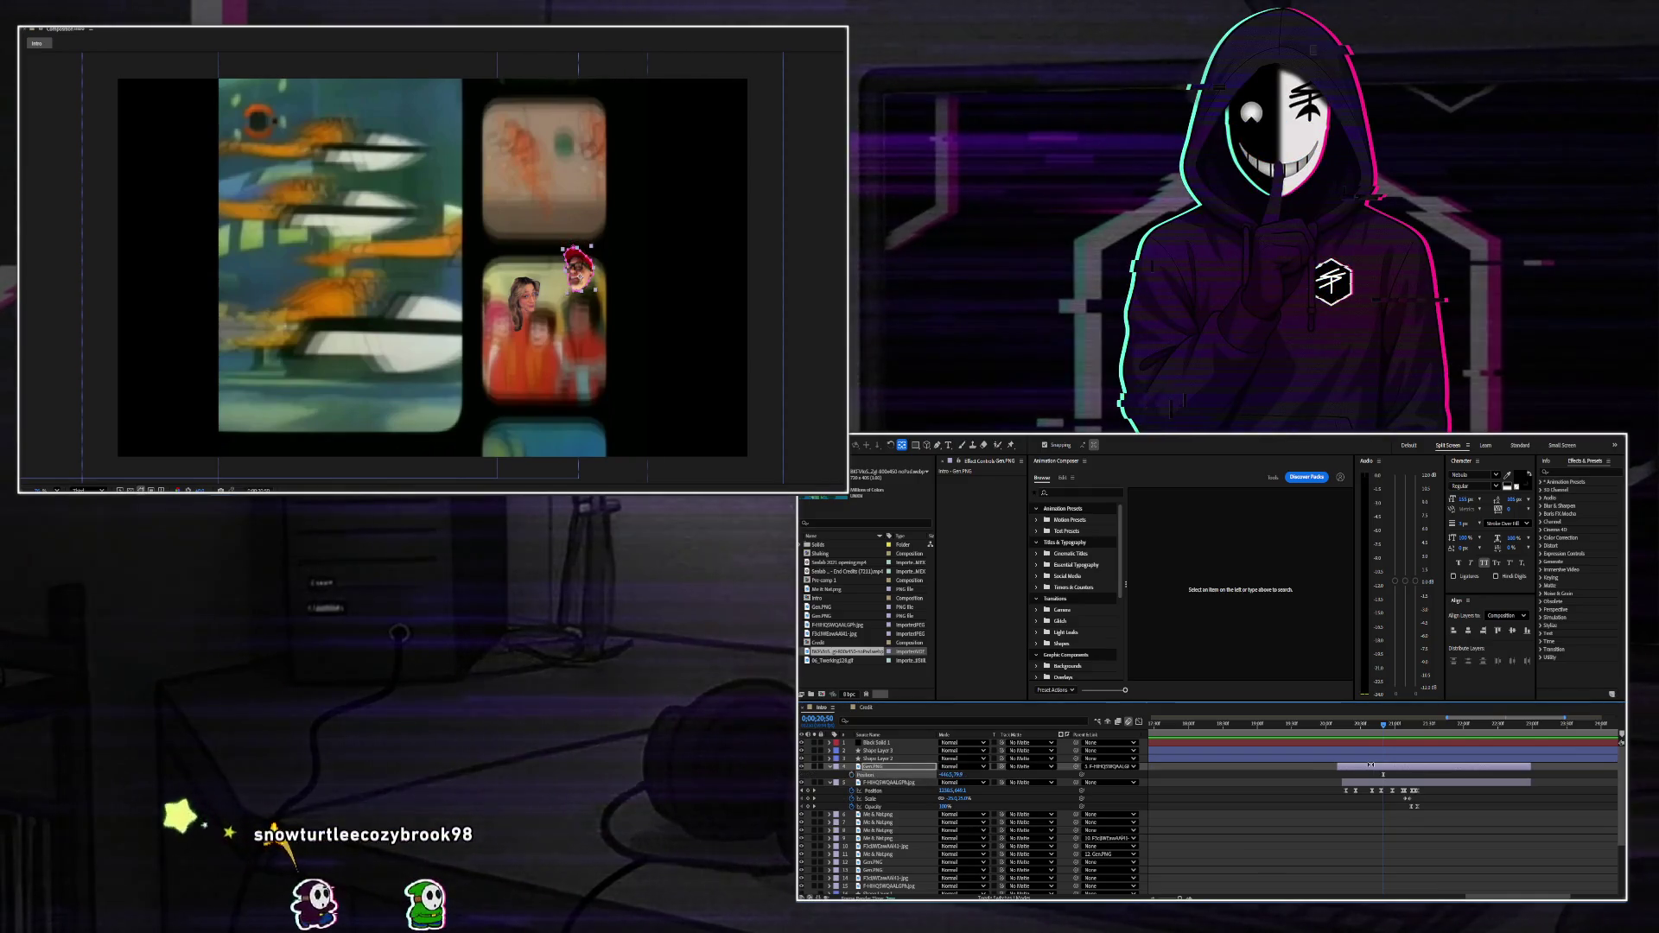
pyautogui.hotkey('shift', 'Down')
pyautogui.hotkey('shift', 'Down')
pyautogui.hotkey('shift', 'Down')
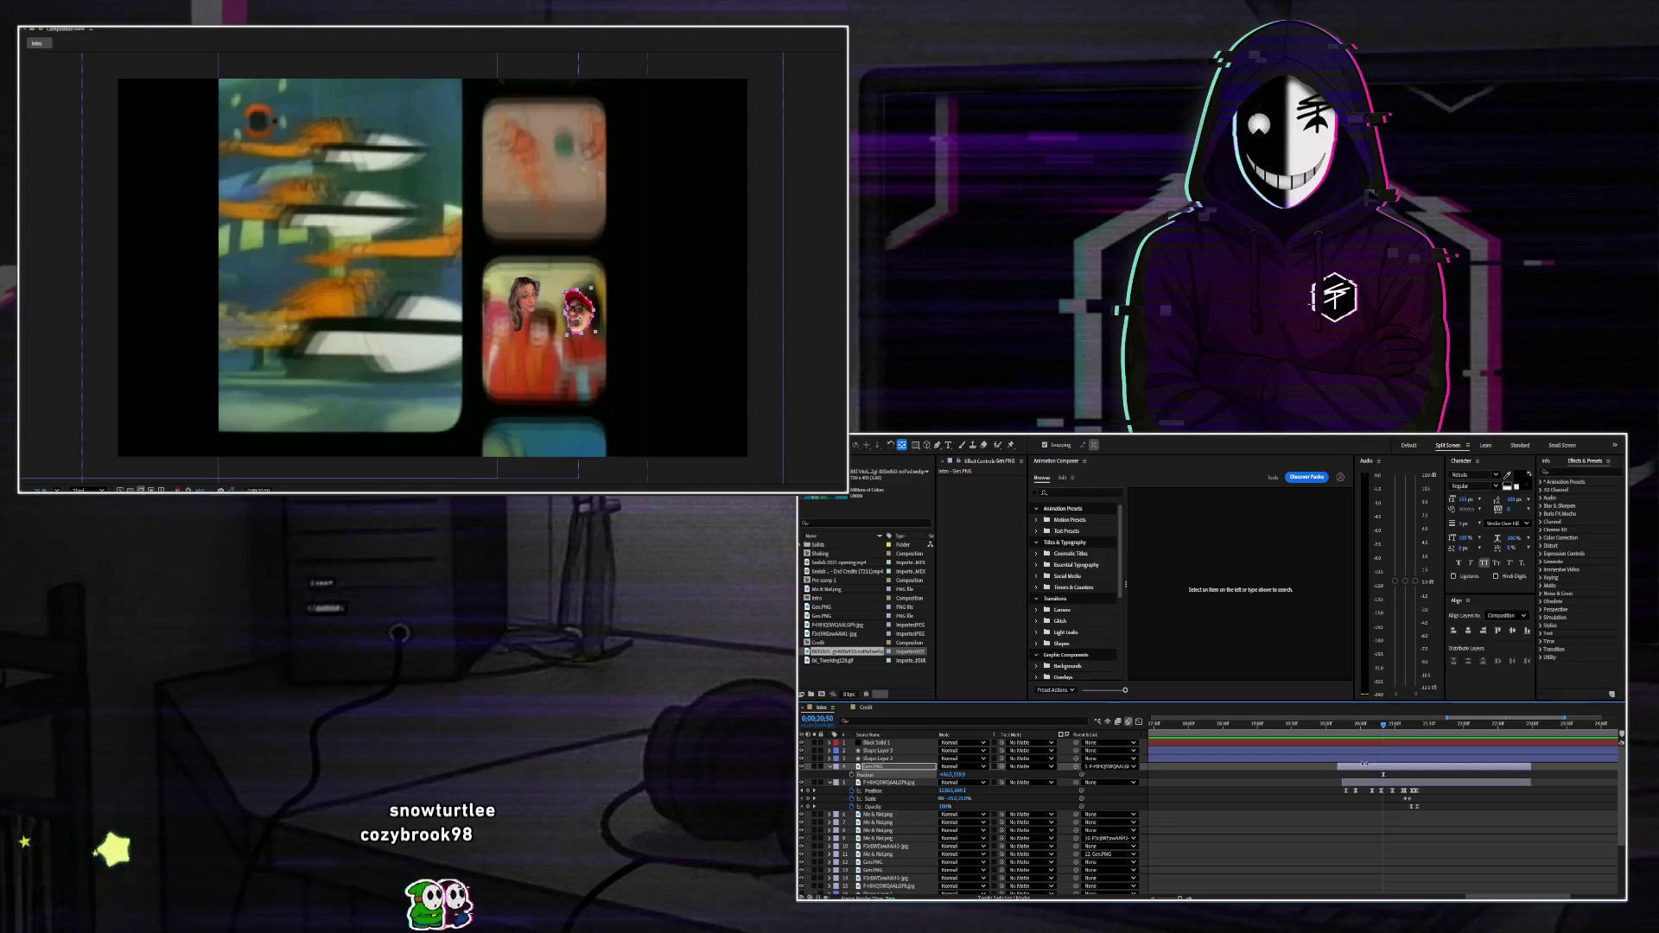
pyautogui.moveTo(1382, 724); pyautogui.dragTo(1418, 748)
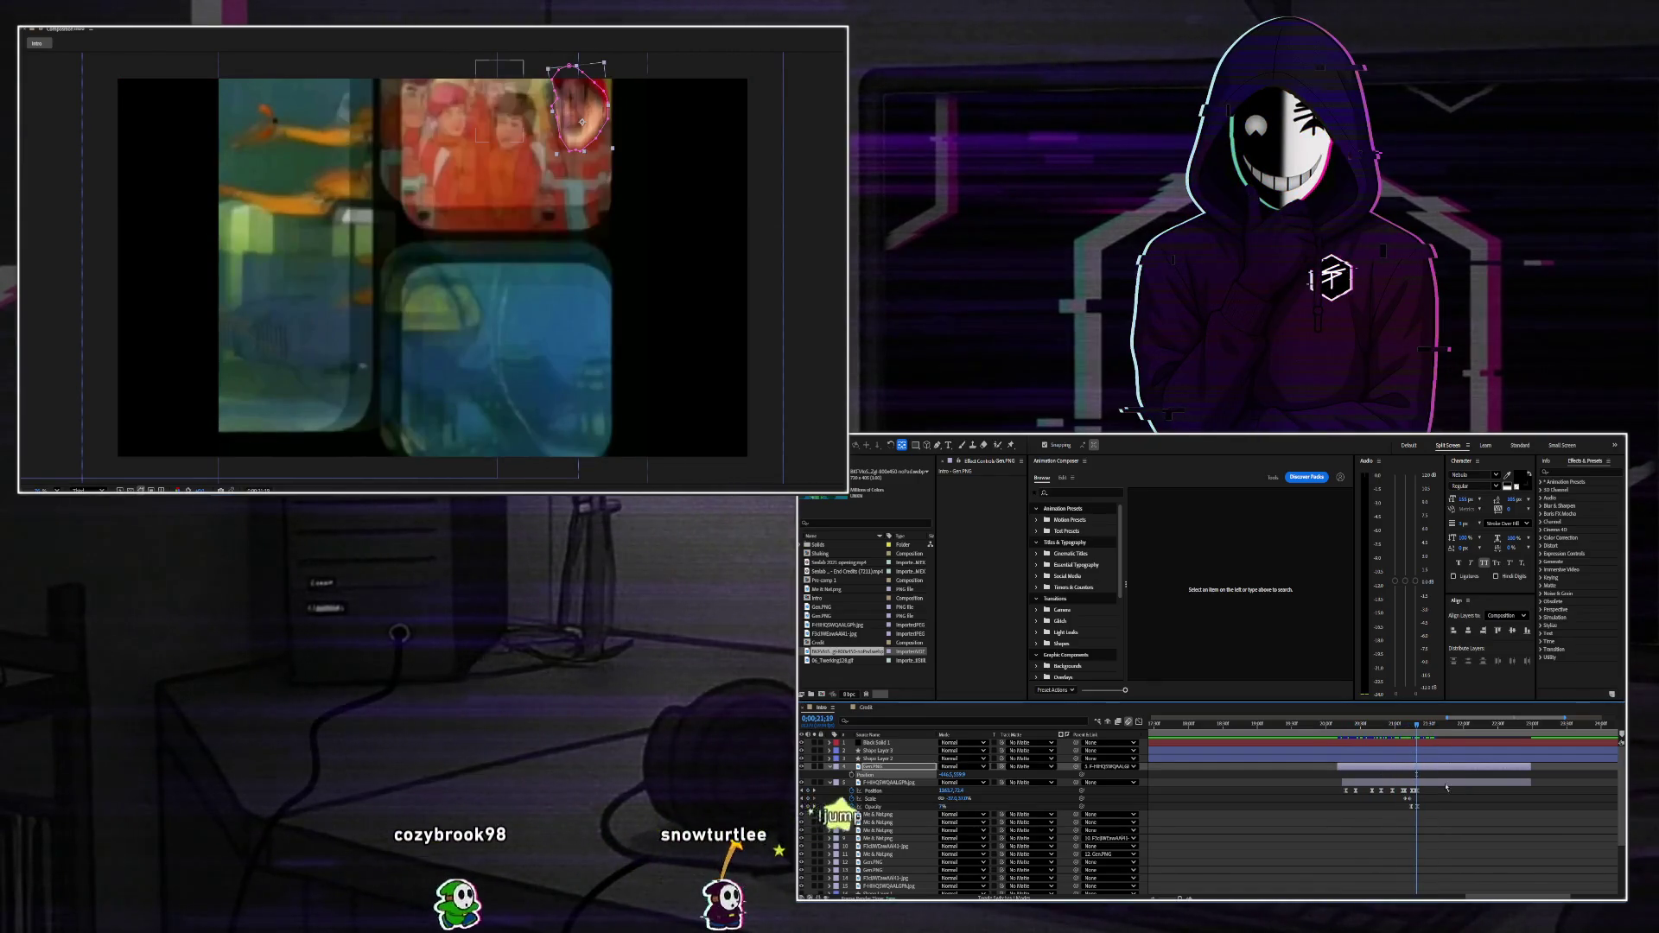
# Fade Gen.PNG to 0% opacity at 0;00;21;24 and play it back.
pyautogui.press('t')
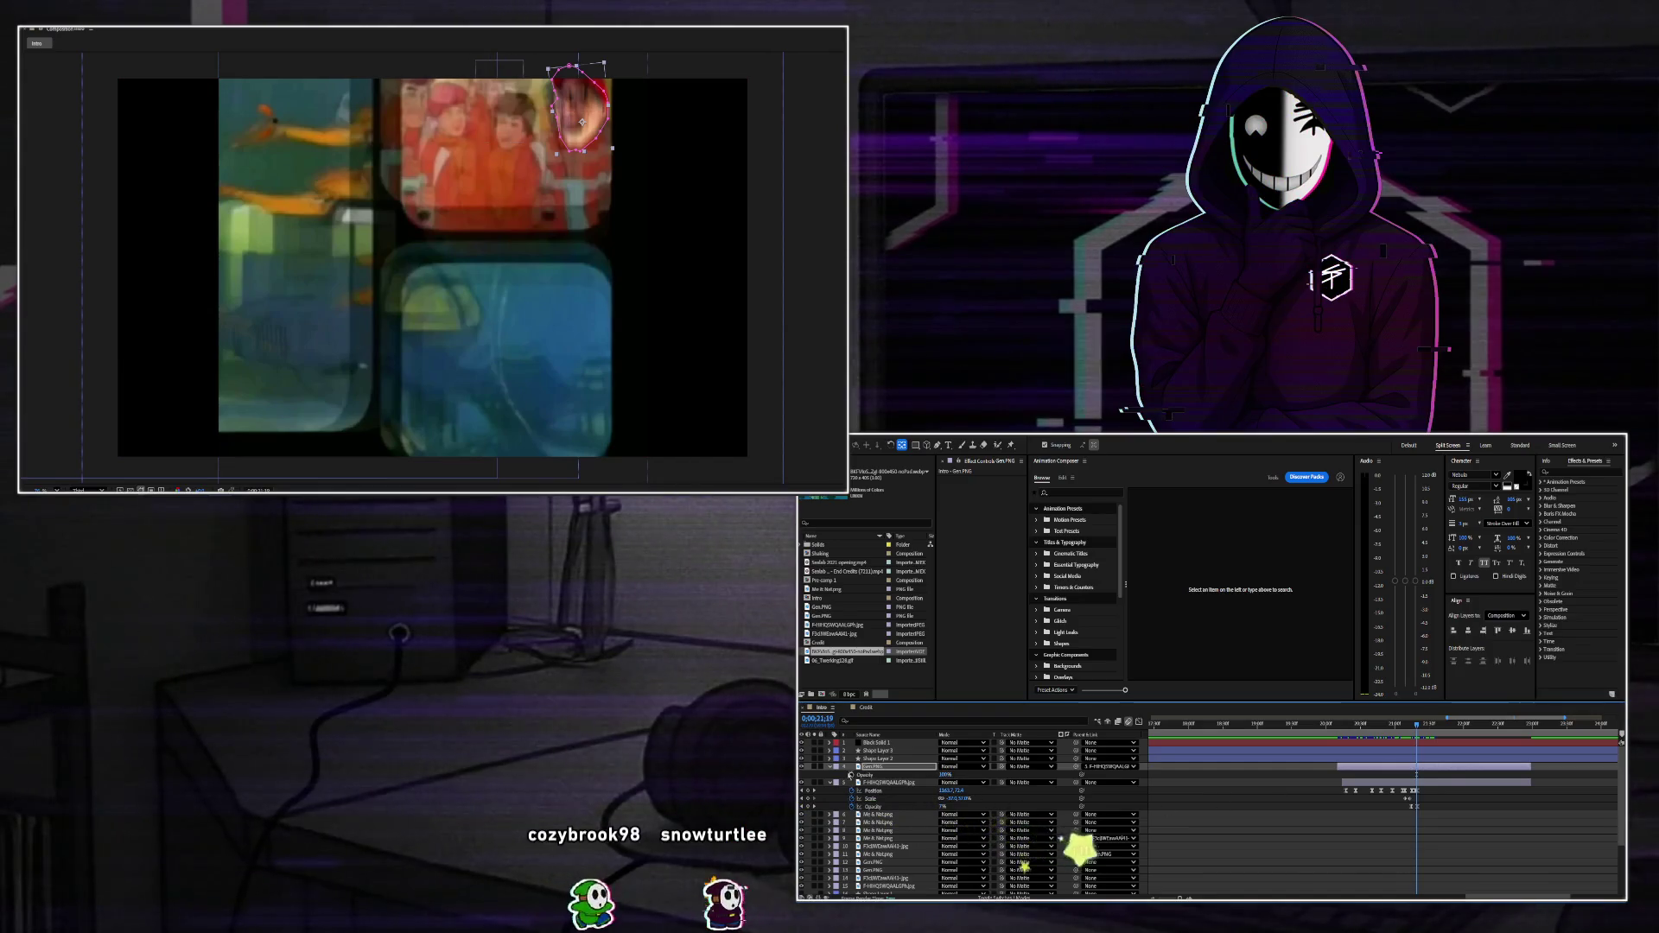
pyautogui.click(1423, 724)
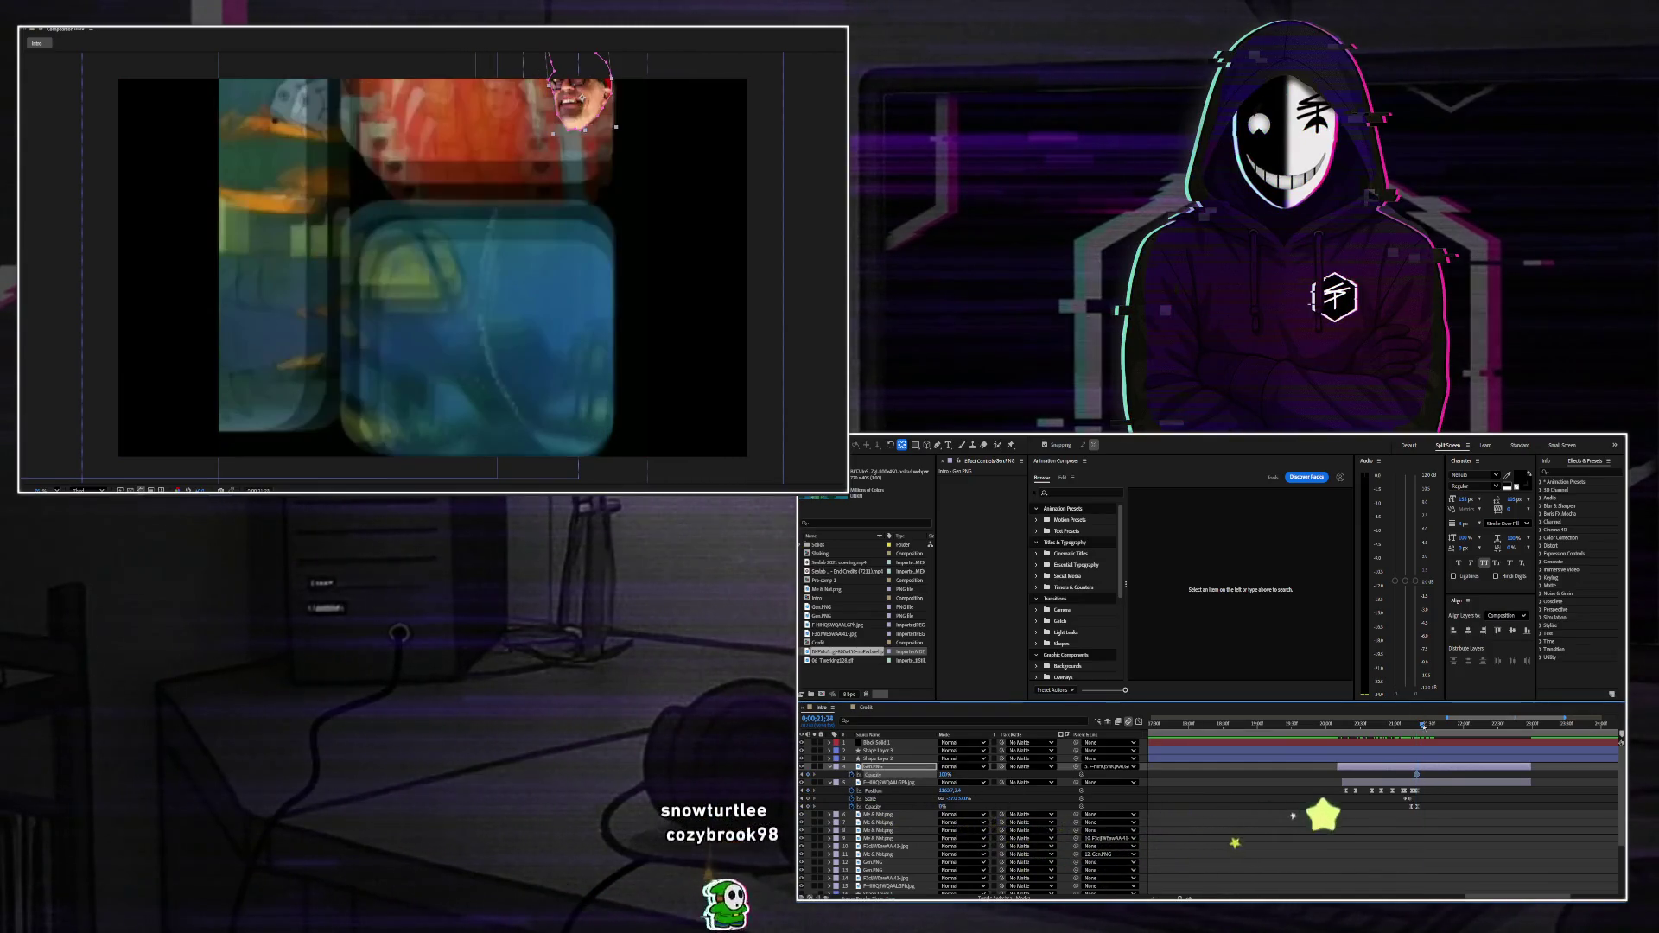
pyautogui.click(946, 775)
pyautogui.write('0')
pyautogui.press('Return')
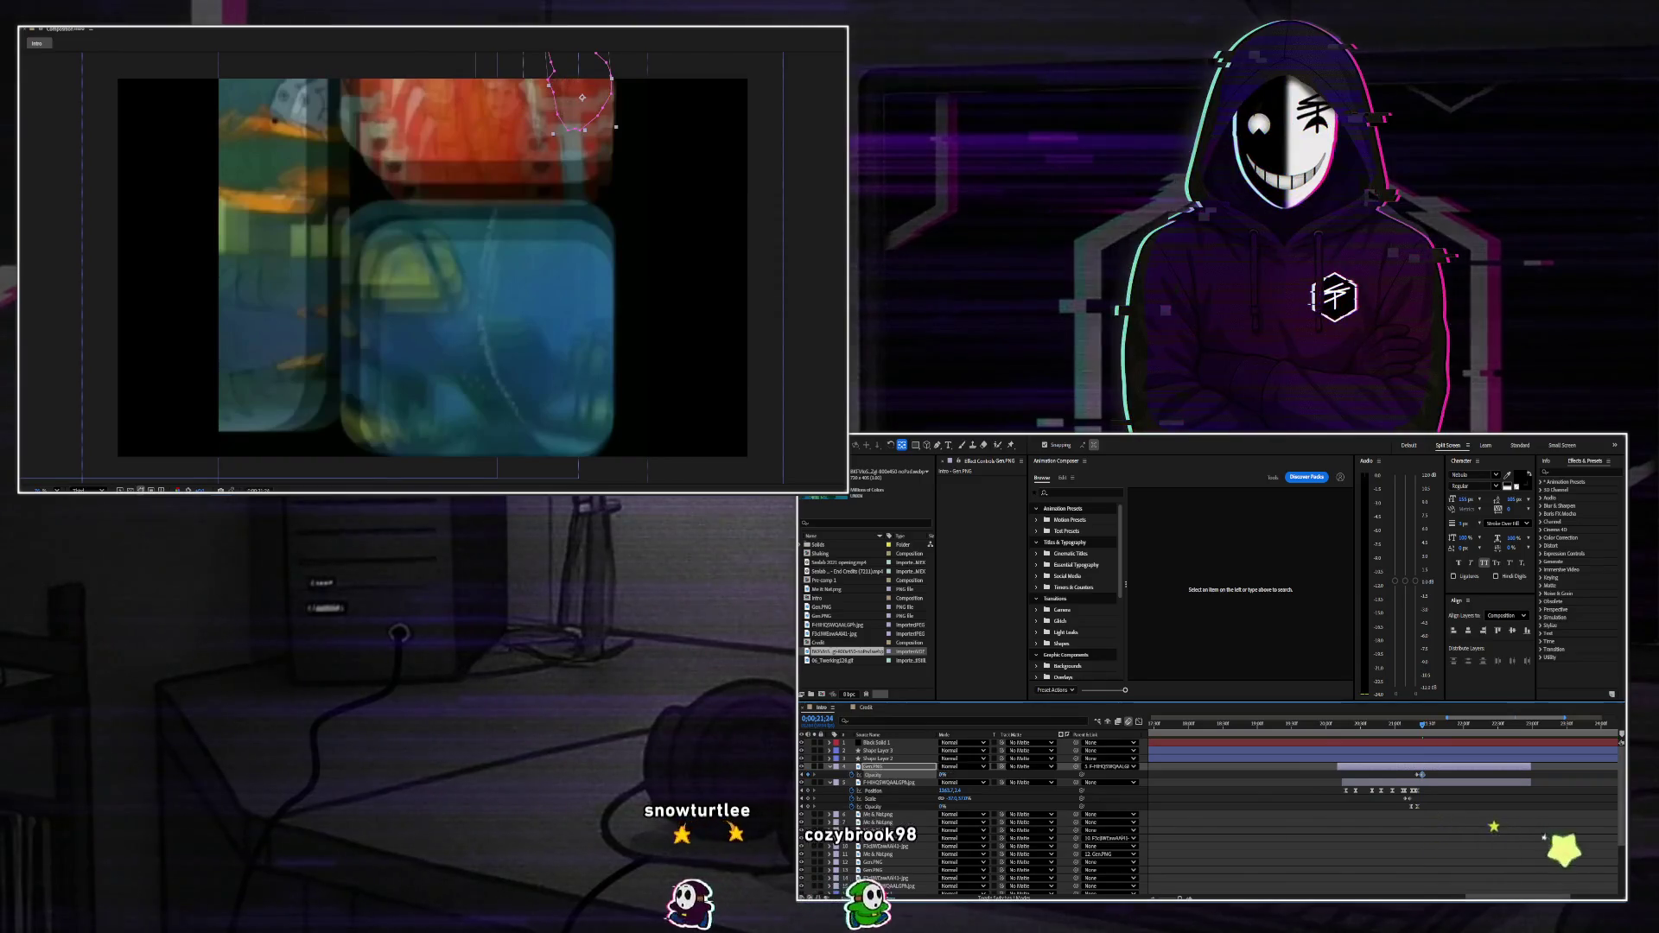
pyautogui.press('space')
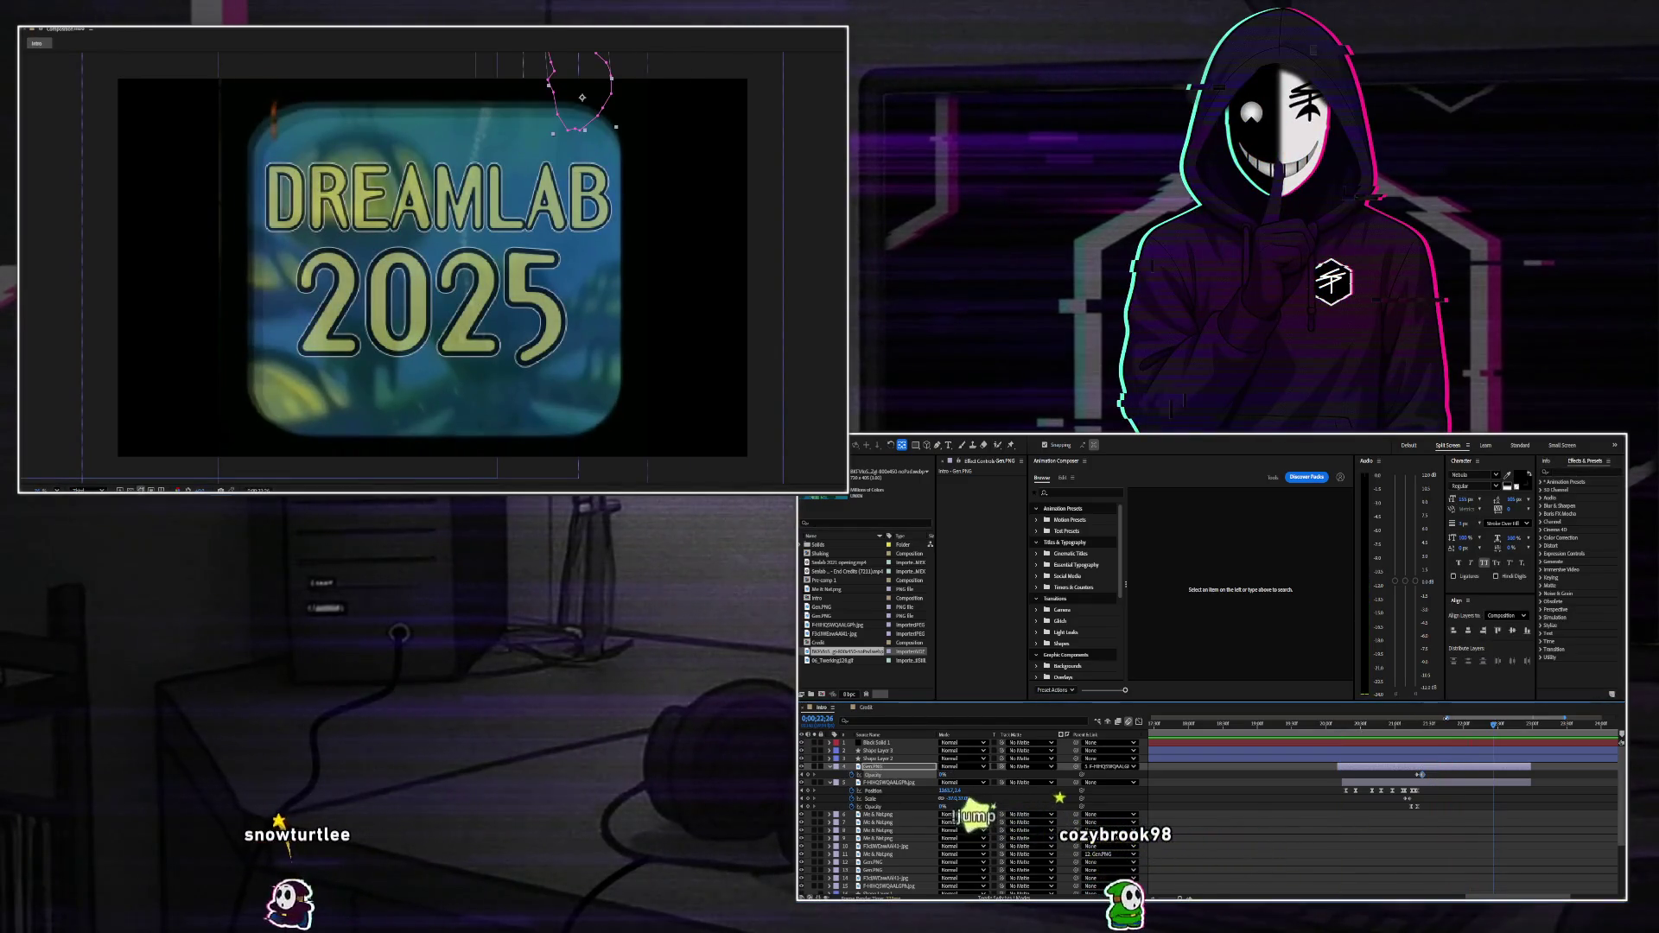
pyautogui.press('-')
pyautogui.press('-')
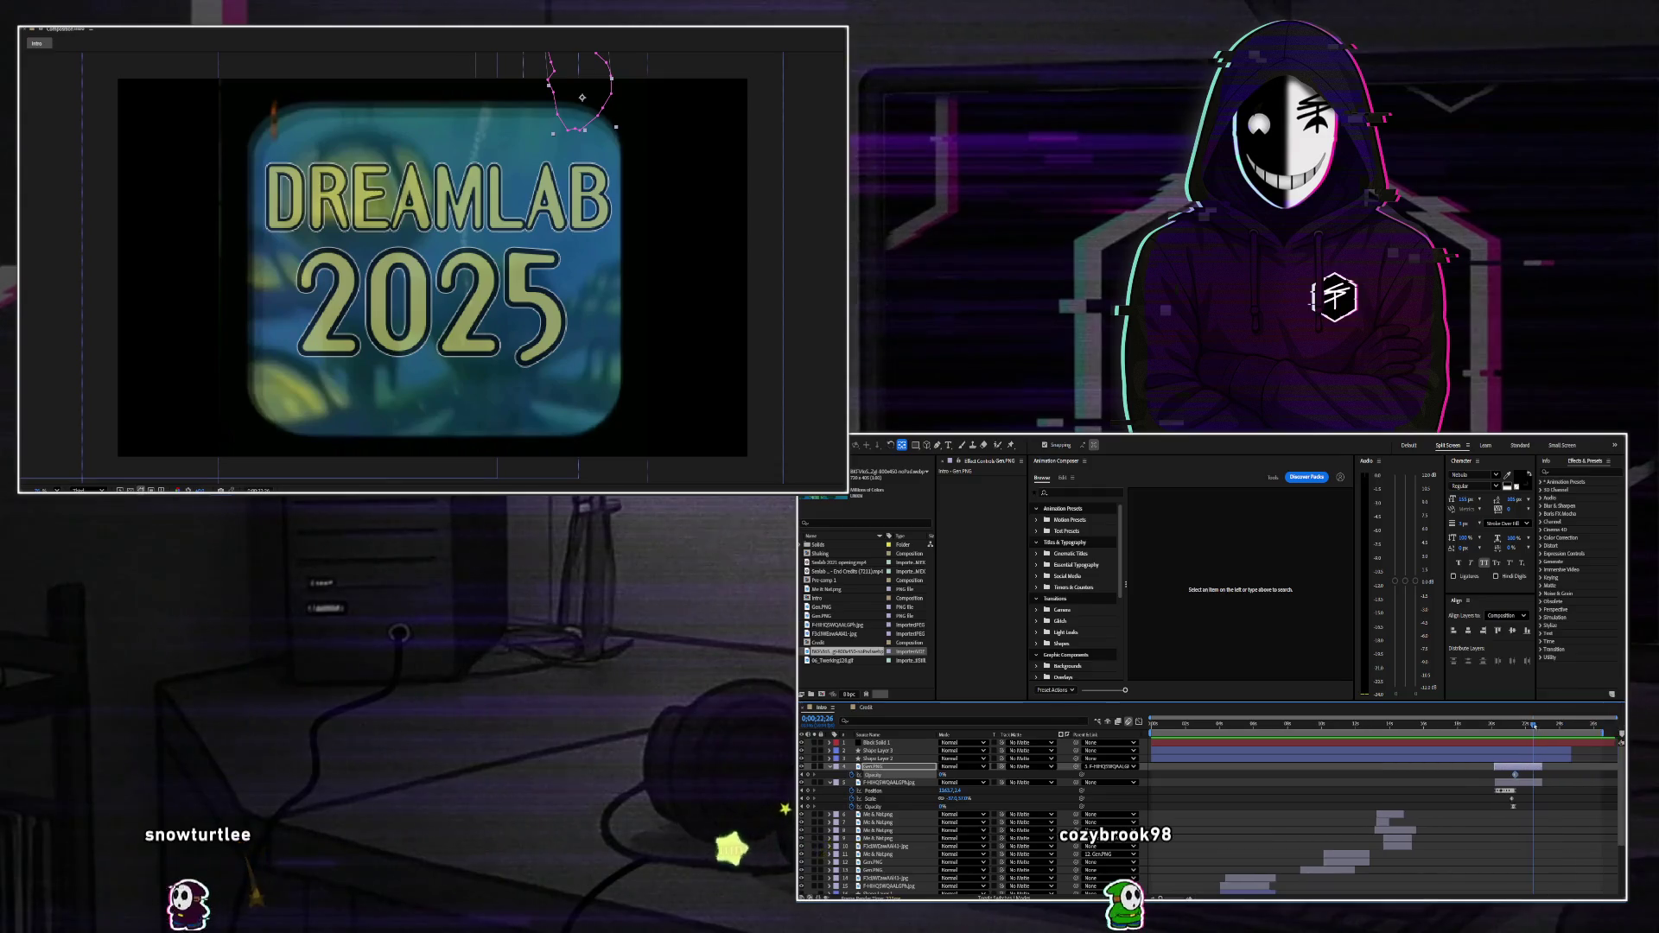
# Enlarge the F3dWEswAAI41.jpg glasses face cutout to about 24% scale.
pyautogui.click(1250, 724)
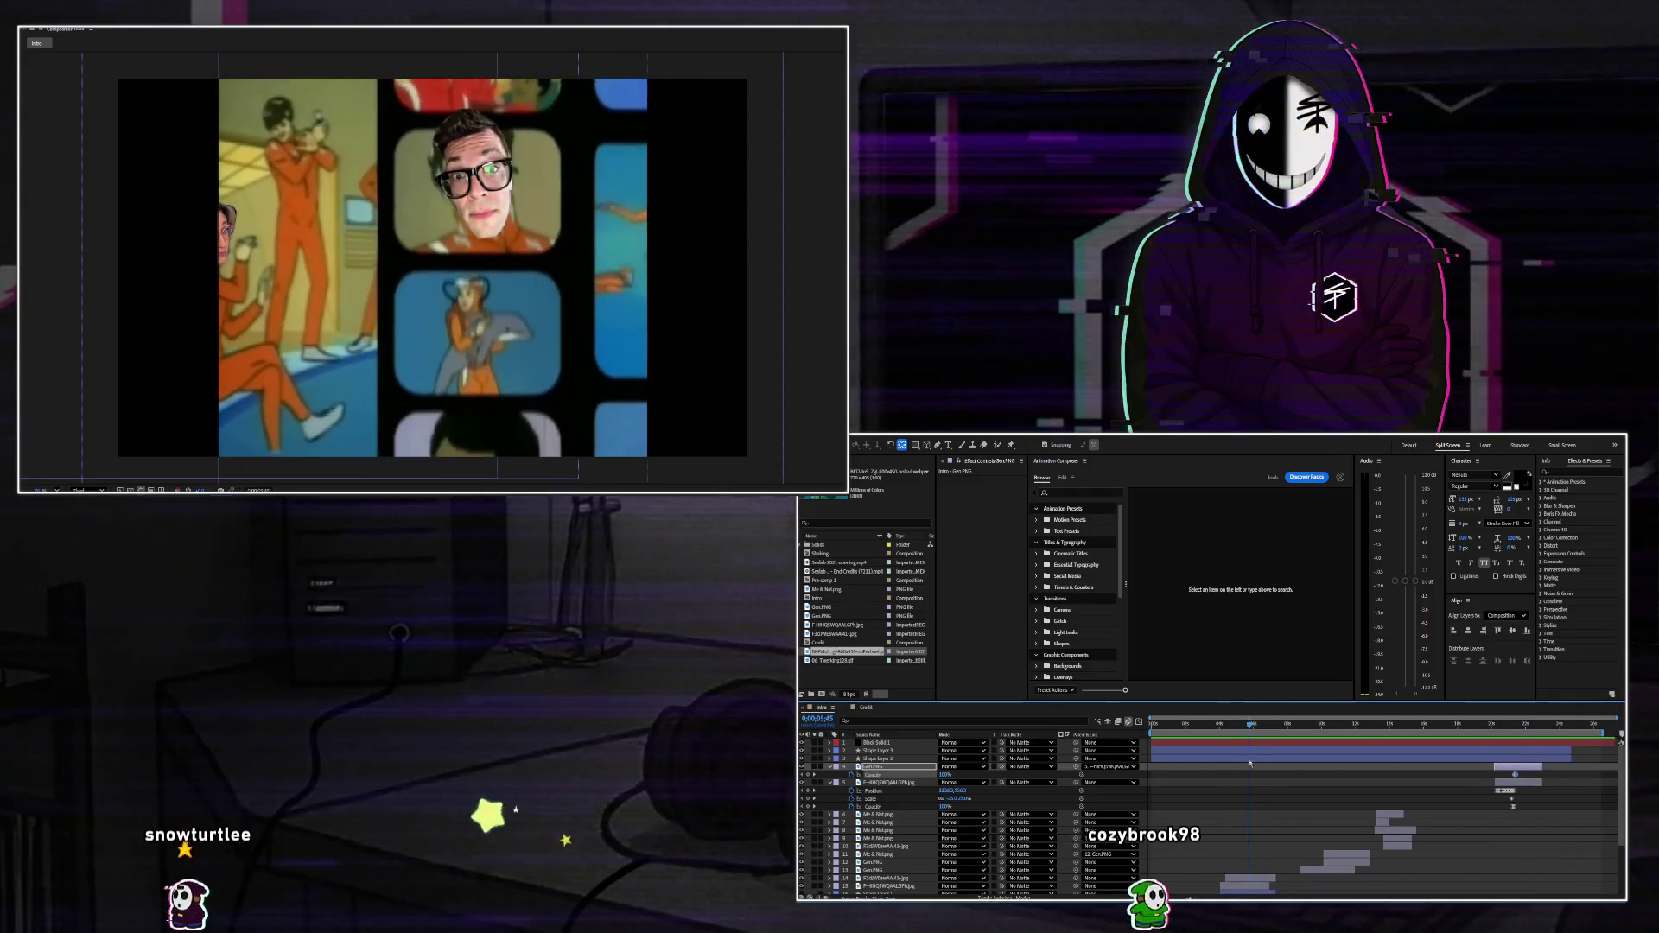
pyautogui.scroll(-3, 1230, 834)
pyautogui.click(899, 803)
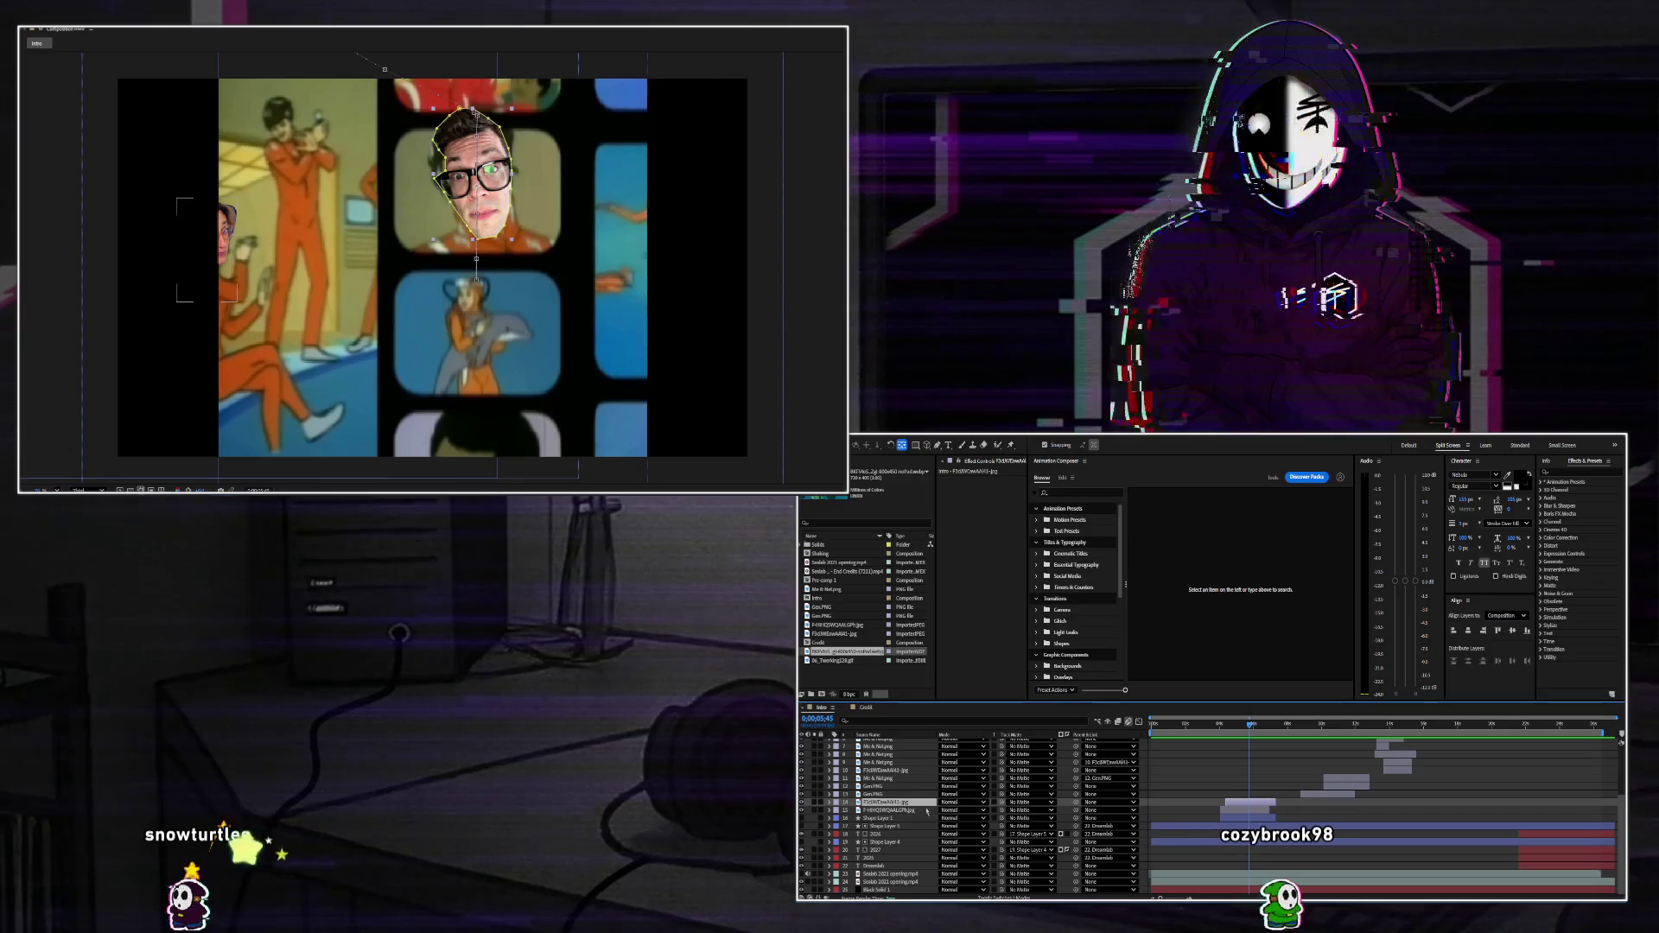
pyautogui.press('s')
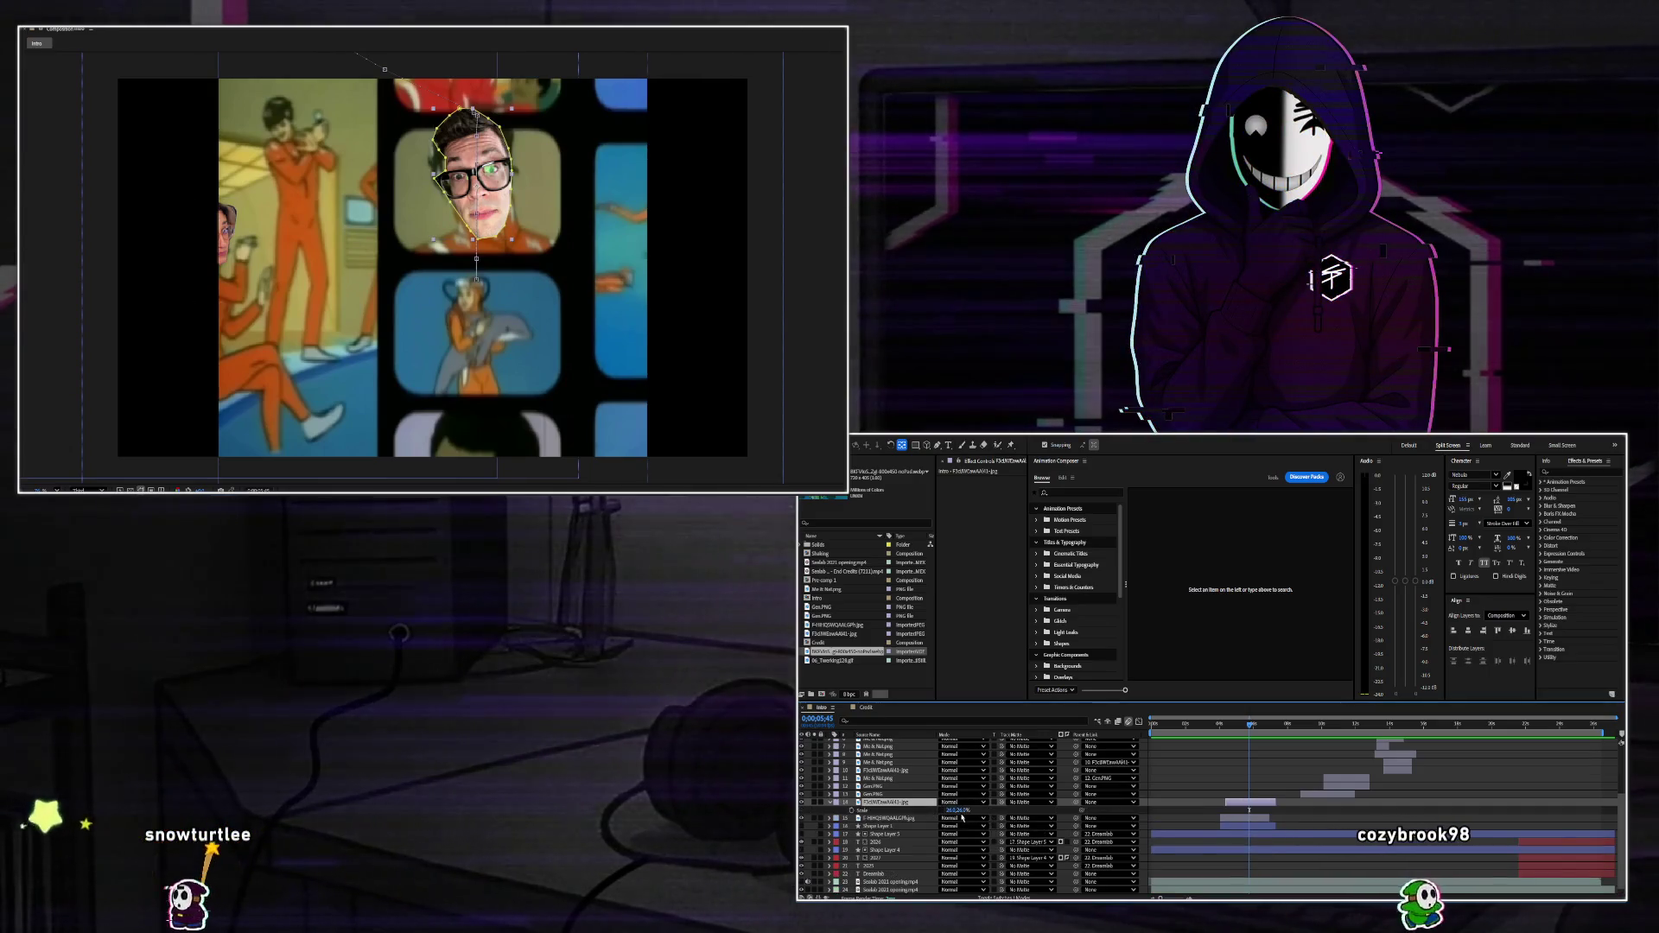
pyautogui.press('F2')
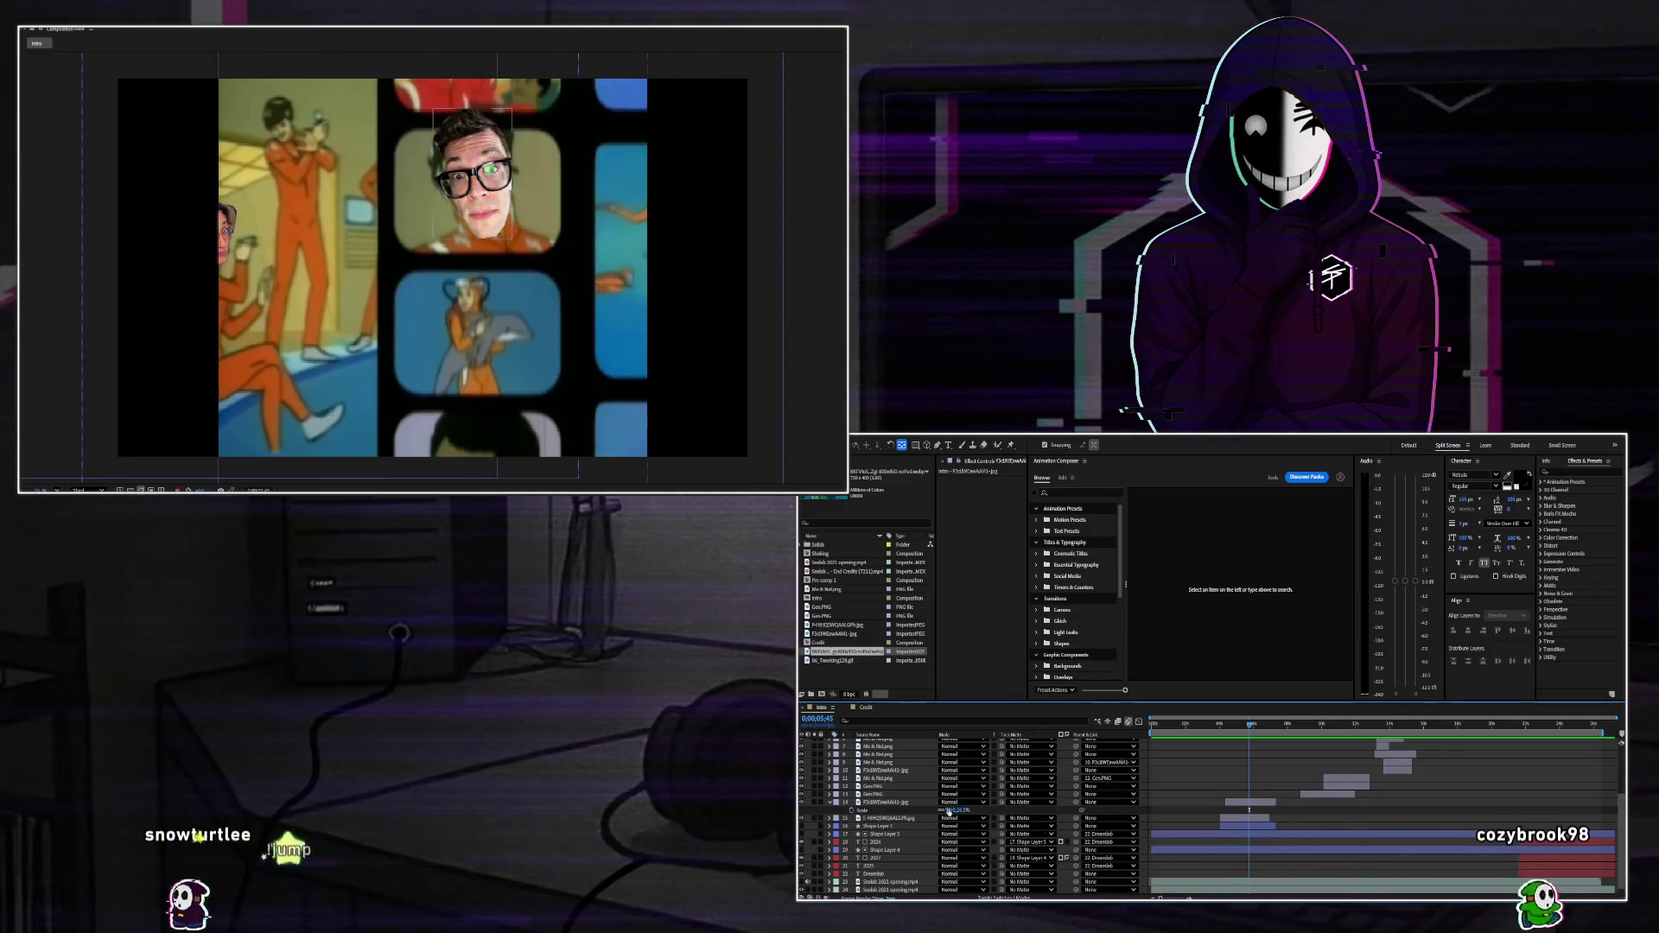
pyautogui.moveTo(952, 810); pyautogui.dragTo(952, 816)
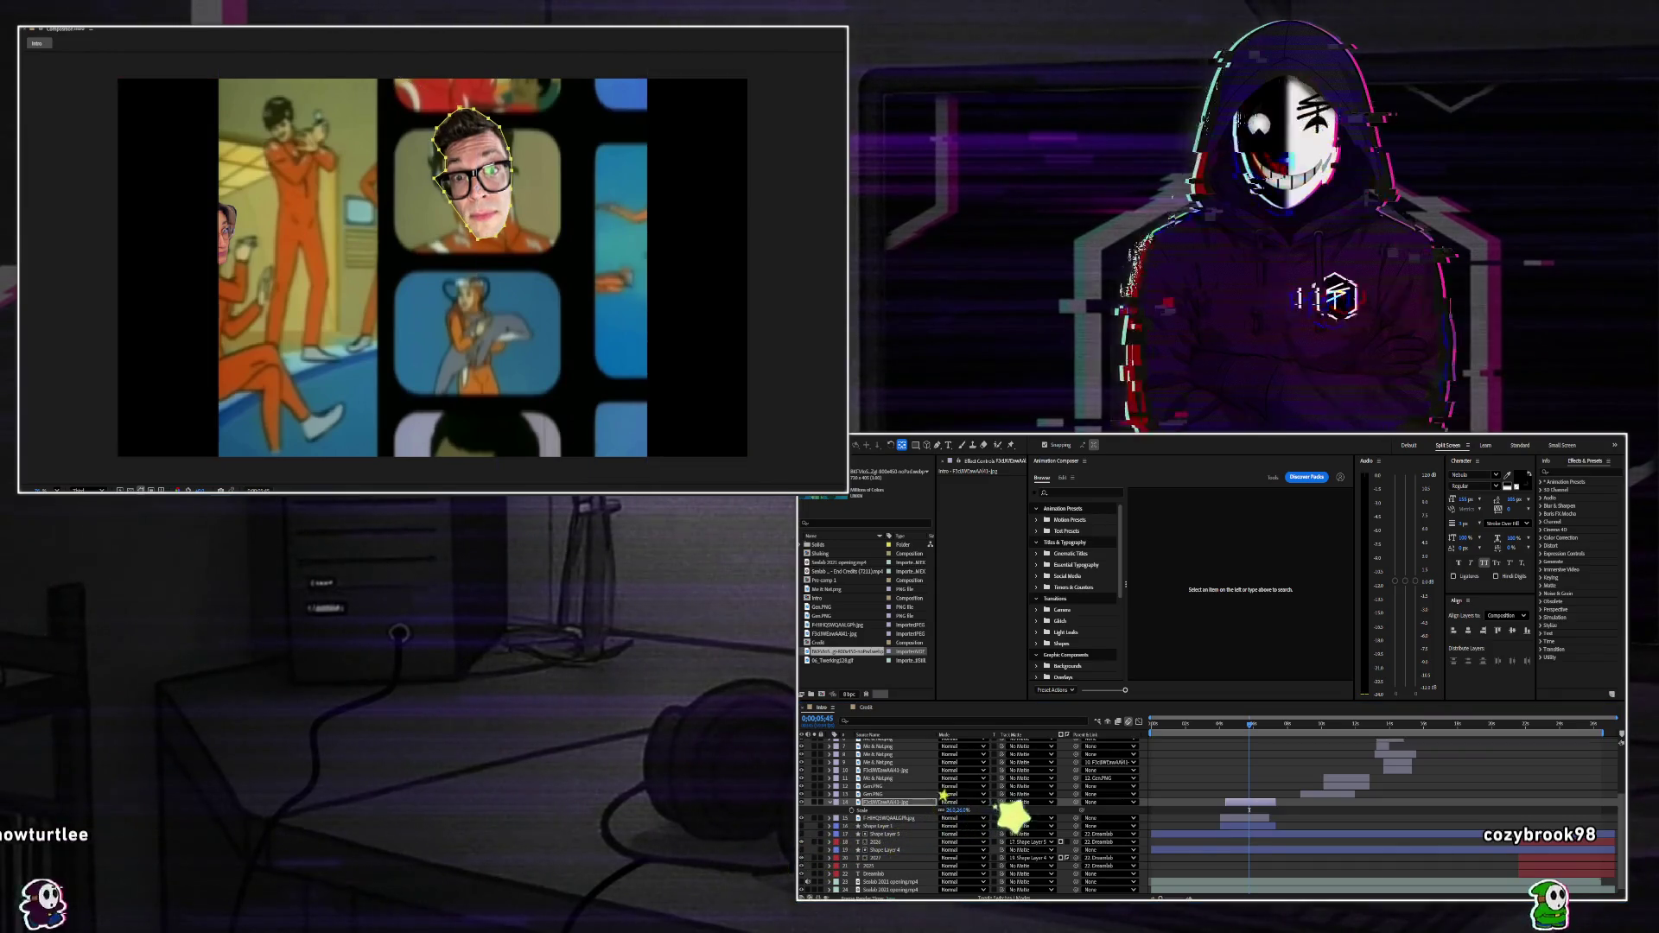
# Tilt the glasses face cutout slightly in the viewer.
pyautogui.click(882, 817)
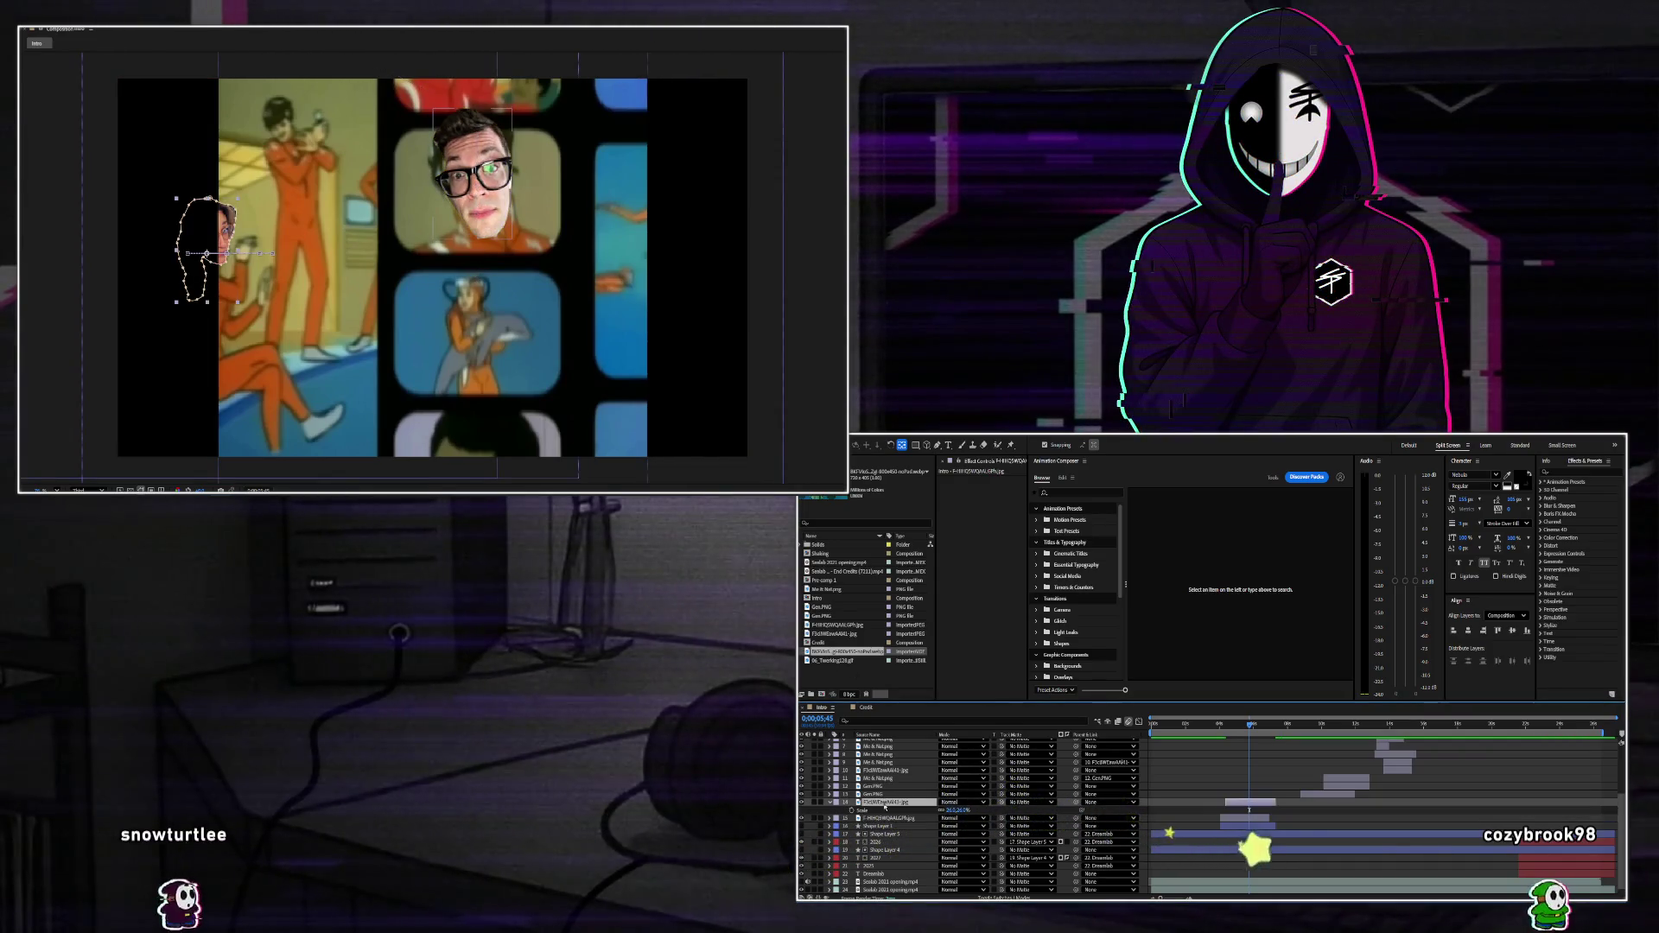
pyautogui.click(884, 802)
pyautogui.press('m')
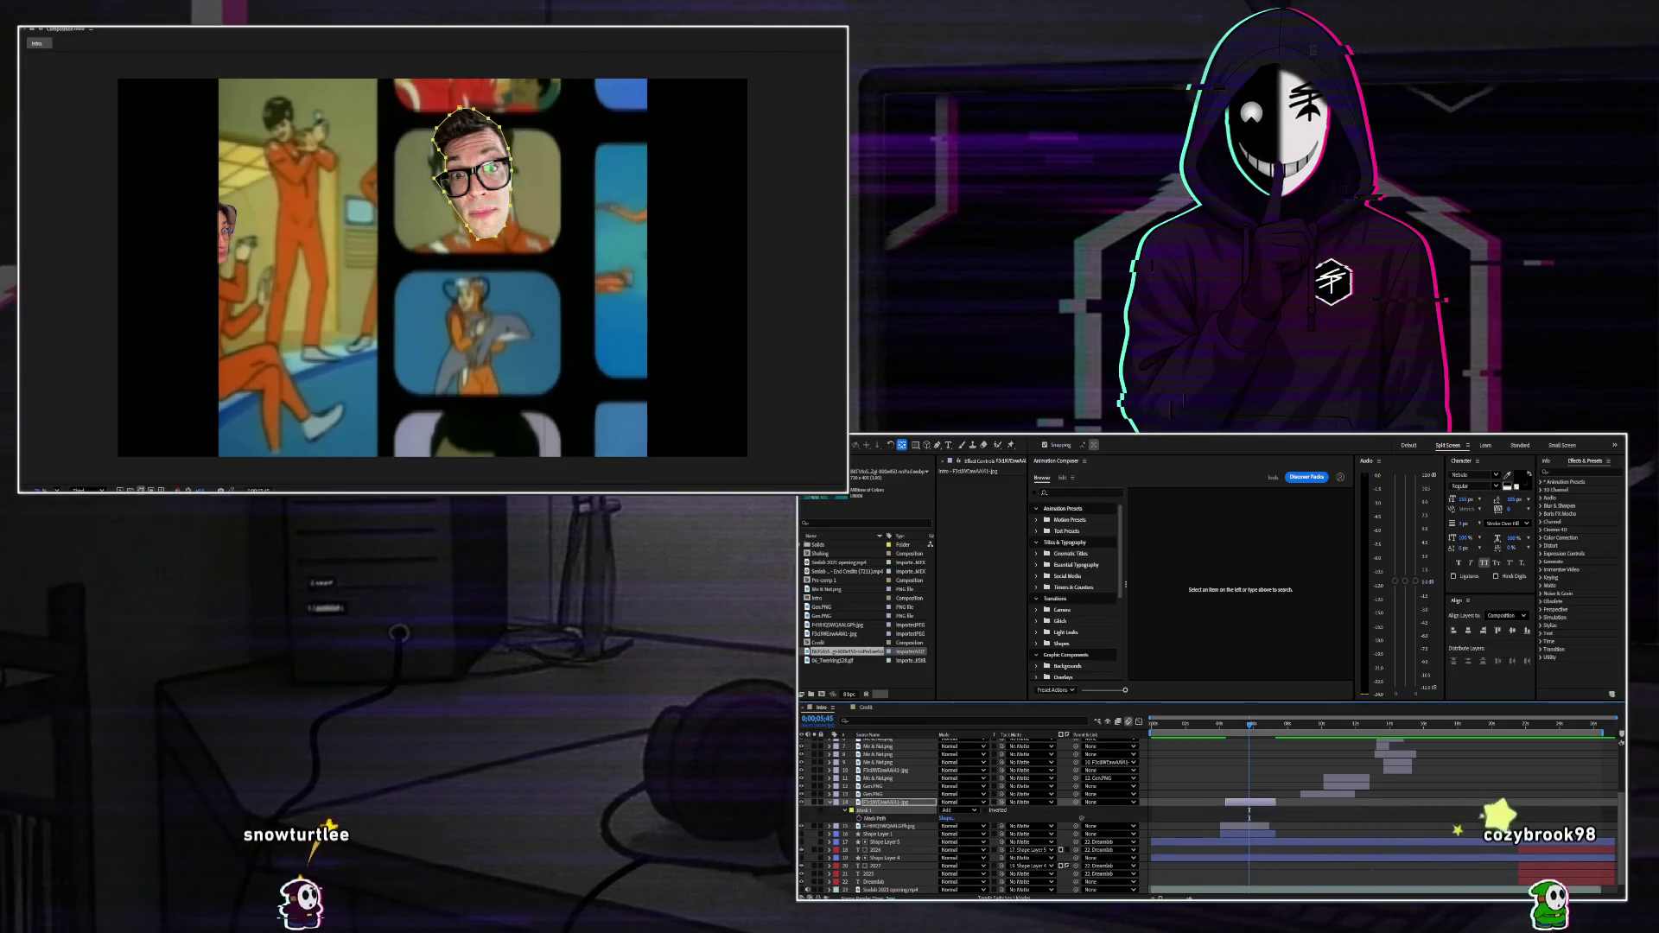
pyautogui.moveTo(354, 54); pyautogui.dragTo(385, 69)
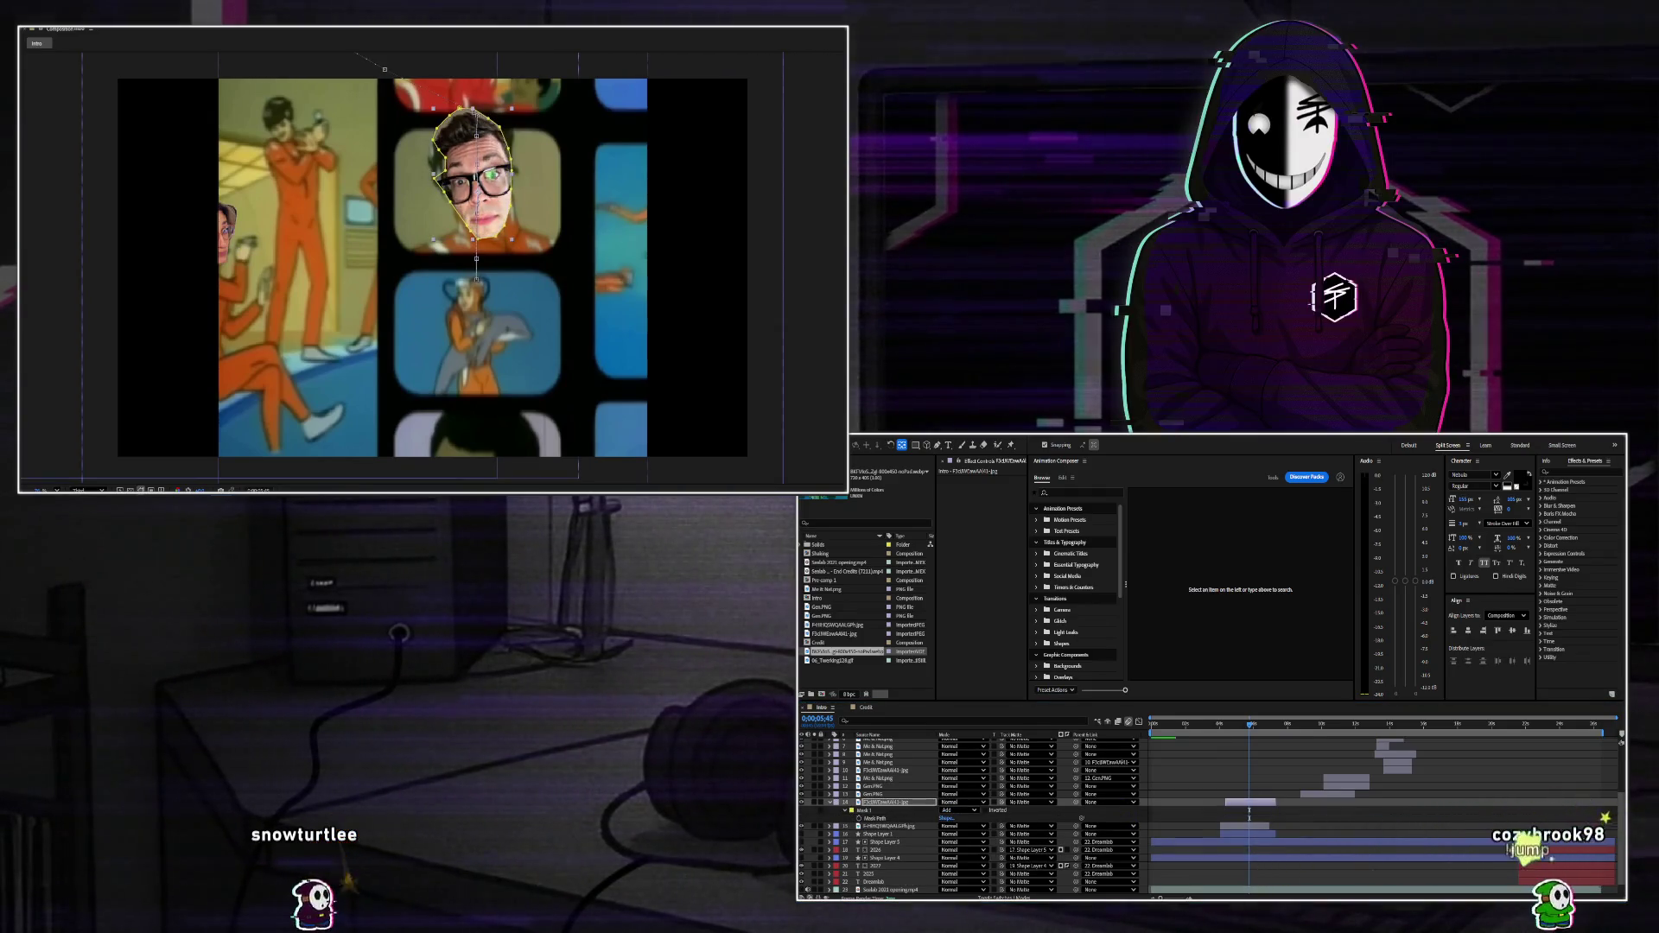
pyautogui.click(389, 86)
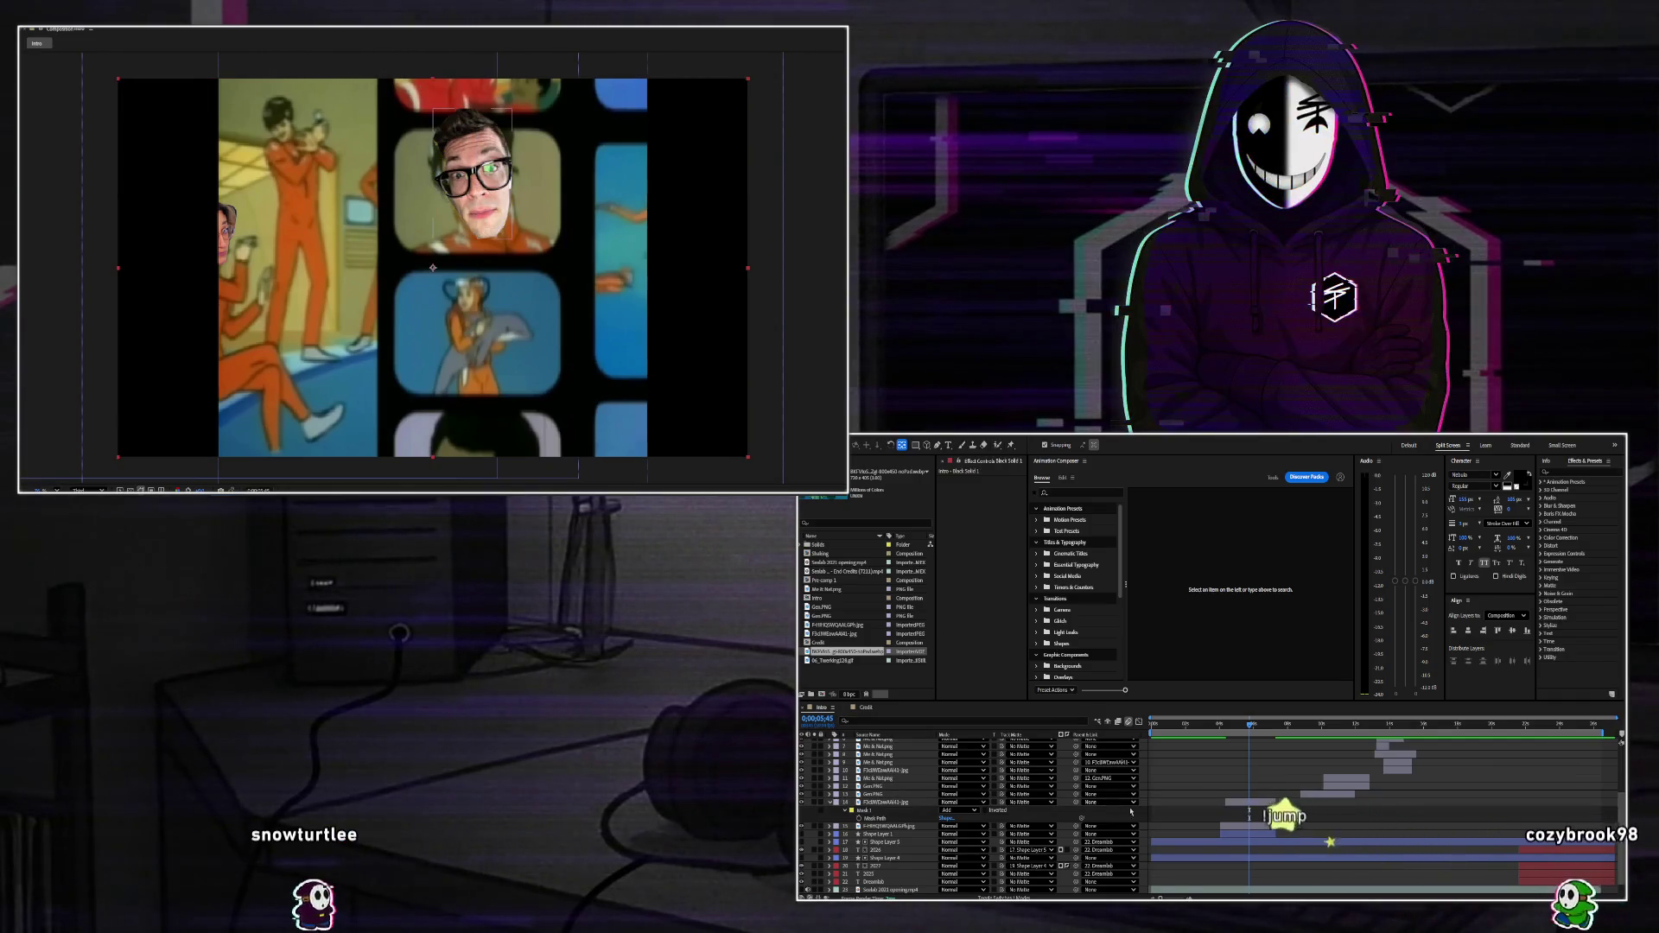
pyautogui.click(1243, 796)
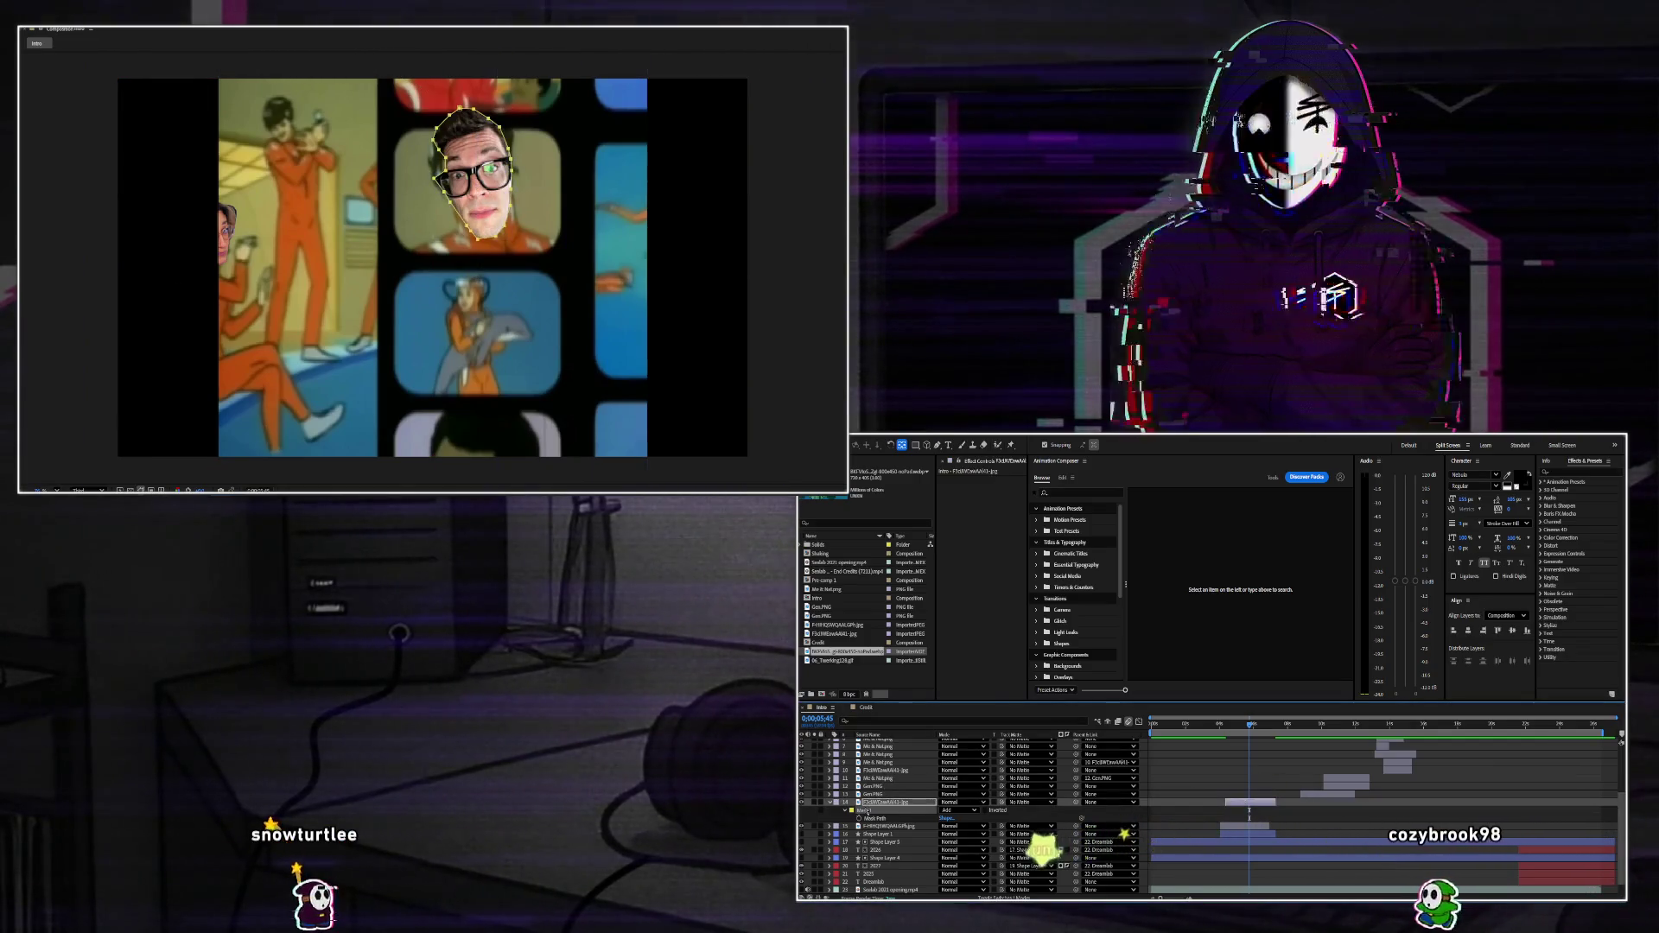
pyautogui.click(877, 802)
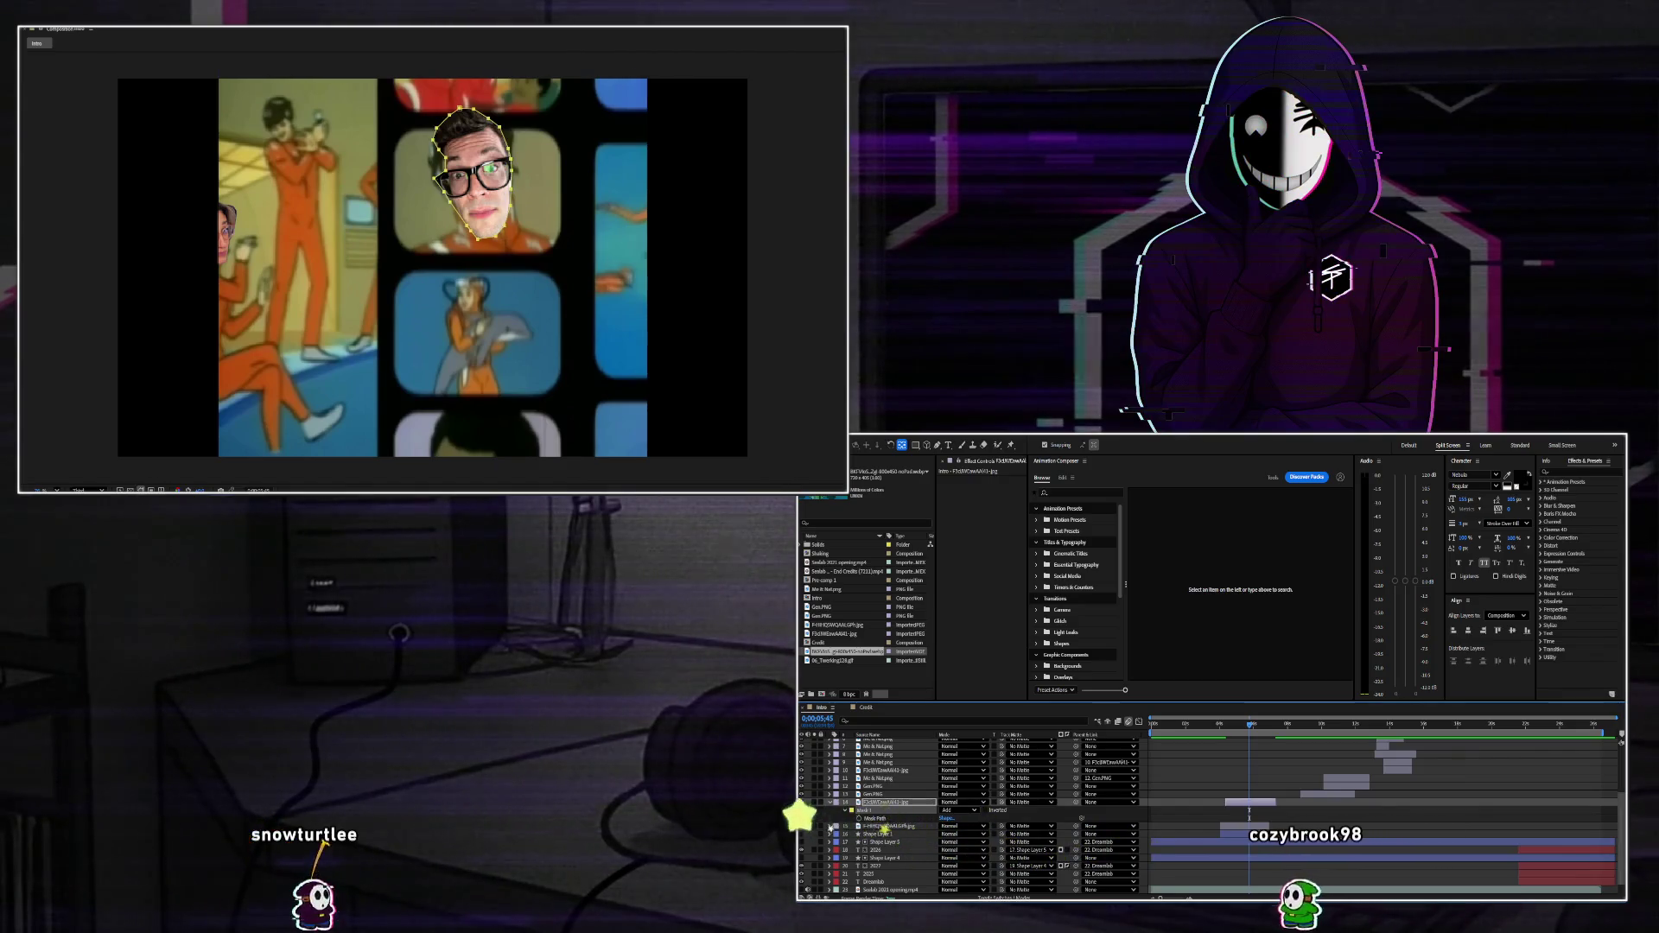
# Try pulling the face mask's top edge into a point, undo it, and preview from 0;00;03;28.
pyautogui.hotkey('ctrl', 't')
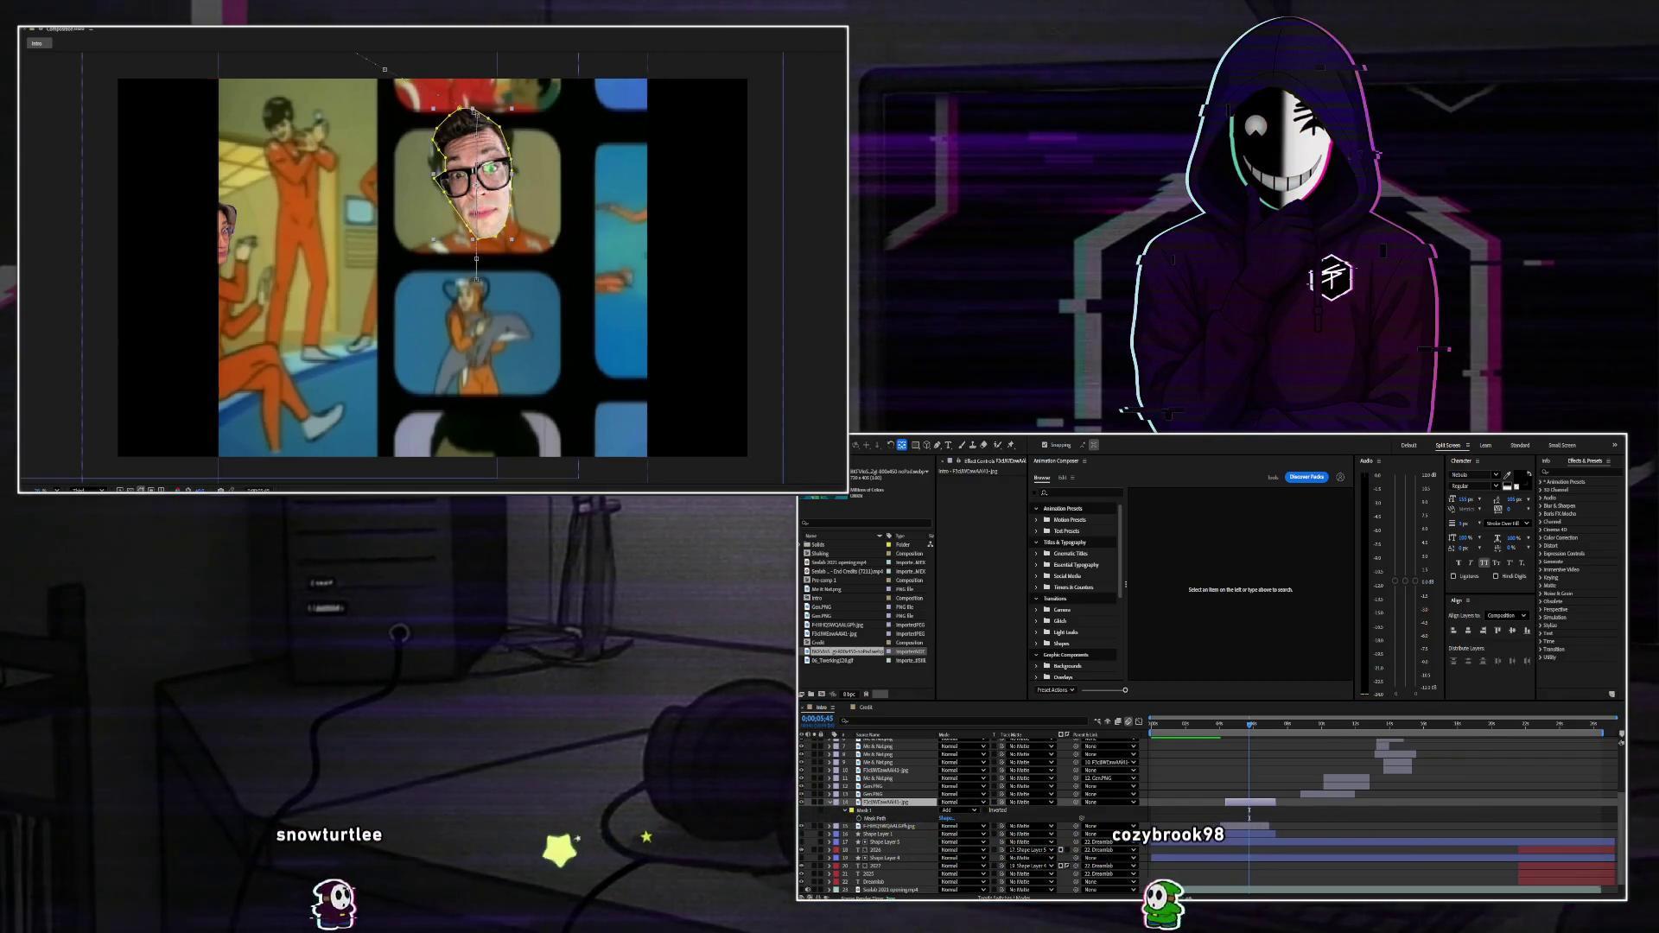
pyautogui.click(527, 432)
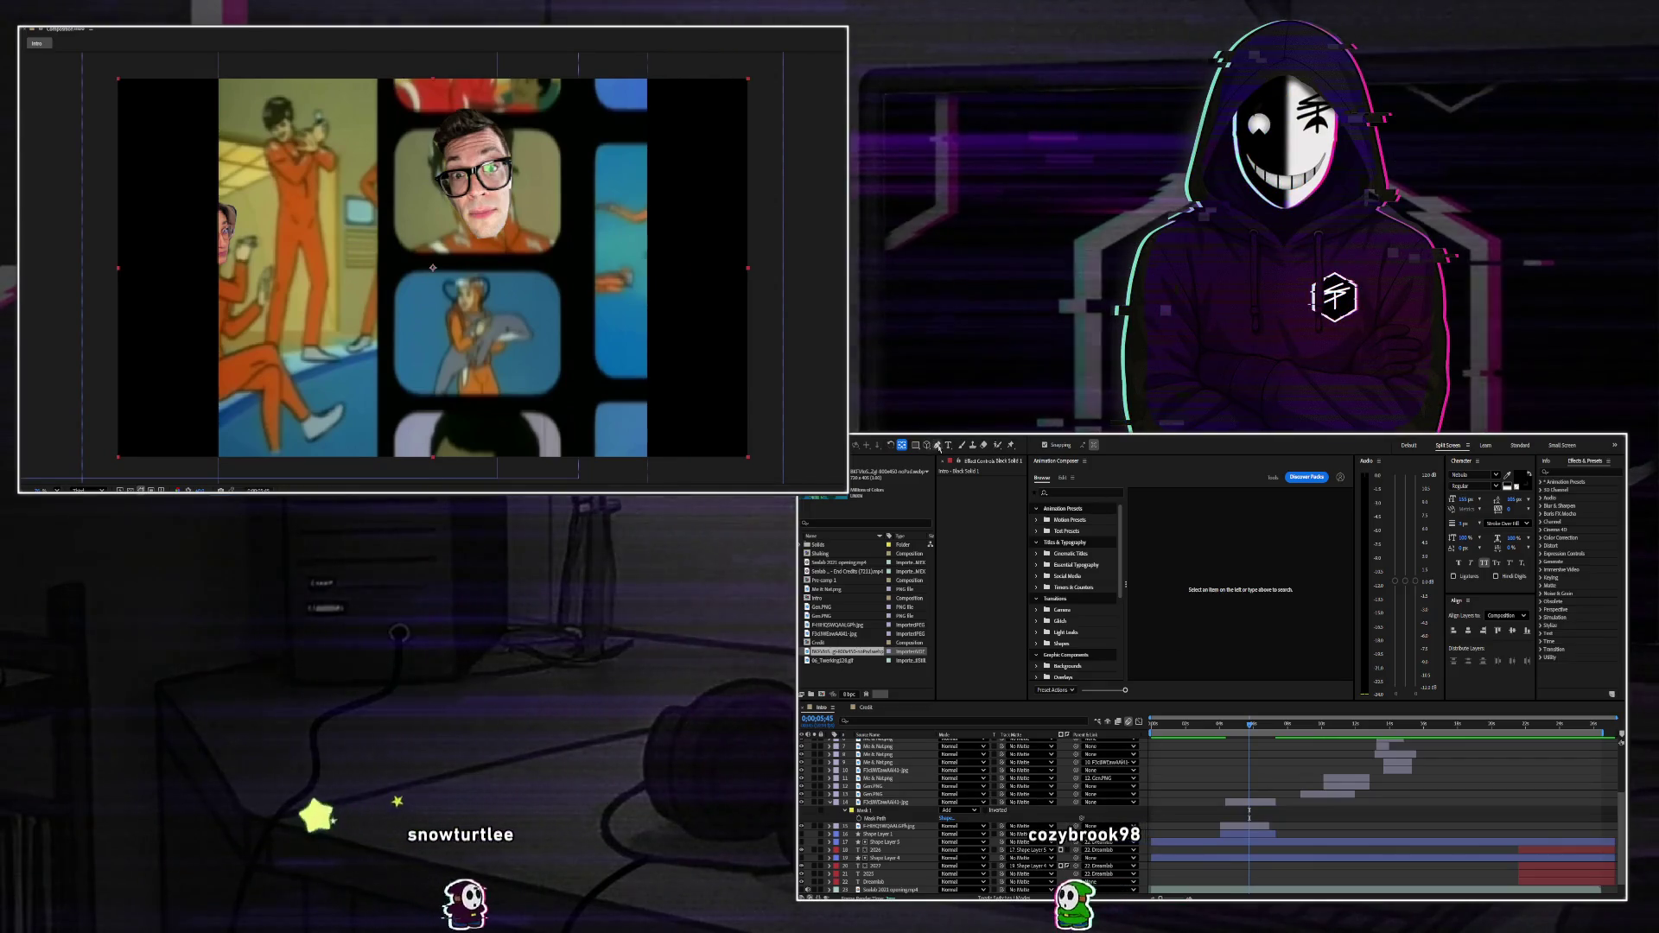
pyautogui.click(938, 445)
pyautogui.click(877, 801)
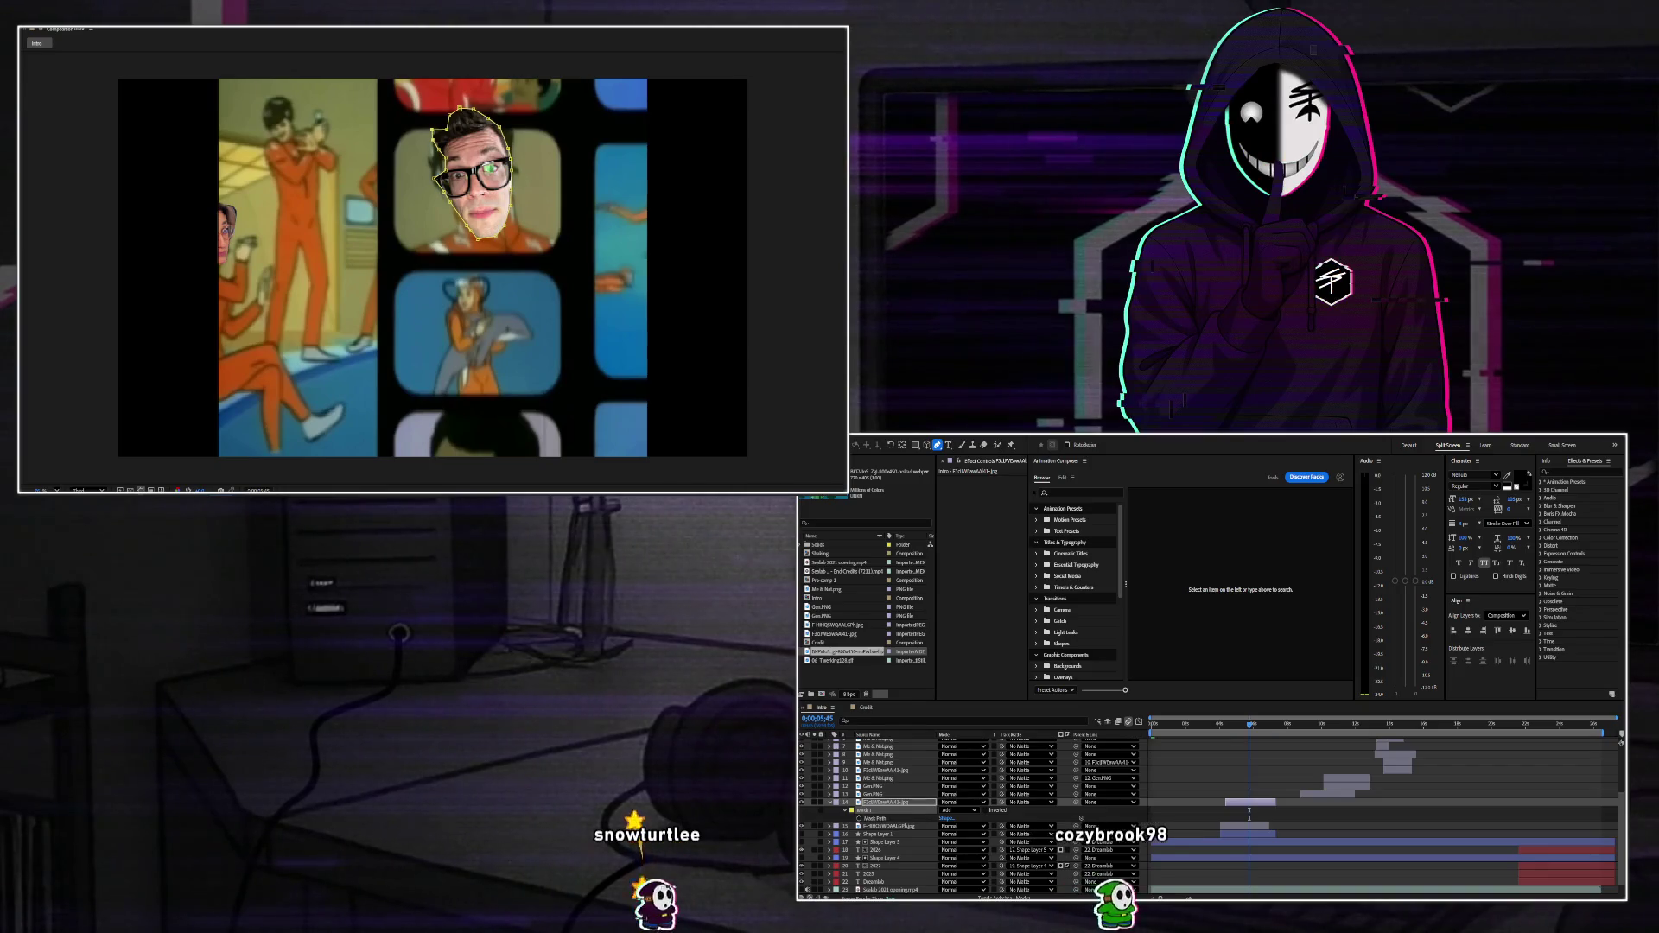
pyautogui.moveTo(462, 107); pyautogui.dragTo(487, 118)
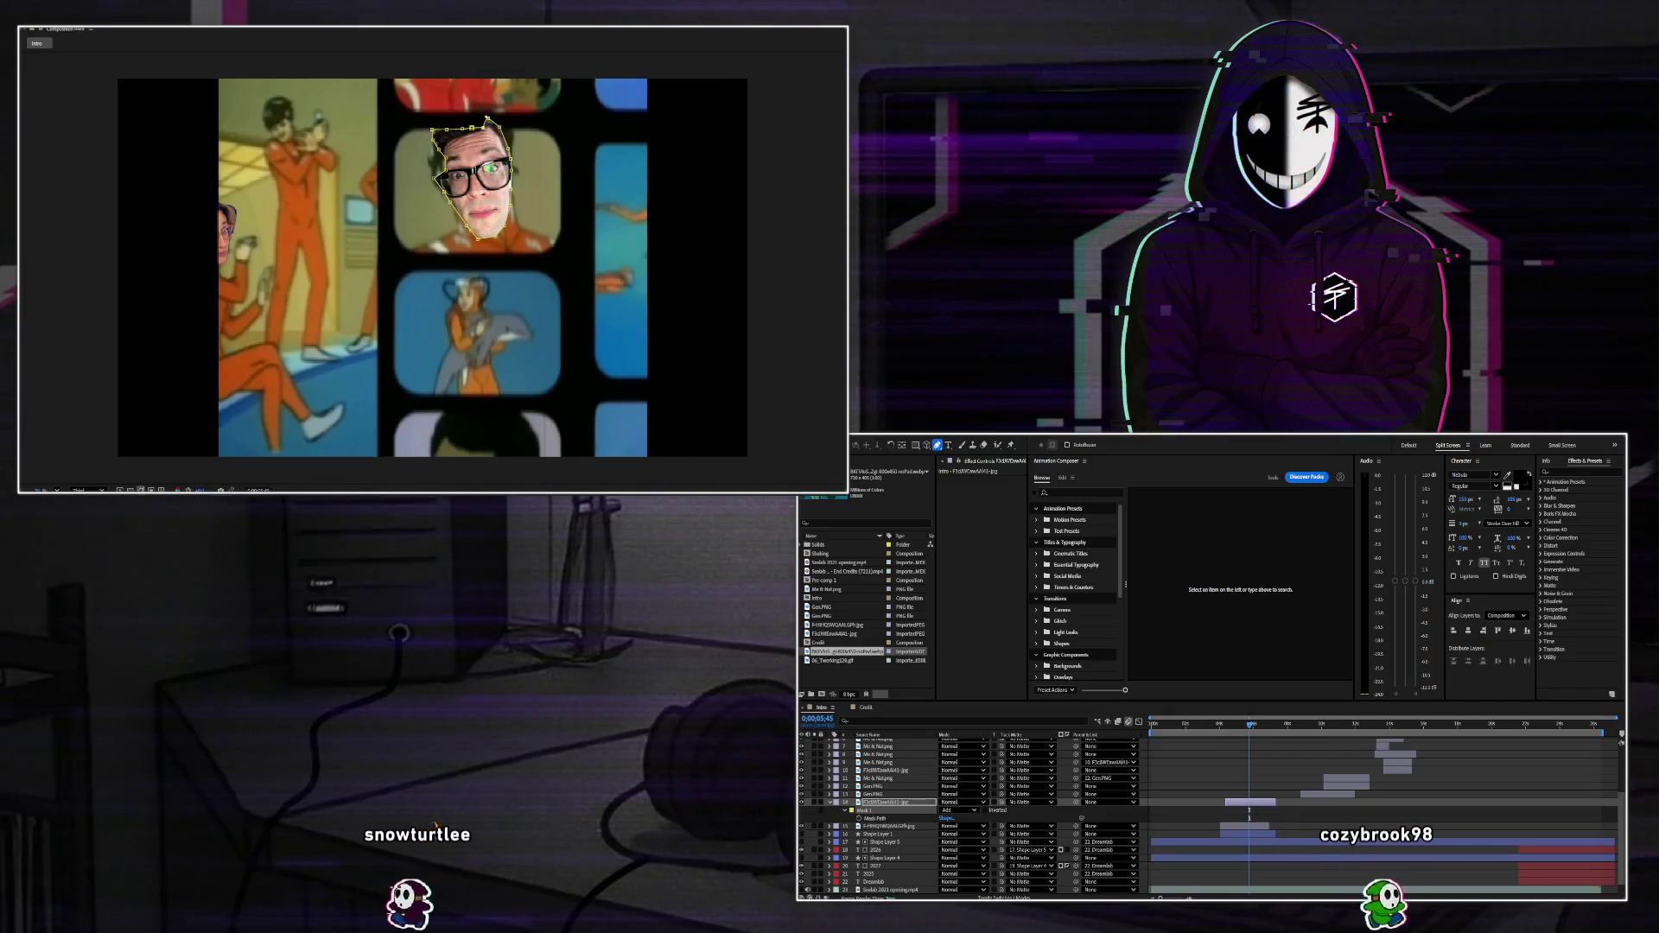
pyautogui.hotkey('ctrl', 'z')
pyautogui.hotkey('ctrl', 'z')
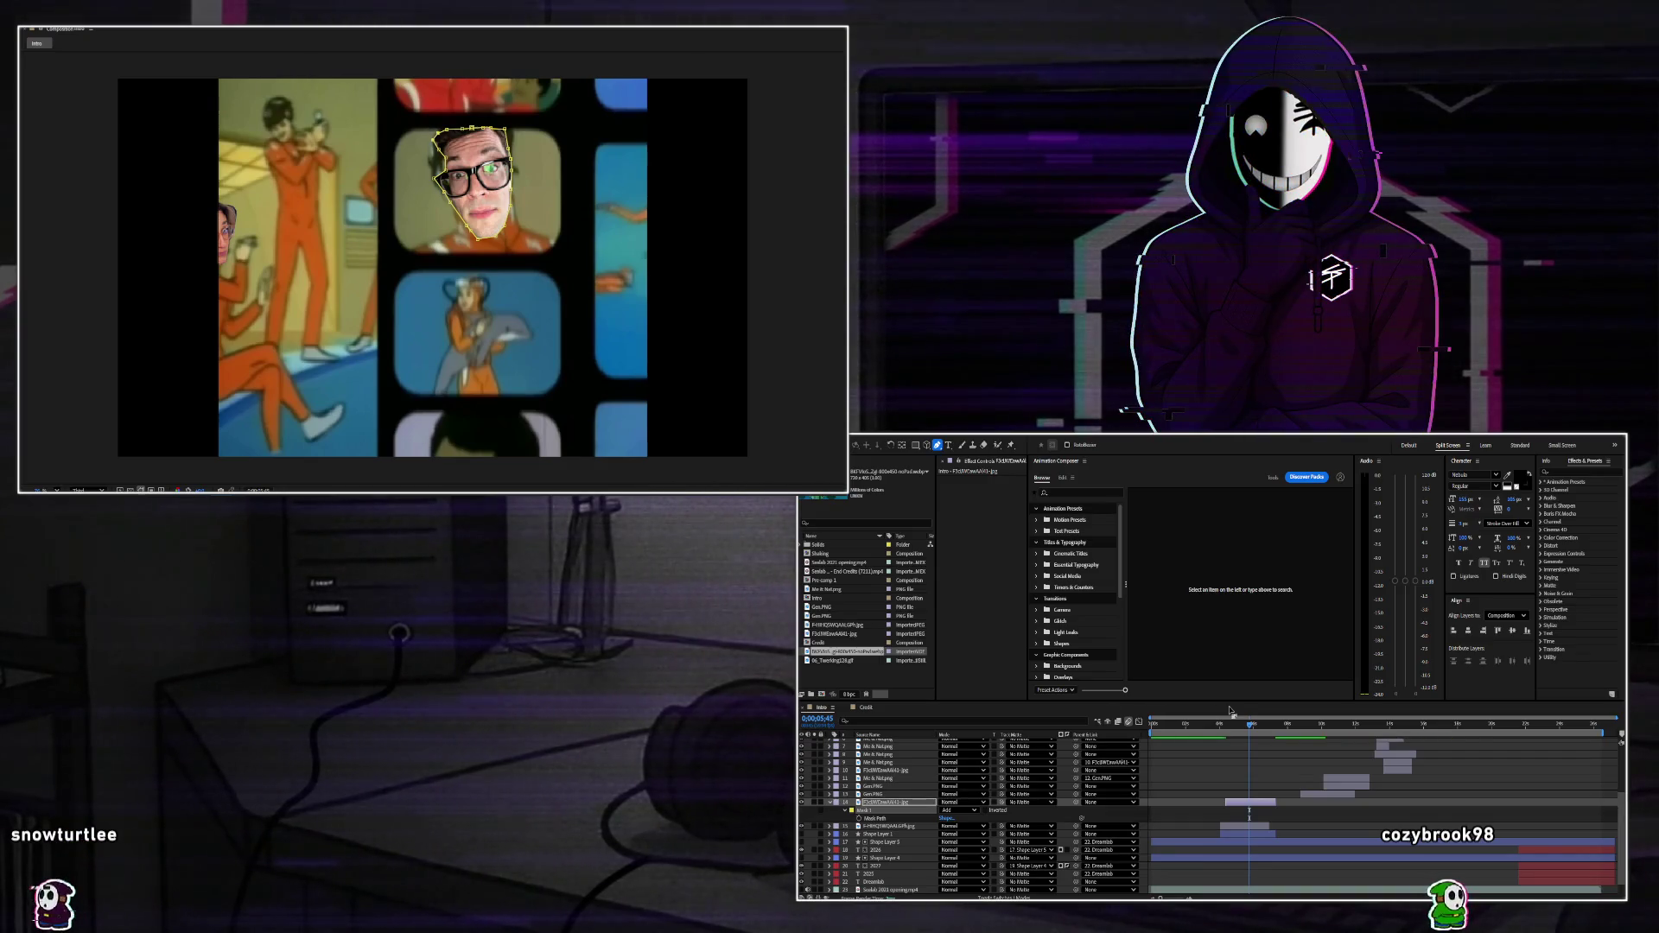
pyautogui.moveTo(1249, 728)
pyautogui.mouseDown()
pyautogui.moveTo(1175, 728)
pyautogui.moveTo(1206, 728)
pyautogui.mouseUp()
pyautogui.press('space')
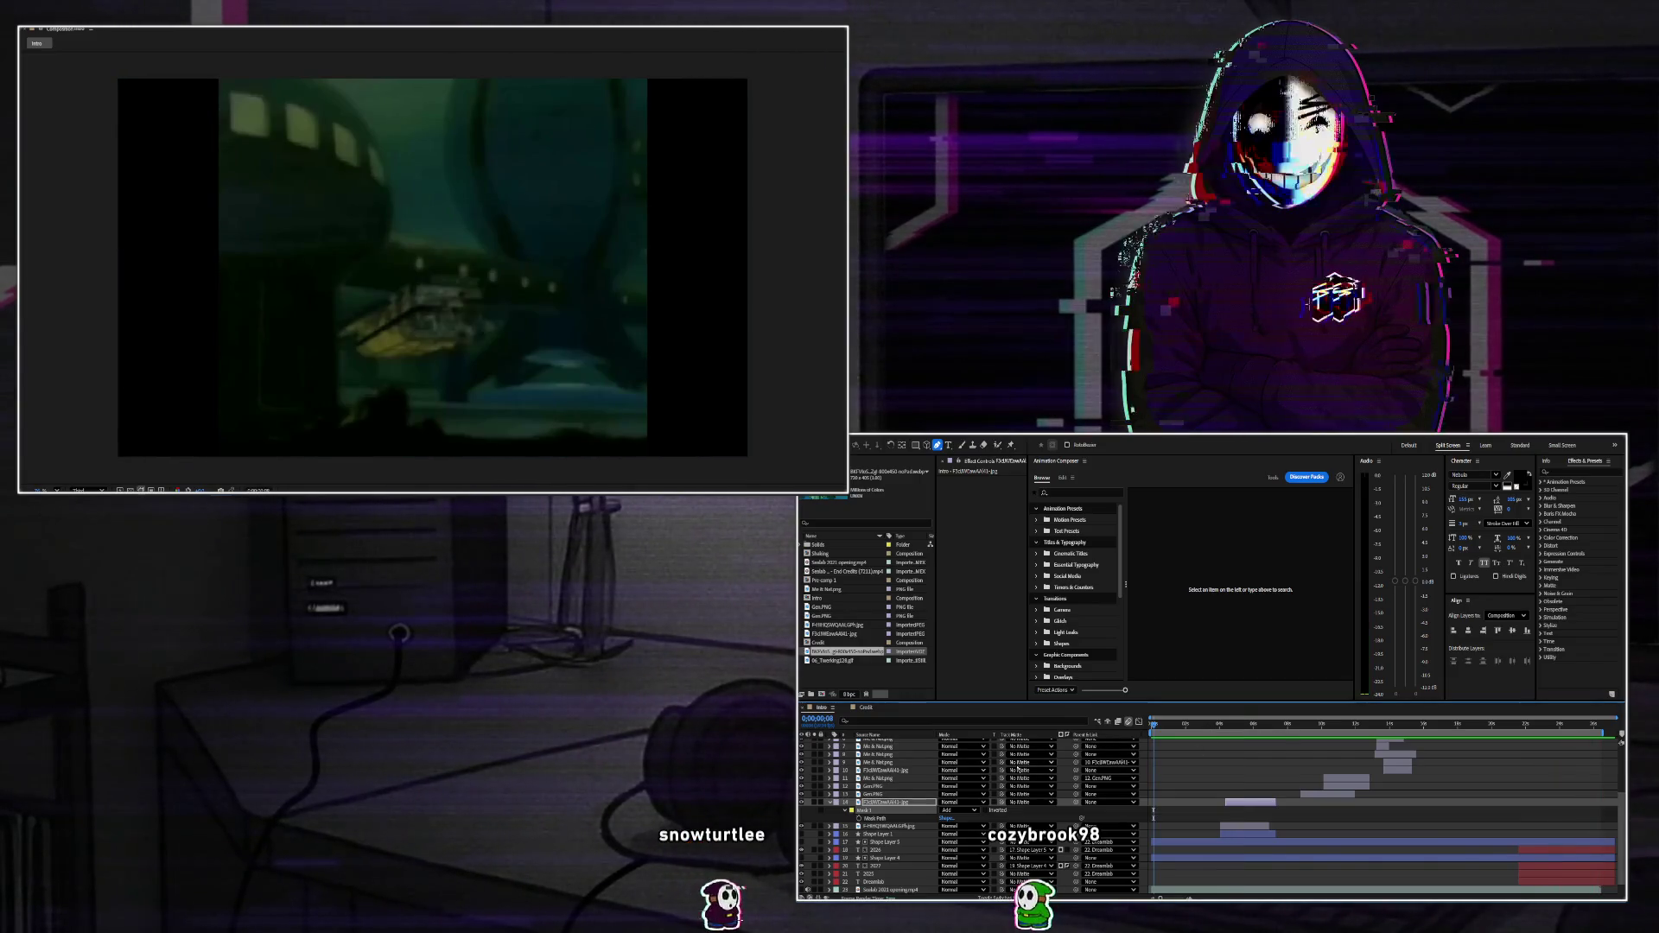
# Raise Black Solid 1's last Opacity keyframe from about 68% to 91% and preview the ending.
pyautogui.scroll(5, 1620, 766)
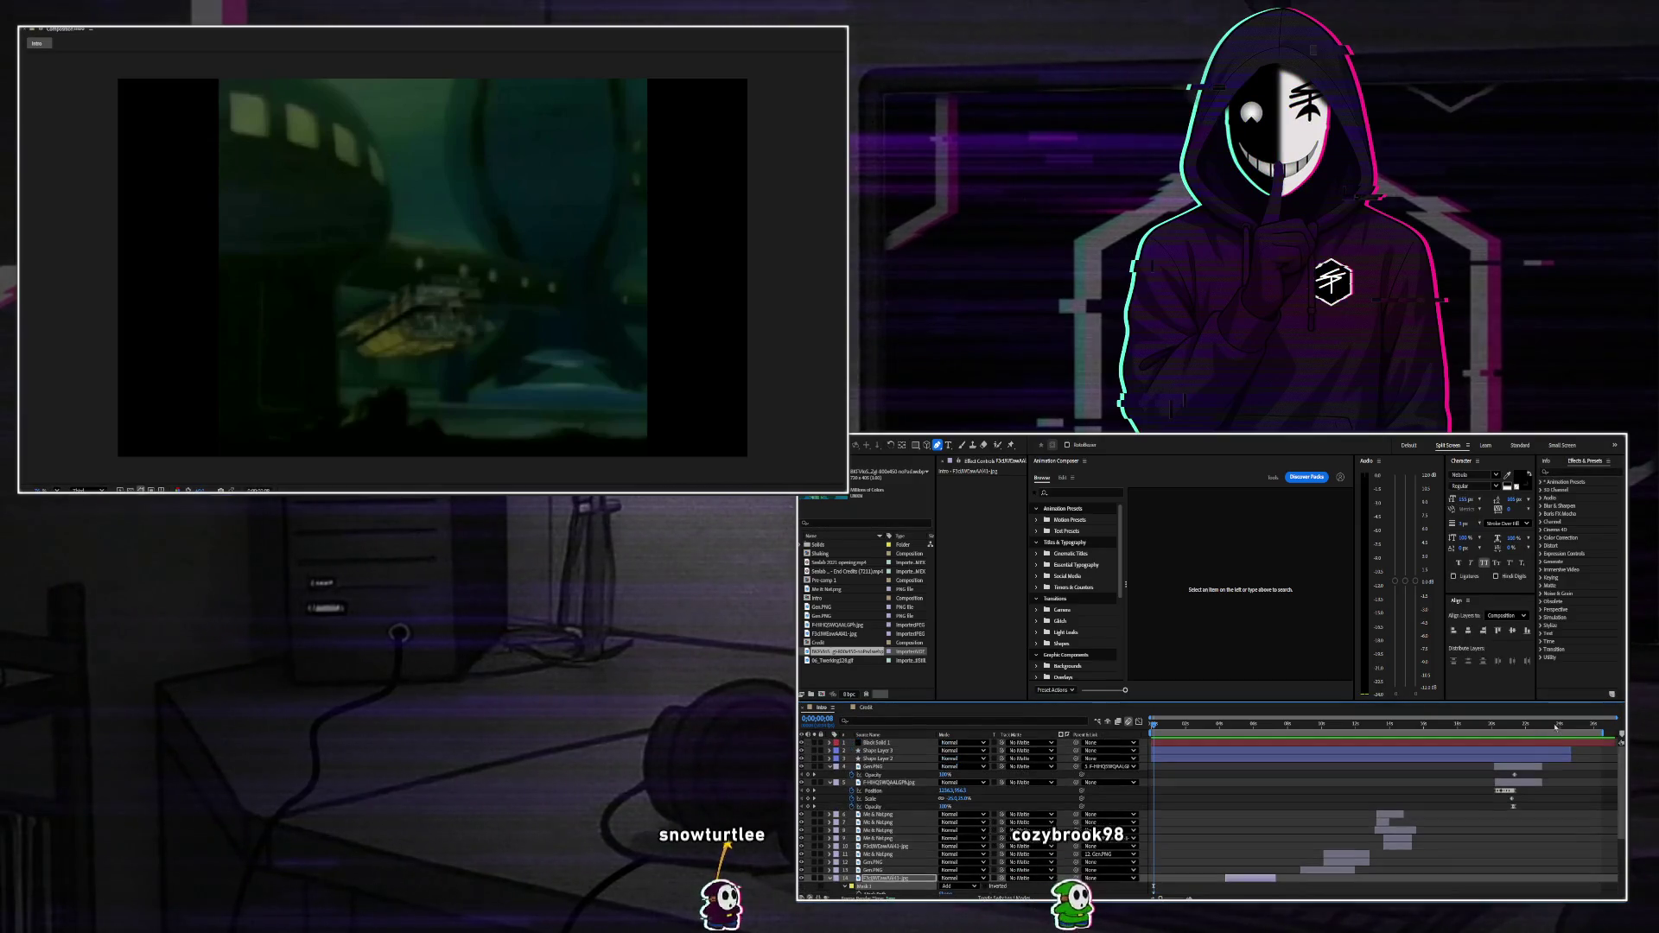
pyautogui.click(1588, 726)
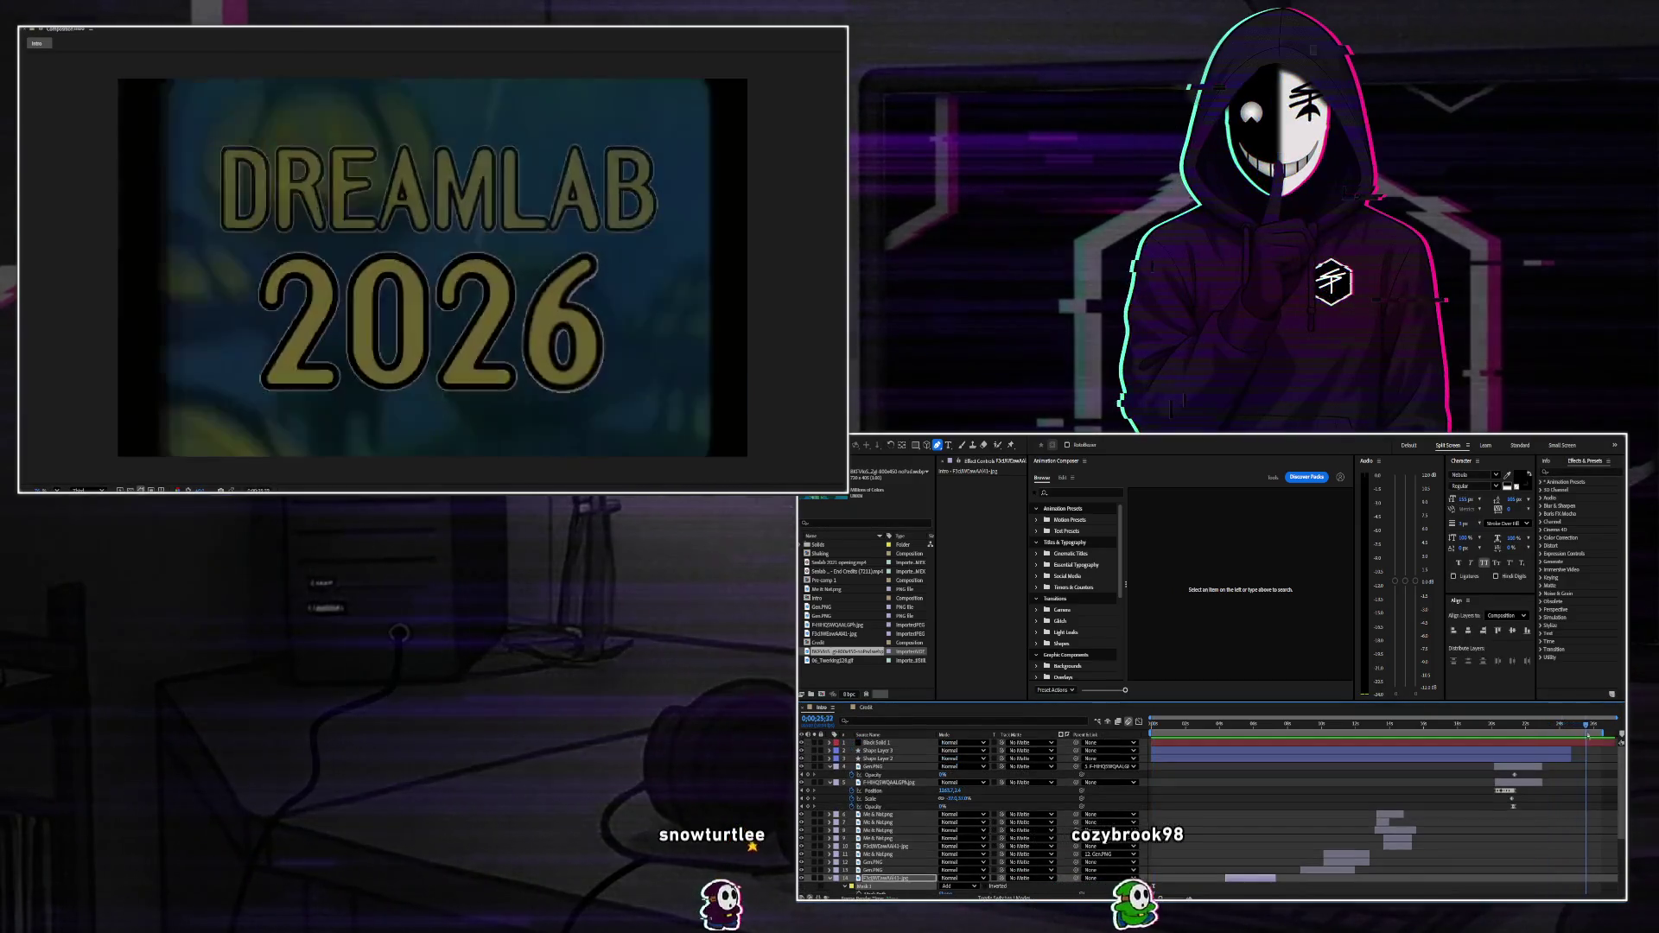
pyautogui.moveTo(1588, 732); pyautogui.dragTo(1591, 744)
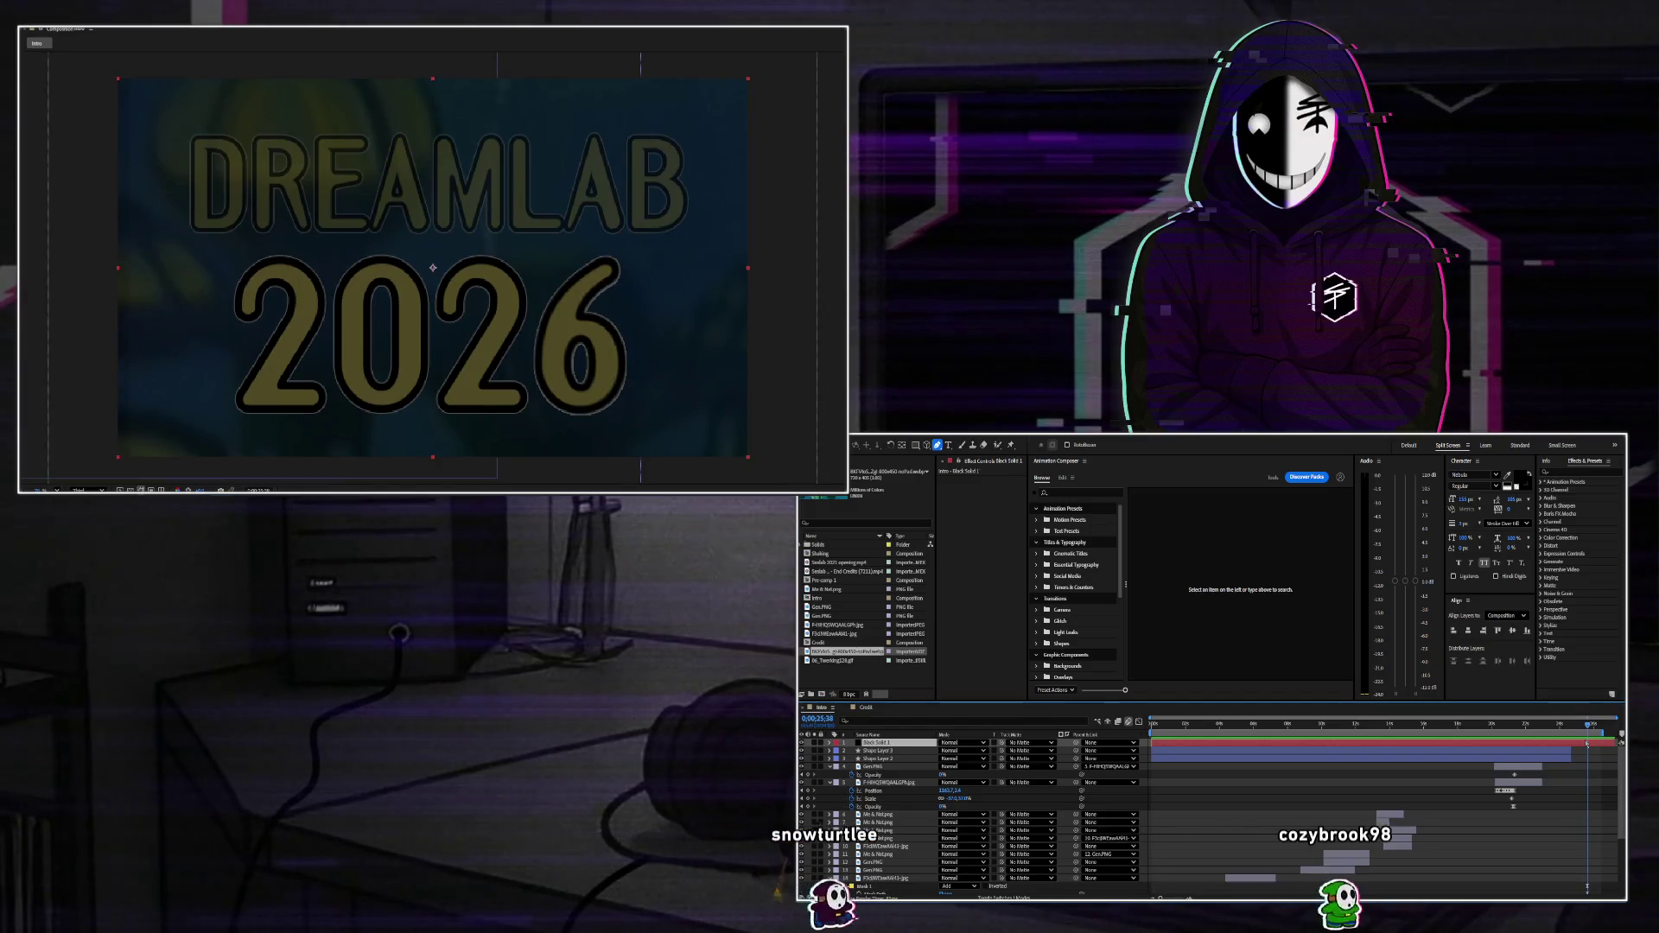
pyautogui.click(1591, 743)
pyautogui.press('t')
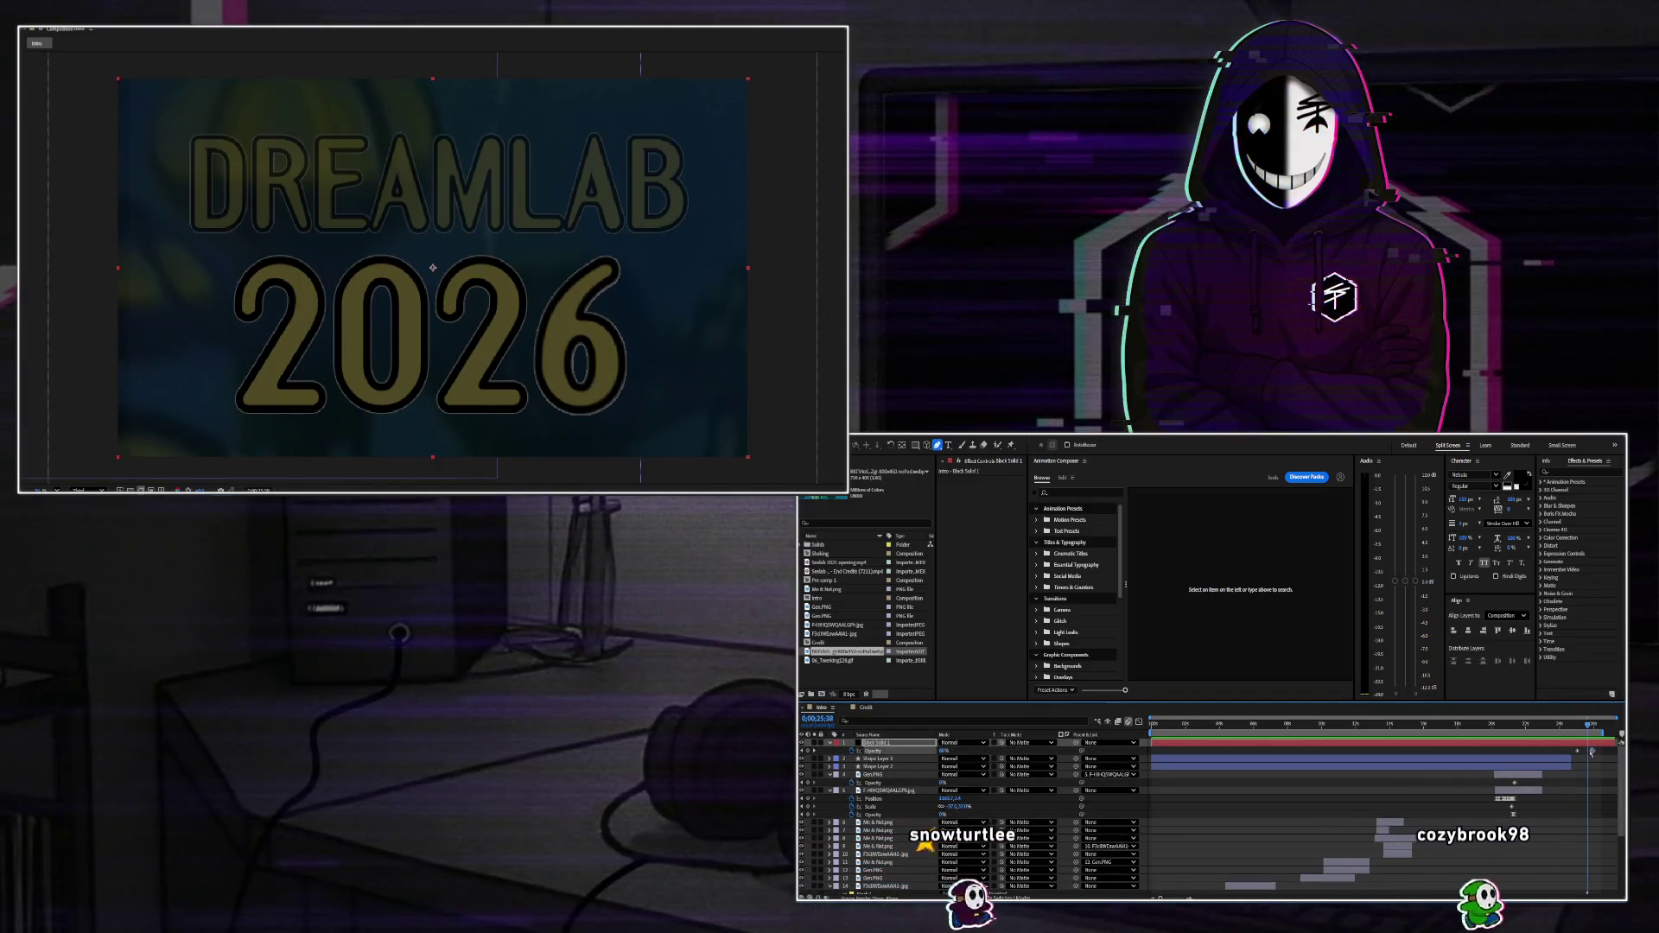
pyautogui.moveTo(1592, 751); pyautogui.dragTo(1588, 752)
pyautogui.press('space')
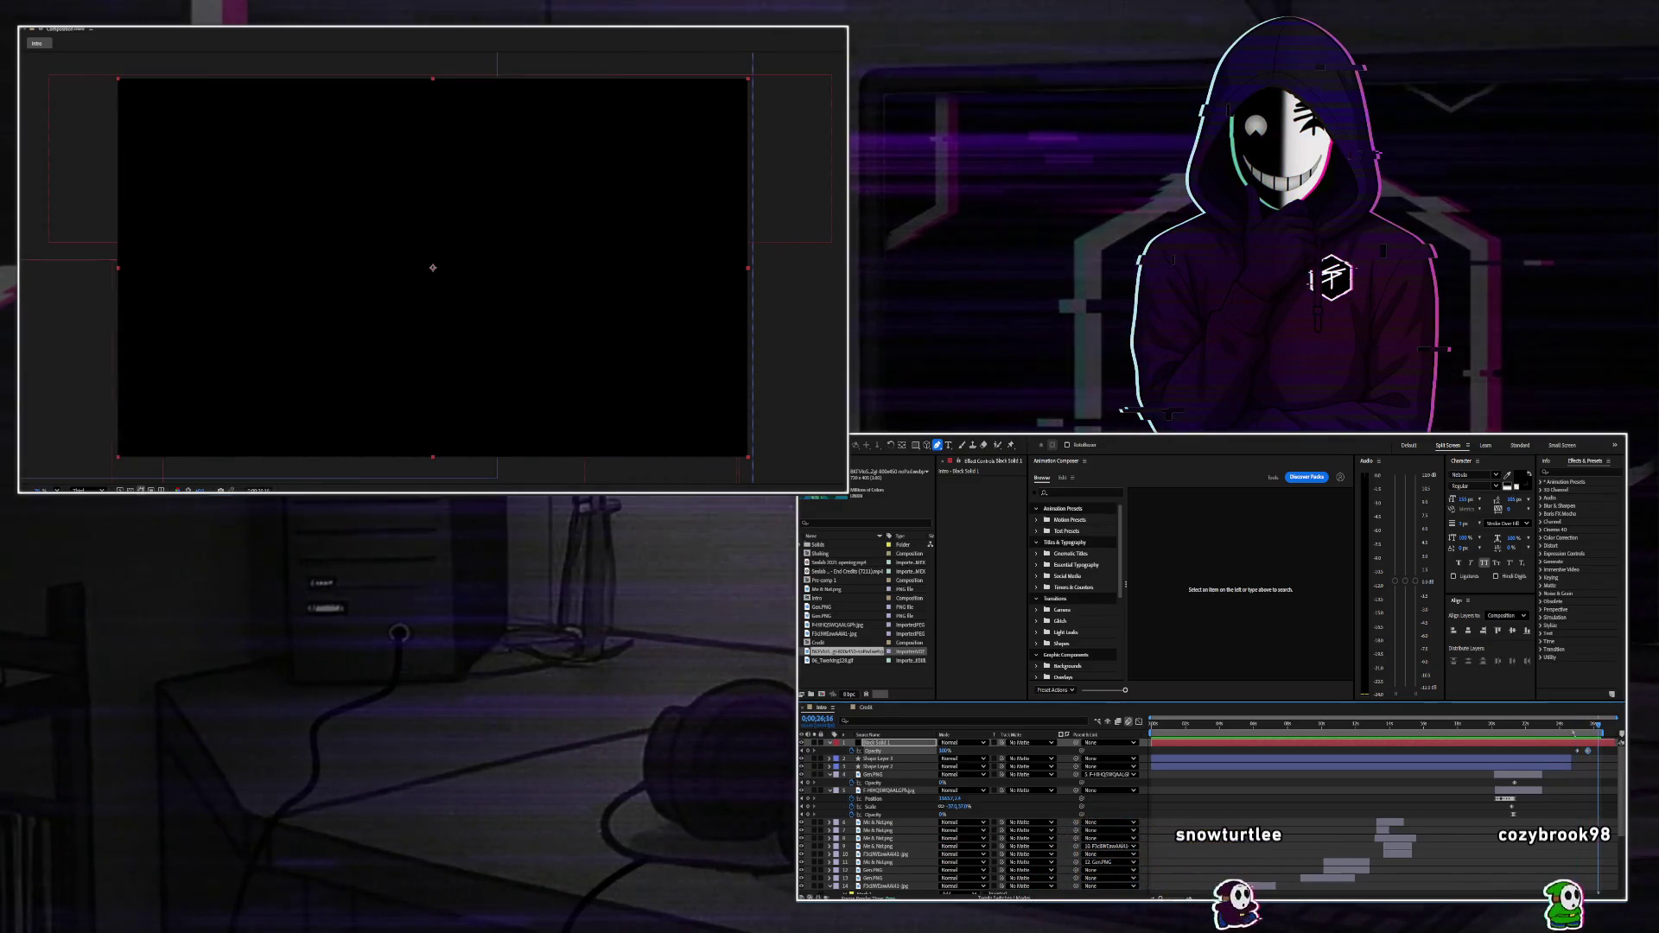
pyautogui.press('space')
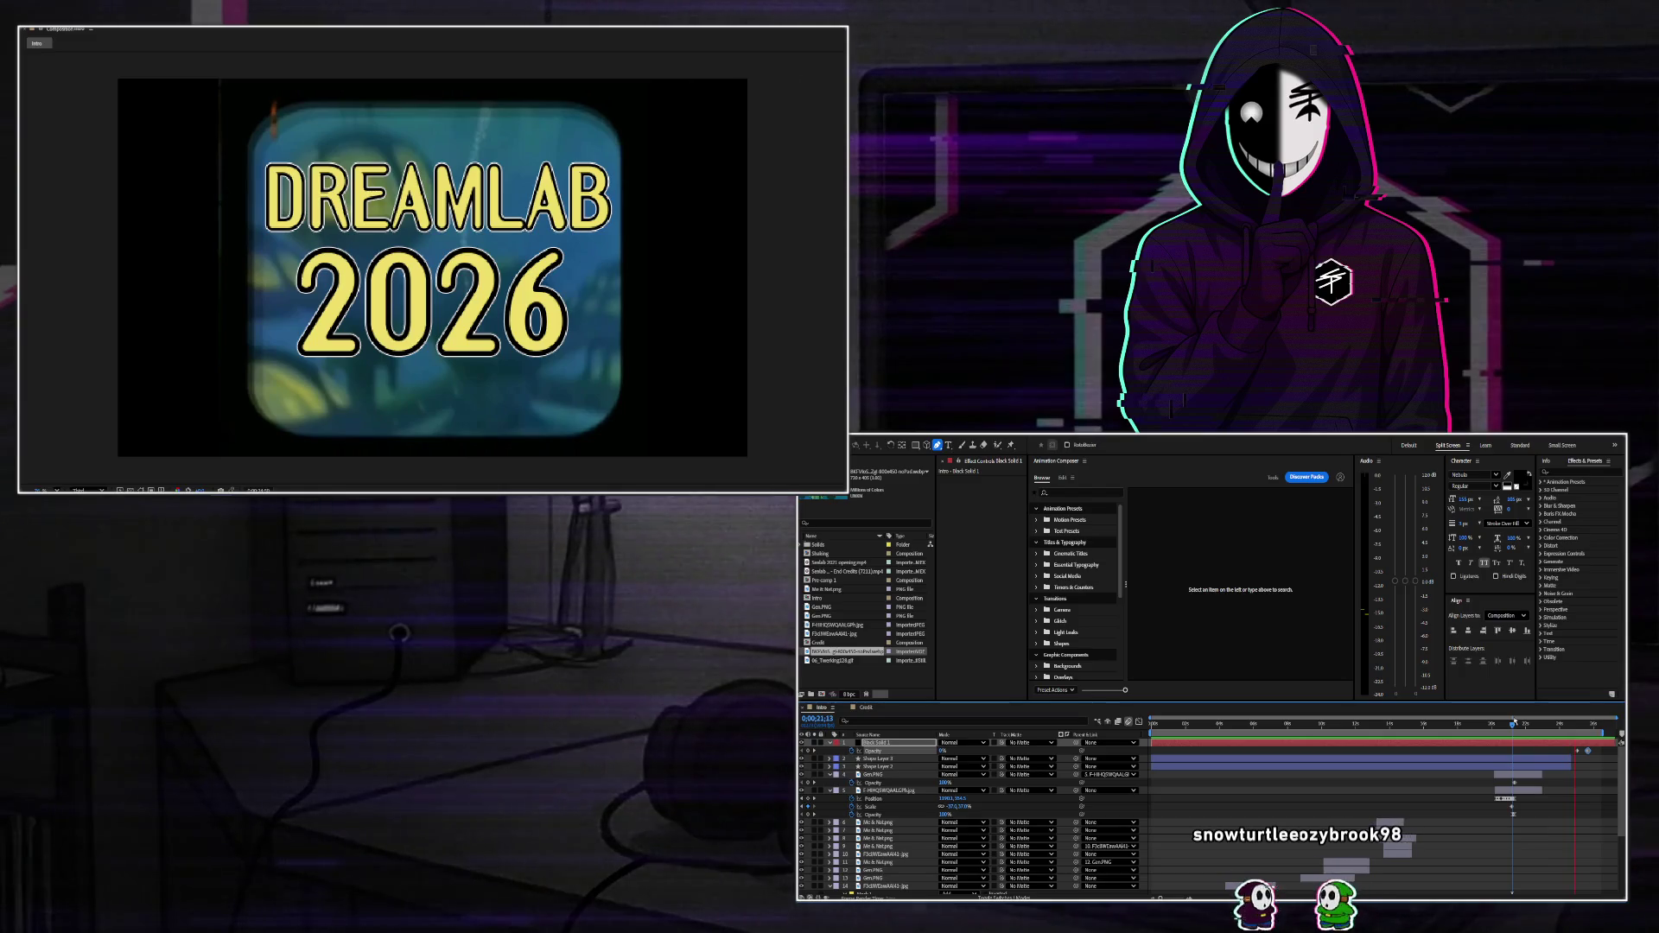
# Set the viewer preview to Full resolution at 0;00;24;16.
pyautogui.click(1563, 728)
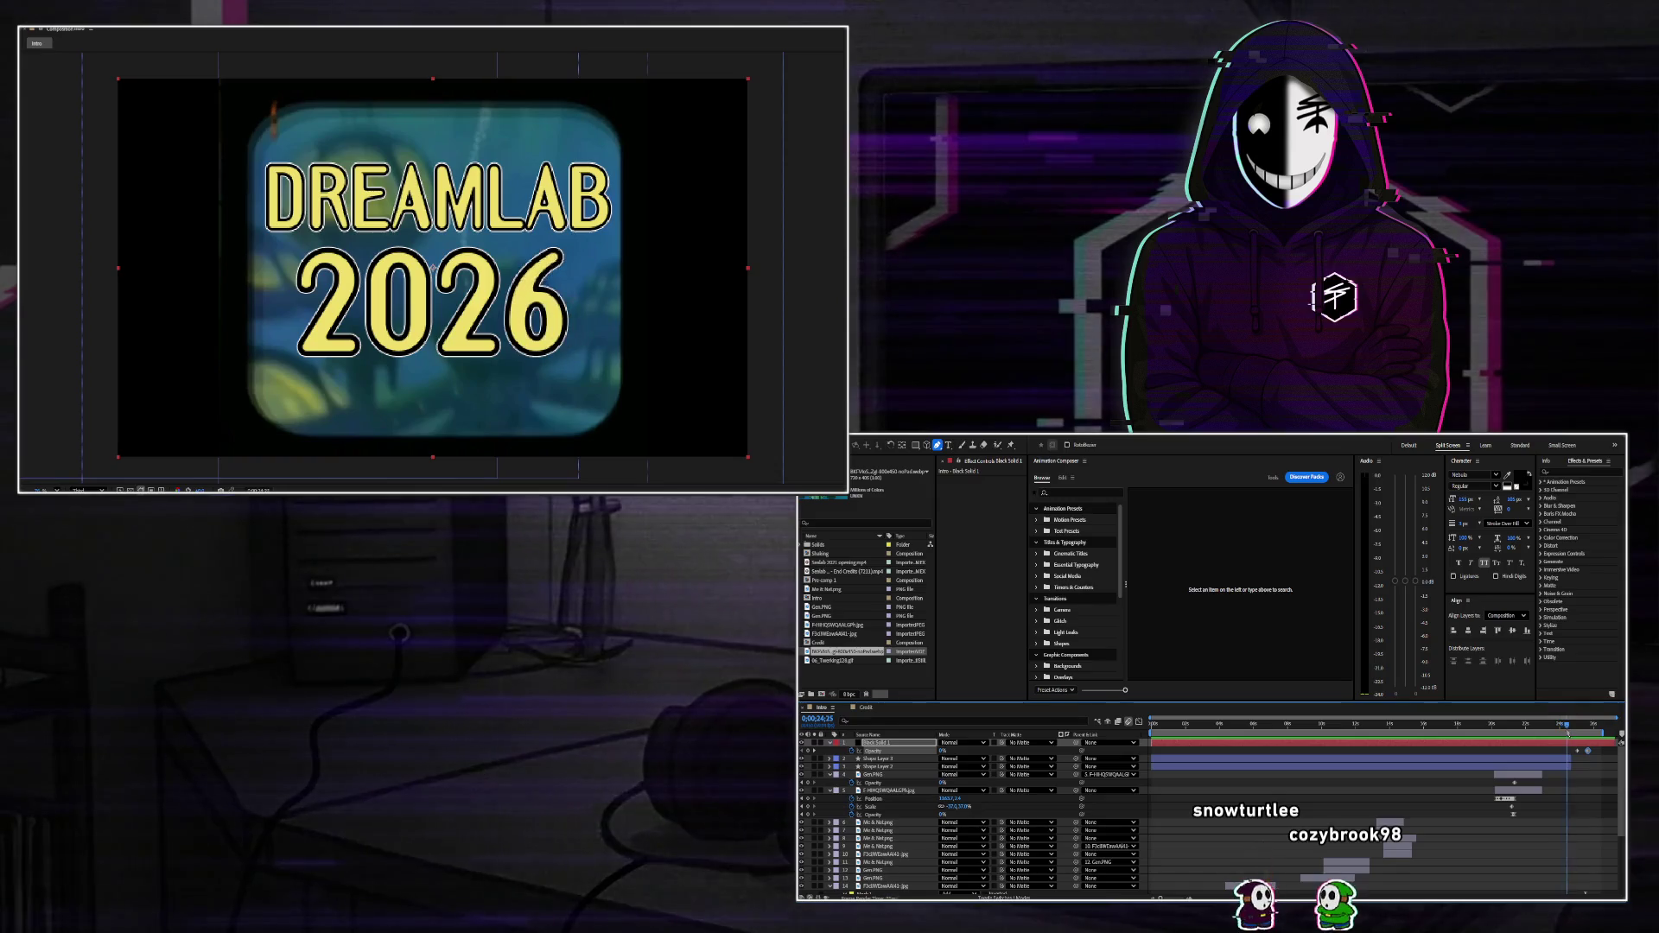
pyautogui.click(89, 489)
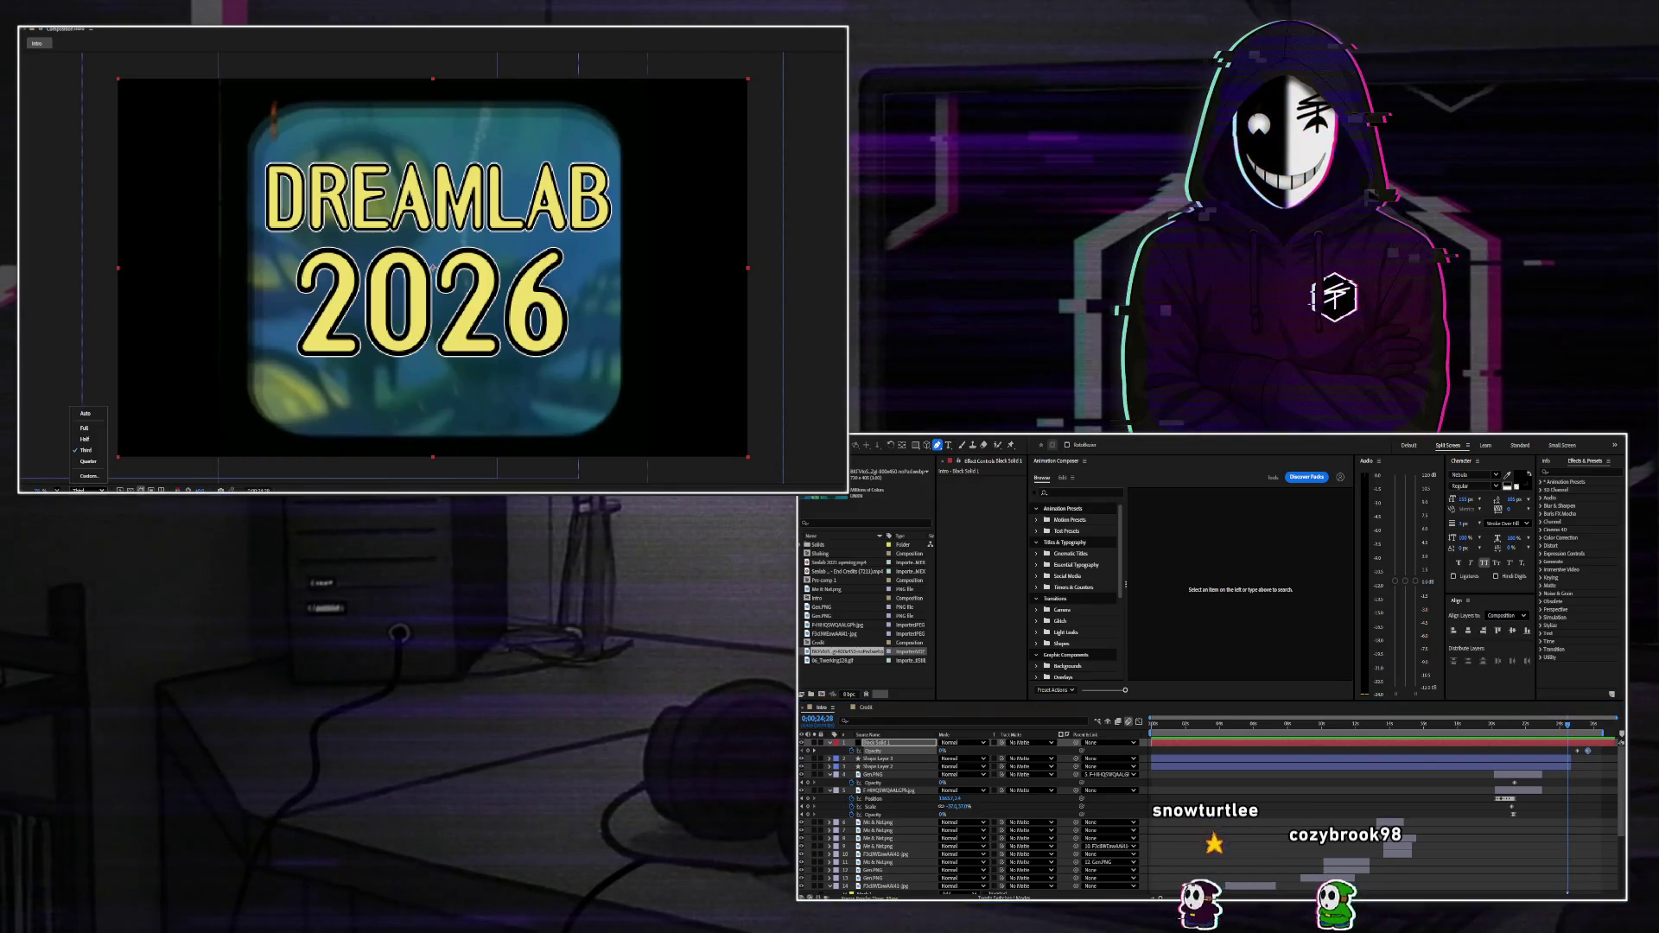
pyautogui.click(84, 428)
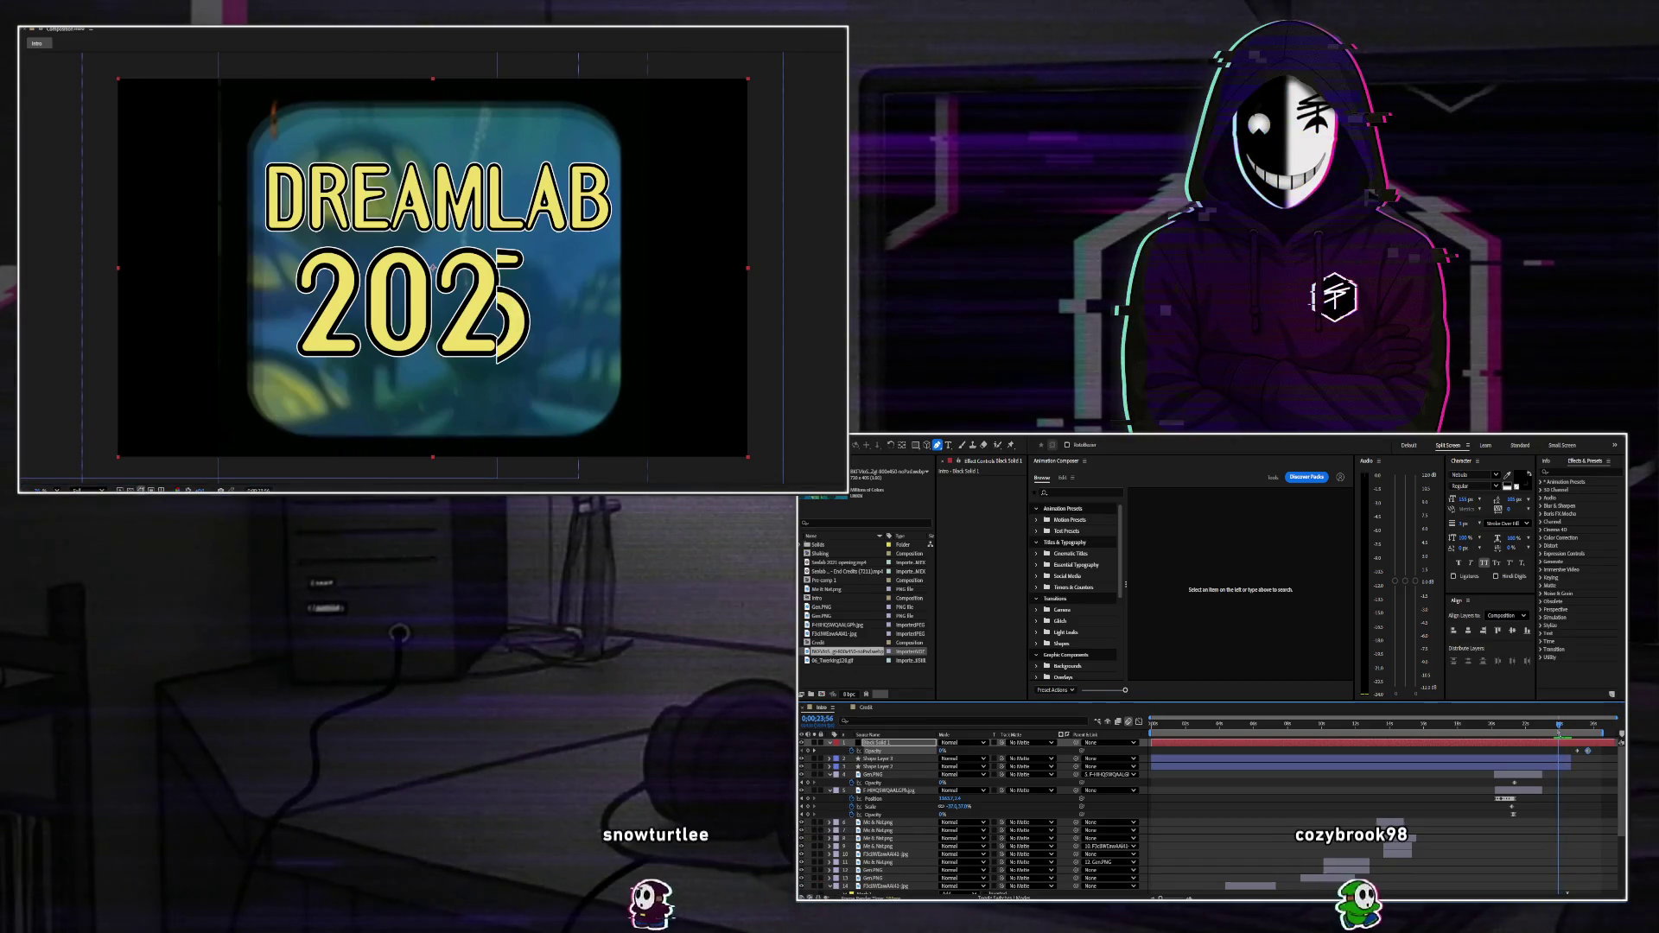
# Nudge Shape Layer 4's digit wipe right and check the 2025-to-2026 swap.
pyautogui.scroll(-5, 1465, 827)
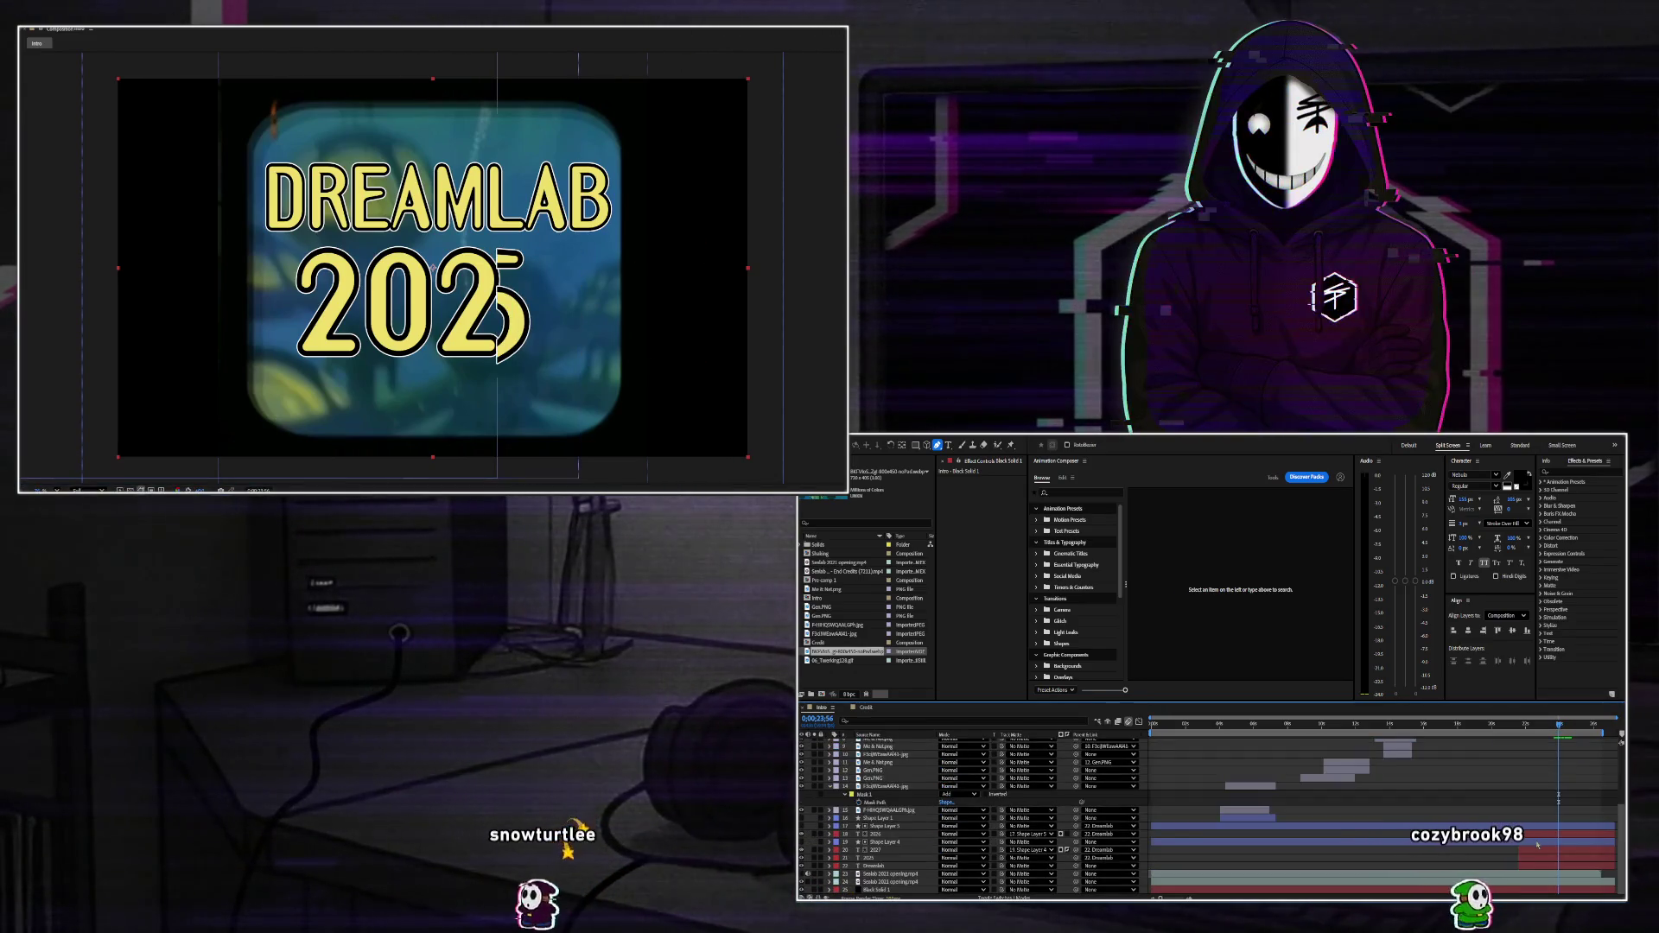
pyautogui.hotkey('shift', 'Right')
pyautogui.hotkey('shift', 'Right')
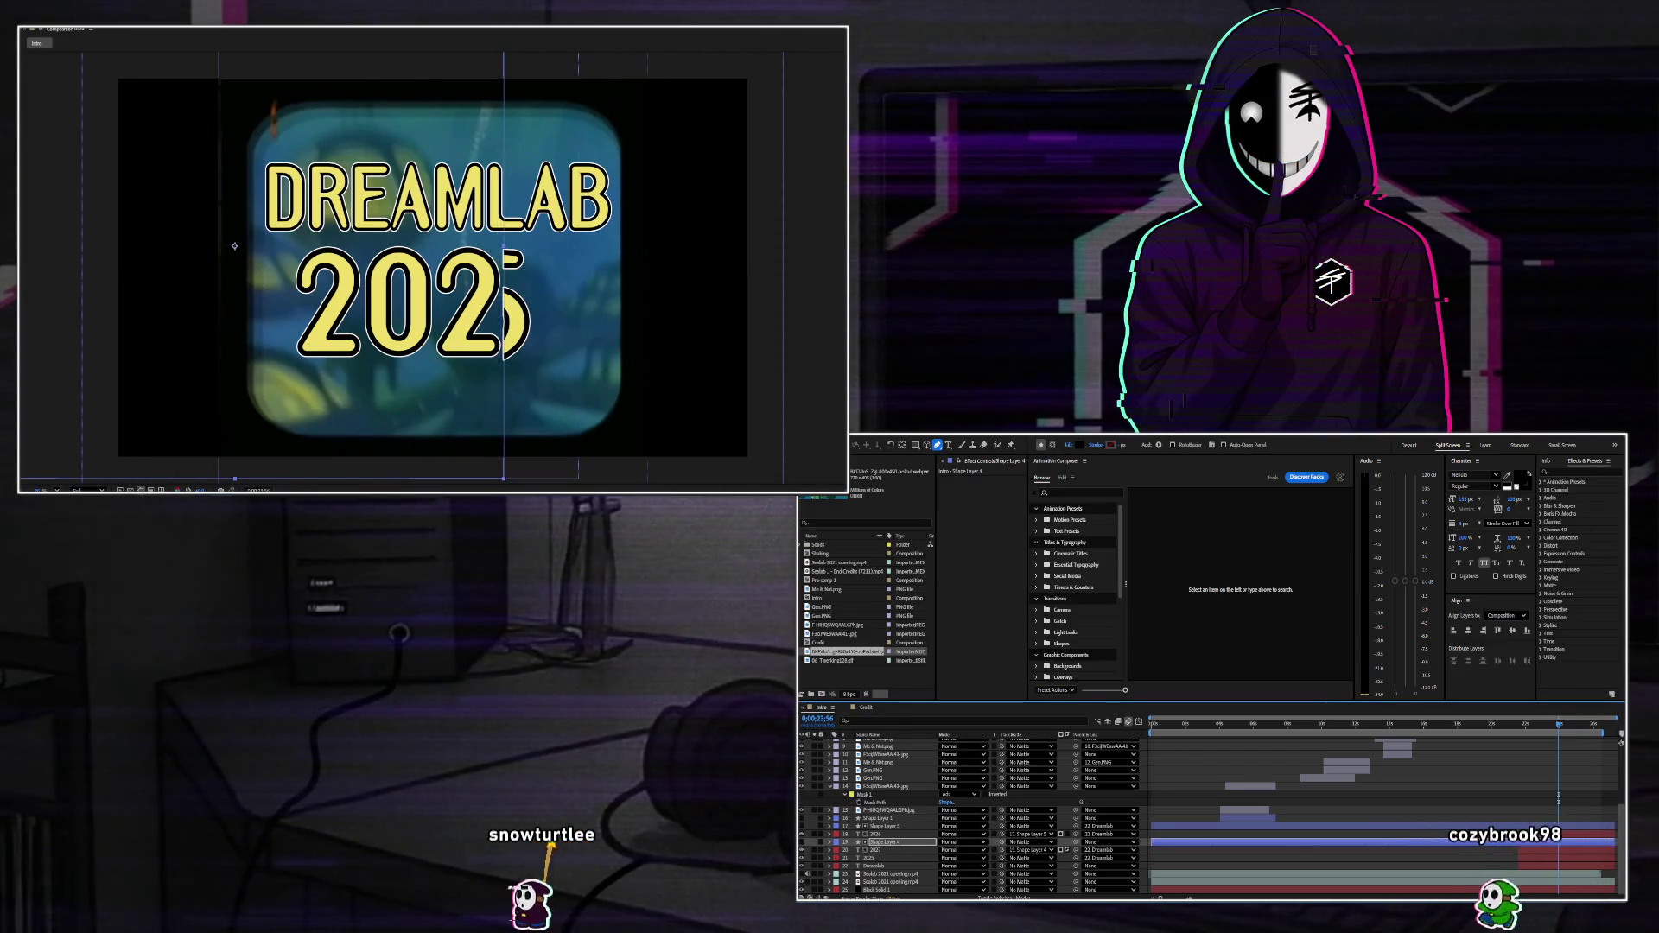
pyautogui.hotkey('shift', 'pagedown')
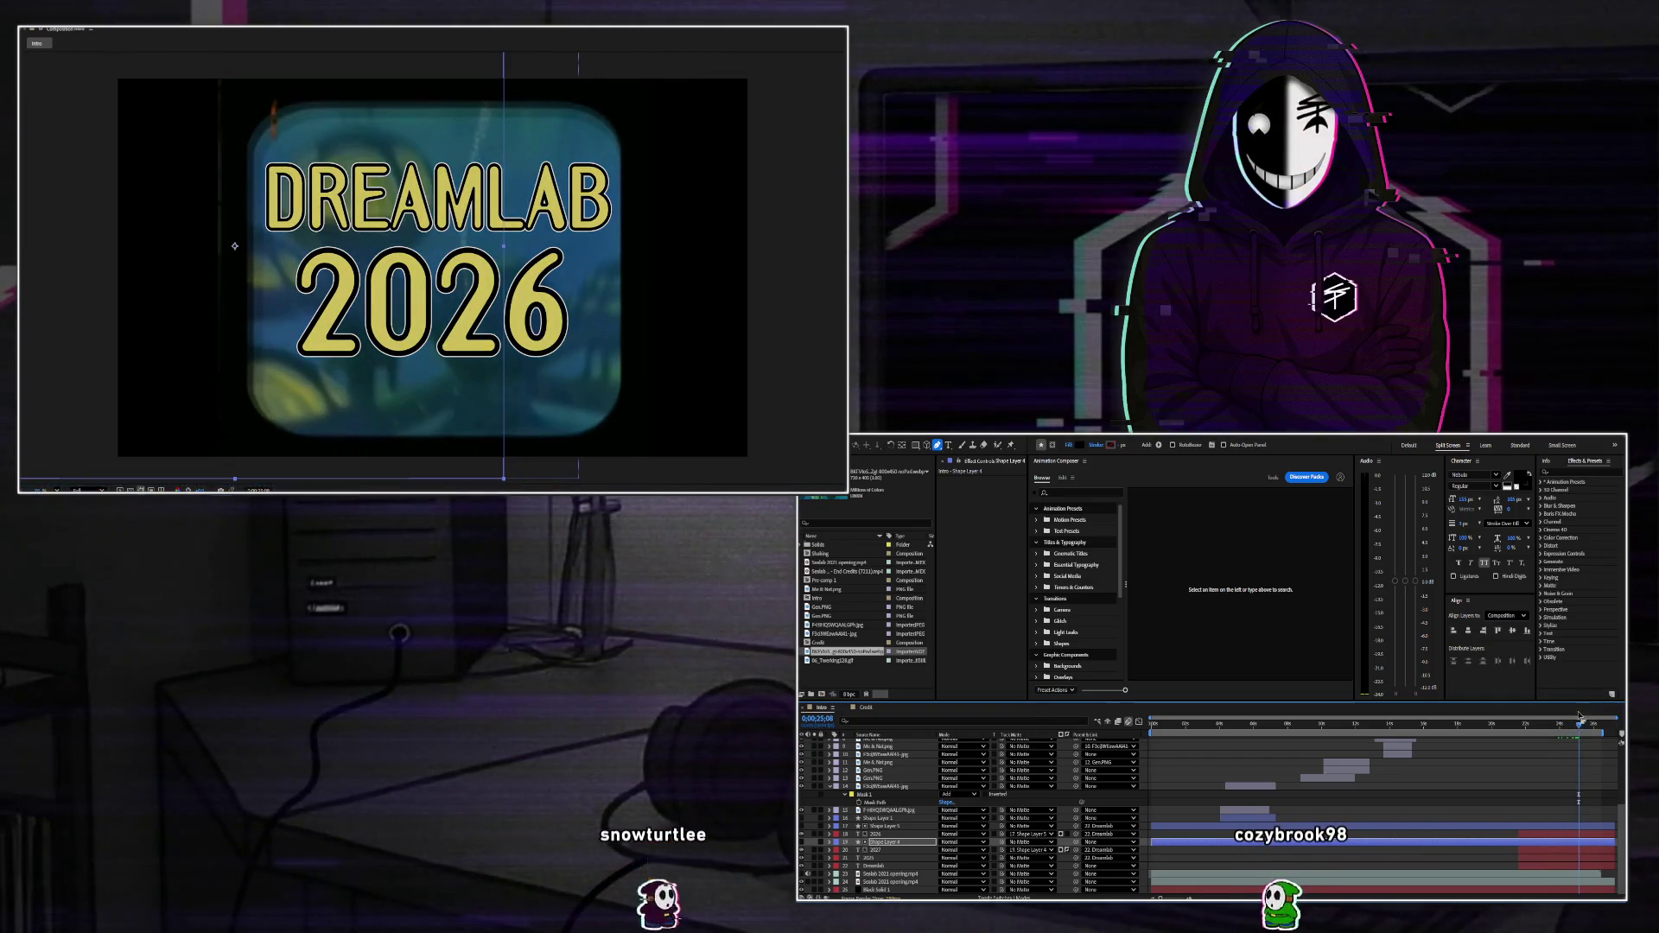
pyautogui.moveTo(1578, 715); pyautogui.dragTo(1547, 718)
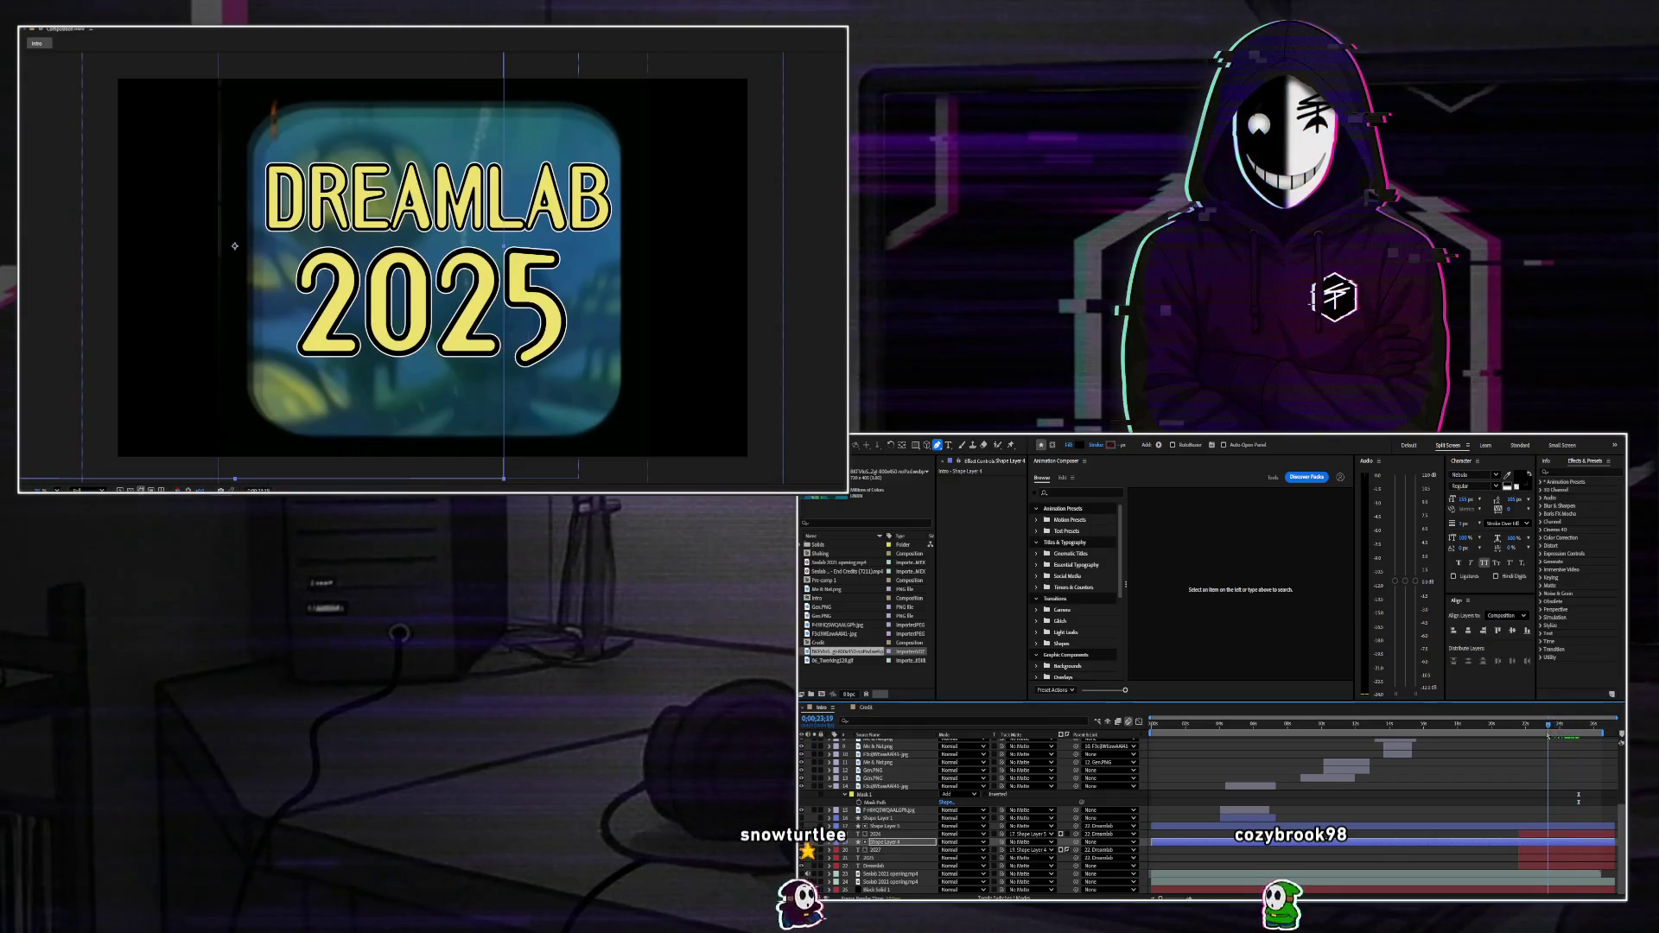